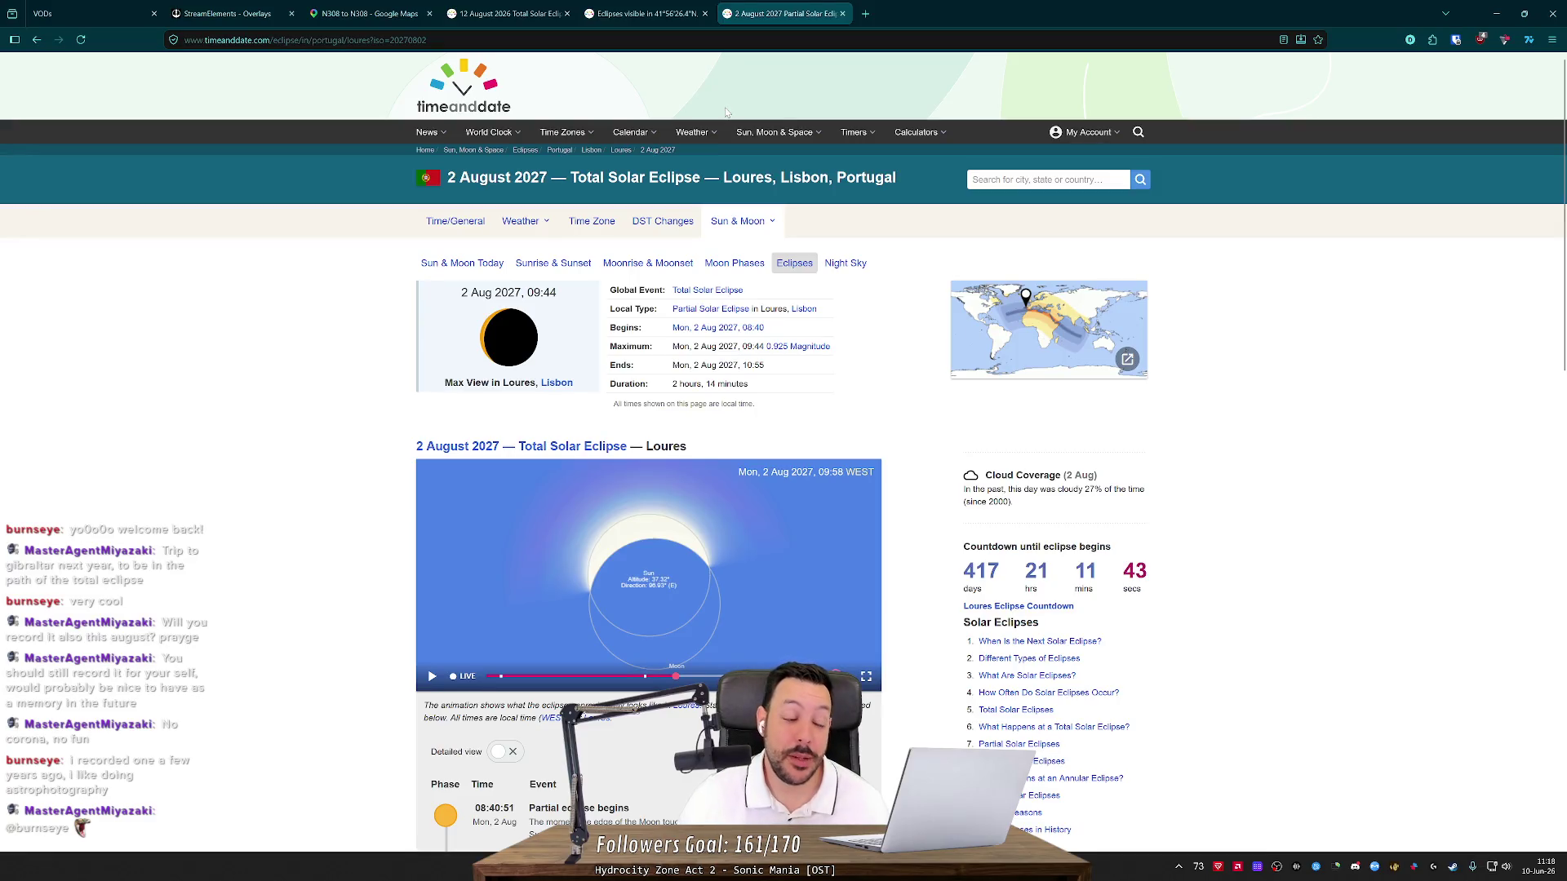
Close the leftover eclipse and Google Maps tabs, then minimize Firefox to reveal the Unity editor
click(843, 14)
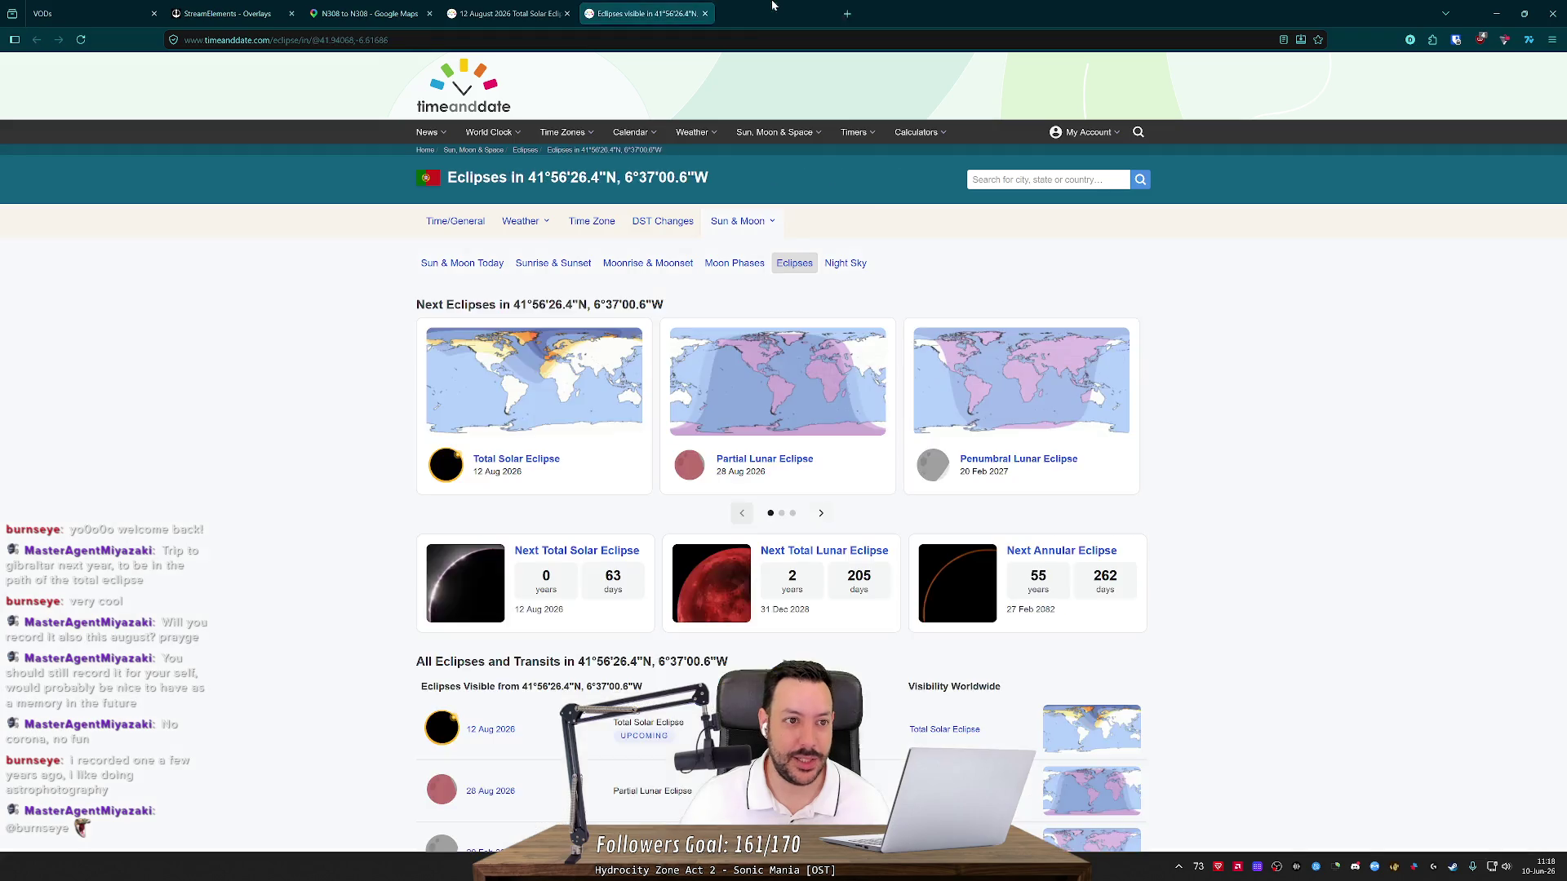
middle_click(478, 6)
middle_click(395, 12)
middle_click(394, 11)
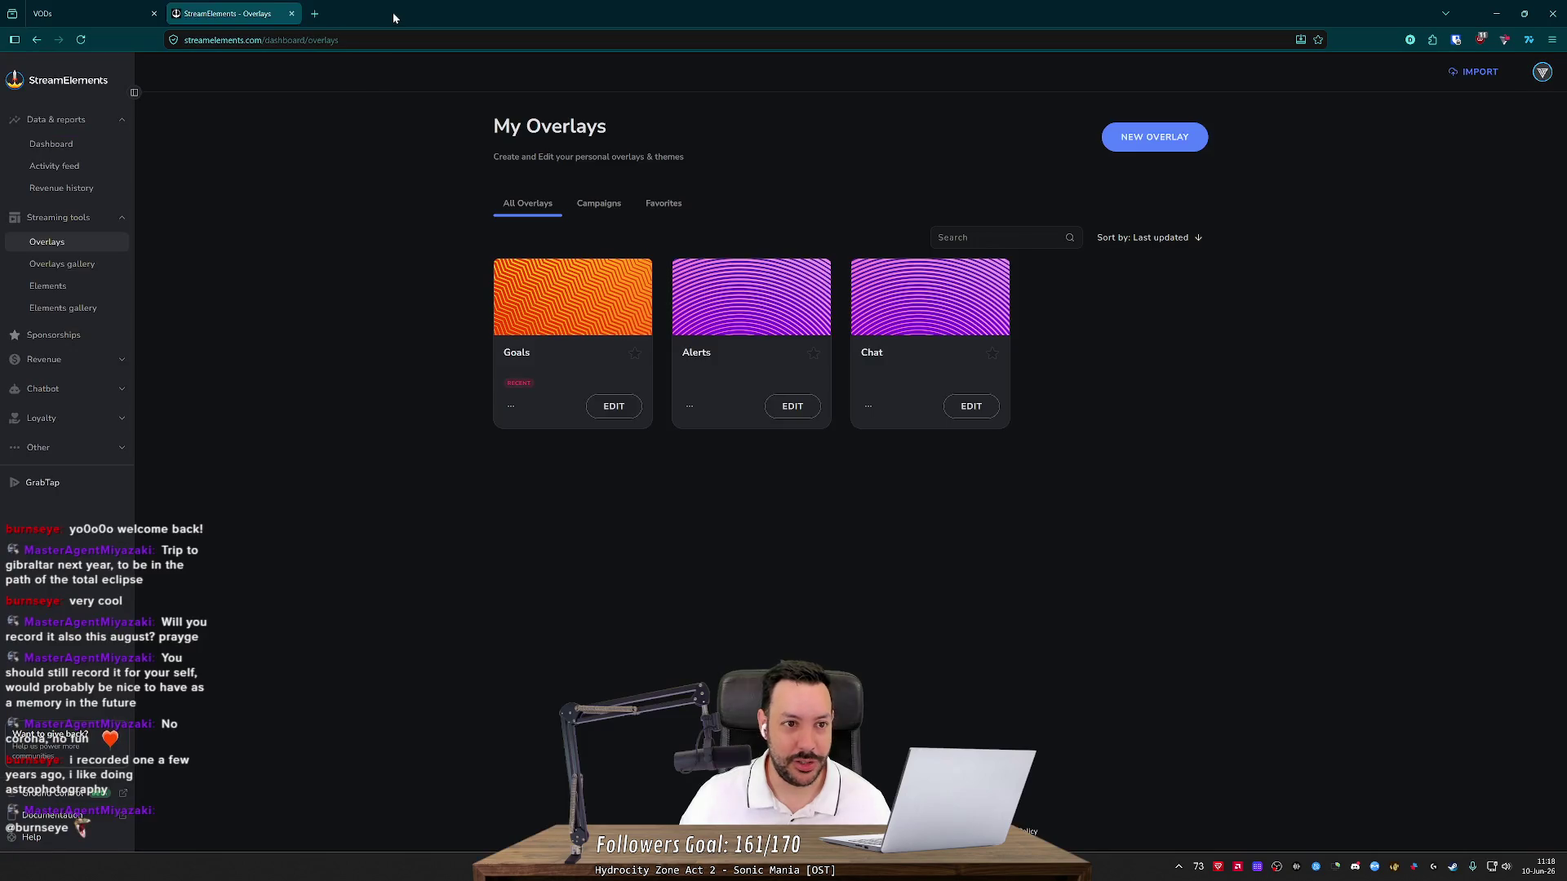
click(1496, 13)
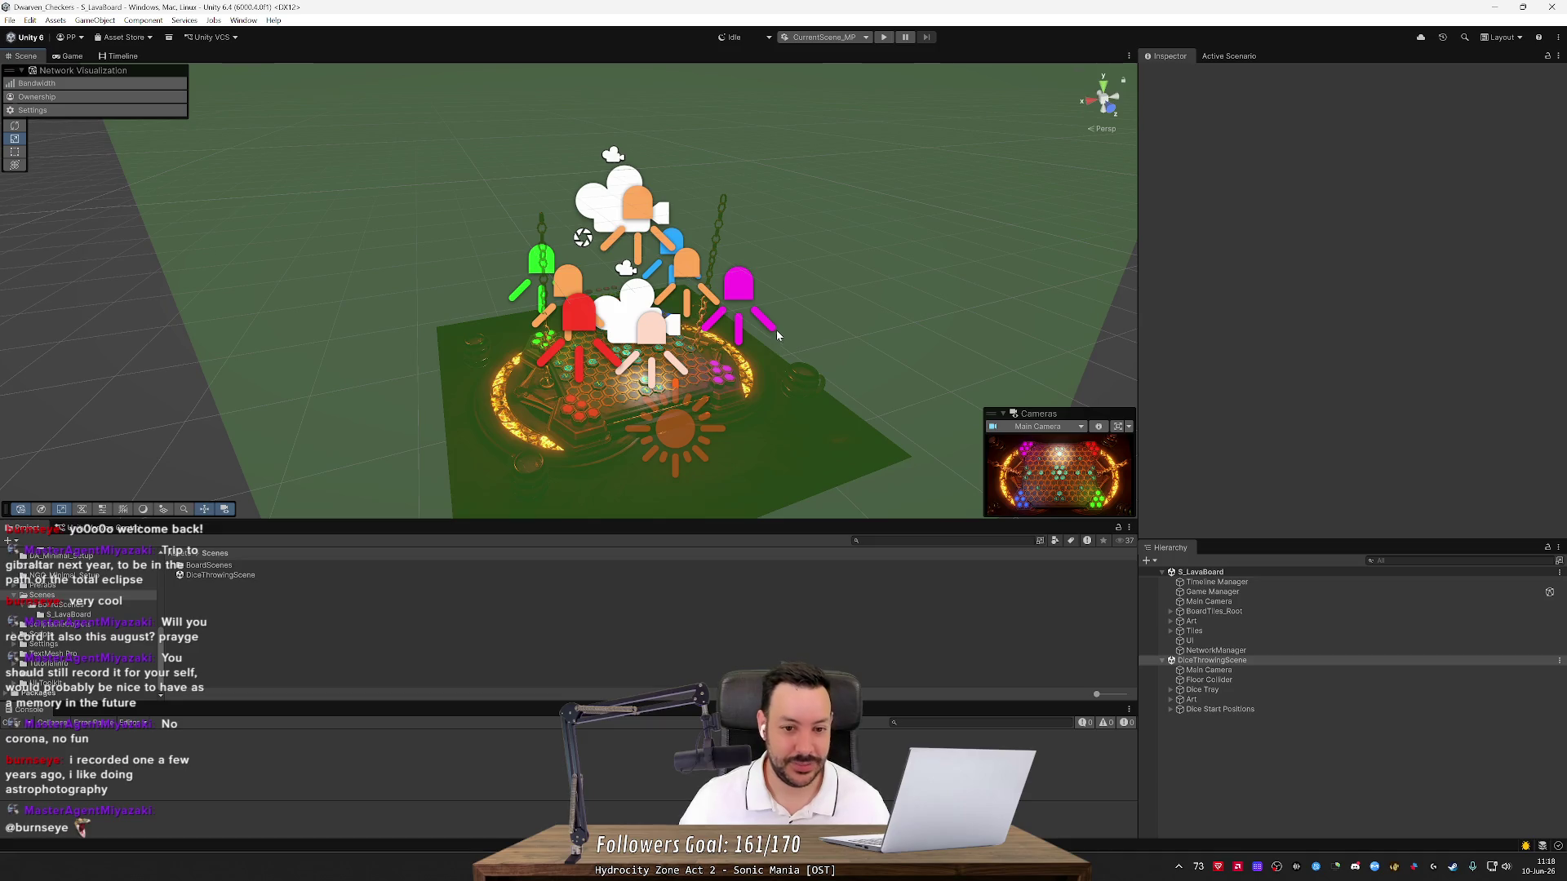
Orbit and pan the Unity Scene view to inspect the lava board and its red hexes
scroll(777, 332, up, 10)
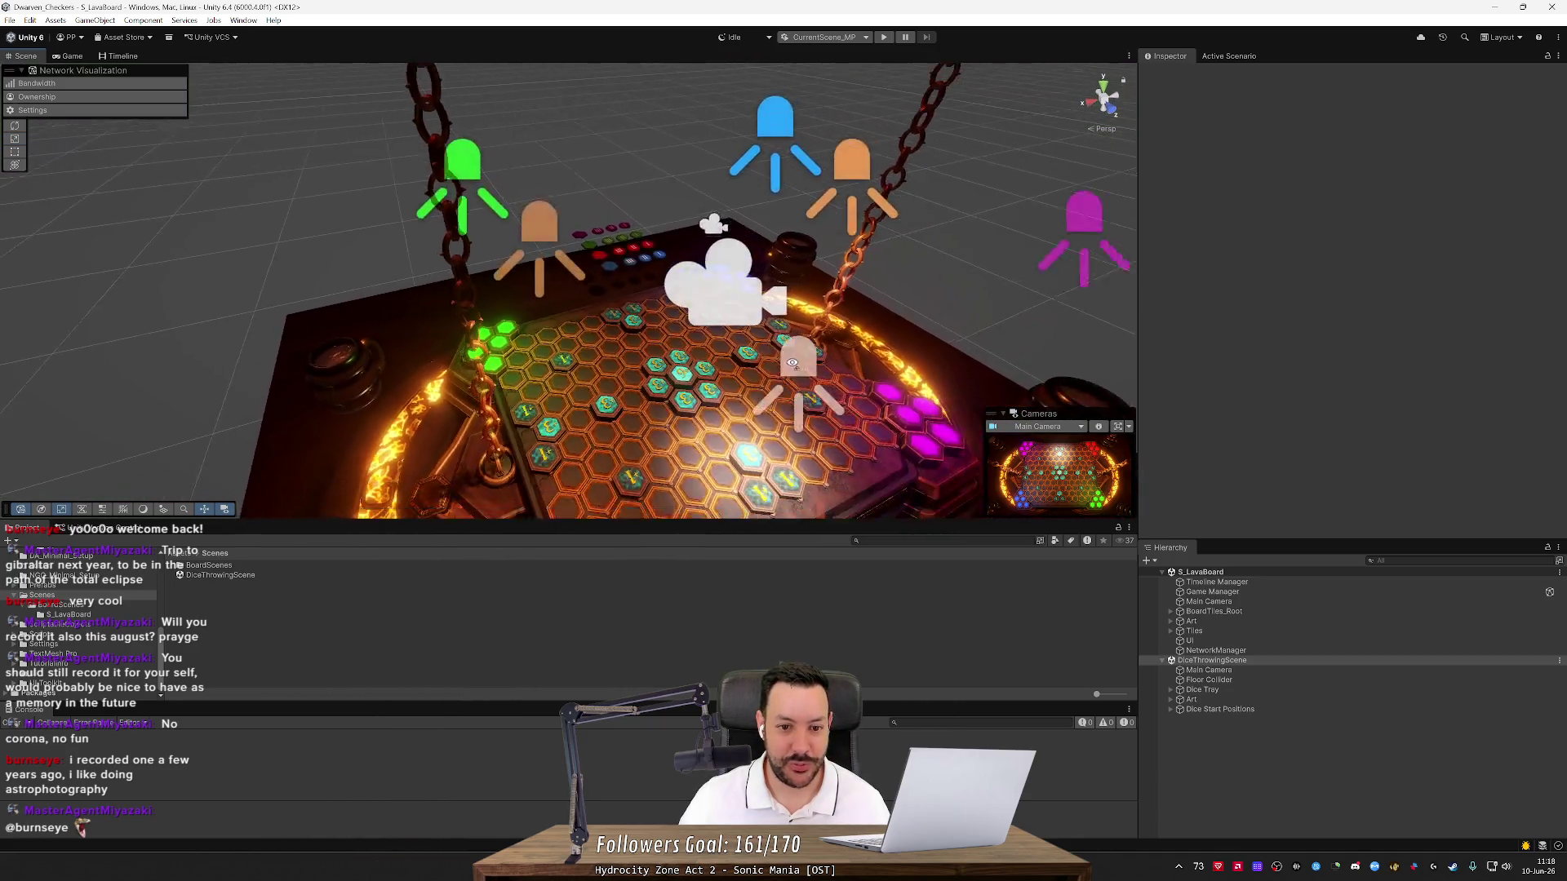
drag(792, 362, 792, 371)
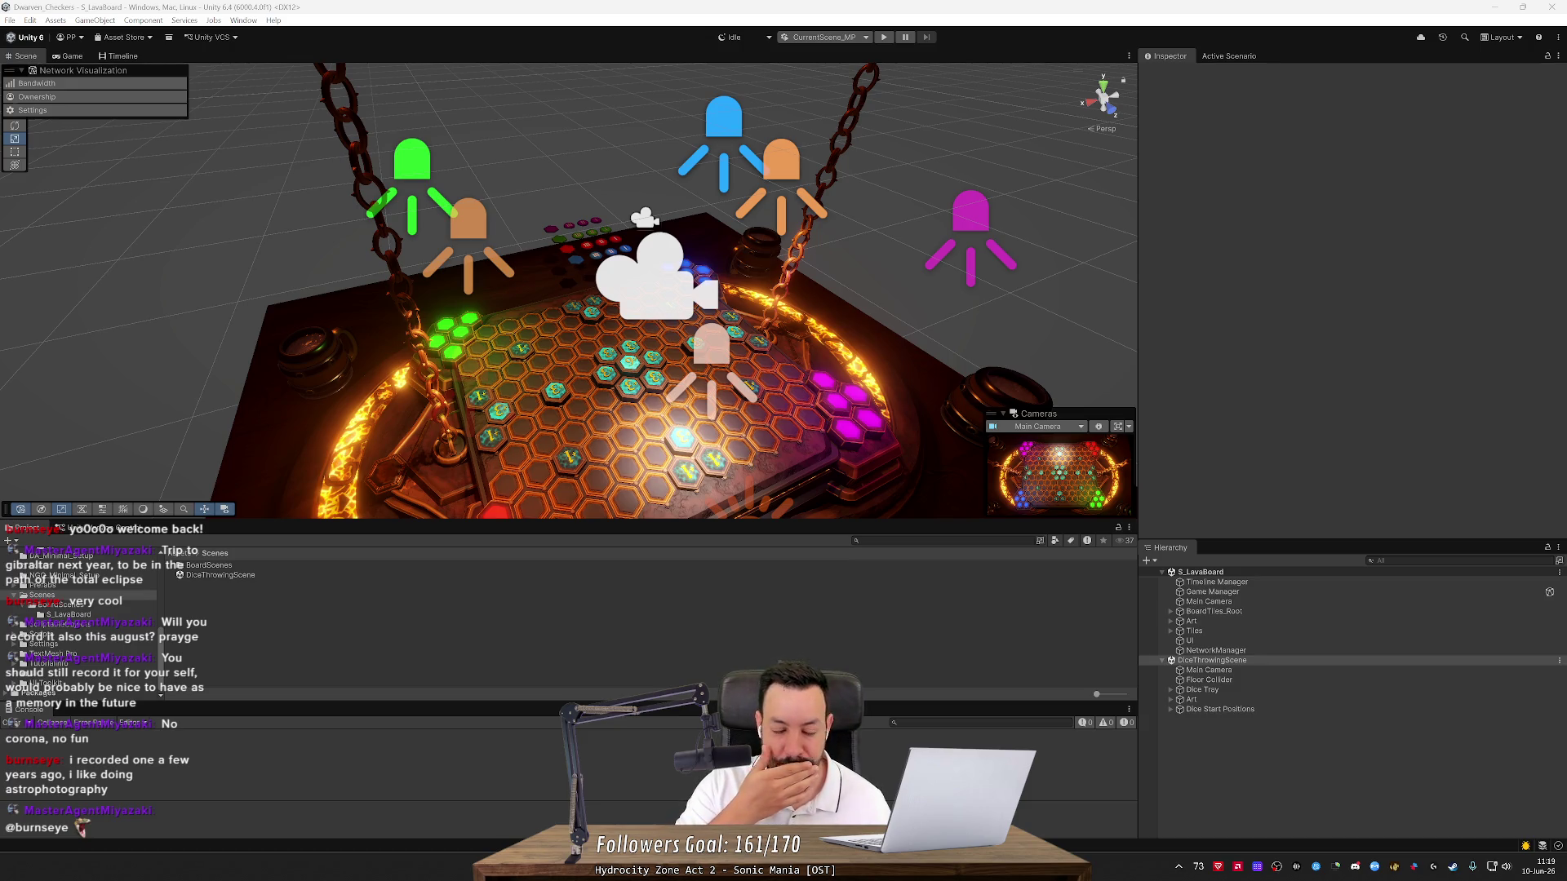
click(203, 100)
mouse_move(417, 224)
mouse_down()
mouse_move(421, 249)
mouse_move(539, 310)
mouse_up()
key(alt+Tab)
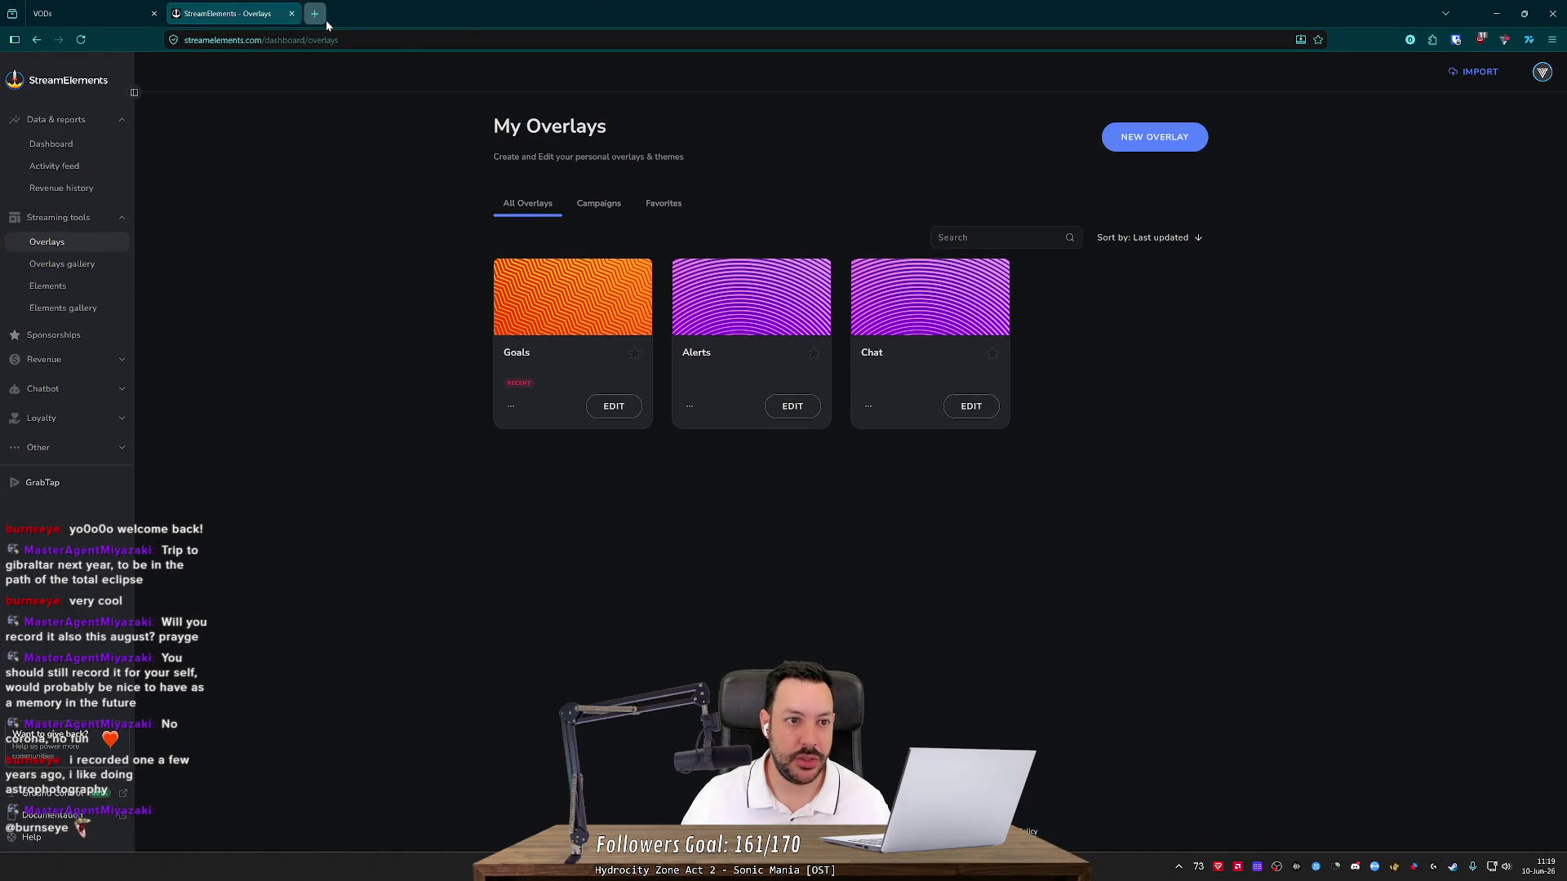
click(315, 14)
key(alt+Tab)
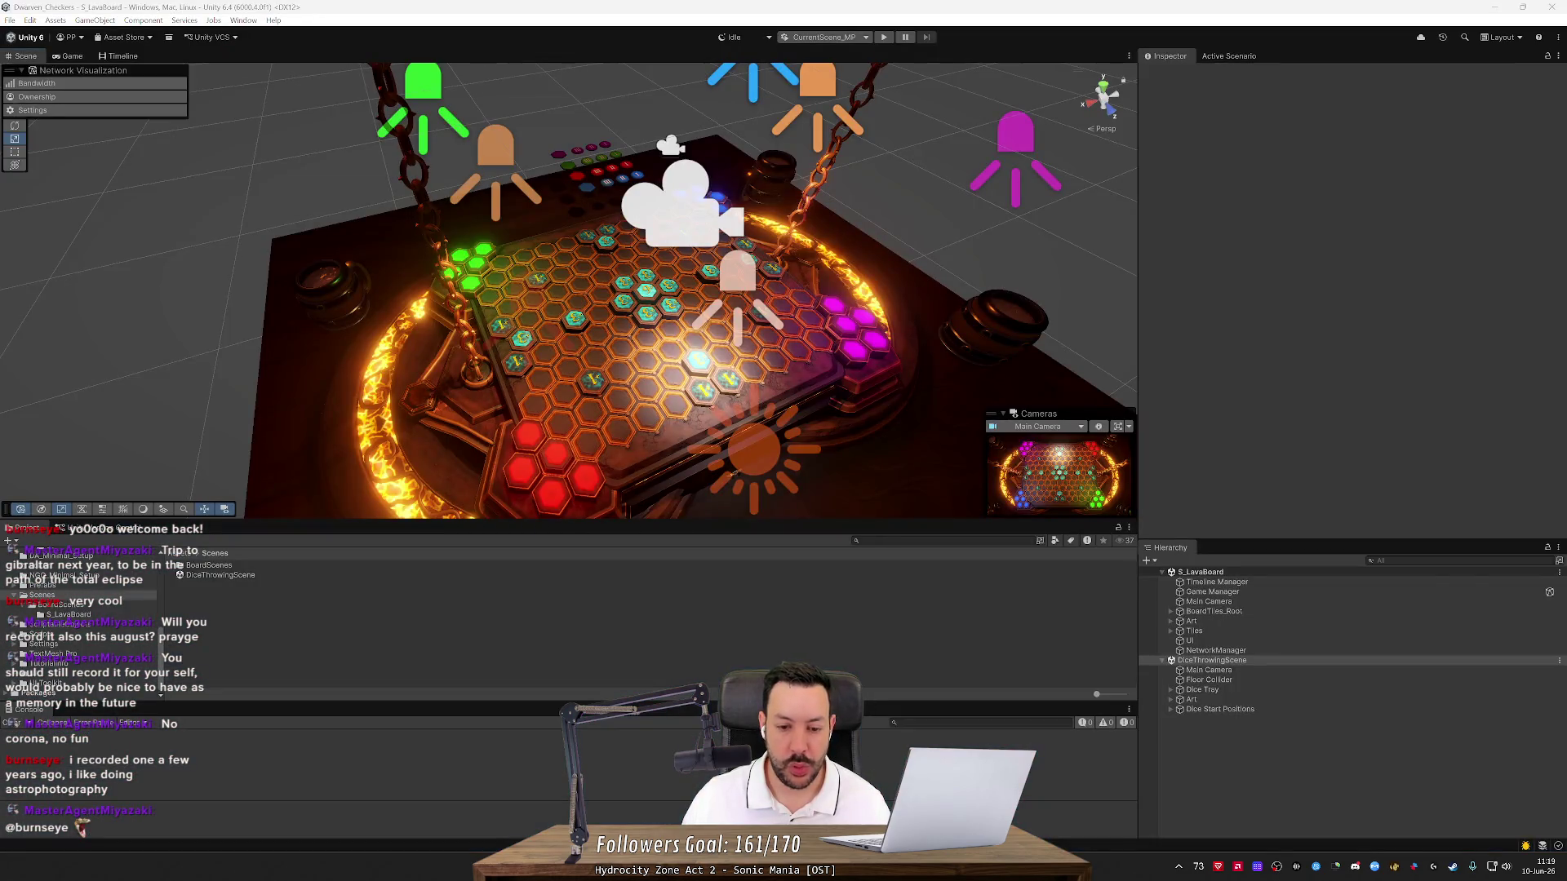
Copy the NetworkManager.Singleton.SceneManager.LoadScene call from GameManager.cs line 50 into a new Firefox tab
key(alt+Tab)
double_click(525, 368)
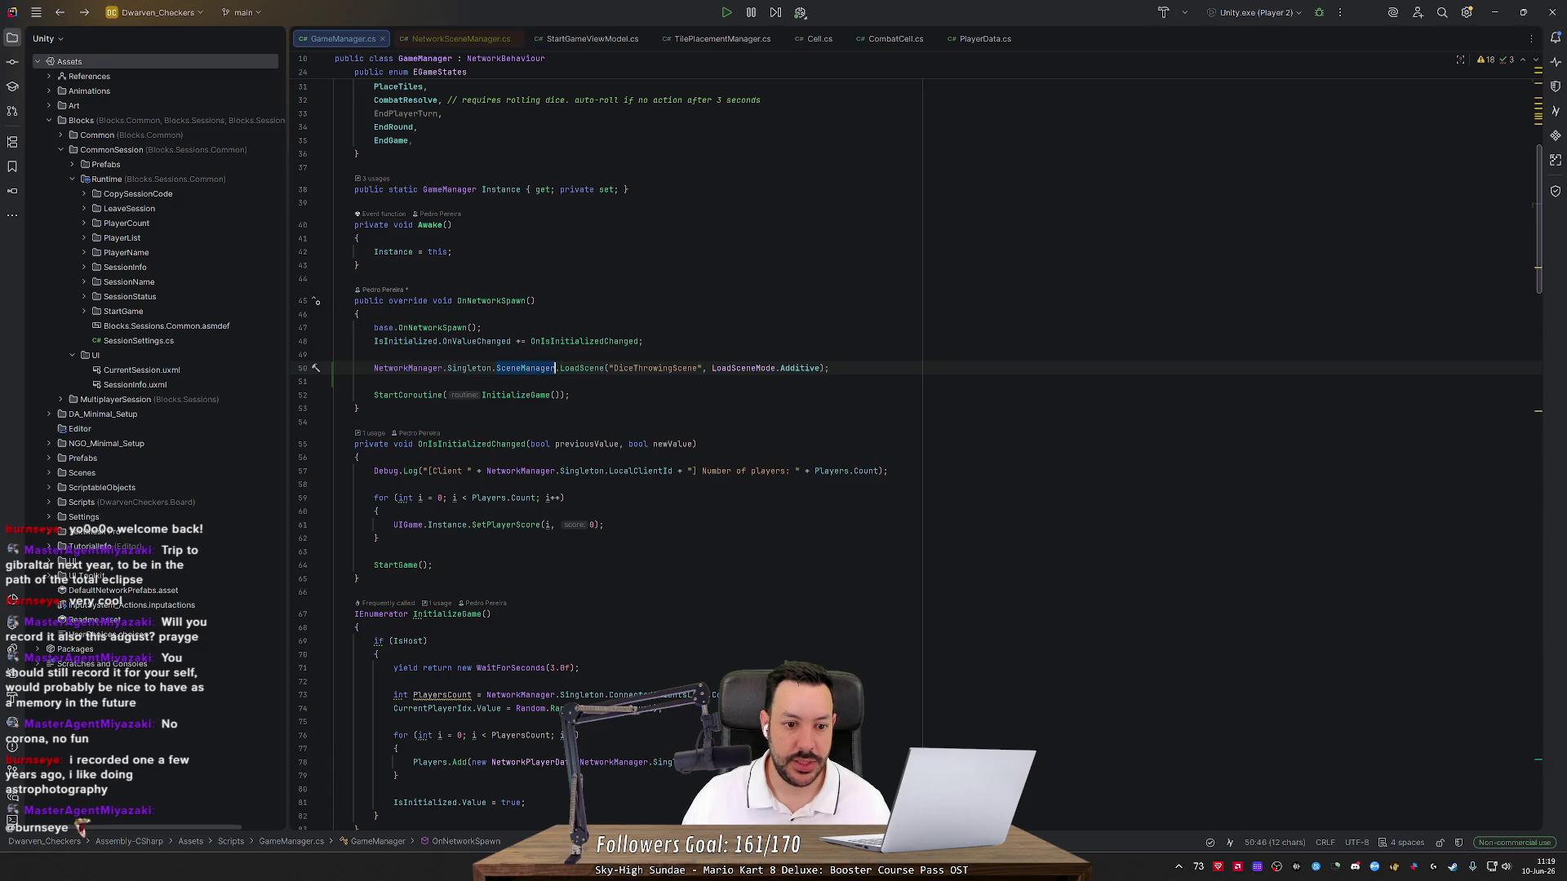
double_click(403, 368)
shift+click(605, 368)
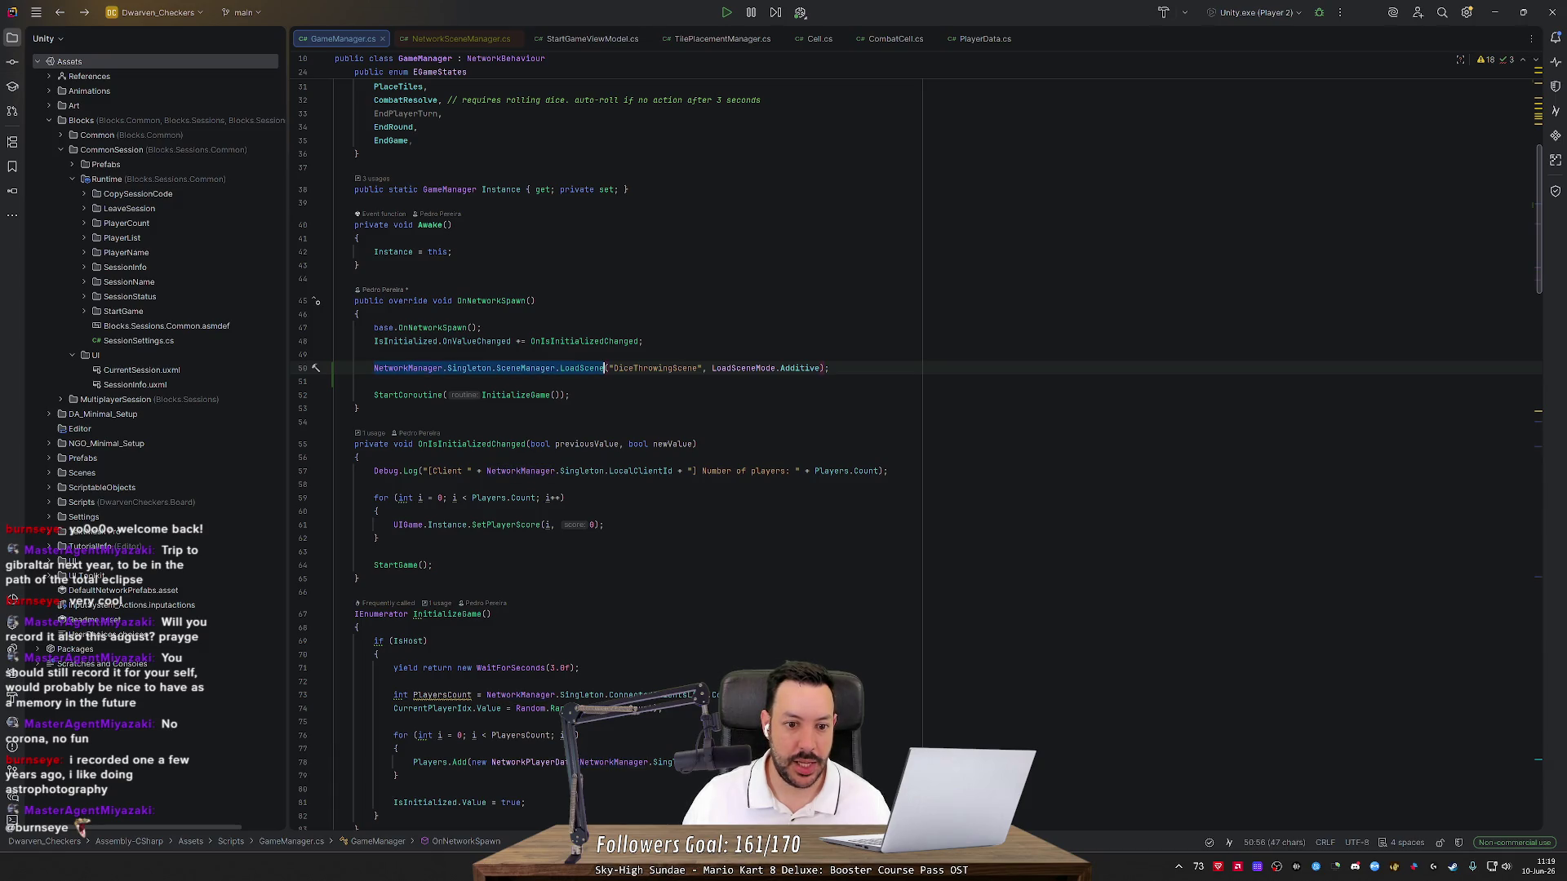
key(alt+Tab)
key(alt+Tab)
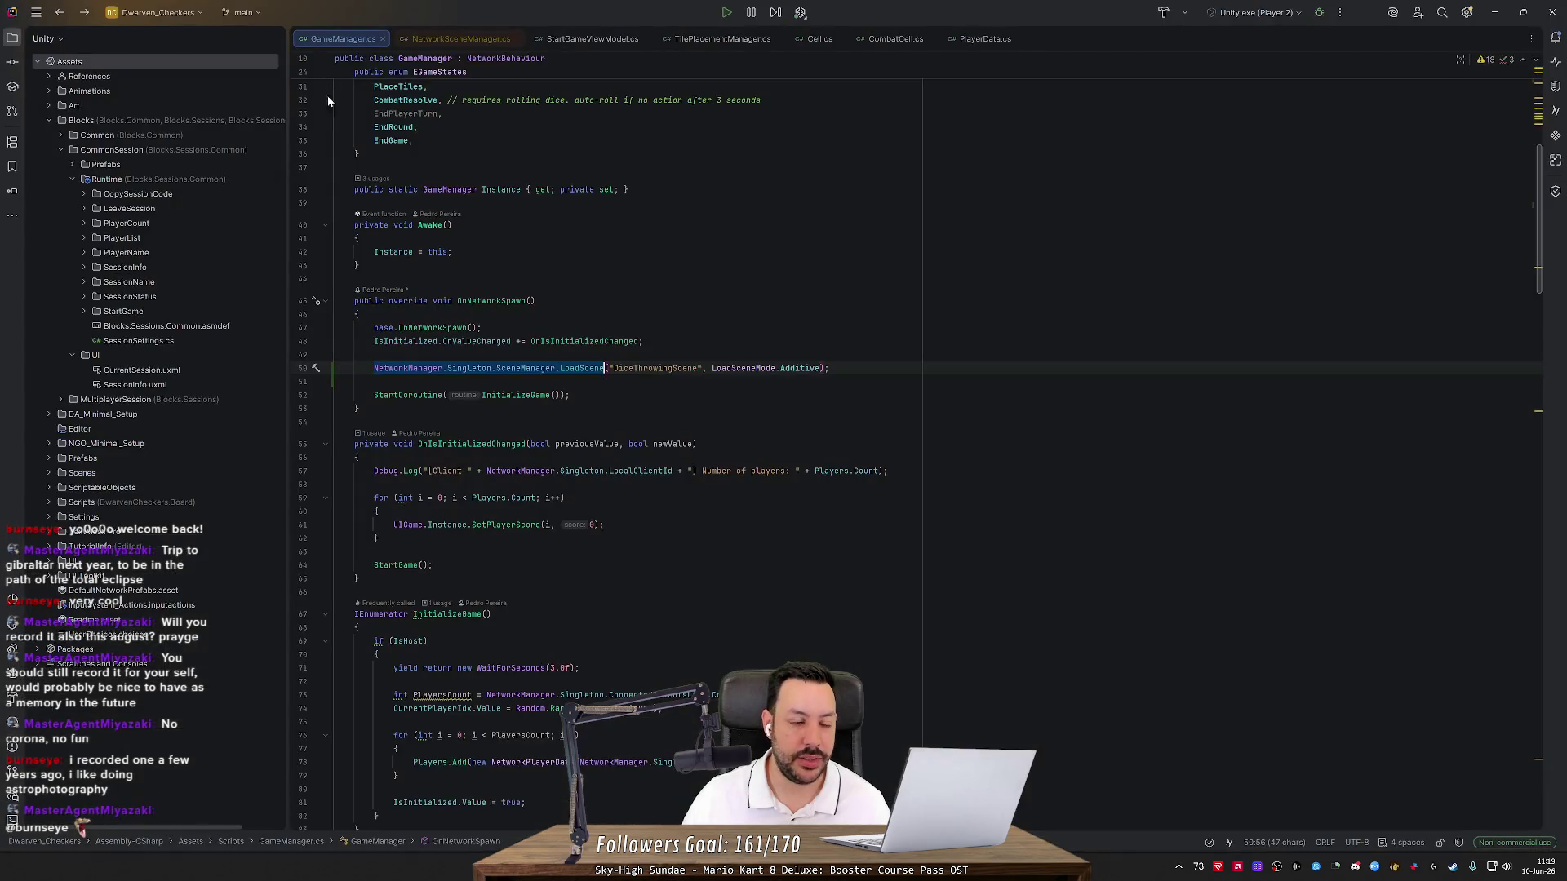
key(ctrl+c)
key(alt+Tab)
key(ctrl+t)
key(ctrl+v)
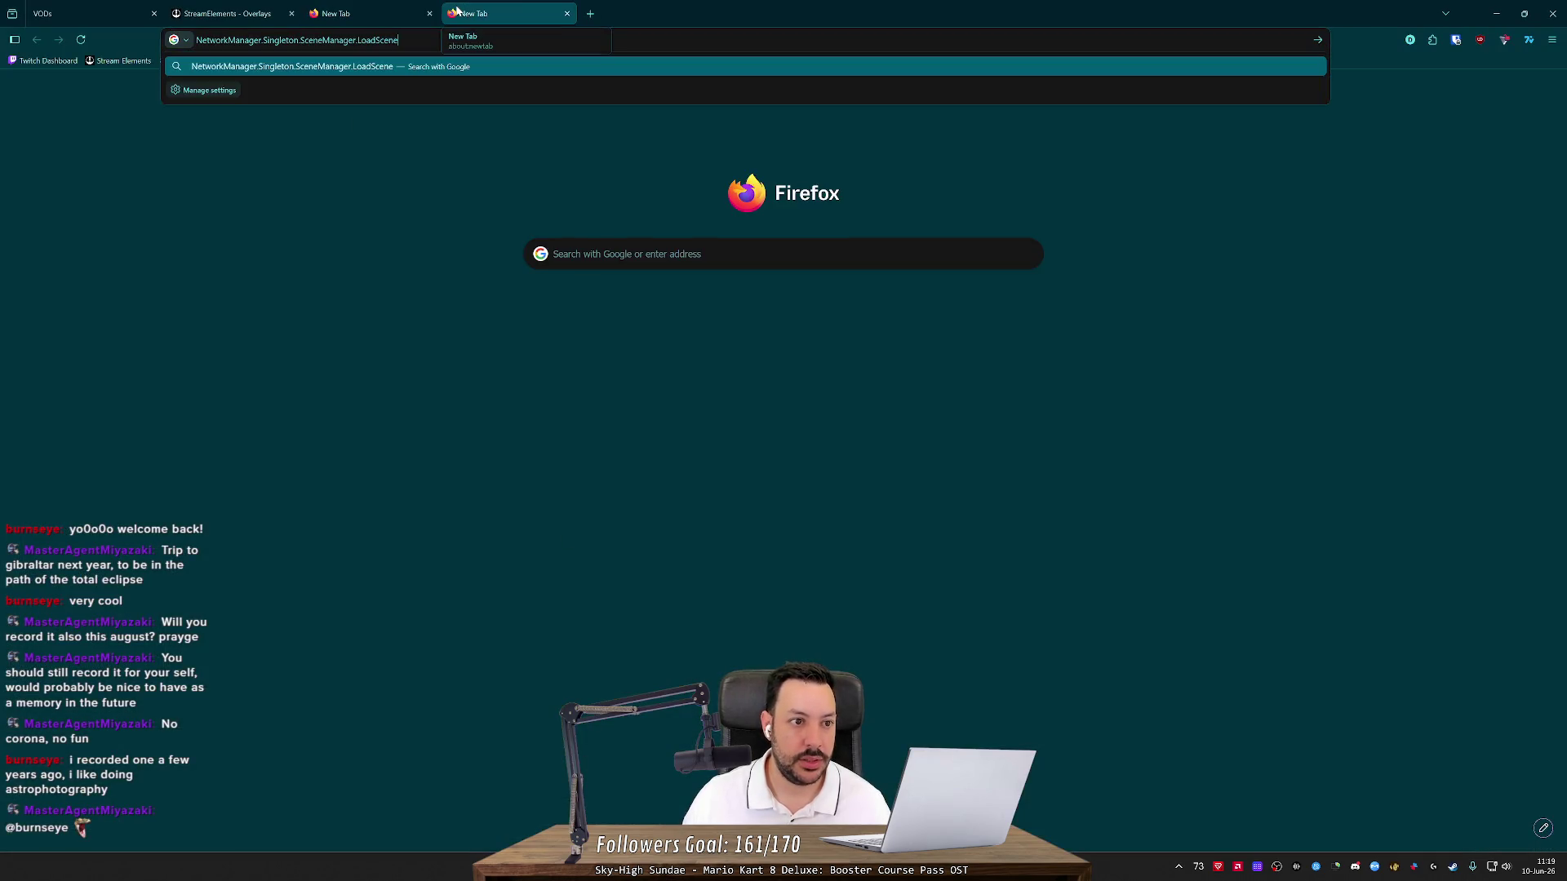
Search the LoadScene call and open 'Using NetworkSceneManager' at its Accessing NetworkSceneManager section
key(Return)
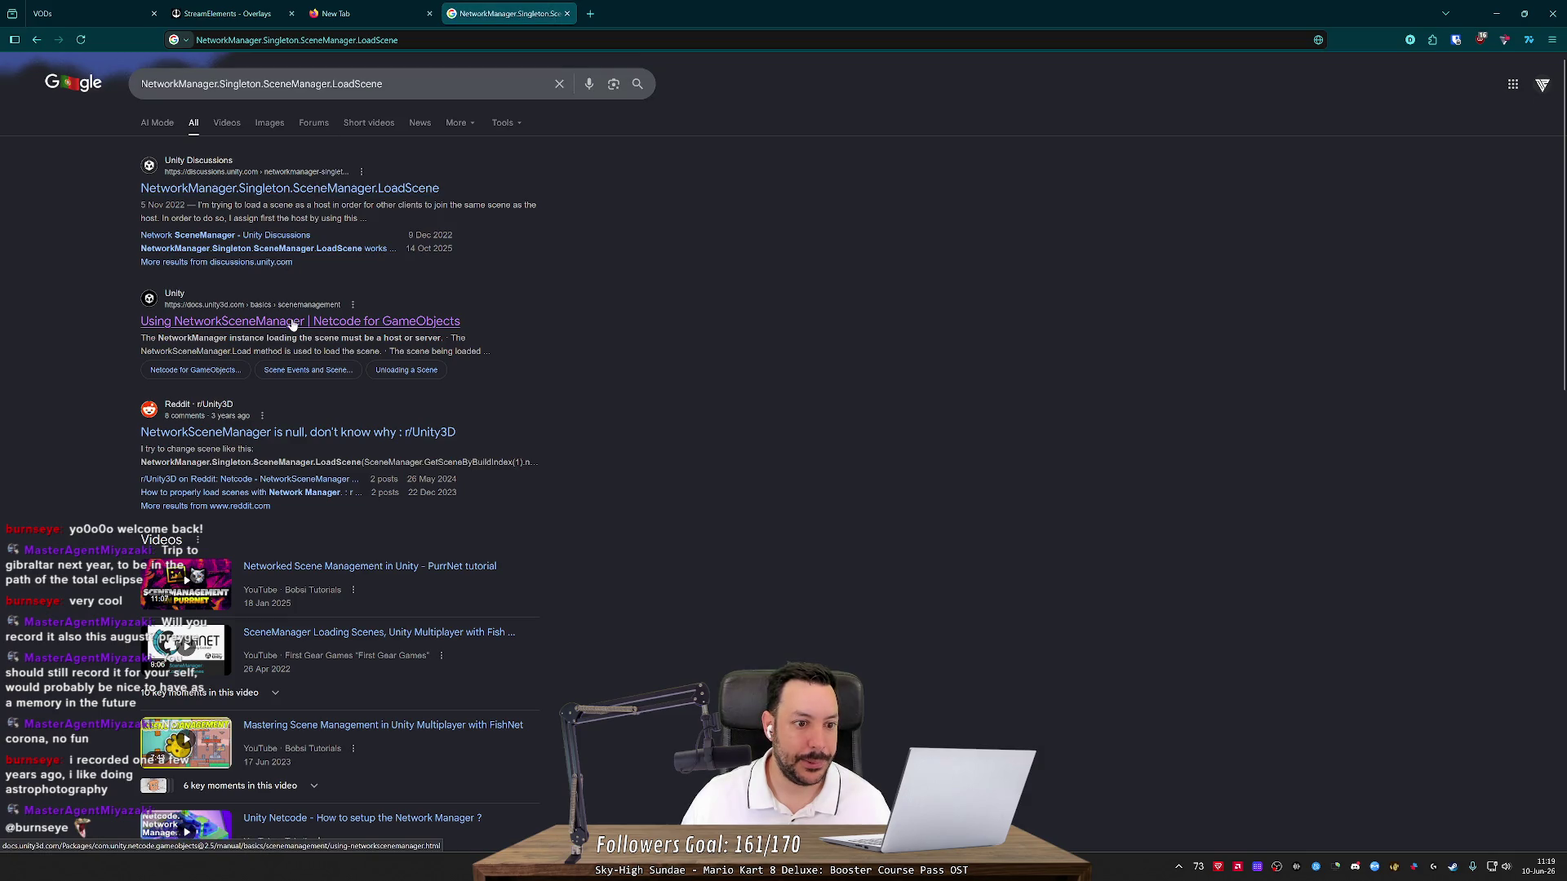
click(293, 321)
scroll(293, 325, down, 4)
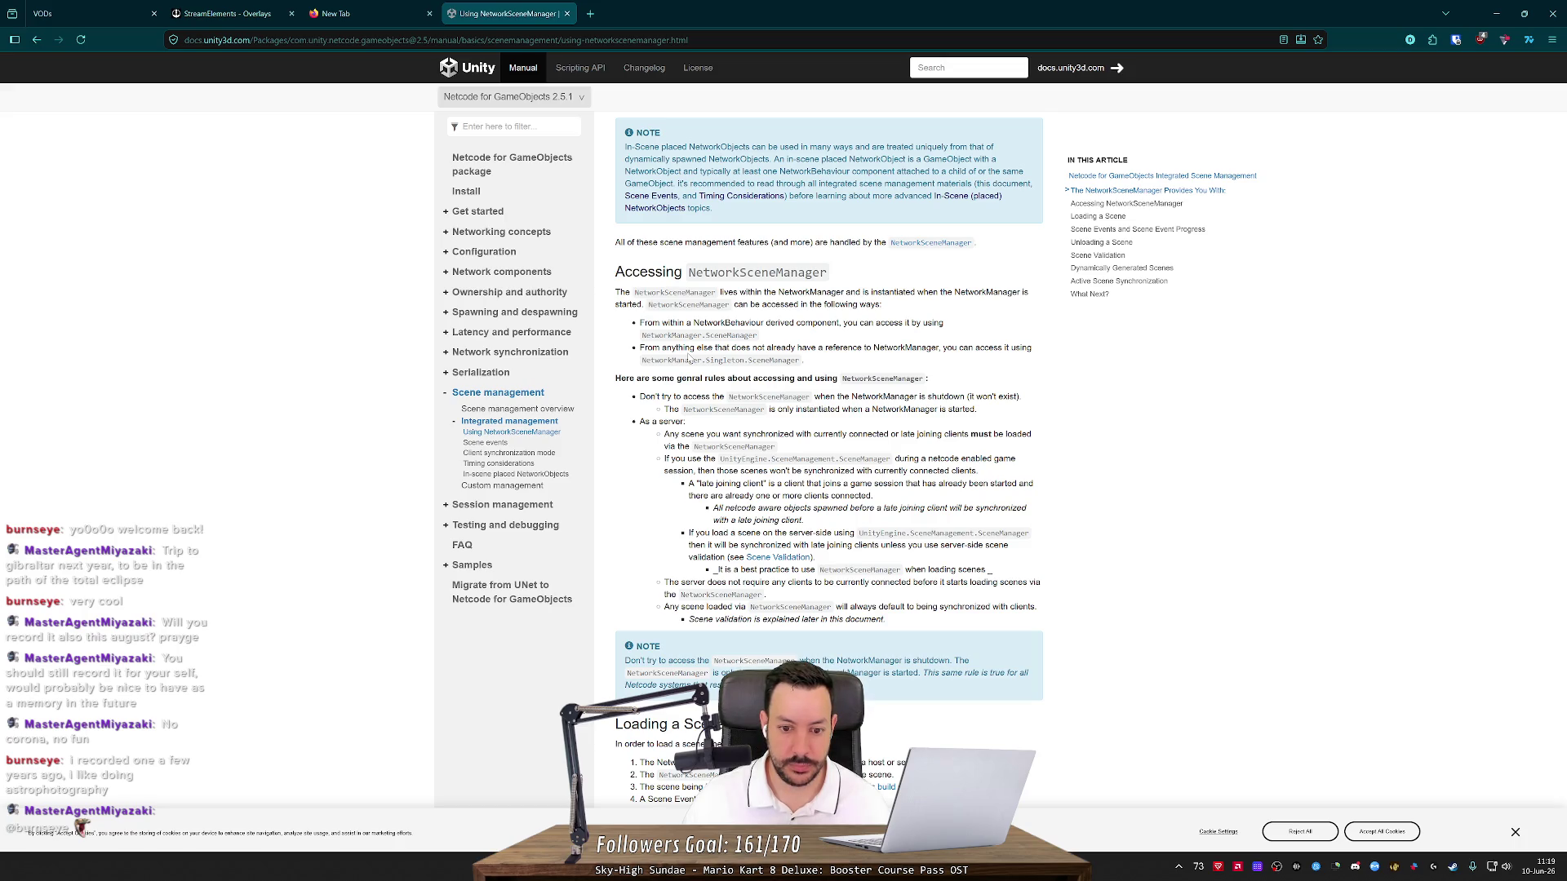
drag(854, 545, 965, 533)
Scroll to the LoadScene example and highlight SceneManager, the status word and example lines
click(965, 535)
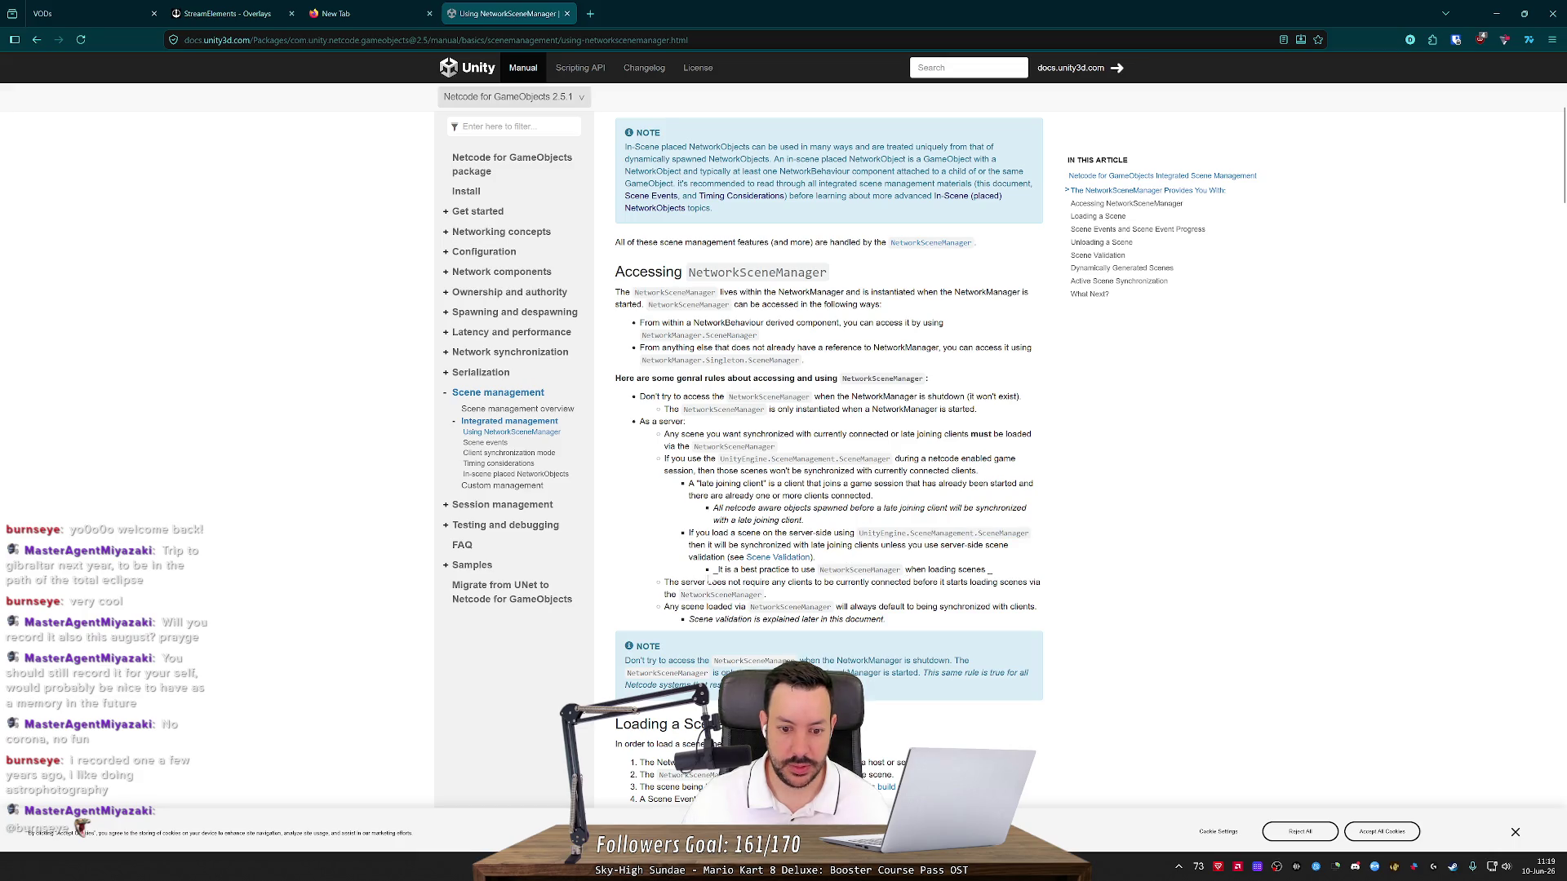
scroll(631, 491, down, 2)
scroll(631, 491, down, 5)
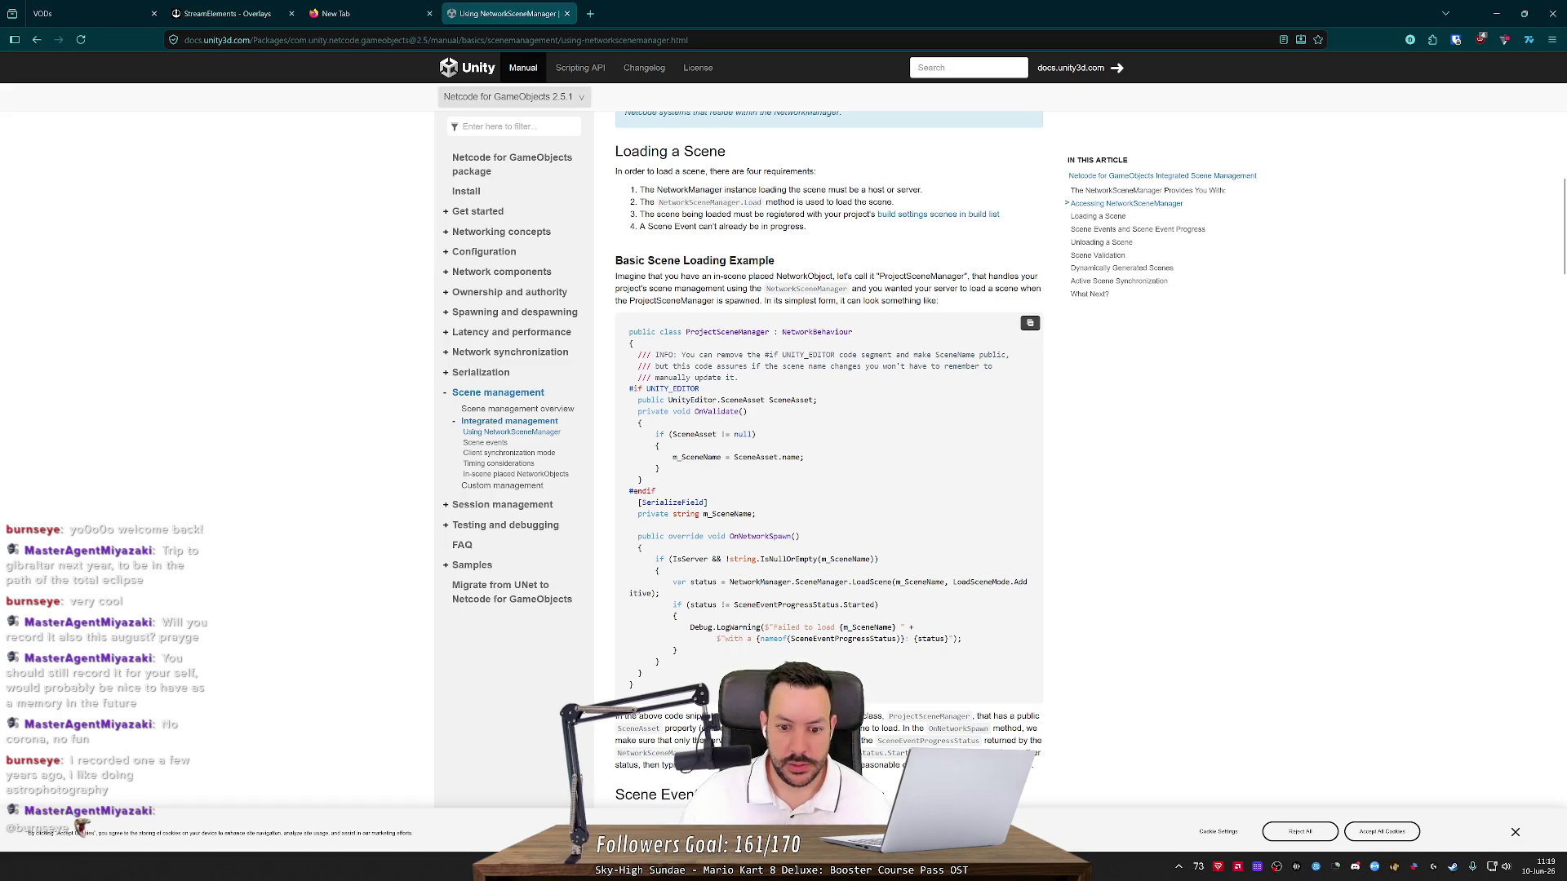
drag(795, 582, 836, 582)
drag(630, 602, 661, 665)
double_click(700, 582)
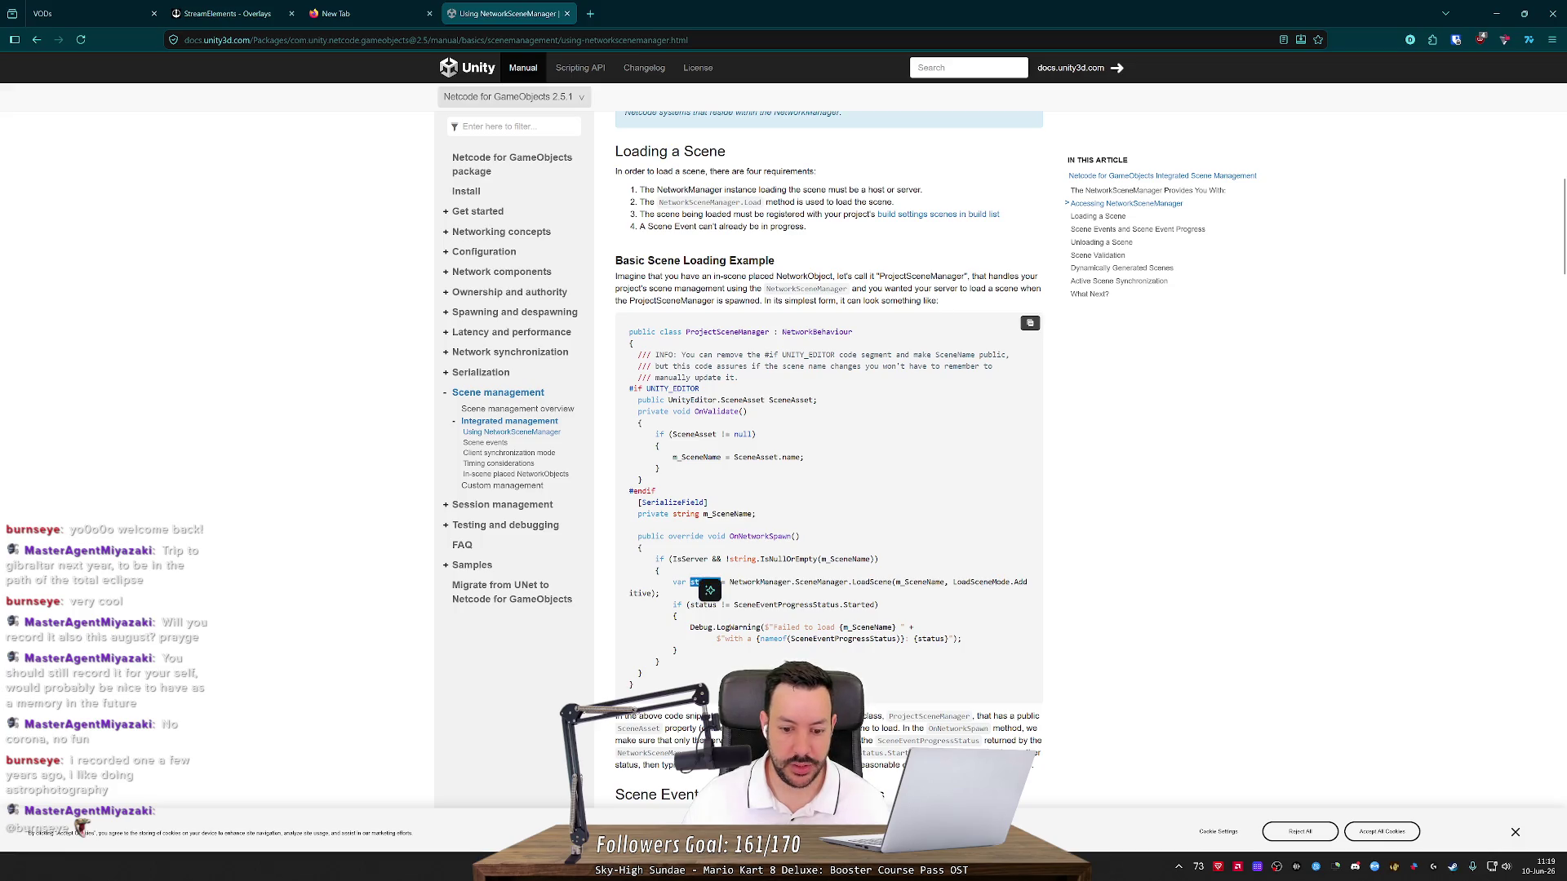
Skim the loading, event and unloading sections to What Next, then return to Scene Events and Scene Event Progress
scroll(841, 507, down, 5)
scroll(840, 507, down, 6)
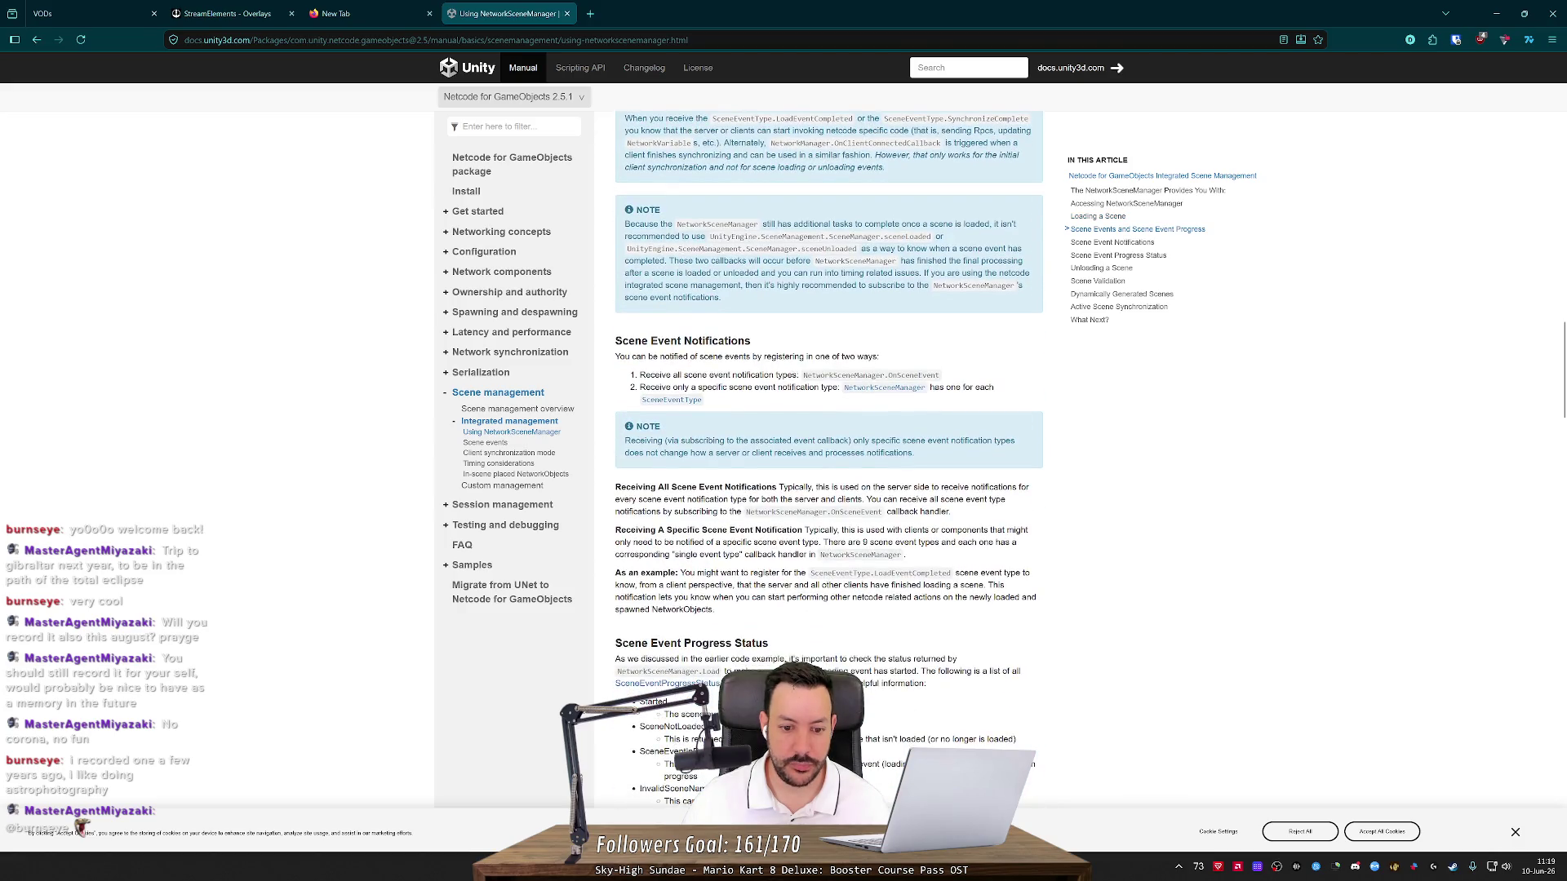
scroll(828, 578, down, 5)
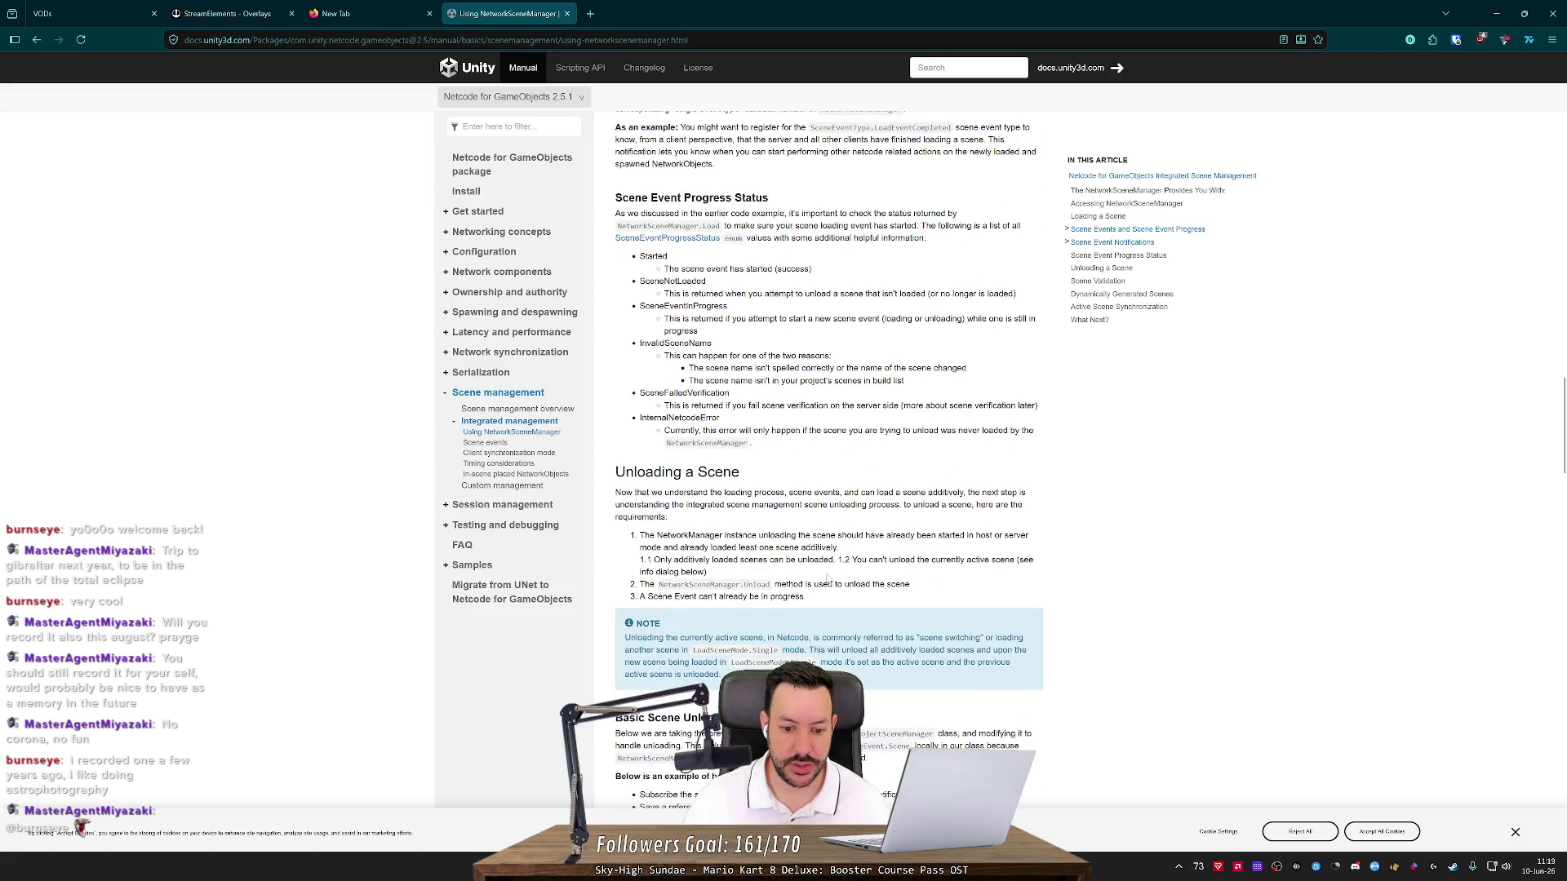
scroll(826, 578, down, 15)
scroll(822, 586, down, 10)
middle_click(812, 573)
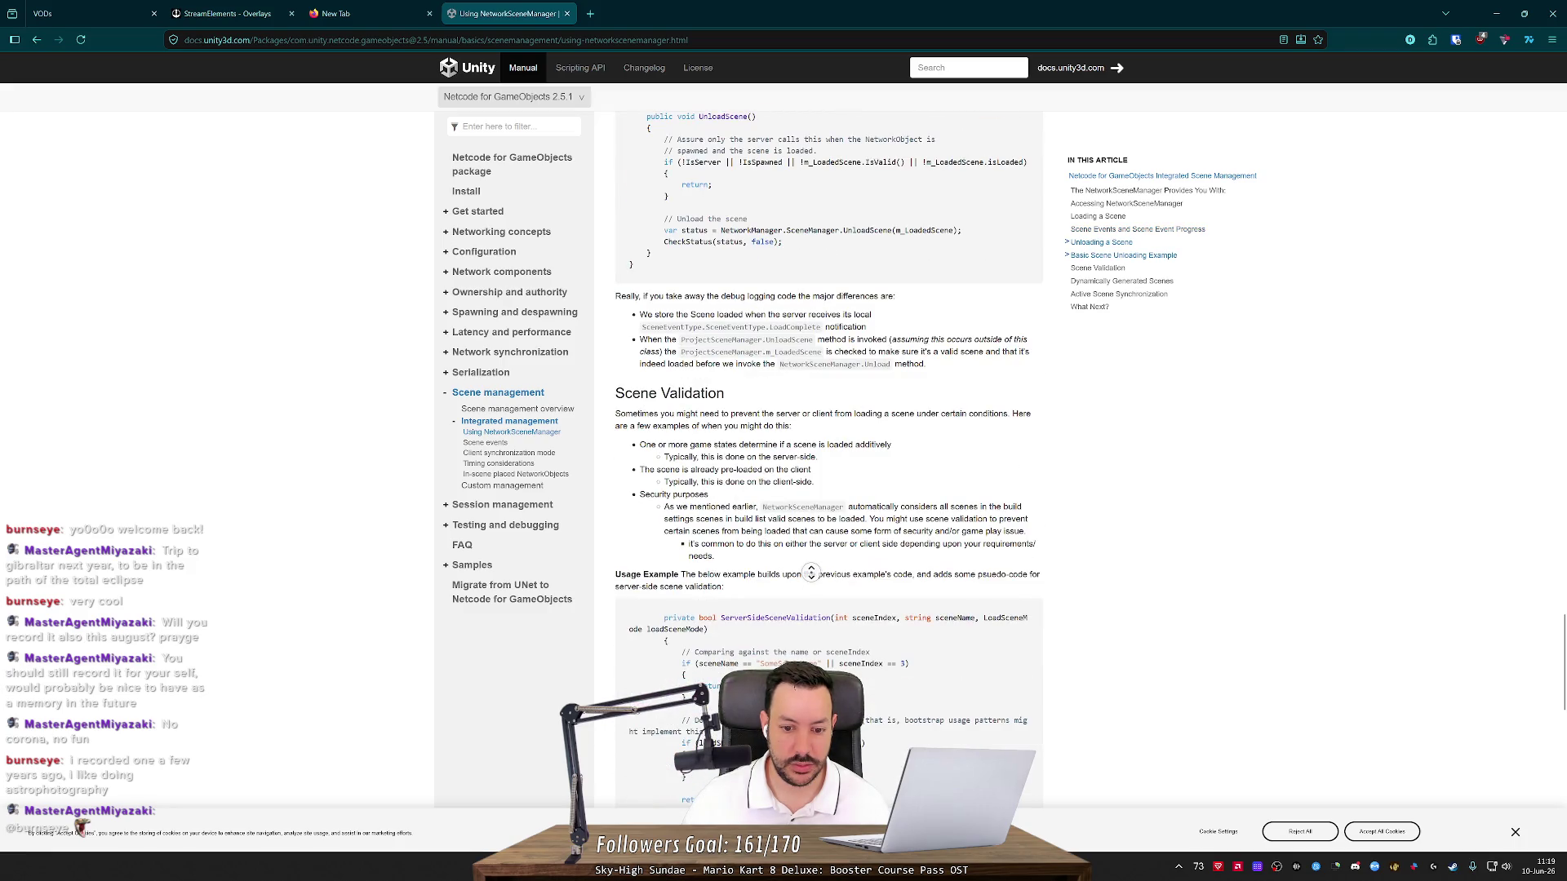
scroll(812, 574, down, 15)
middle_click(795, 598)
scroll(796, 598, up, 15)
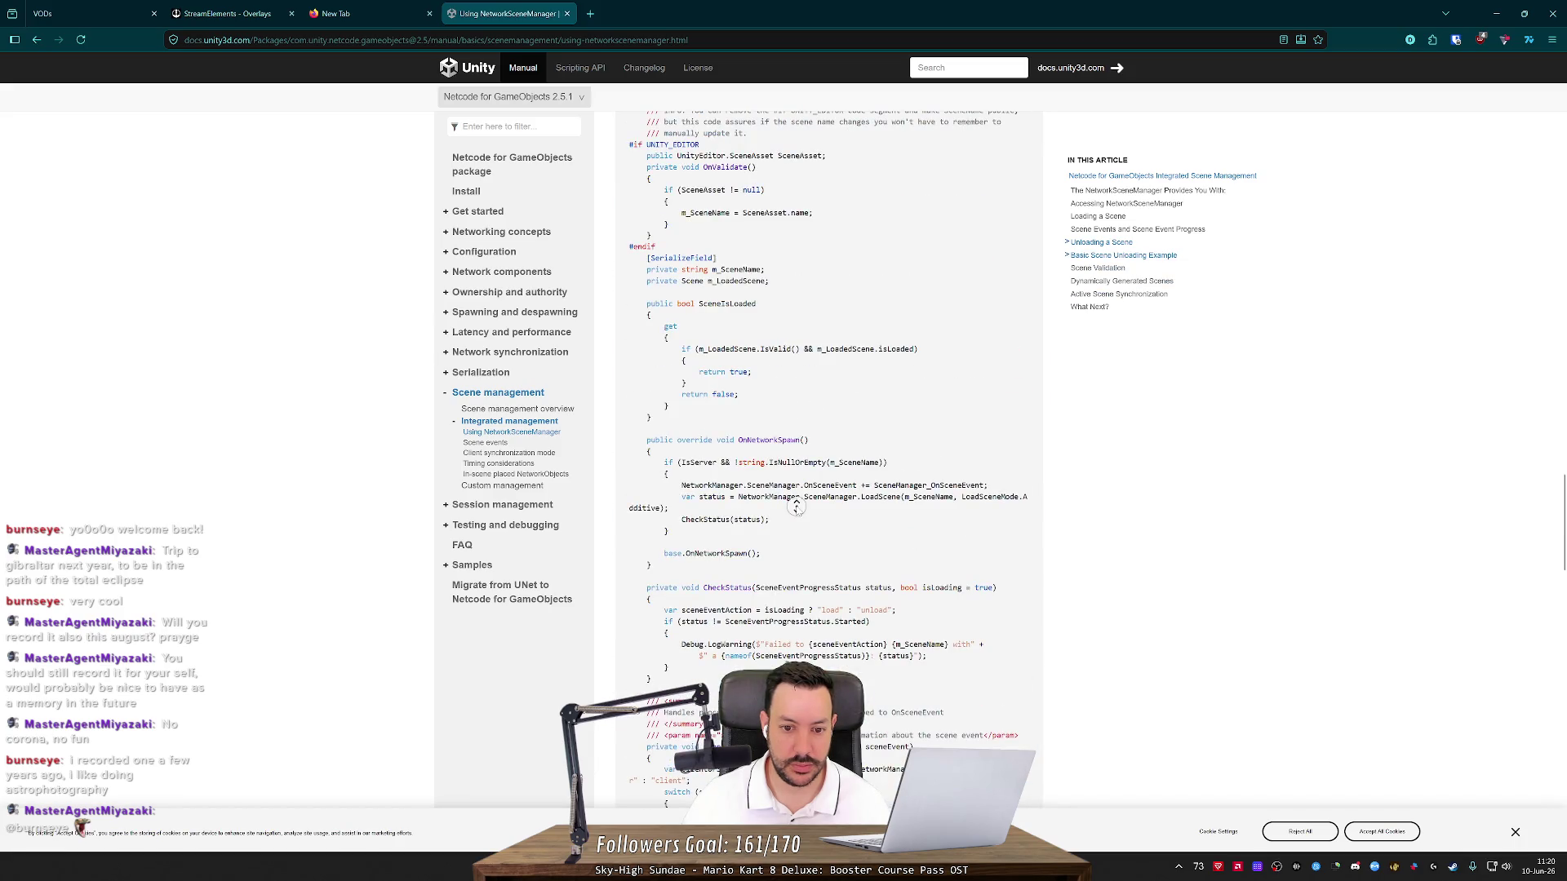
scroll(785, 343, up, 10)
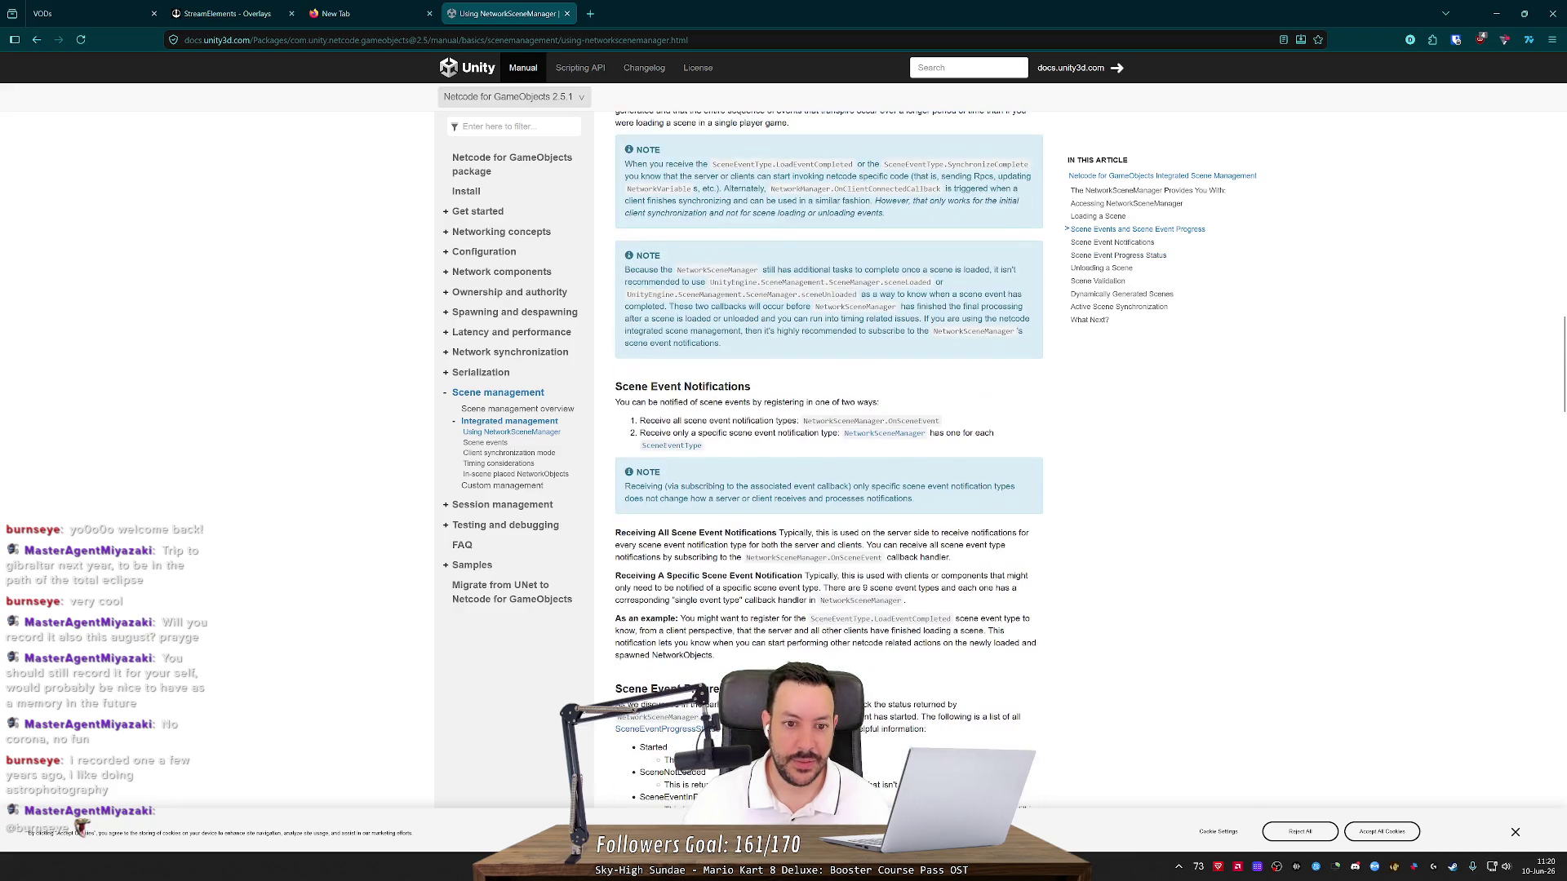
scroll(761, 358, up, 5)
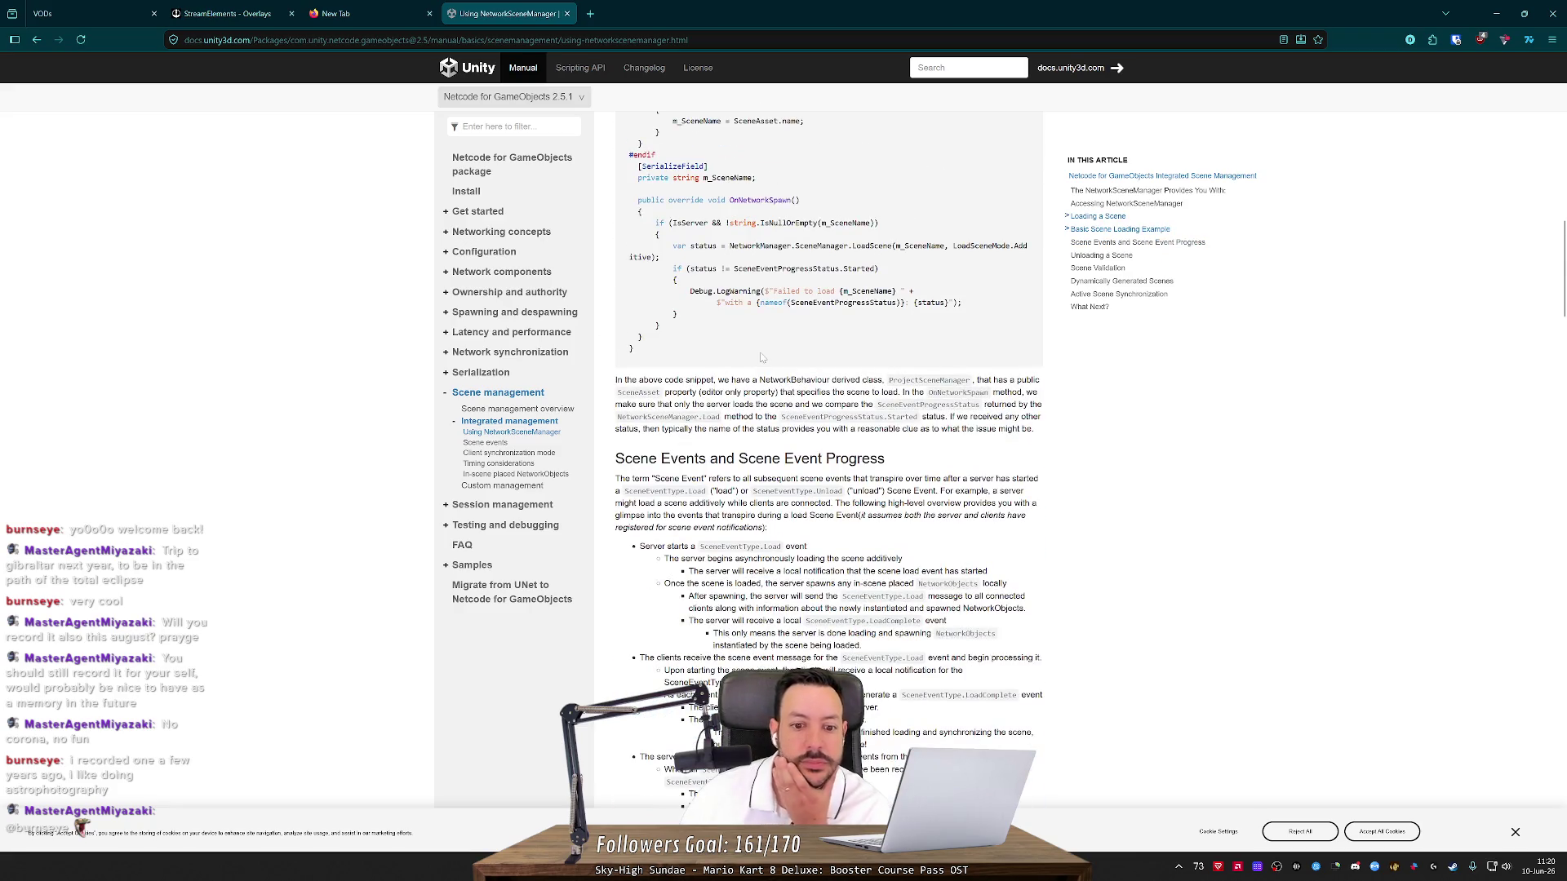
scroll(762, 358, up, 5)
scroll(762, 357, down, 6)
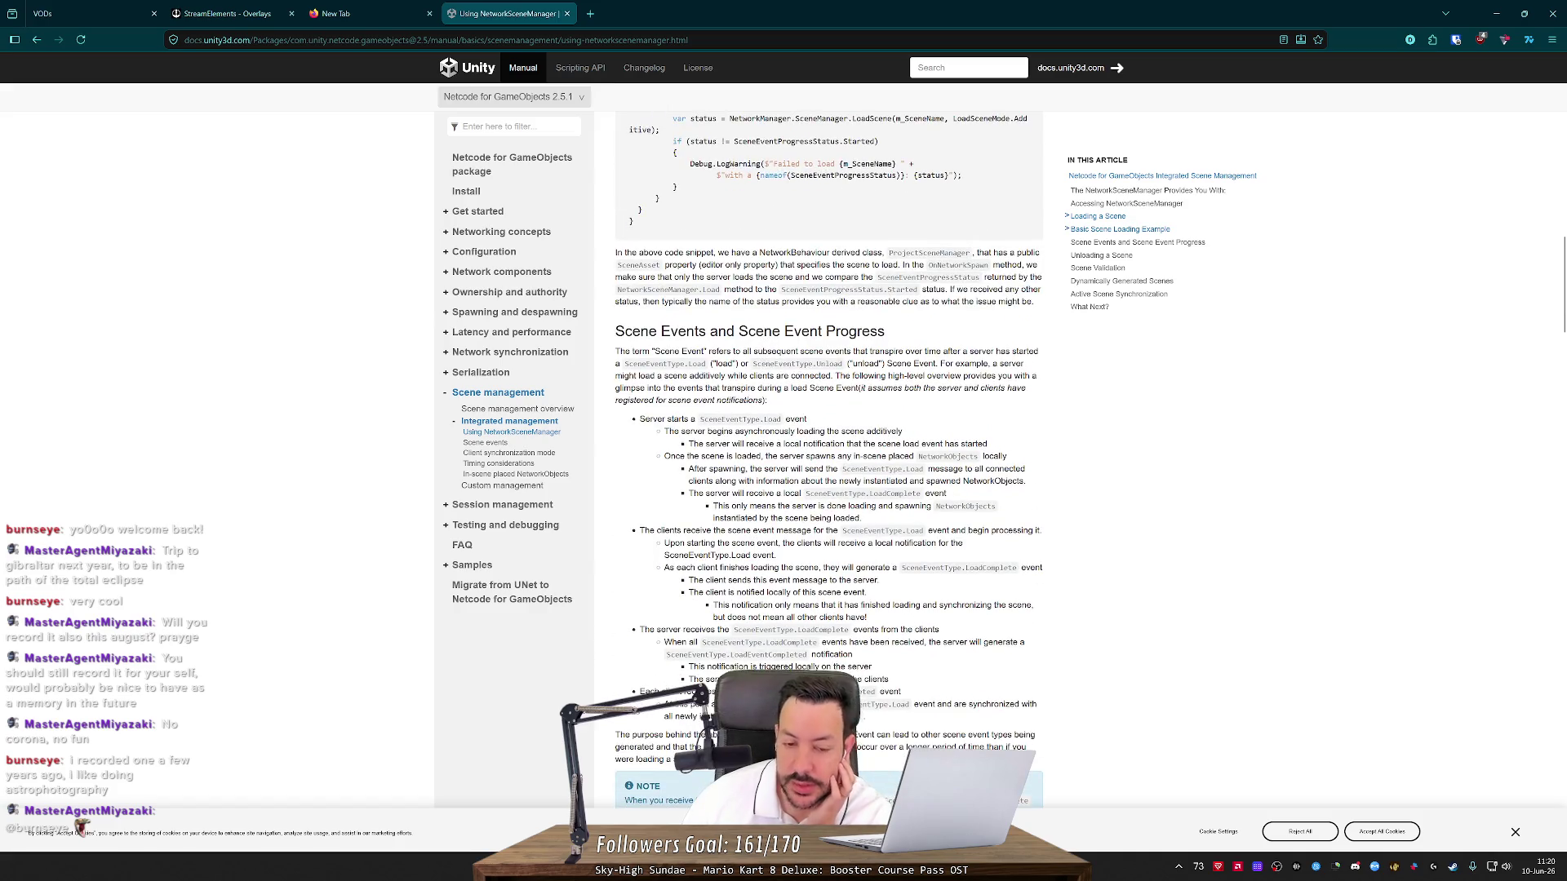
scroll(762, 357, down, 2)
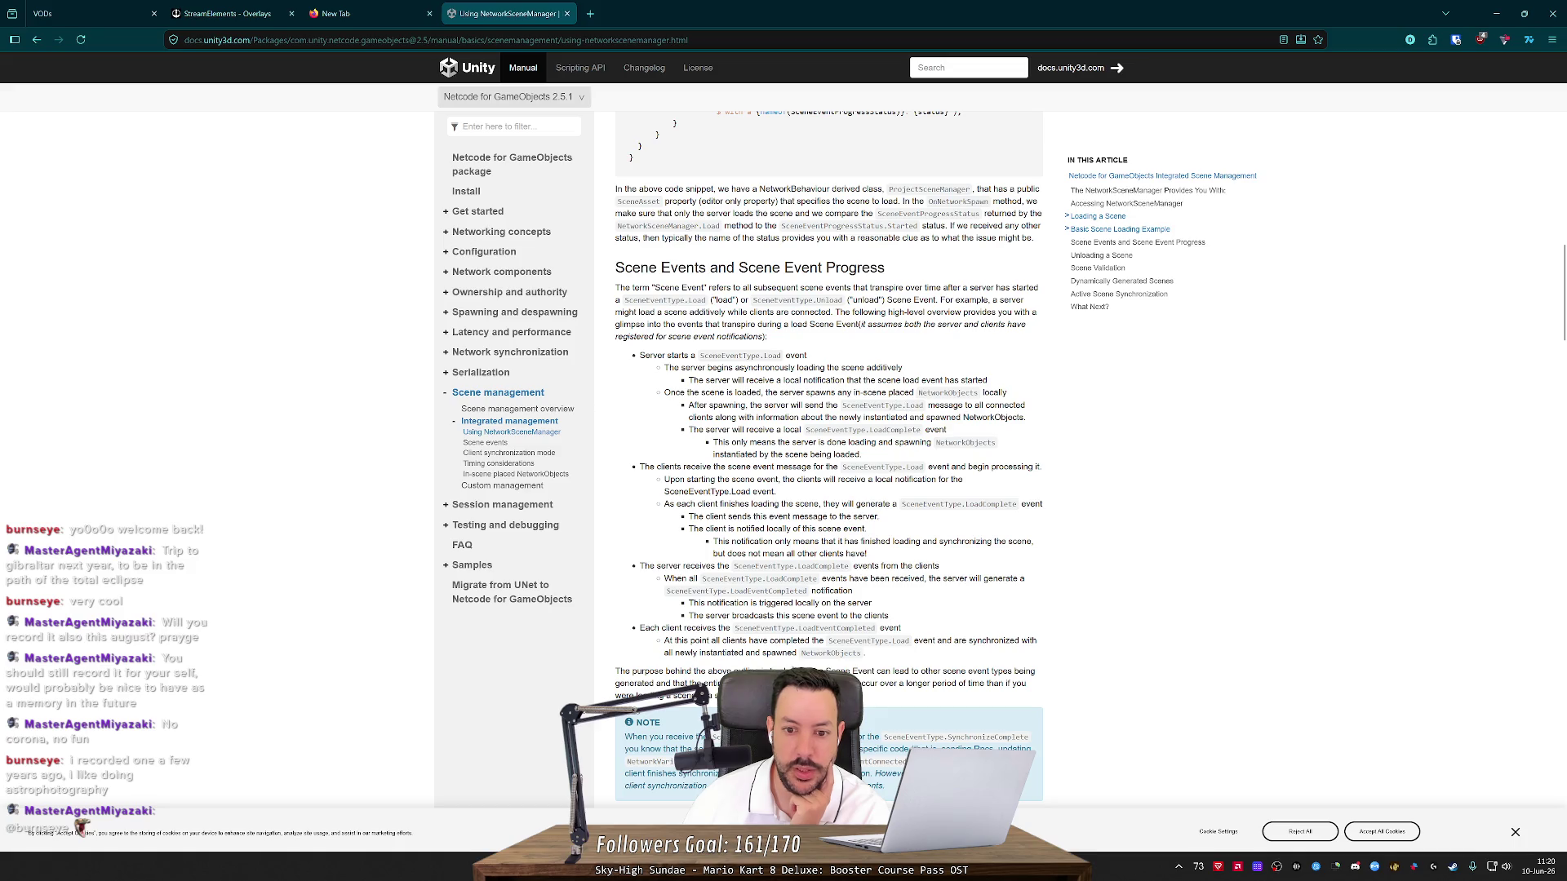
double_click(894, 406)
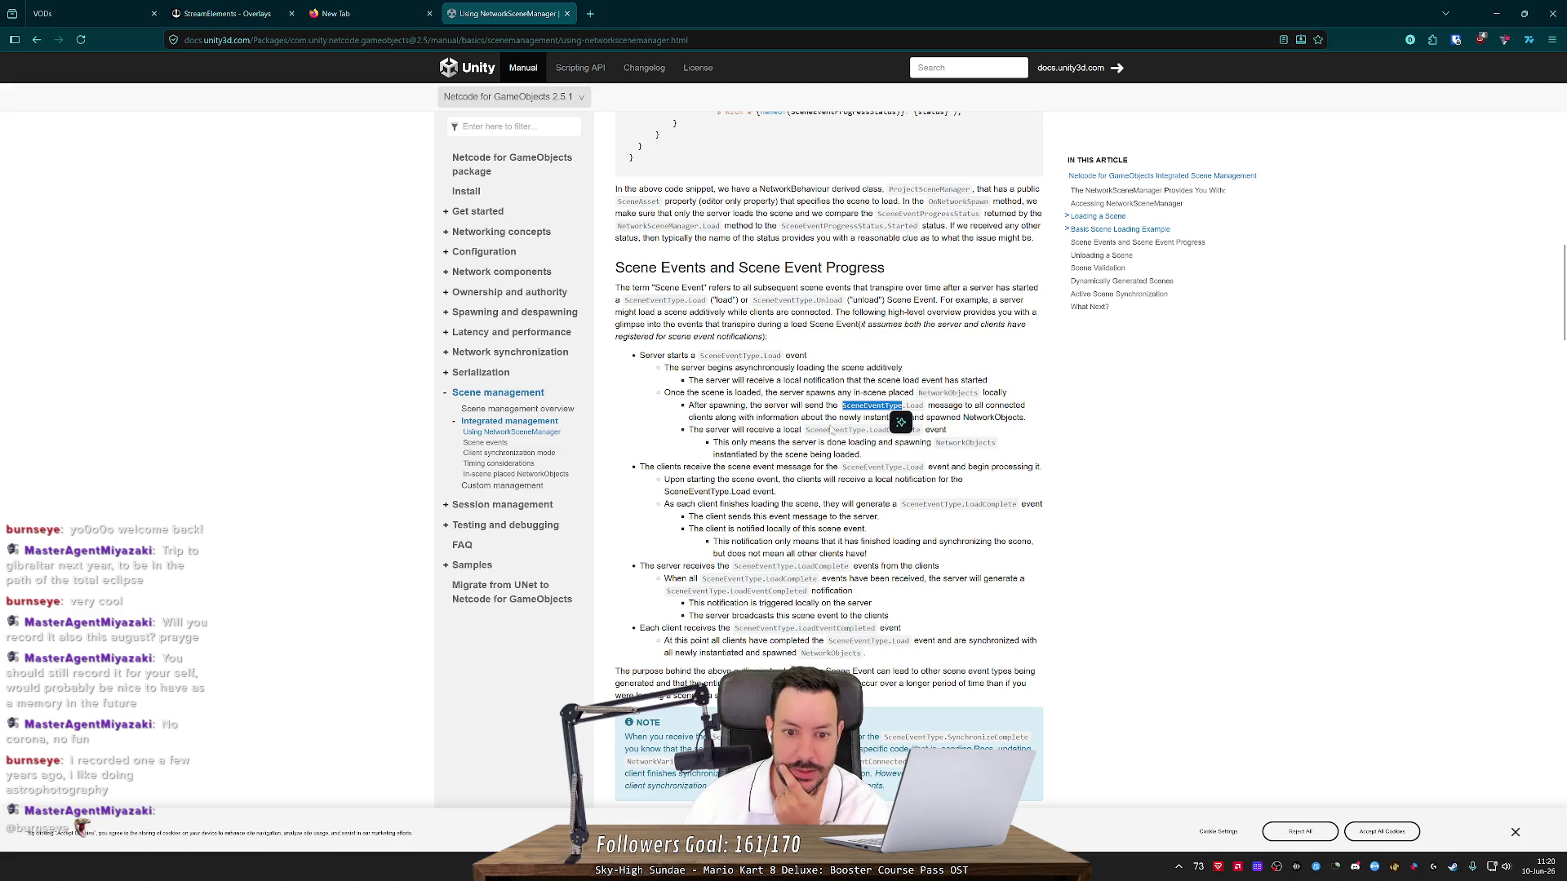
click(836, 426)
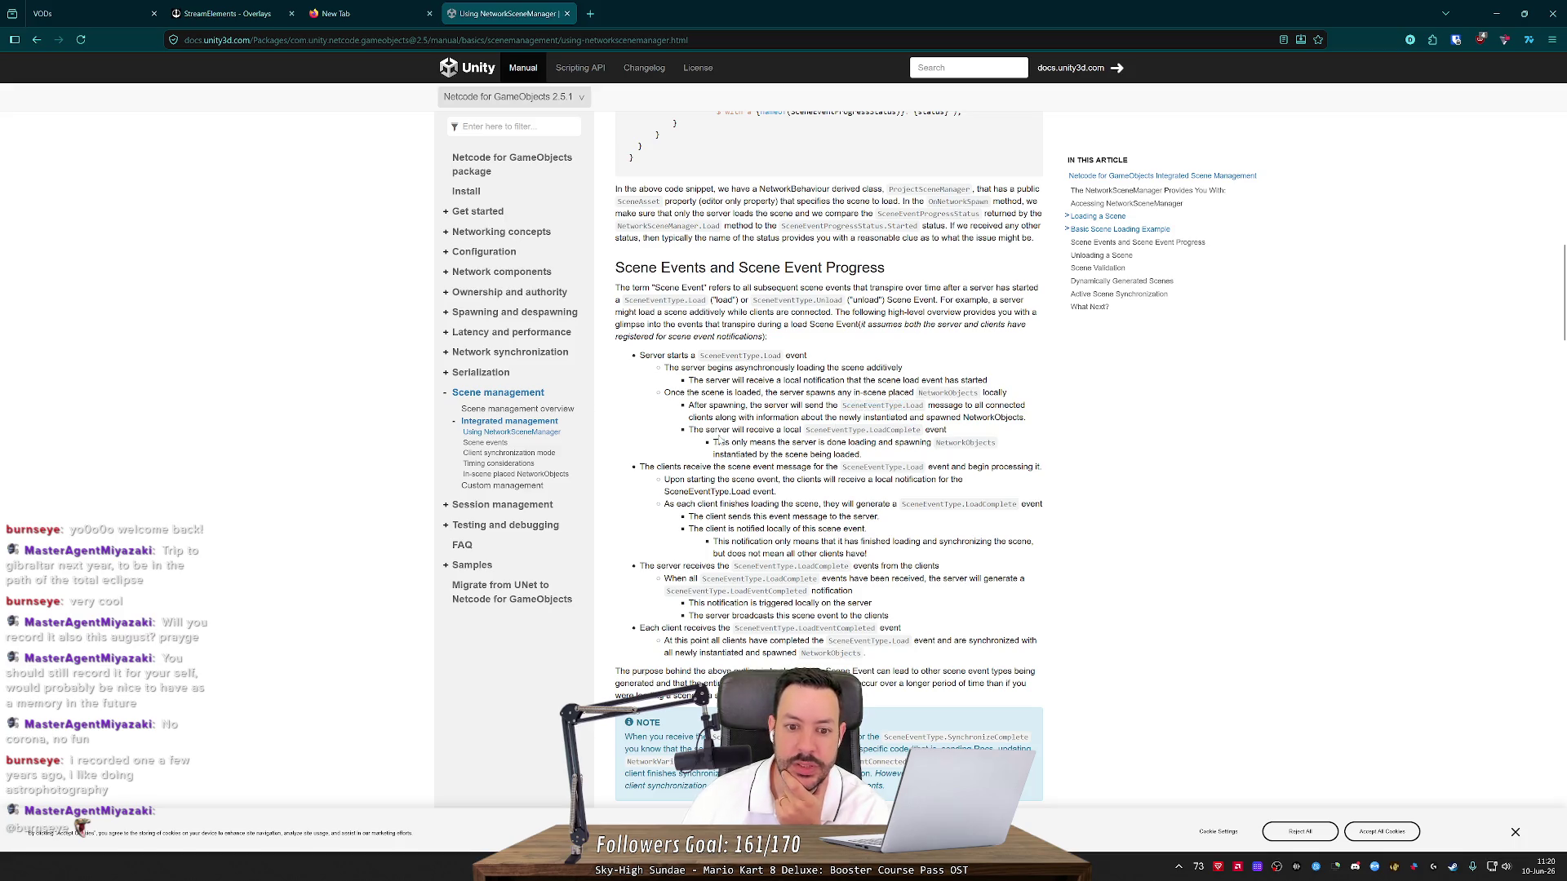
drag(715, 430, 879, 433)
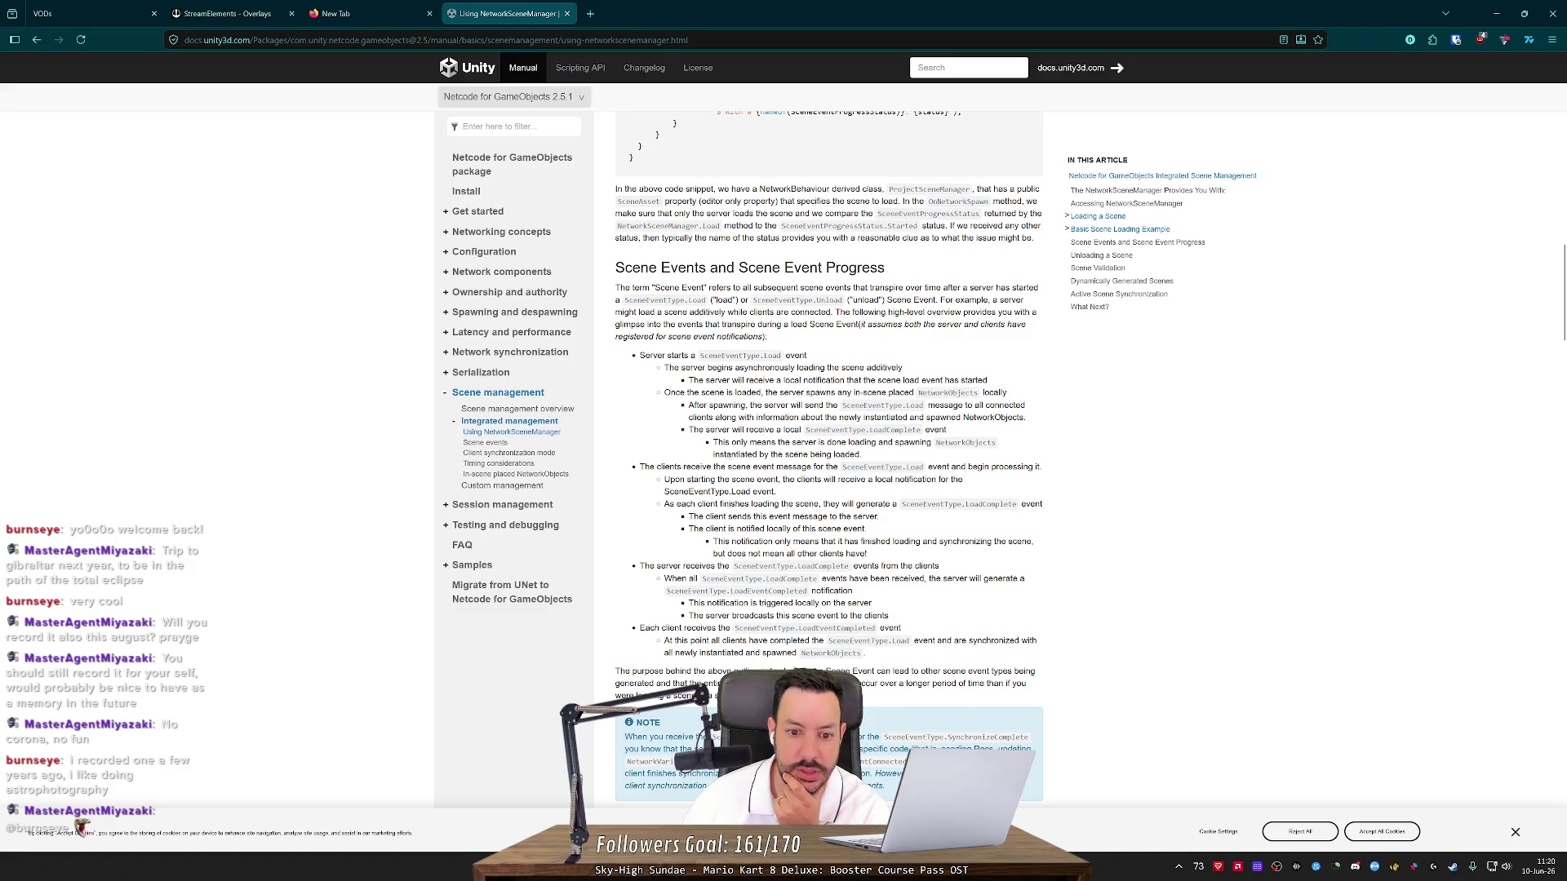
mouse_move(680, 467)
mouse_down()
mouse_move(921, 469)
mouse_move(943, 486)
mouse_up()
click(811, 480)
click(930, 472)
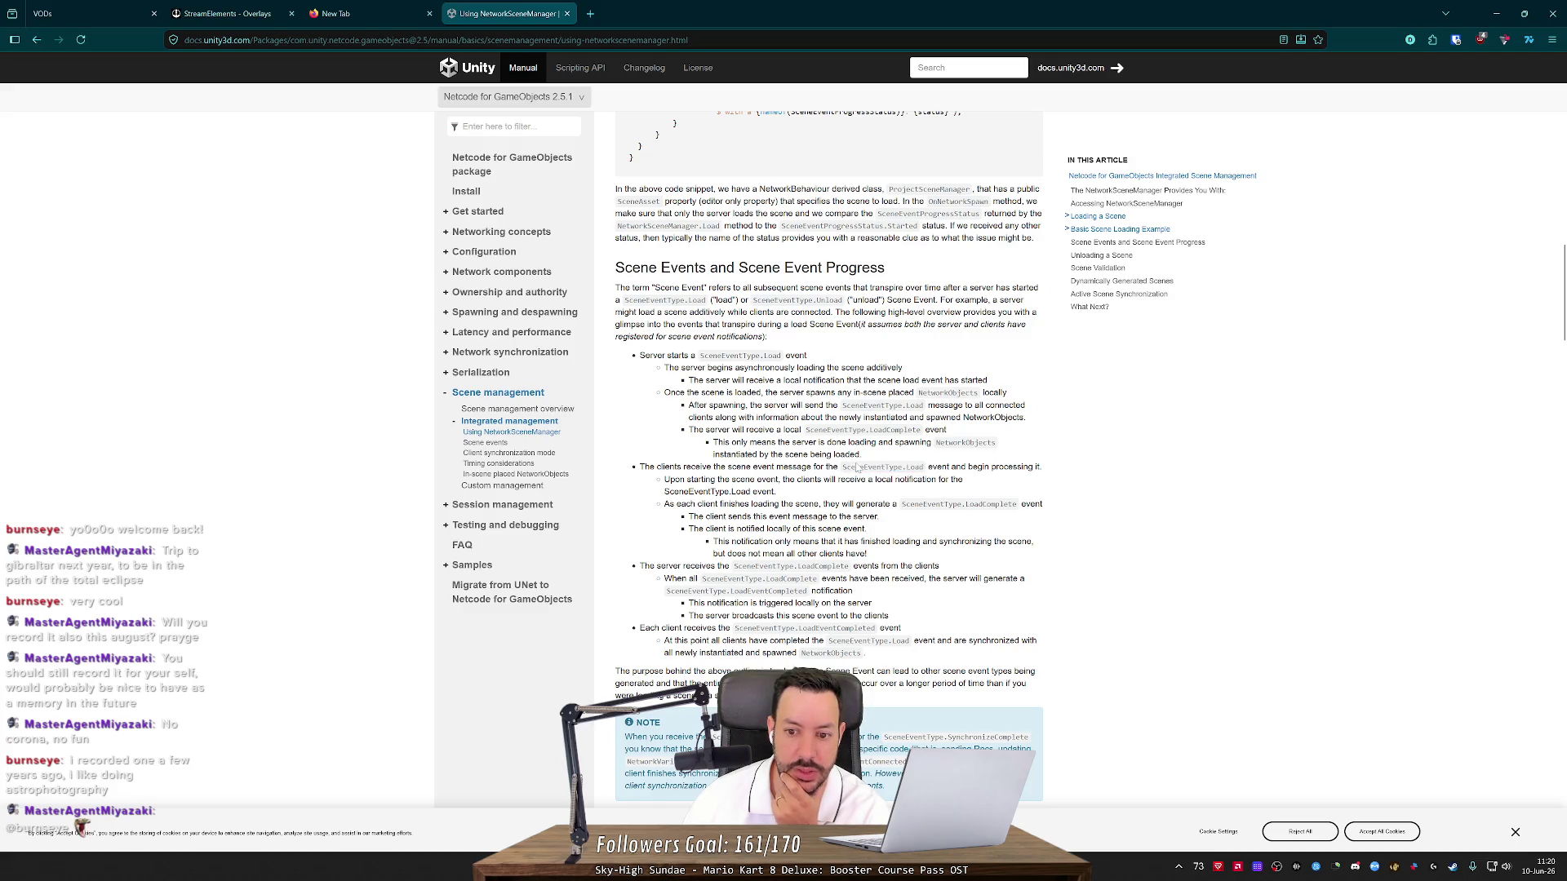
mouse_move(693, 480)
mouse_down()
mouse_move(745, 492)
mouse_move(668, 492)
mouse_move(842, 503)
mouse_up()
click(745, 493)
click(764, 492)
click(843, 504)
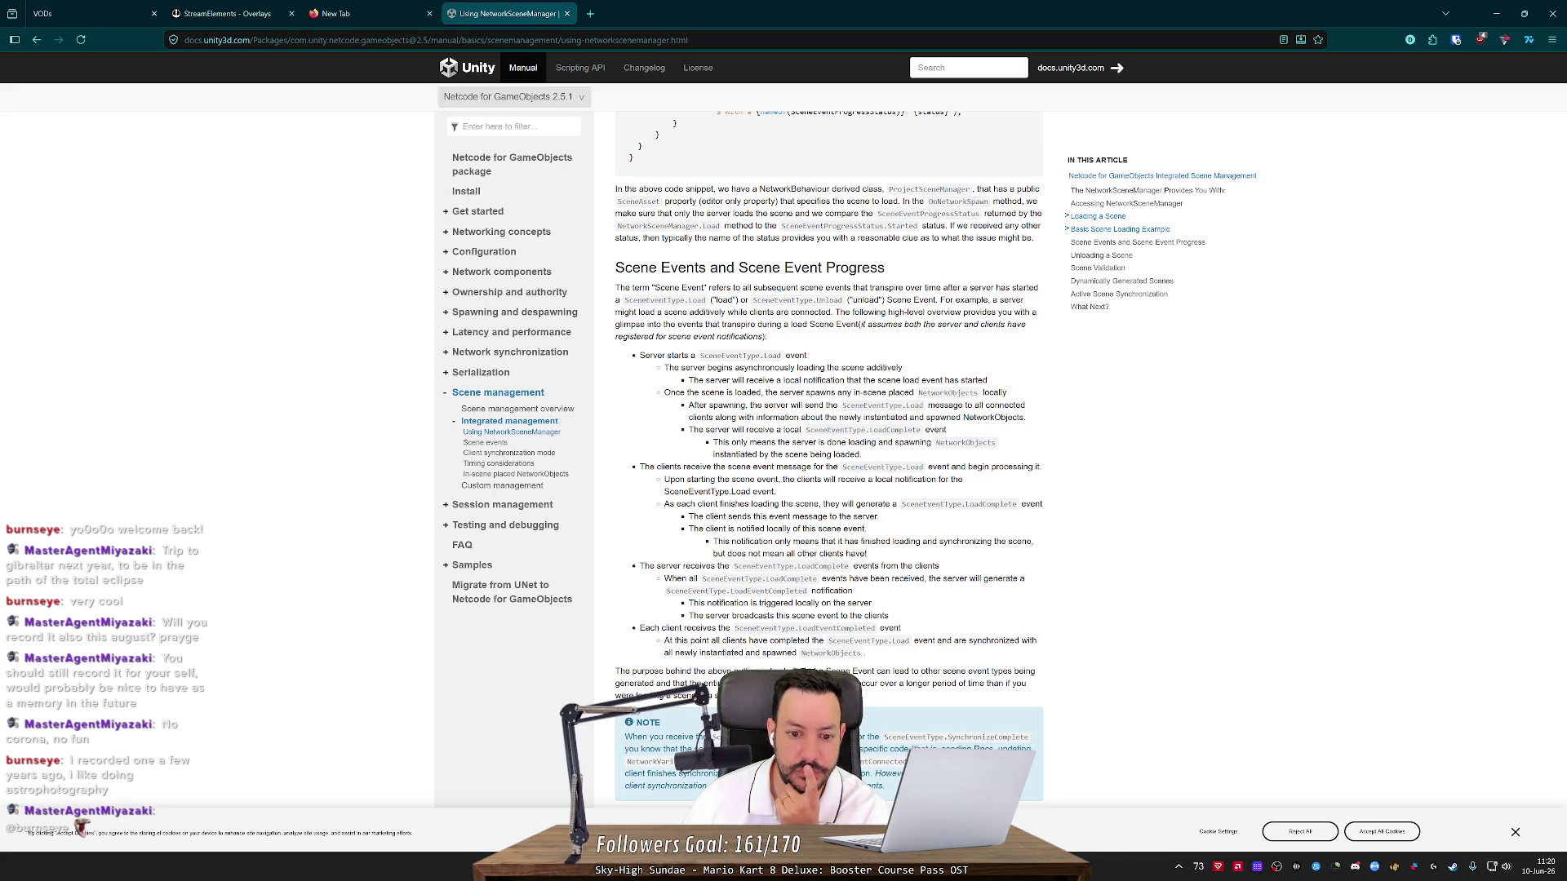
drag(692, 529, 852, 530)
click(895, 518)
double_click(931, 503)
shift+click(1017, 504)
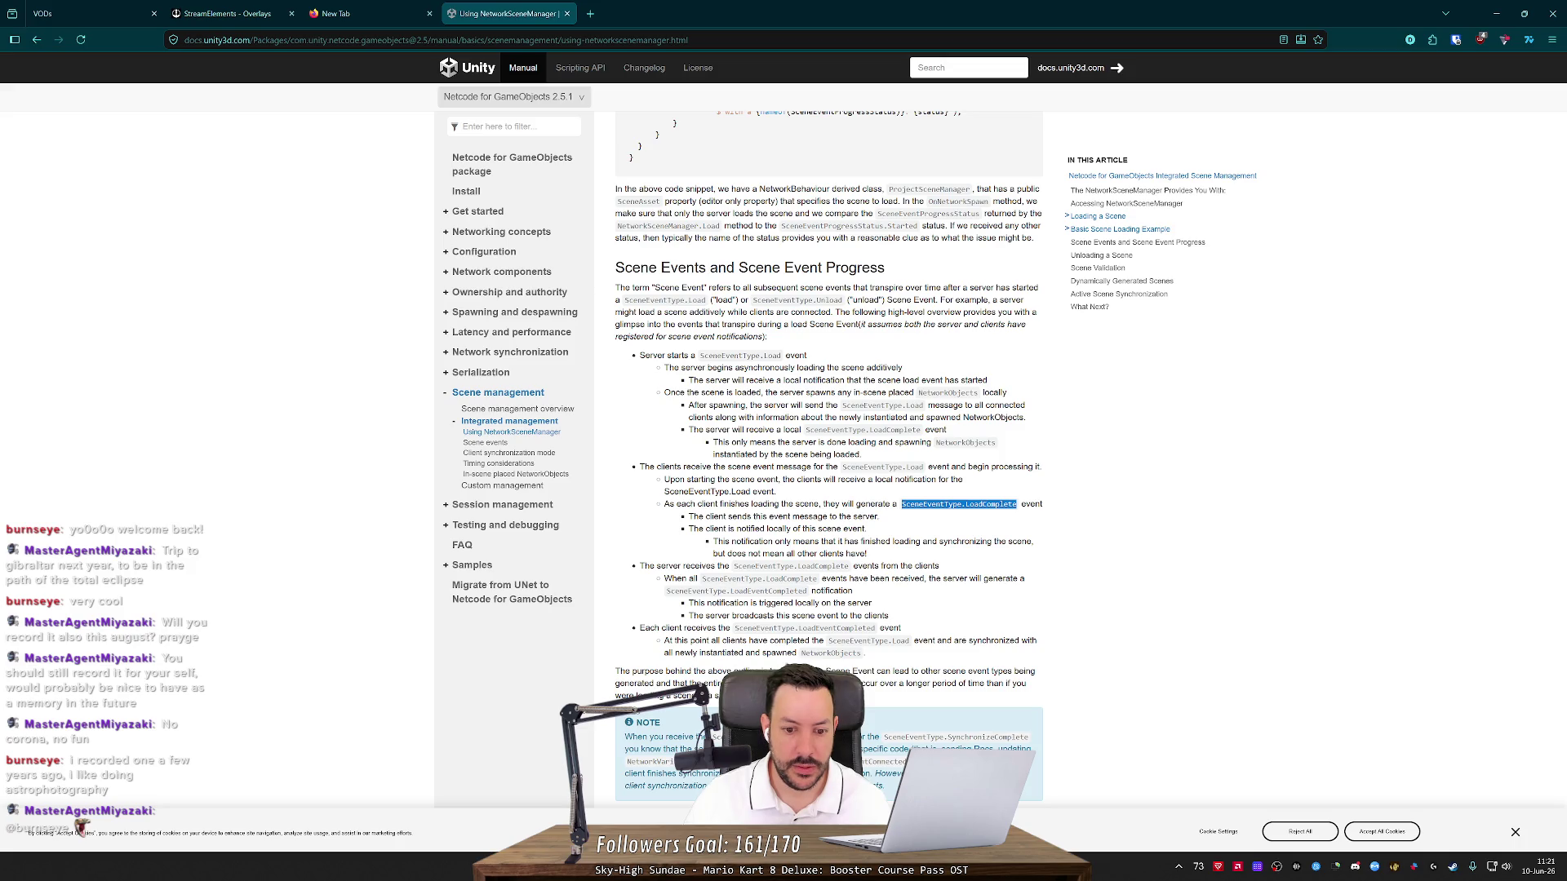
drag(719, 615, 870, 615)
click(869, 615)
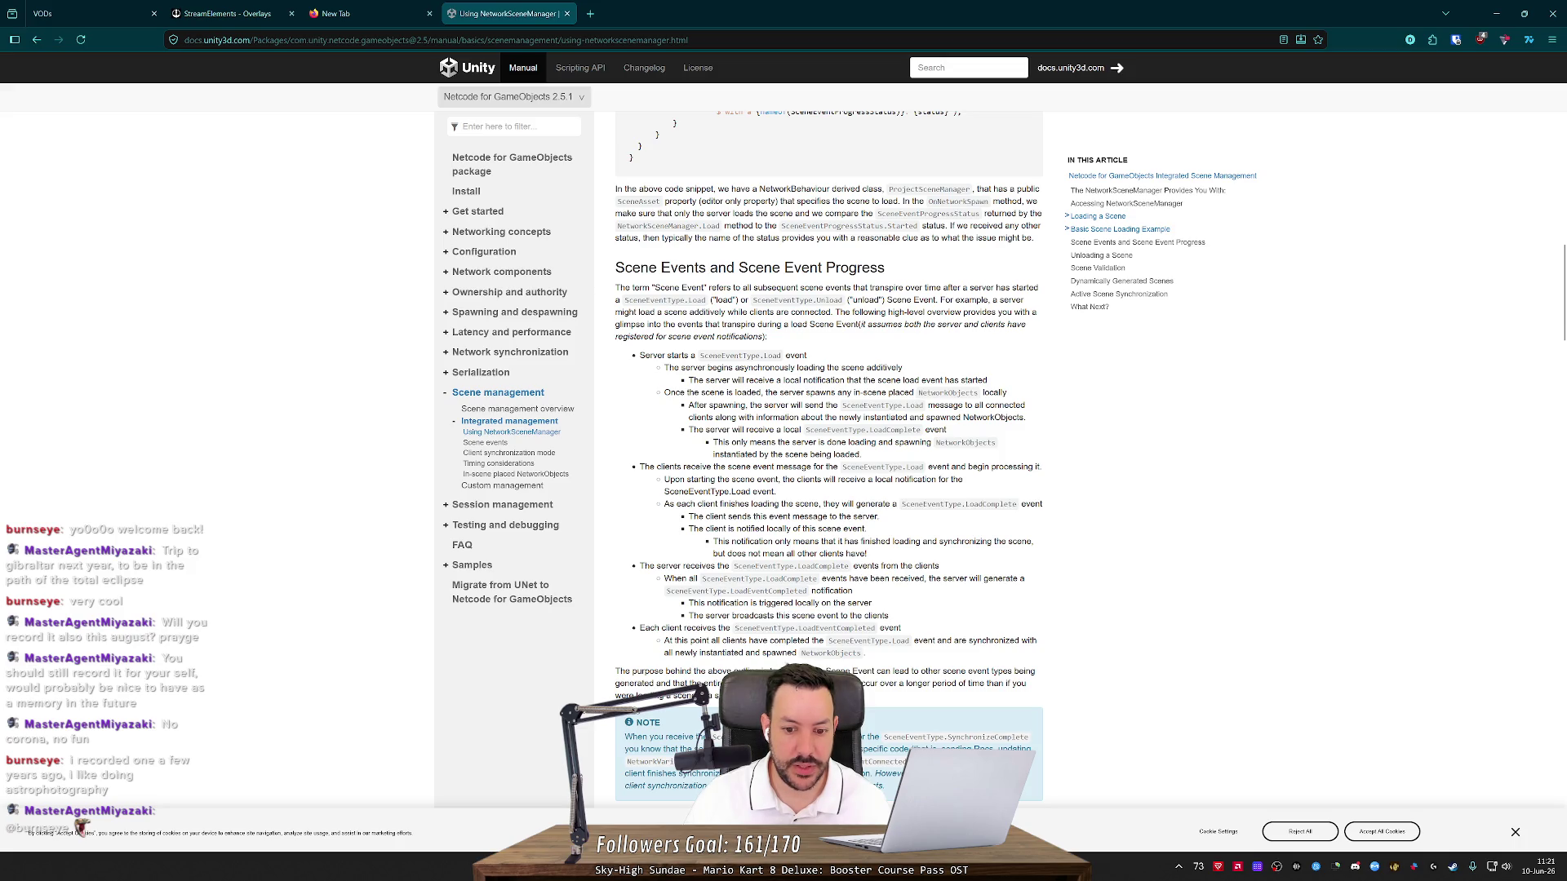
Read the scene event progress walkthrough, highlighting the LoadEventCompleted passages
mouse_move(673, 591)
mouse_down()
mouse_move(757, 590)
mouse_move(798, 628)
mouse_move(878, 627)
mouse_up()
scroll(865, 636, down, 3)
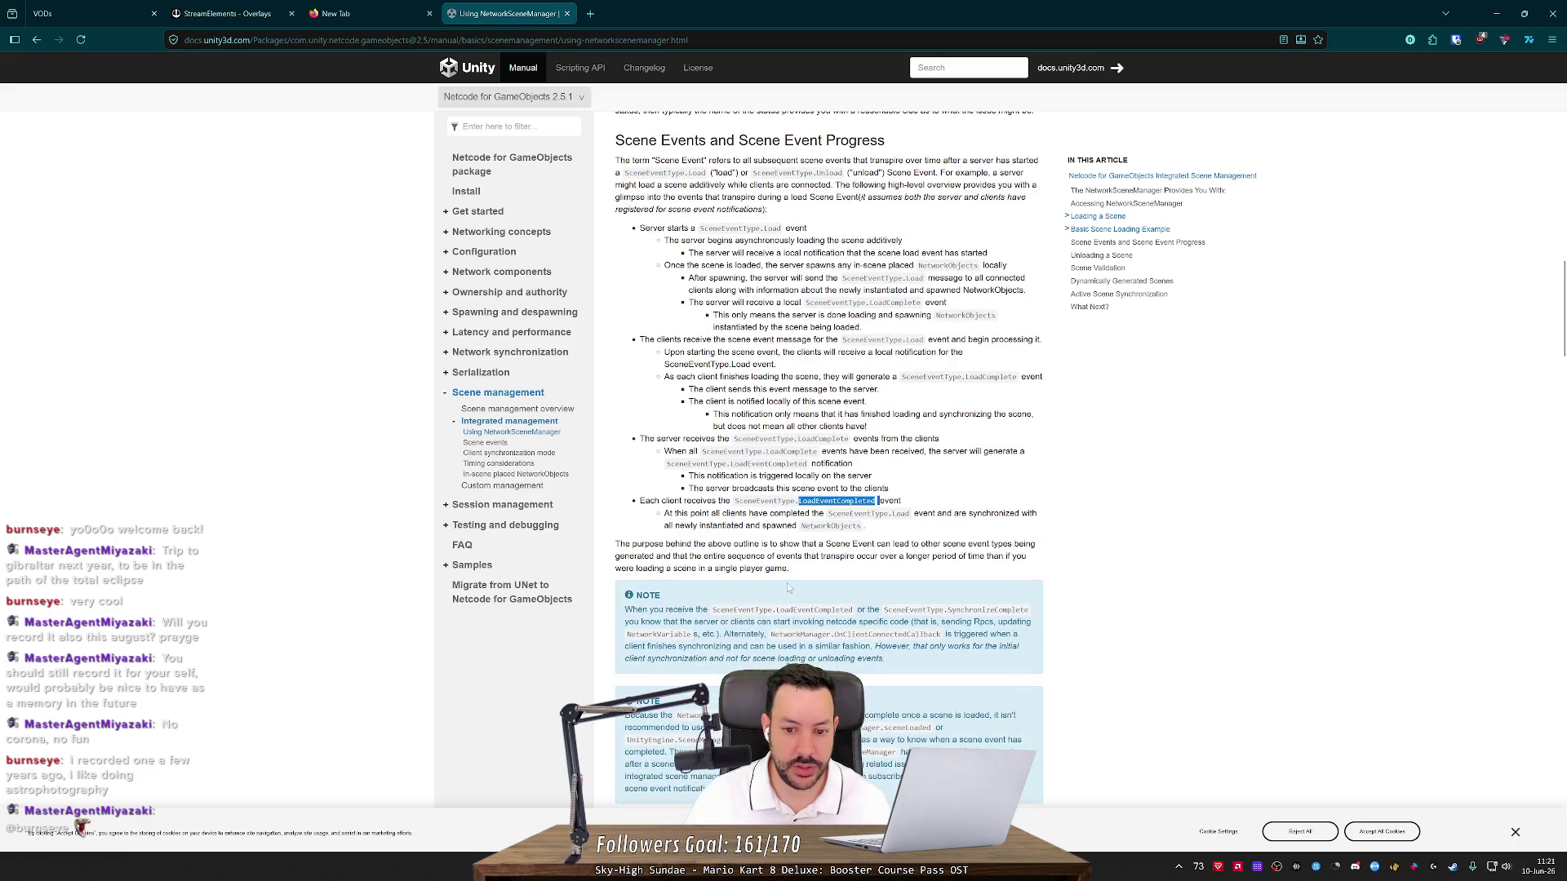
drag(776, 610, 854, 610)
scroll(816, 588, down, 4)
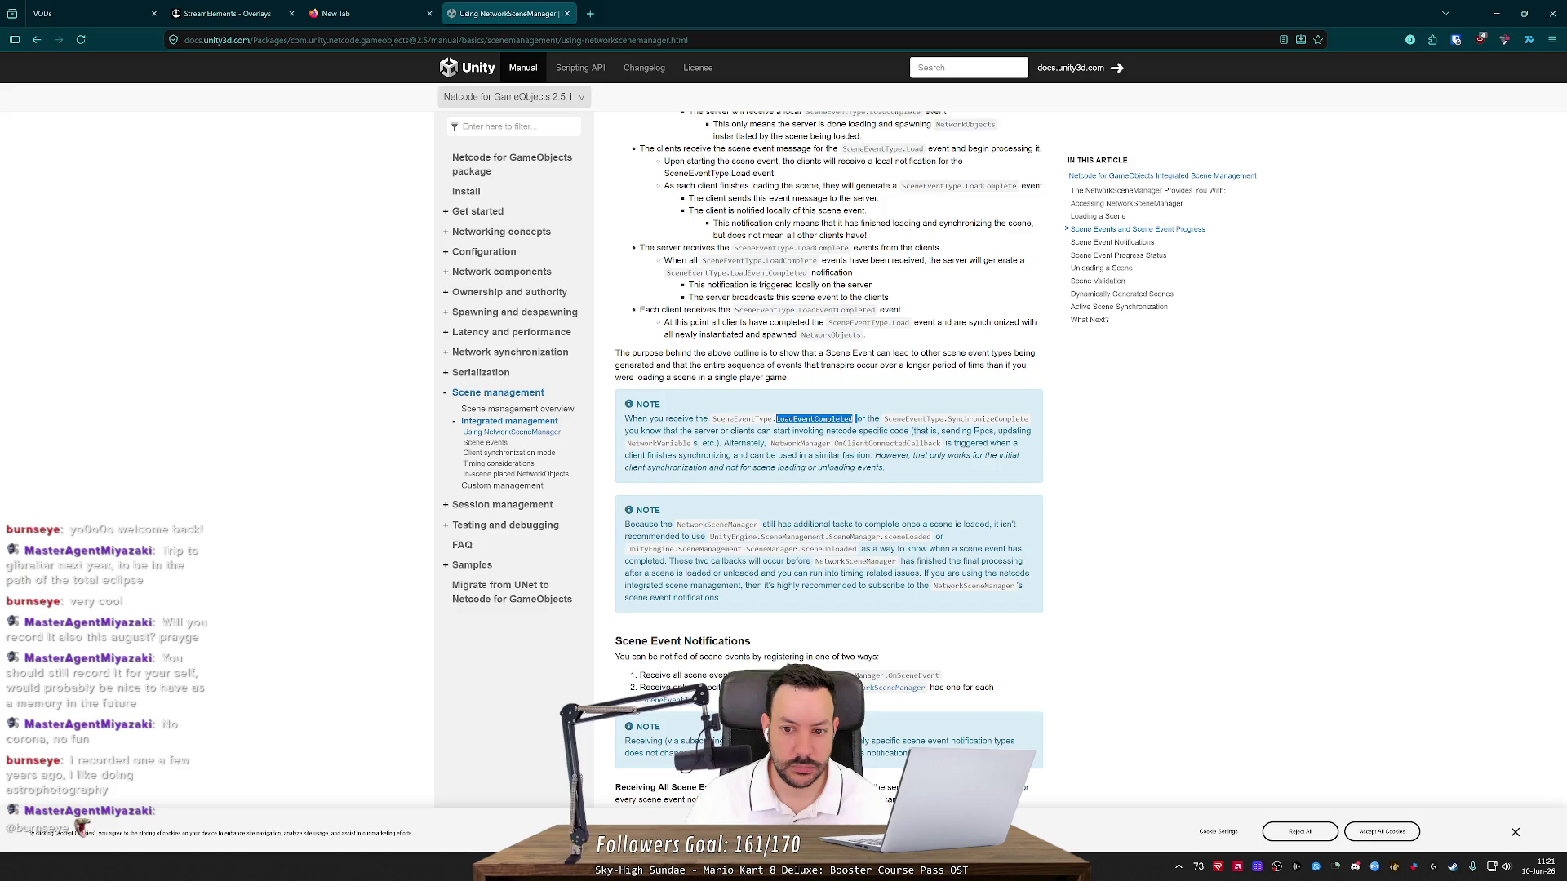
click(854, 419)
drag(670, 418, 808, 419)
click(808, 419)
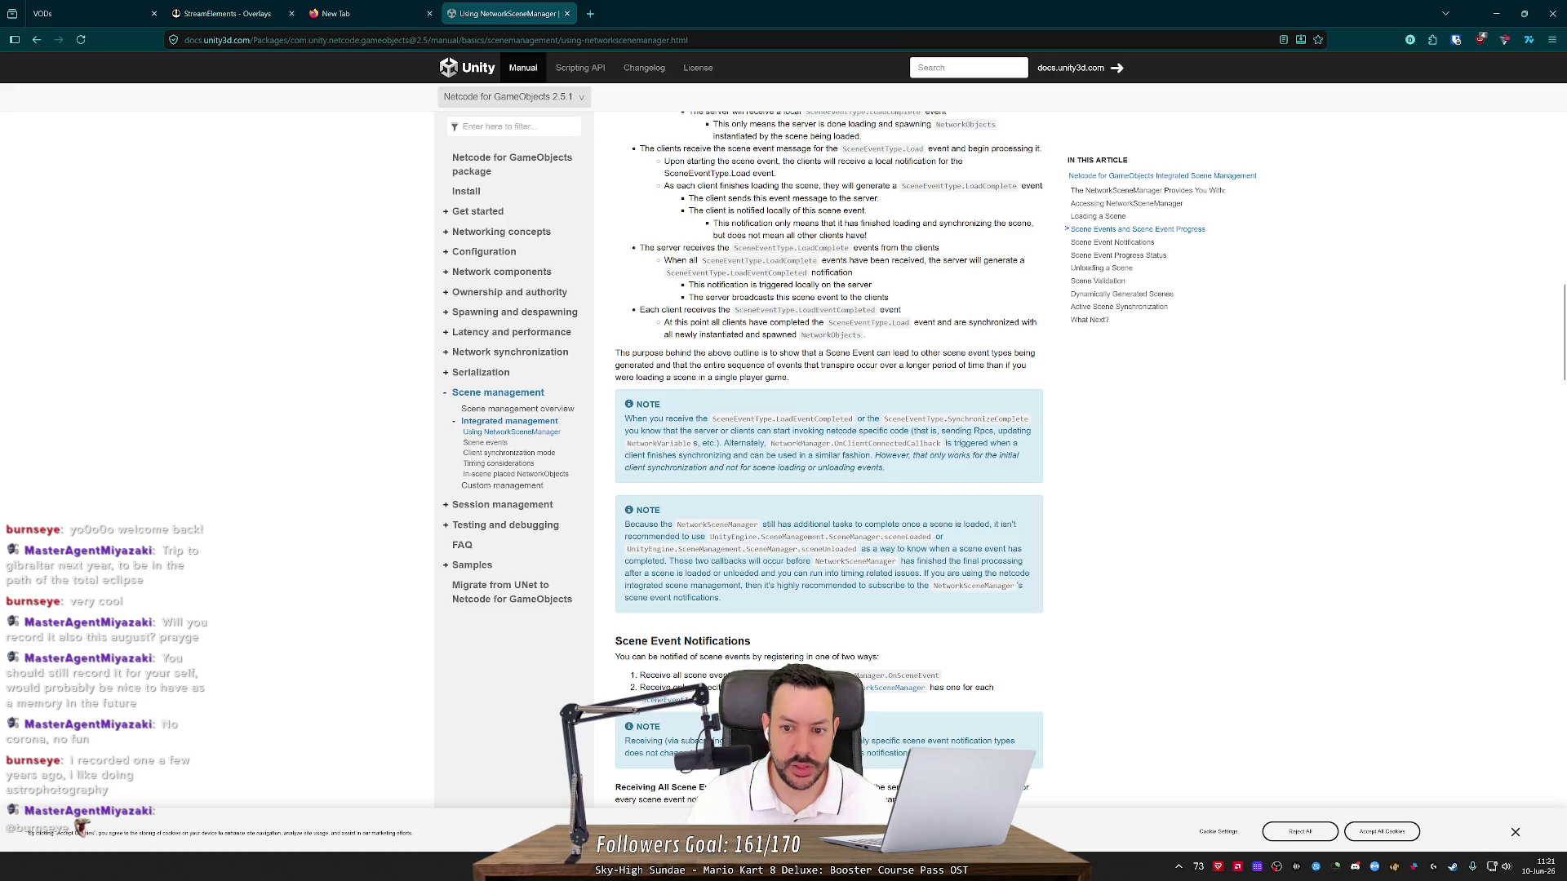
Read down to Scene Event Notifications and open the SceneEventType reference in a new tab
drag(644, 431, 926, 431)
click(853, 431)
click(925, 431)
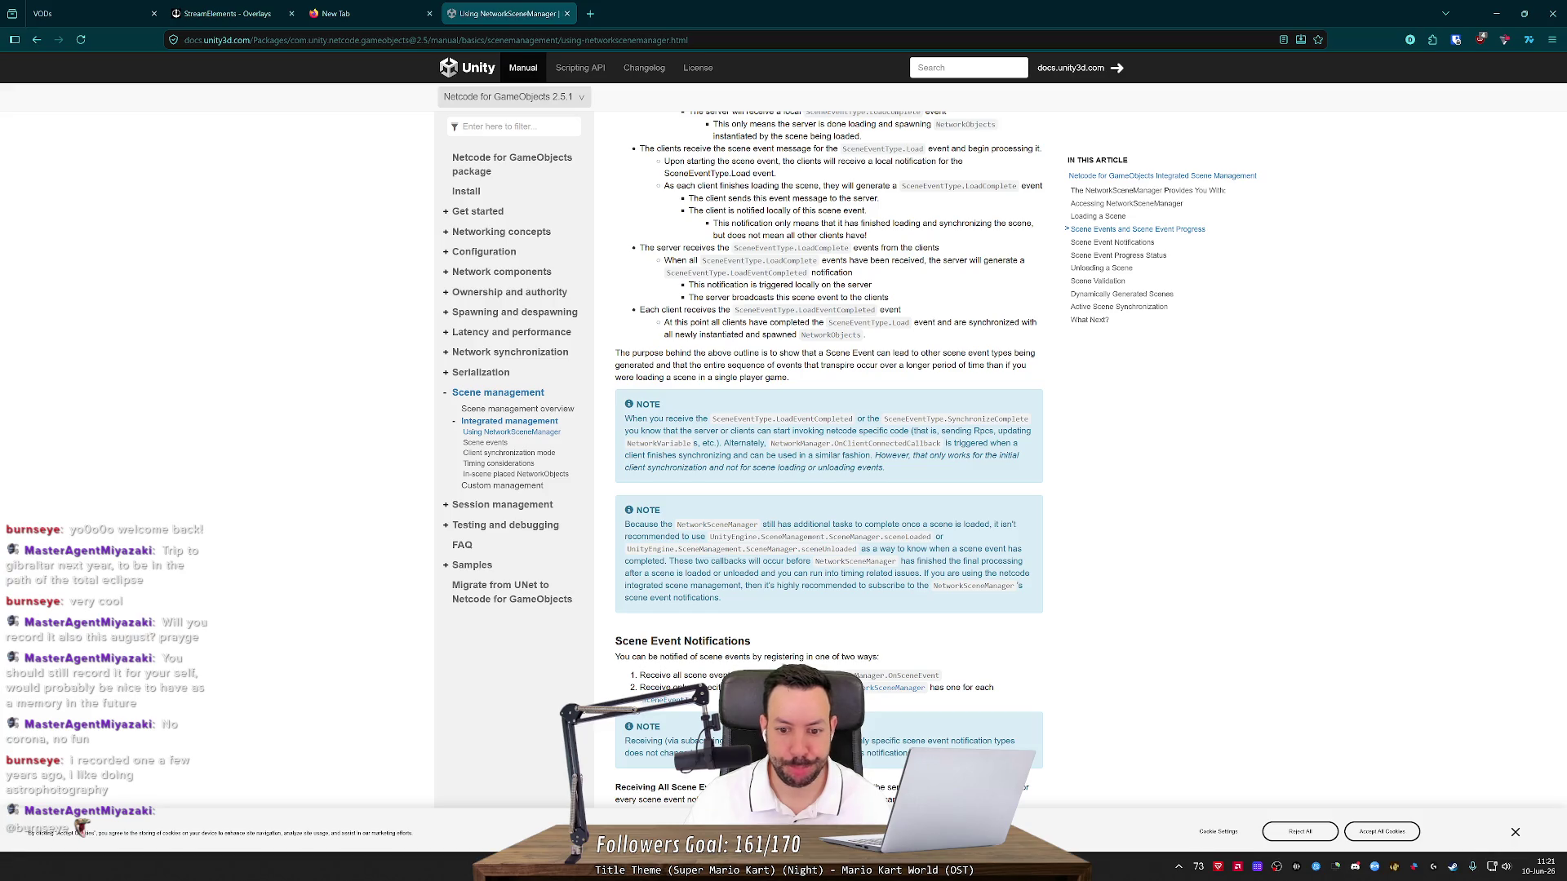
scroll(828, 457, down, 2)
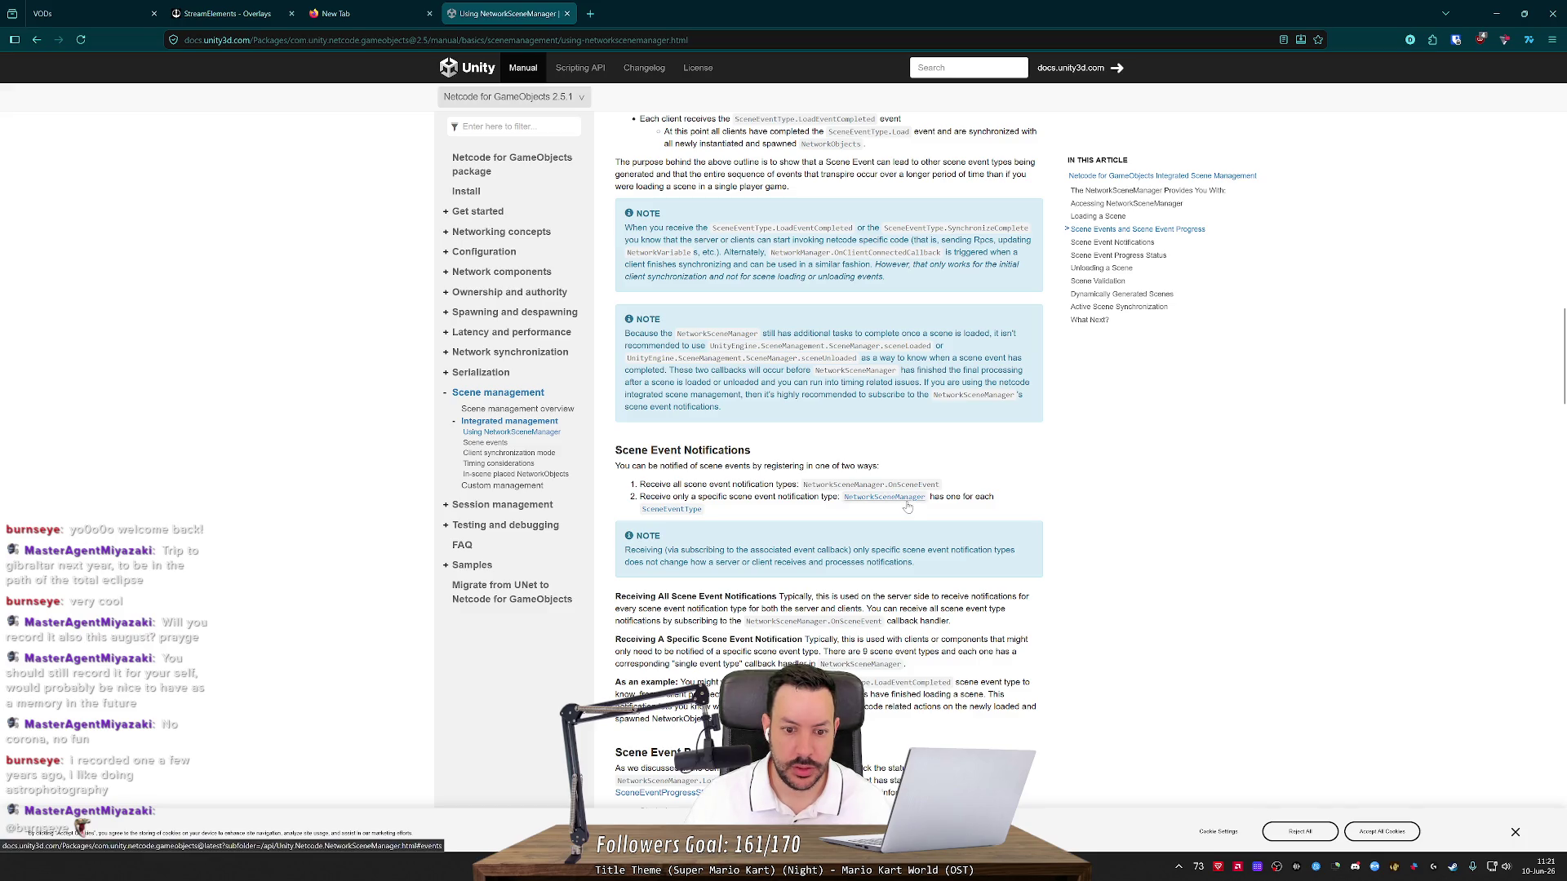
drag(688, 496, 788, 498)
click(788, 511)
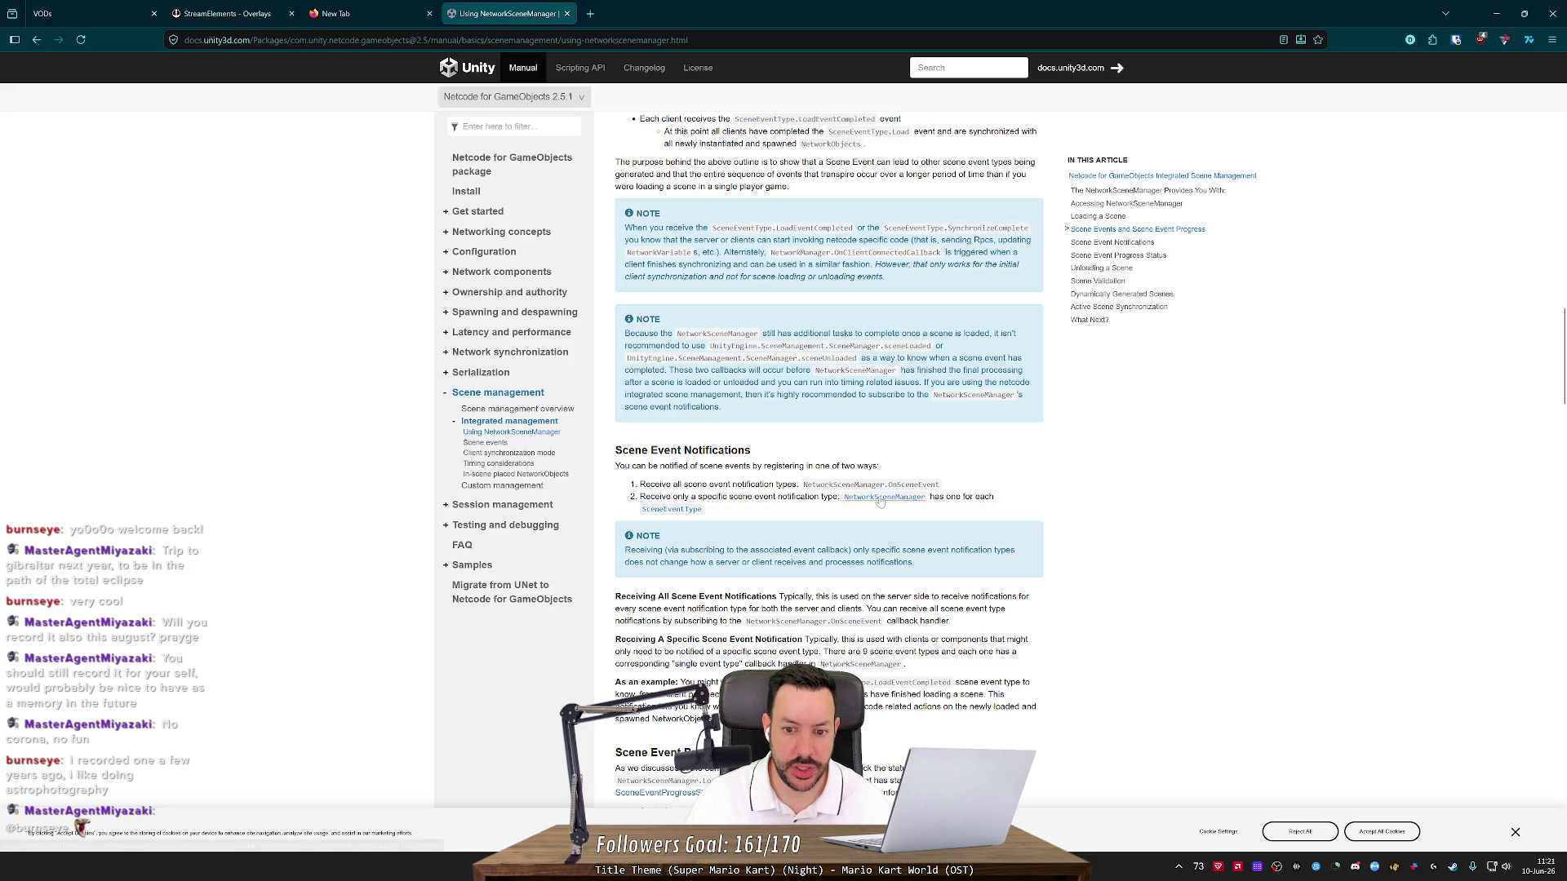
middle_click(670, 510)
View the SceneEventType reference page, then close that tab
click(674, 7)
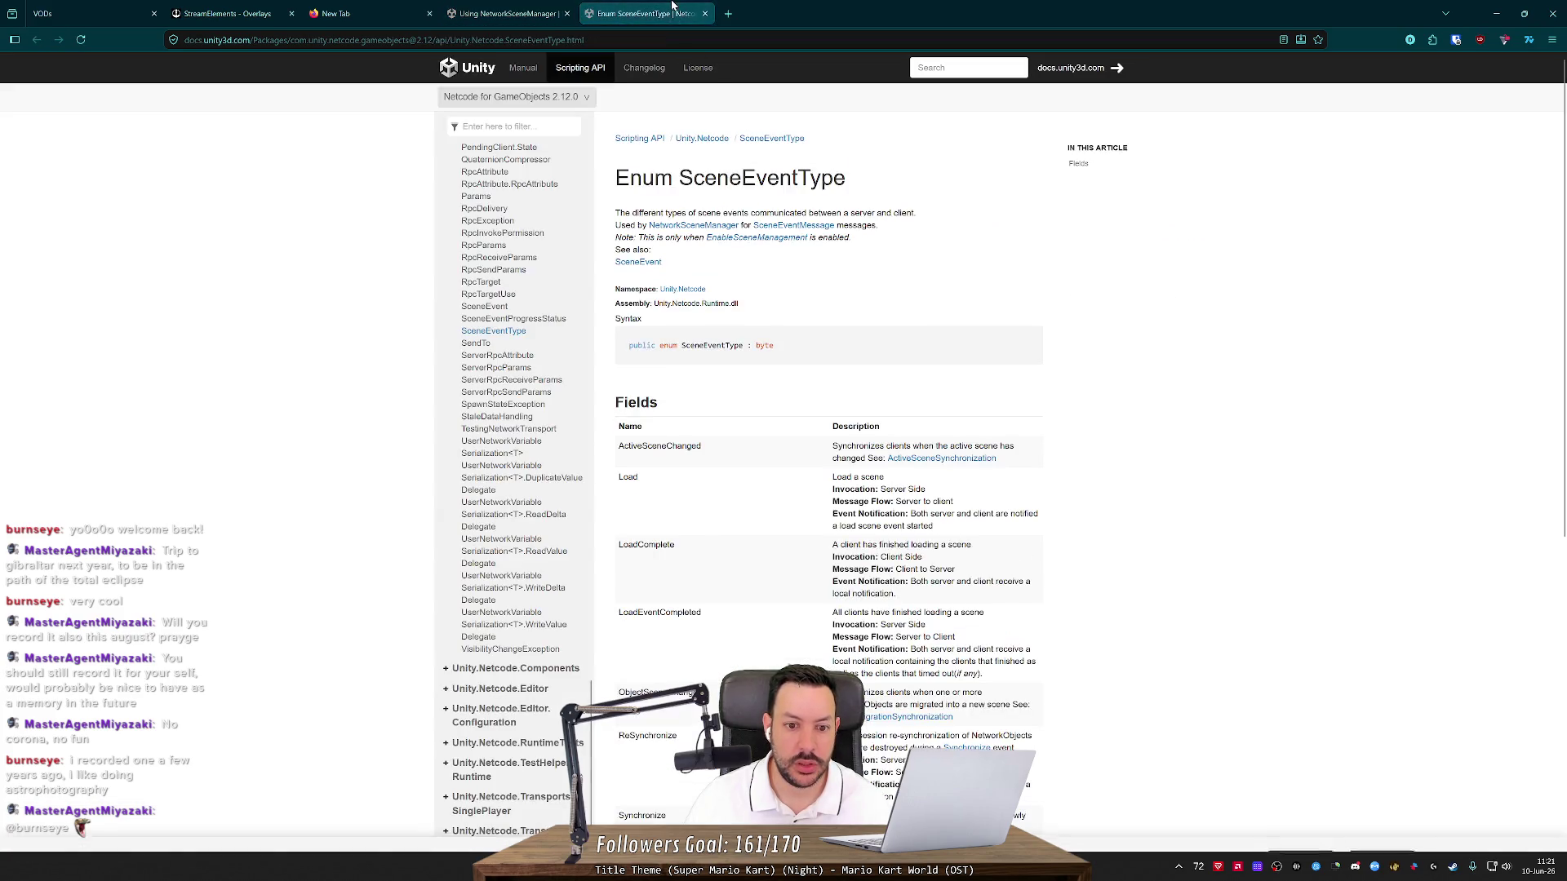
key(ctrl+w)
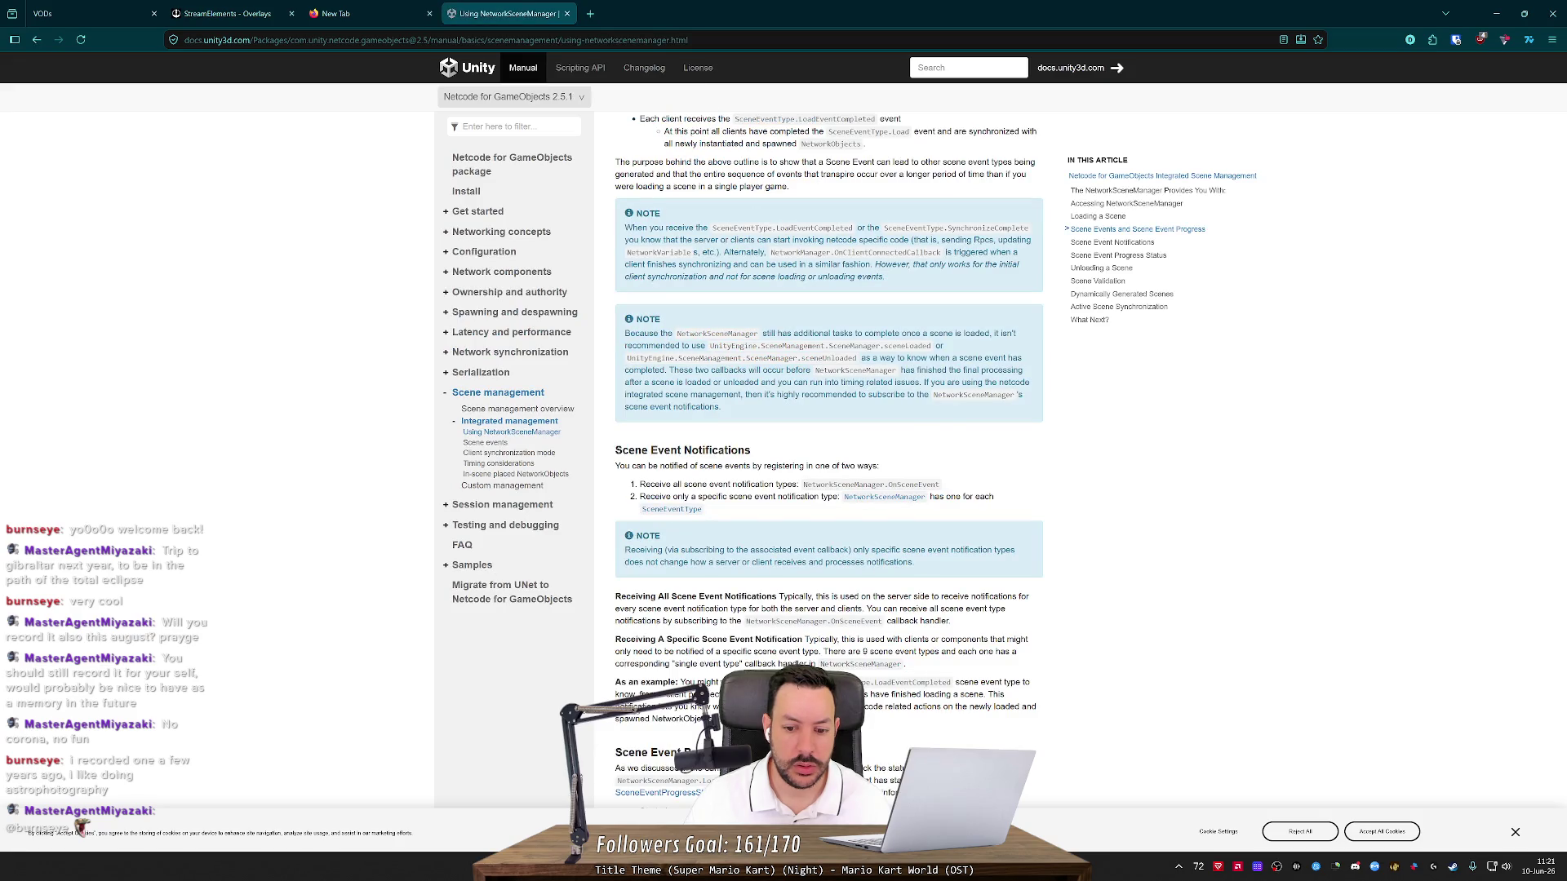
key(alt+Tab)
key(alt+Tab)
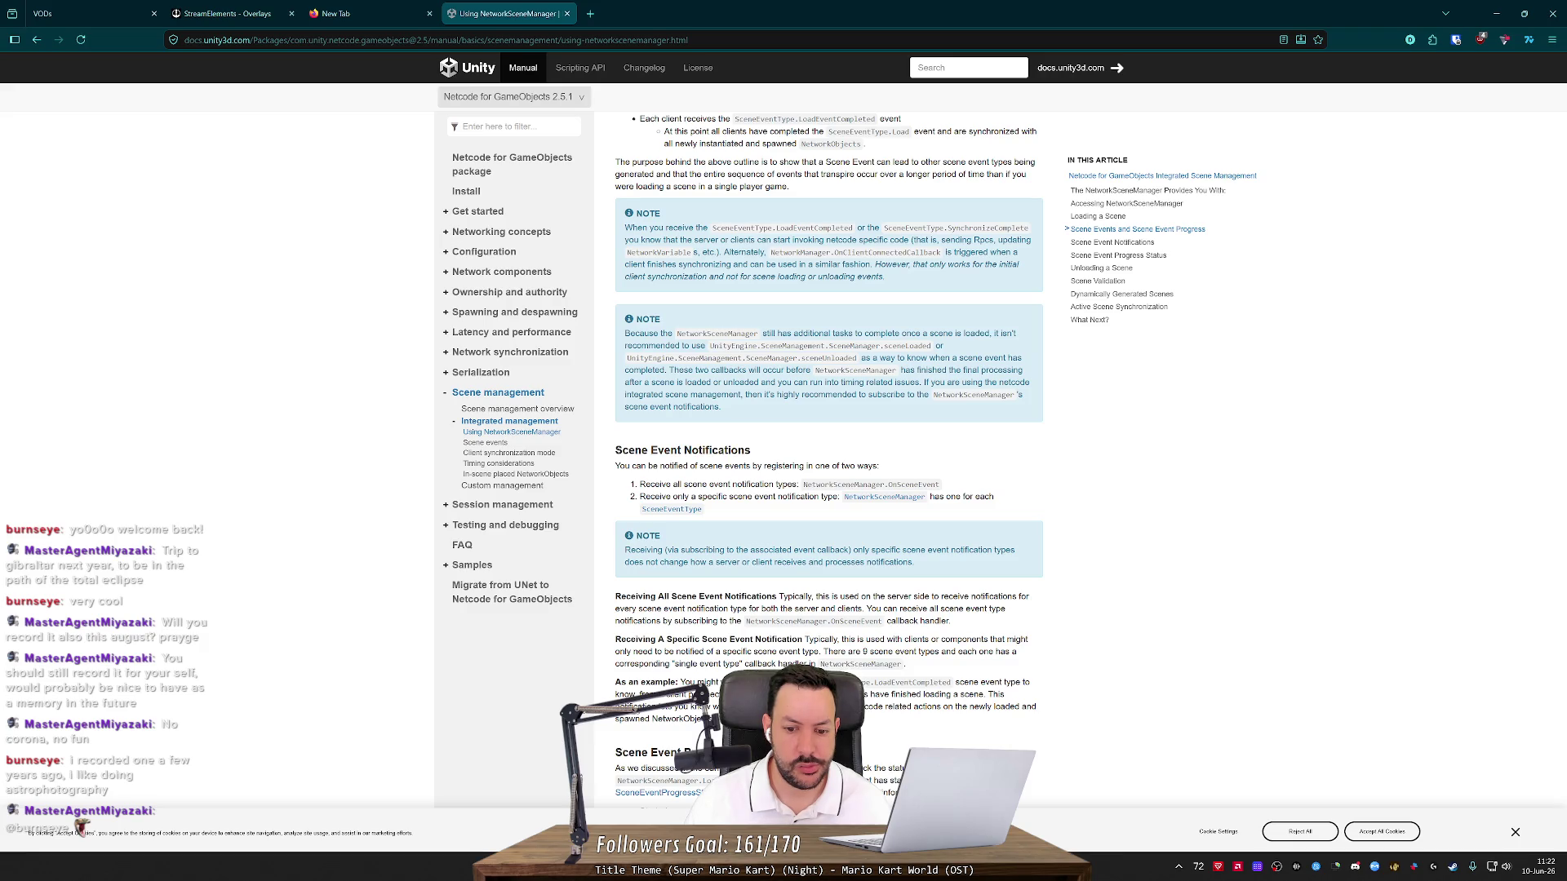
Read the Receiving All and Receiving A Specific Scene Event sections, then return to GameManager.cs
mouse_move(630, 596)
mouse_down()
mouse_move(987, 597)
mouse_move(870, 621)
mouse_move(713, 622)
mouse_move(678, 640)
mouse_move(778, 630)
mouse_up()
click(778, 630)
drag(630, 640, 789, 641)
click(789, 641)
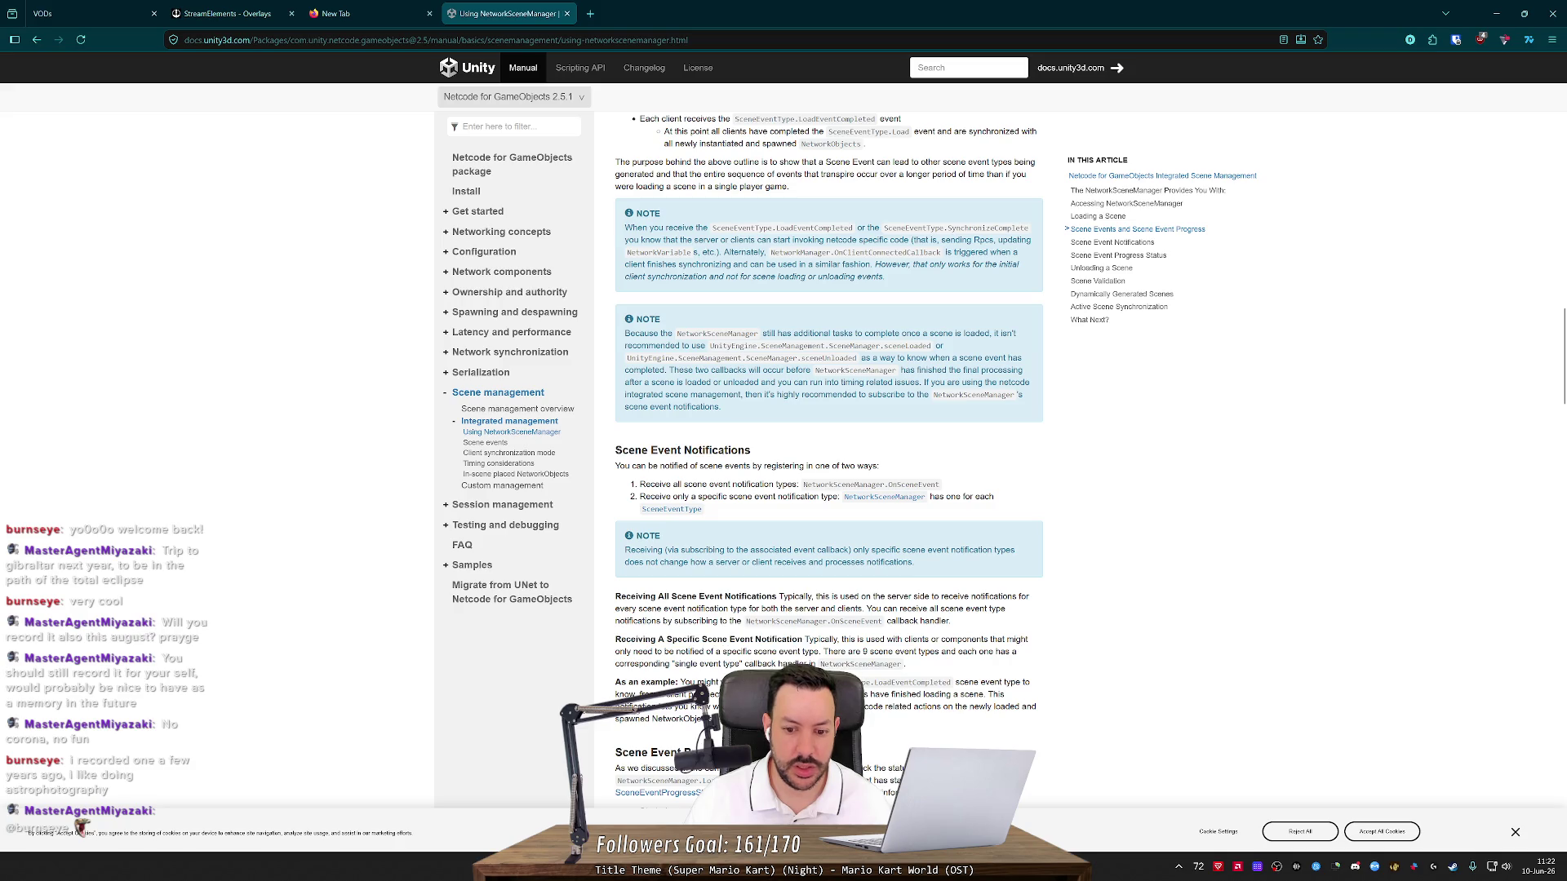
mouse_move(830, 651)
mouse_down()
mouse_move(1019, 651)
mouse_move(675, 663)
mouse_move(798, 663)
mouse_up()
key(alt+Tab)
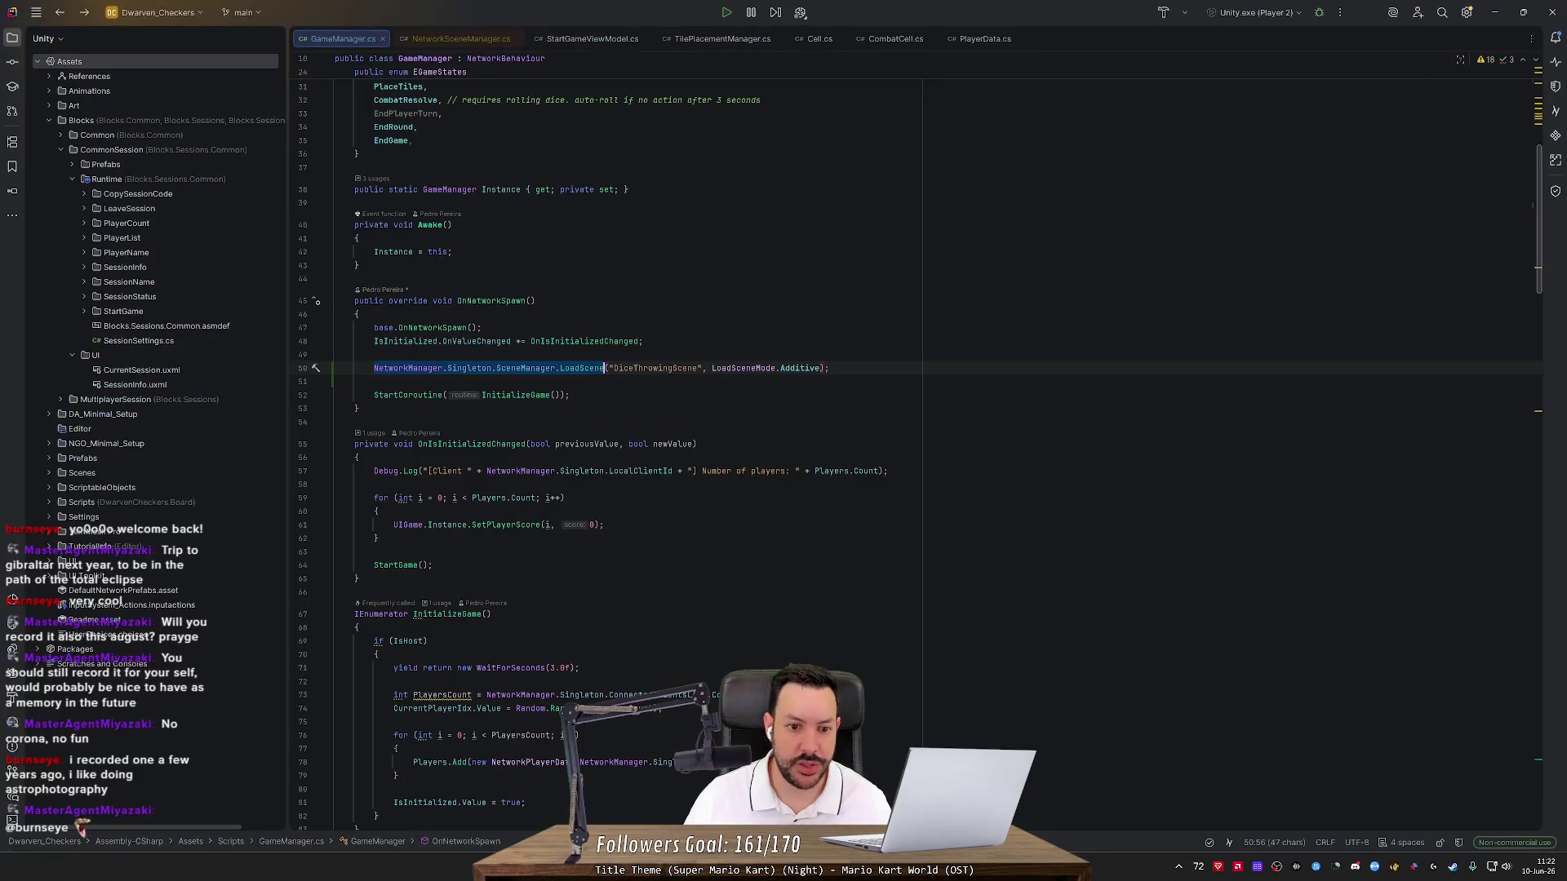
Duplicate 'NetworkManager.Singleton.SceneManager.' onto new line 51 below the LoadScene call
double_click(413, 368)
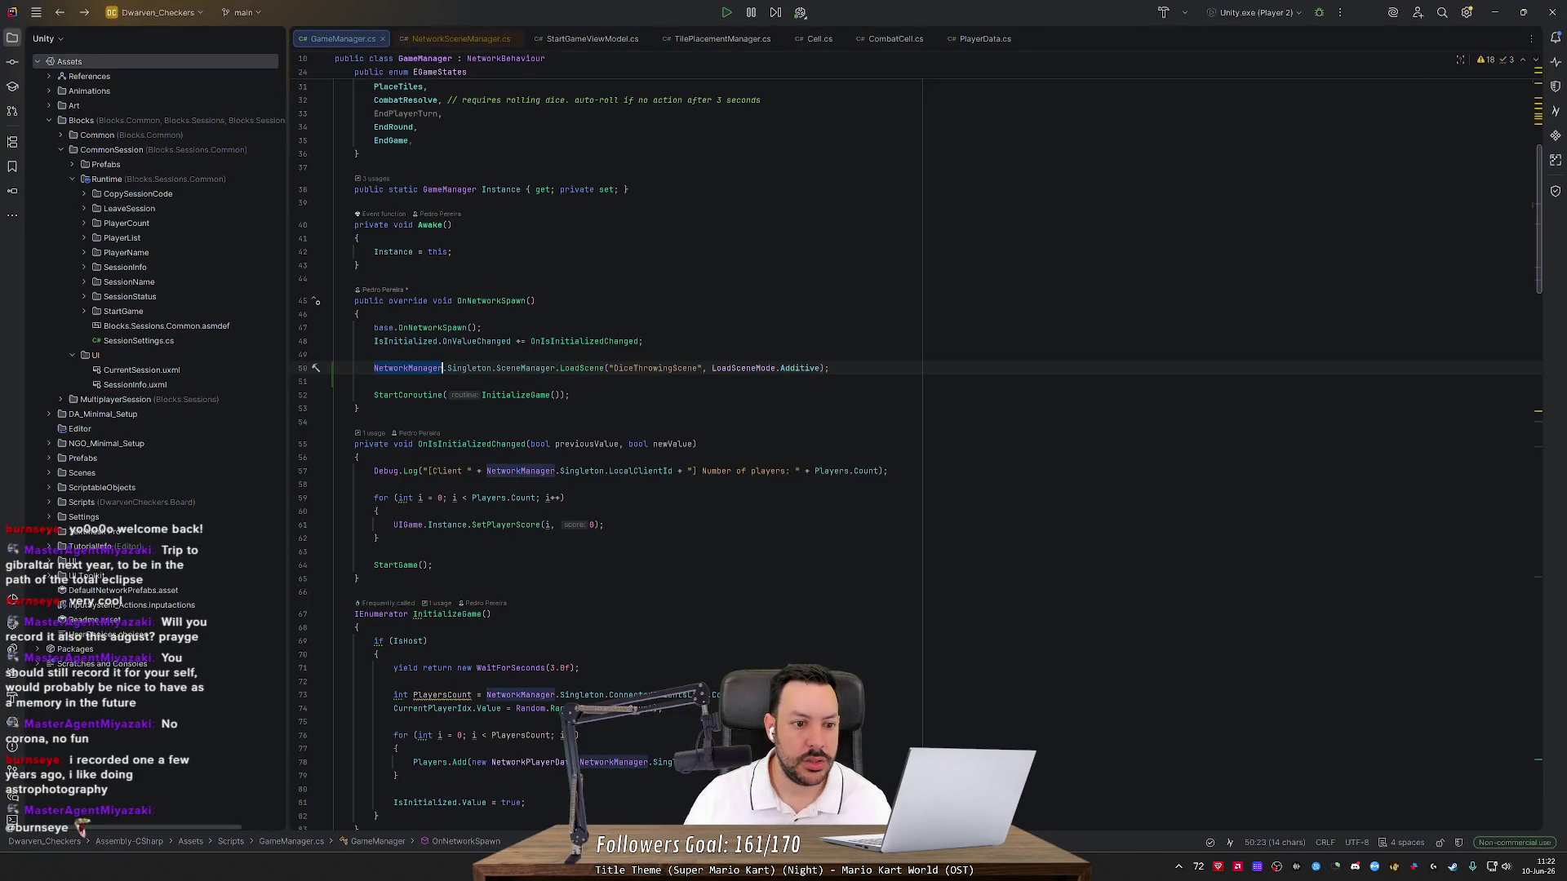
key(ctrl+shift+Right)
key(ctrl+shift+Right)
key(ctrl+shift+Right)
key(ctrl+c)
key(Down)
key(ctrl+v)
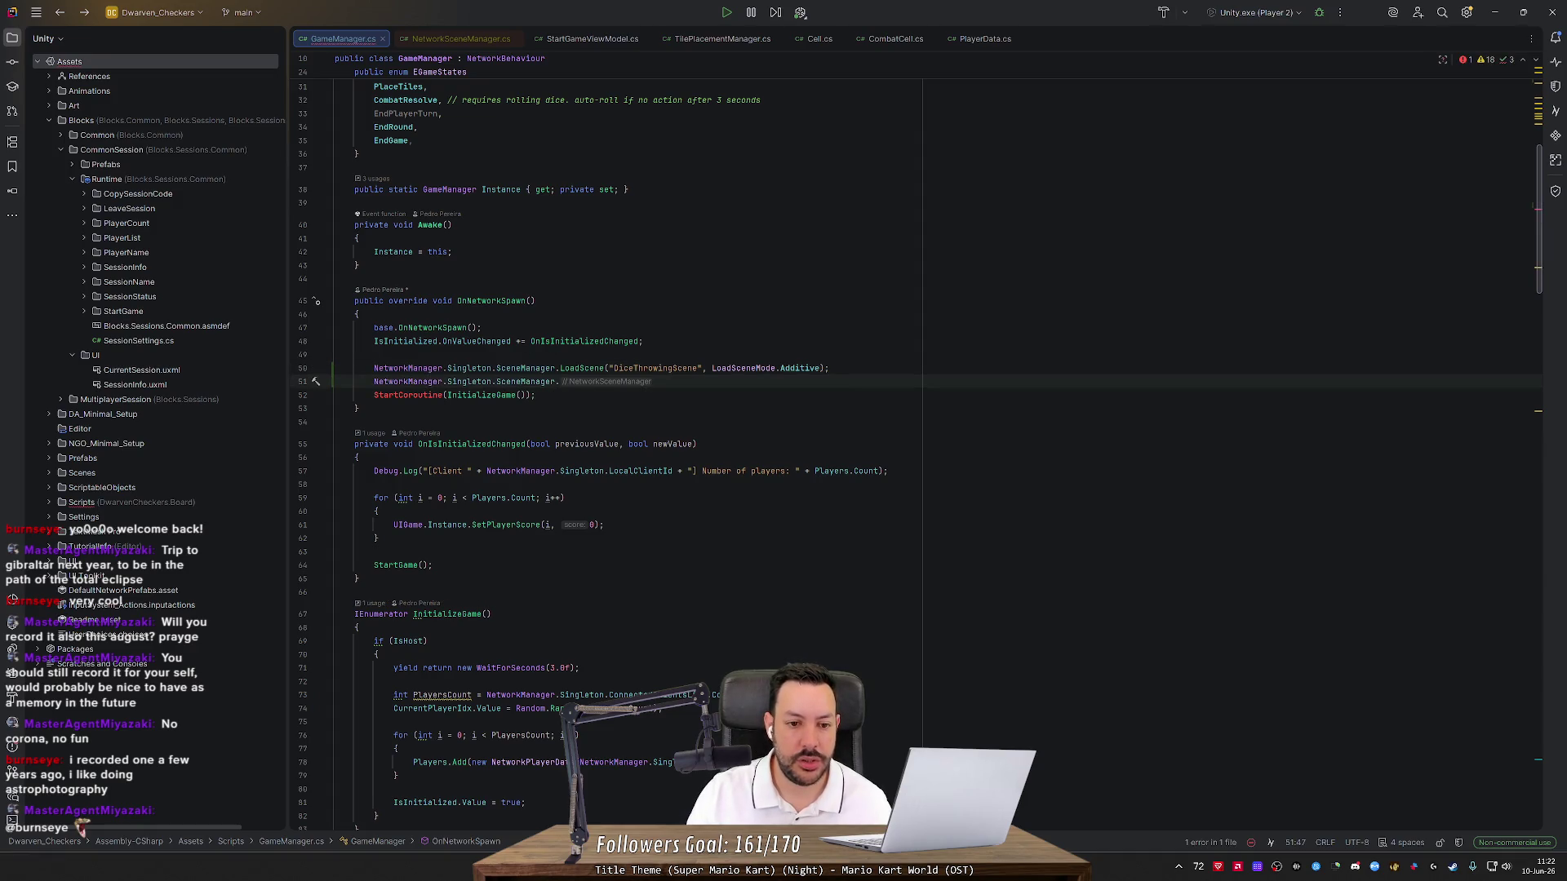
Complete the line as OnLoadComplete += OnDiceThrowingSceneLoadComplete;
text(l)
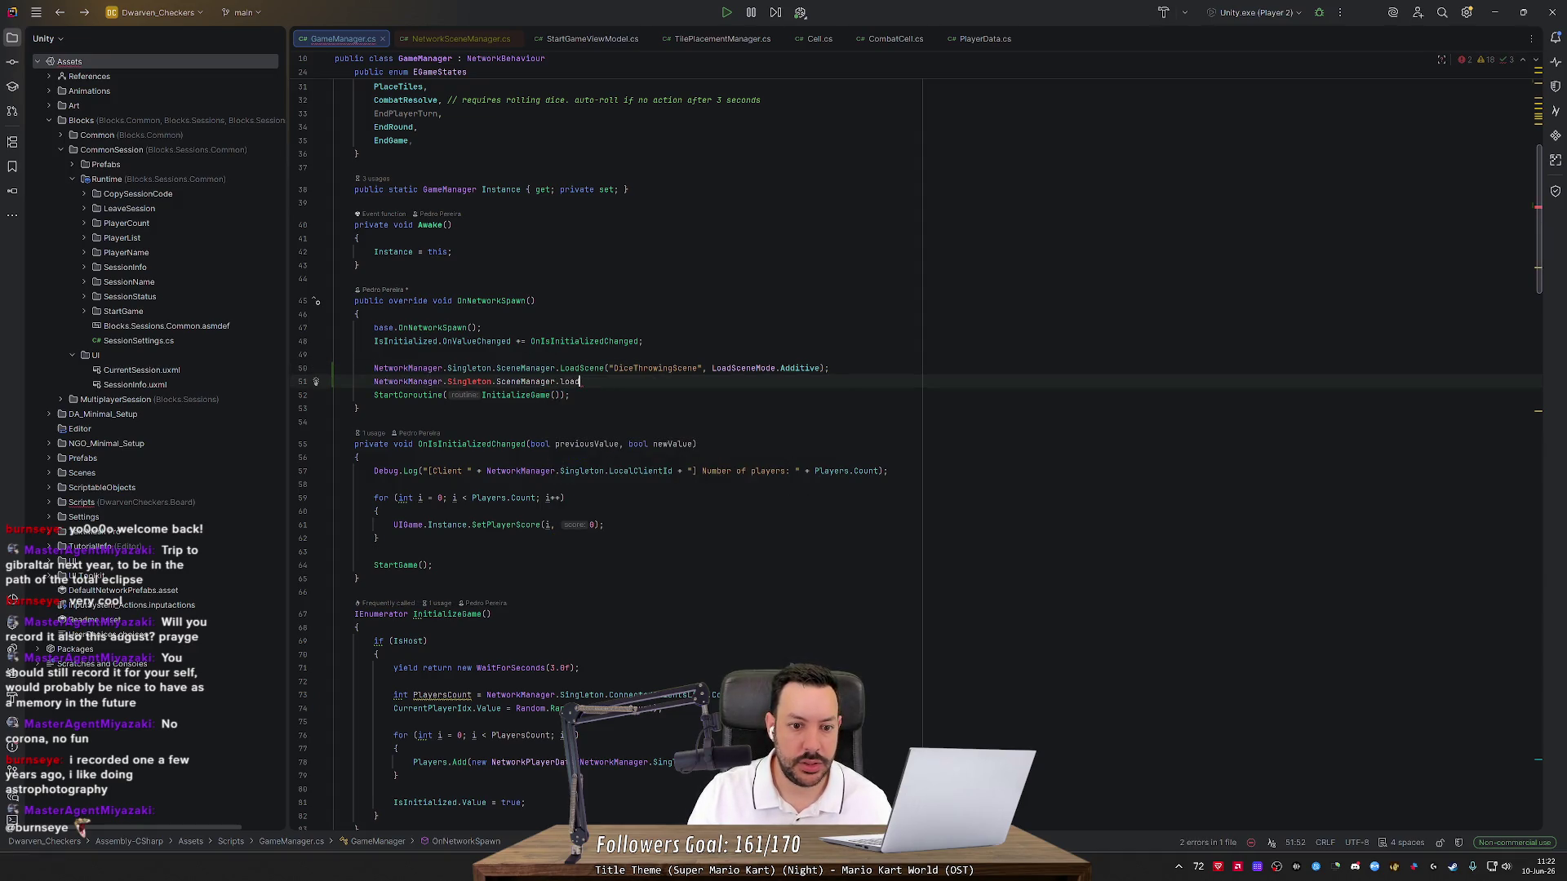
key(BackSpace)
text(Onlo)
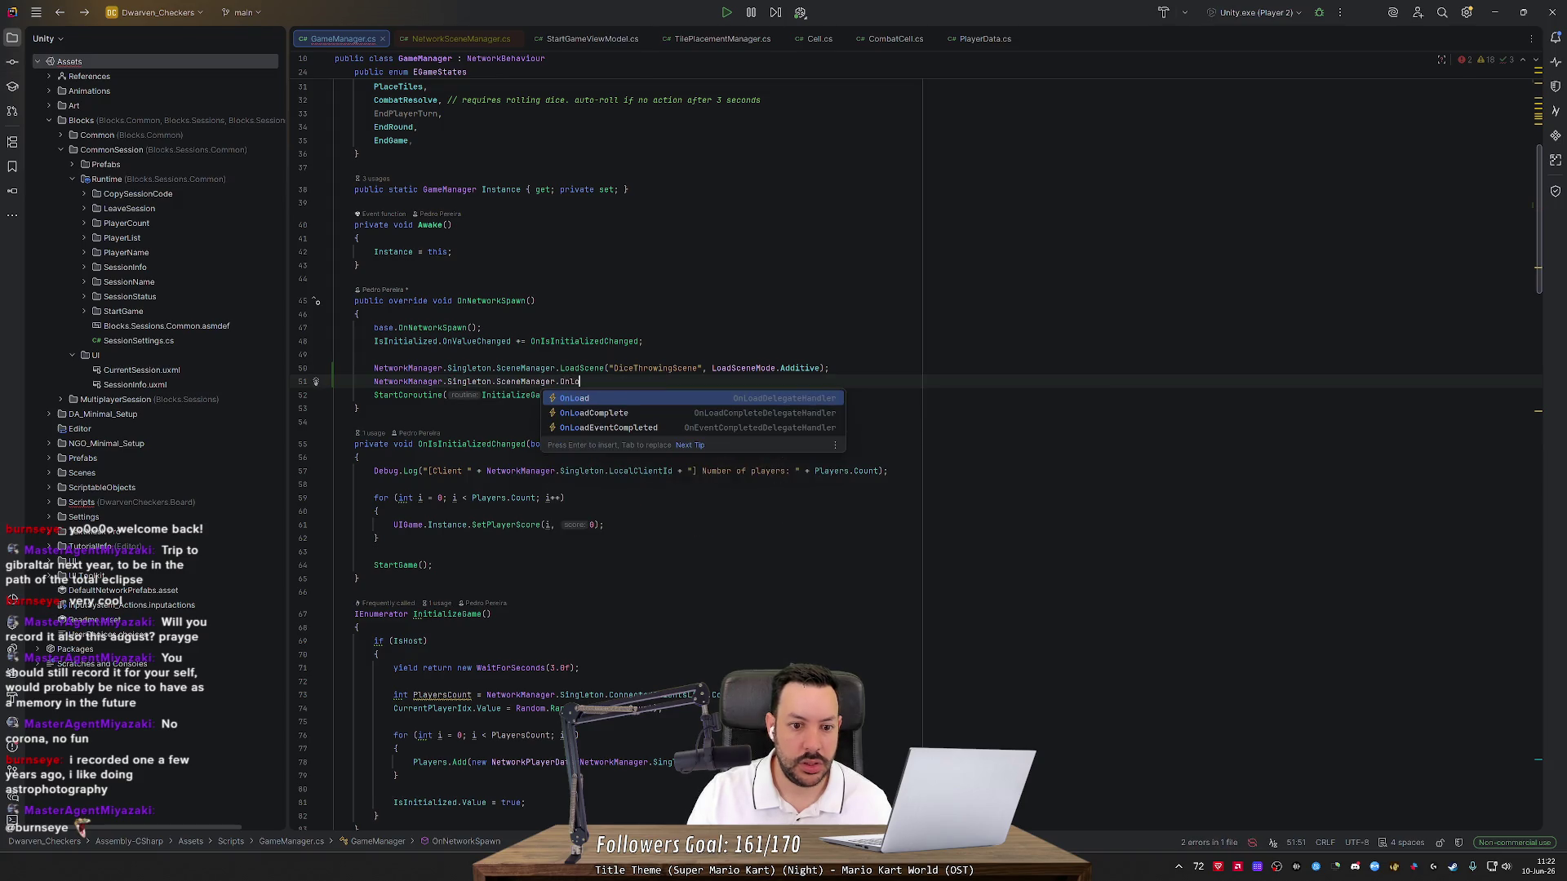
key(Down)
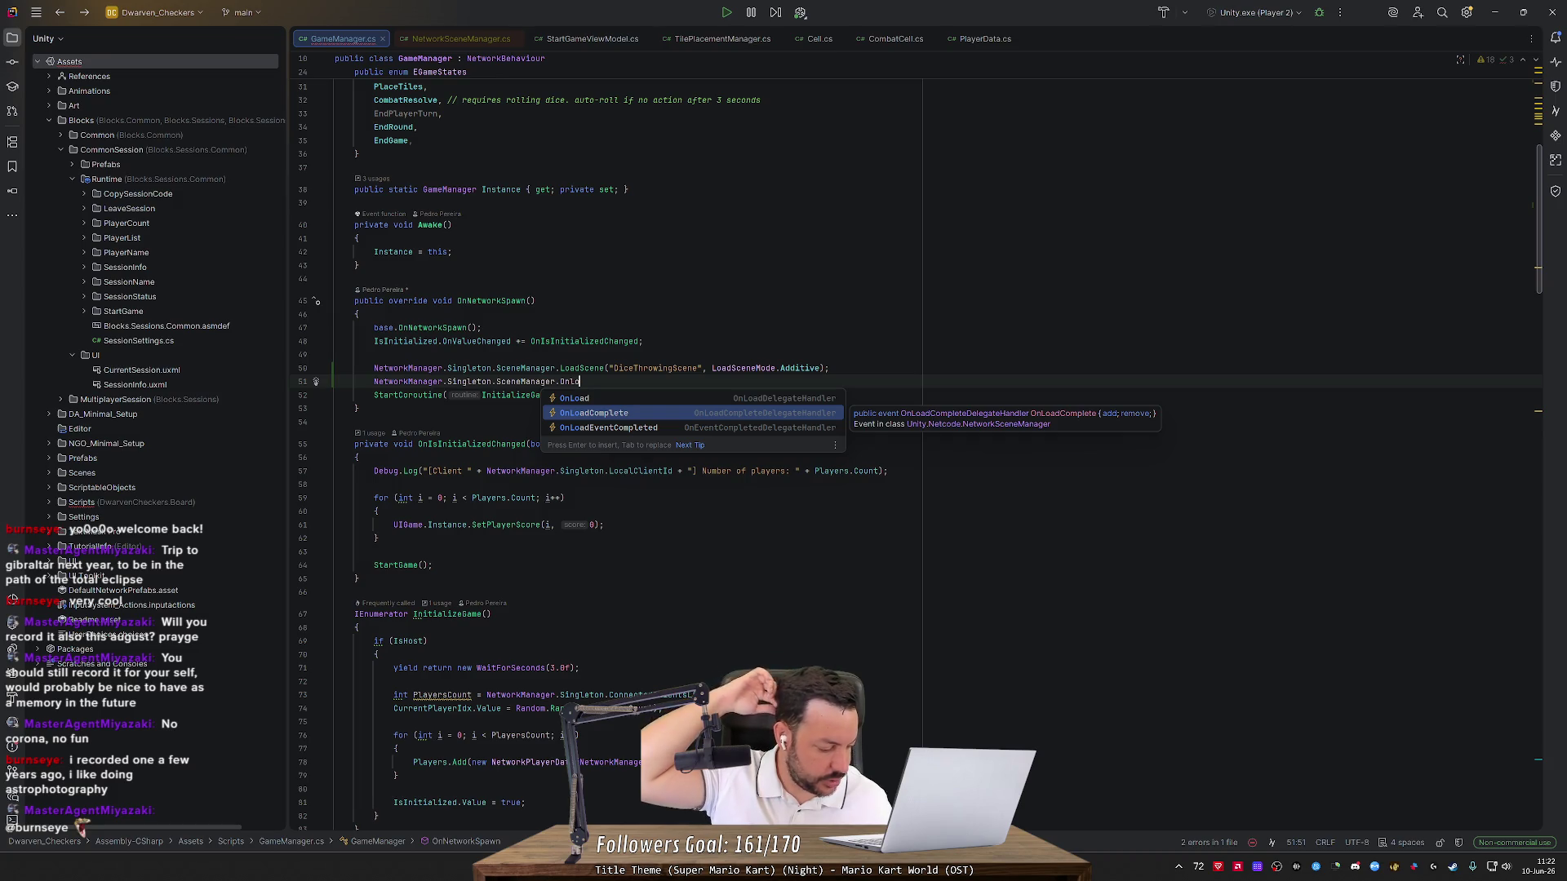
key(Down)
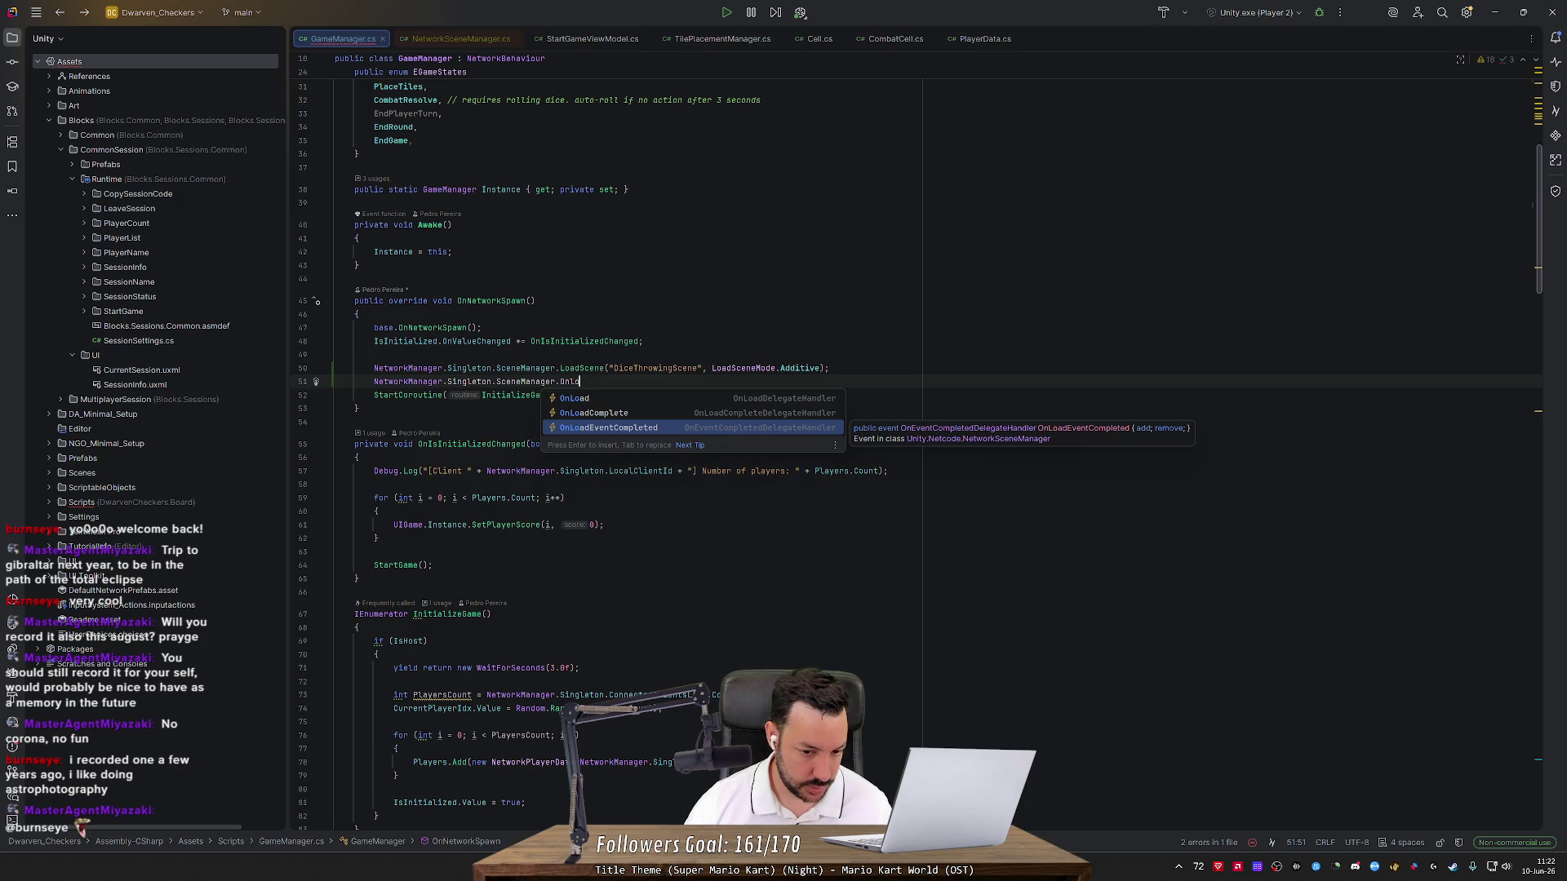
key(Up)
key(Return)
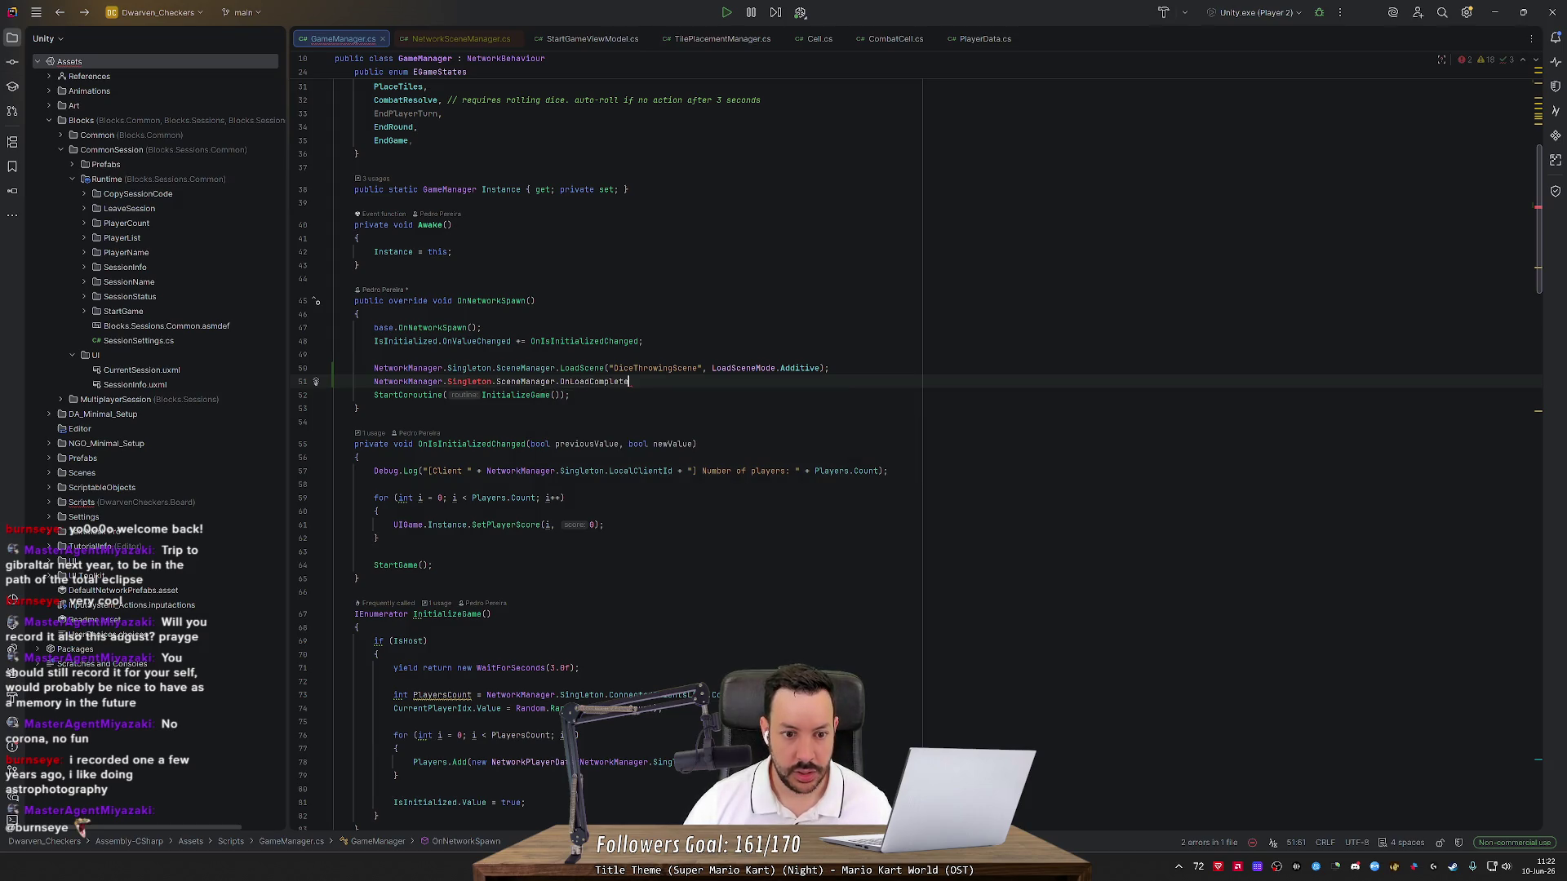
text( +)
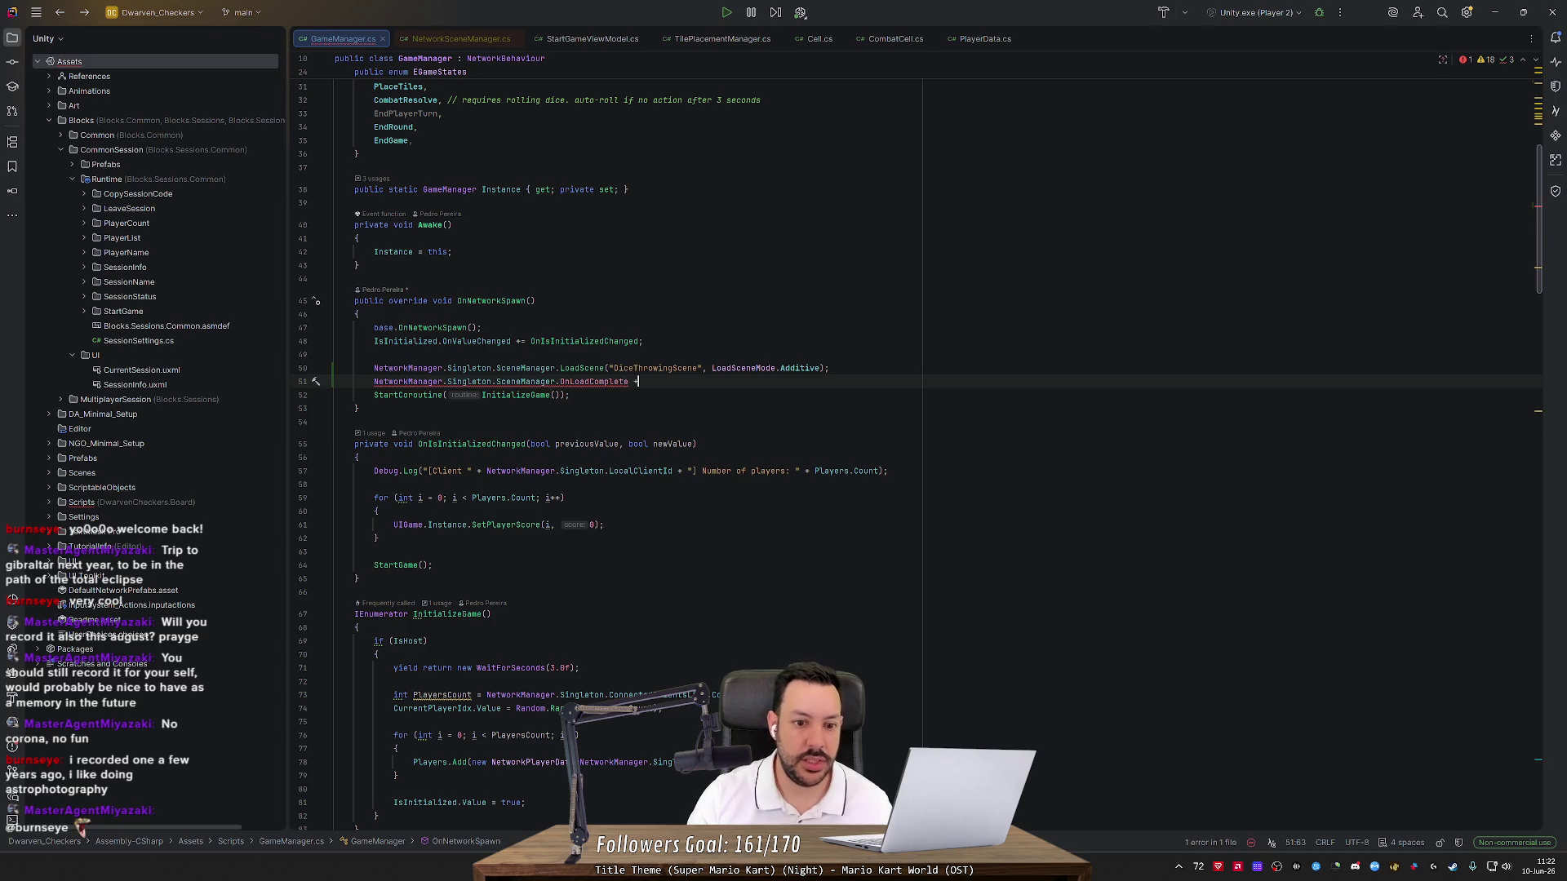
text(= O)
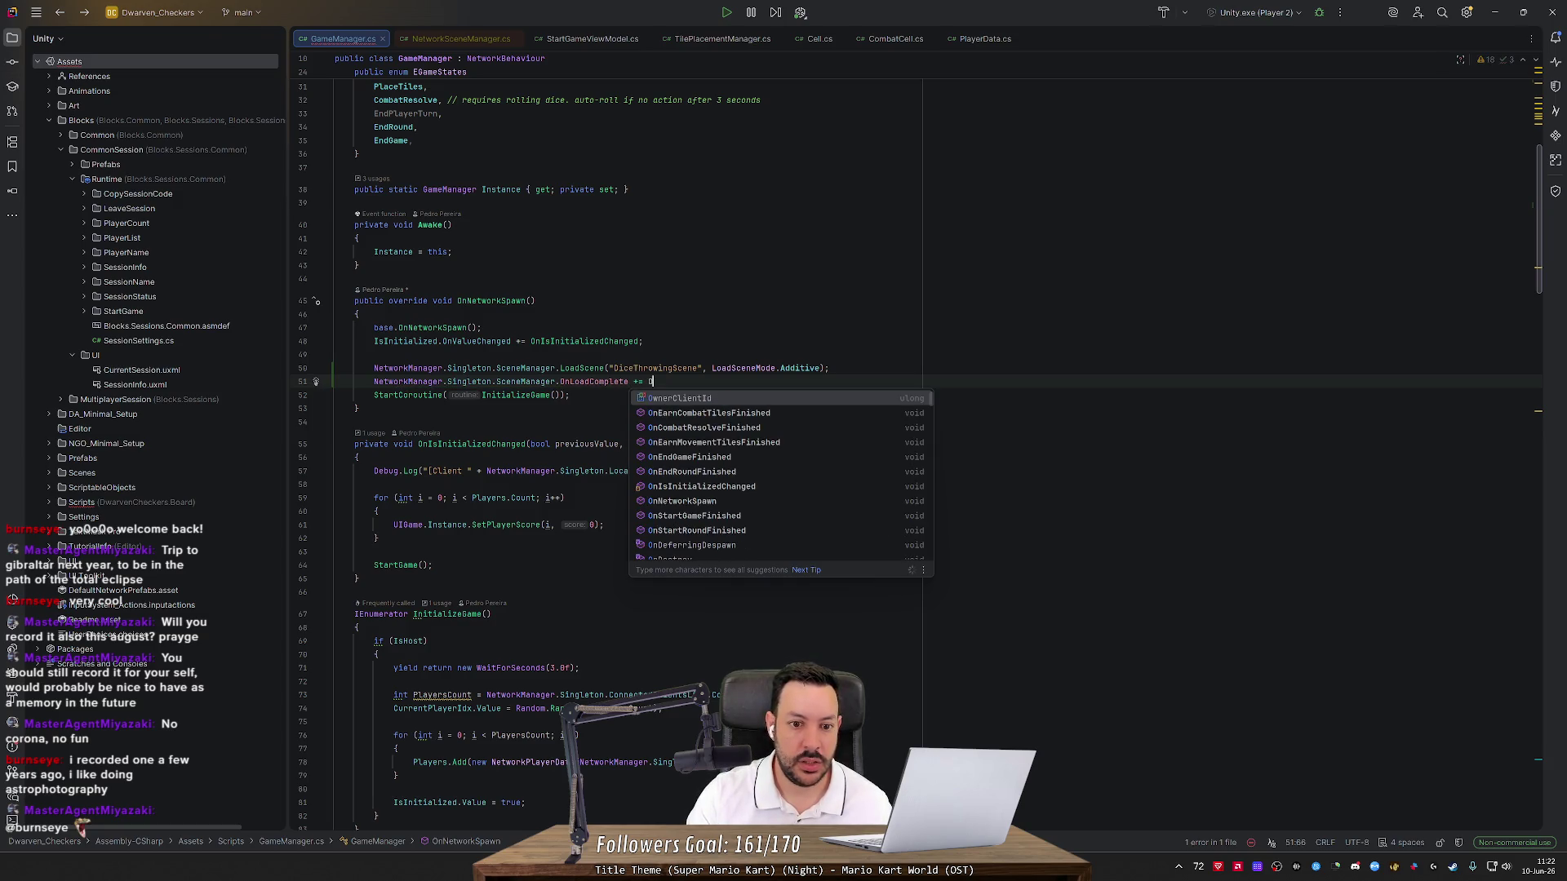
text(nDIce)
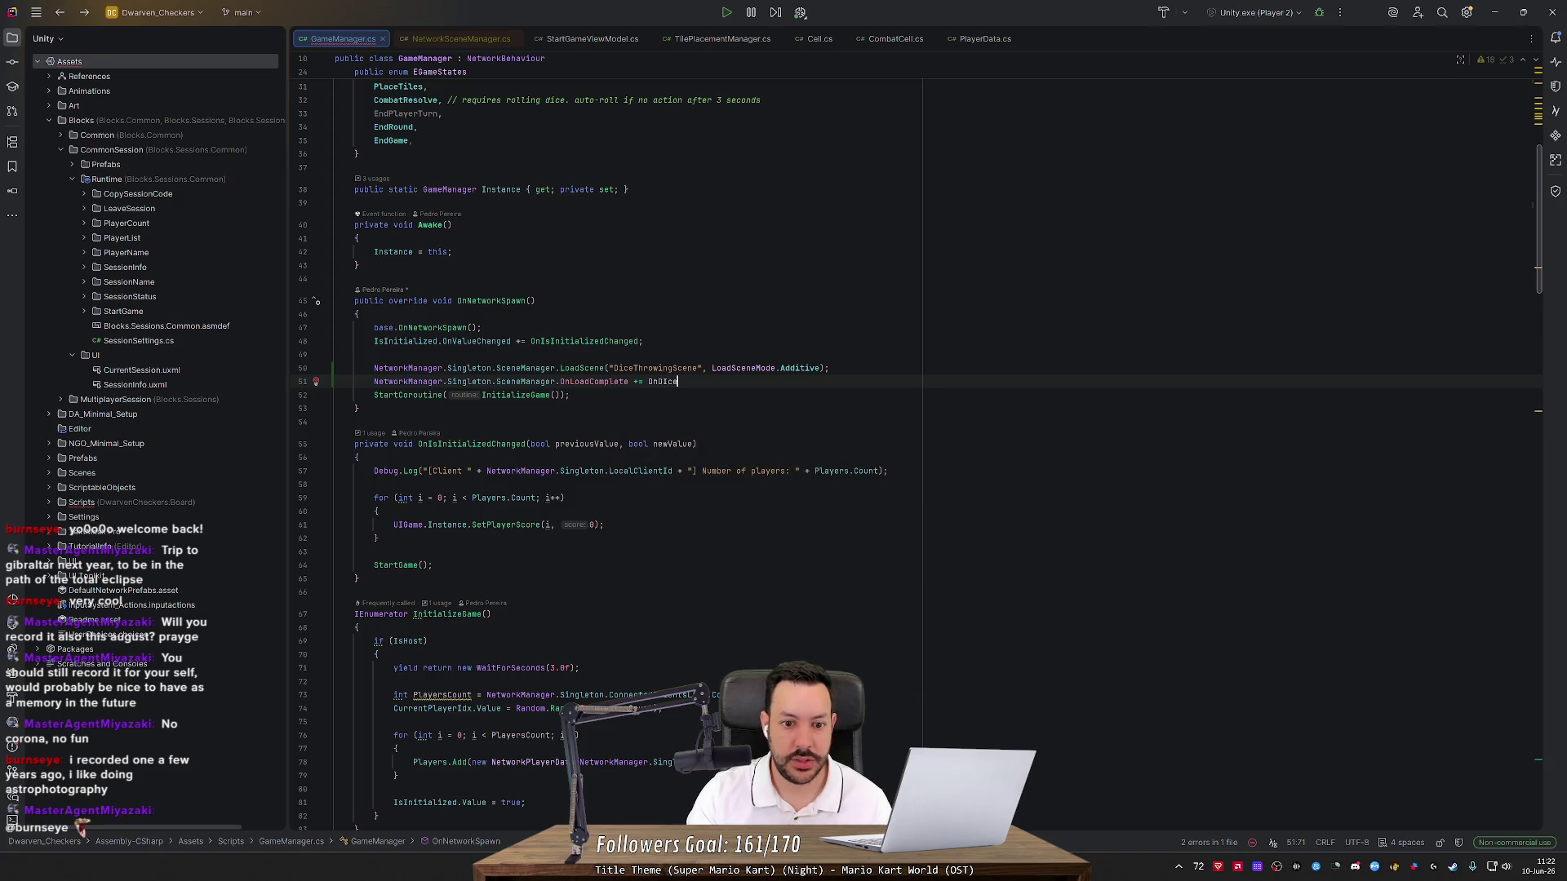
key(BackSpace)
key(BackSpace)
key(BackSpace)
text(iceTh)
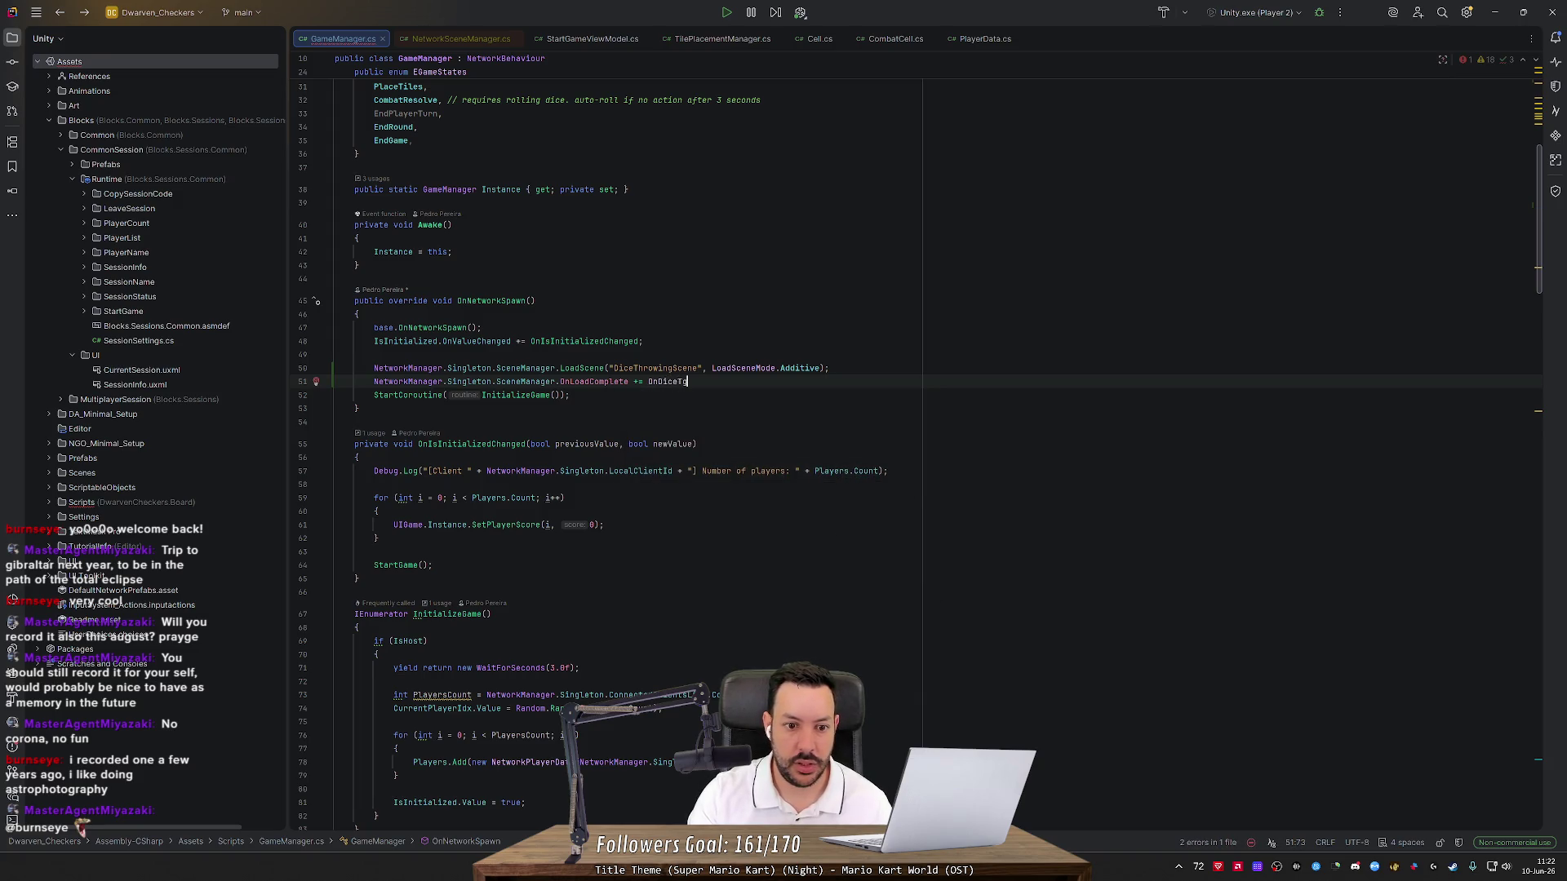
text(rowing)
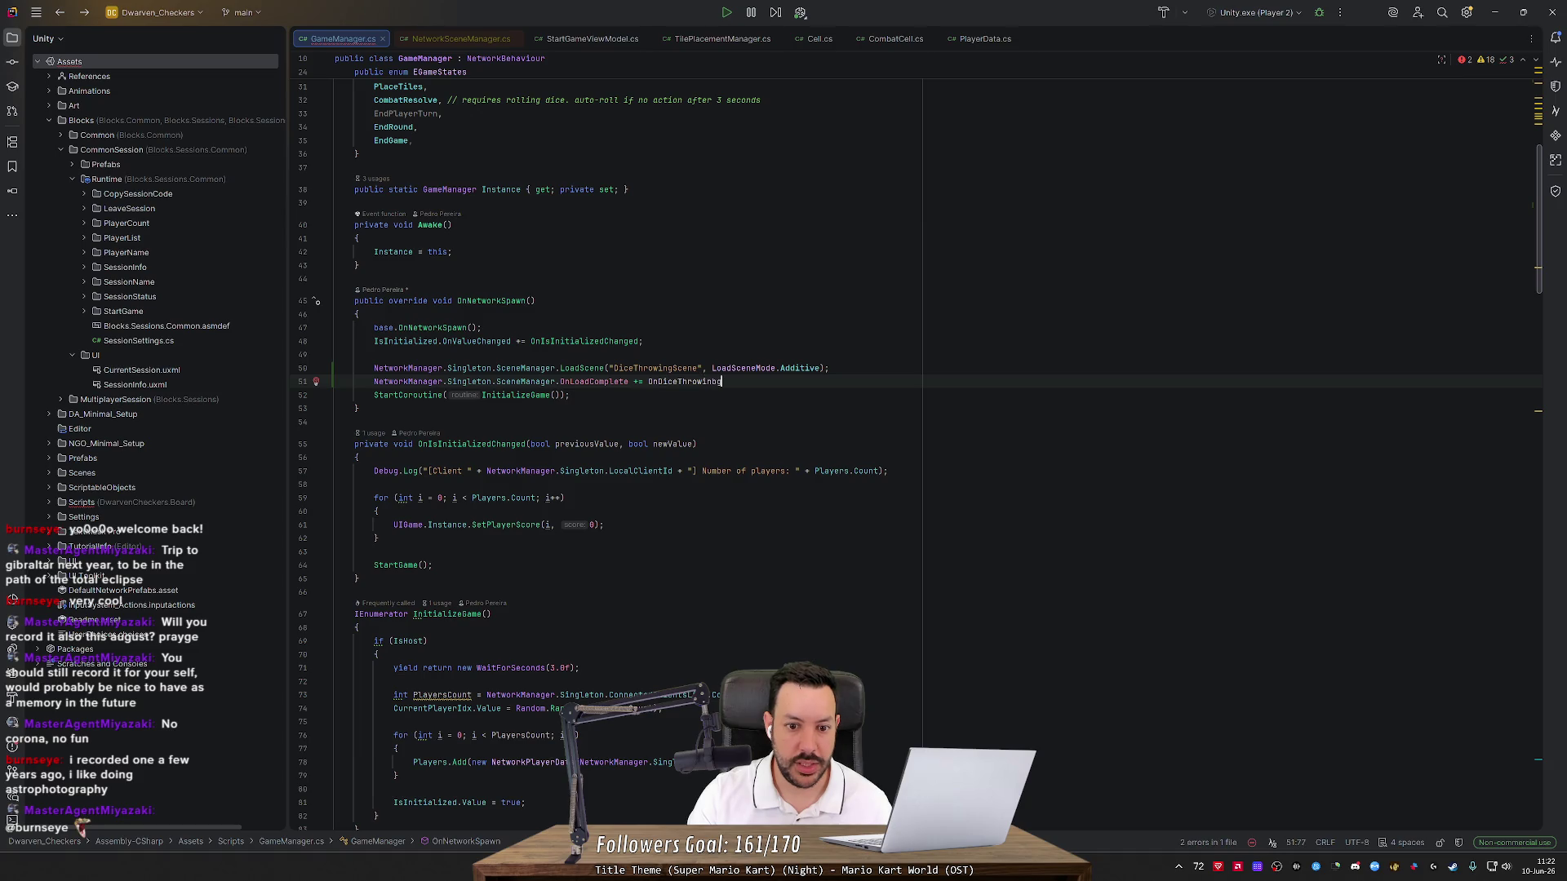
text(SceneLoadCo)
text(mplete;)
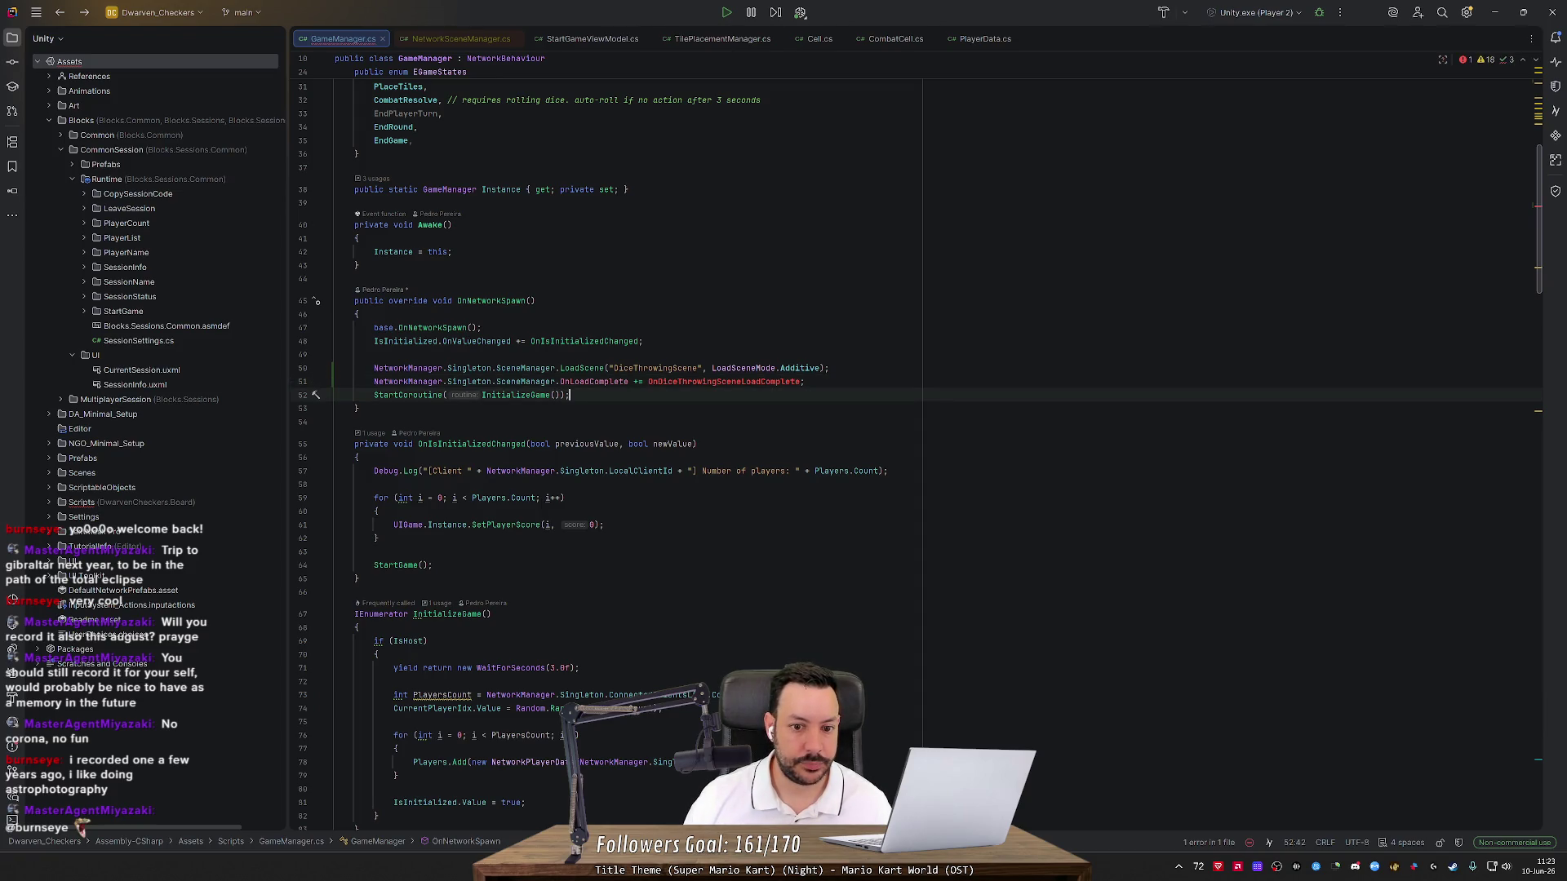
Generate the OnDiceThrowingSceneLoadComplete(ulong clientId, string sceneName, LoadSceneMode loadSceneMode) stub via quick-fix
click(316, 382)
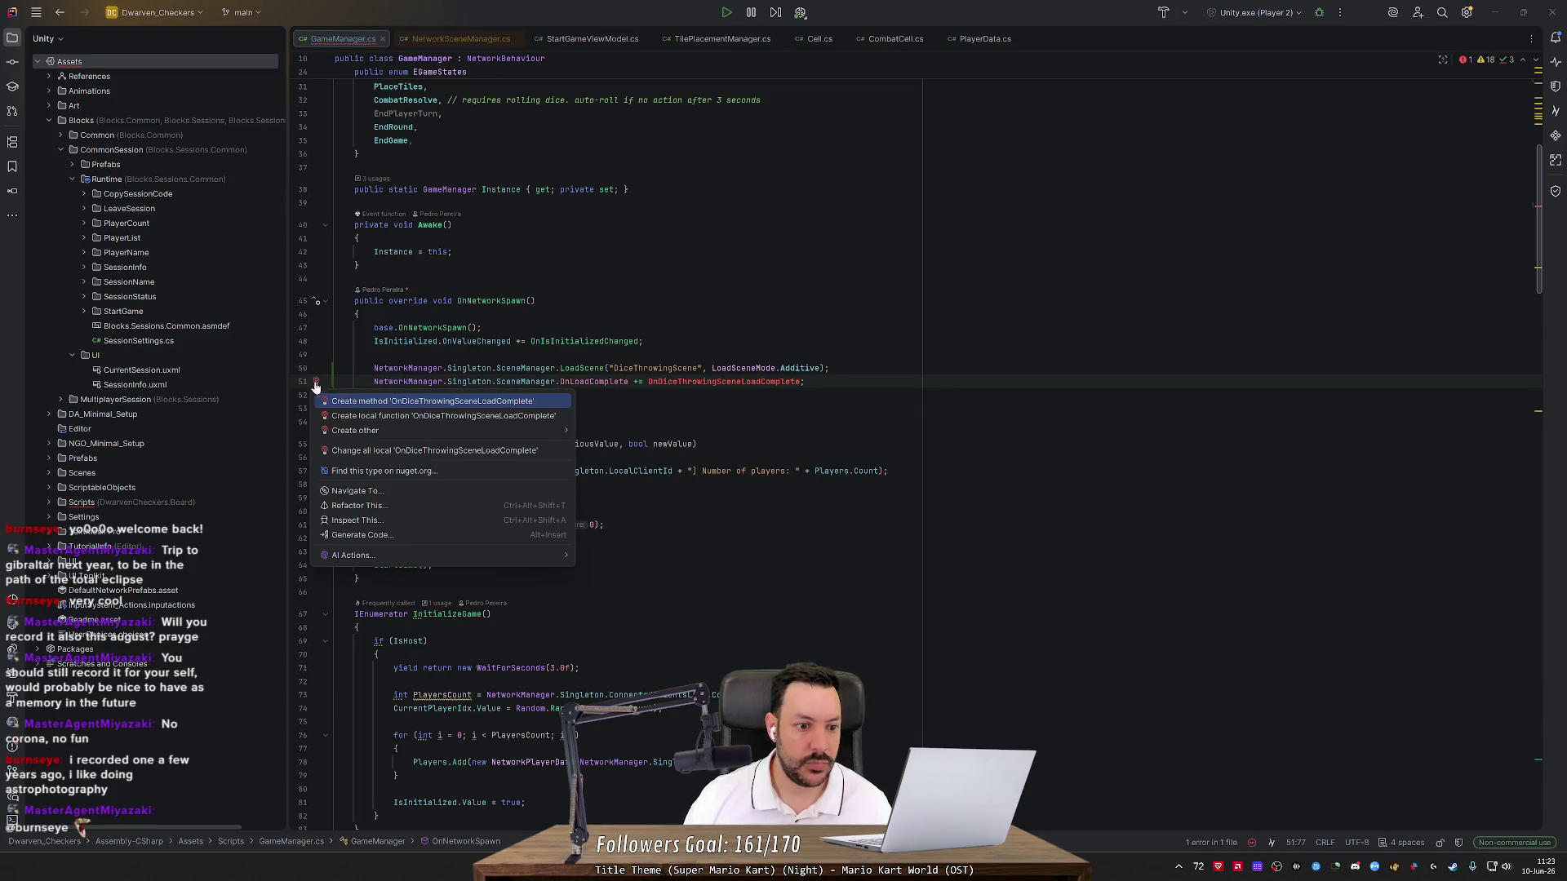
click(389, 402)
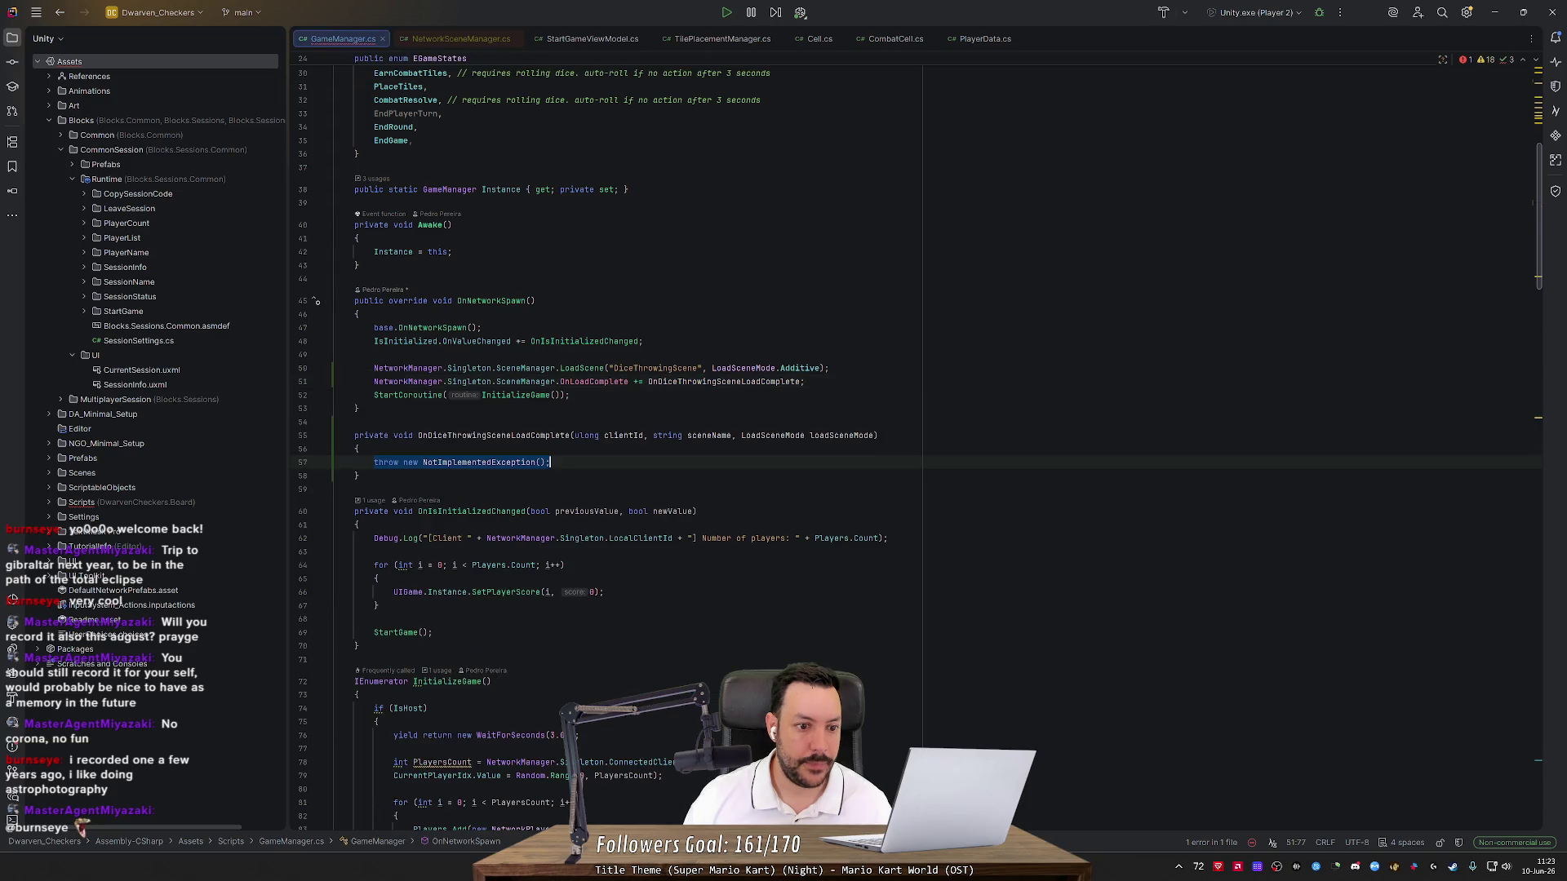
key(Escape)
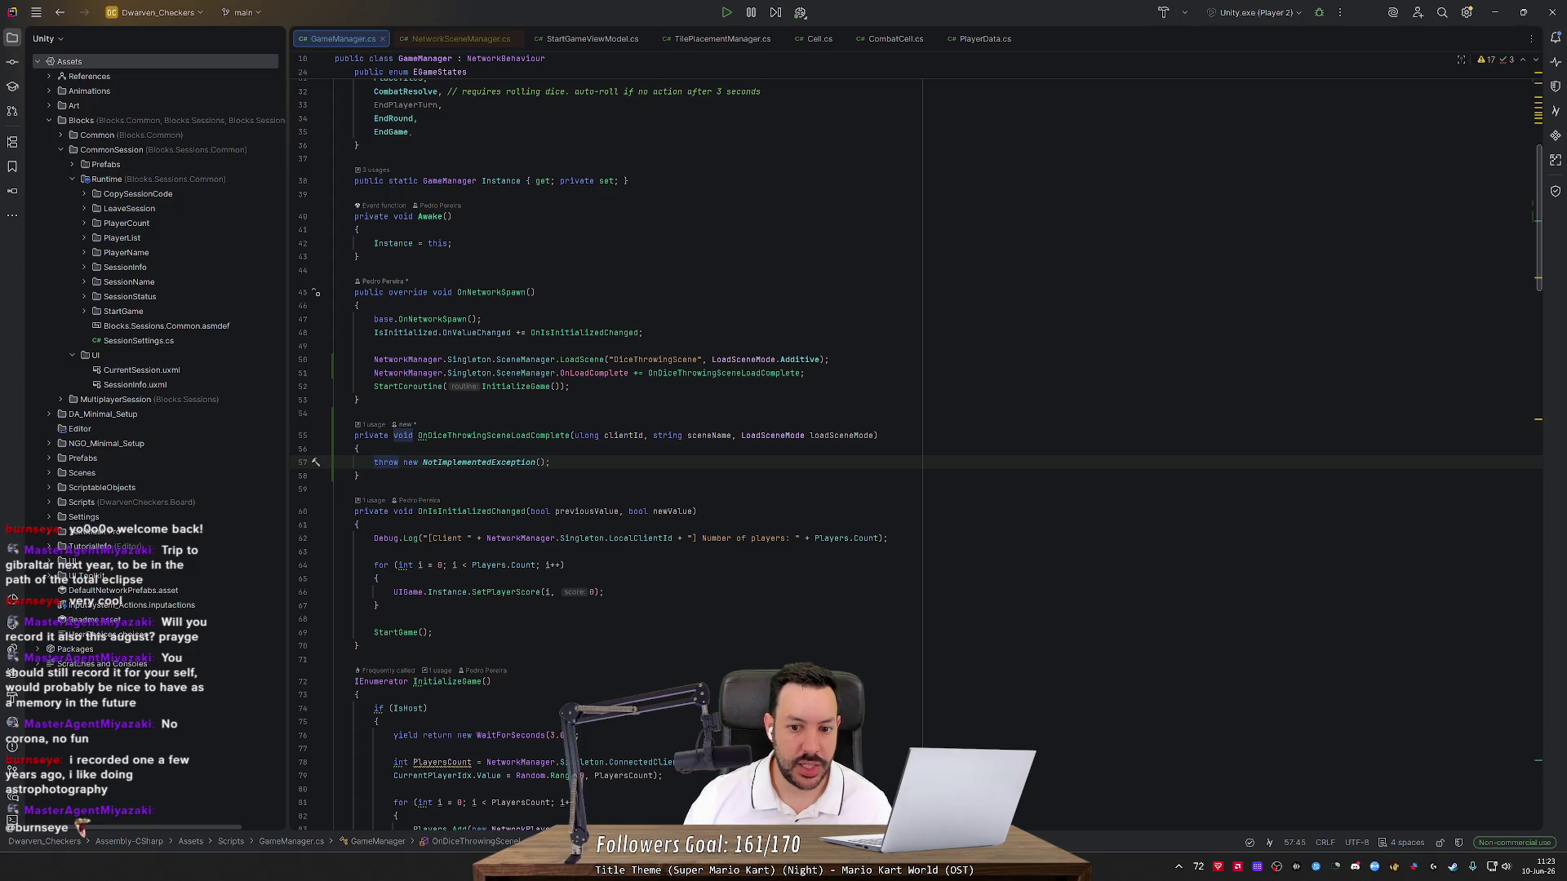
key(ctrl+w)
key(ctrl+w)
key(ctrl+w)
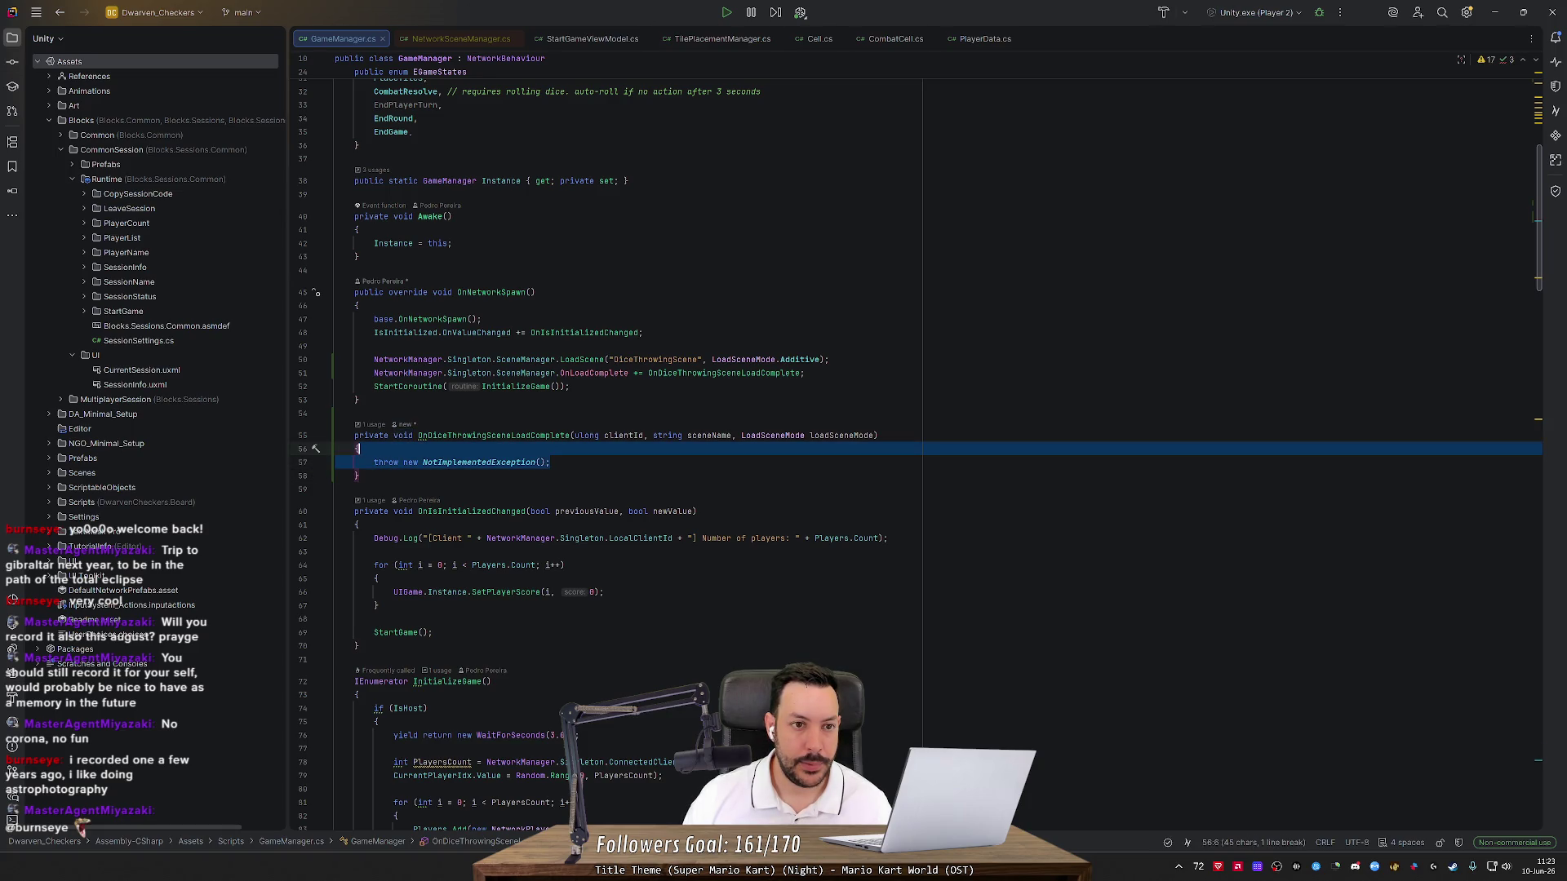
key(Escape)
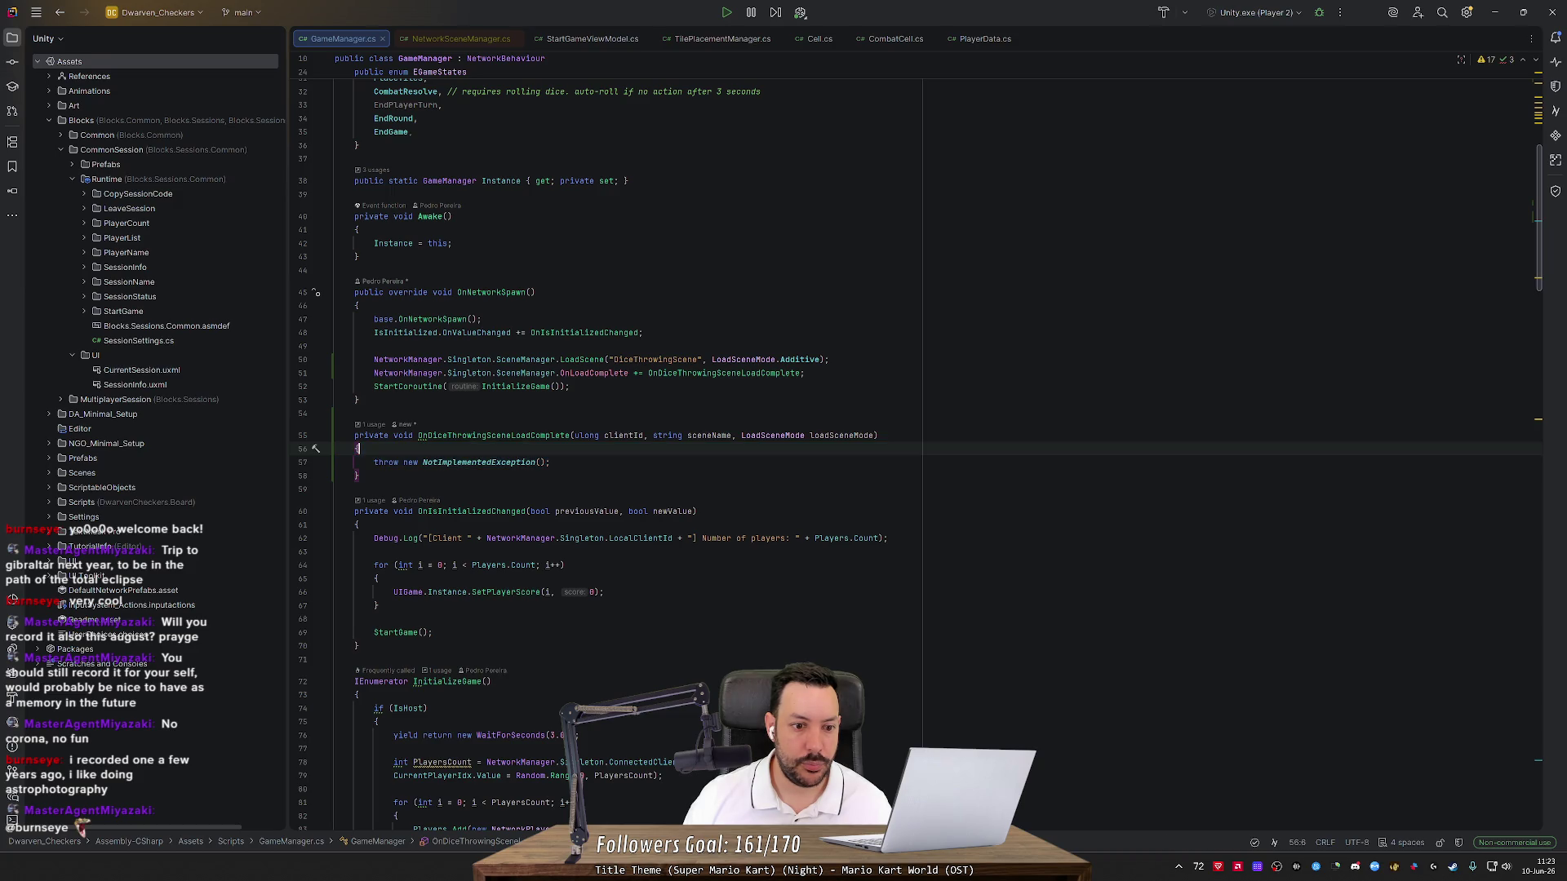
mouse_move(594, 373)
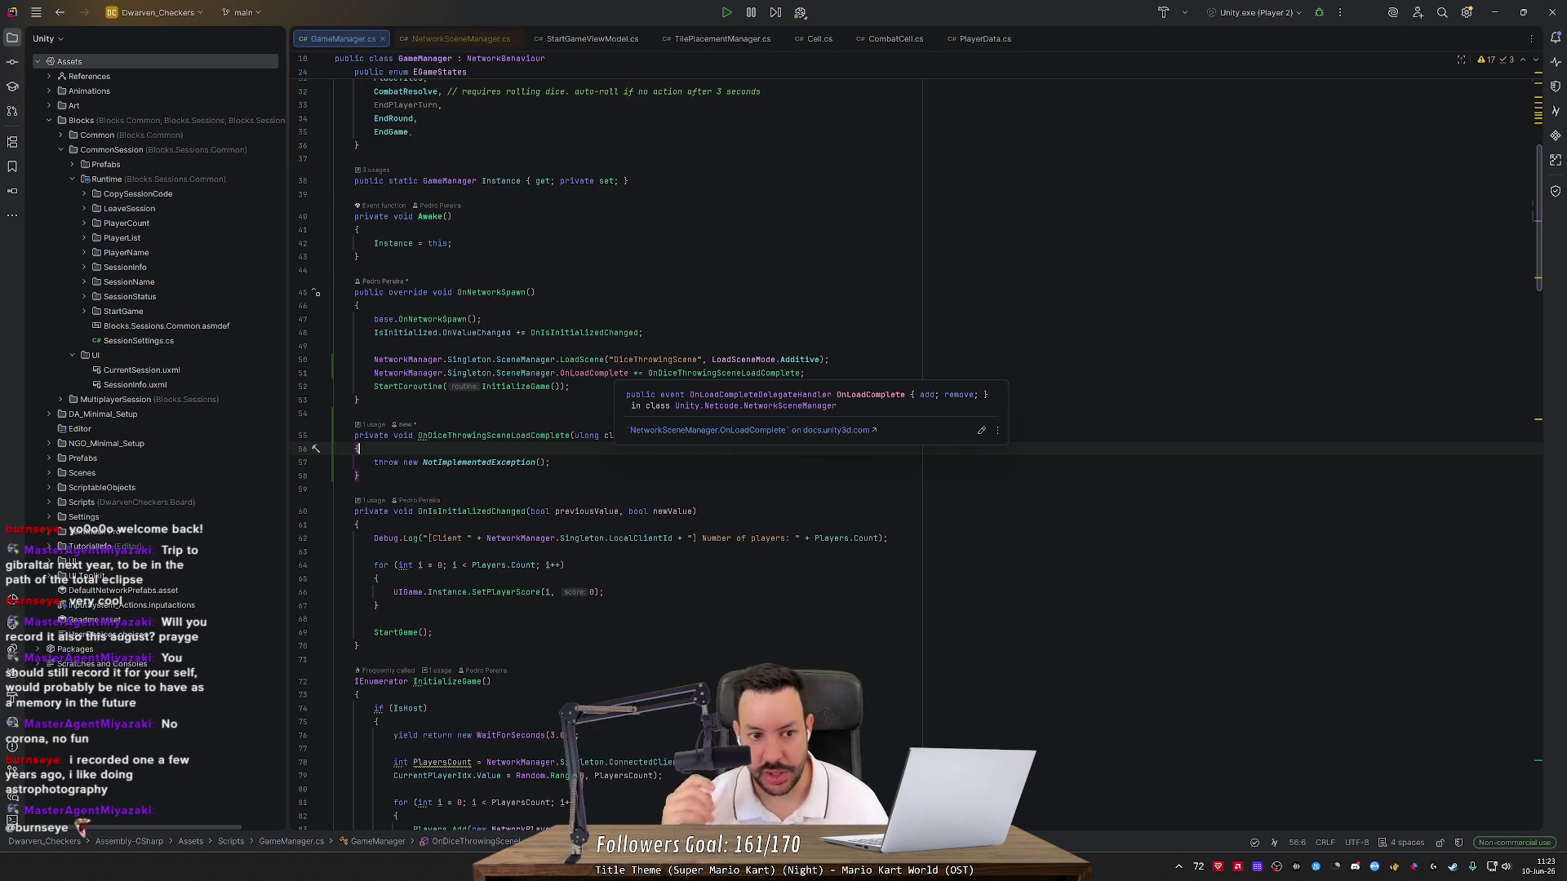
double_click(491, 292)
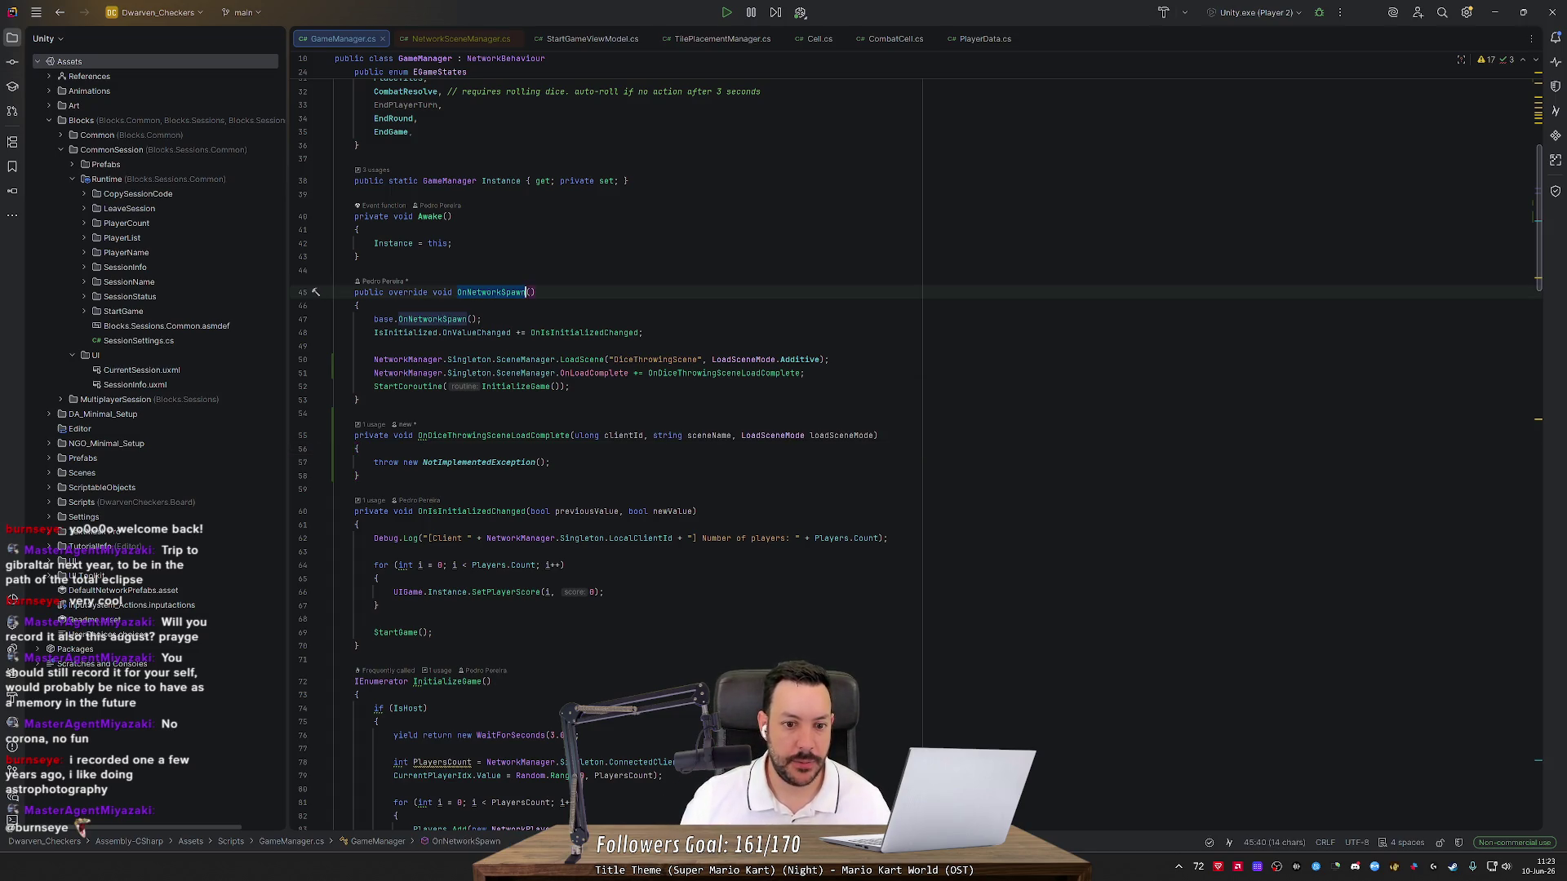
double_click(656, 359)
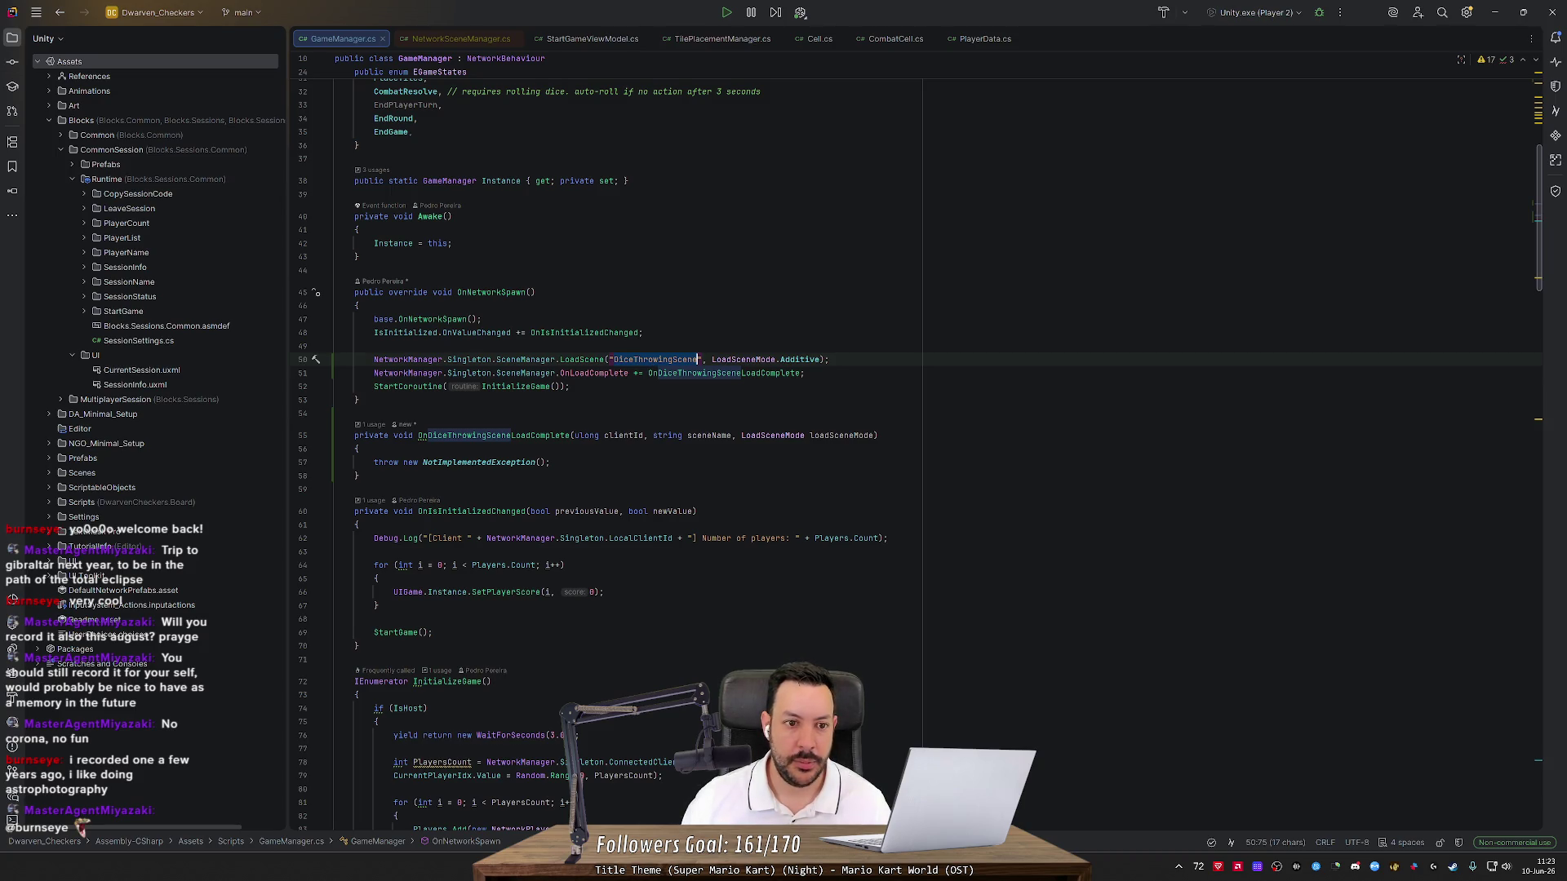
scroll(653, 408, up, 5)
mouse_move(442, 383)
mouse_down()
mouse_move(506, 382)
mouse_move(506, 397)
mouse_up()
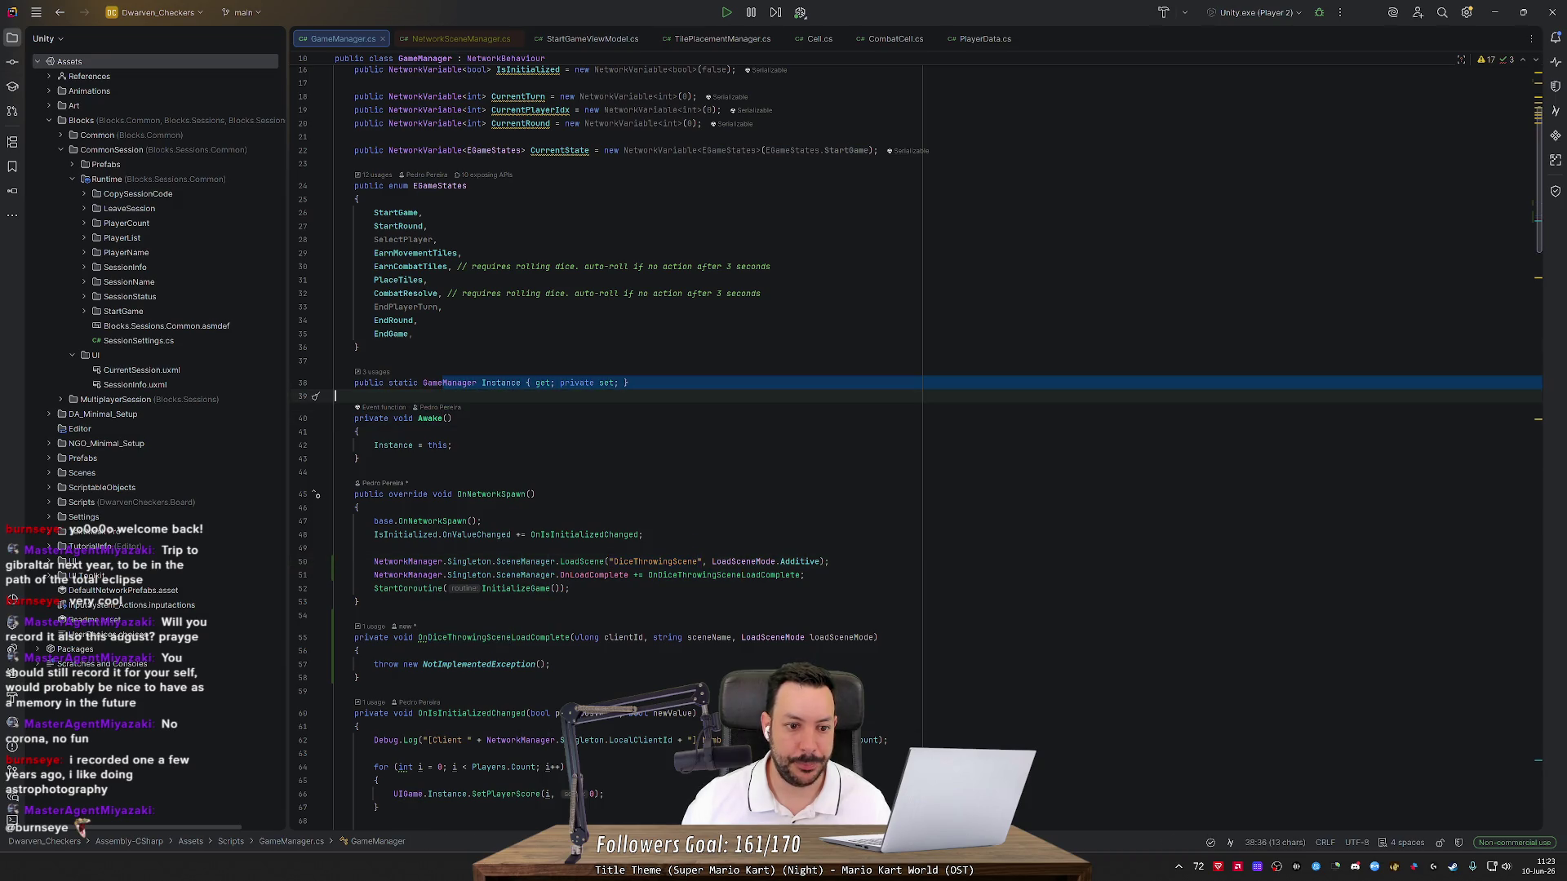
scroll(817, 408, up, 5)
scroll(816, 408, down, 3)
scroll(917, 446, down, 5)
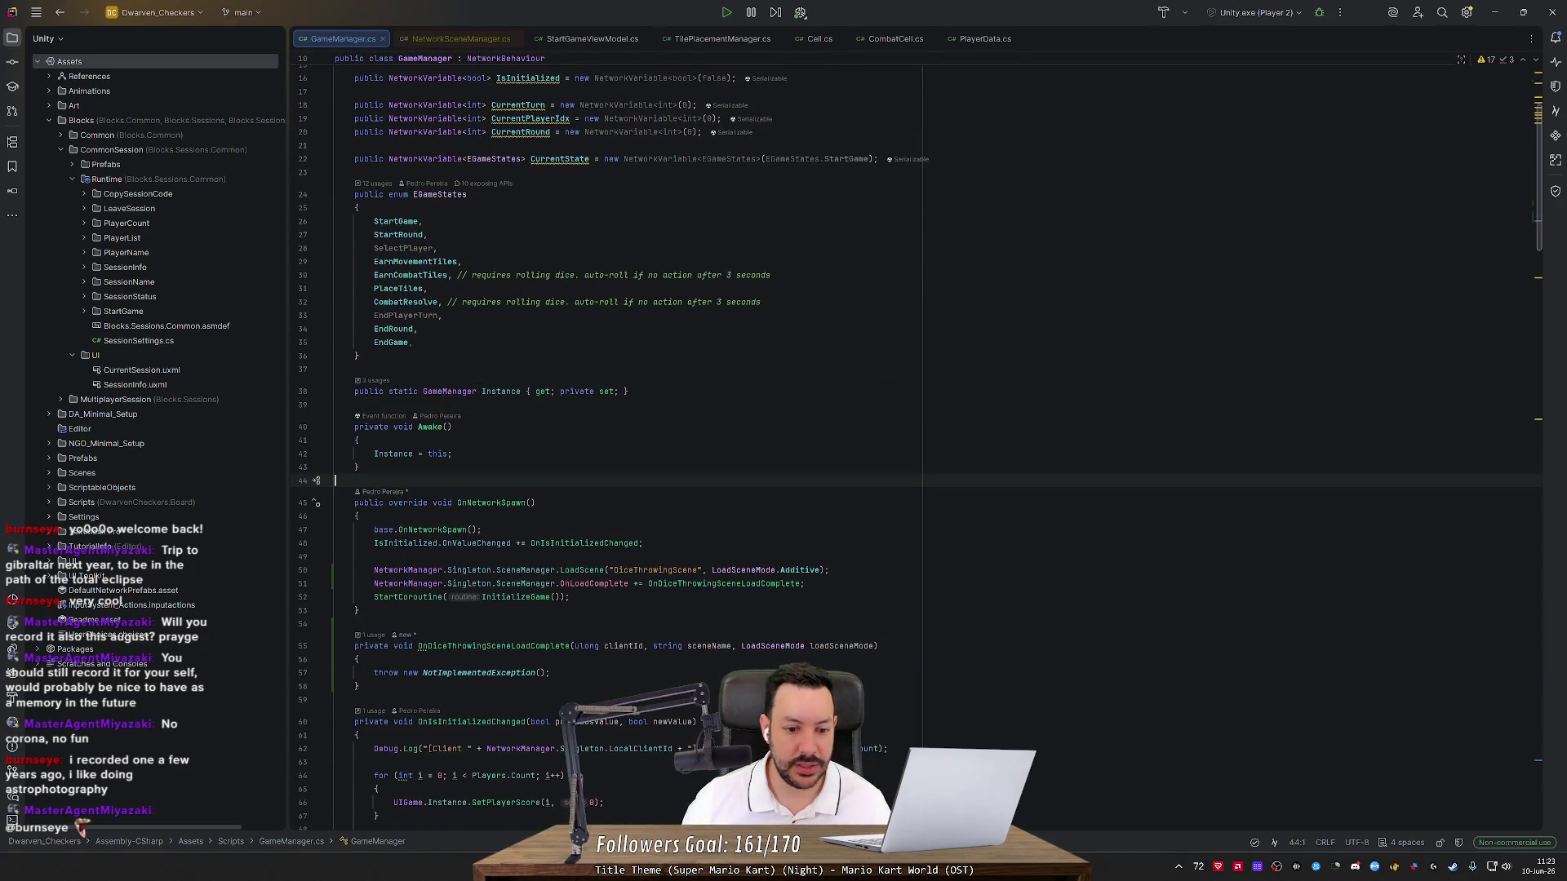
click(336, 321)
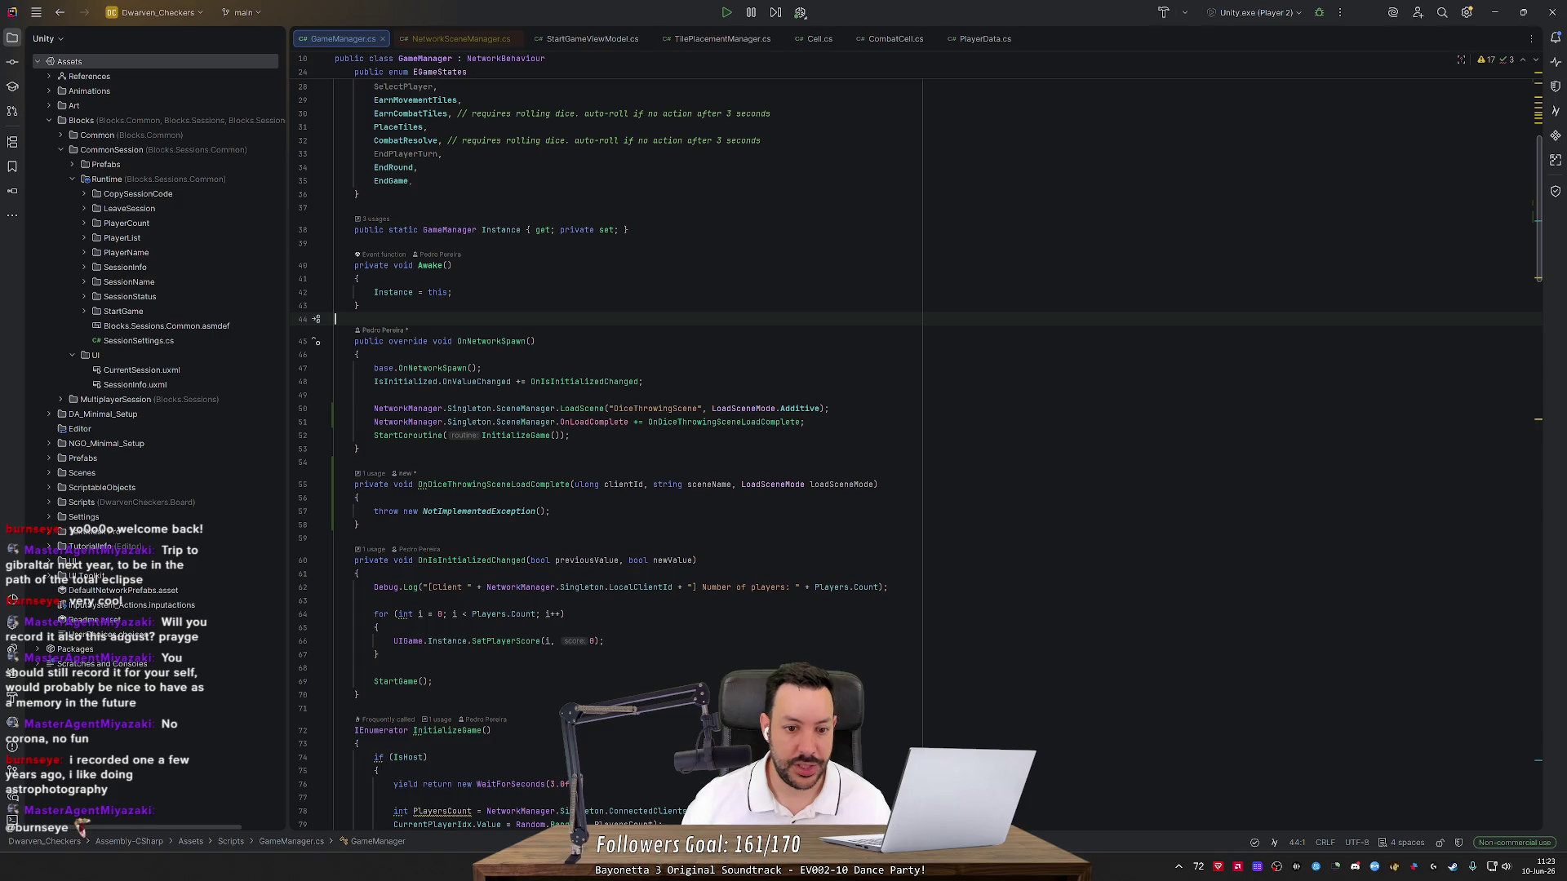
click(495, 435)
drag(551, 511, 358, 498)
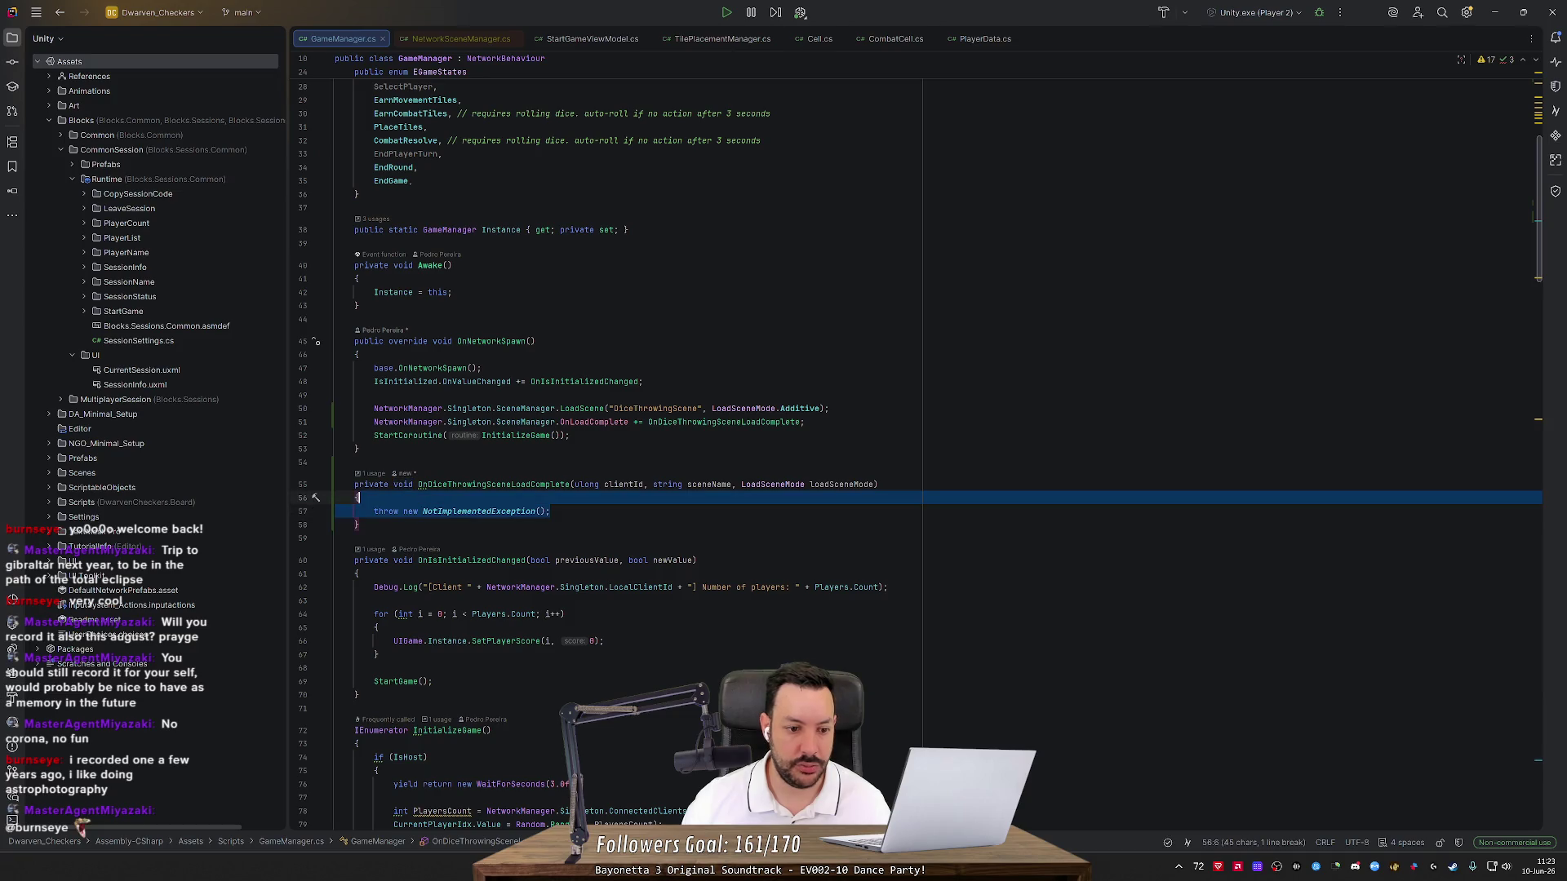
key(alt+Tab)
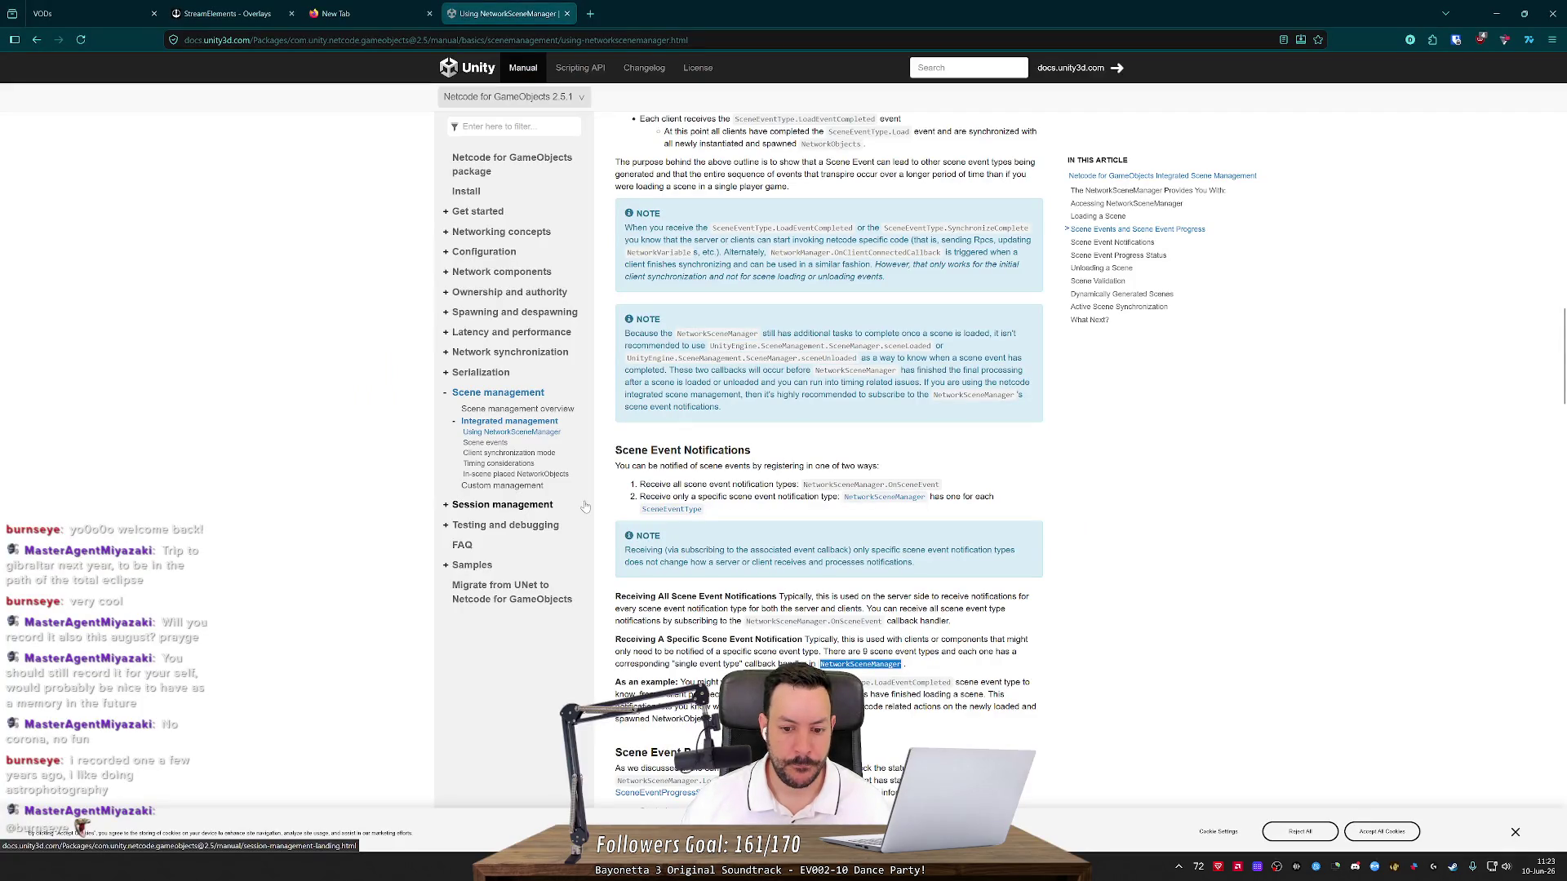
scroll(584, 506, down, 3)
key(alt+Tab)
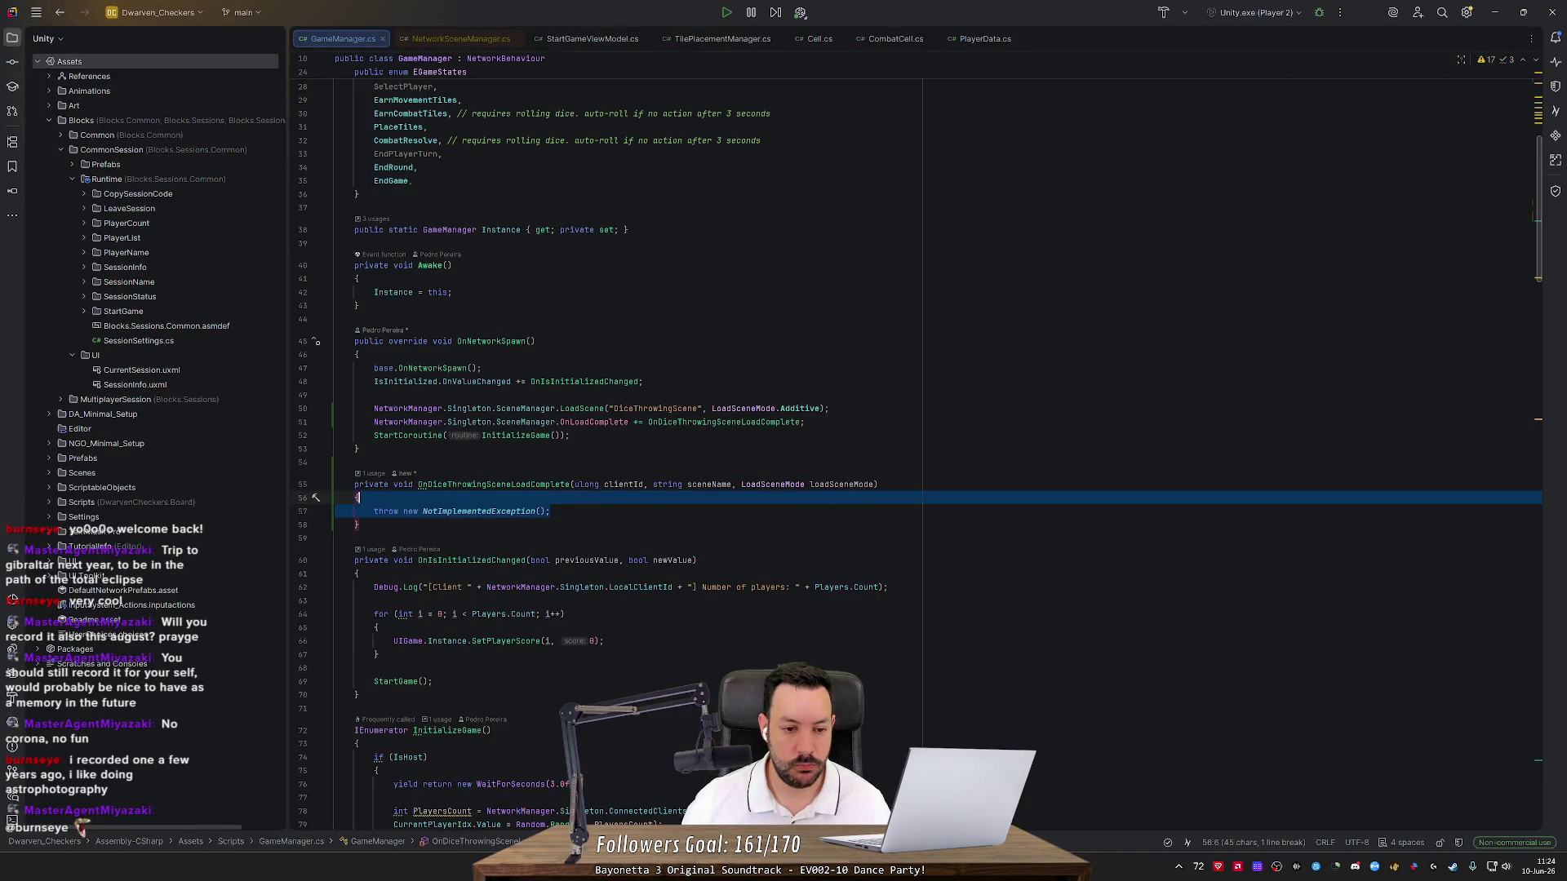
Open DiceThrowingScene, select the Dice Tray, and open its DiceThrower script in Rider
key(alt+Tab)
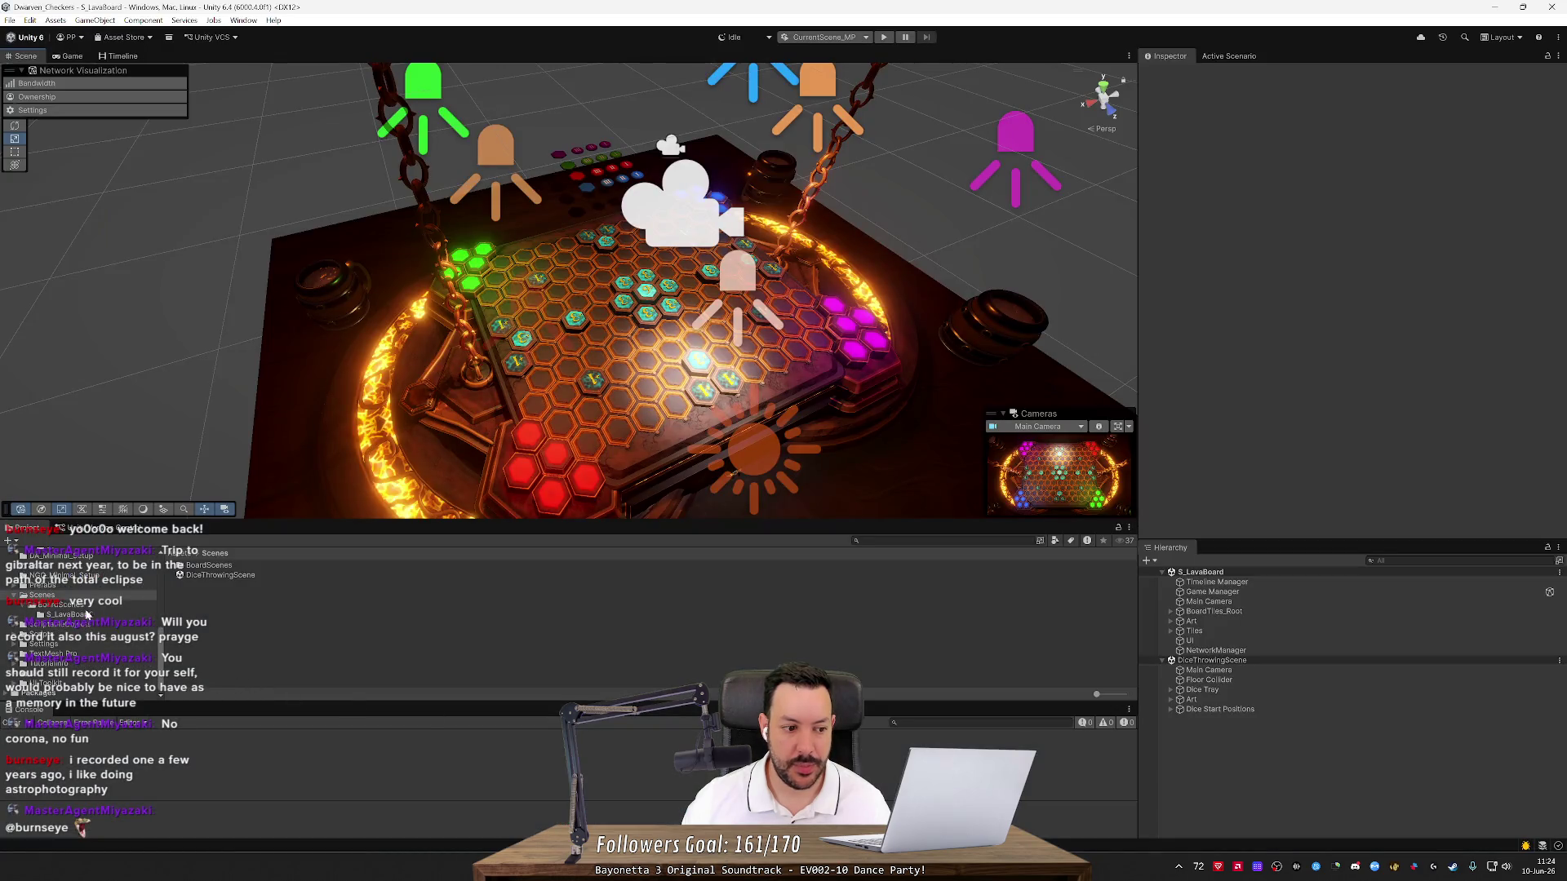
double_click(196, 576)
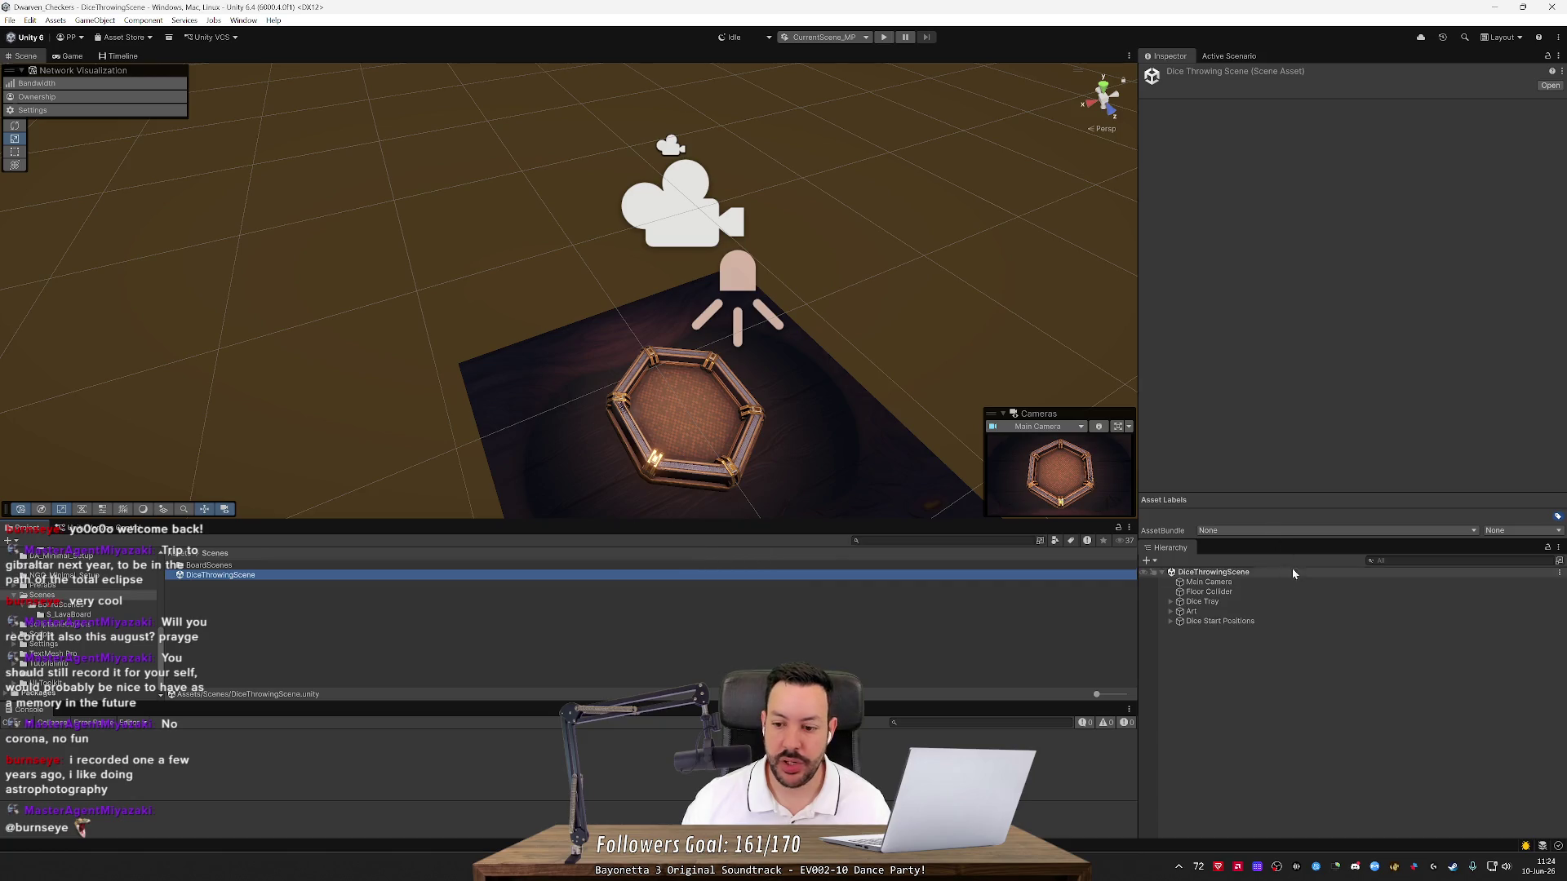
click(1228, 582)
click(1233, 601)
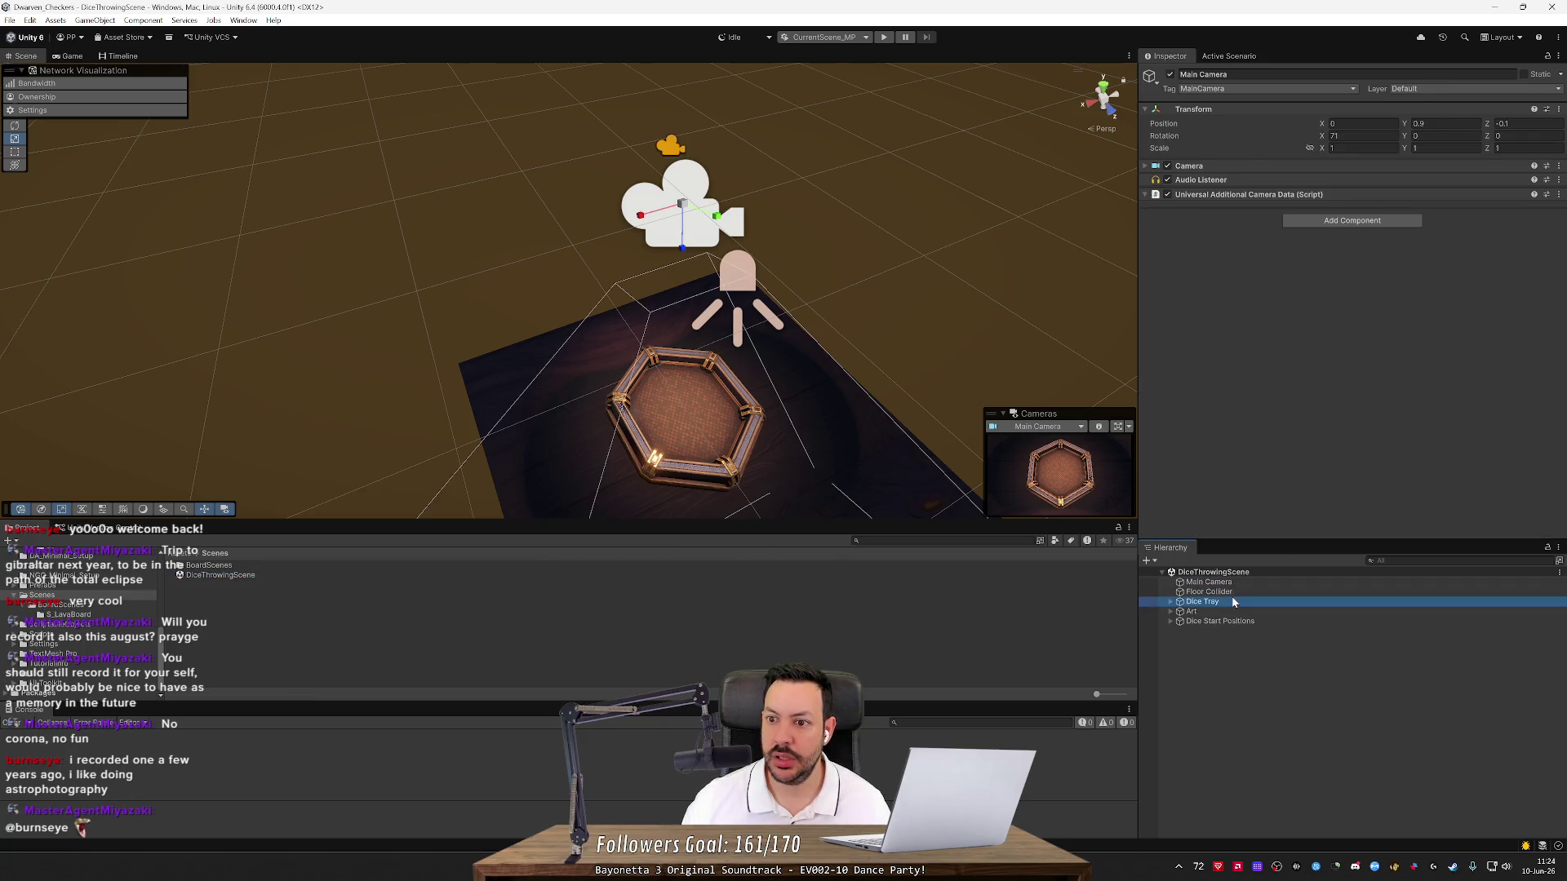
key(Down)
key(Down)
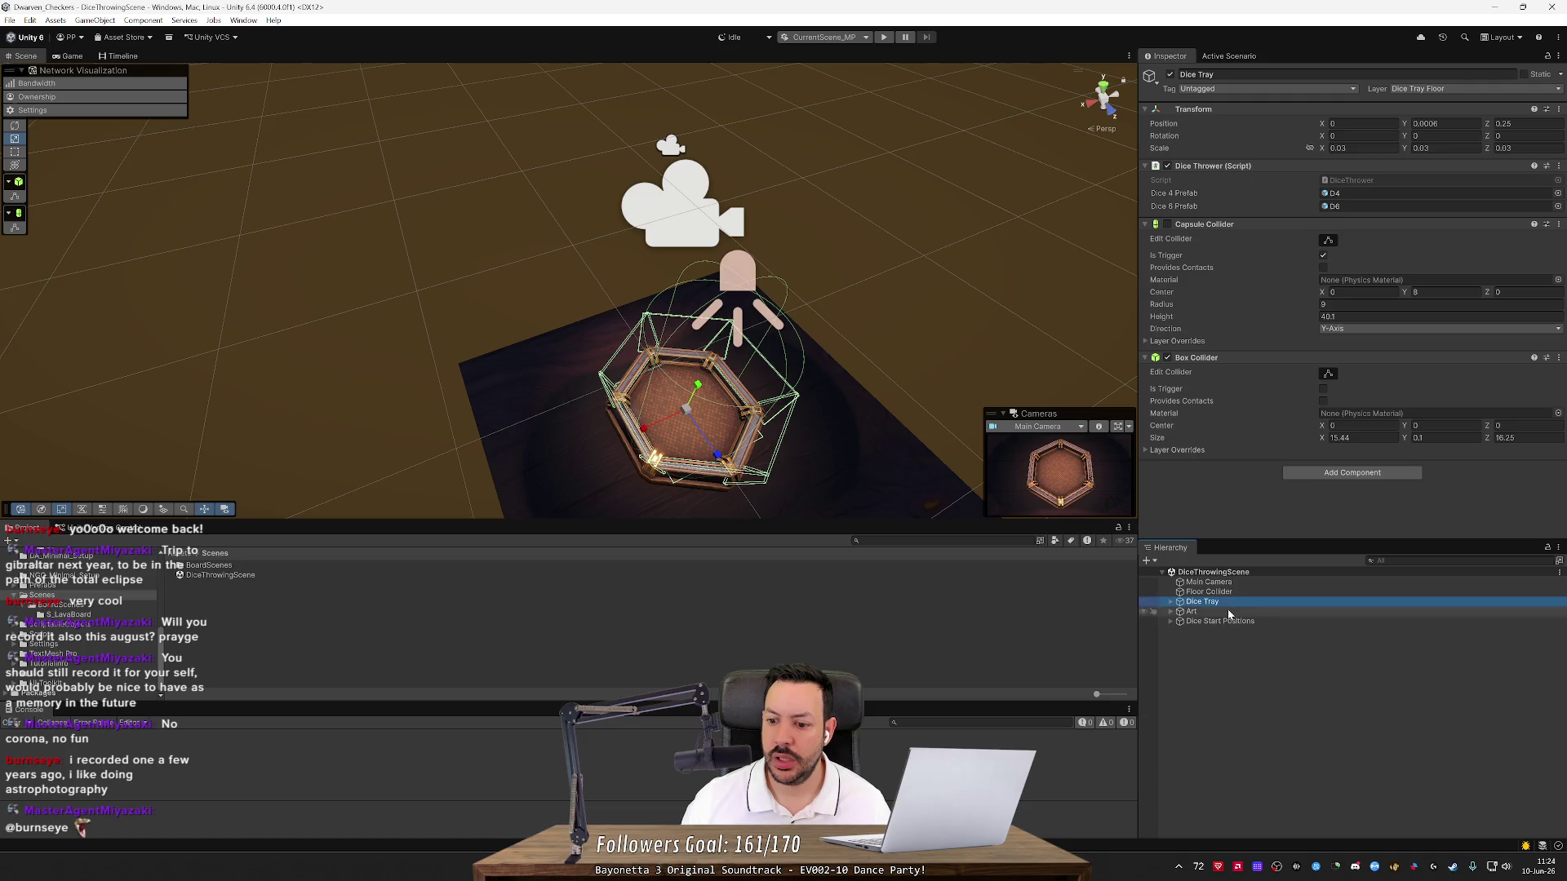
key(Up)
key(Up)
key(Up)
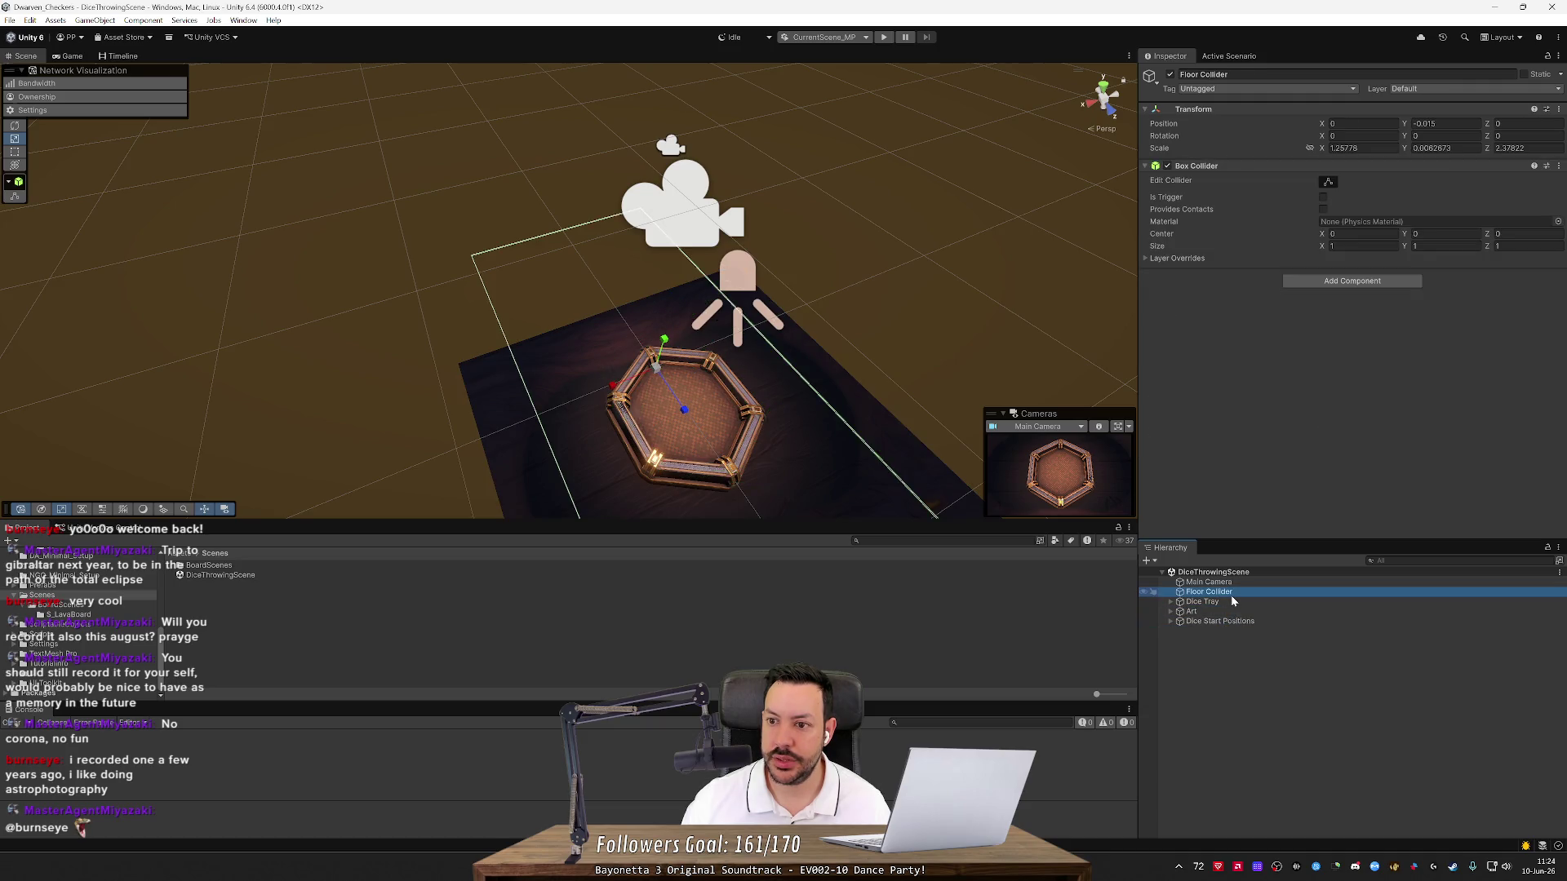
key(Down)
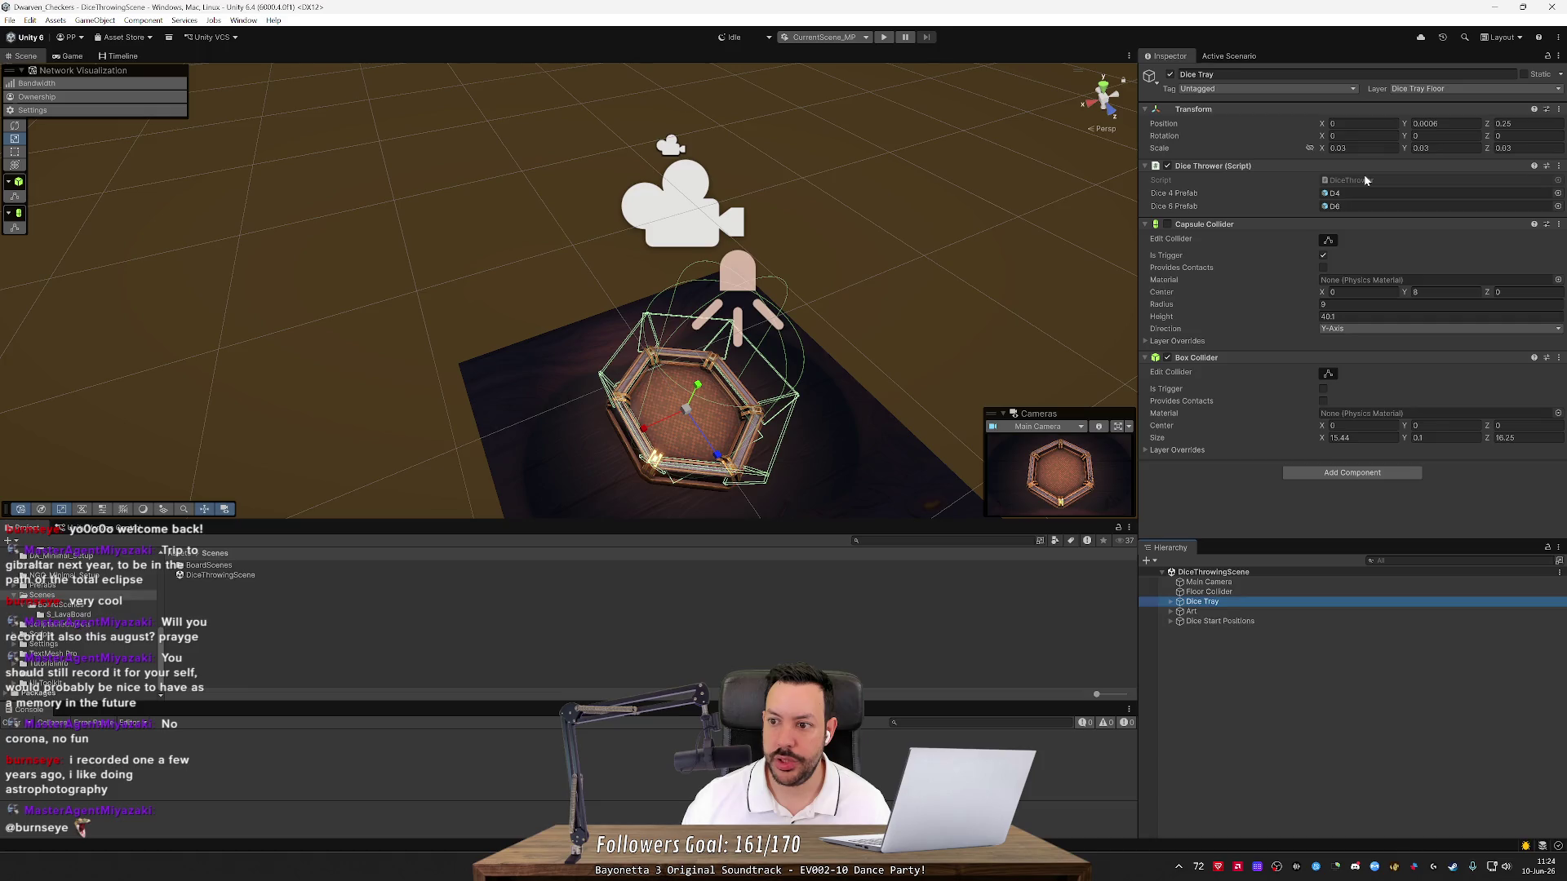
double_click(1366, 179)
double_click(449, 372)
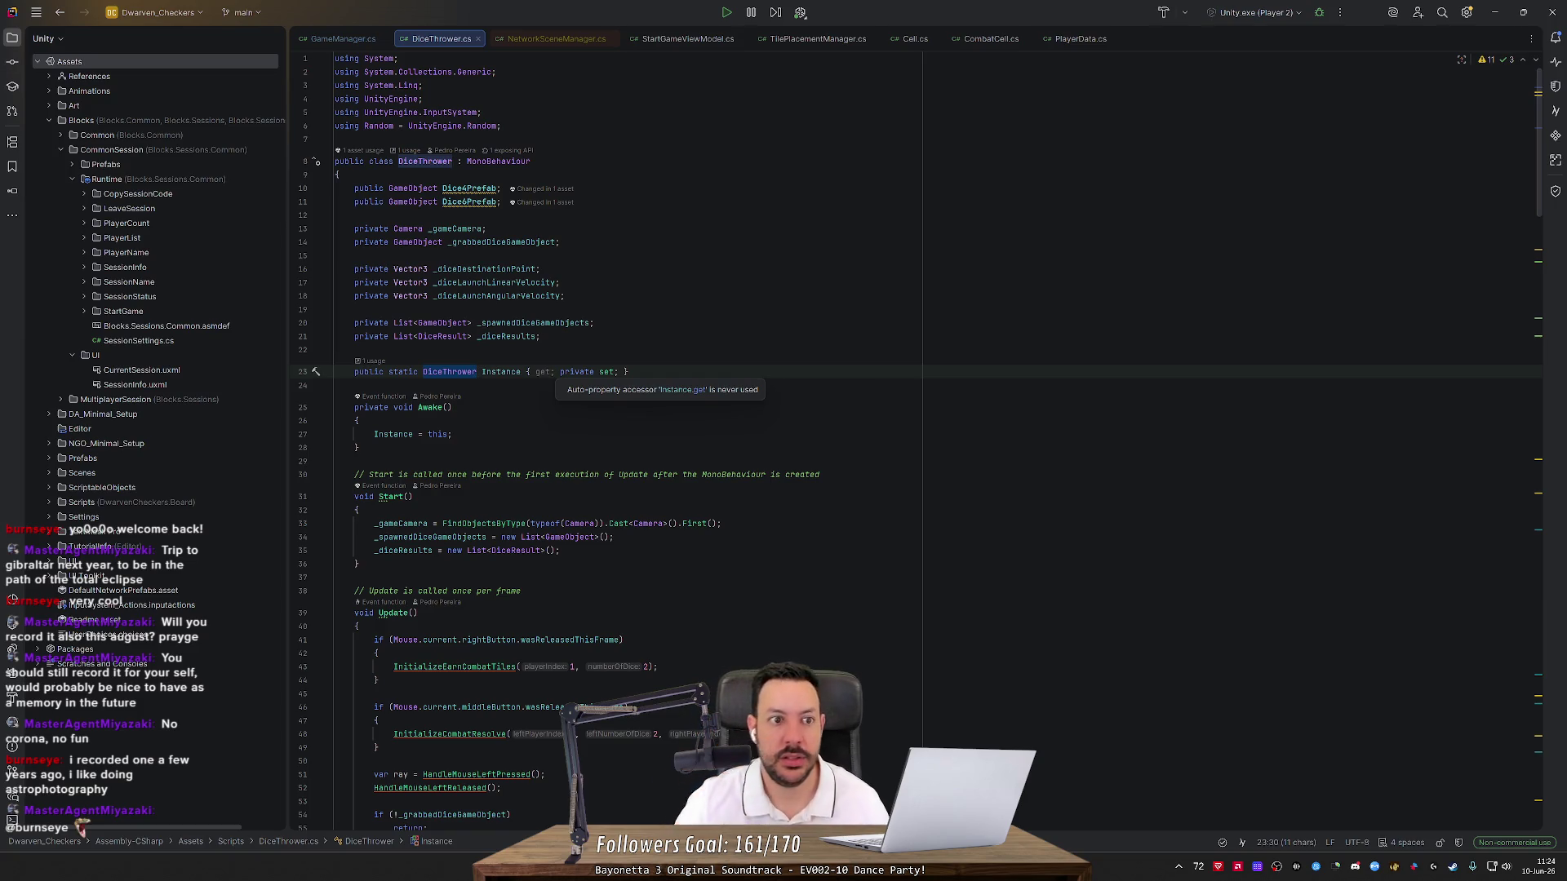
In GameManager.cs, replace the handler's throw with an unfinished DiceThrower.Instance. call
click(343, 38)
key(ctrl+w)
key(ctrl+w)
key(Return)
text(DiceThrower.I)
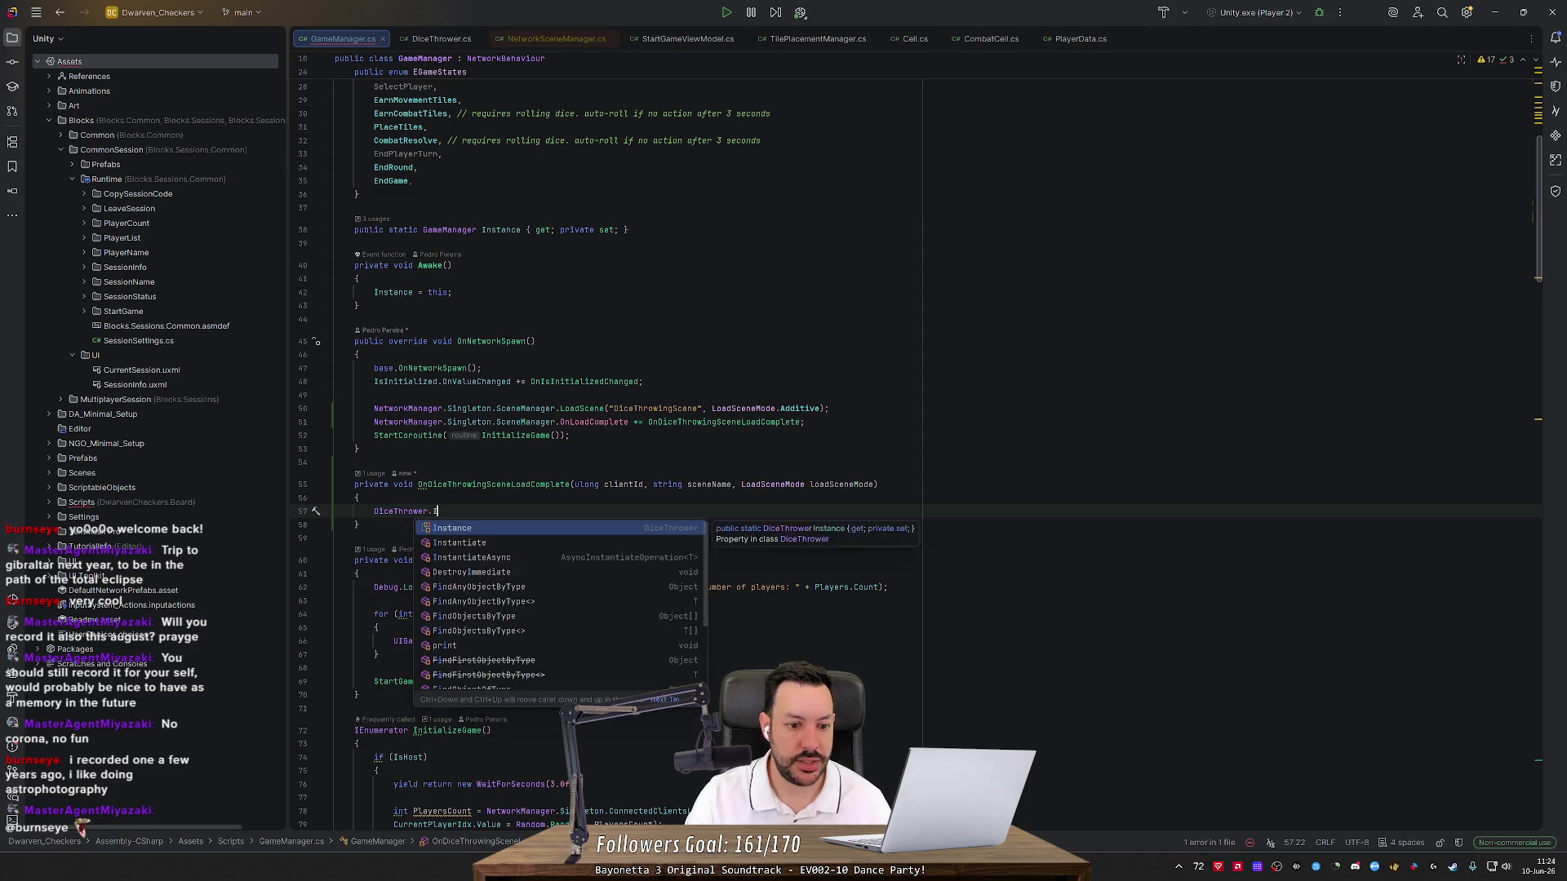
key(Return)
text(.)
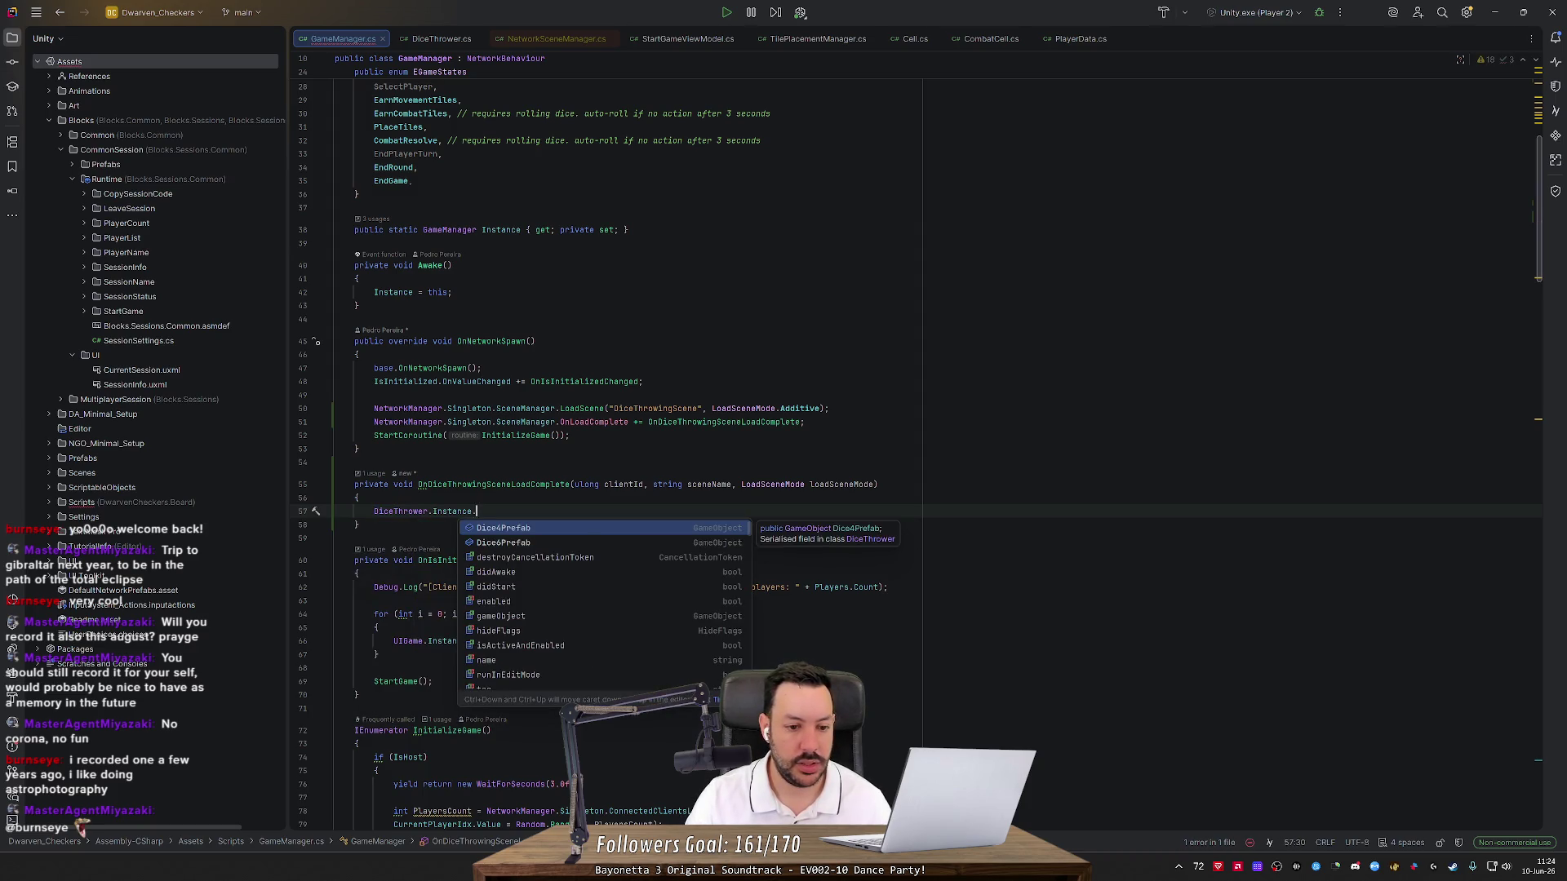
text(Remove)
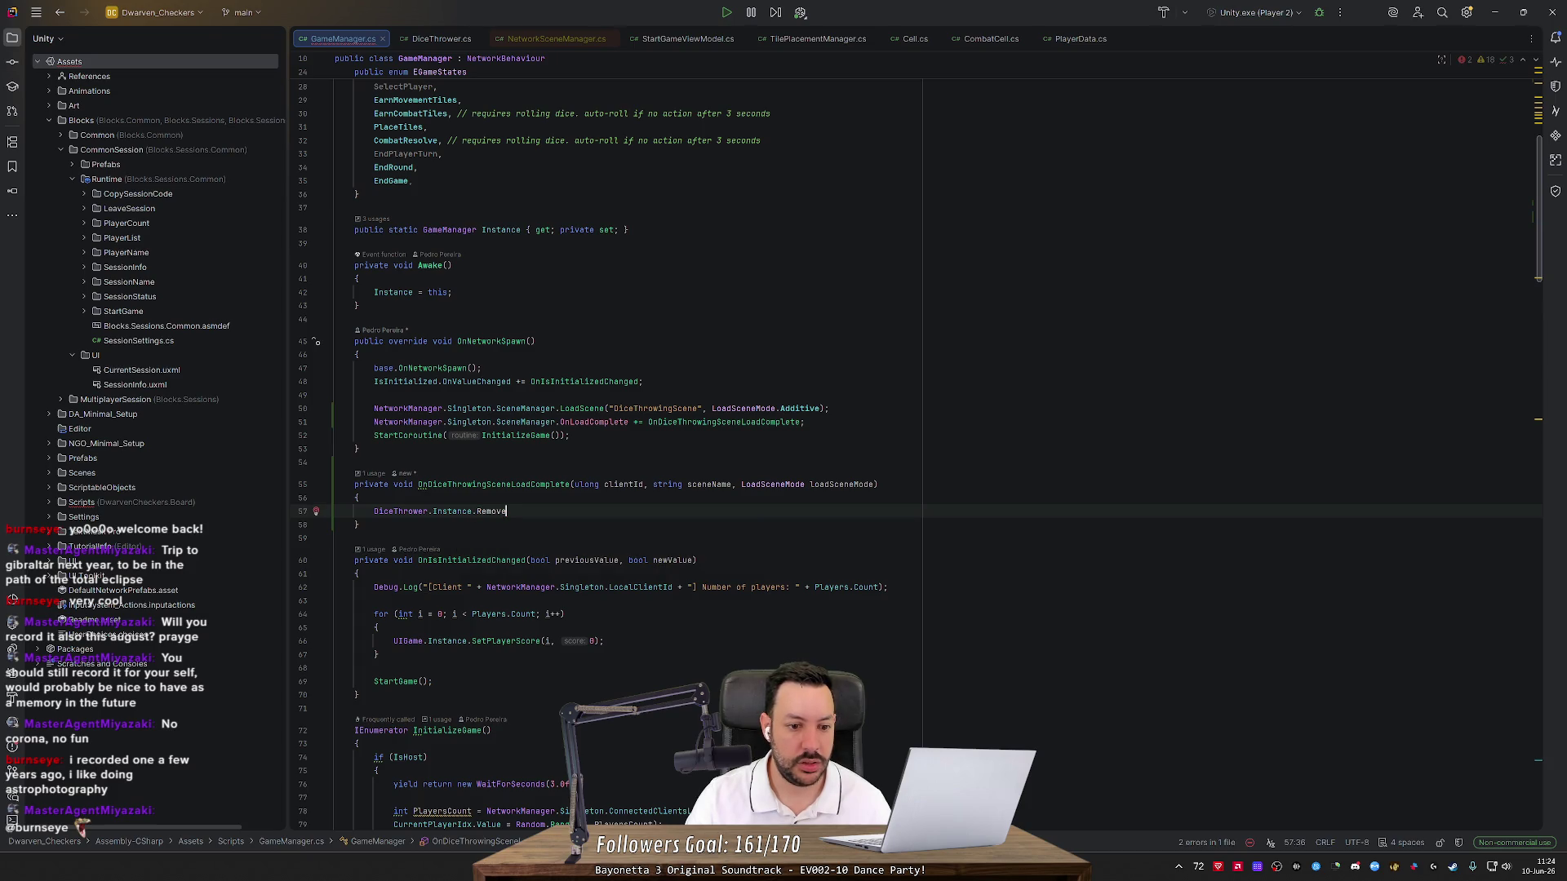
text(Camera();)
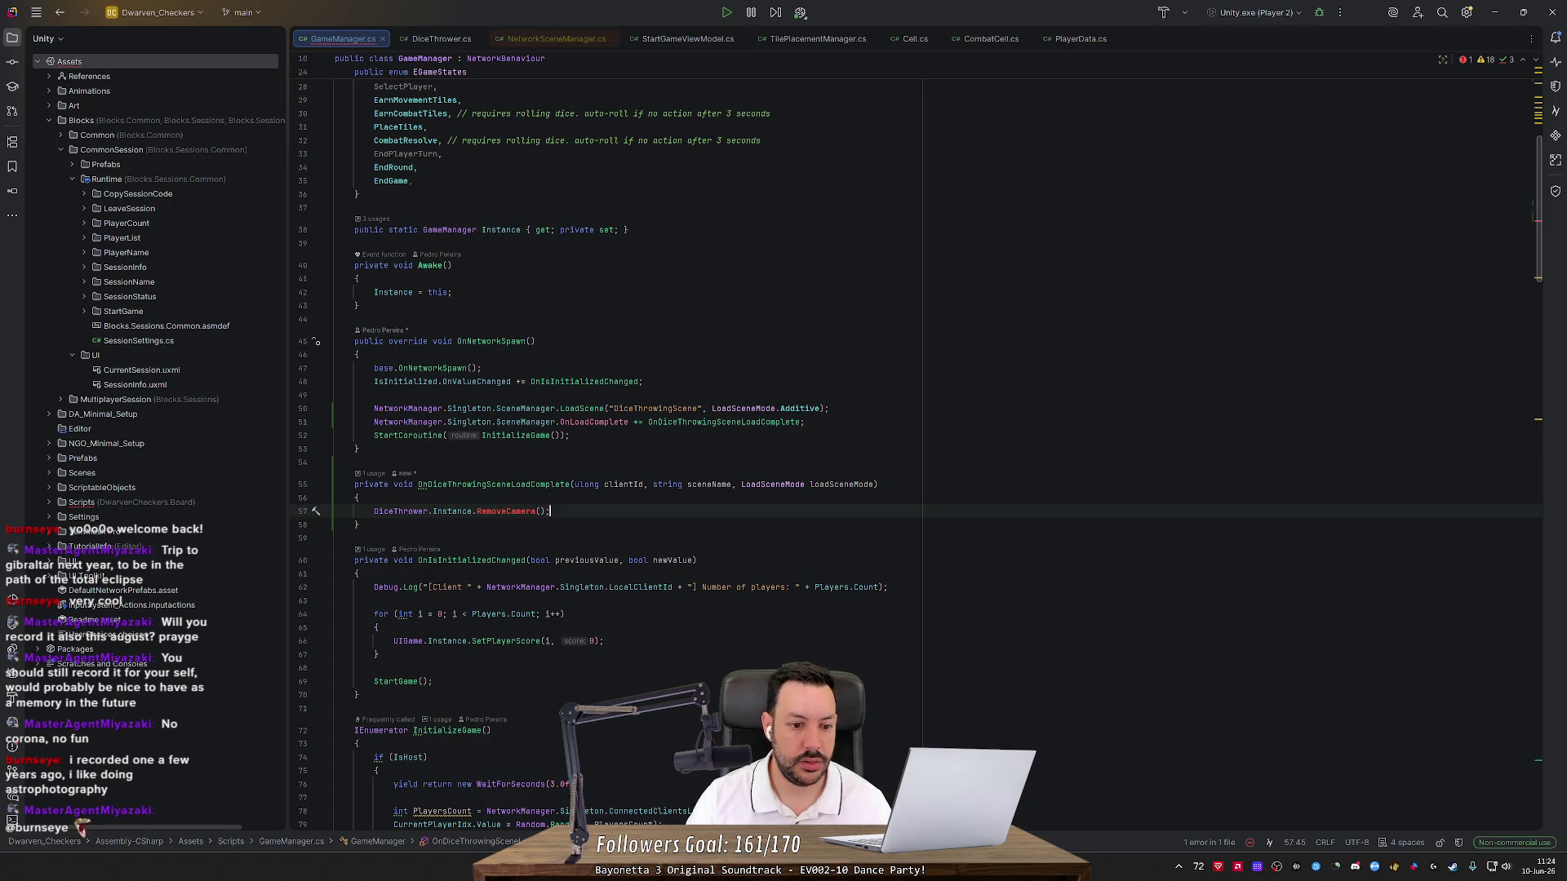
key(BackSpace)
key(BackSpace)
key(BackSpace)
key(ctrl+BackSpace)
text(Intial)
key(BackSpace)
key(BackSpace)
key(BackSpace)
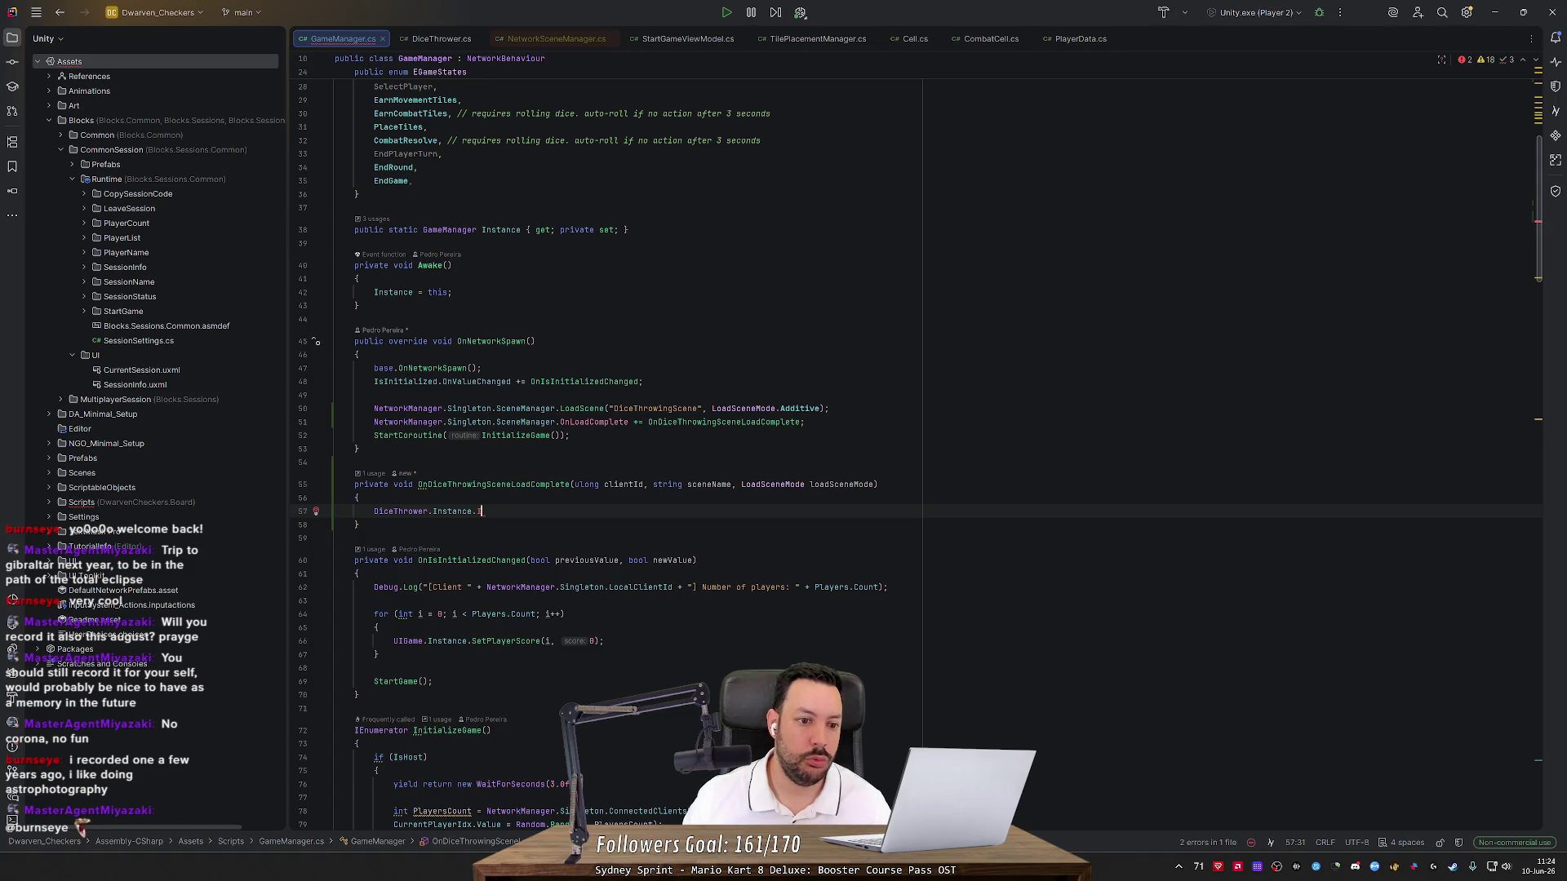
drag(359, 354, 339, 341)
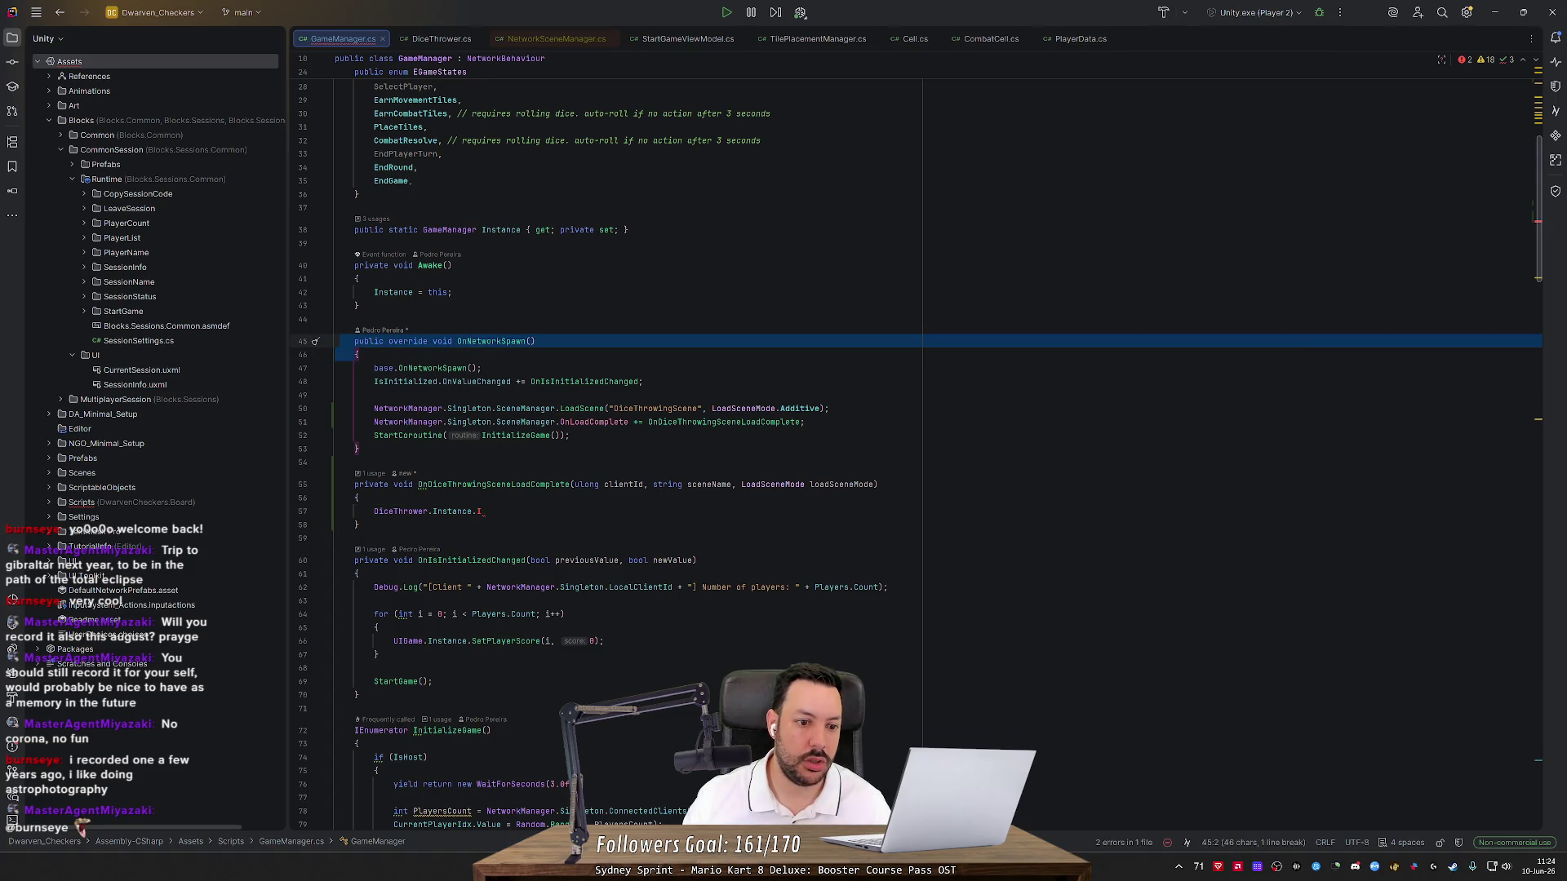
mouse_move(482, 422)
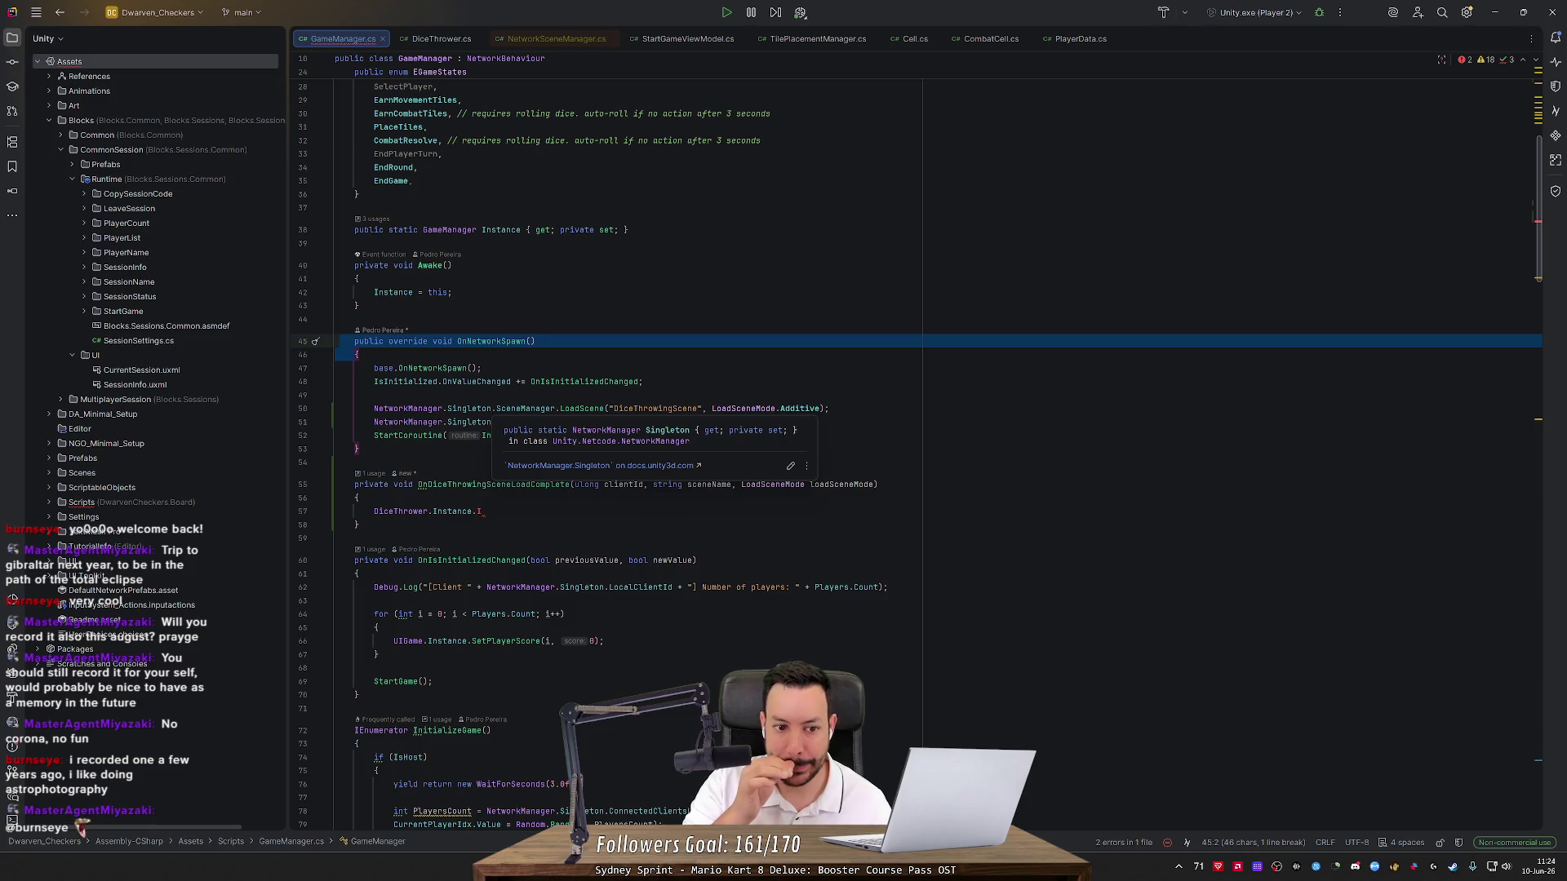
mouse_move(465, 382)
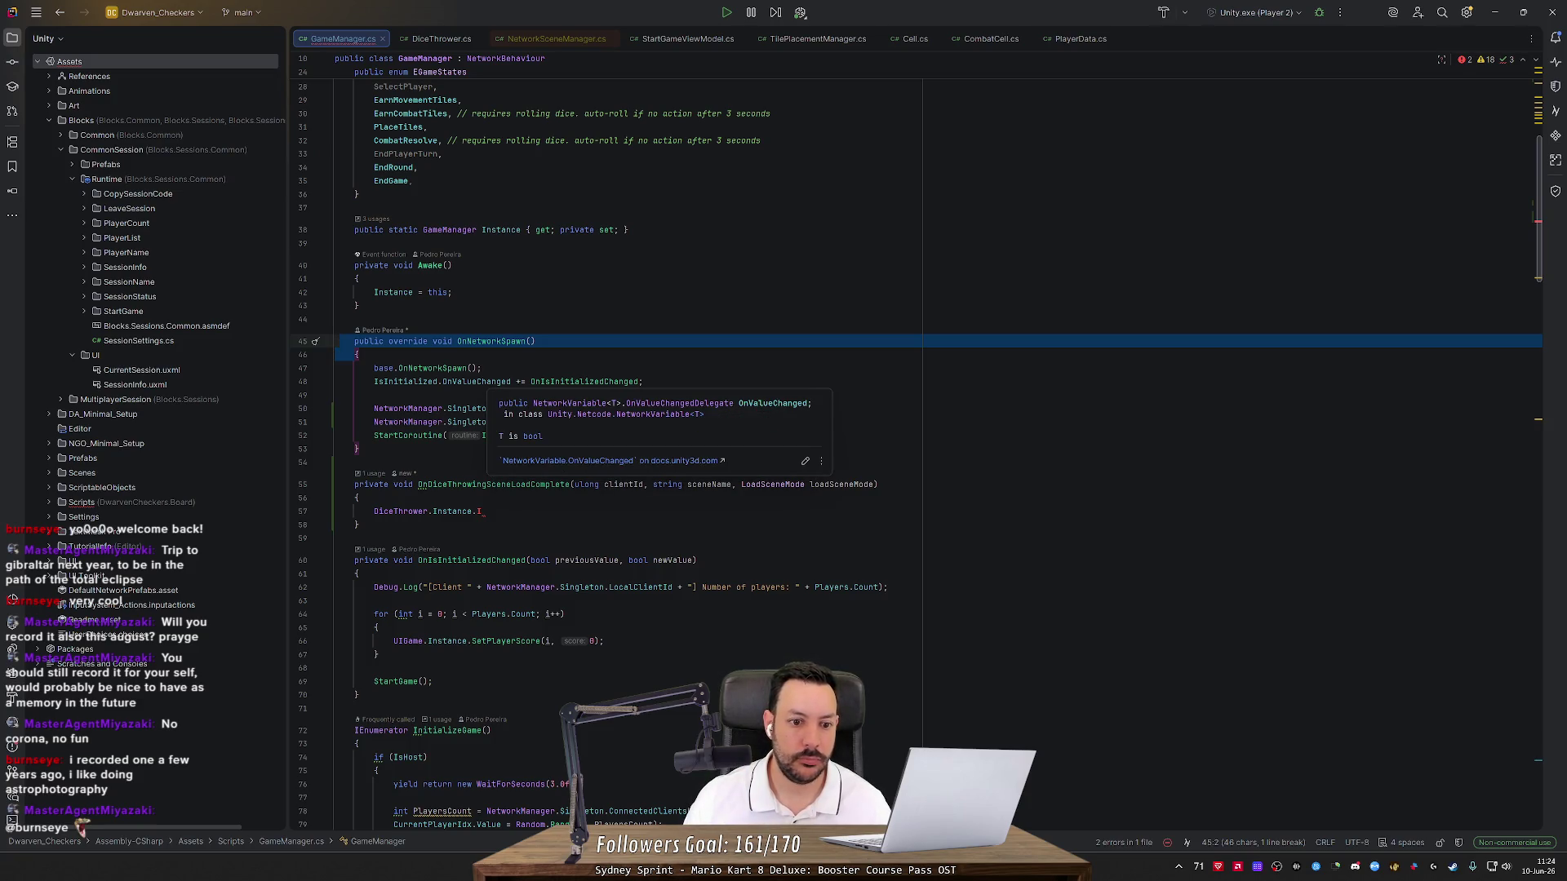
drag(363, 354, 281, 338)
mouse_move(425, 436)
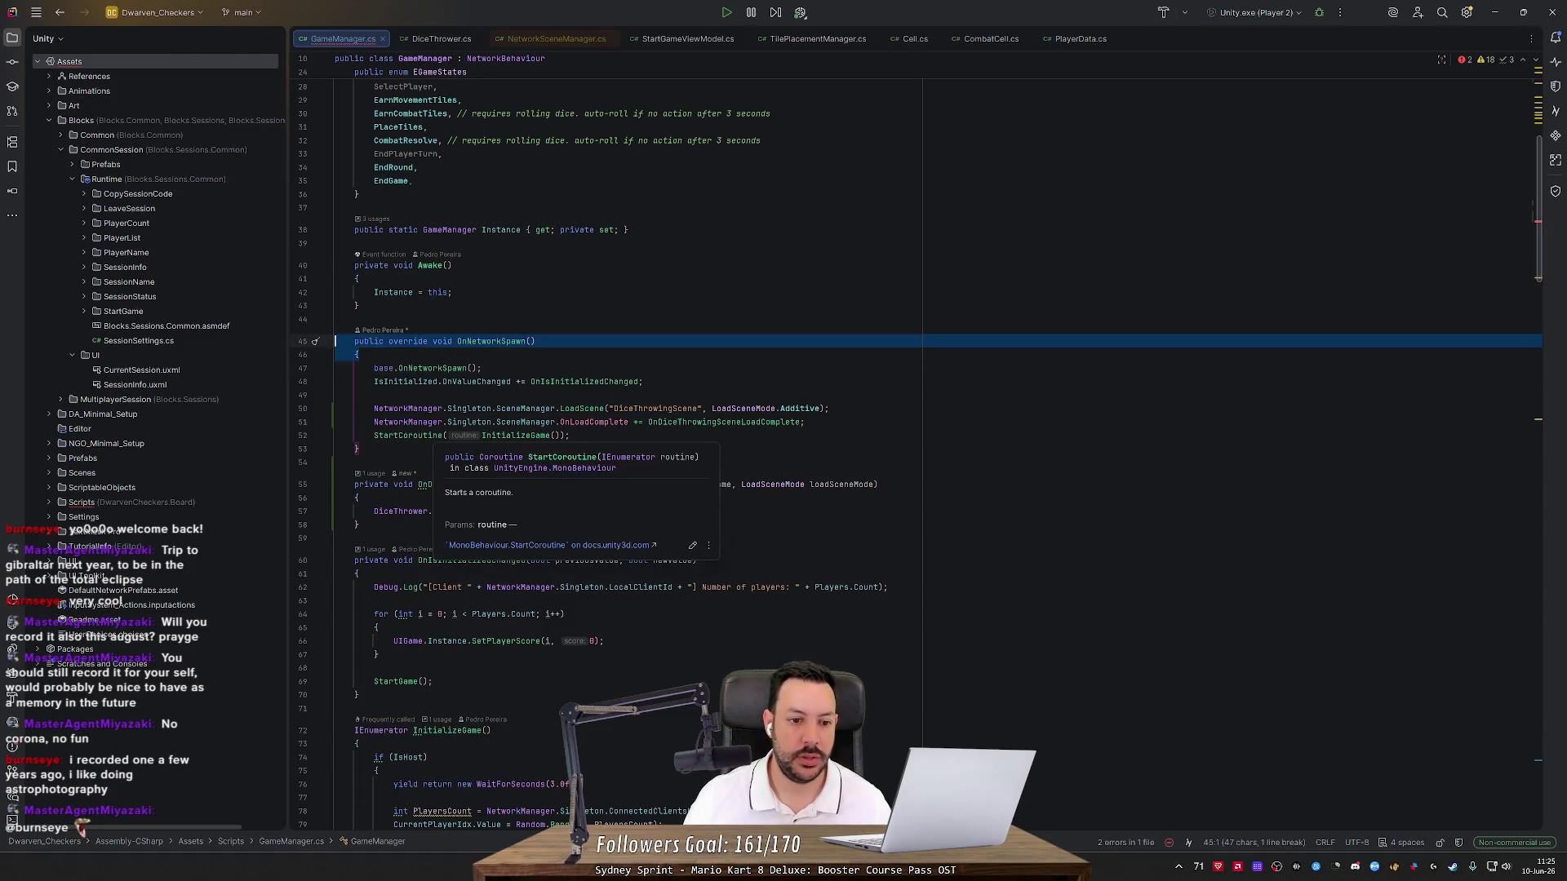
mouse_move(420, 422)
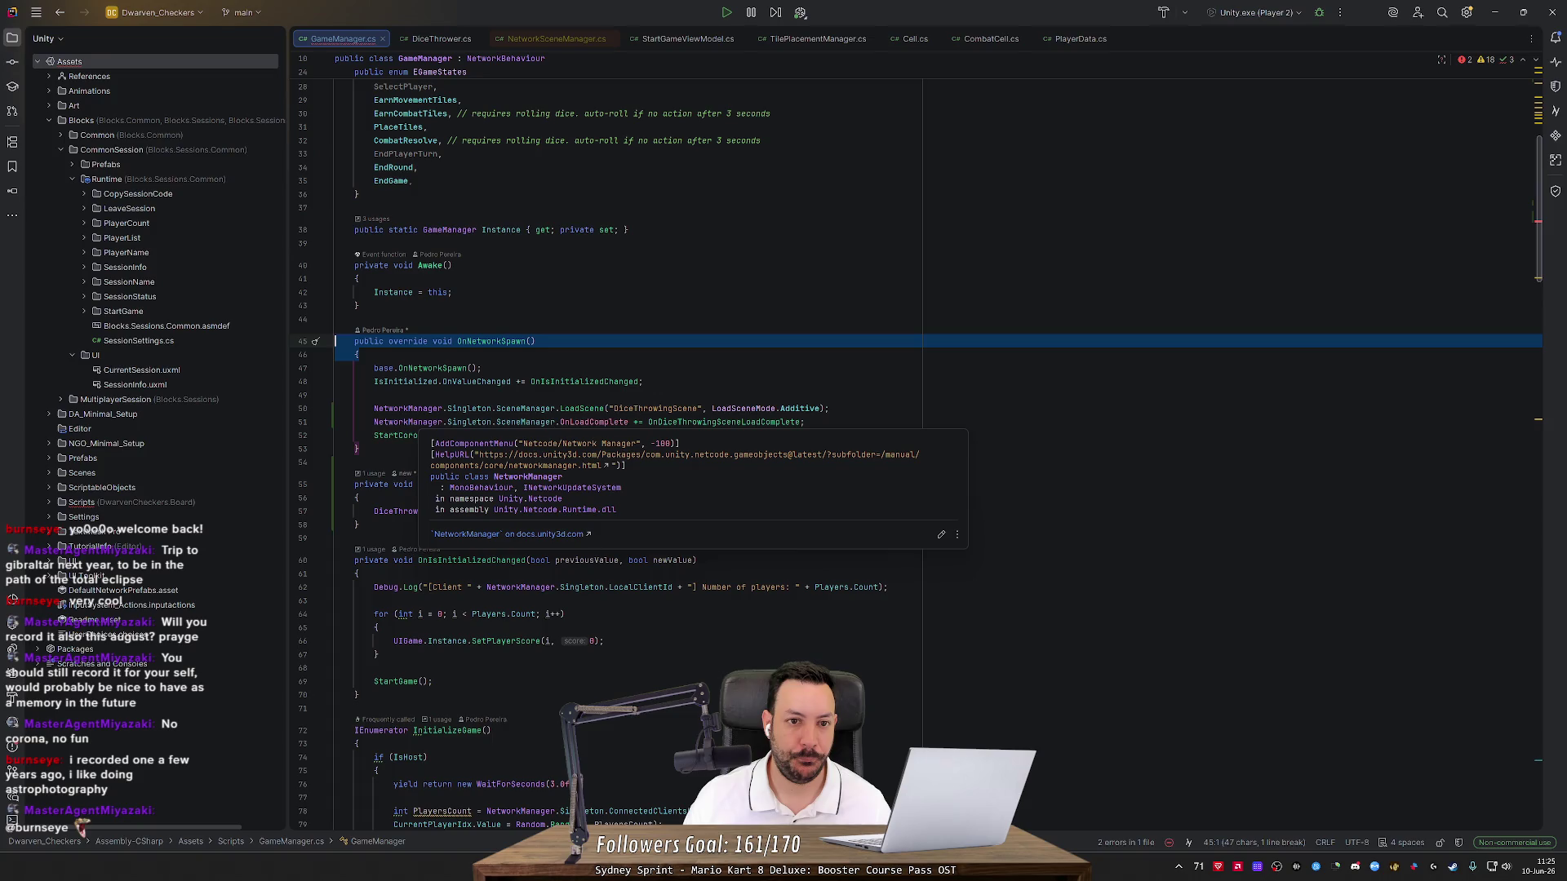
mouse_move(526, 342)
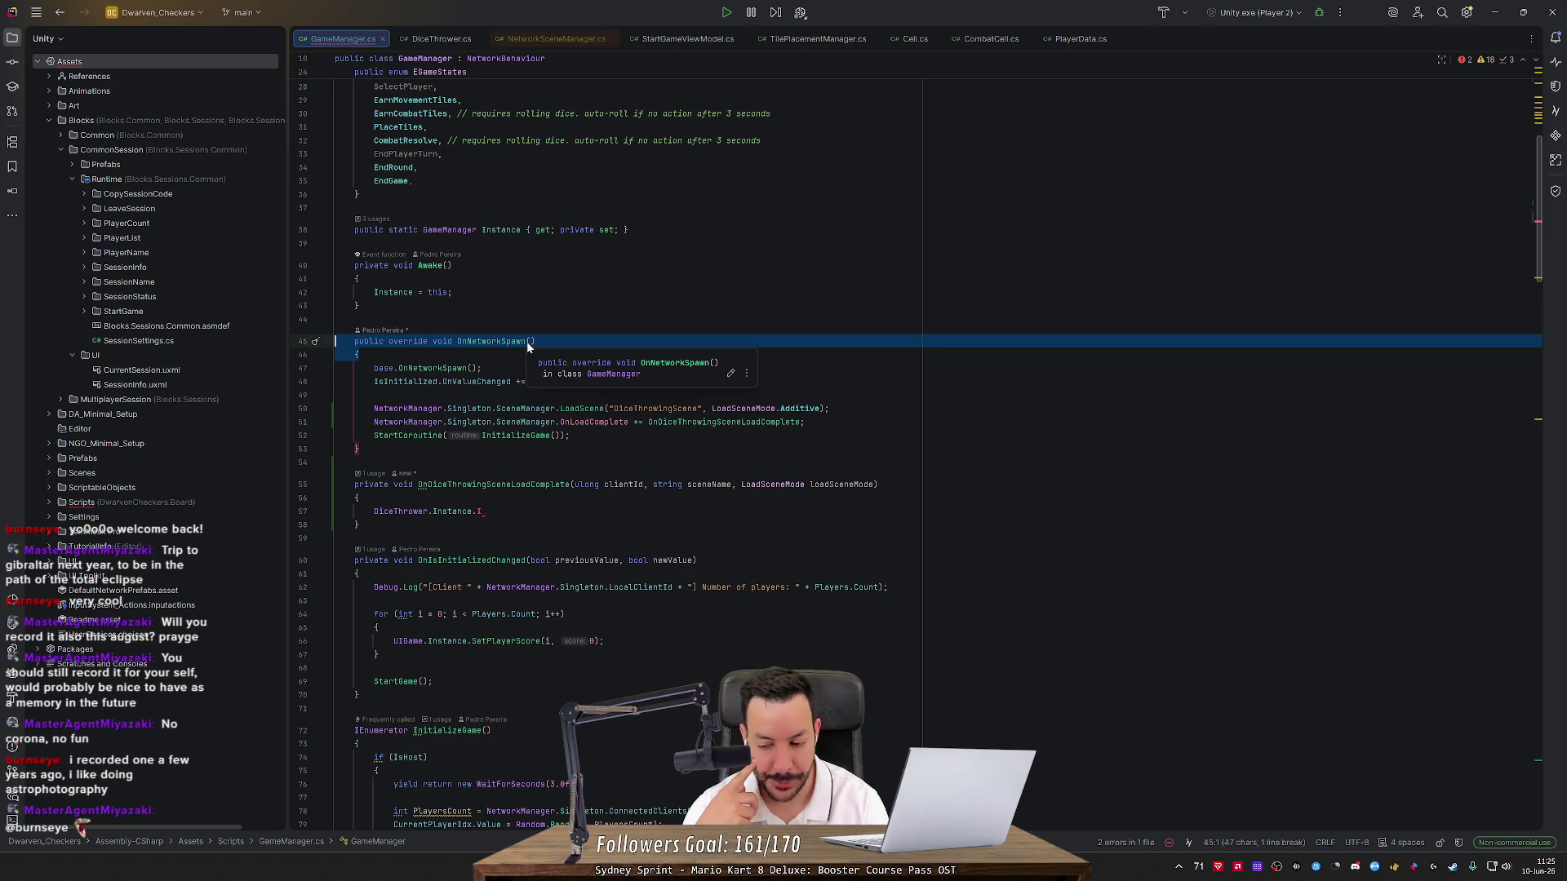
Open the S_LavaBoard scene from its folder in Unity, then return to GameManager.cs in Rider
click(1495, 13)
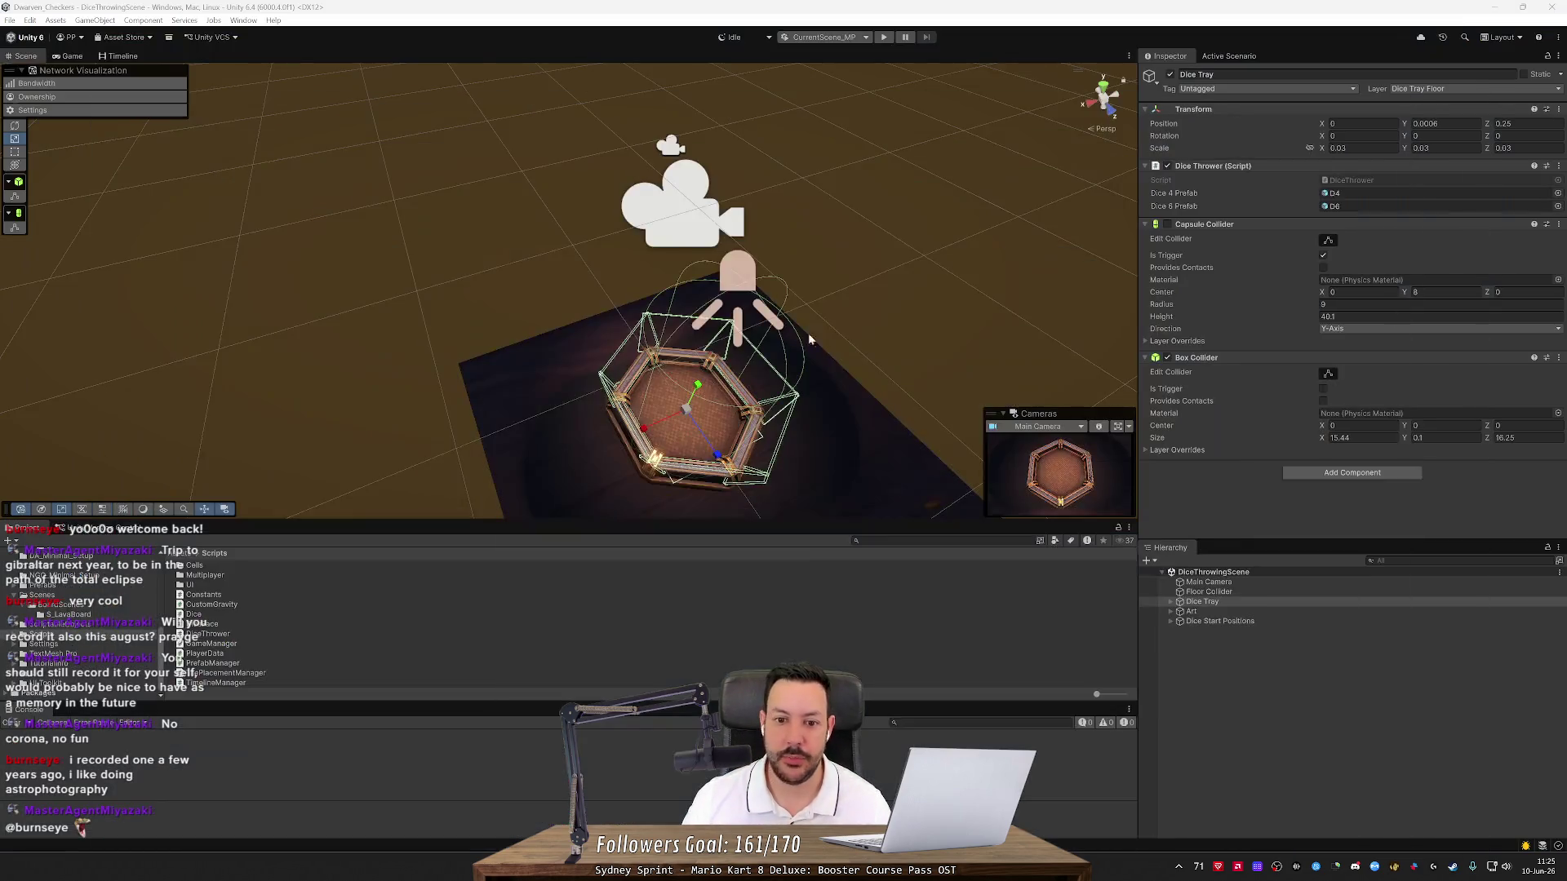
click(74, 614)
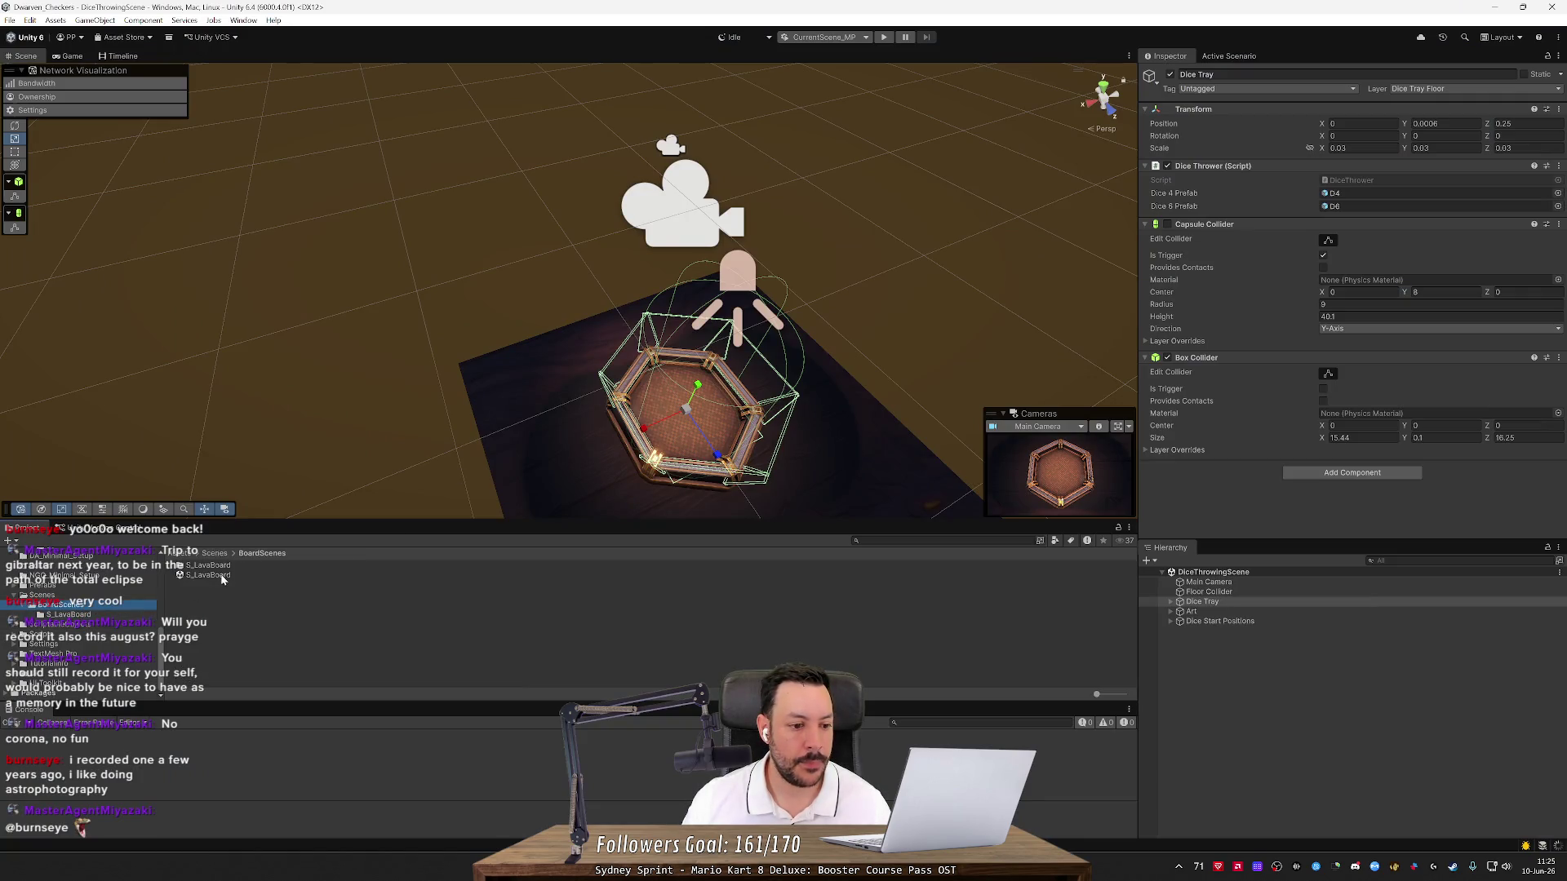
double_click(226, 575)
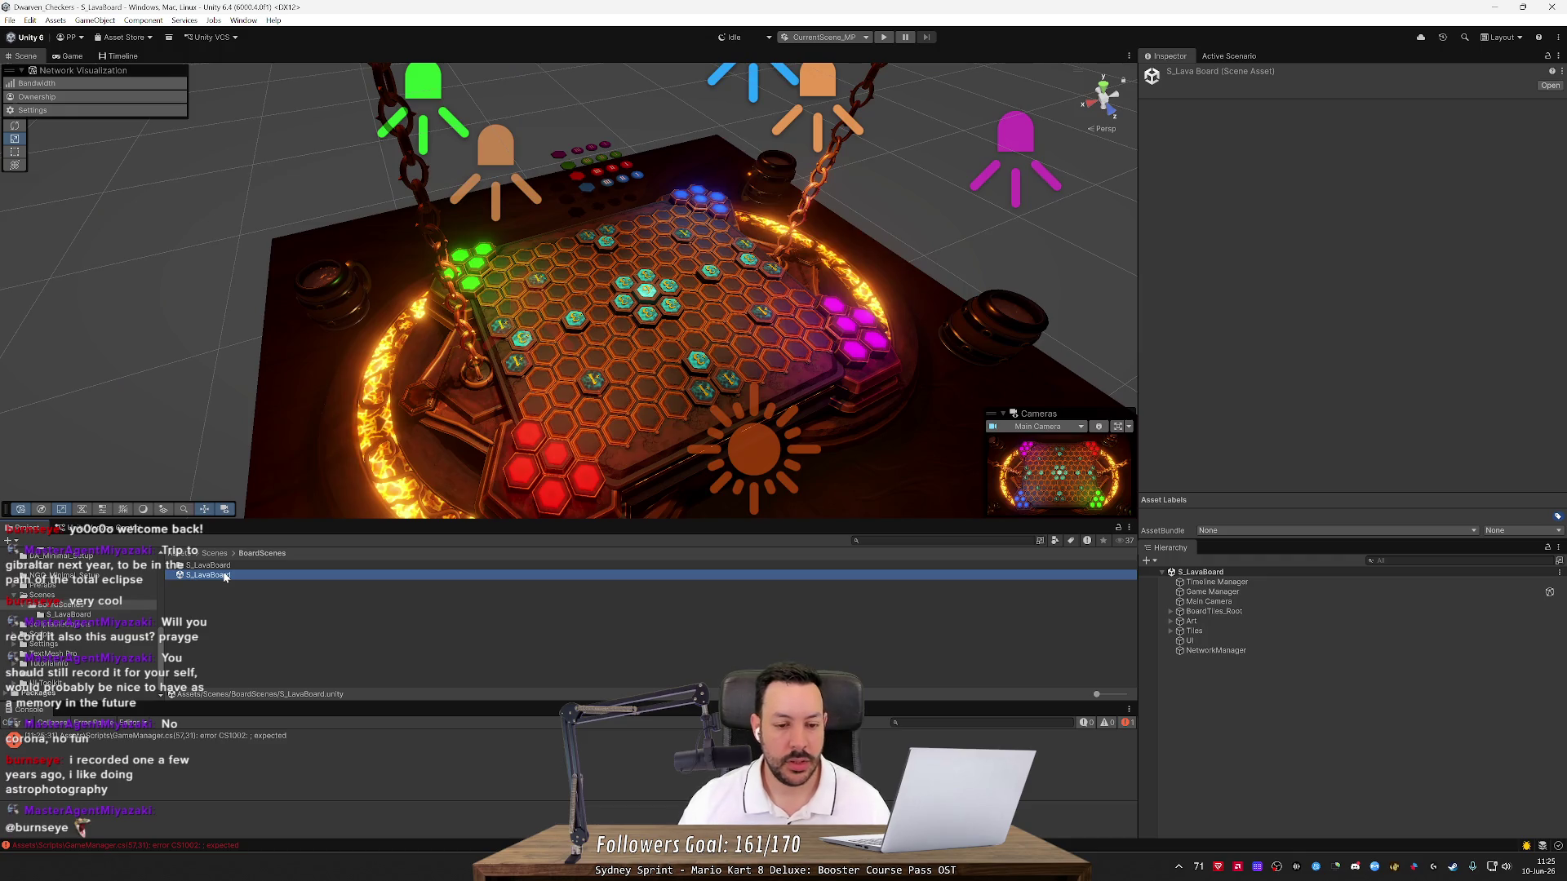
key(alt+Tab)
key(alt+Tab)
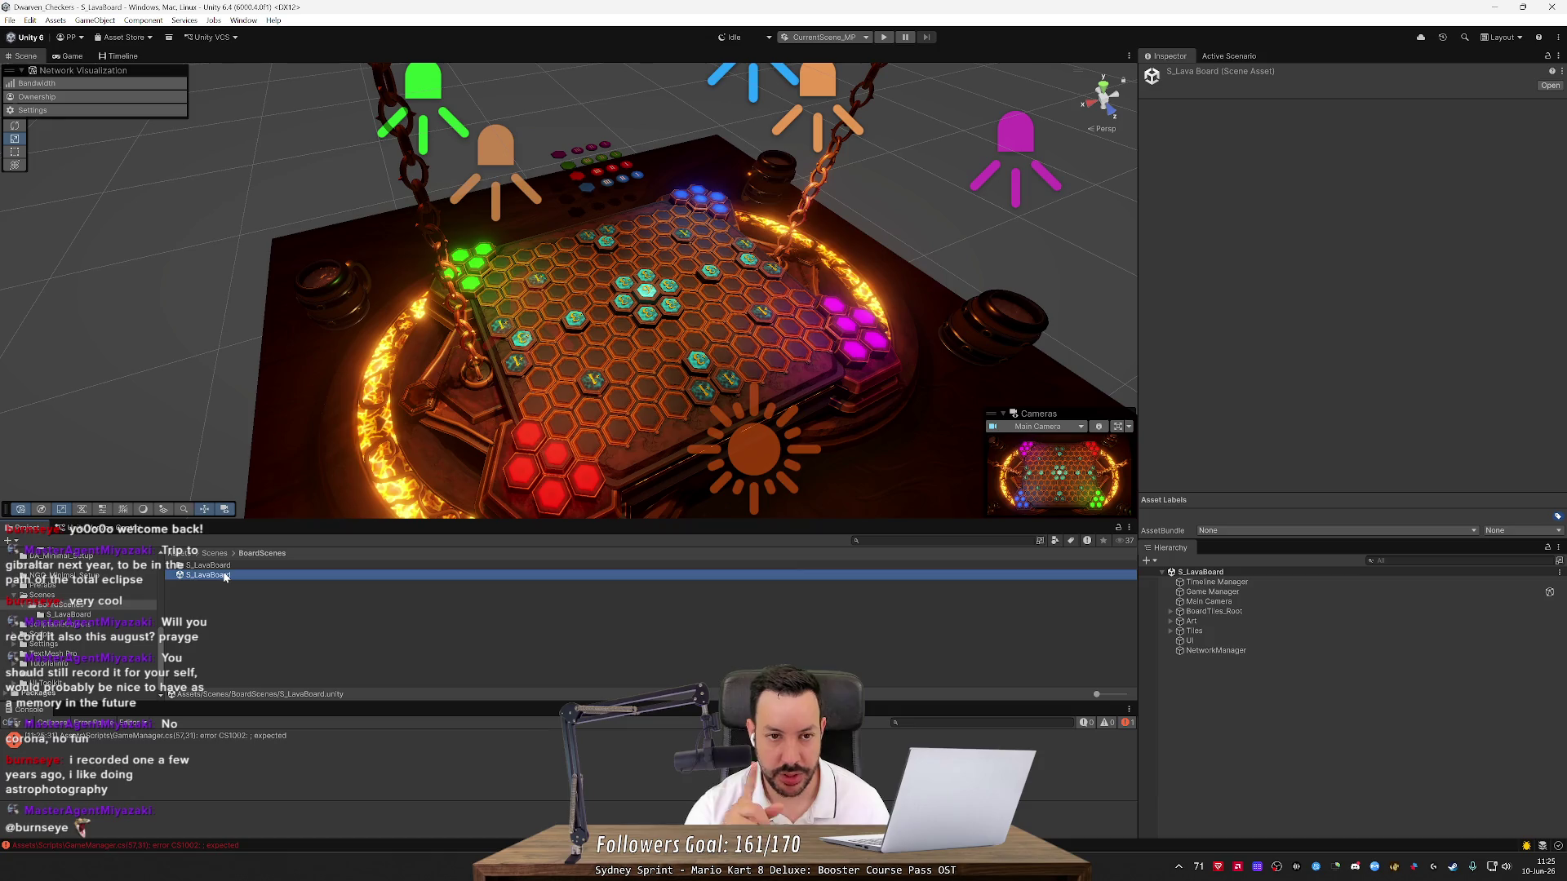
key(alt+Tab)
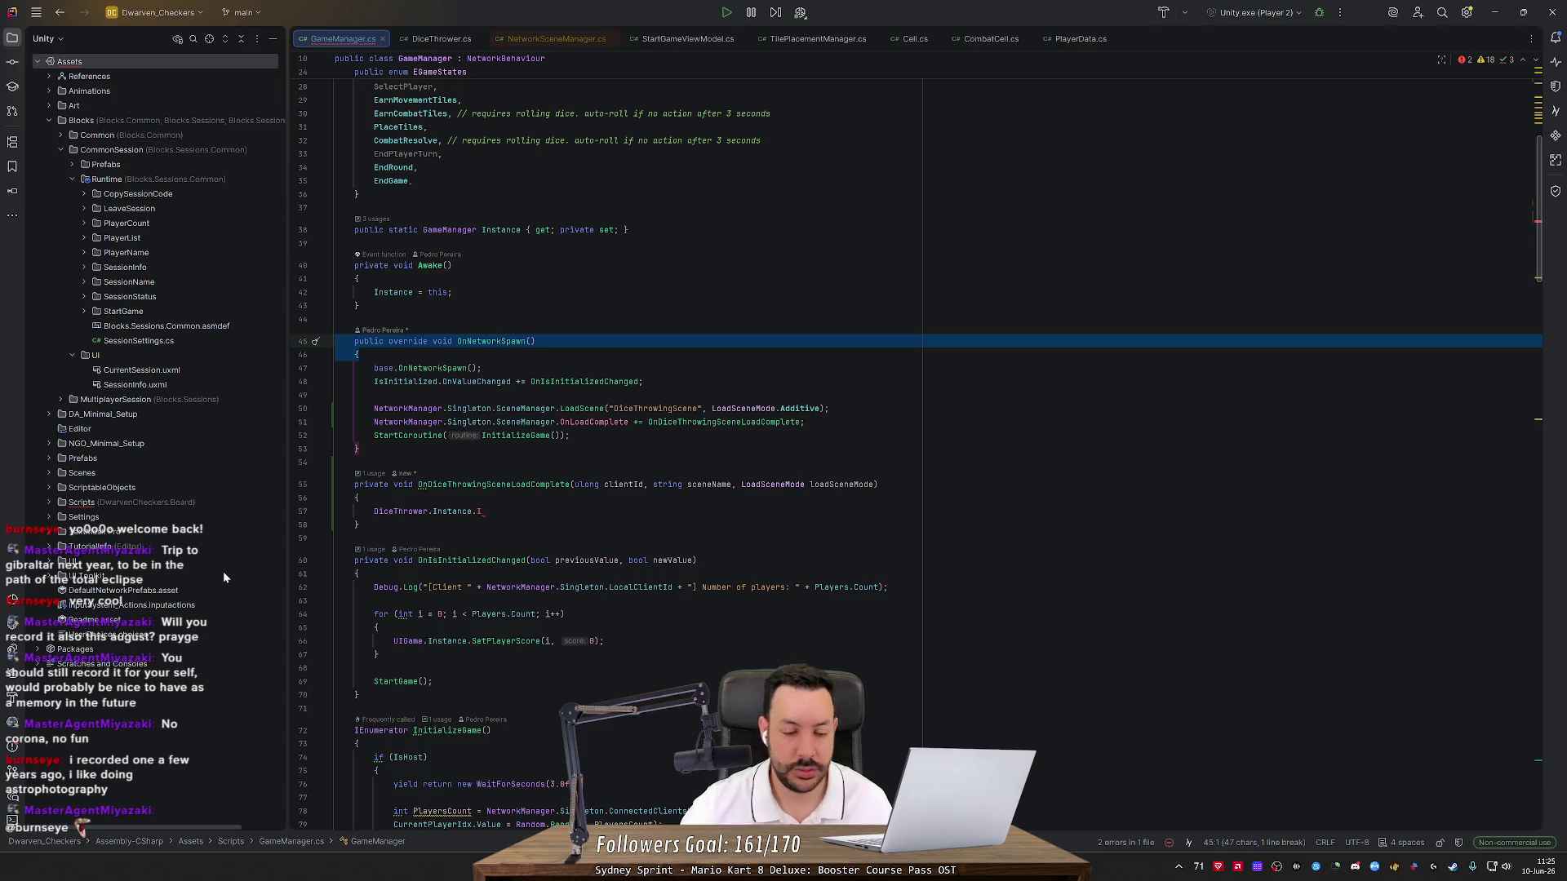
Complete line 57 as DiceThrower.Instance.RemoveCamera(); and generate the missing RemoveCamera method in DiceThrower
key(BackSpace)
text(RemoveCamera)
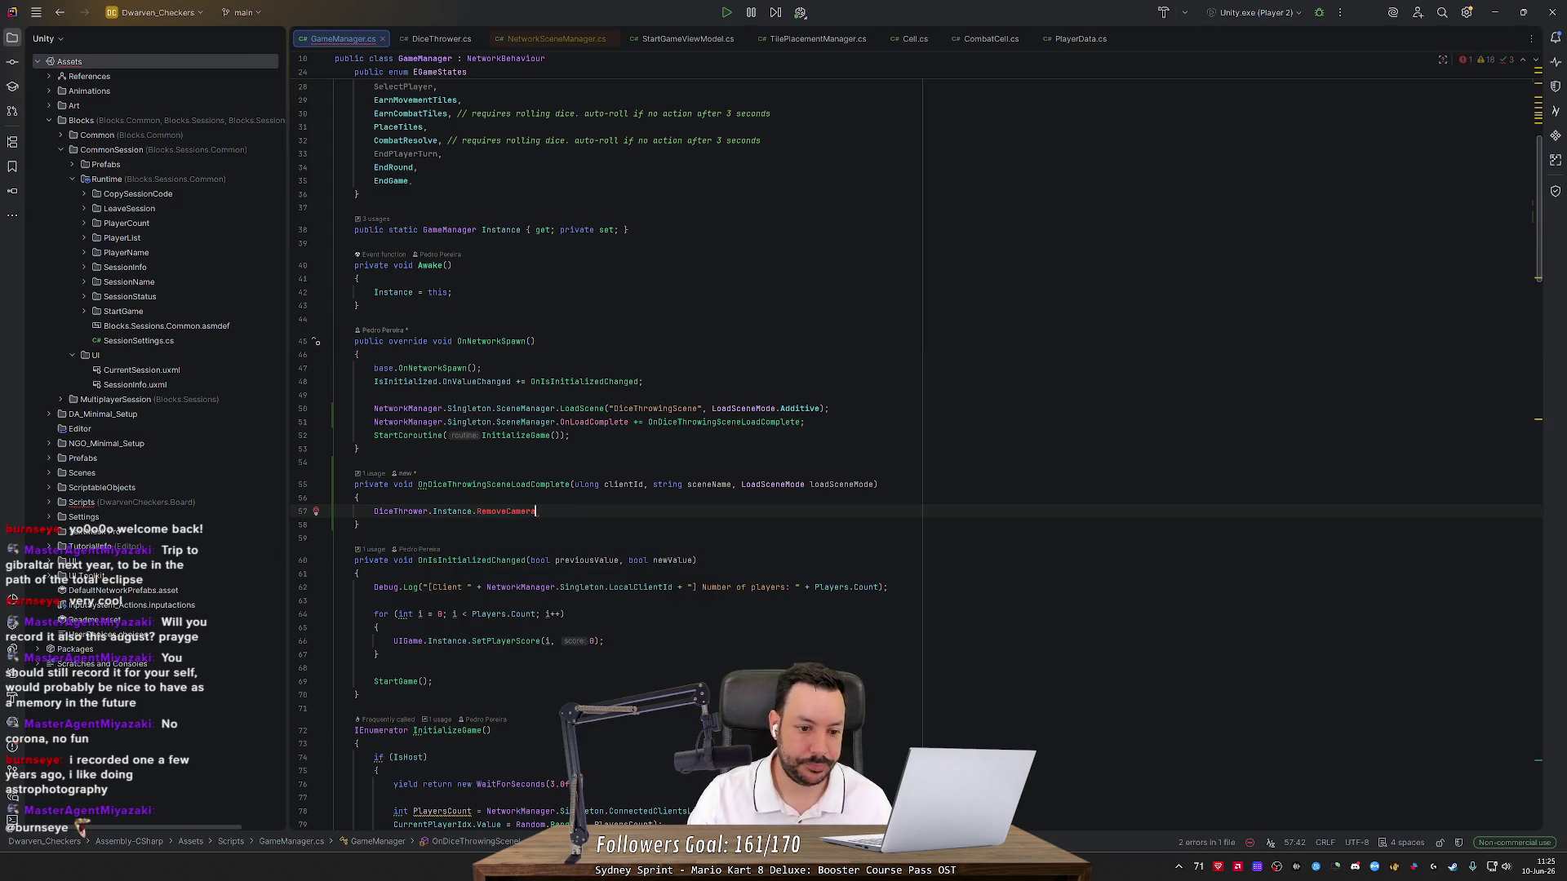
text(();)
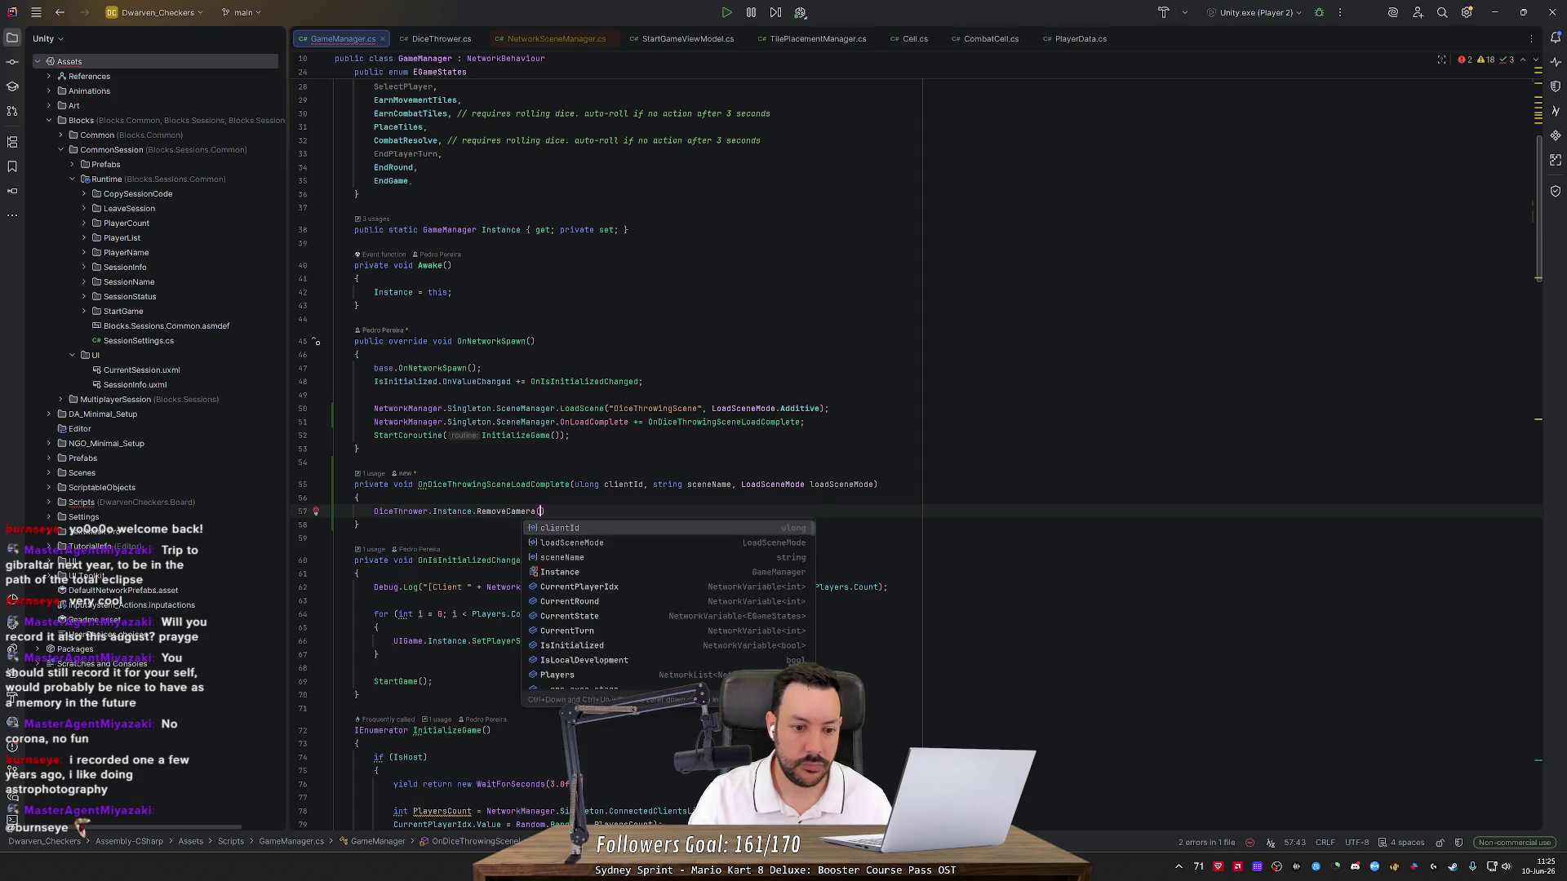
key(Down)
click(511, 511)
click(316, 512)
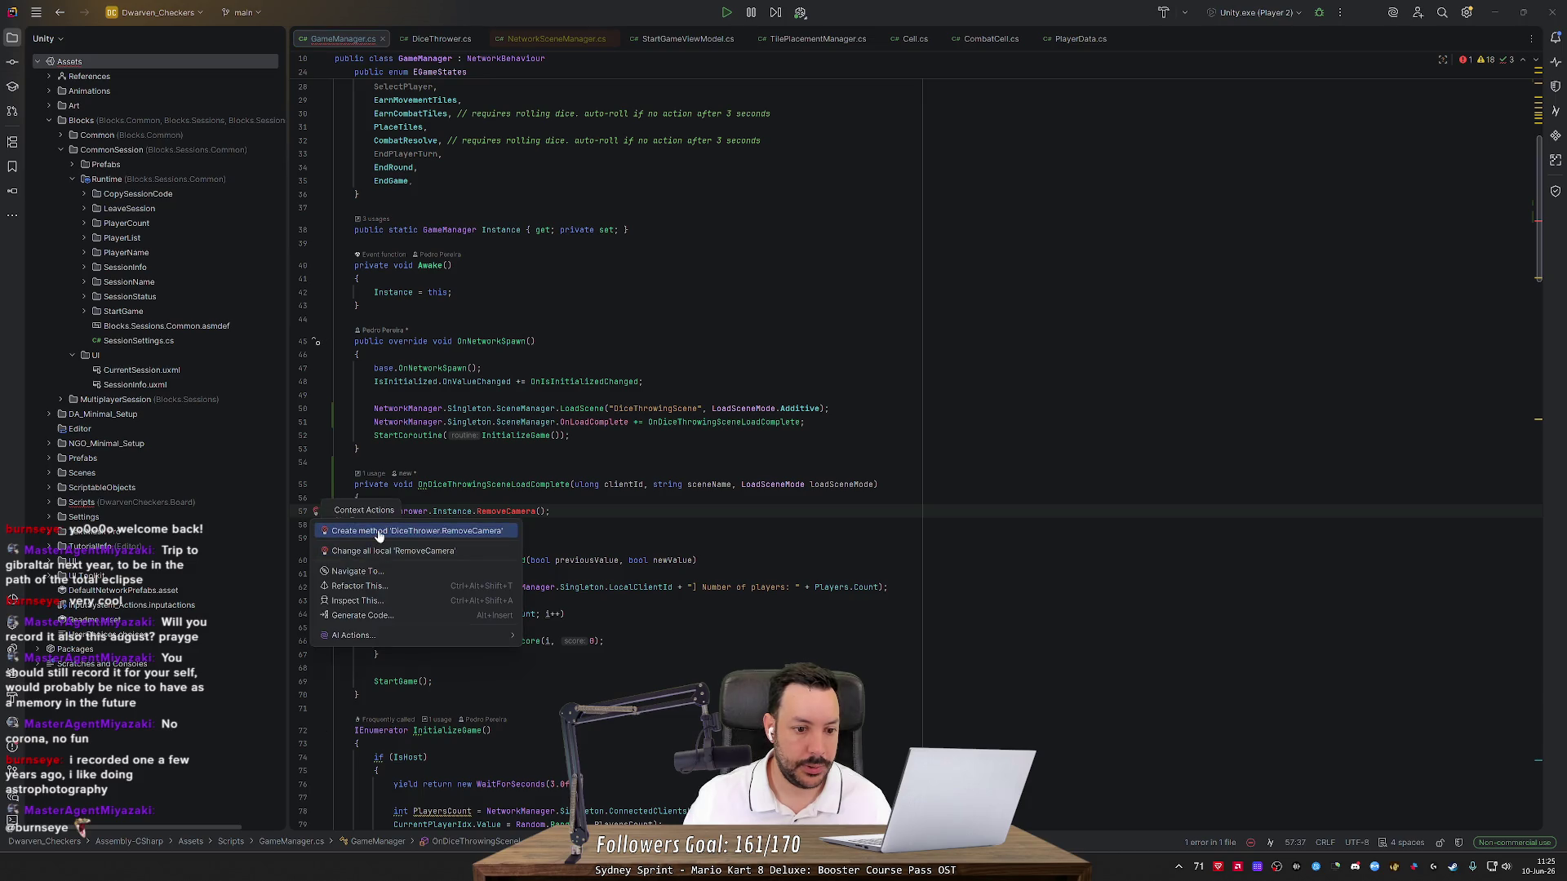
click(360, 532)
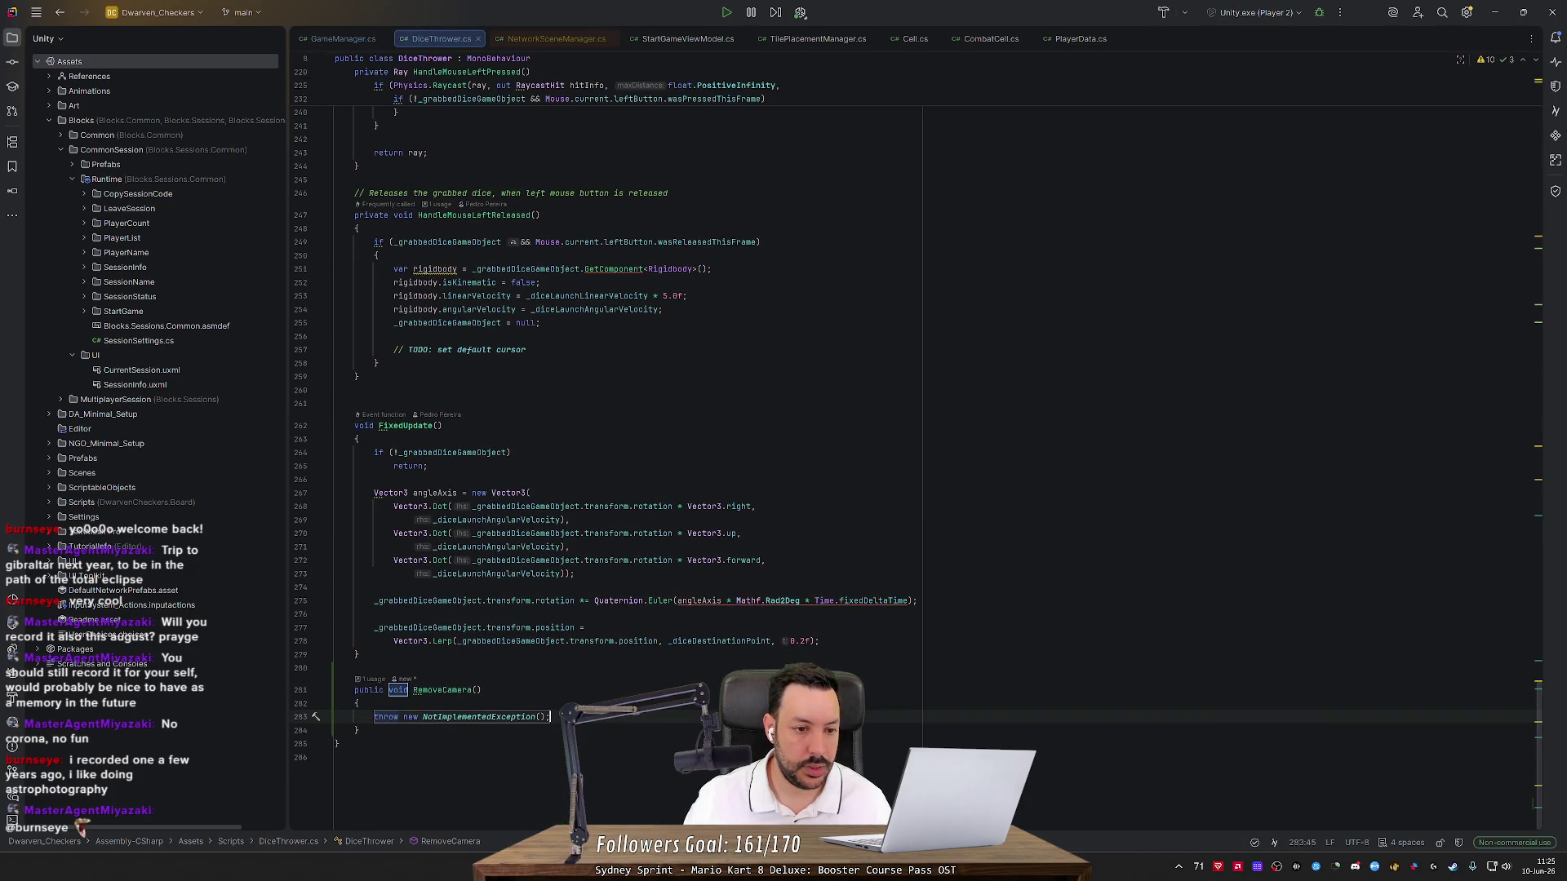
Set a breakpoint on line 33 at Start's camera lookup
scroll(1535, 620, up, 5)
scroll(1545, 644, up, 20)
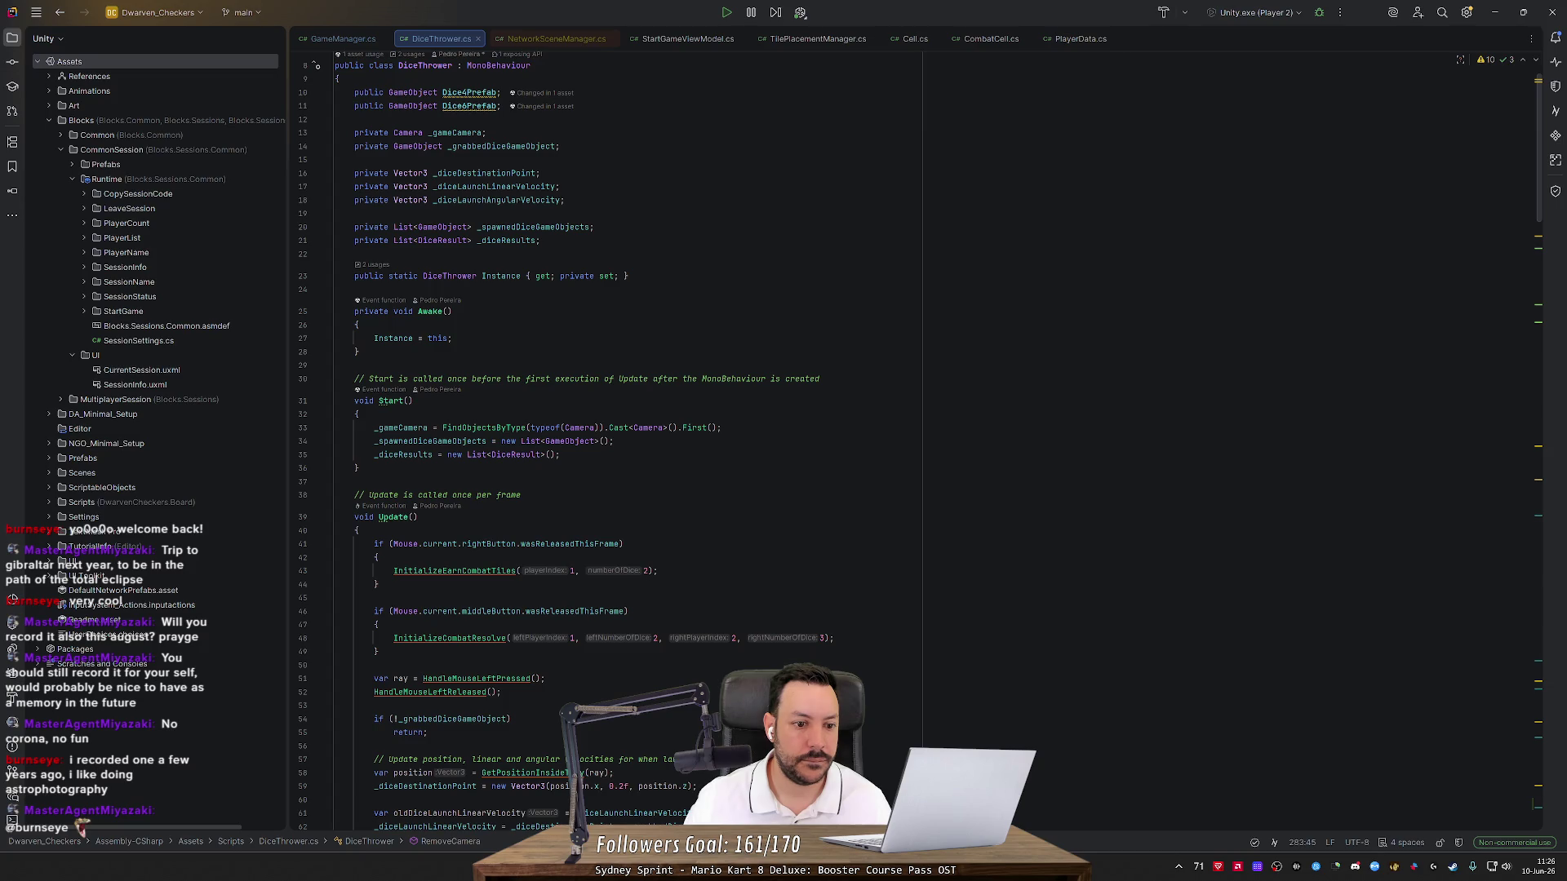
click(299, 431)
Delete the placeholder exception line from the RemoveCamera stub
scroll(1539, 313, down, 20)
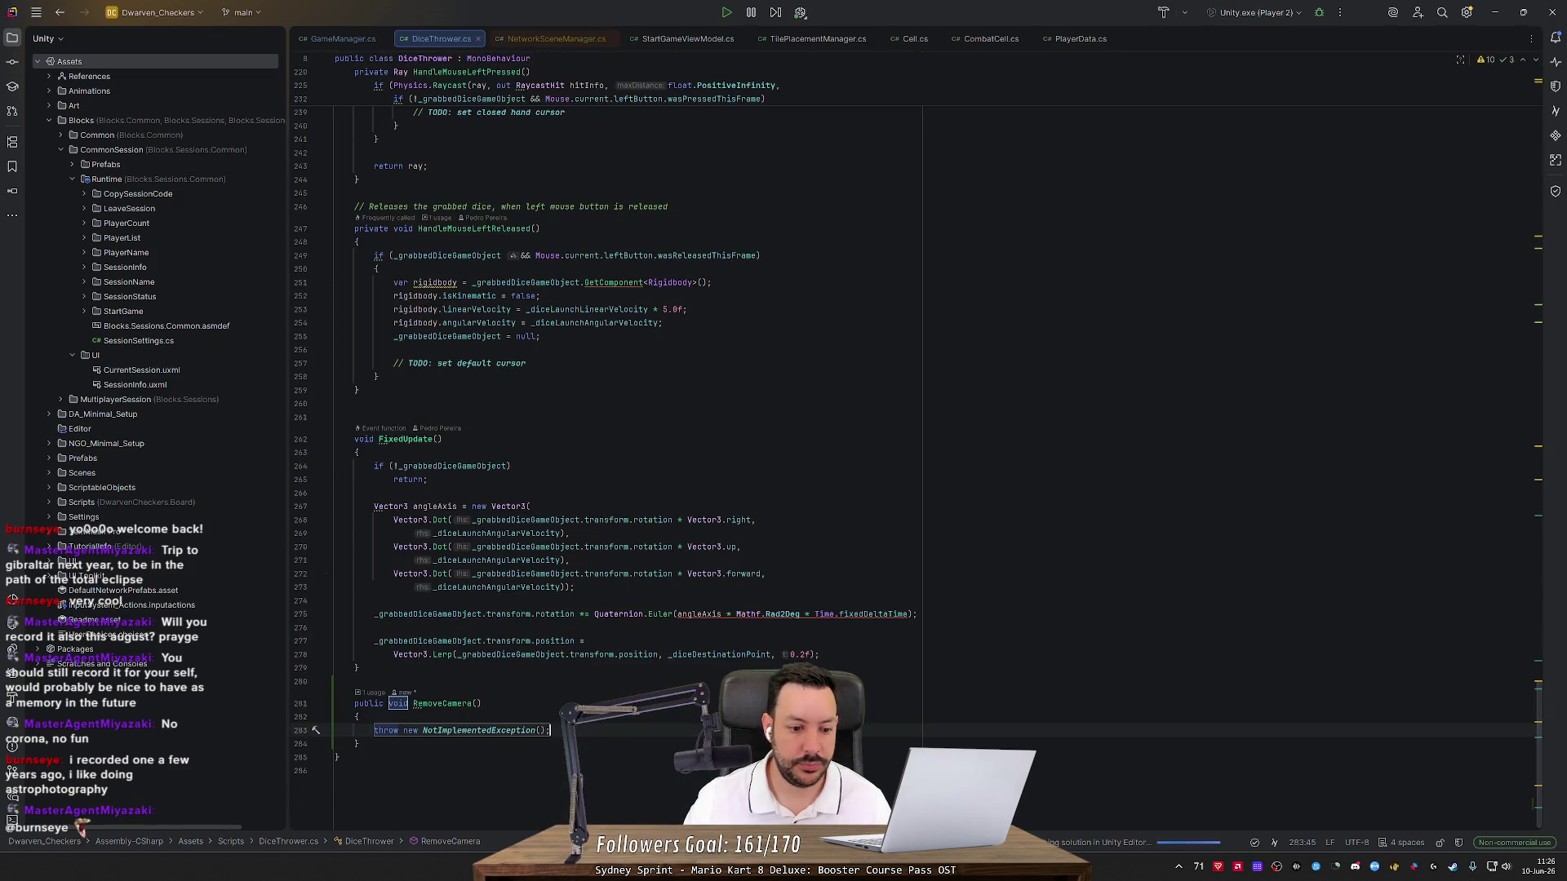
key(shift+Up)
key(BackSpace)
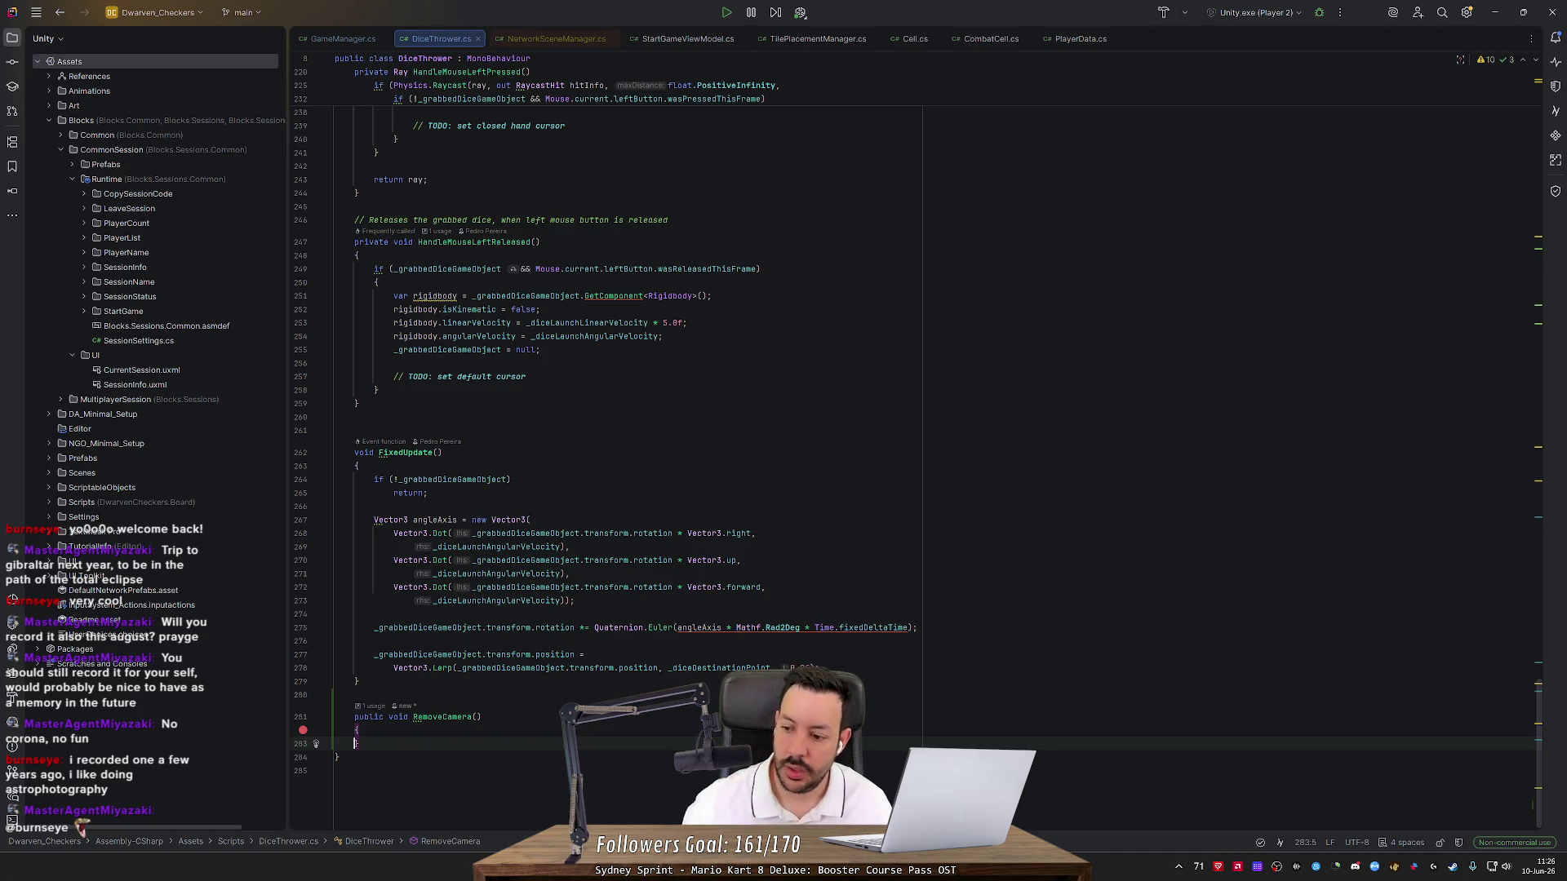
Make RemoveCamera's body call Start(); and switch back to Unity to recompile
scroll(1543, 710, up, 20)
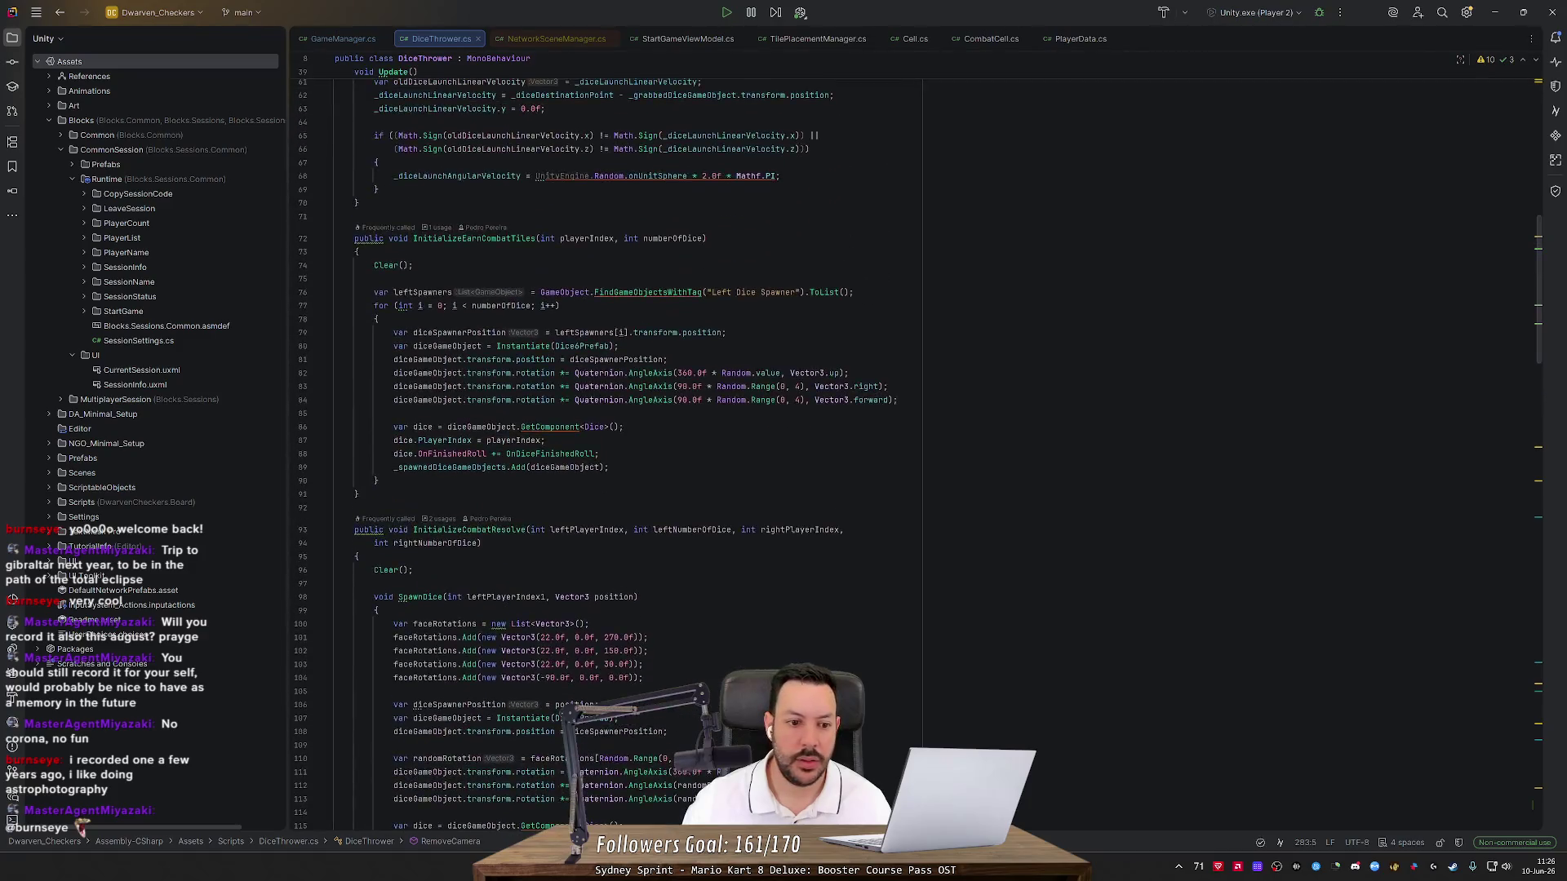
scroll(920, 456, up, 8)
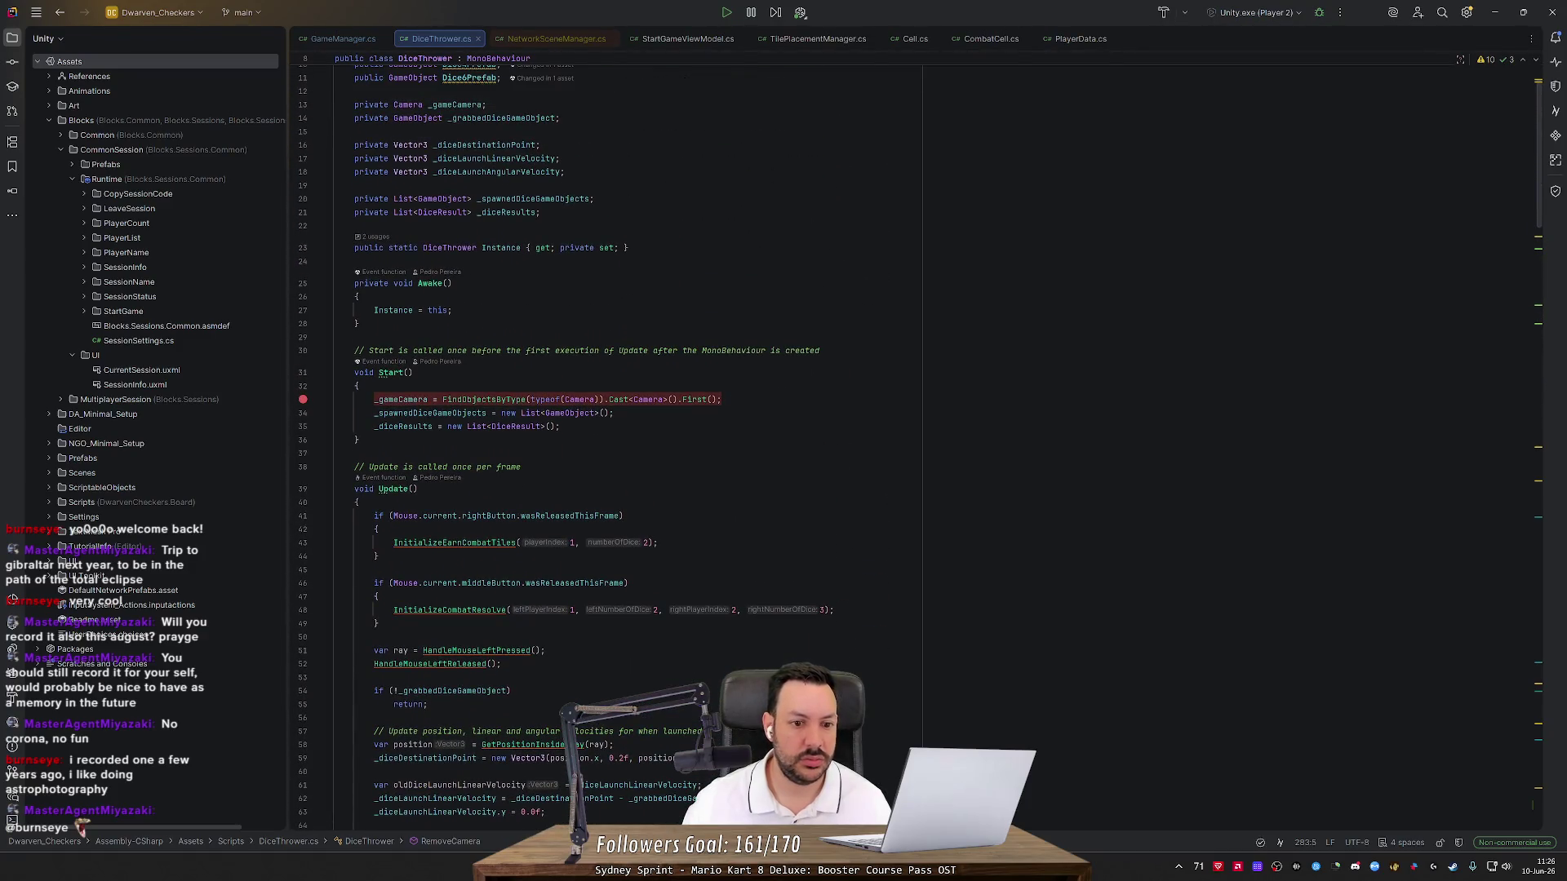
double_click(403, 372)
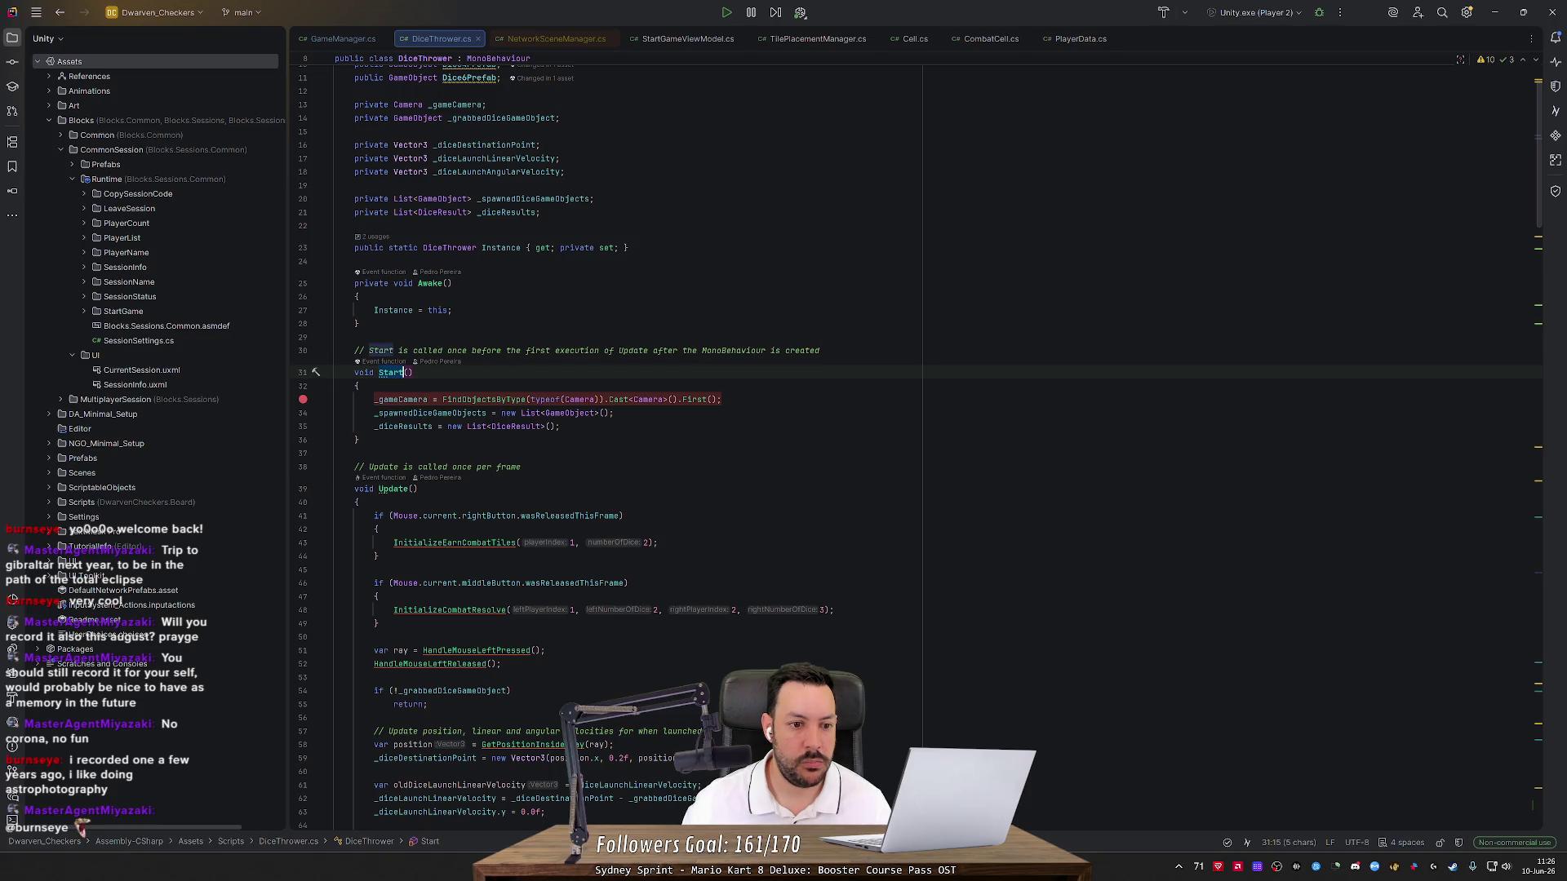
scroll(918, 443, down, 20)
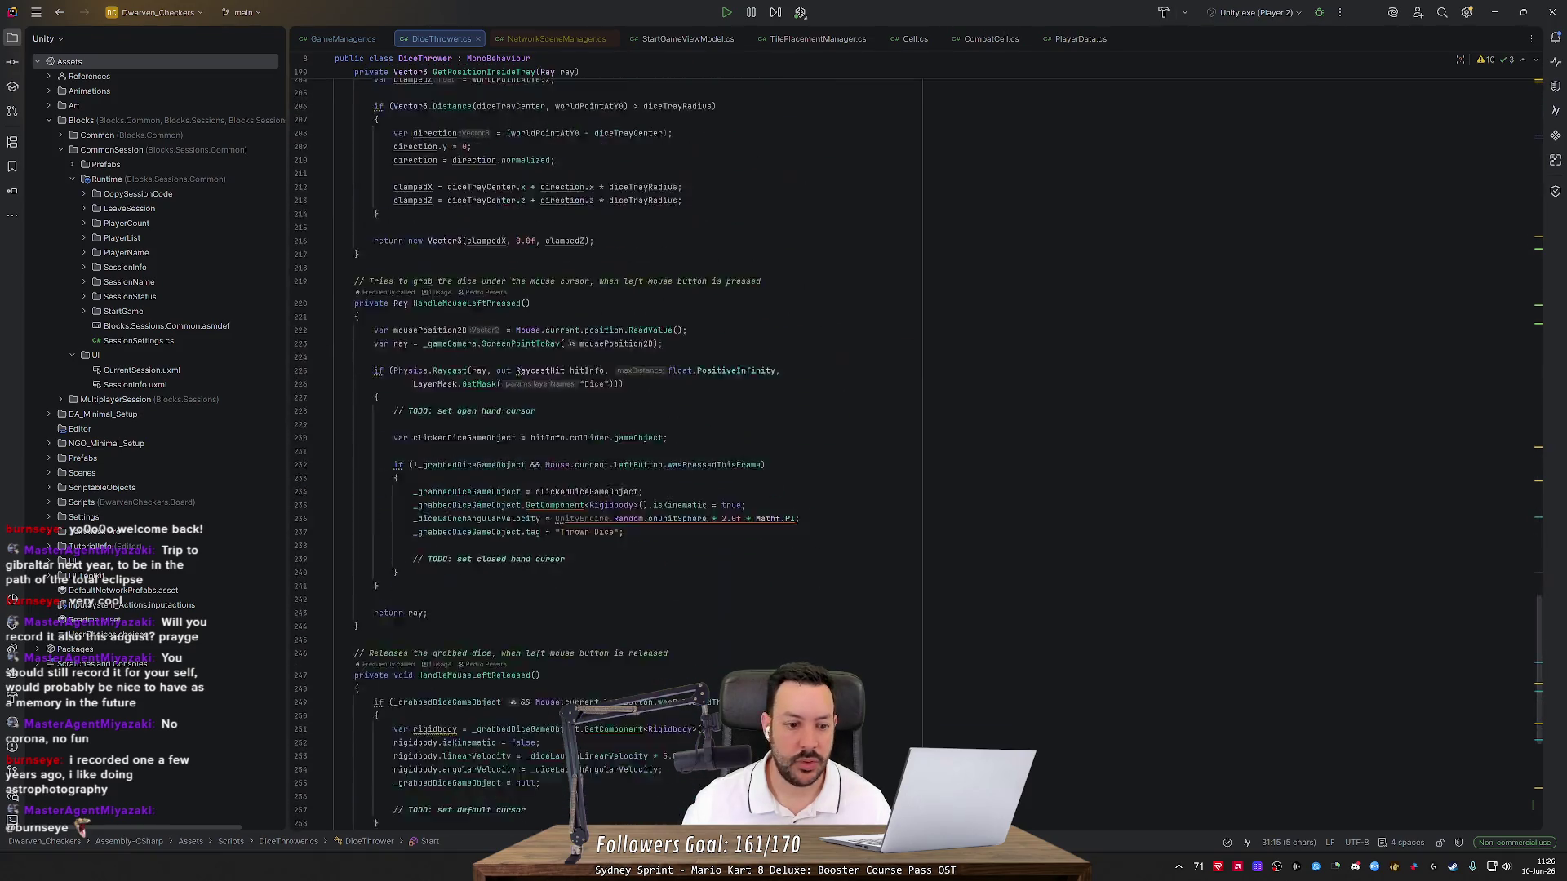
click(535, 718)
key(Return)
text(Star)
key(Return)
key(Up)
scroll(1546, 745, up, 20)
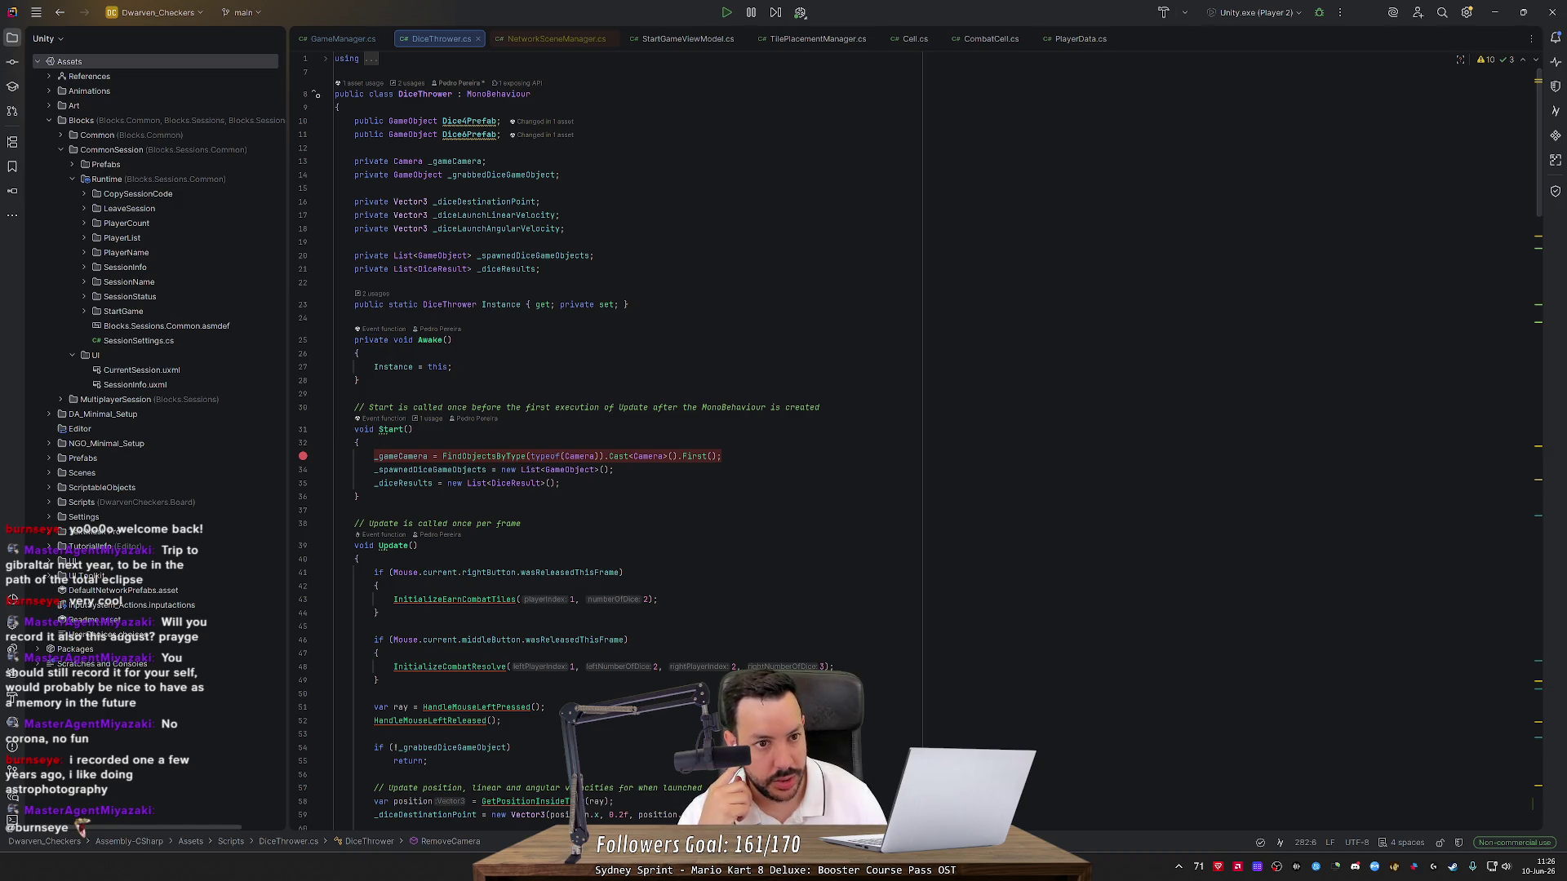
key(alt+Tab)
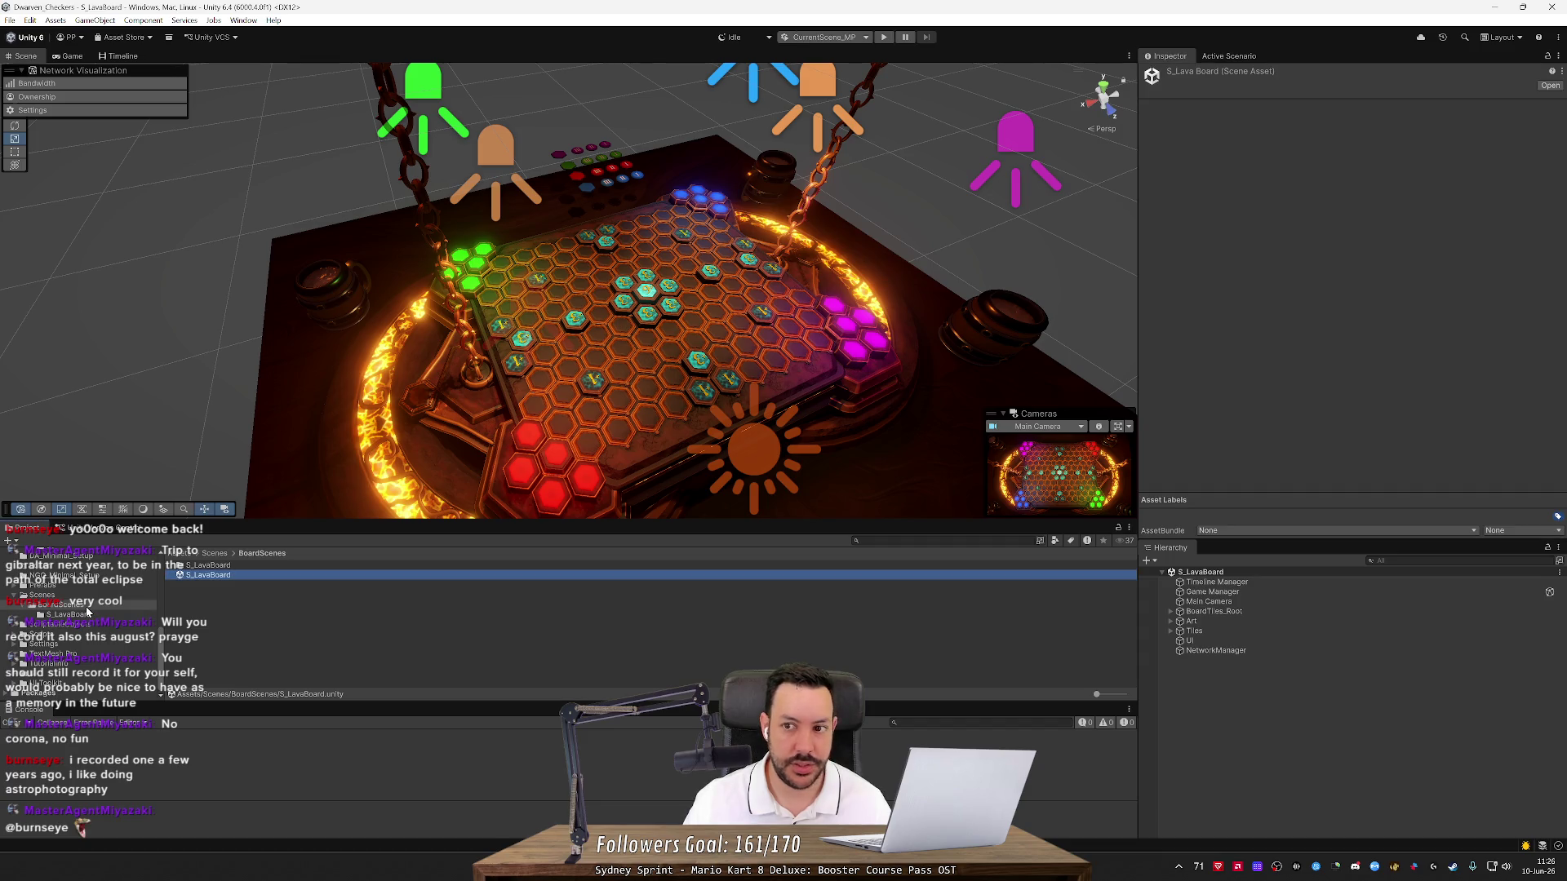
Open DiceThrowingScene from the Scenes folder and select its Main Camera in the Hierarchy
click(43, 595)
double_click(220, 575)
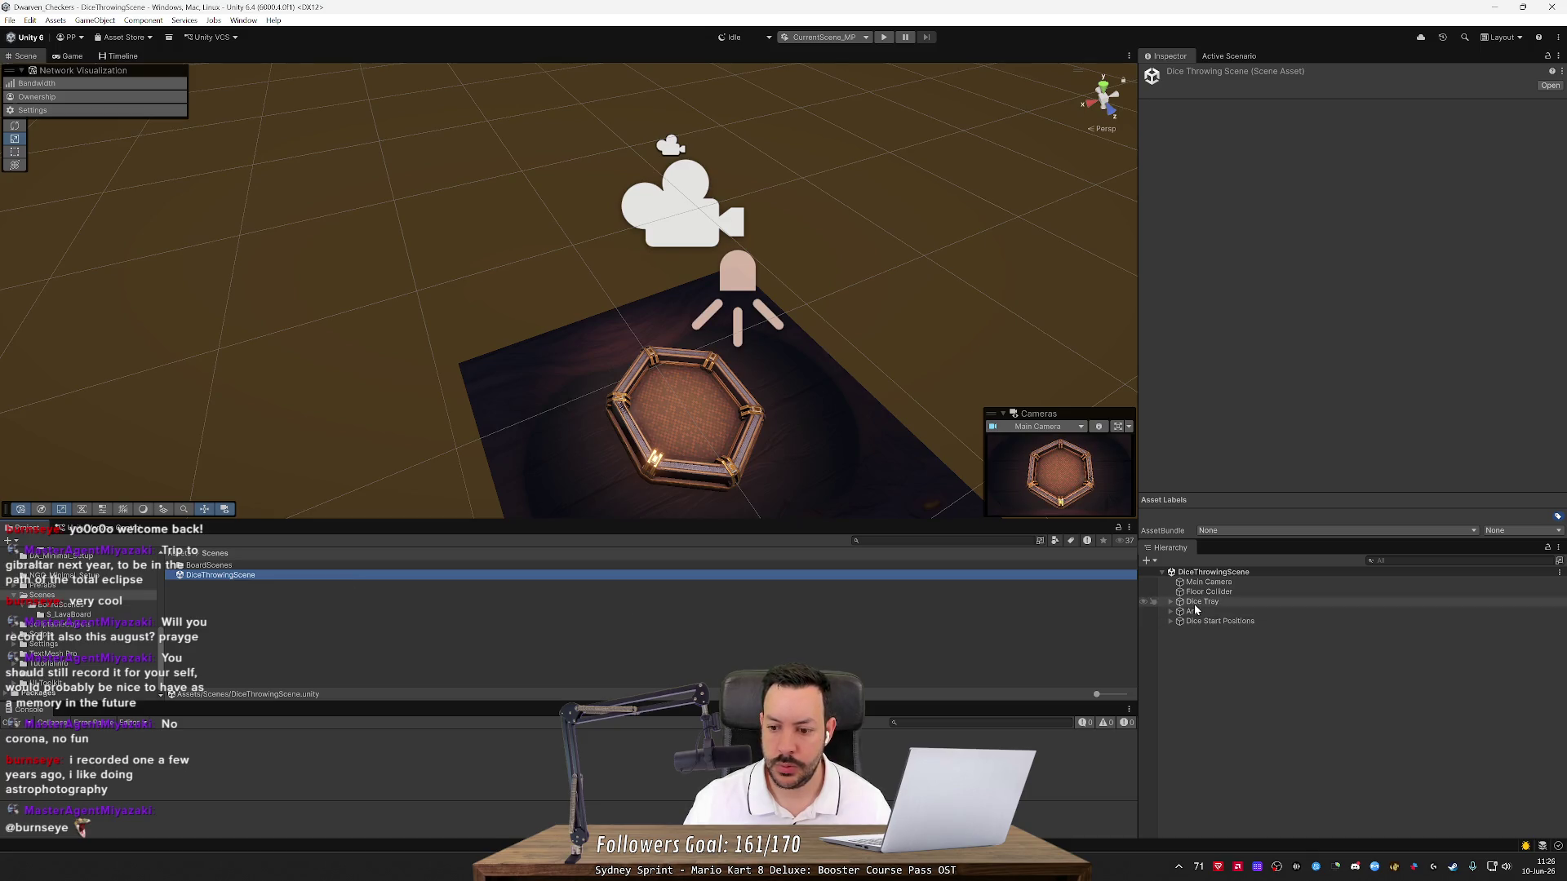
click(1225, 585)
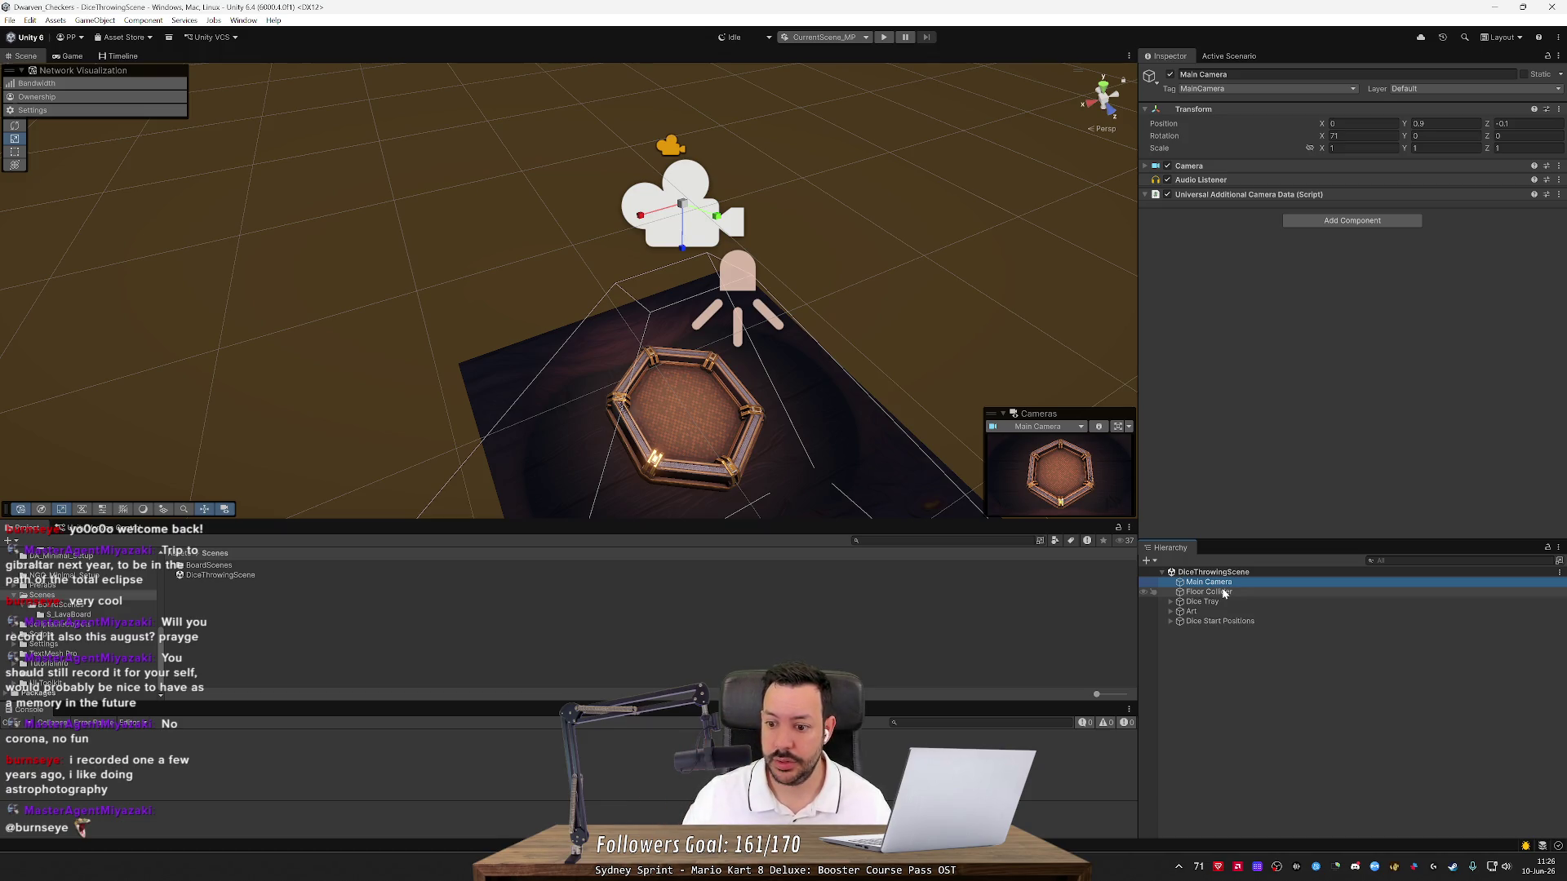
click(1224, 593)
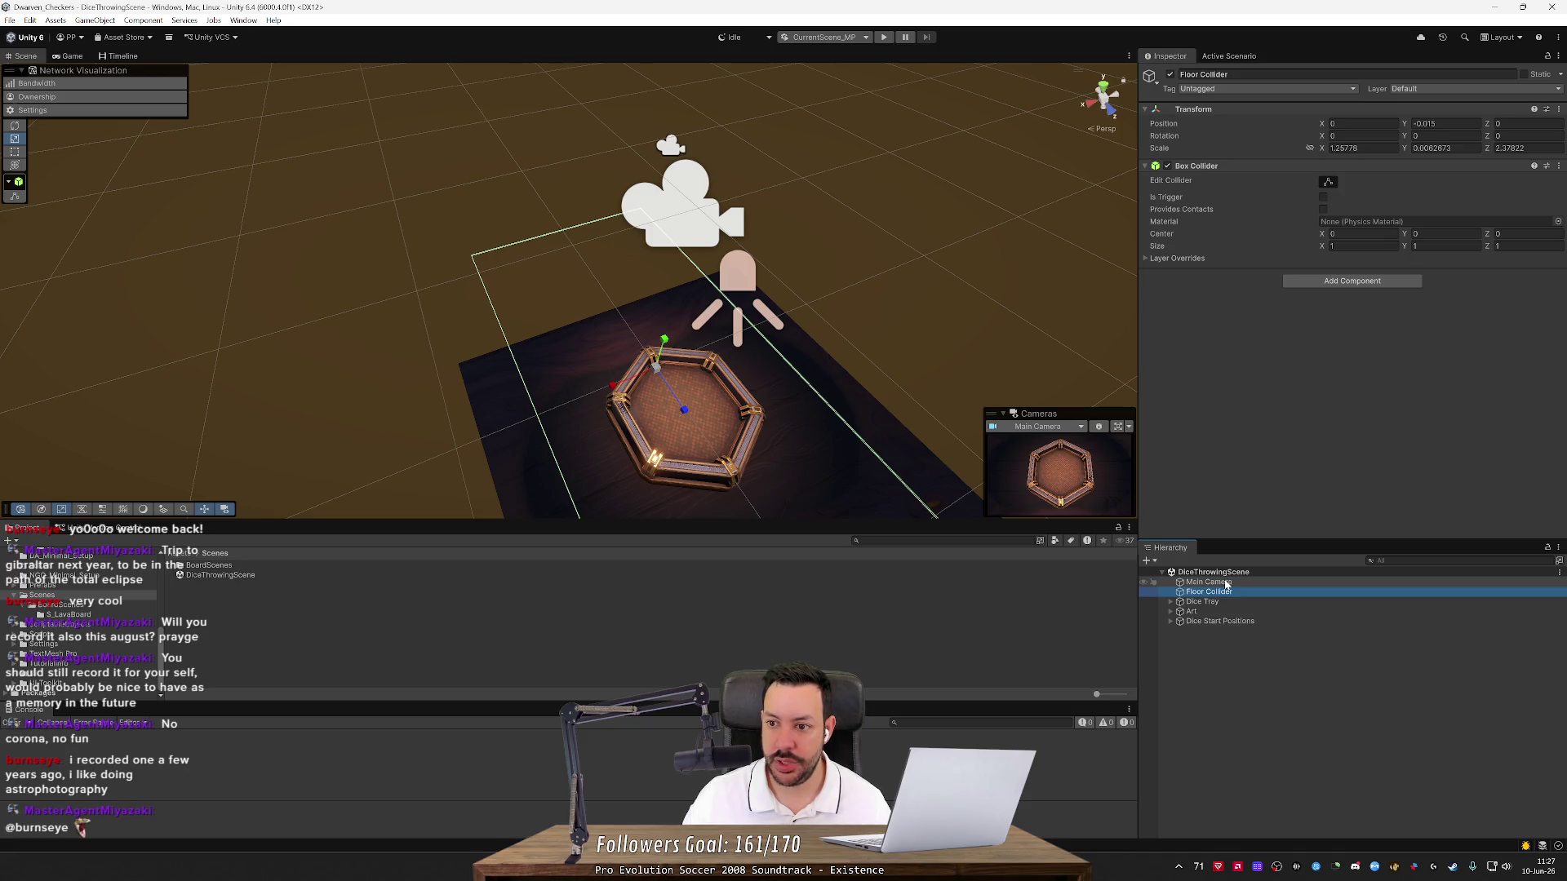
click(1227, 582)
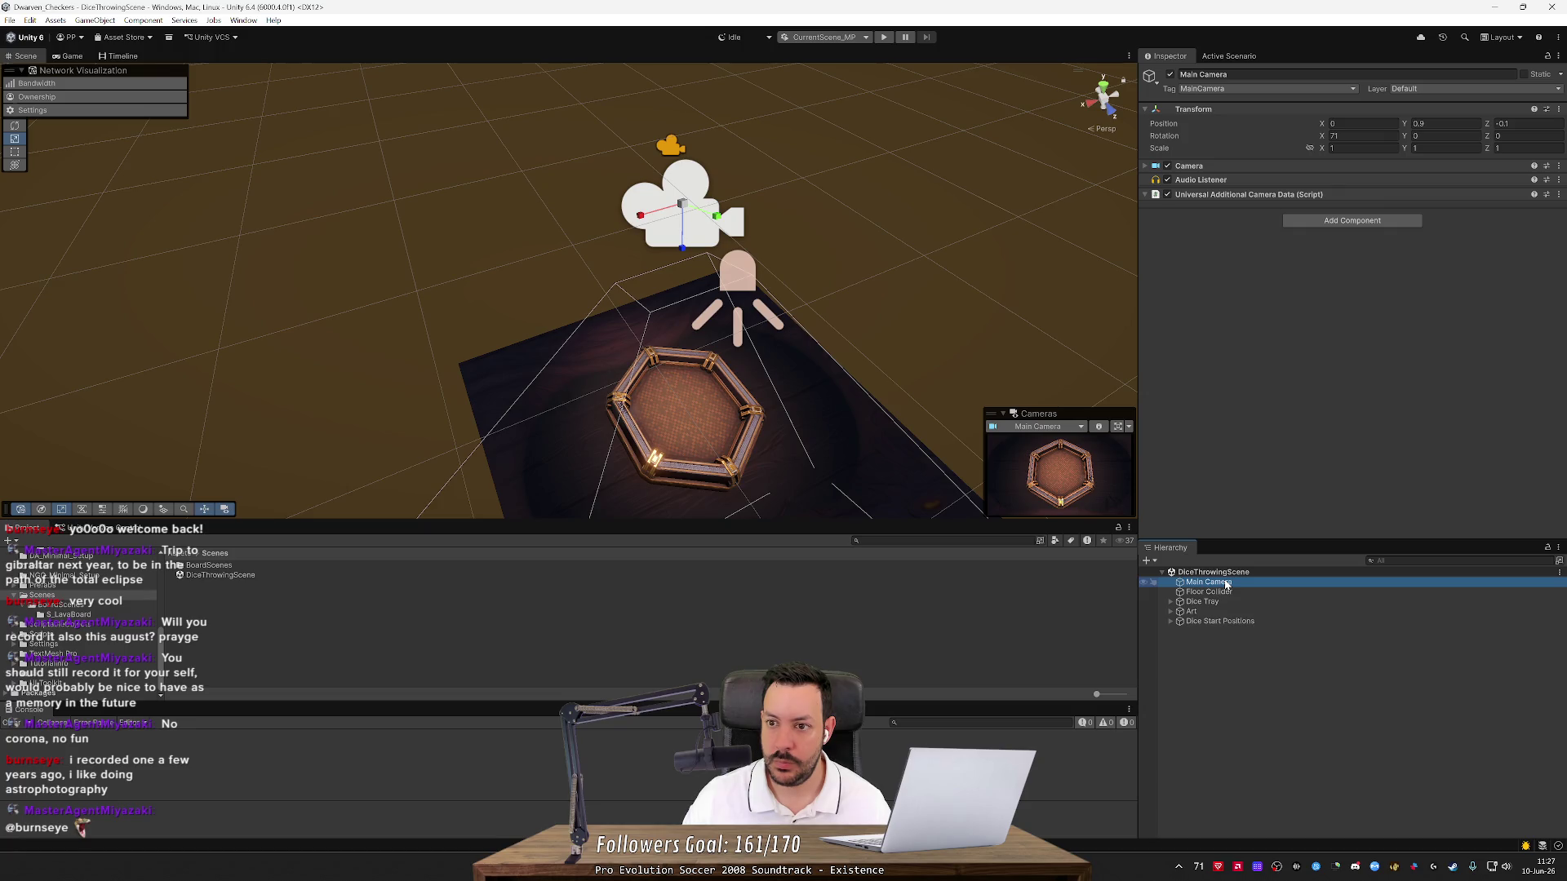
Expand the Main Camera's Camera component, Stack and Output settings to review them, then minimize Unity
click(1146, 167)
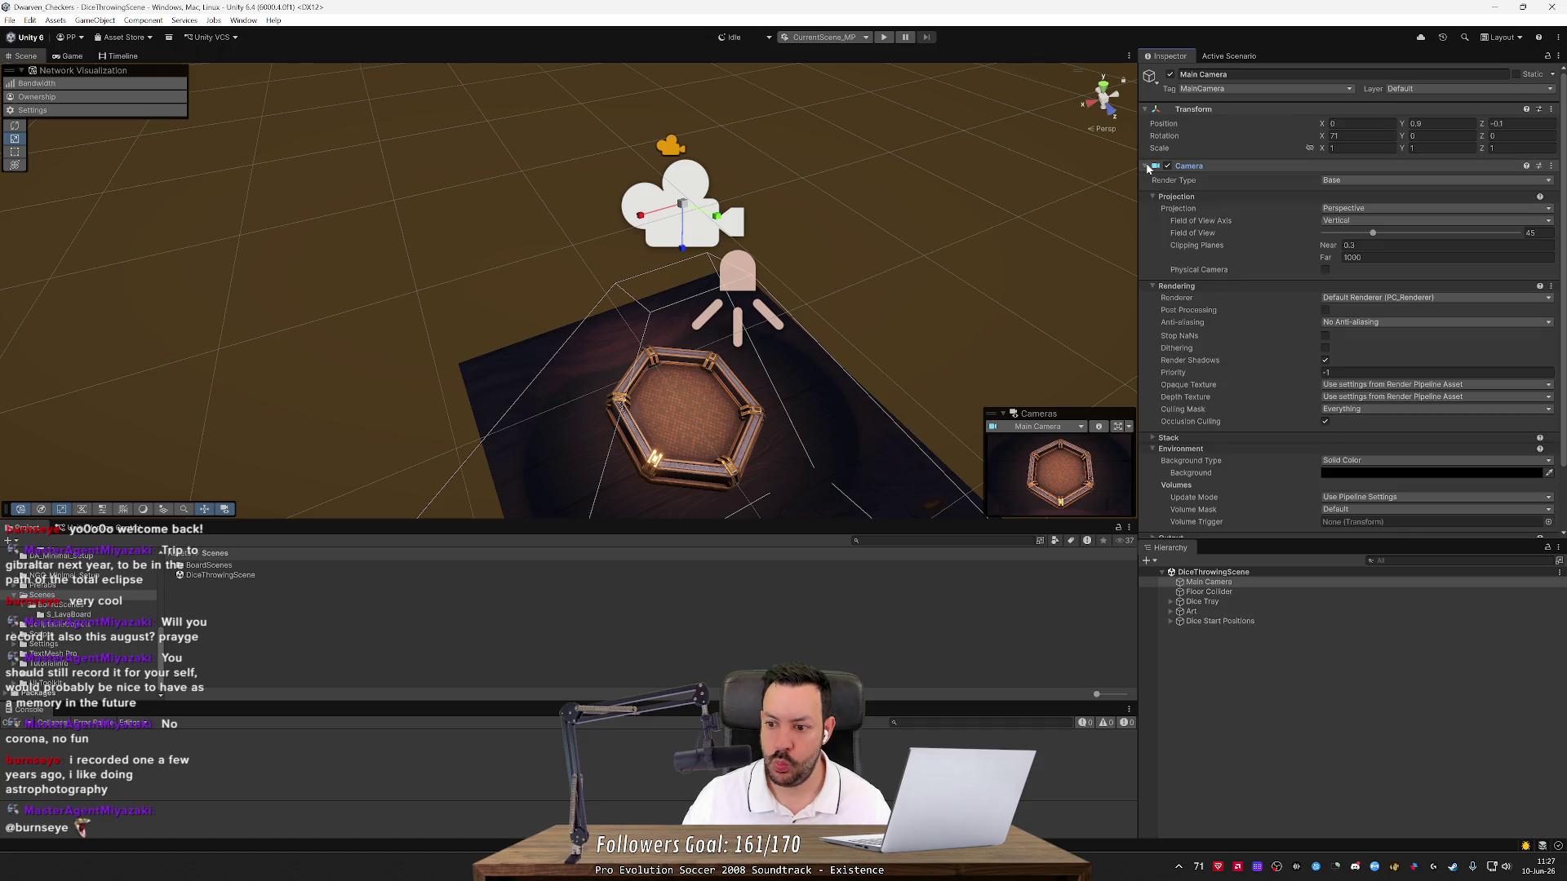
click(1151, 439)
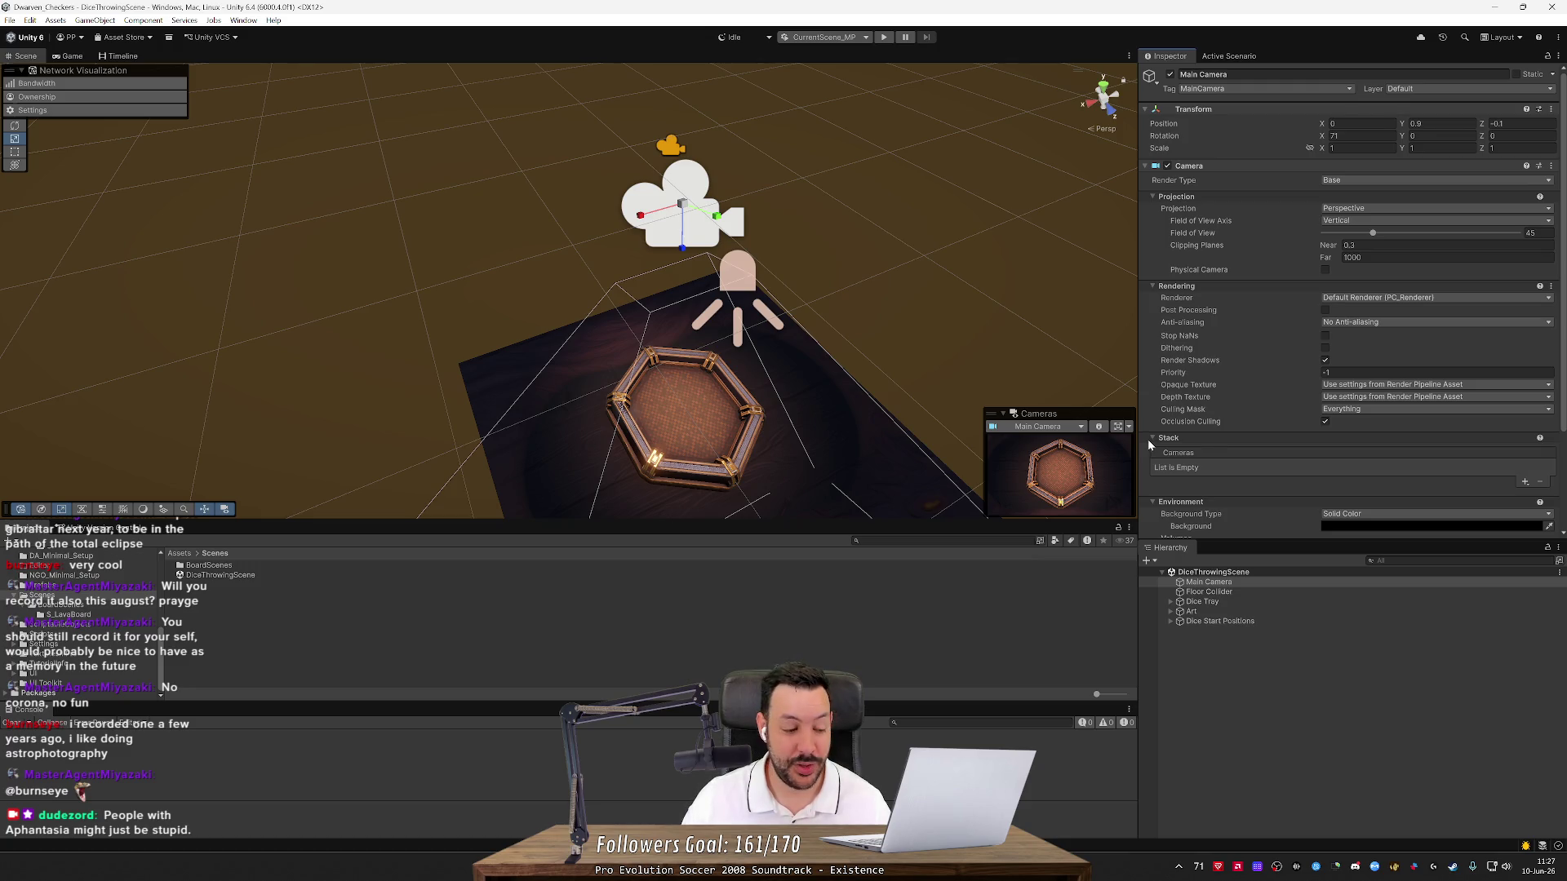
scroll(1252, 444, down, 5)
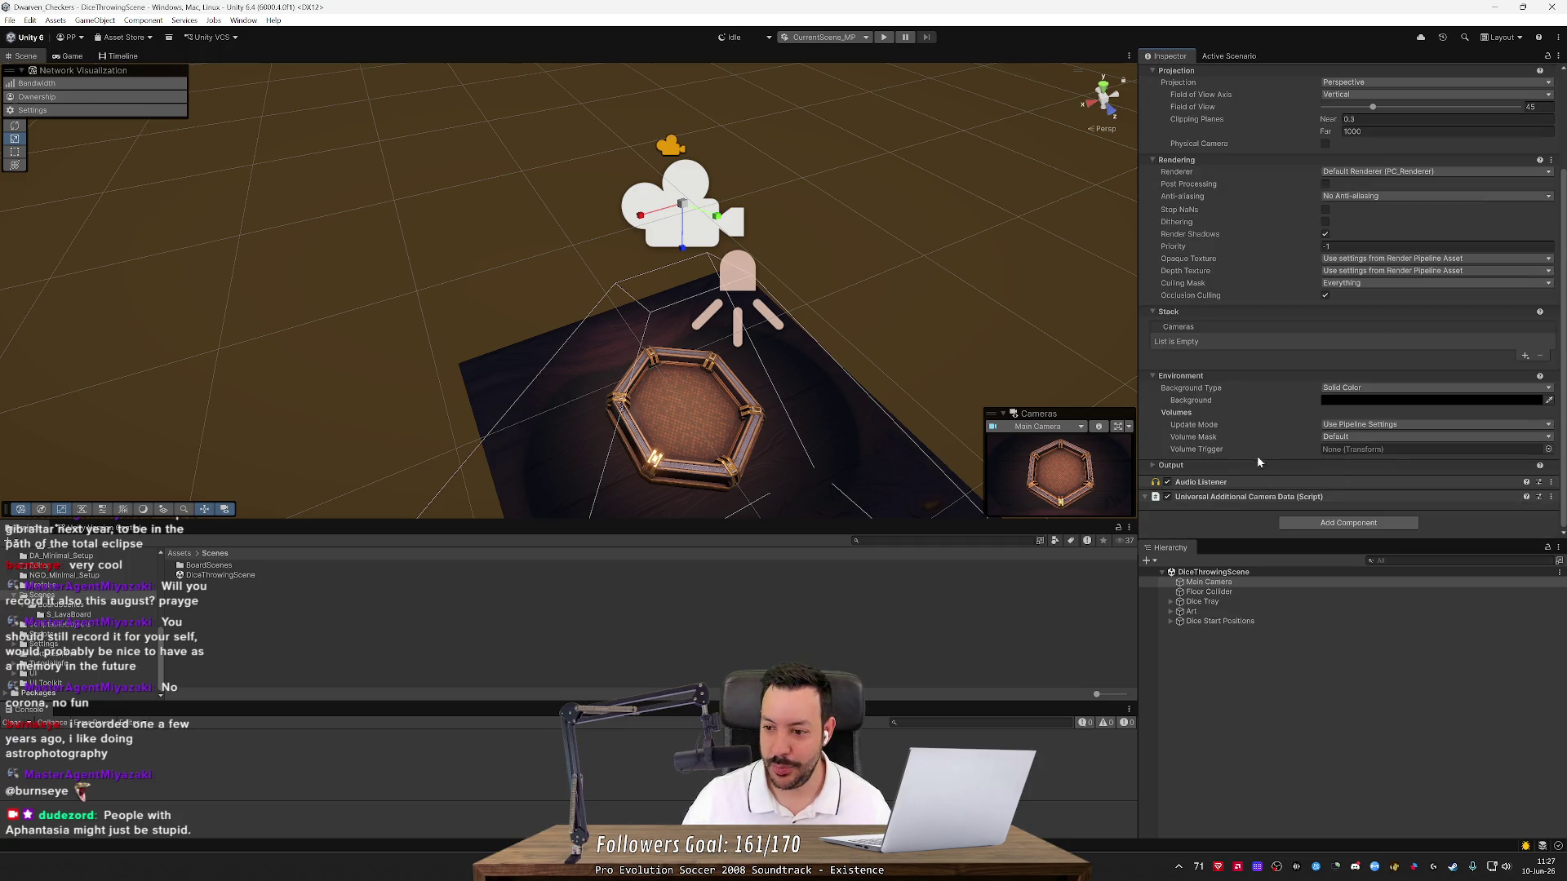
click(1154, 467)
scroll(1280, 502, down, 4)
scroll(1280, 502, up, 9)
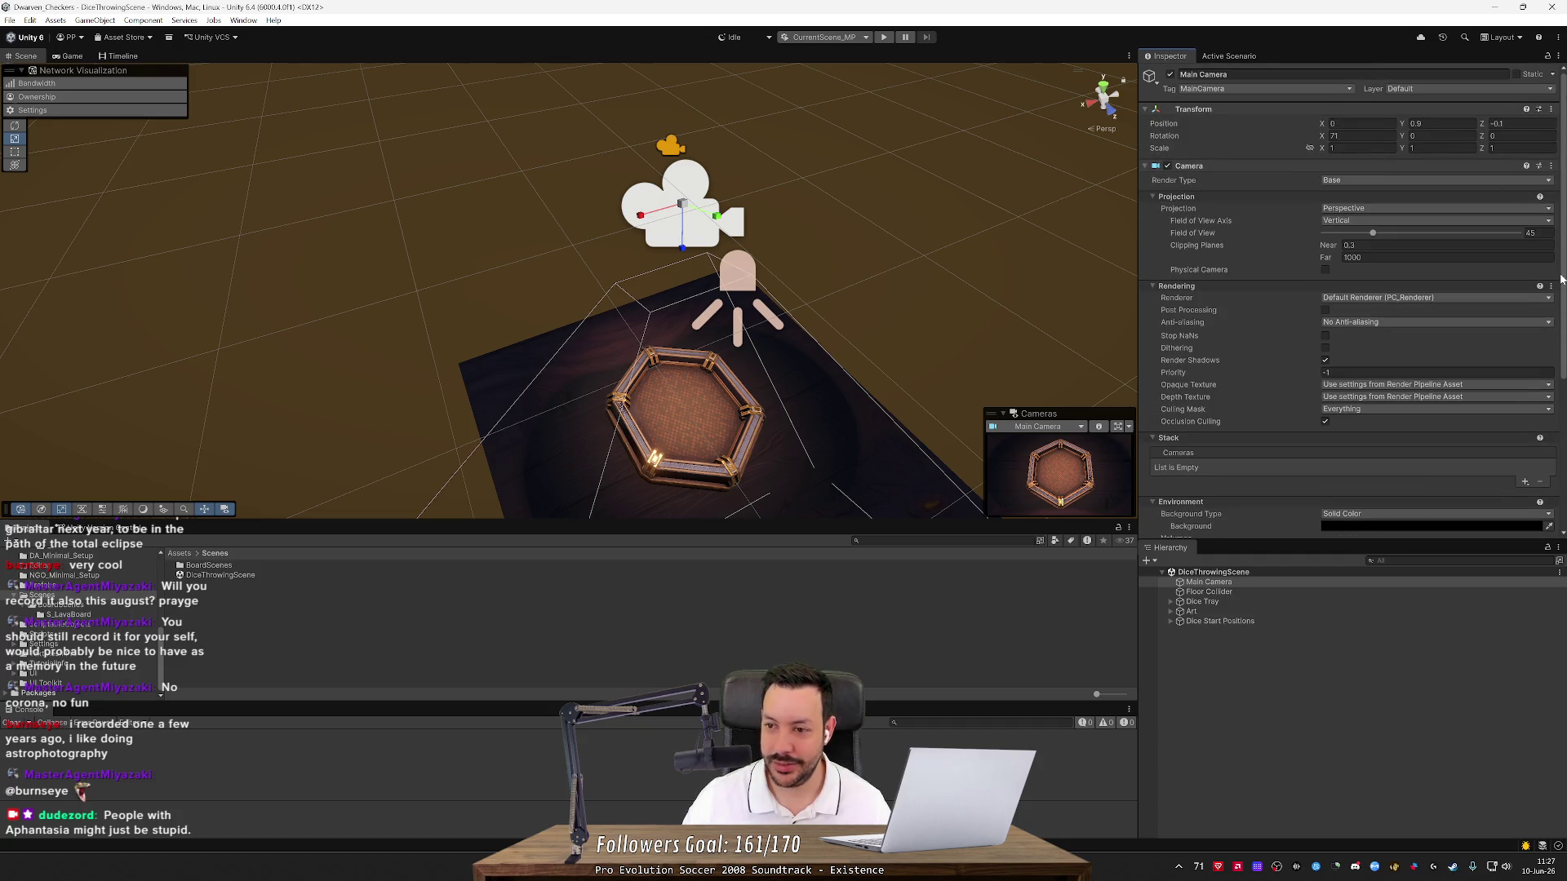
scroll(1561, 273, down, 1)
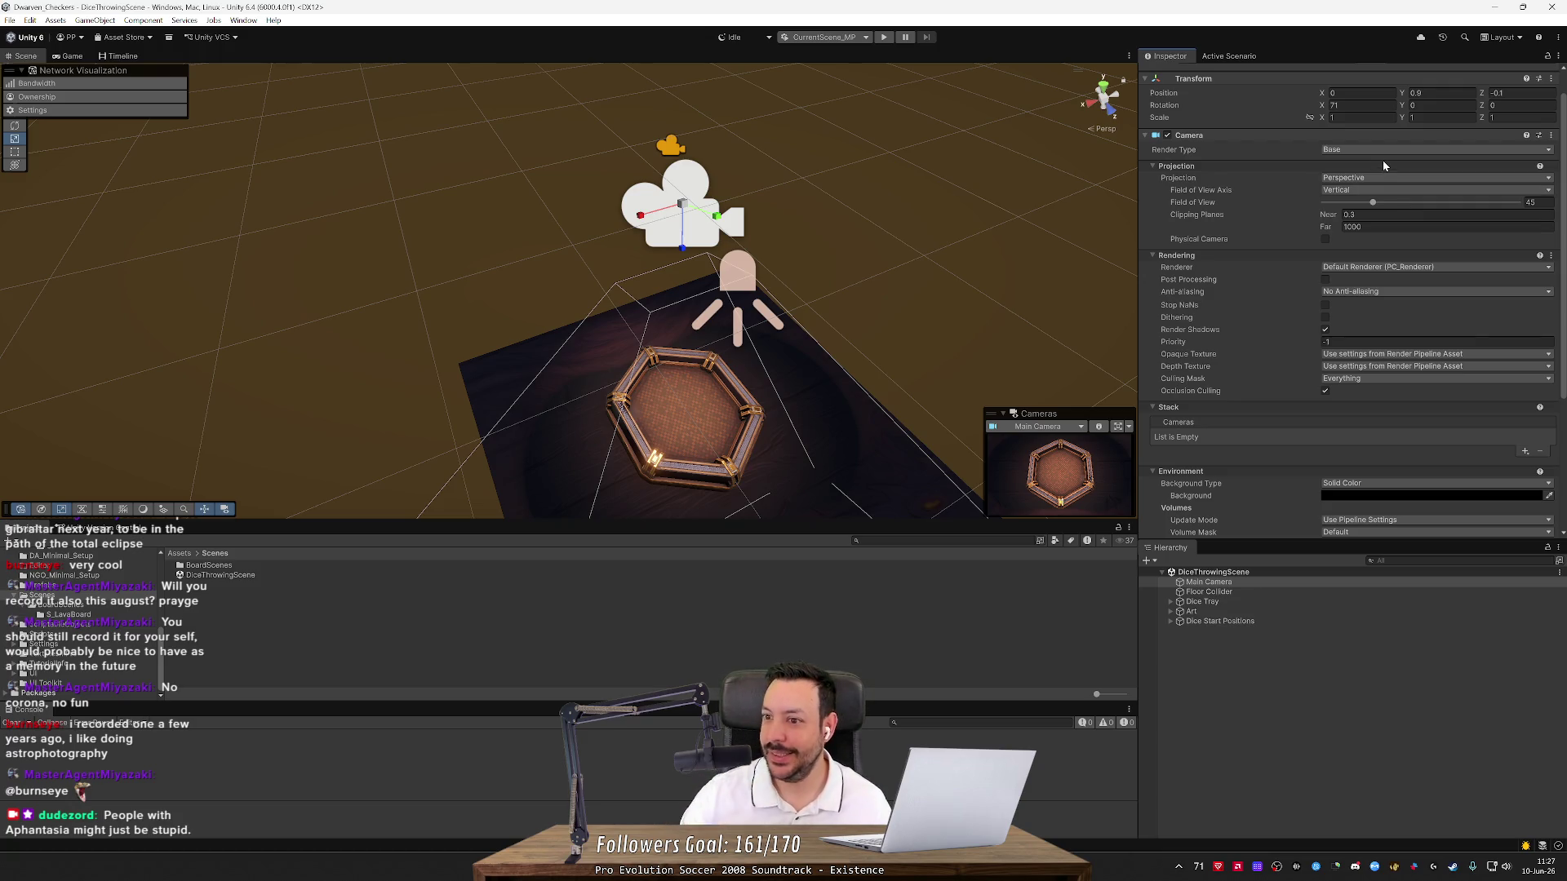
scroll(1563, 106, up, 1)
drag(1564, 84, 1562, 287)
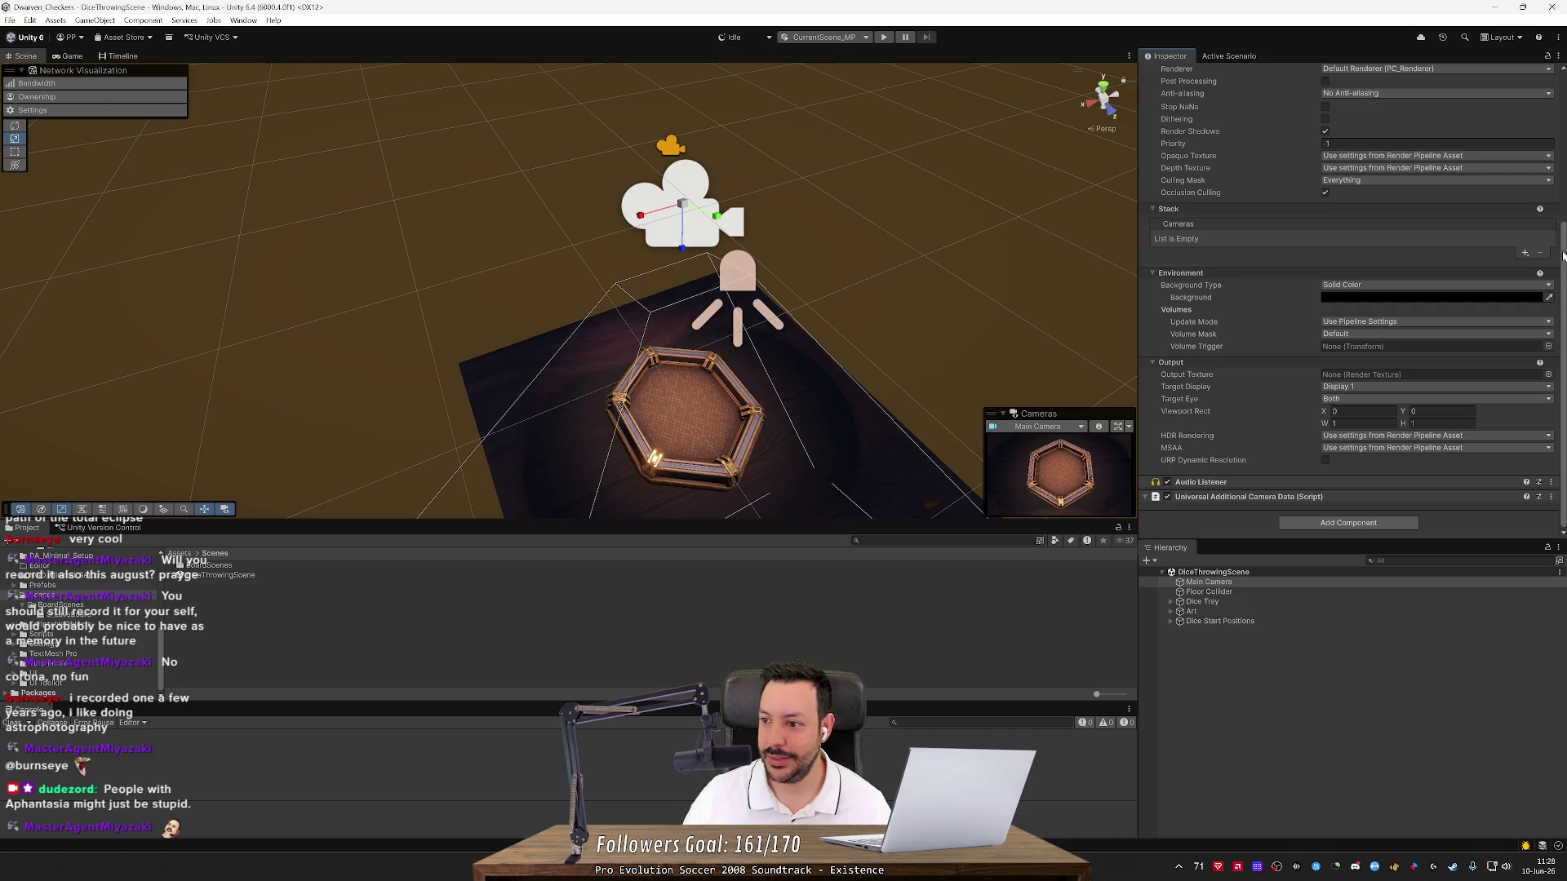
scroll(1545, 73, up, 5)
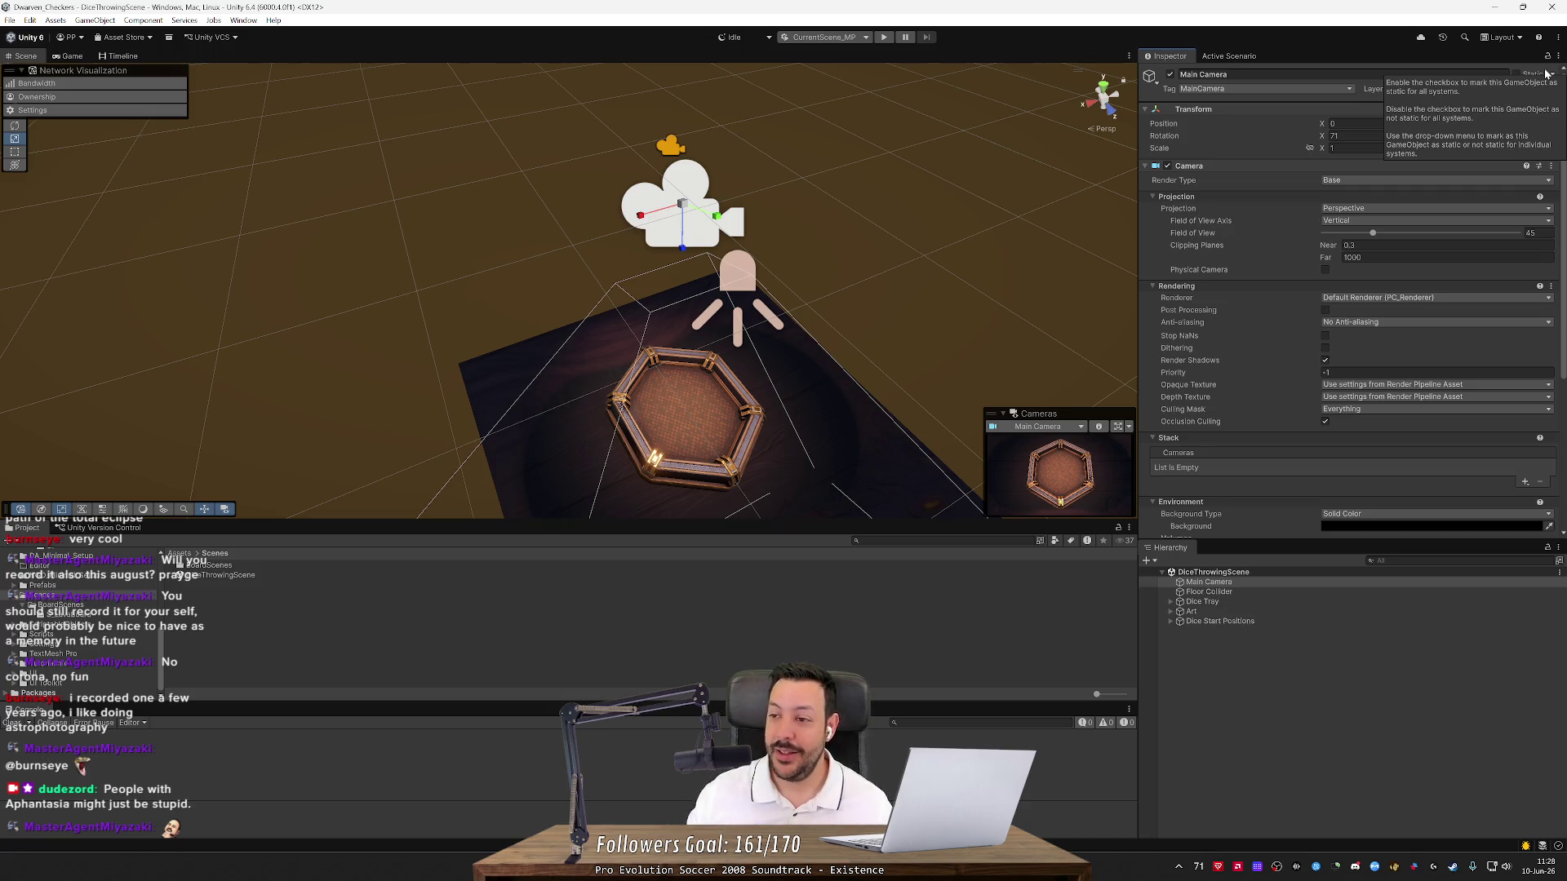
click(1500, 7)
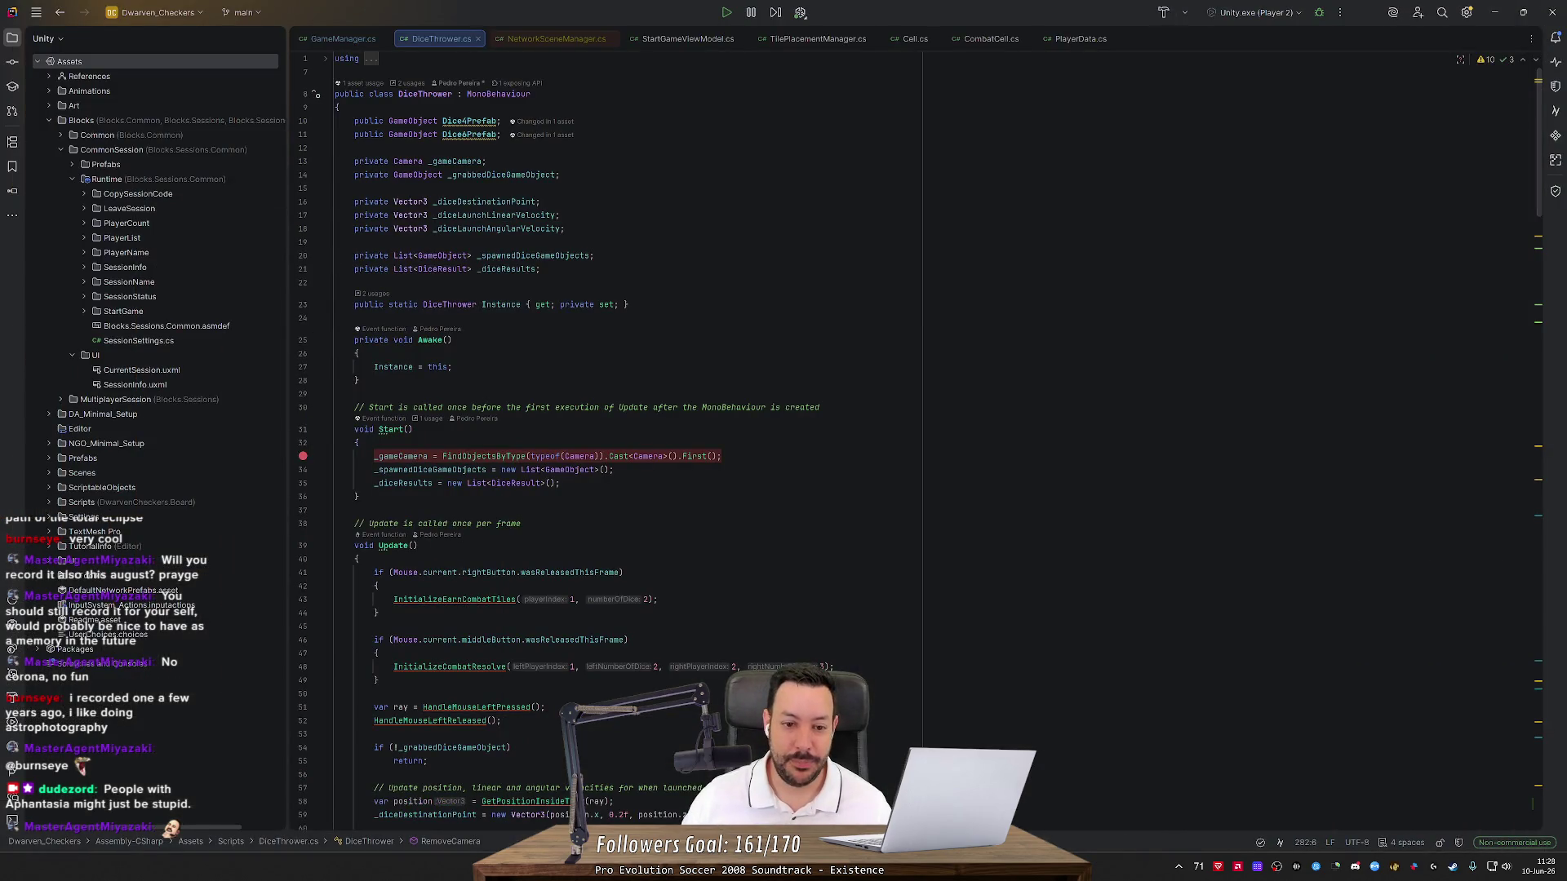
Read the NetworkSceneManager Scene Event Notifications paragraphs, highlighting them while reading
click(1495, 12)
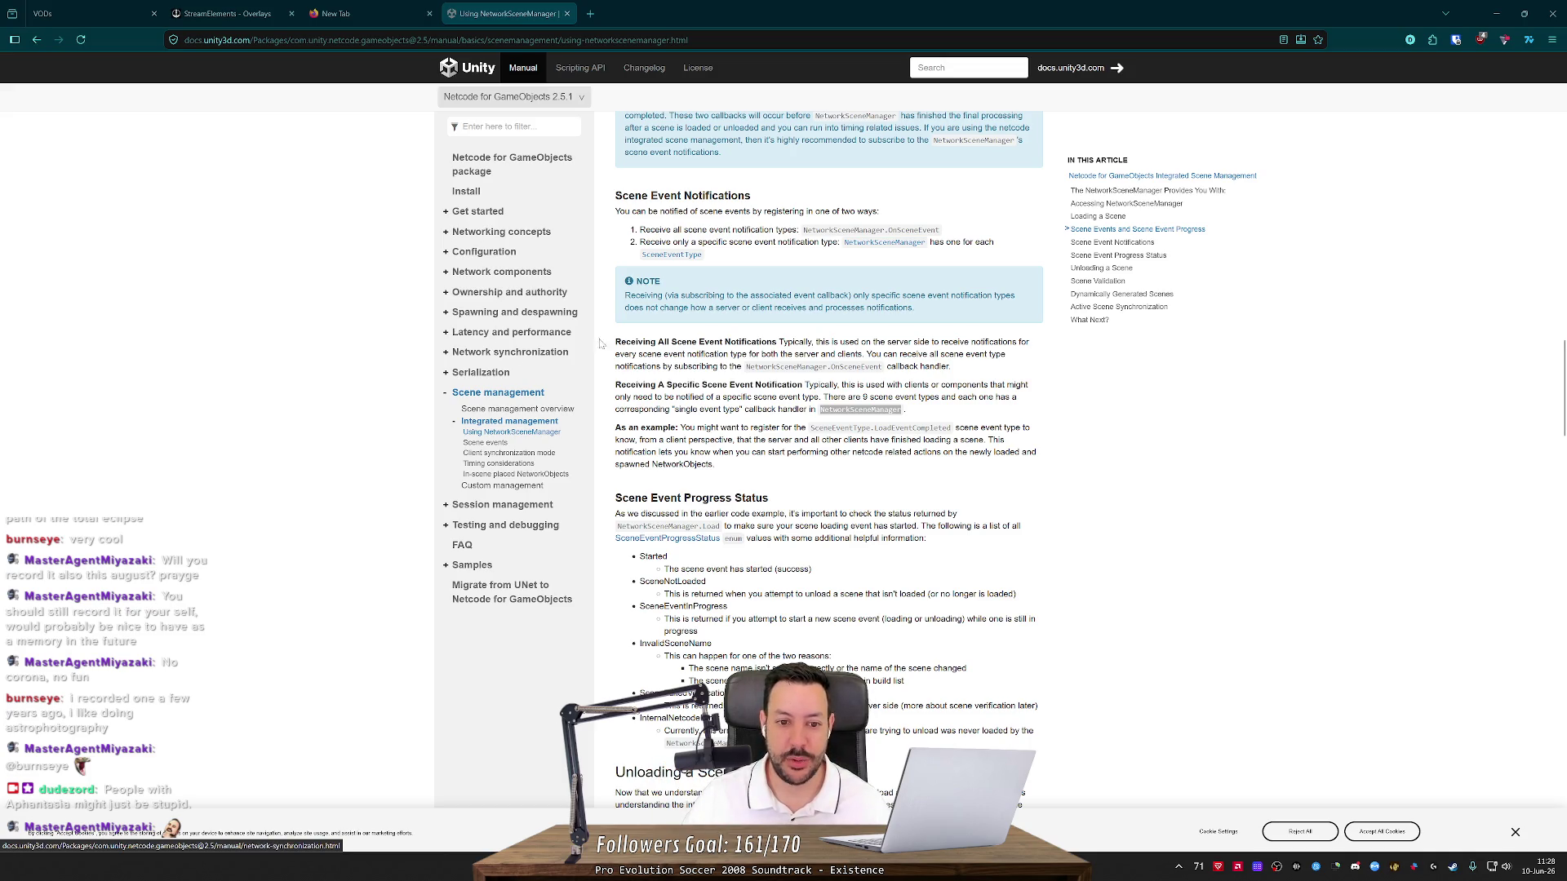
drag(621, 376, 775, 718)
click(775, 718)
mouse_move(725, 470)
mouse_down()
mouse_move(619, 390)
mouse_move(609, 343)
mouse_up()
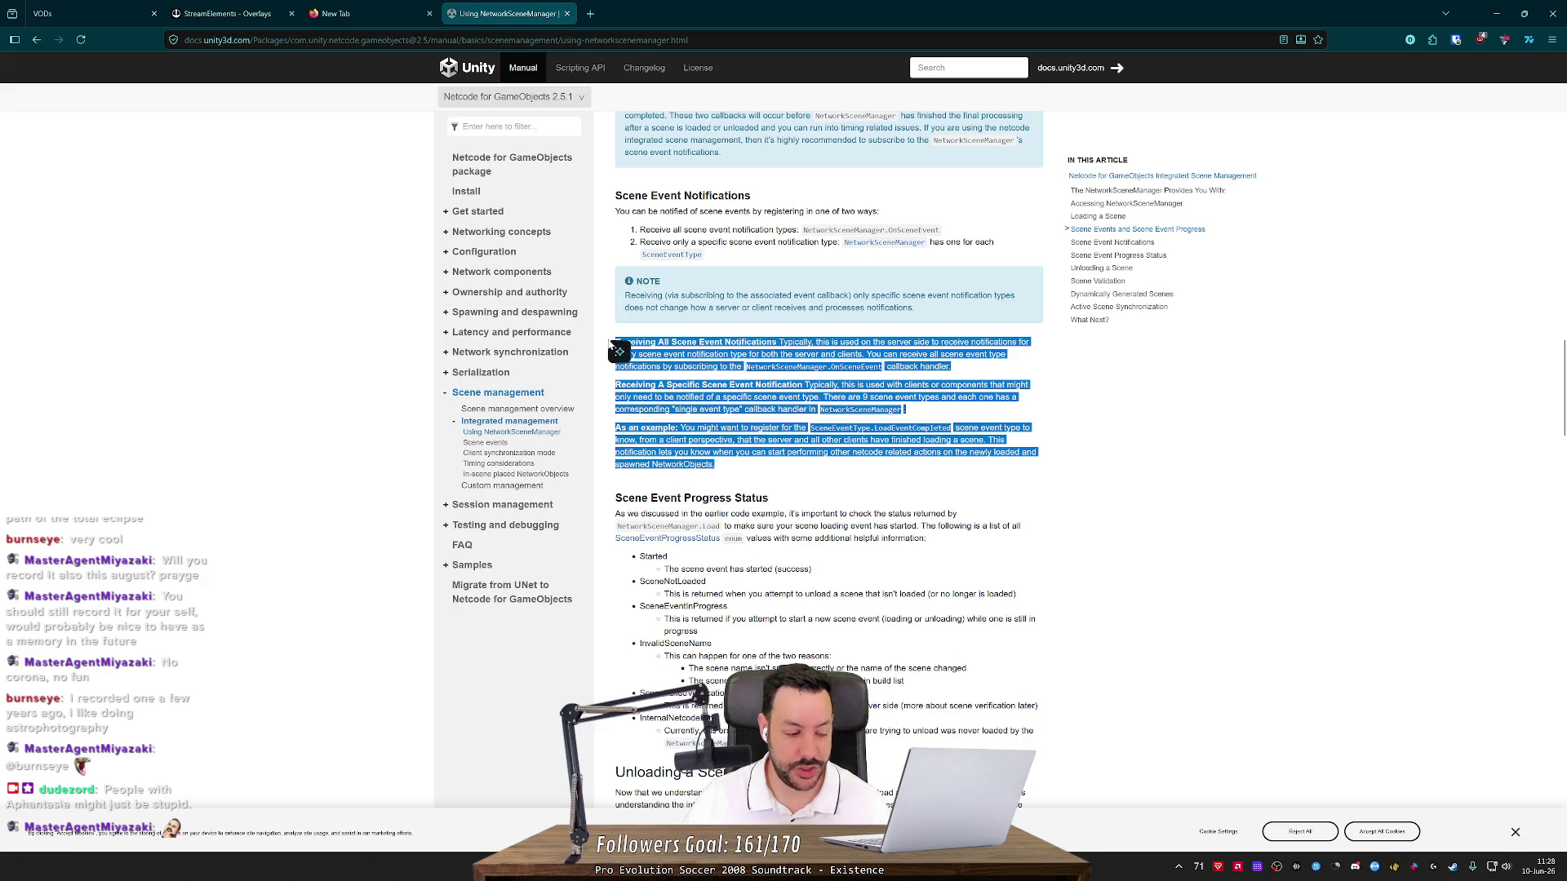
click(609, 344)
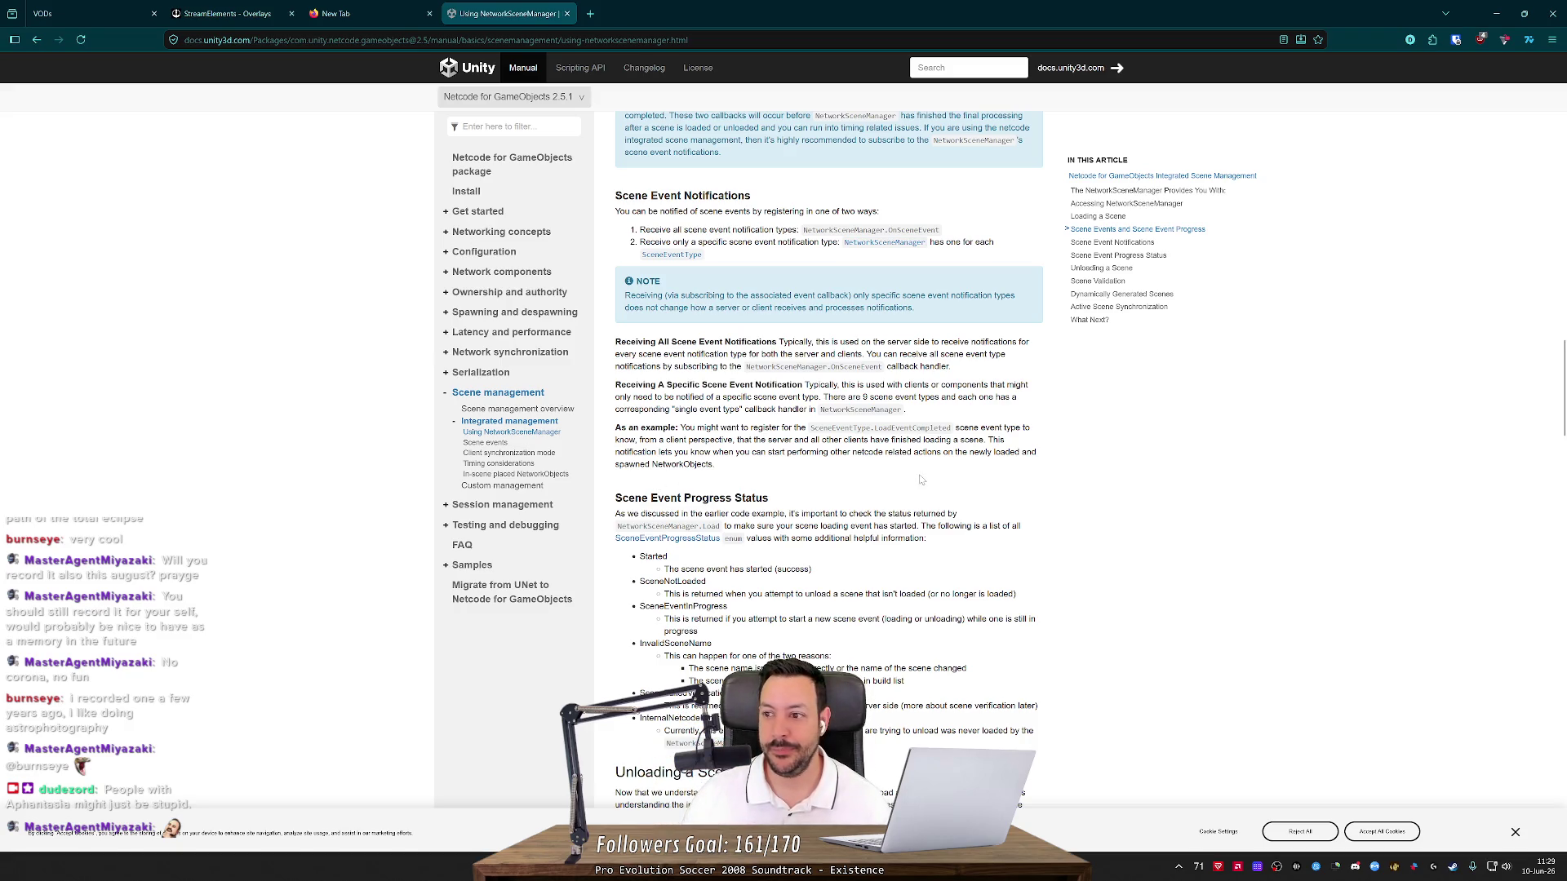
Autoscroll down to the Unloading a Scene section, then minimize Firefox
middle_click(1283, 400)
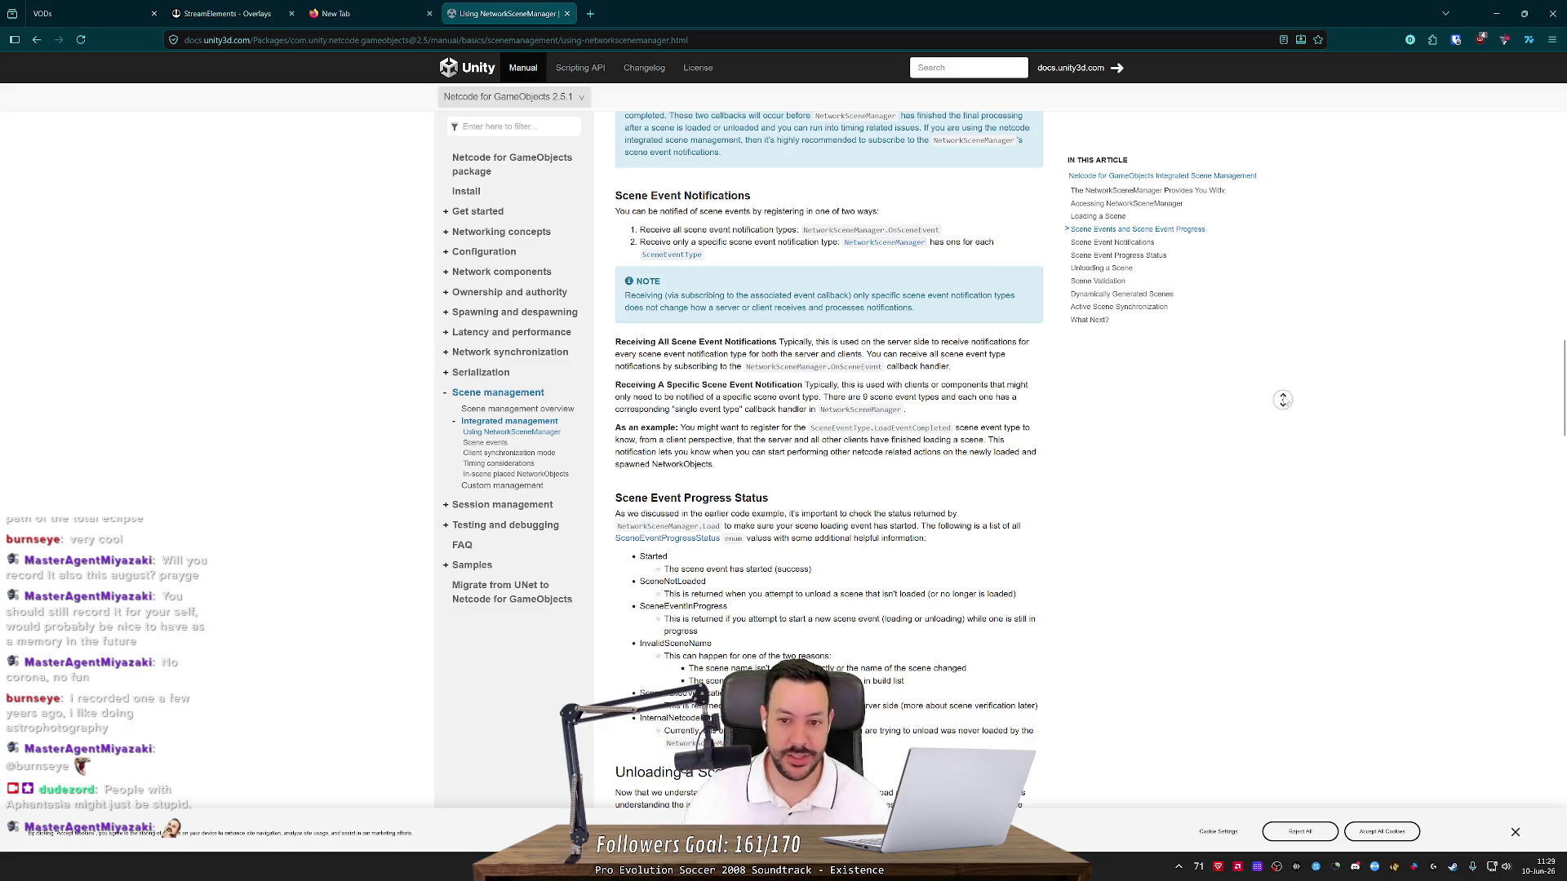
scroll(1283, 400, down, 5)
middle_click(1291, 417)
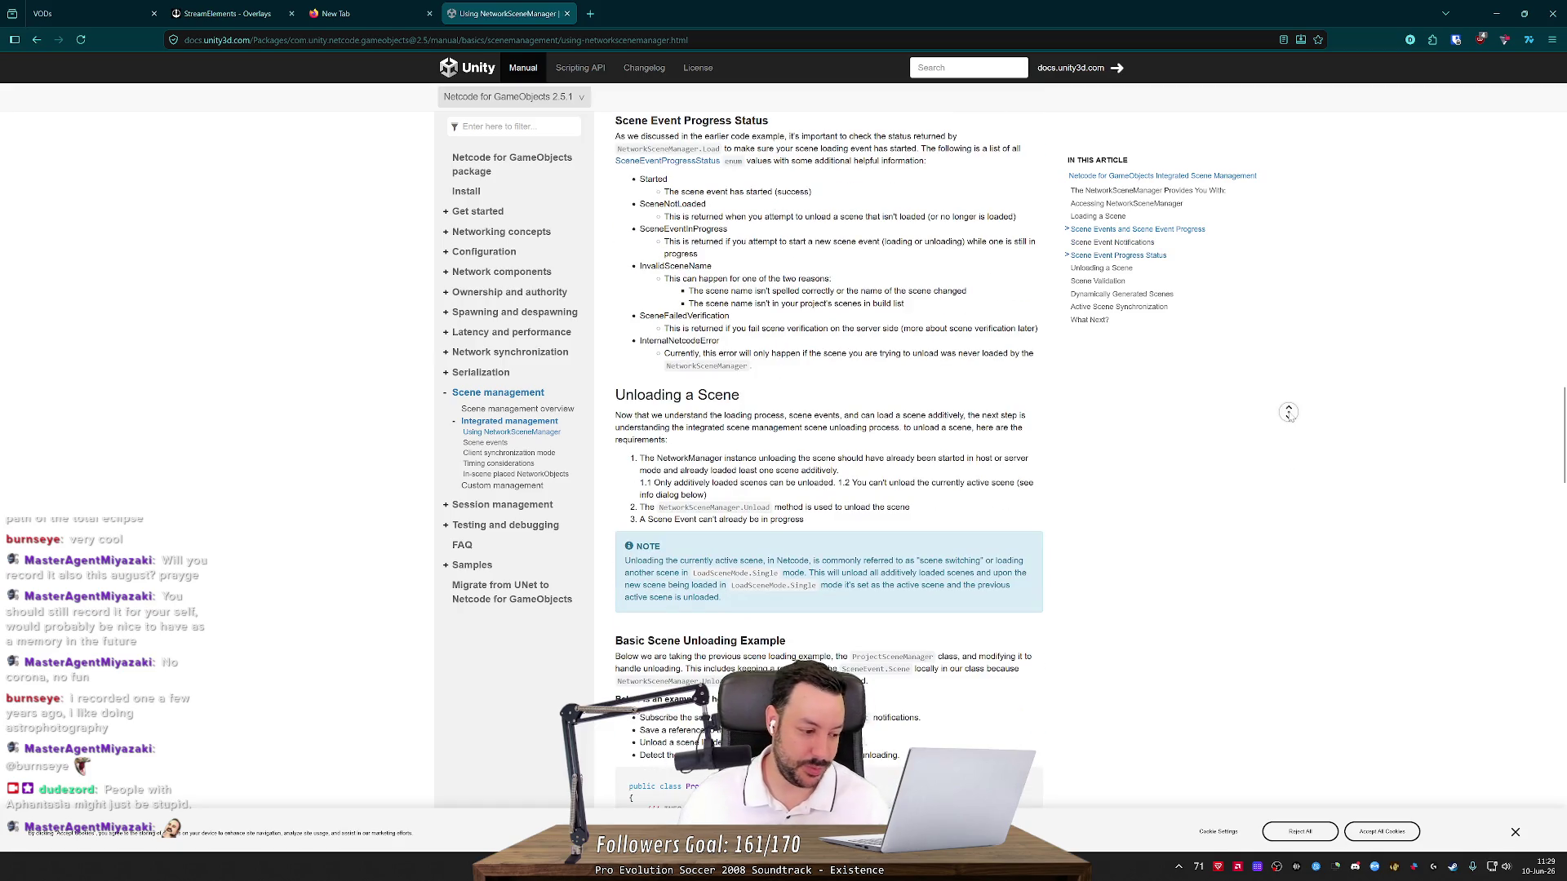
click(1497, 13)
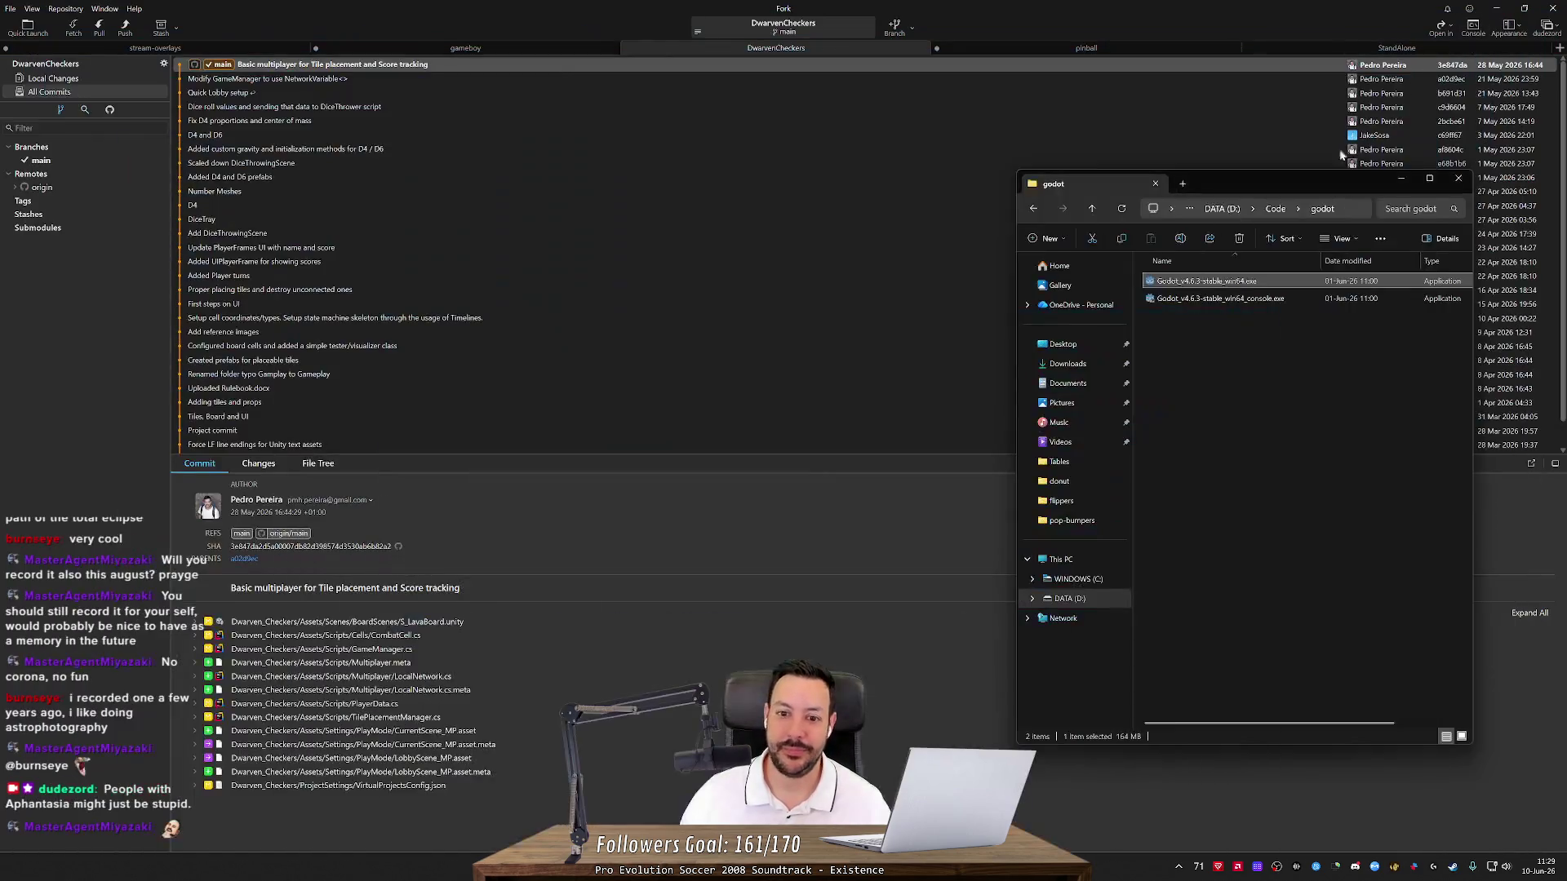
Close the godot folder window, restore Fork to a smaller size, and bring Rider forward
click(1458, 178)
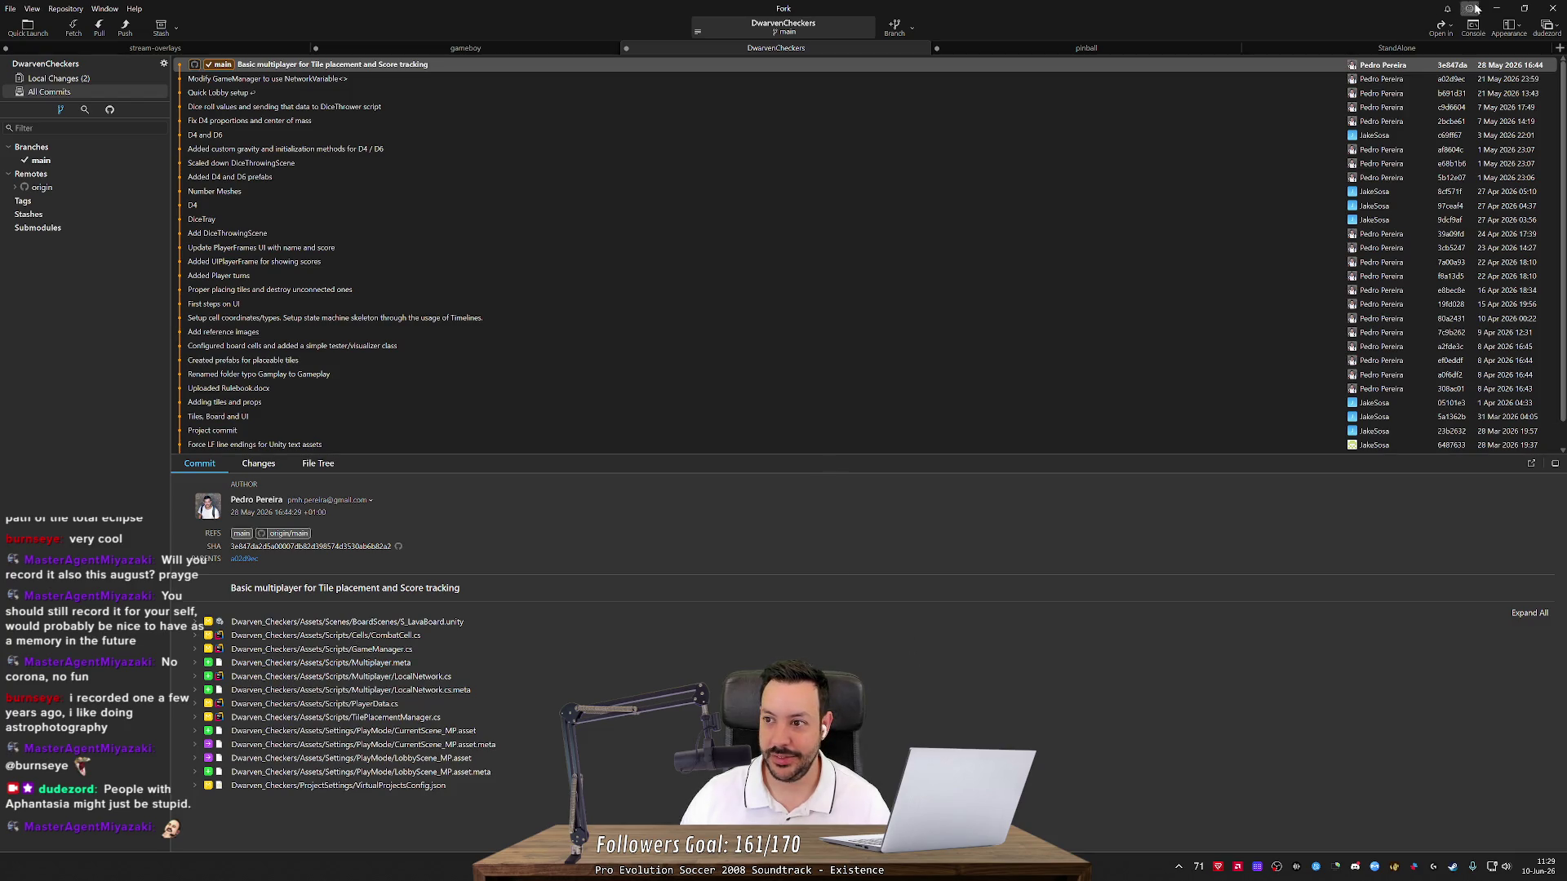
click(1515, 9)
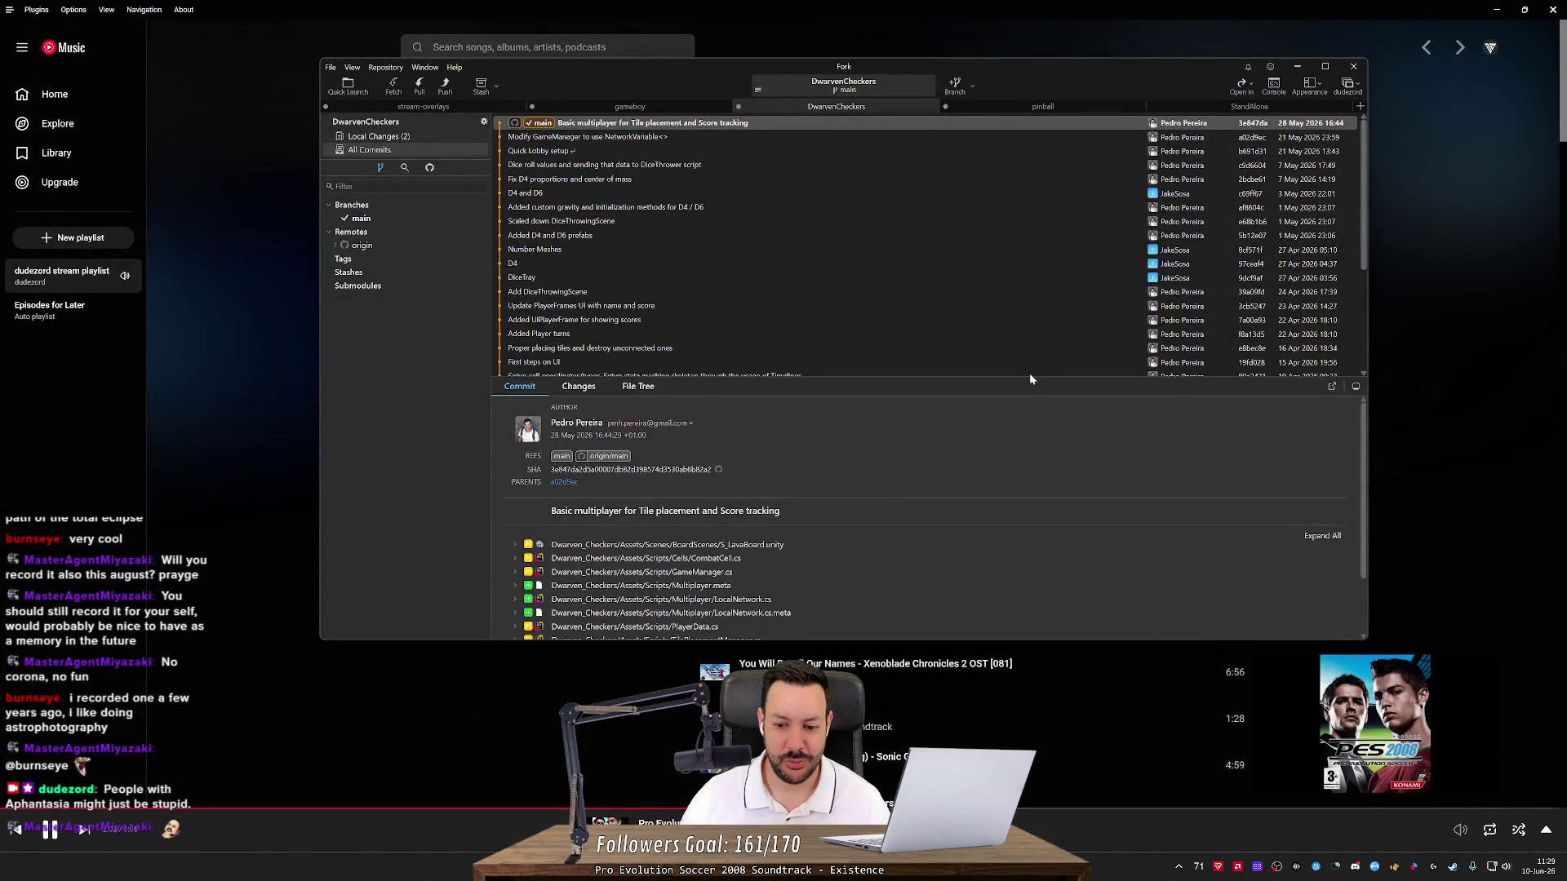
key(alt+Tab)
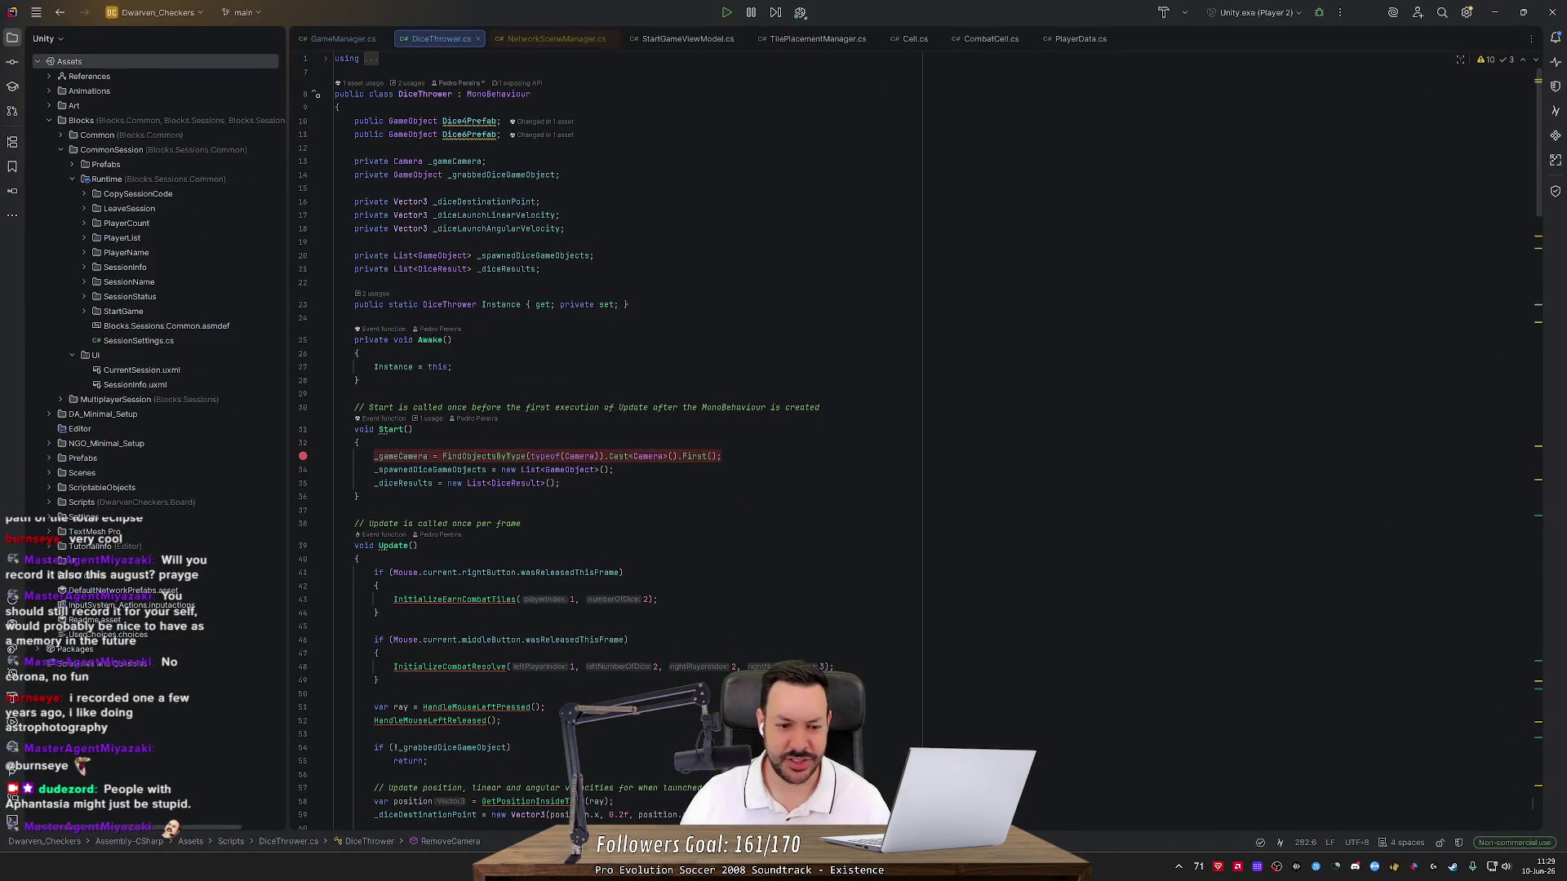
Look over DiceThrower.cs and its RemoveCamera method, then switch to Unity's DiceThrowingScene
scroll(1545, 303, down, 20)
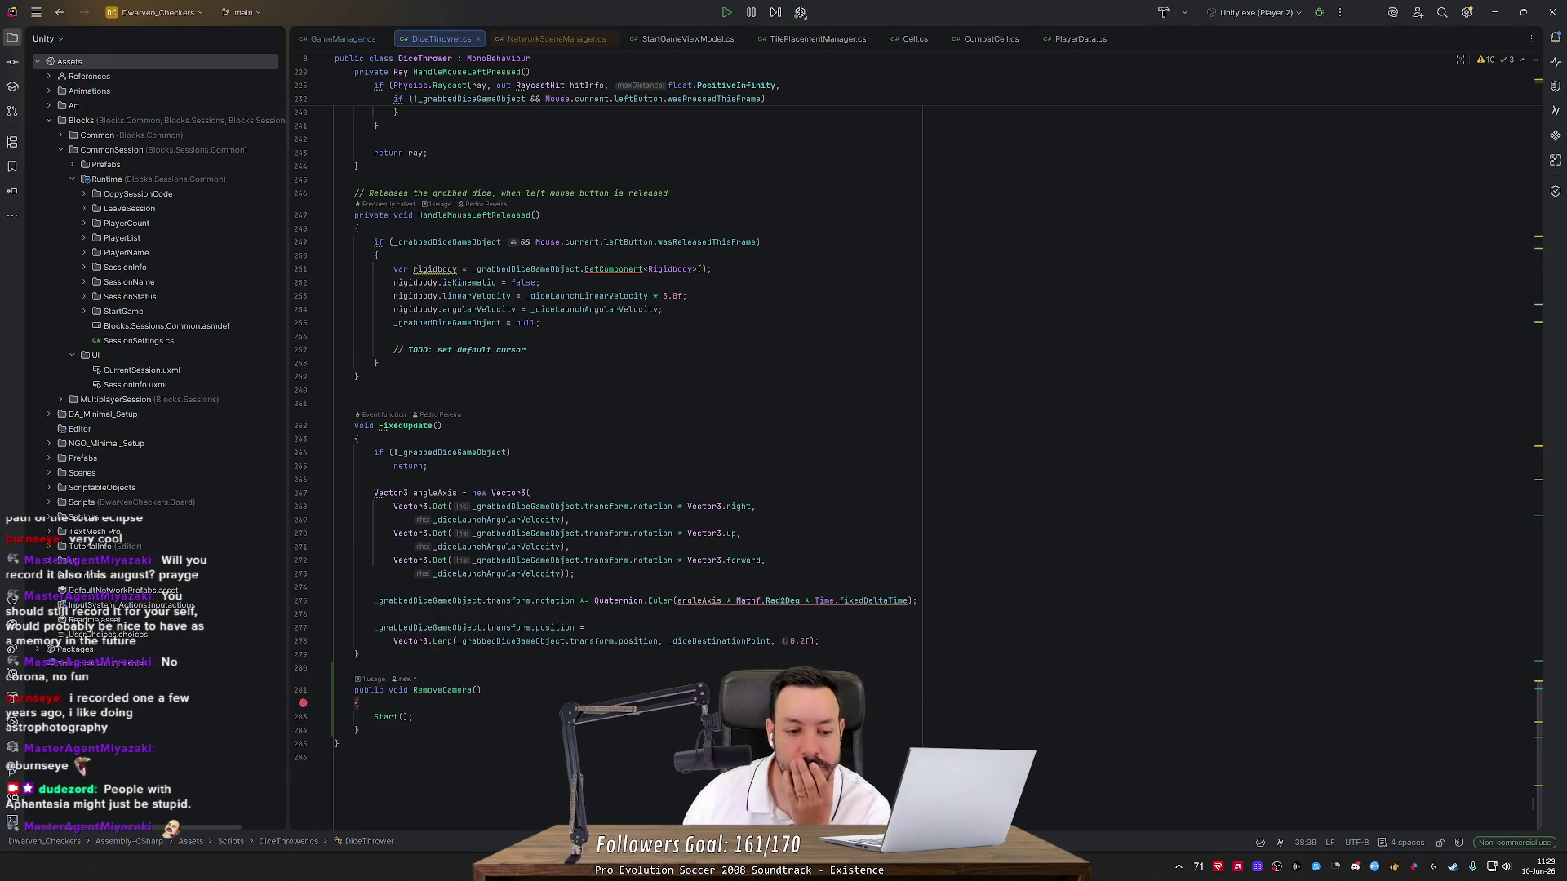
scroll(930, 440, up, 20)
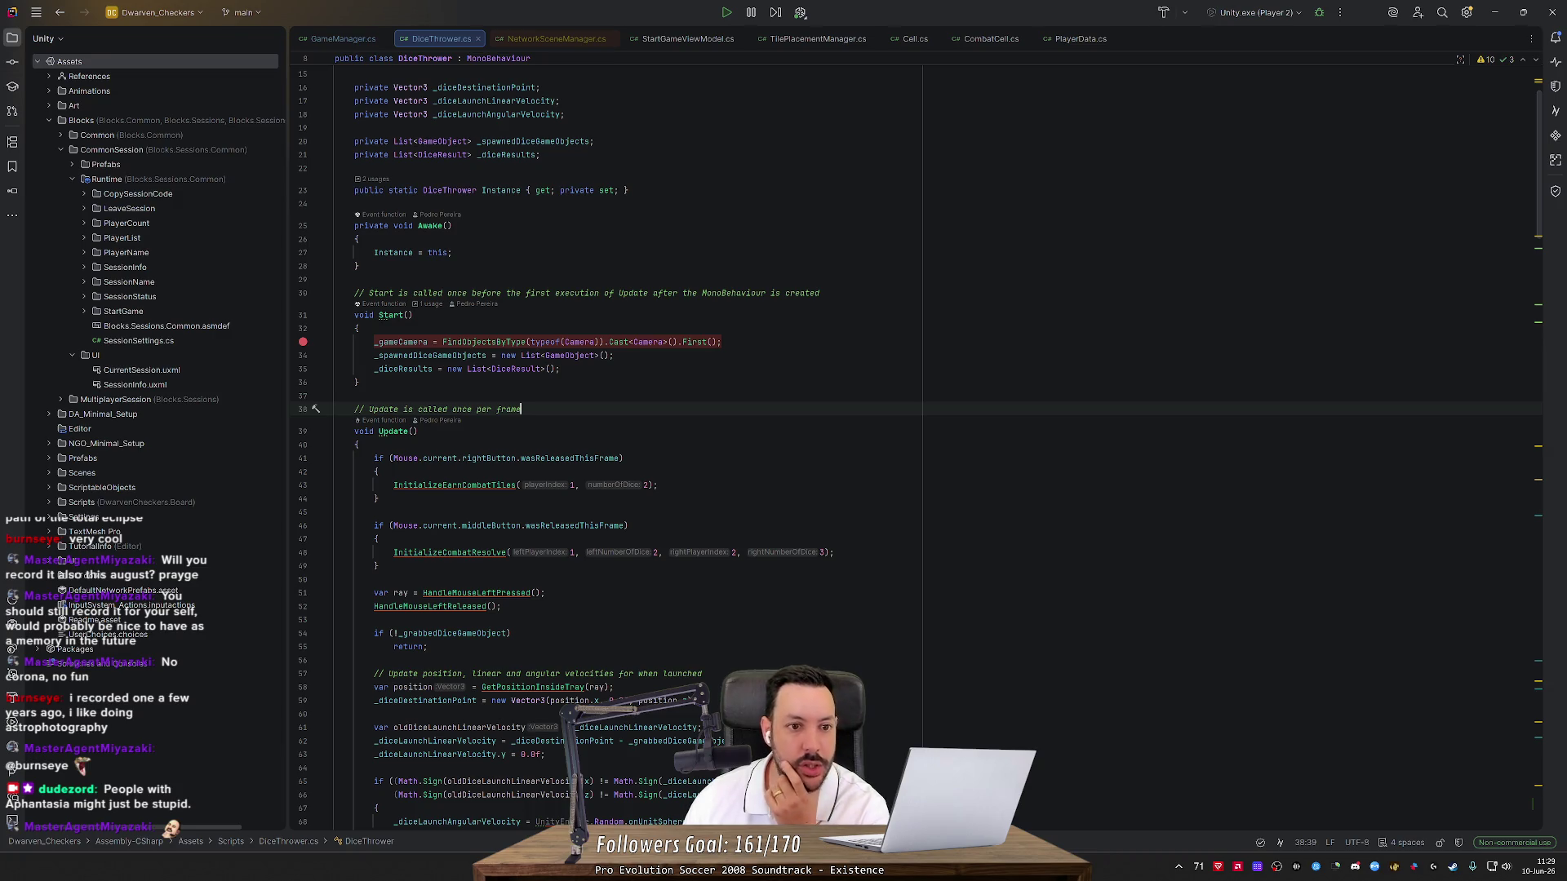
scroll(816, 441, up, 3)
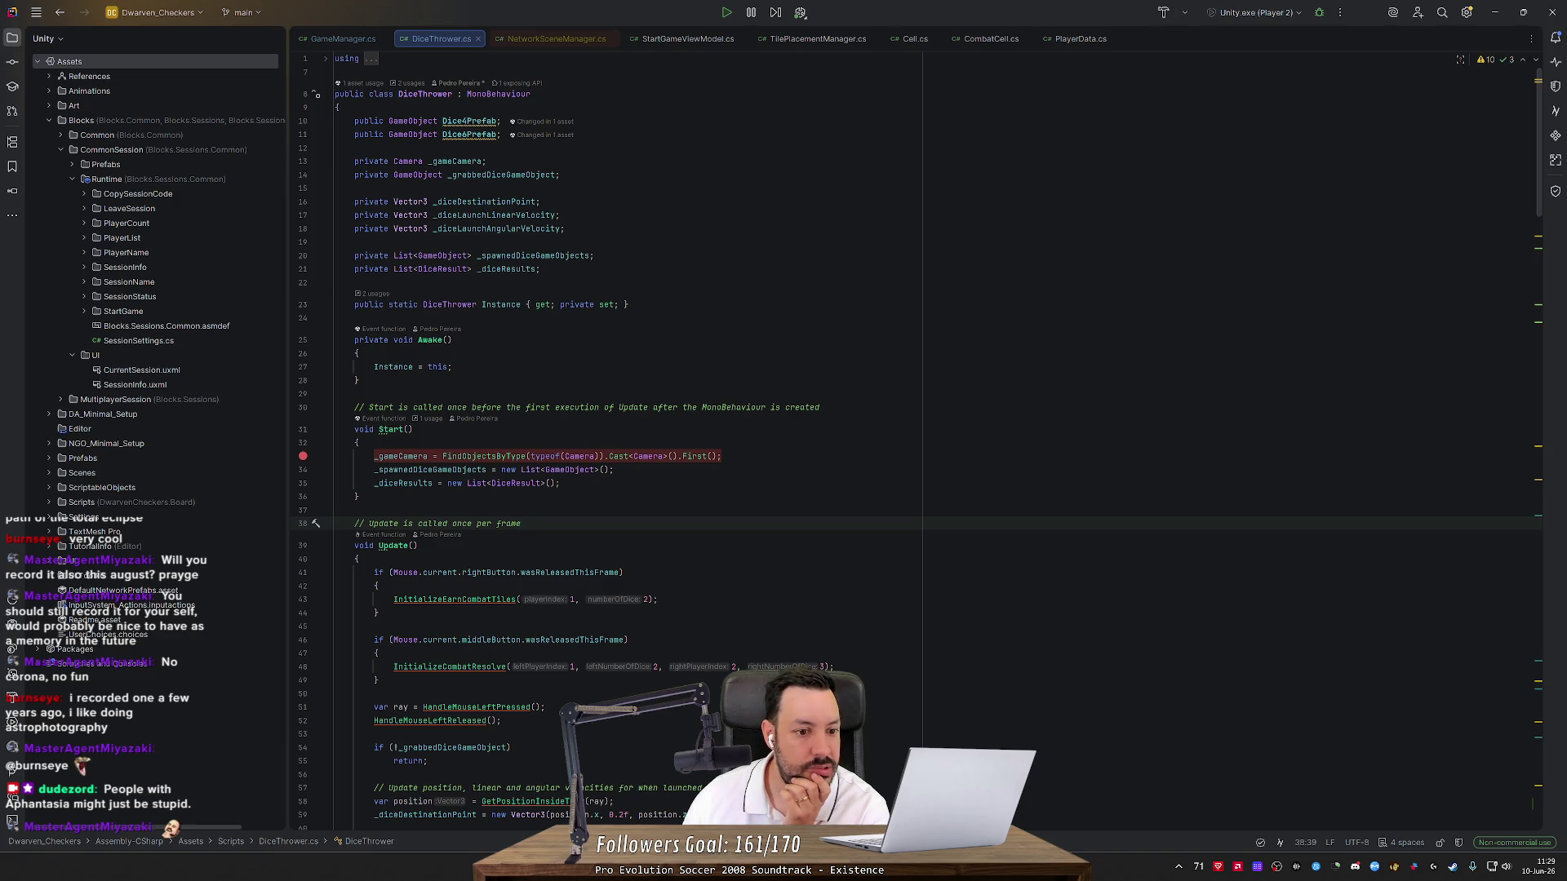
click(1496, 12)
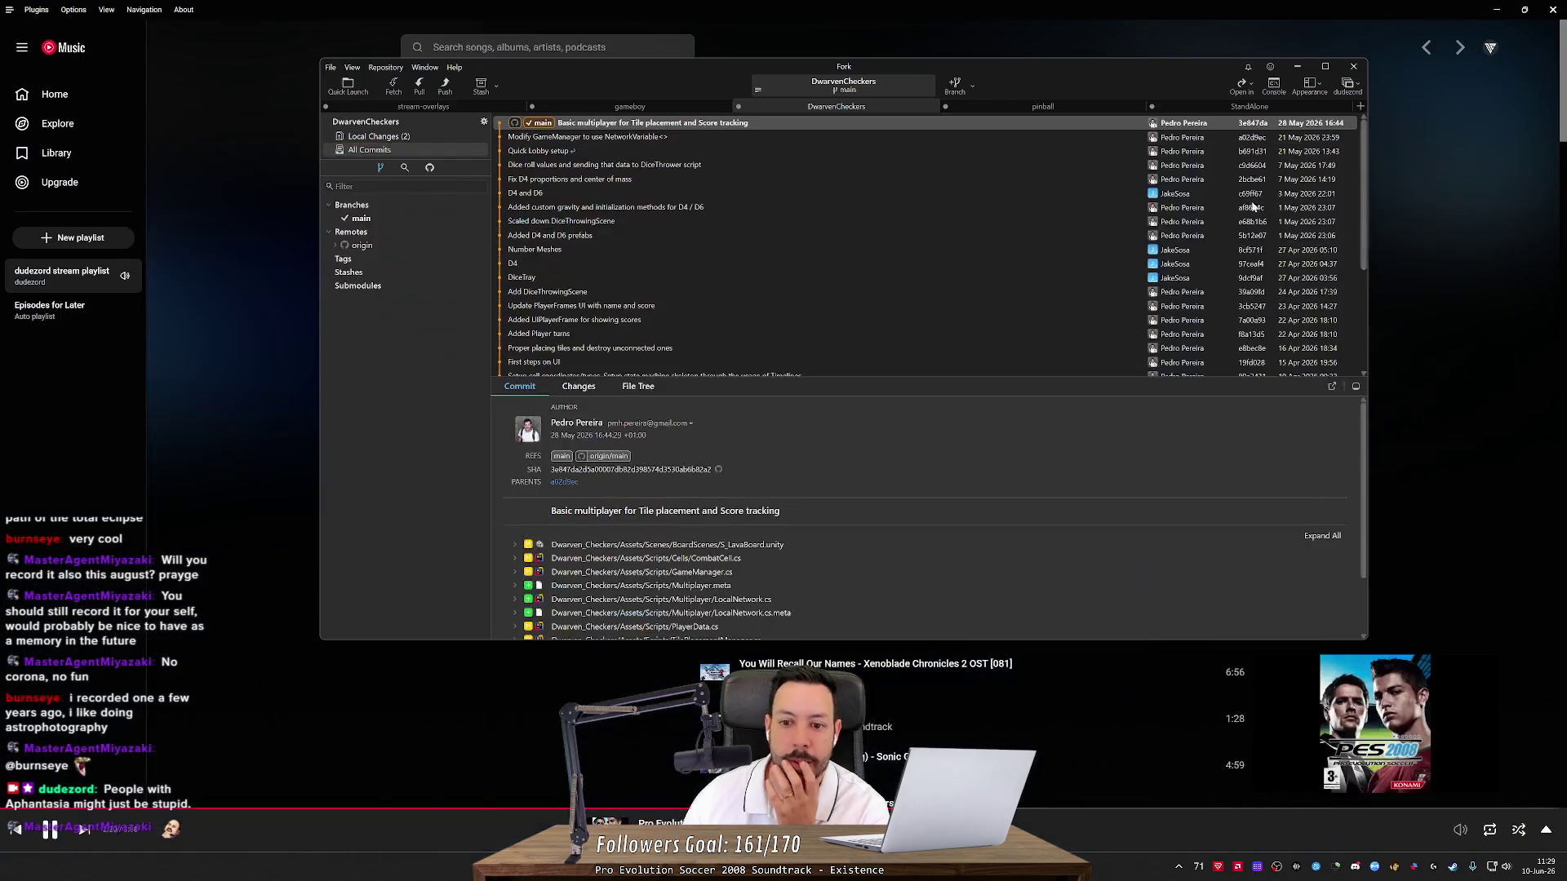
key(alt+Tab)
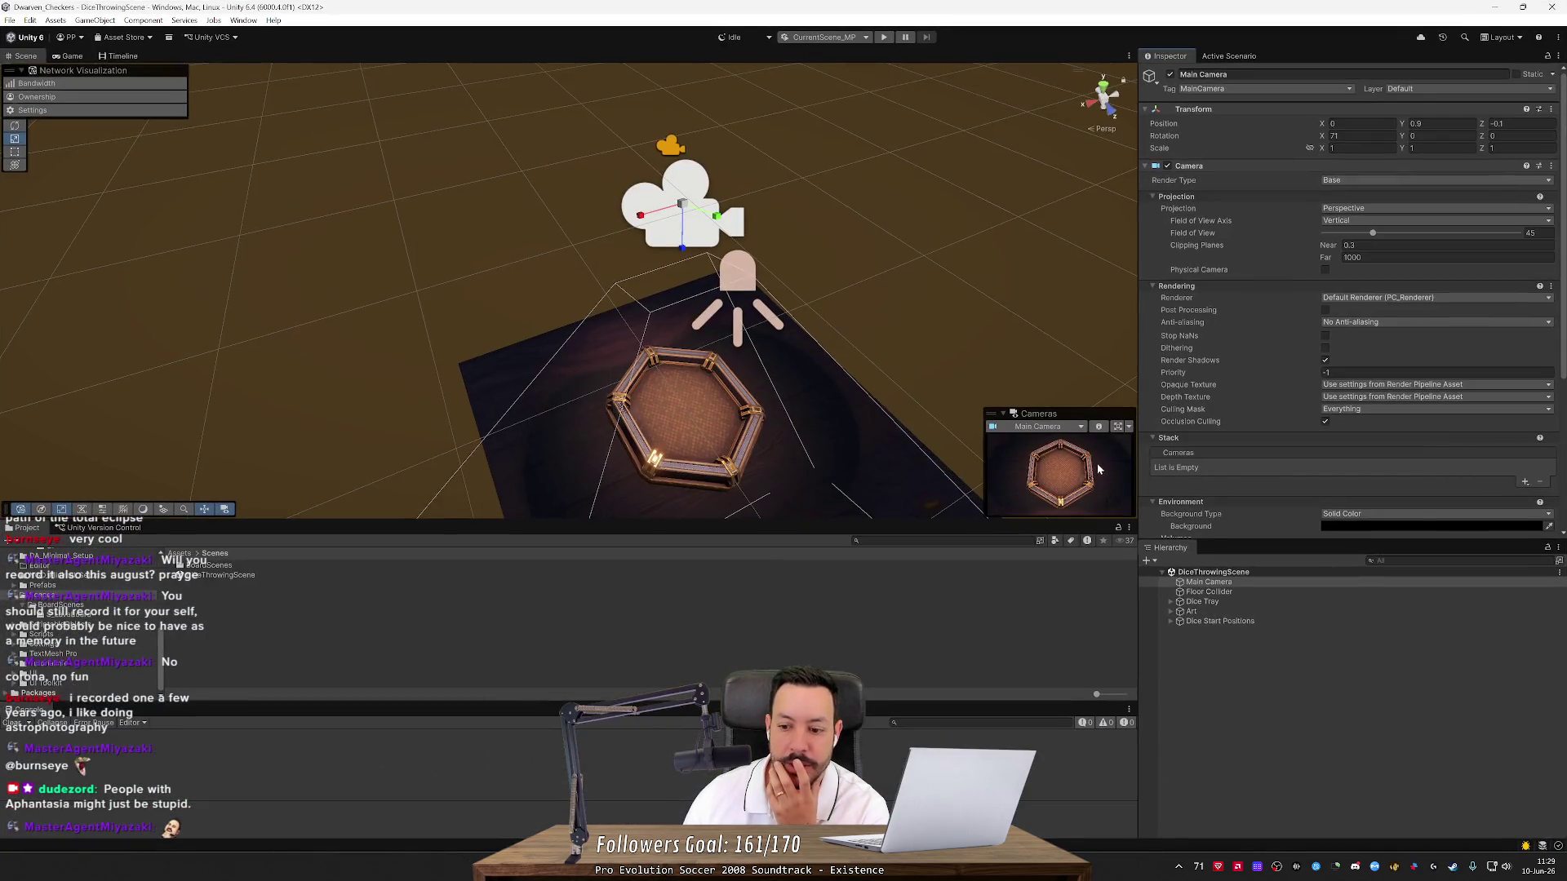
Inspect the Dice Tray's Dice Thrower component and the Main Camera, then switch to the Netcode docs
click(1204, 592)
click(1202, 603)
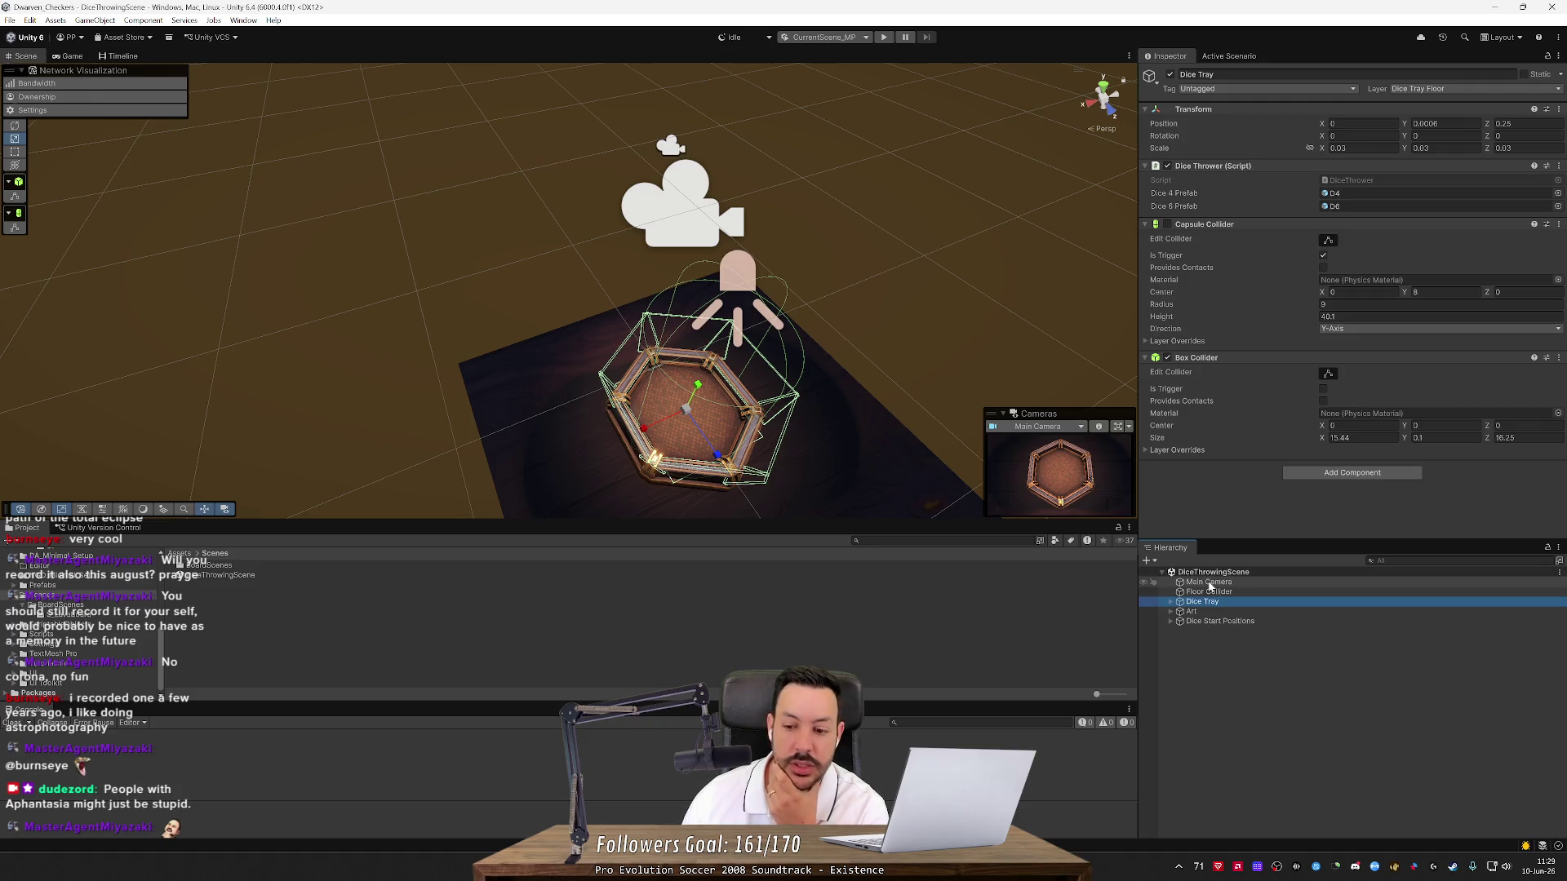
click(1208, 583)
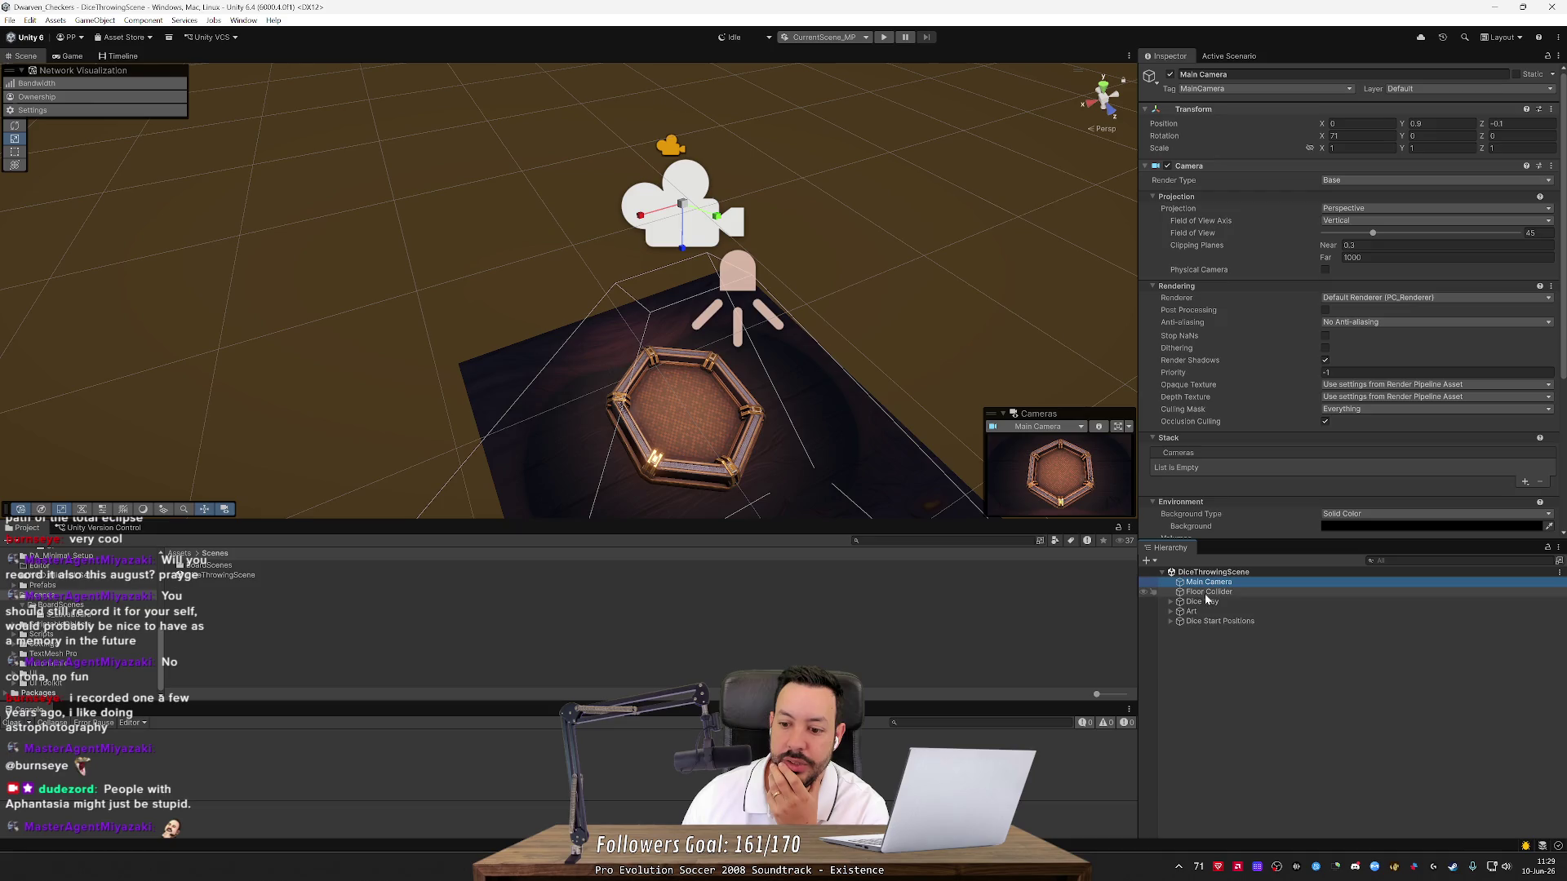
click(1214, 602)
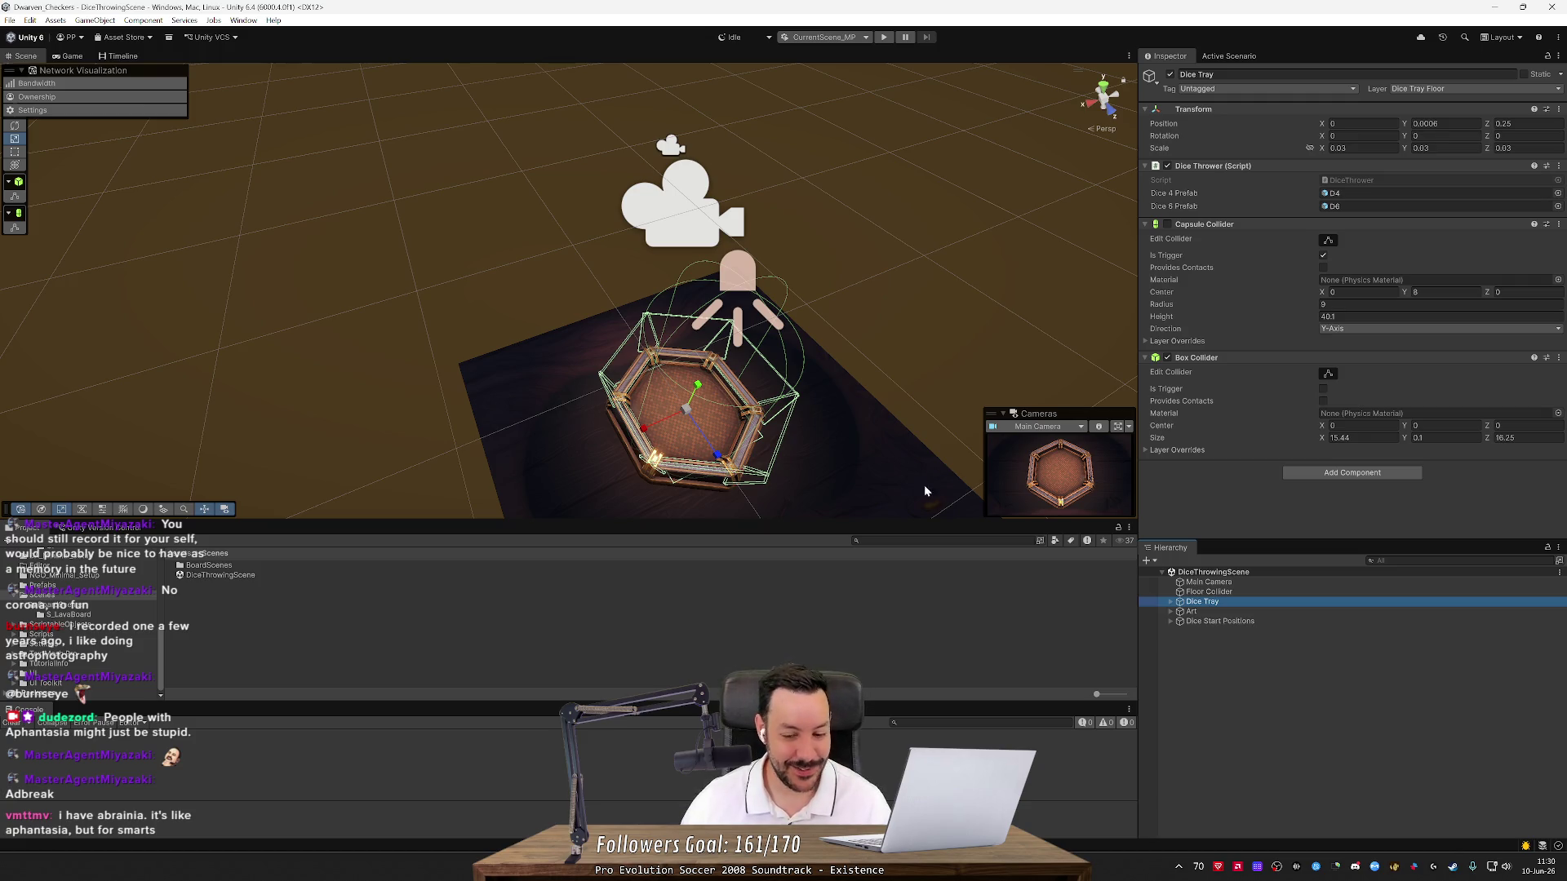
key(alt+Tab)
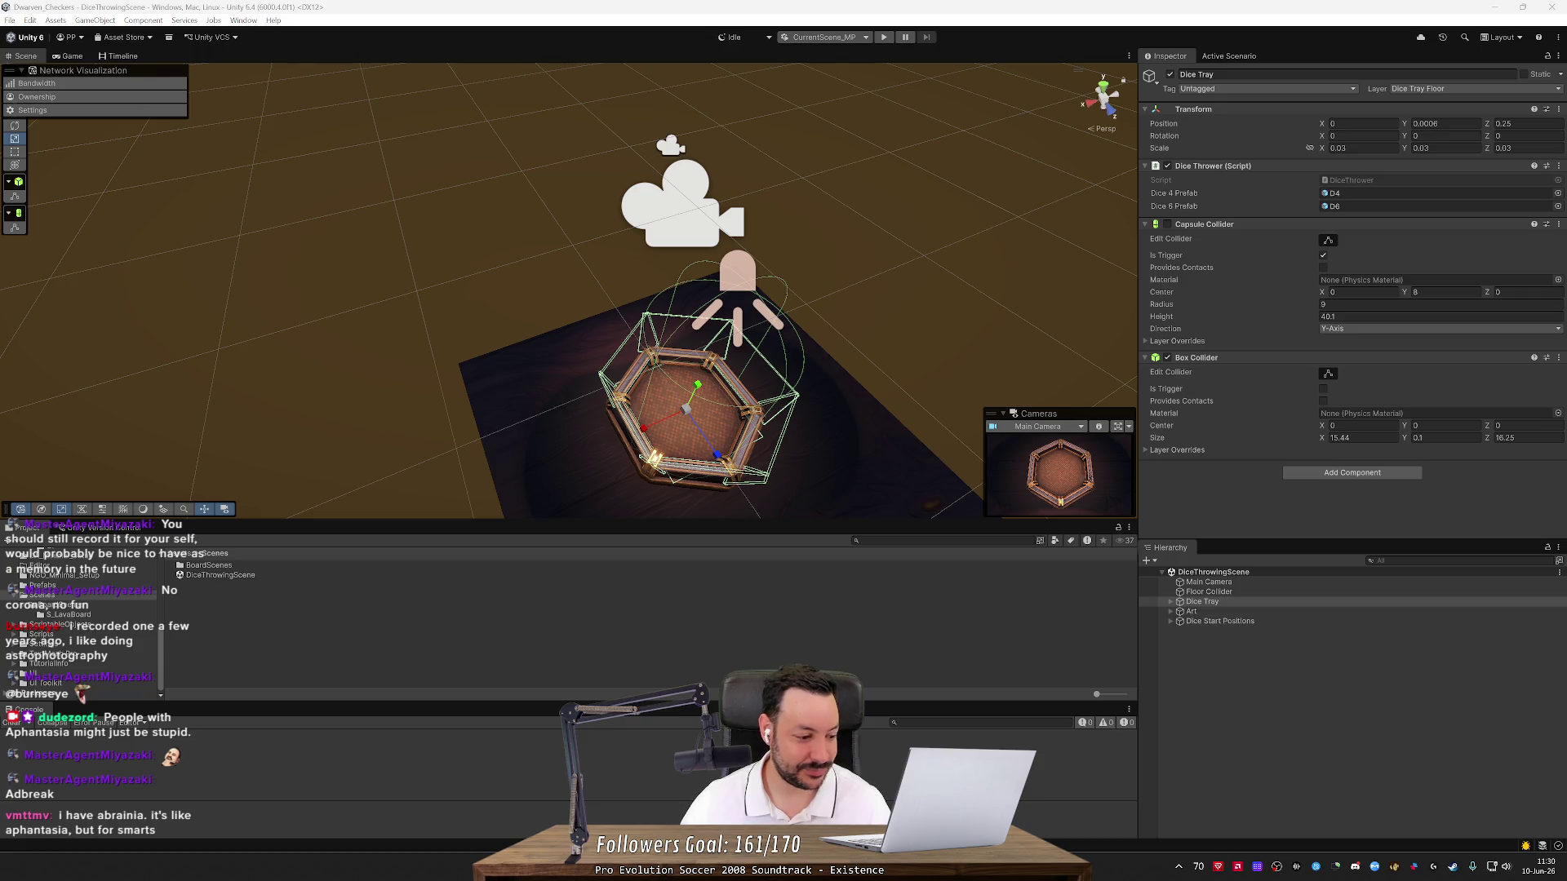
click(1202, 601)
key(alt+Tab)
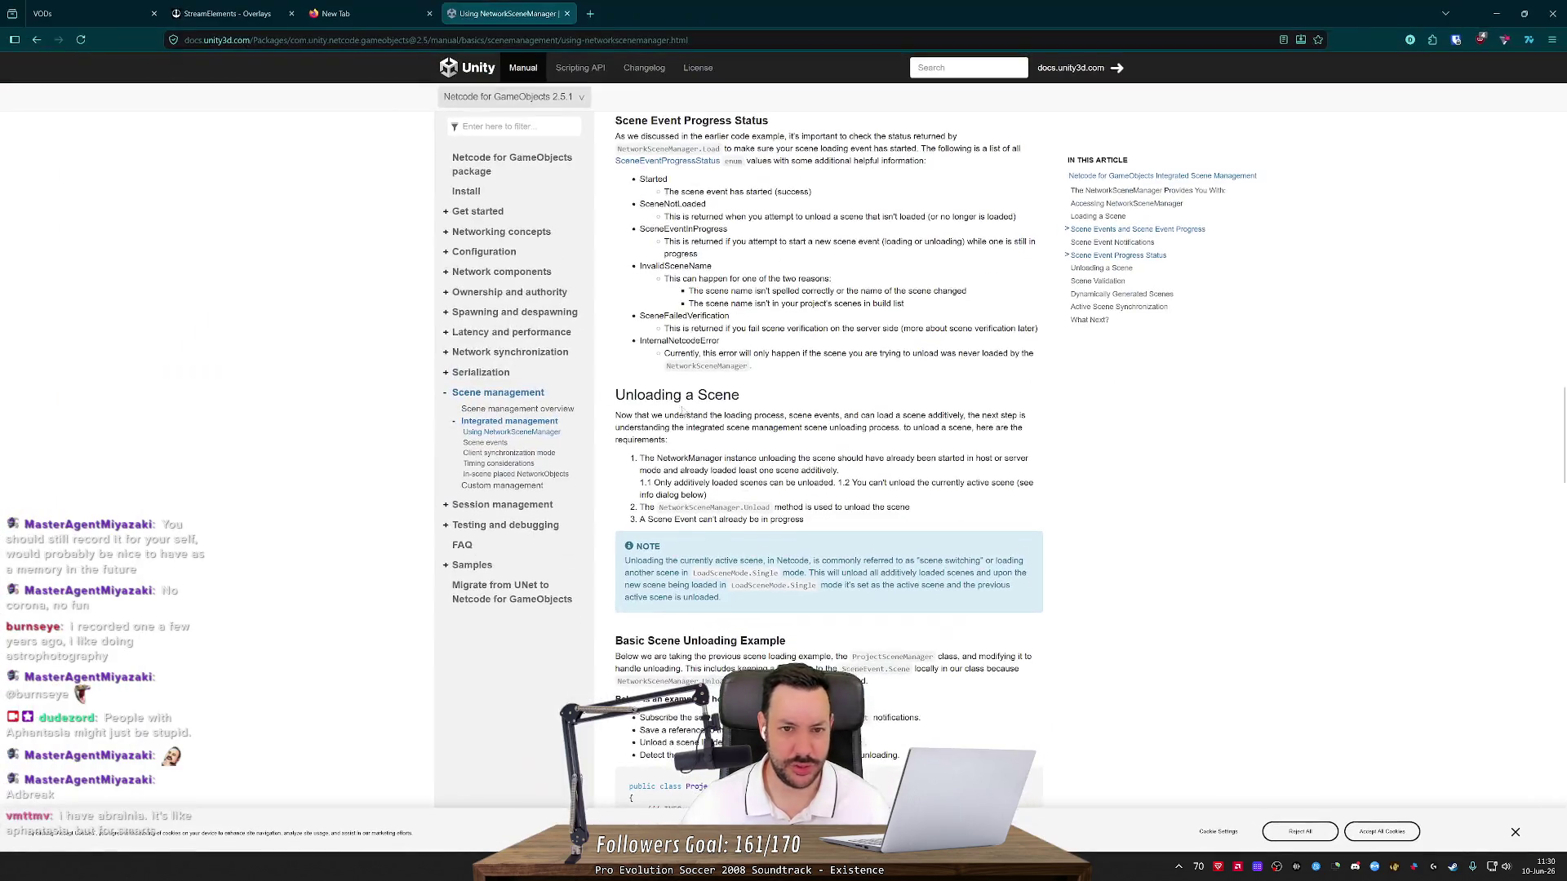
Google 'abrainia' in a new tab, then close the results and minimize Firefox
click(596, 13)
text(Start)
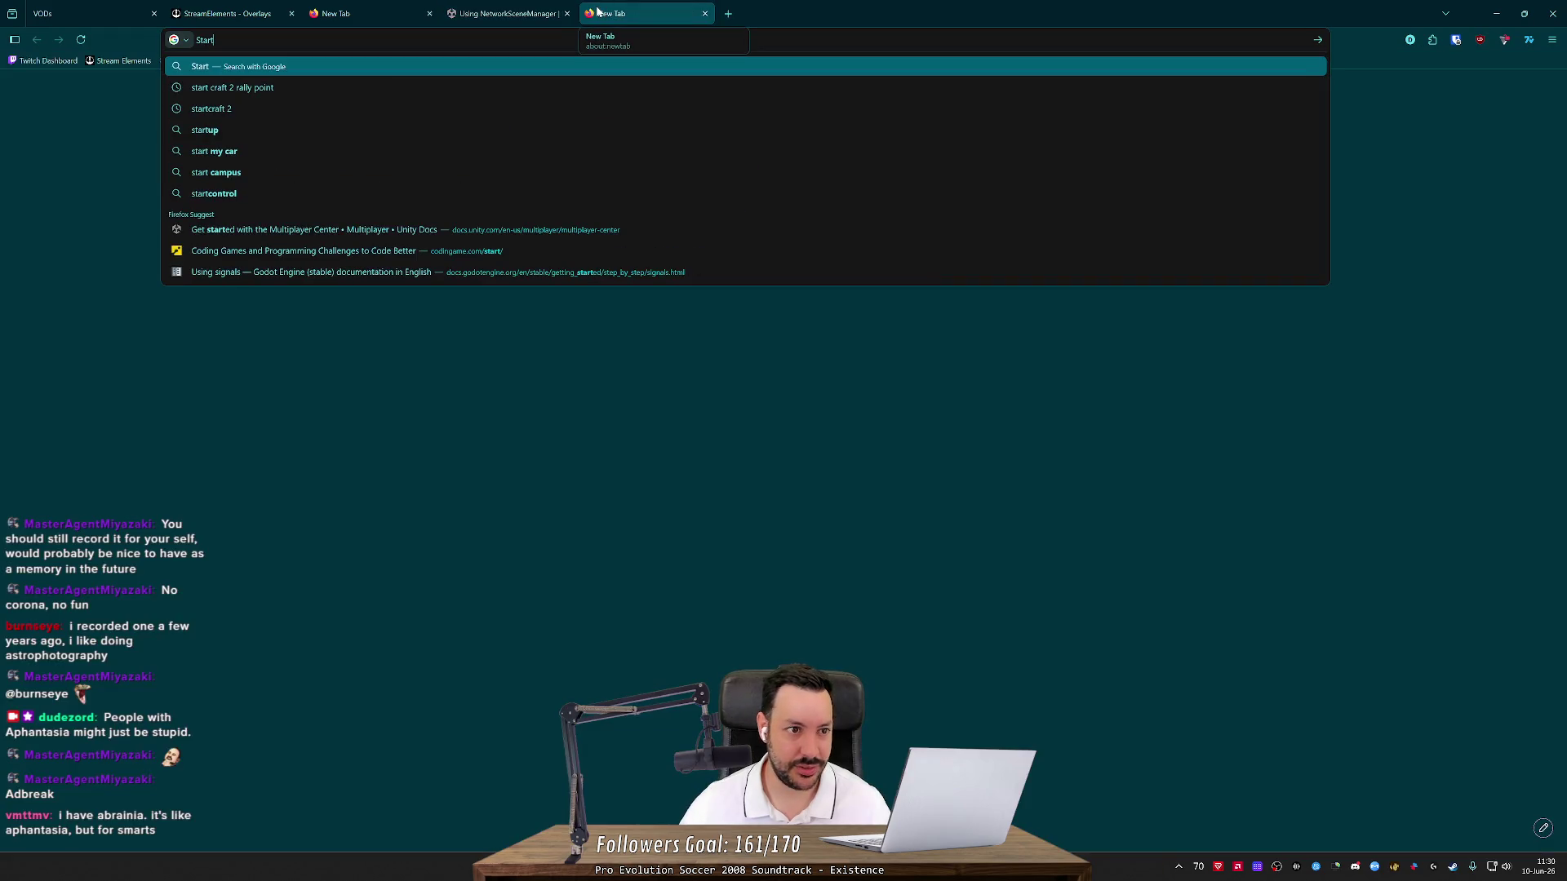
key(BackSpace)
key(BackSpace)
key(BackSpace)
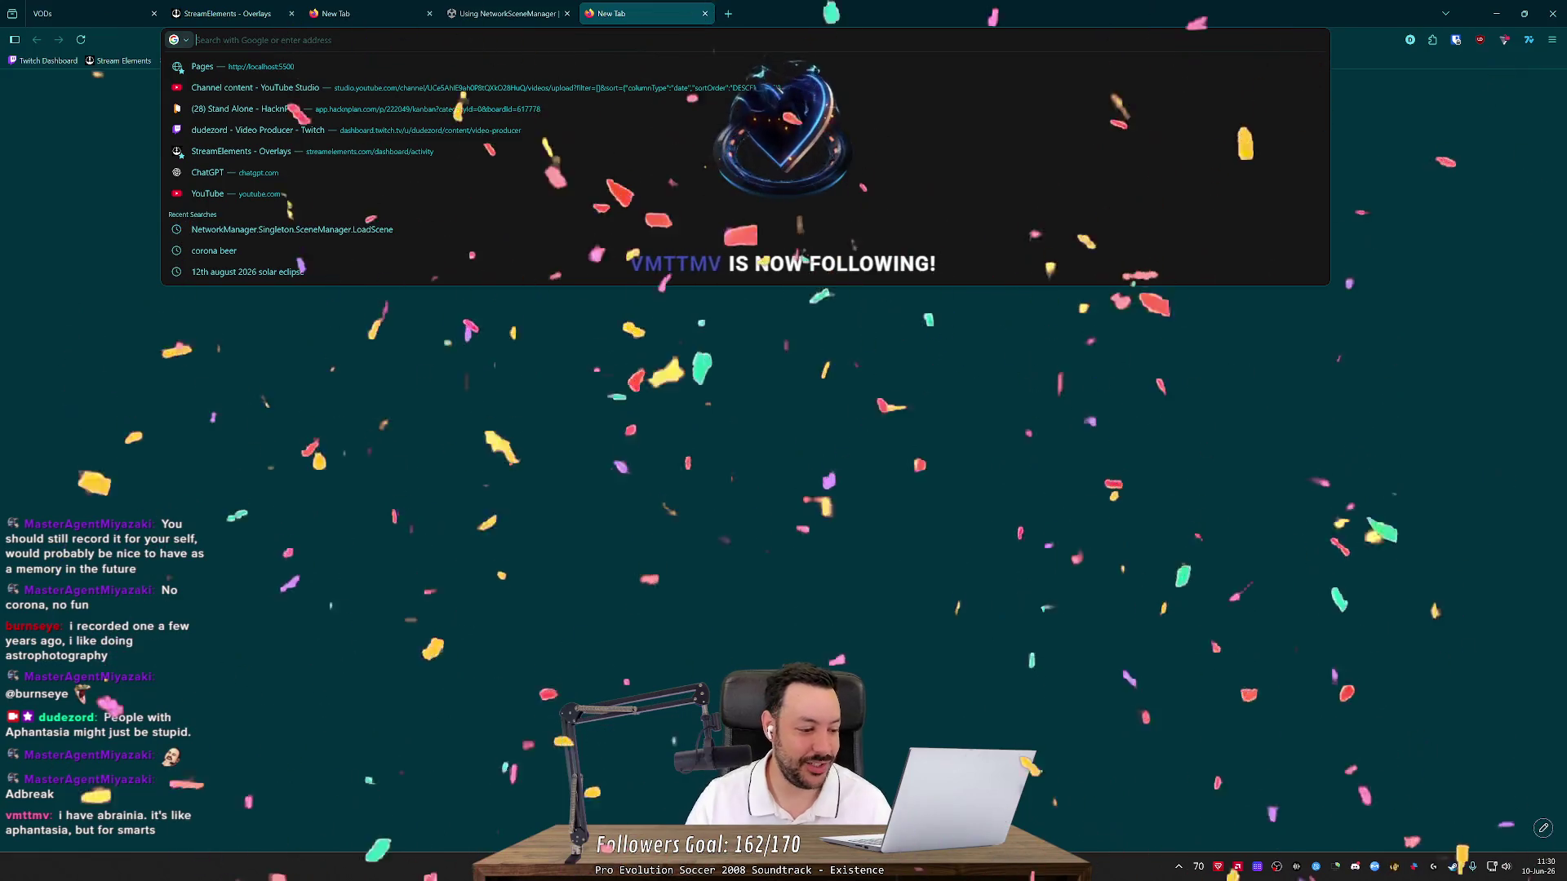
text(abrainia)
key(Return)
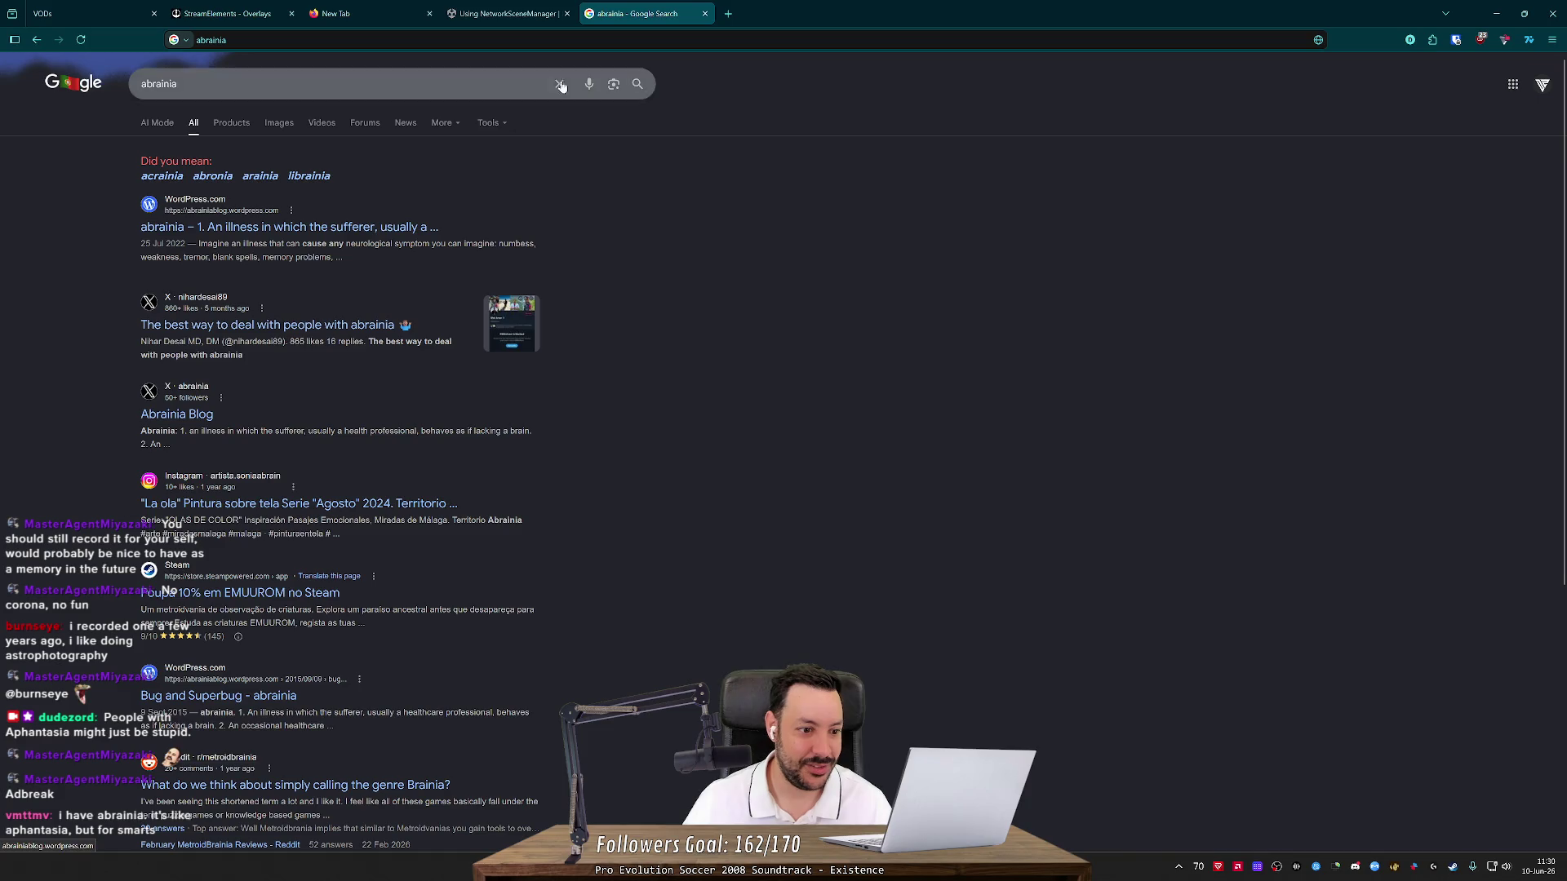
middle_click(649, 6)
click(1496, 13)
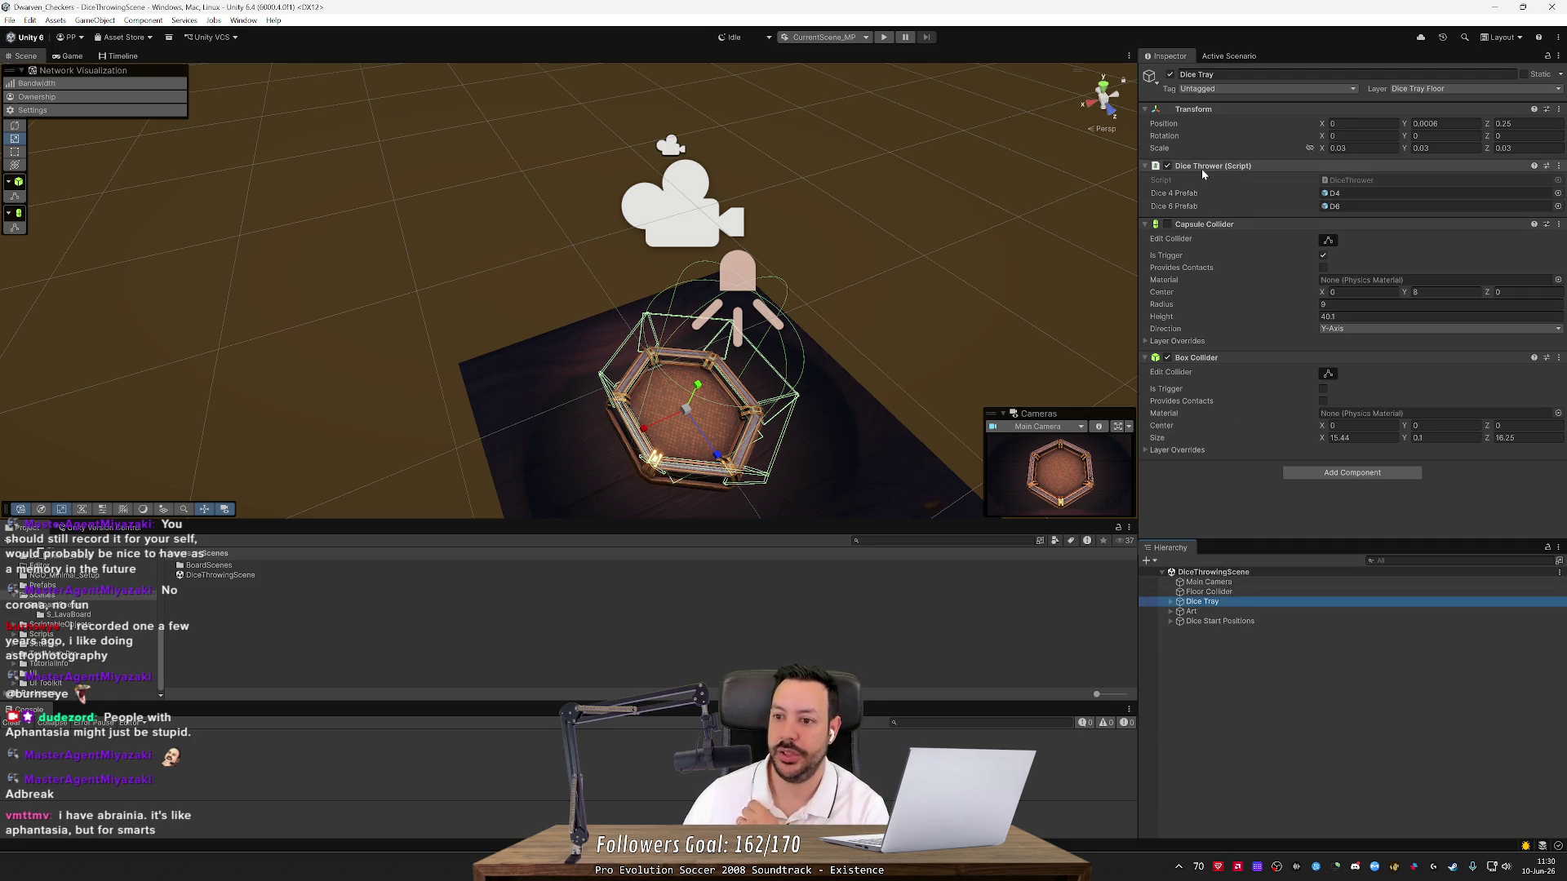
Compare Main Camera and Dice Tray in the Inspector, then switch to DiceThrower.cs in Rider
click(1202, 583)
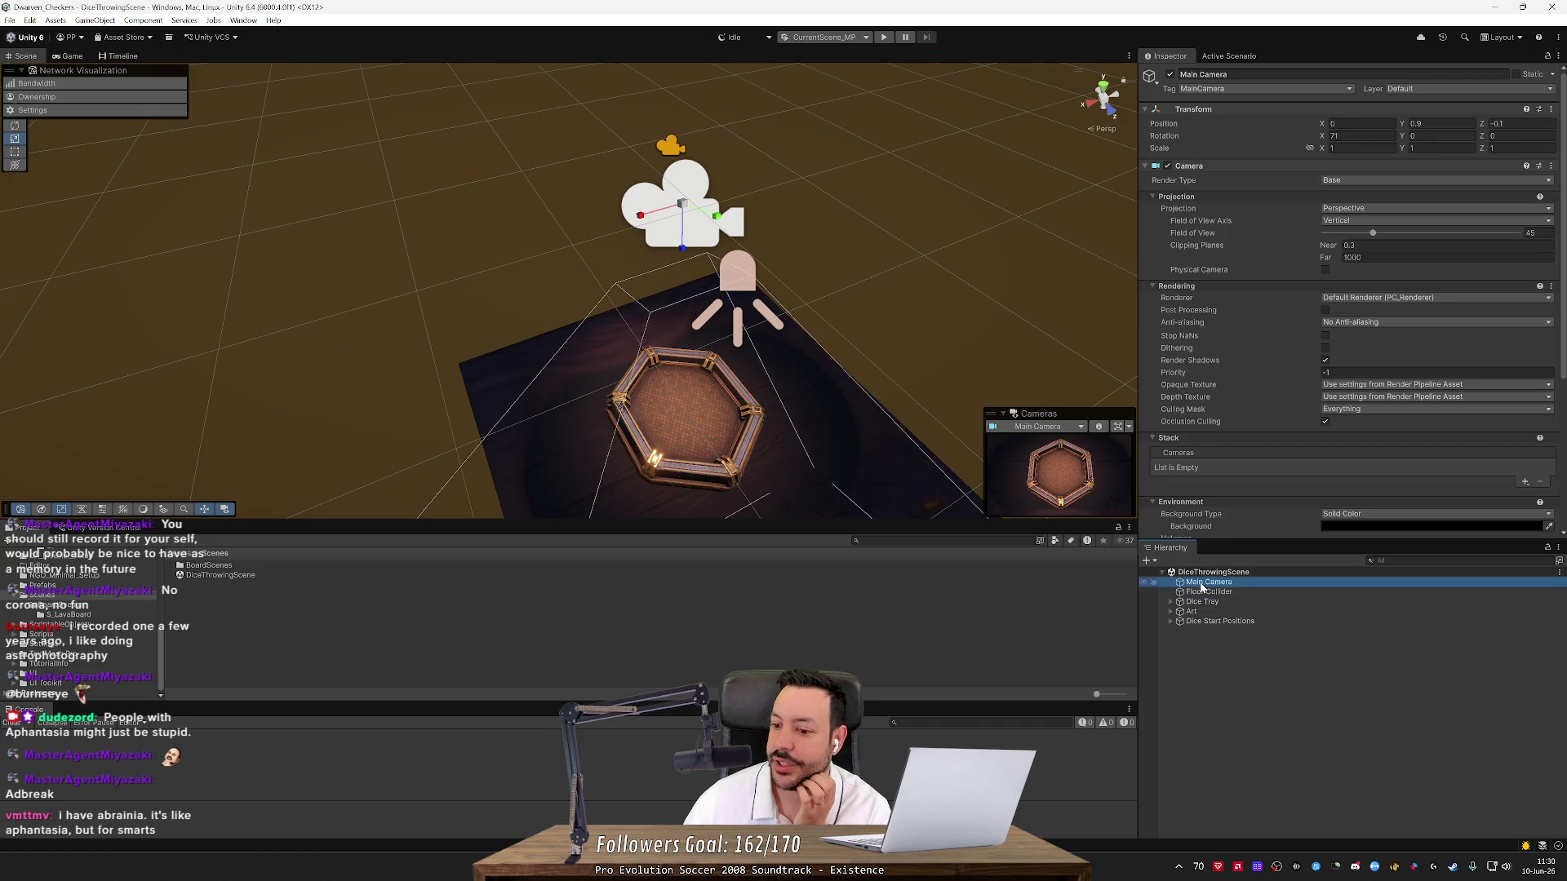
click(1203, 603)
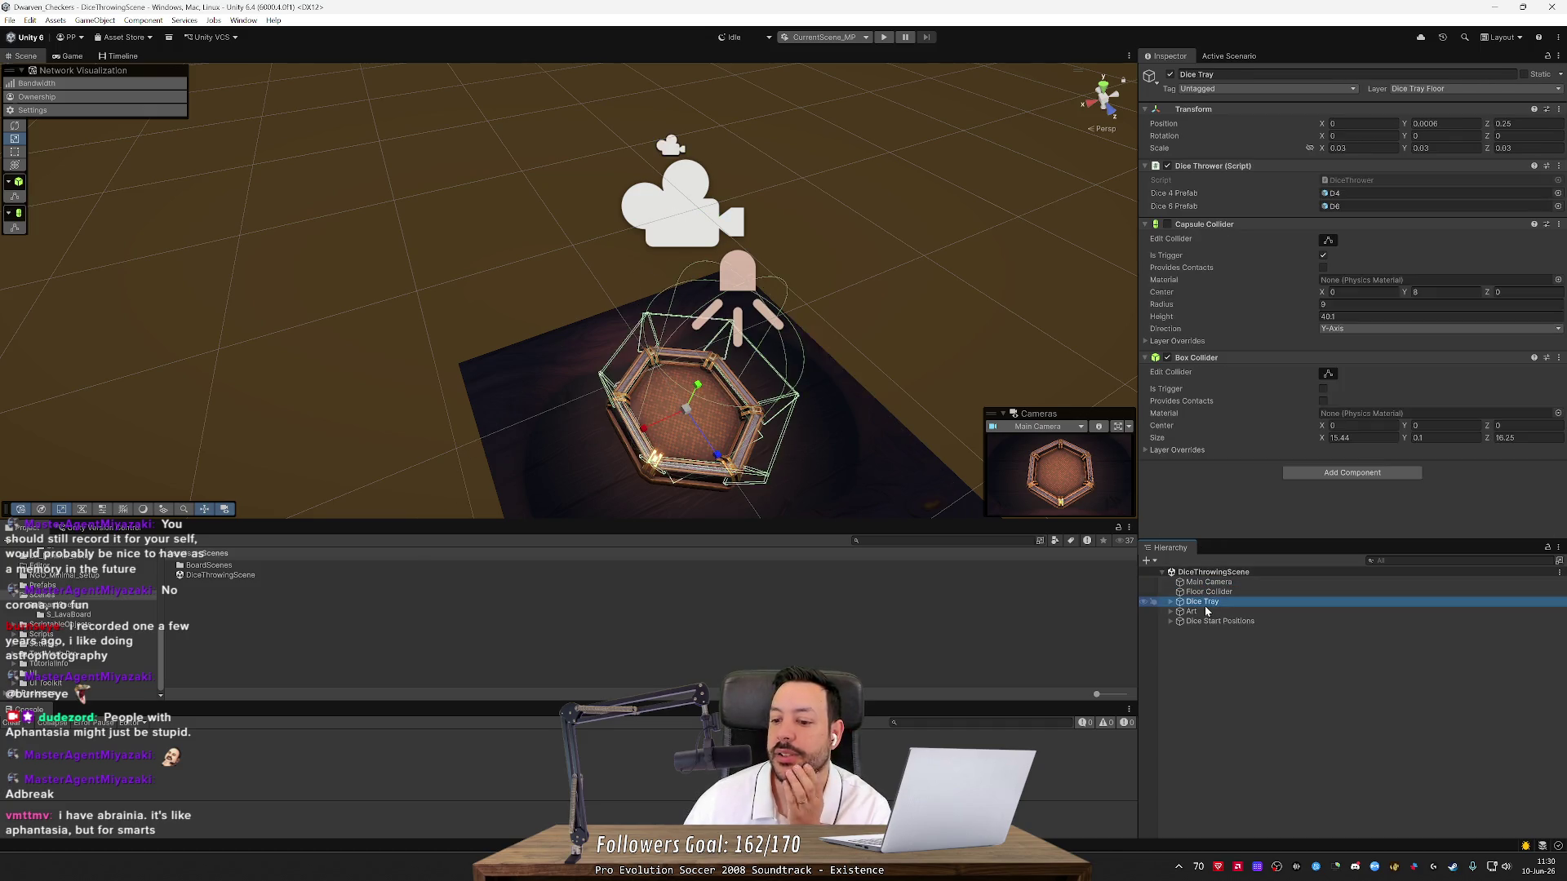
key(alt+Tab)
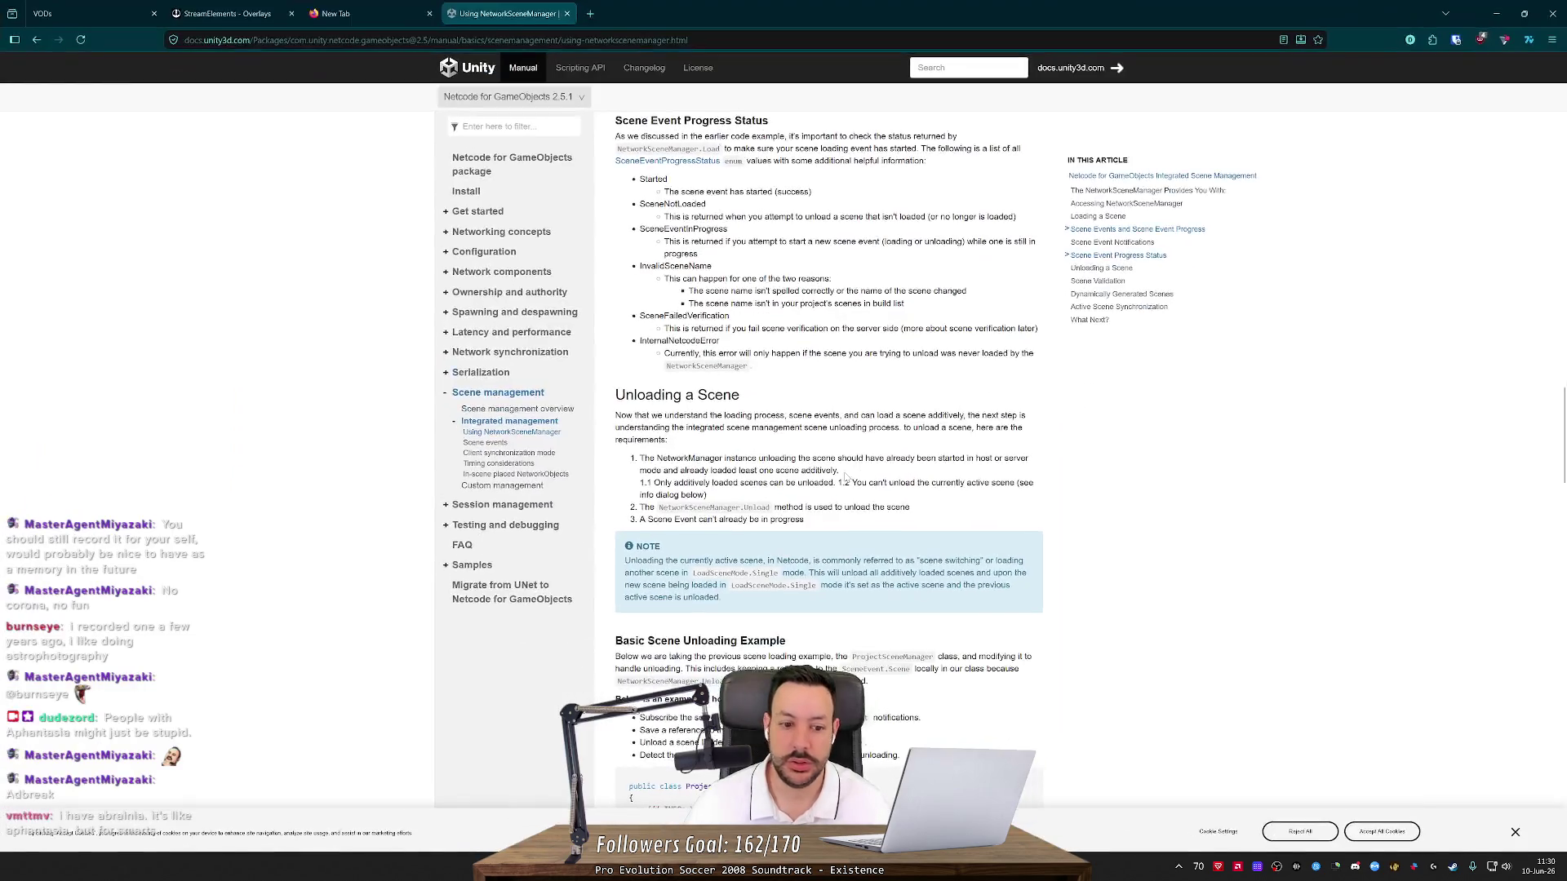
key(alt+Tab)
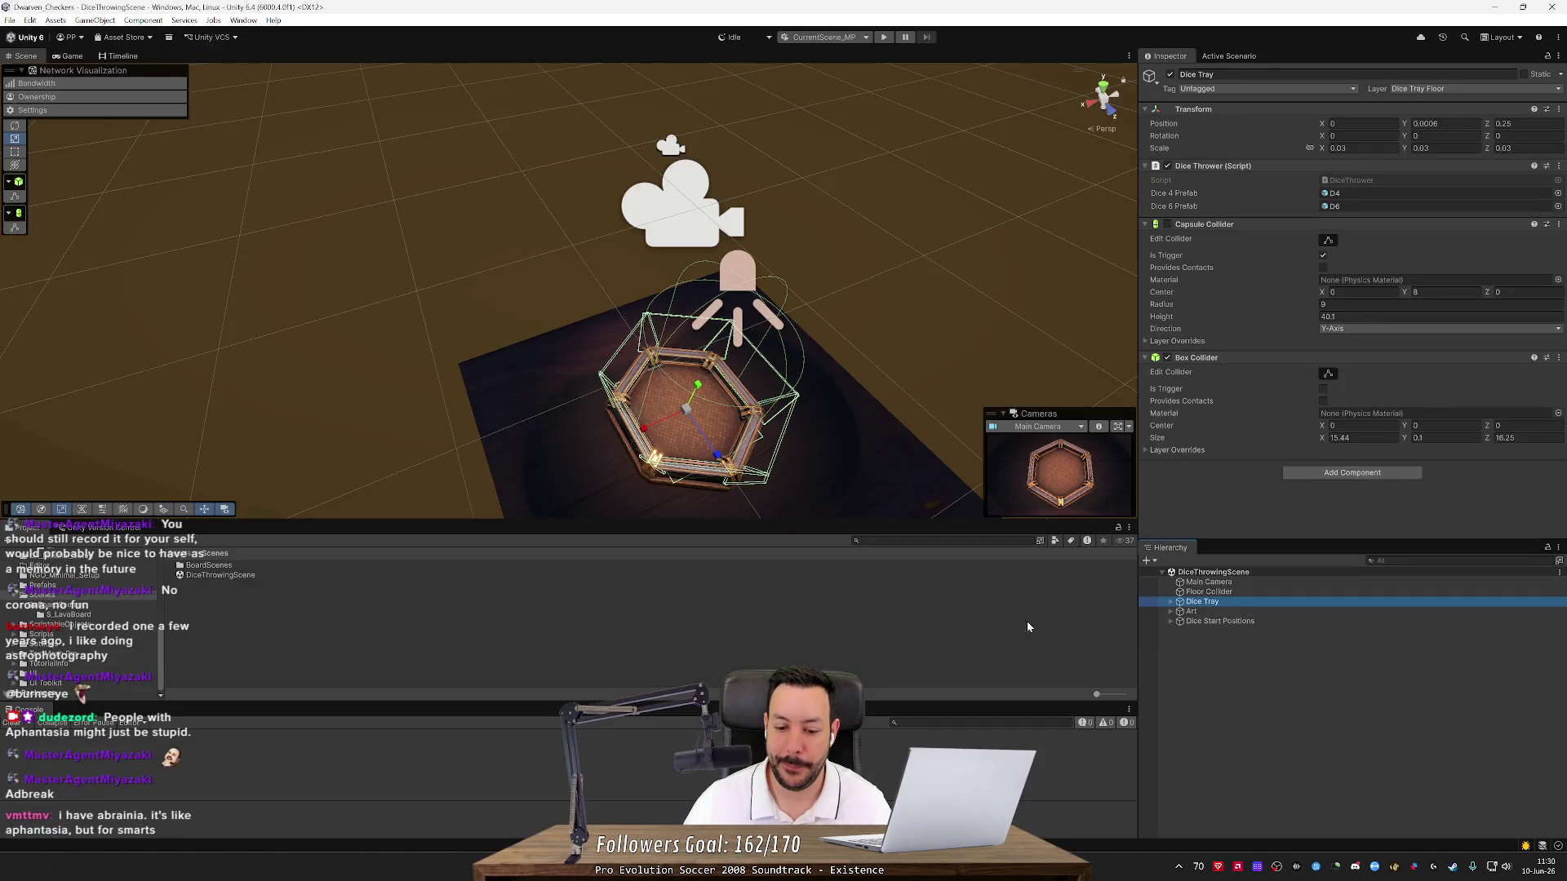
key(alt+Tab)
scroll(1542, 255, down, 8)
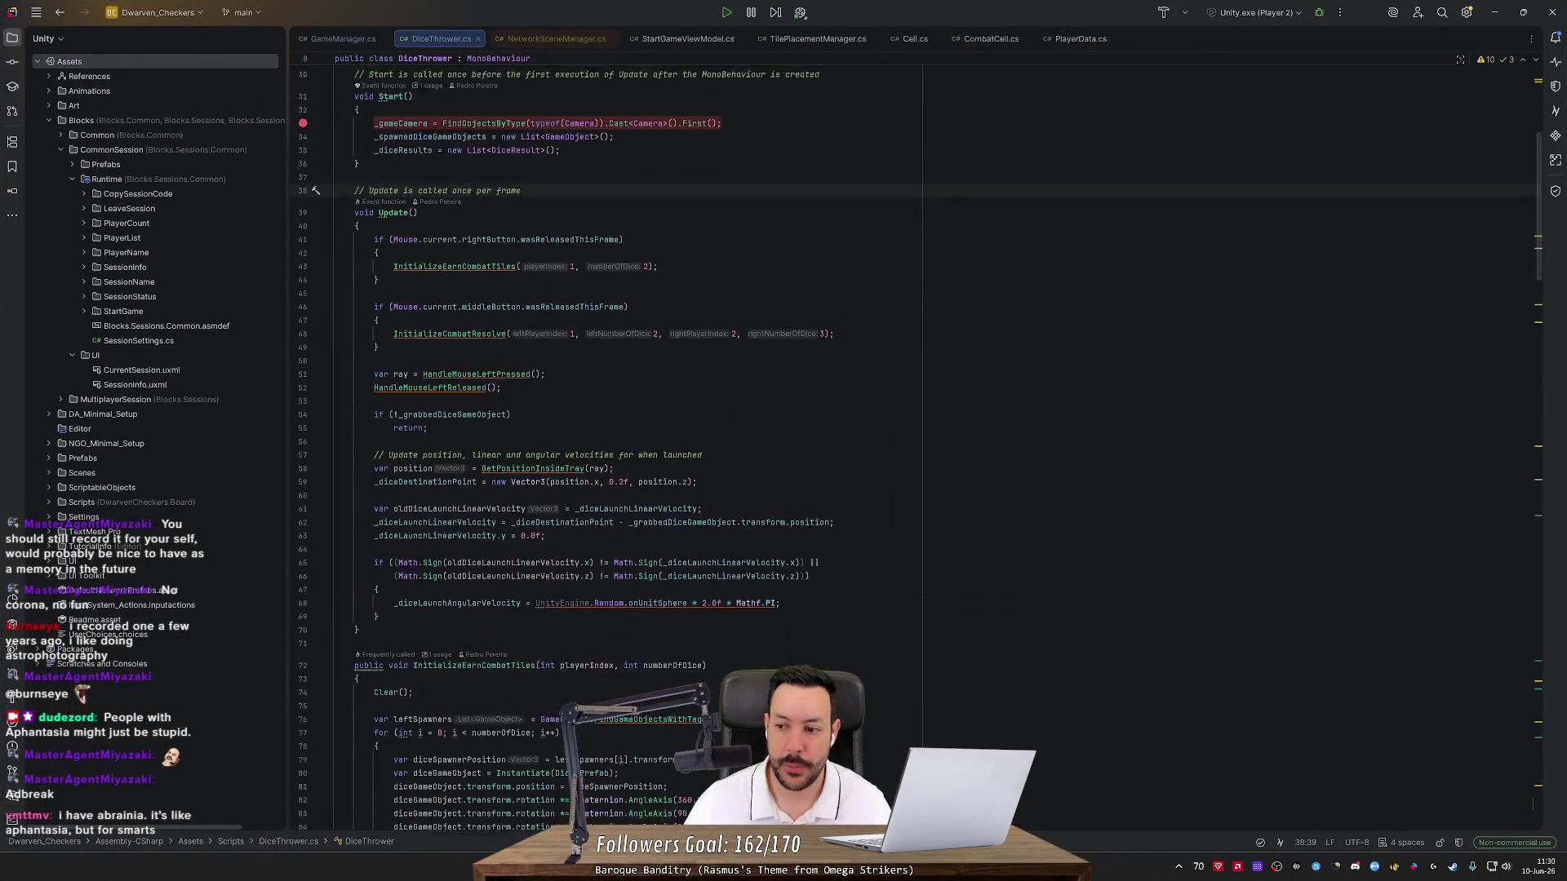
Add a public RemoveCamera() method calling Start() to DiceThrower.cs, then hide Rider to reveal Unity
mouse_move(1542, 255)
mouse_down()
mouse_move(1539, 522)
mouse_move(1476, 864)
mouse_up()
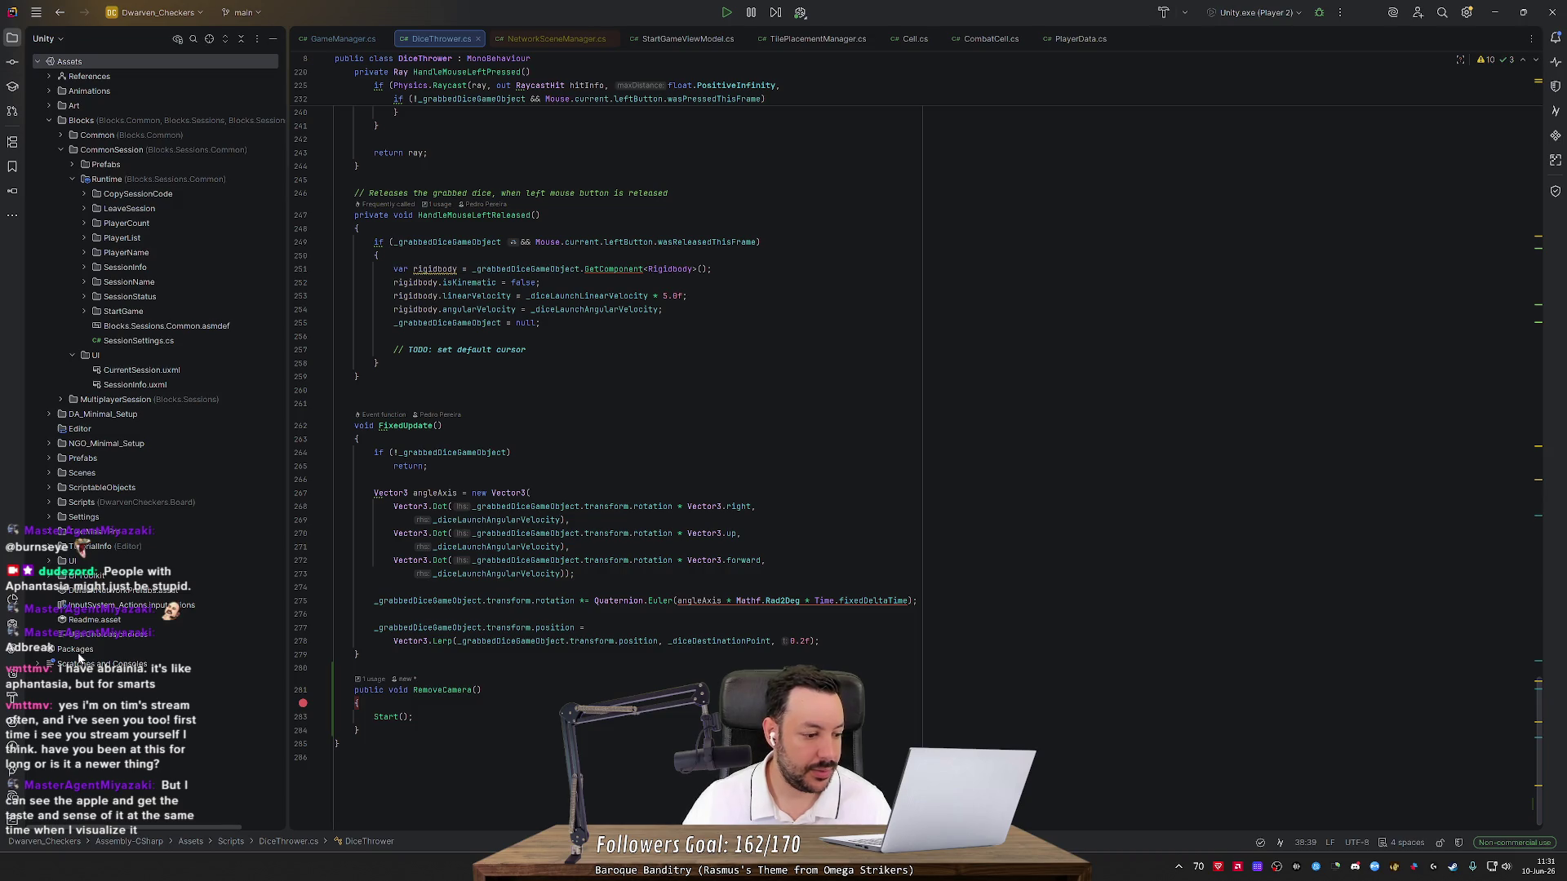
key(alt+Tab)
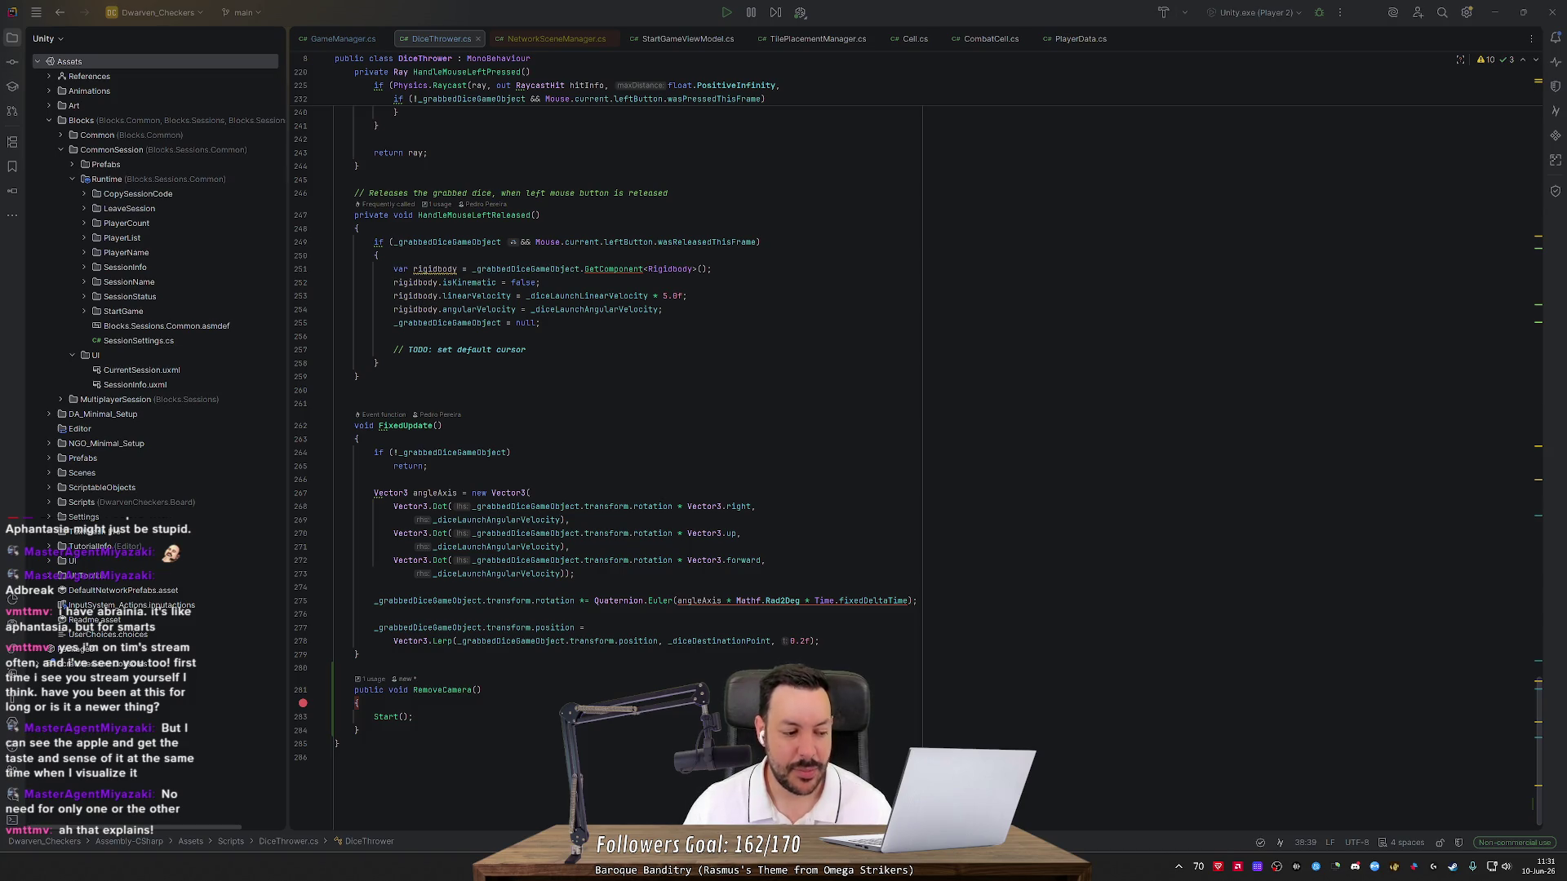
key(alt+Tab)
click(1495, 12)
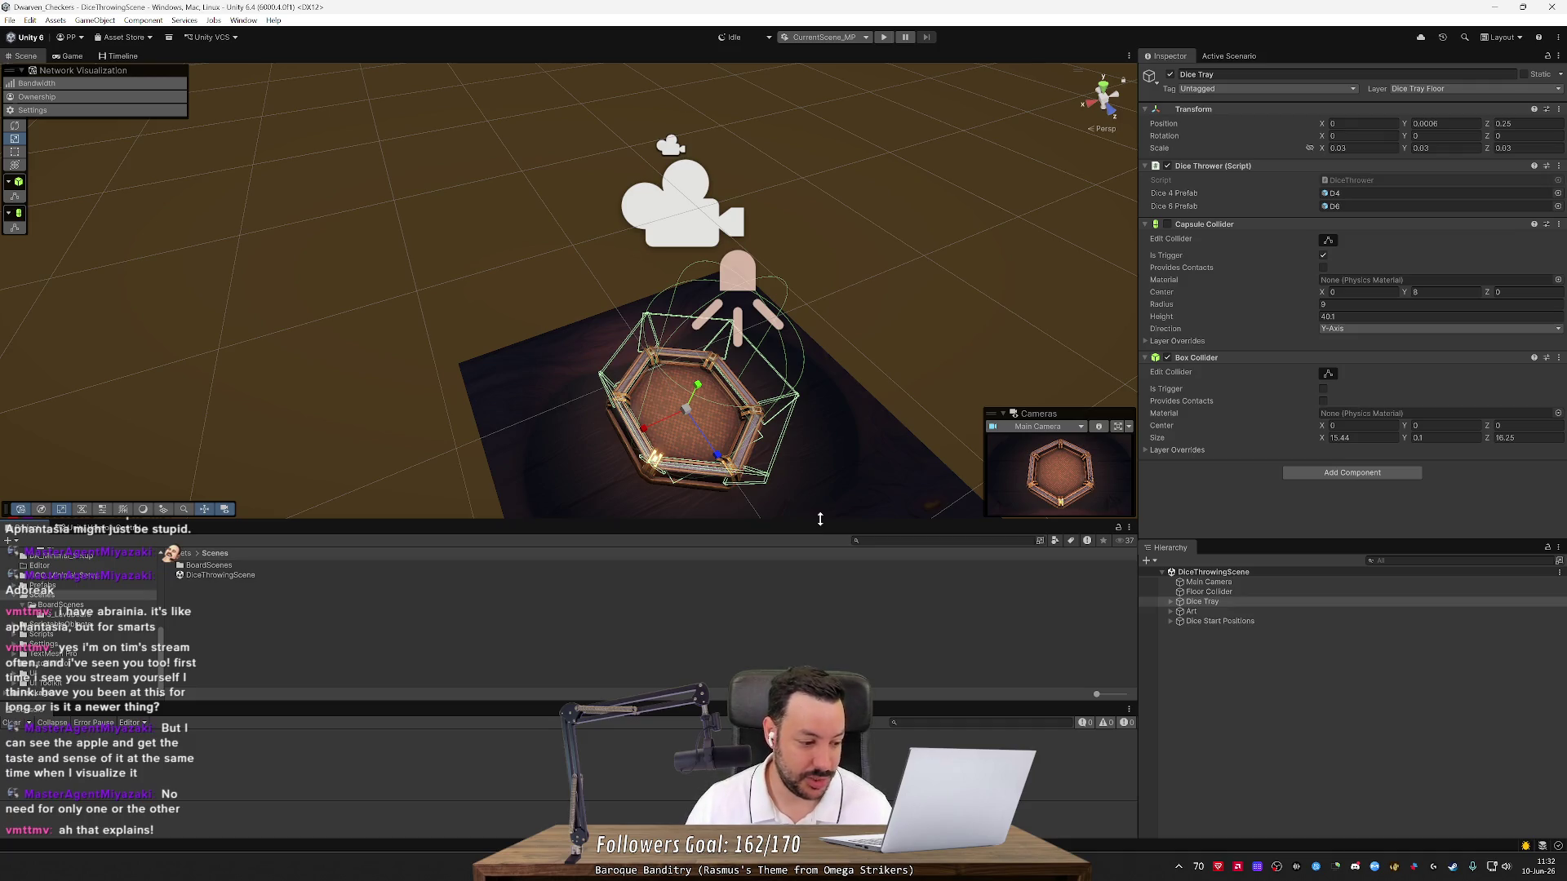
Orbit and zoom the Scene view to see the Dice Tray from low and overhead angles
mouse_move(826, 458)
mouse_down()
mouse_move(786, 355)
mouse_move(804, 378)
mouse_move(952, 375)
mouse_move(849, 363)
mouse_move(892, 350)
mouse_move(832, 360)
mouse_up()
scroll(804, 378, up, 2)
scroll(848, 378, down, 2)
scroll(849, 363, up, 2)
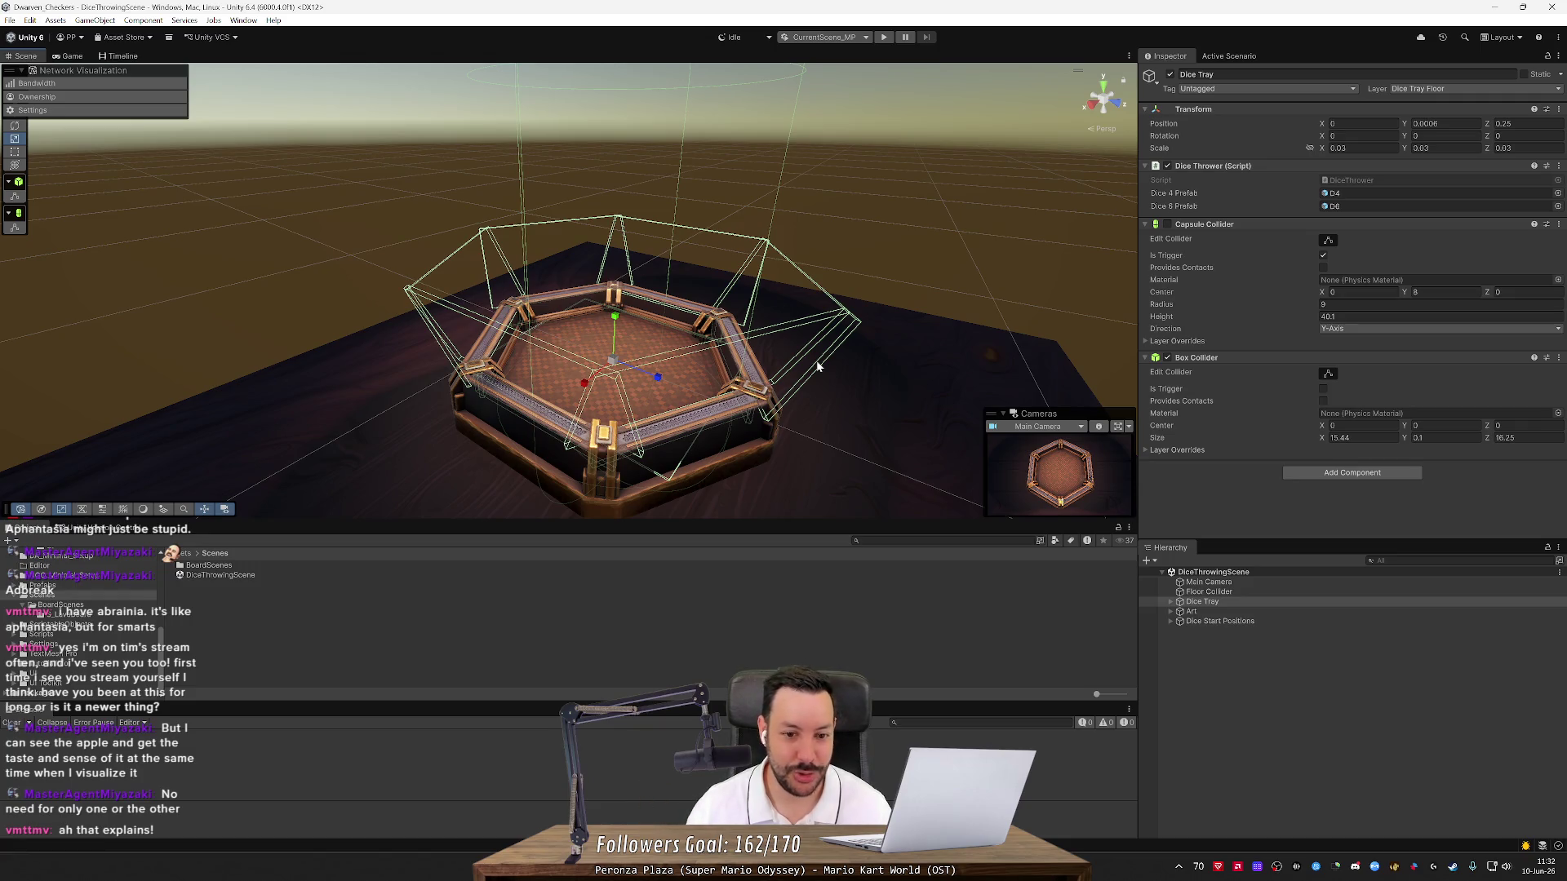
alt+drag(819, 367, 675, 385)
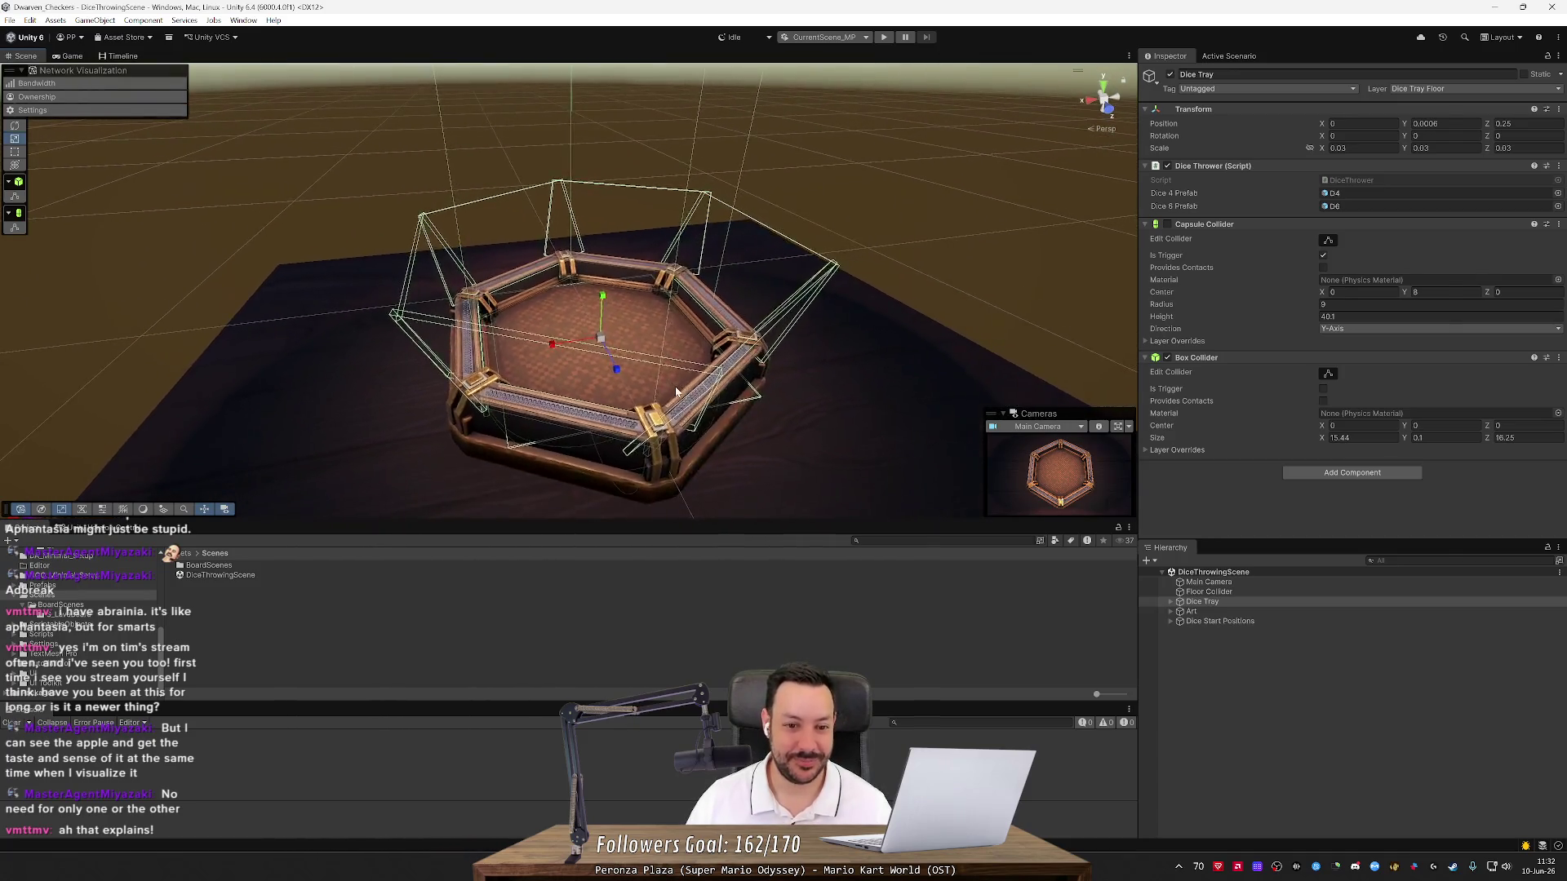
Bring the NetworkSceneManager documentation back up in the browser
key(alt+Tab)
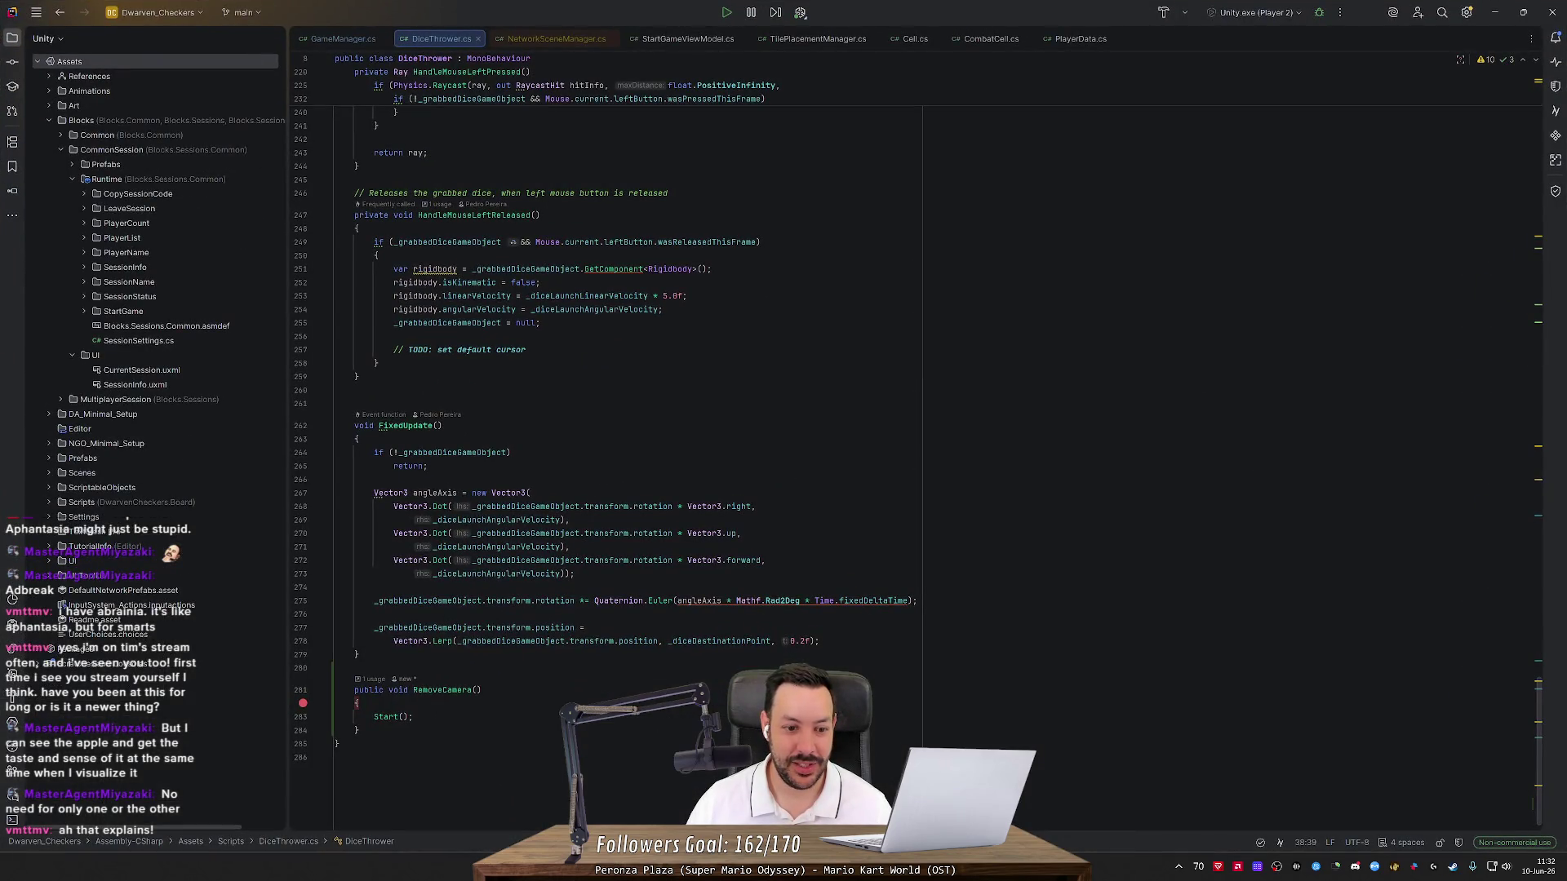
key(alt+Tab)
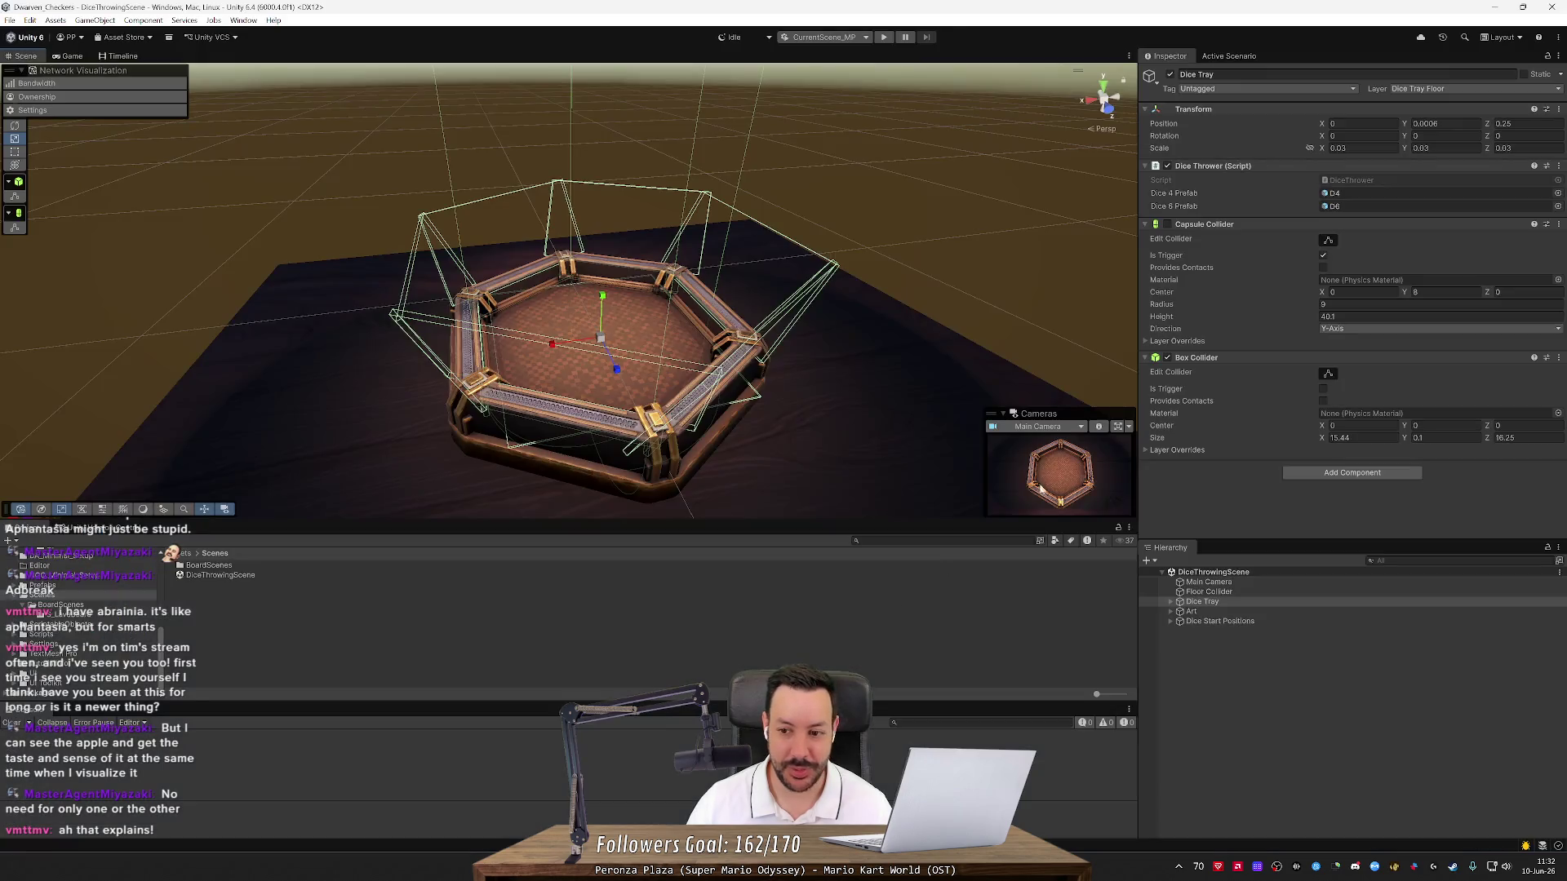
key(alt+Tab)
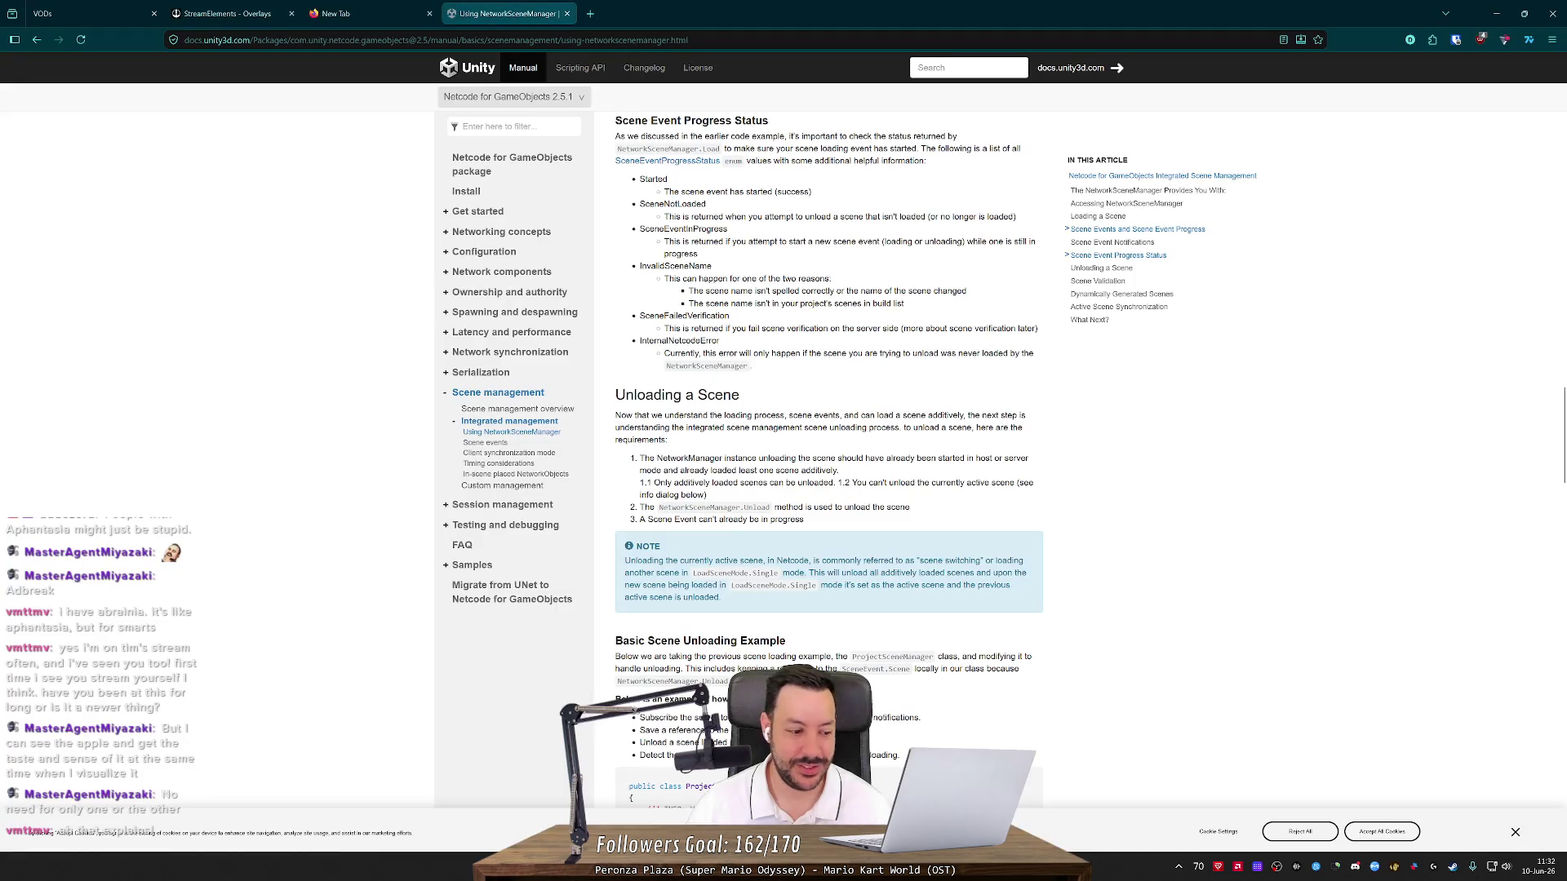
Scroll the Using NetworkSceneManager page through the Unloading and Loading a Scene sections
middle_click(786, 405)
scroll(786, 405, down, 5)
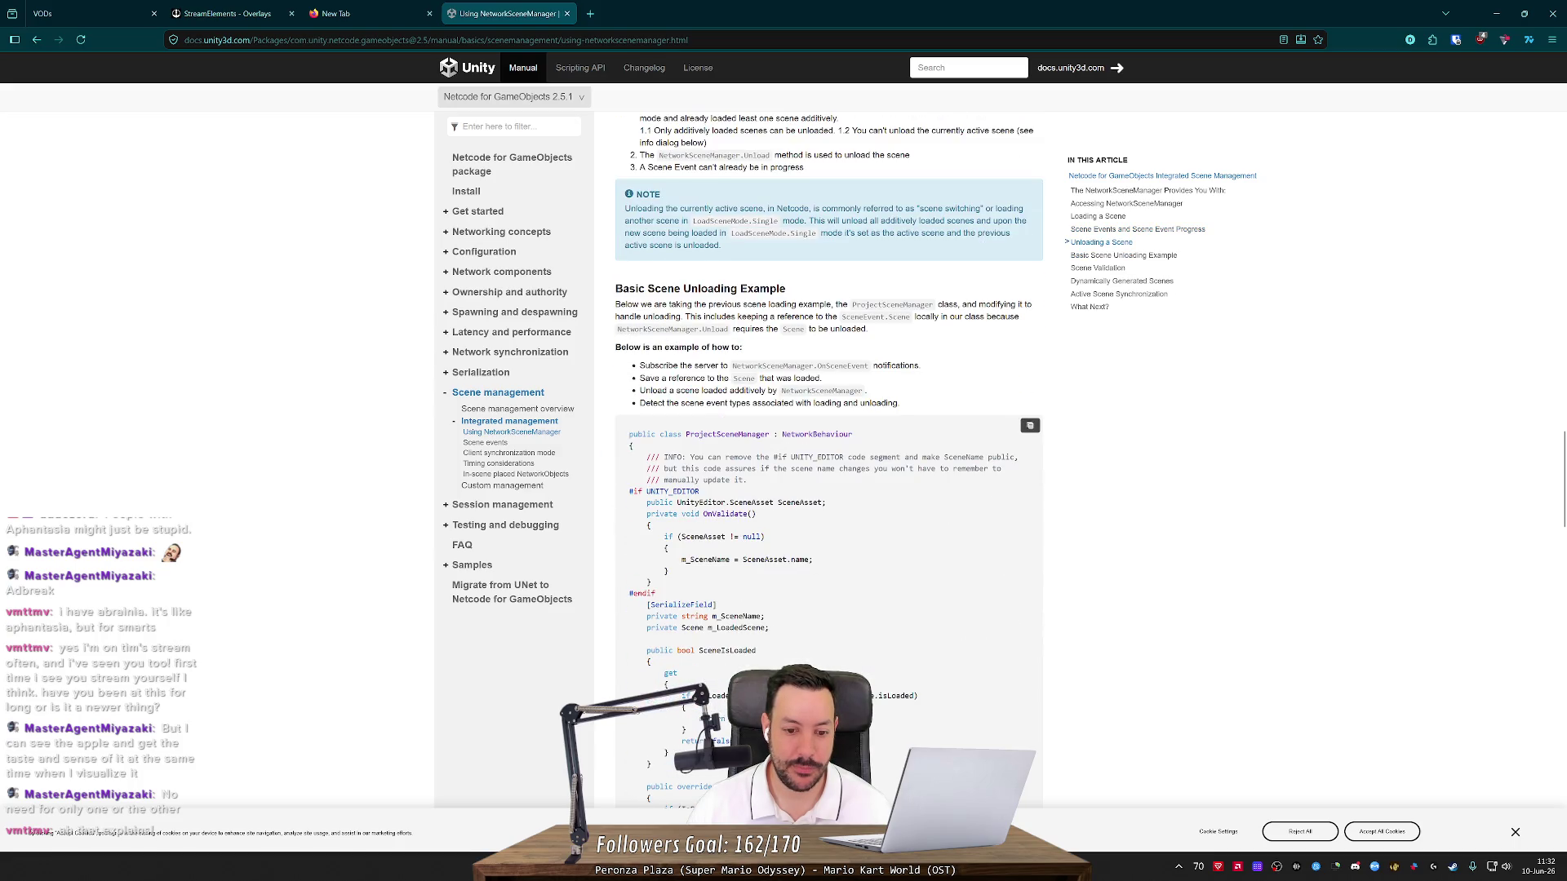
scroll(776, 457, up, 10)
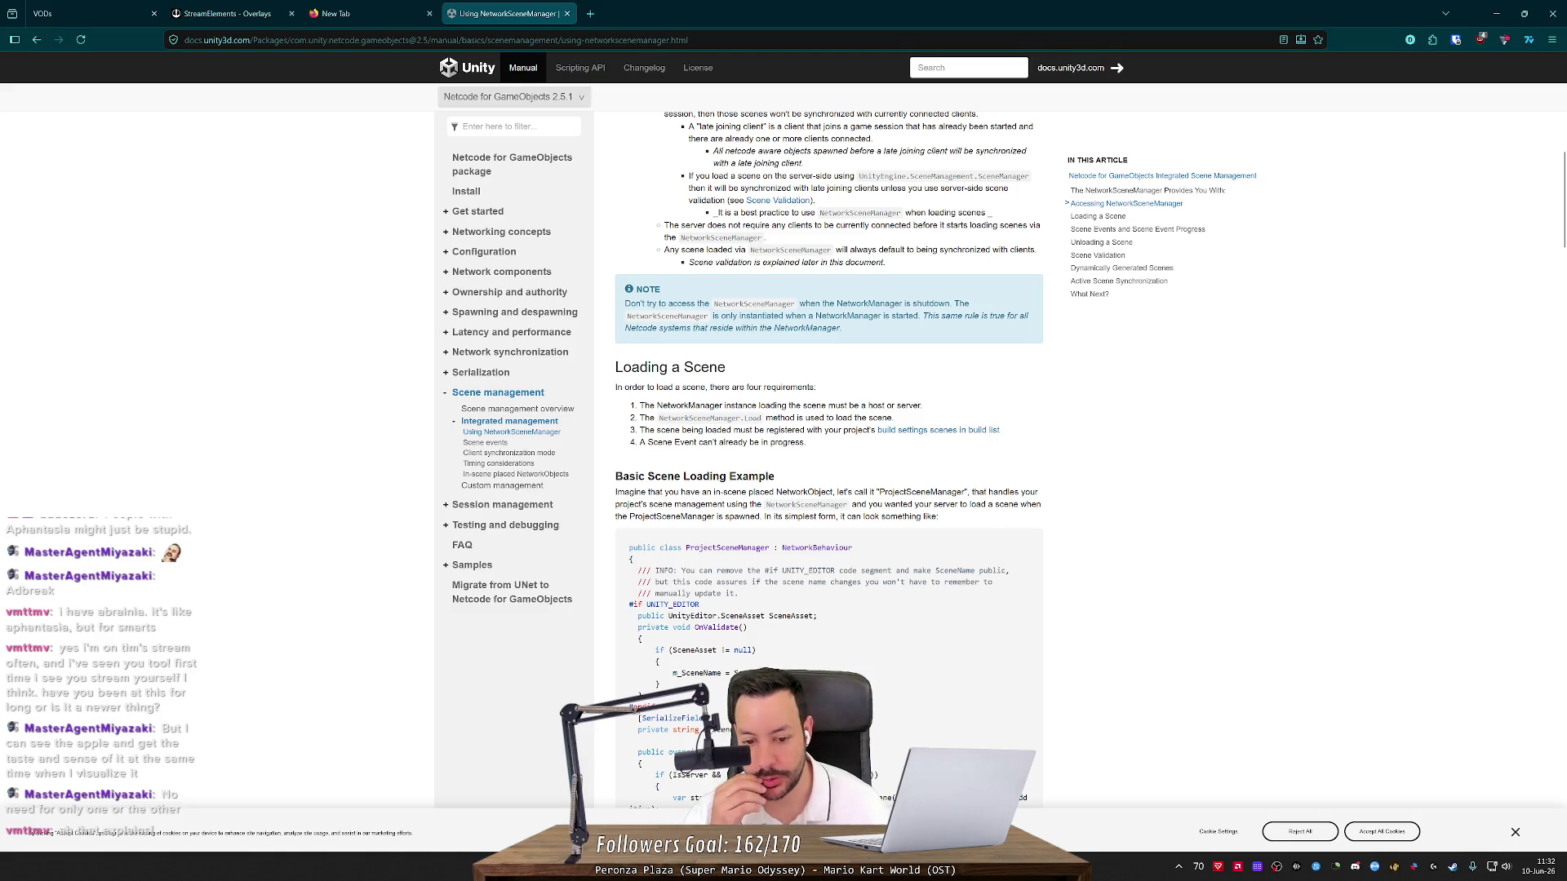
Return to DiceThrower.cs in Rider, showing its Start and Update methods
key(alt+Tab)
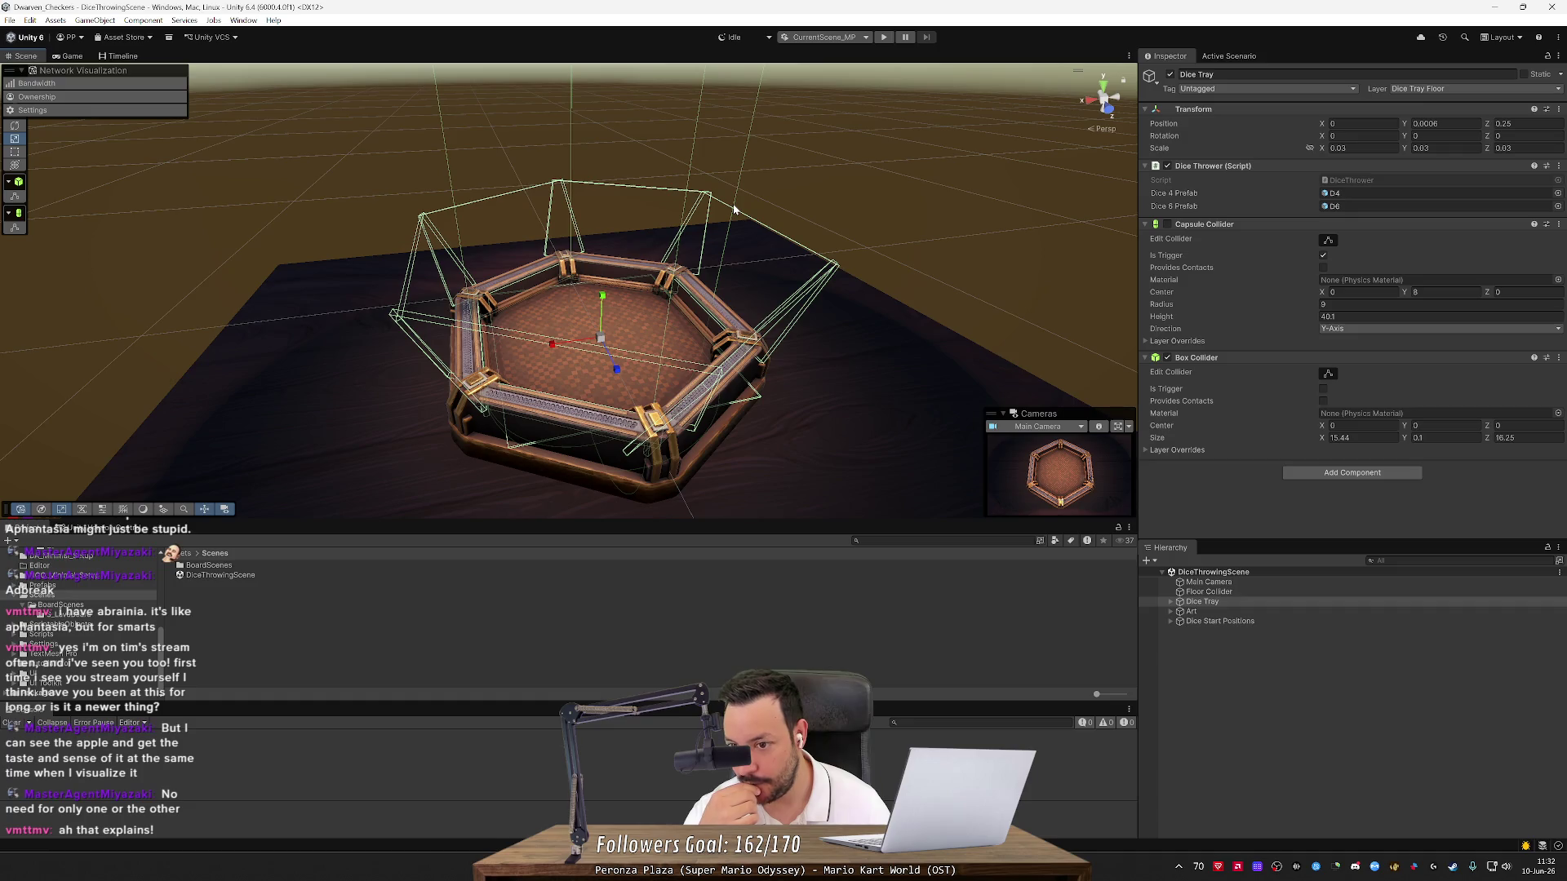
key(alt+Tab)
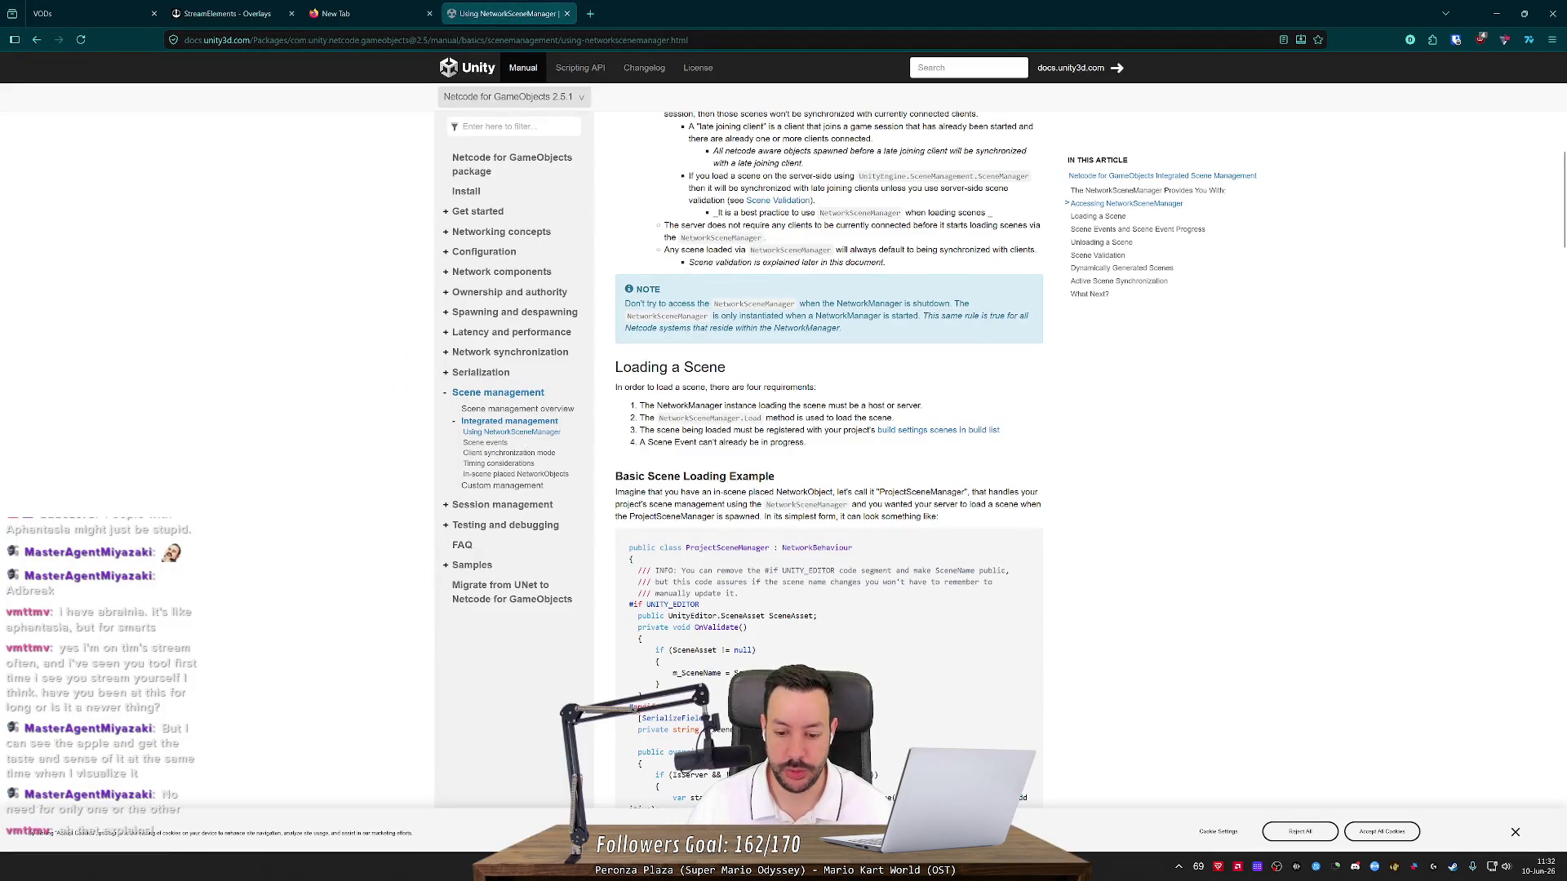
key(alt+Tab)
scroll(1544, 712, up, 10)
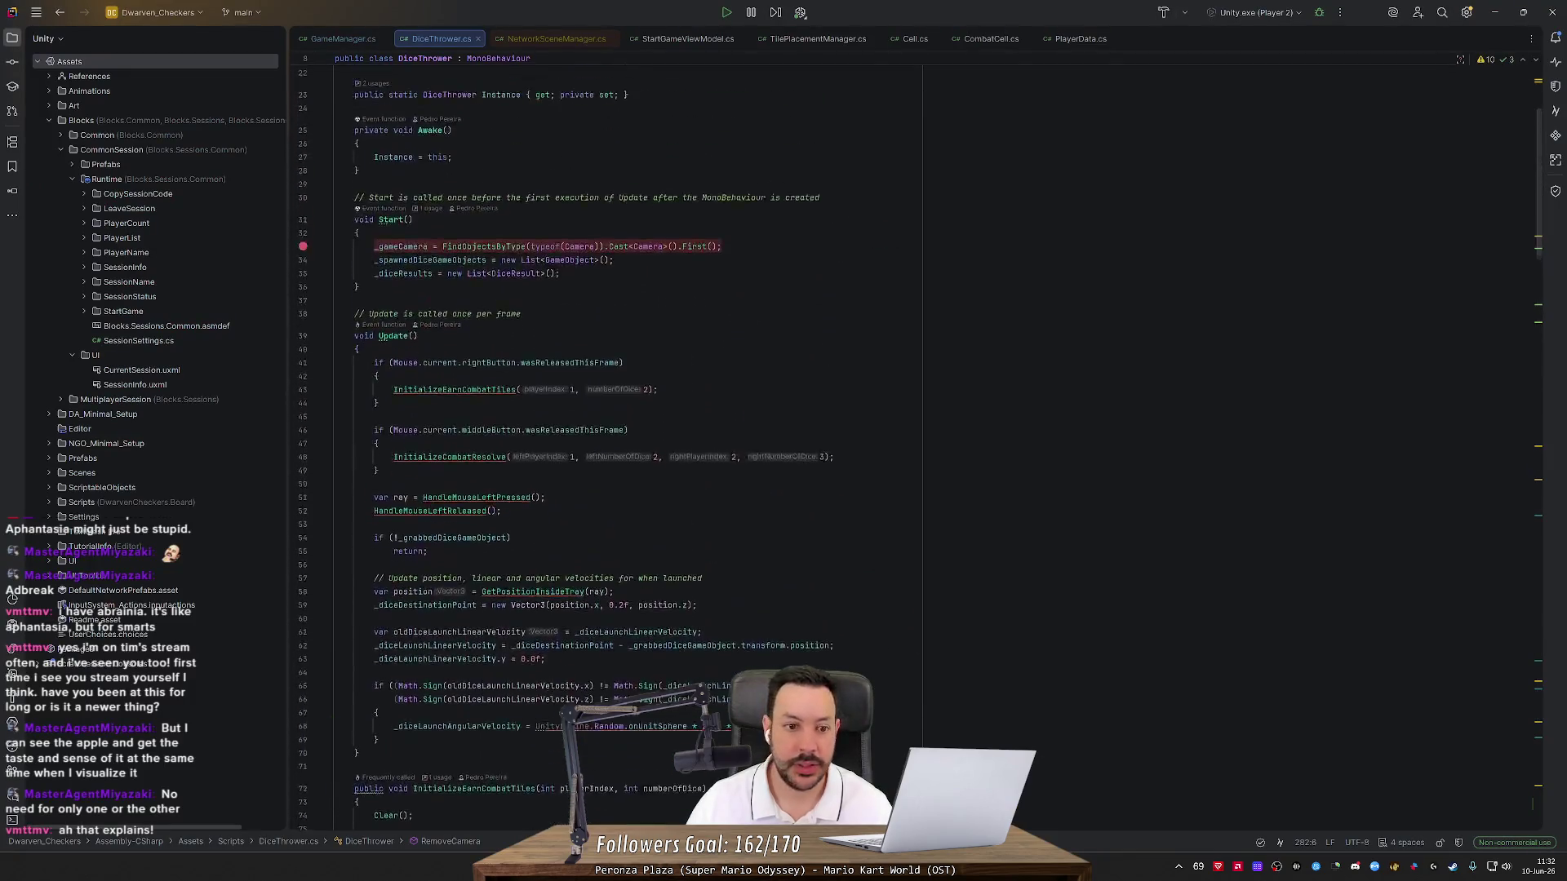
Change _gameCamera on line 13 from private to public, then view the new empty Game Camera slot in Unity
scroll(620, 441, up, 5)
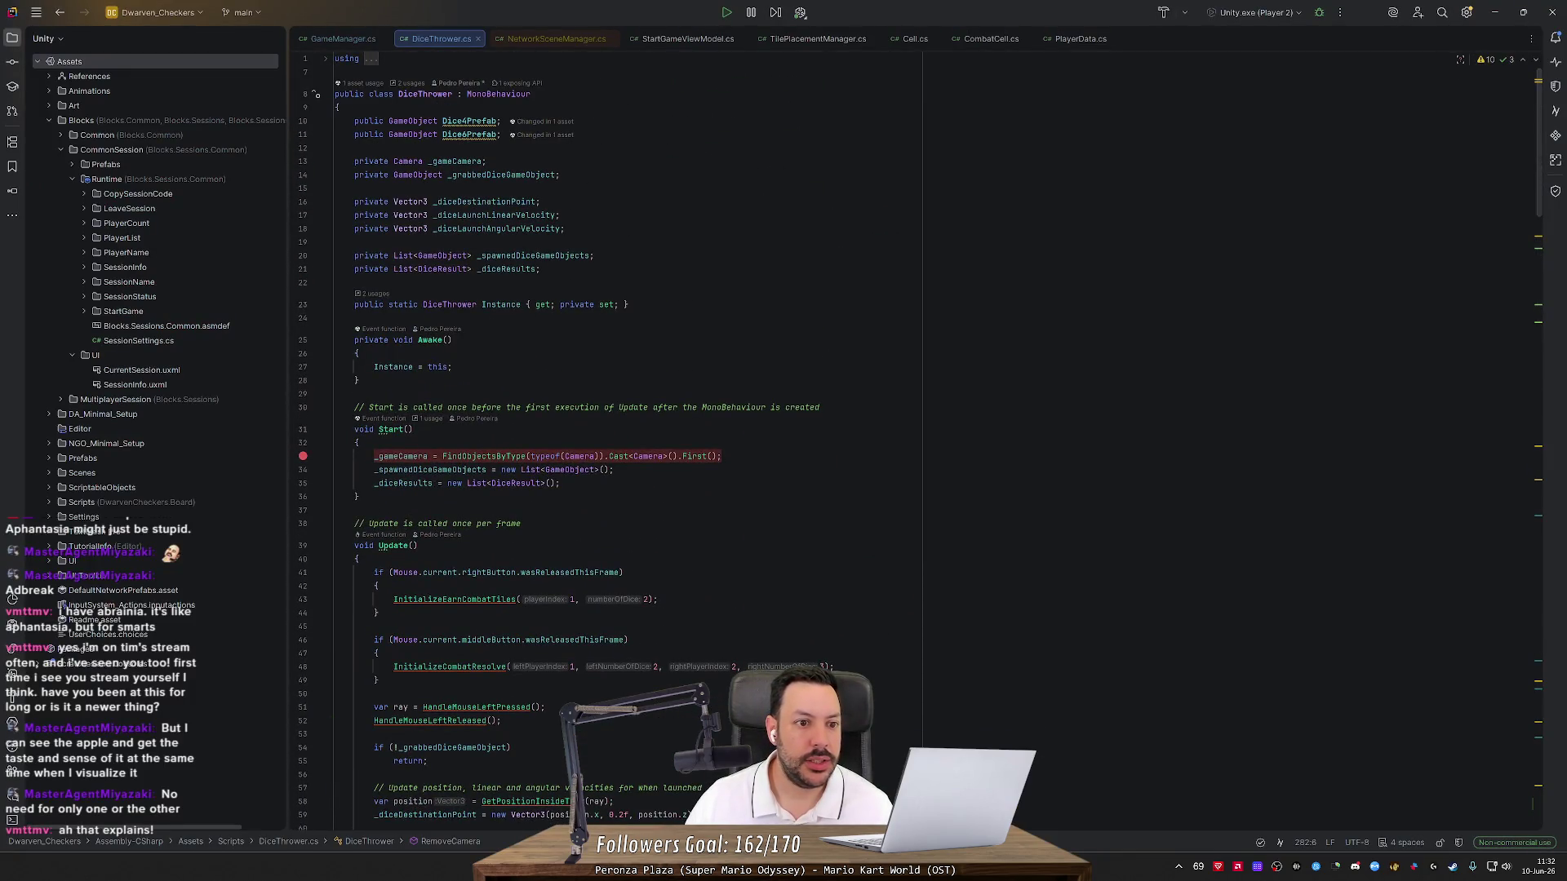
double_click(371, 161)
text(pu)
key(Return)
click(479, 161)
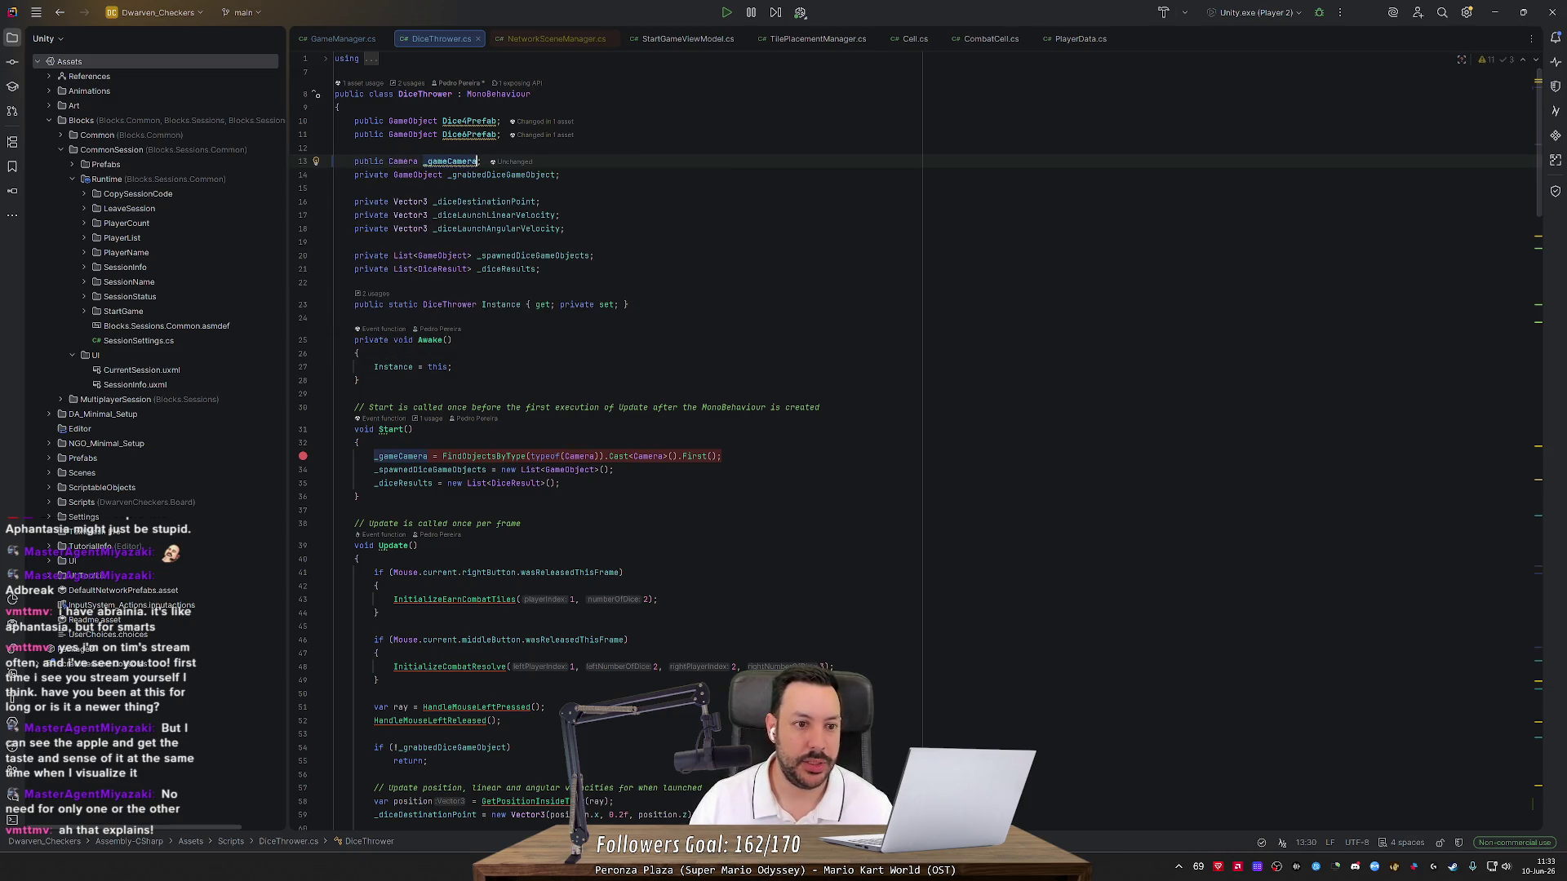
key(alt+Tab)
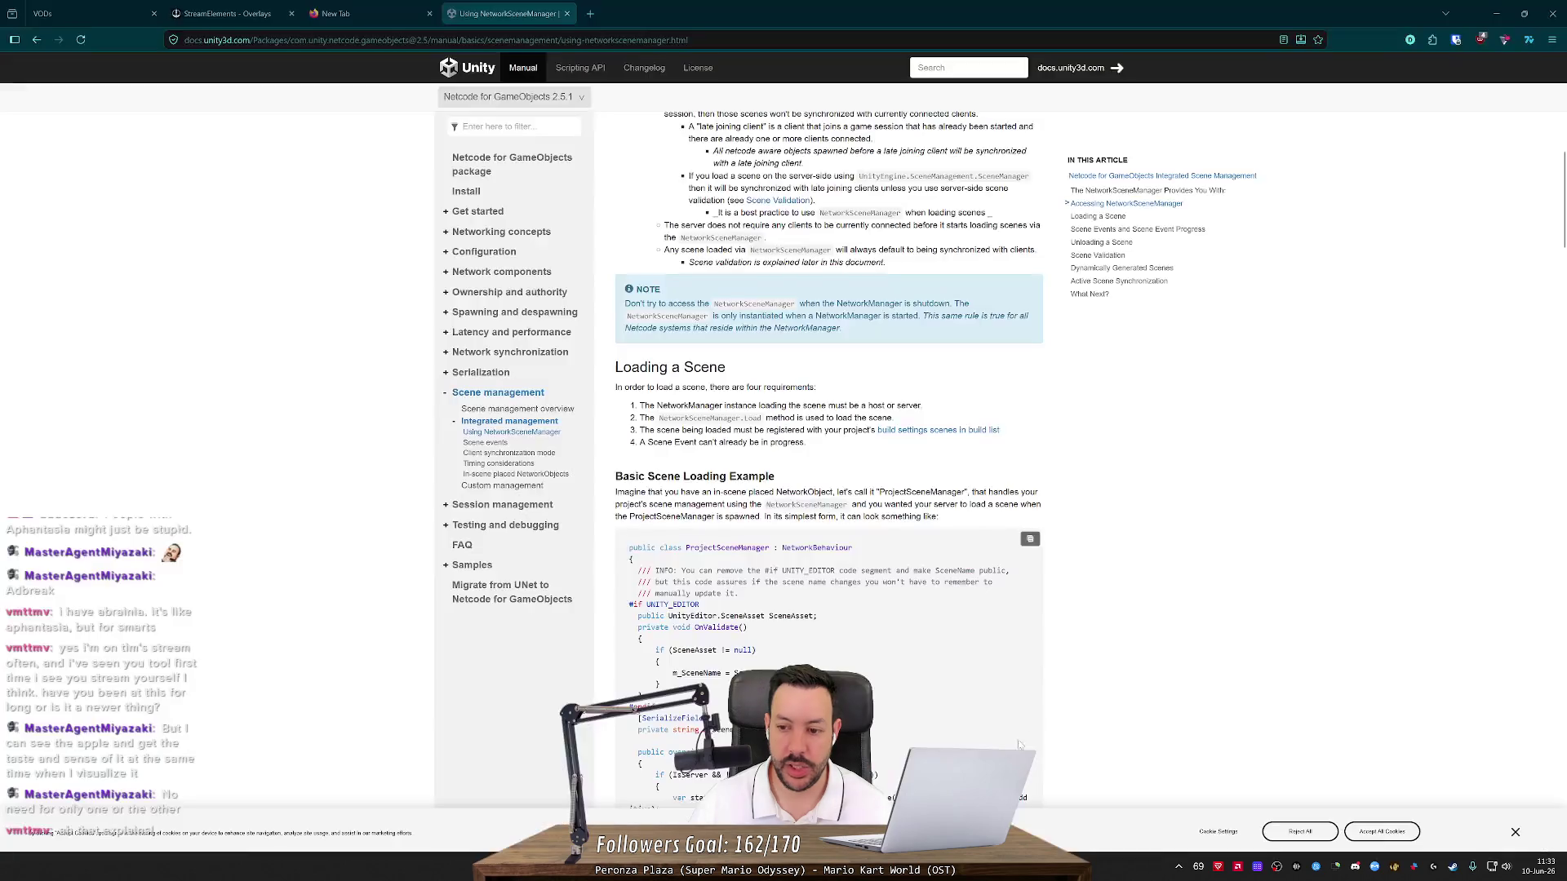
key(alt+Tab)
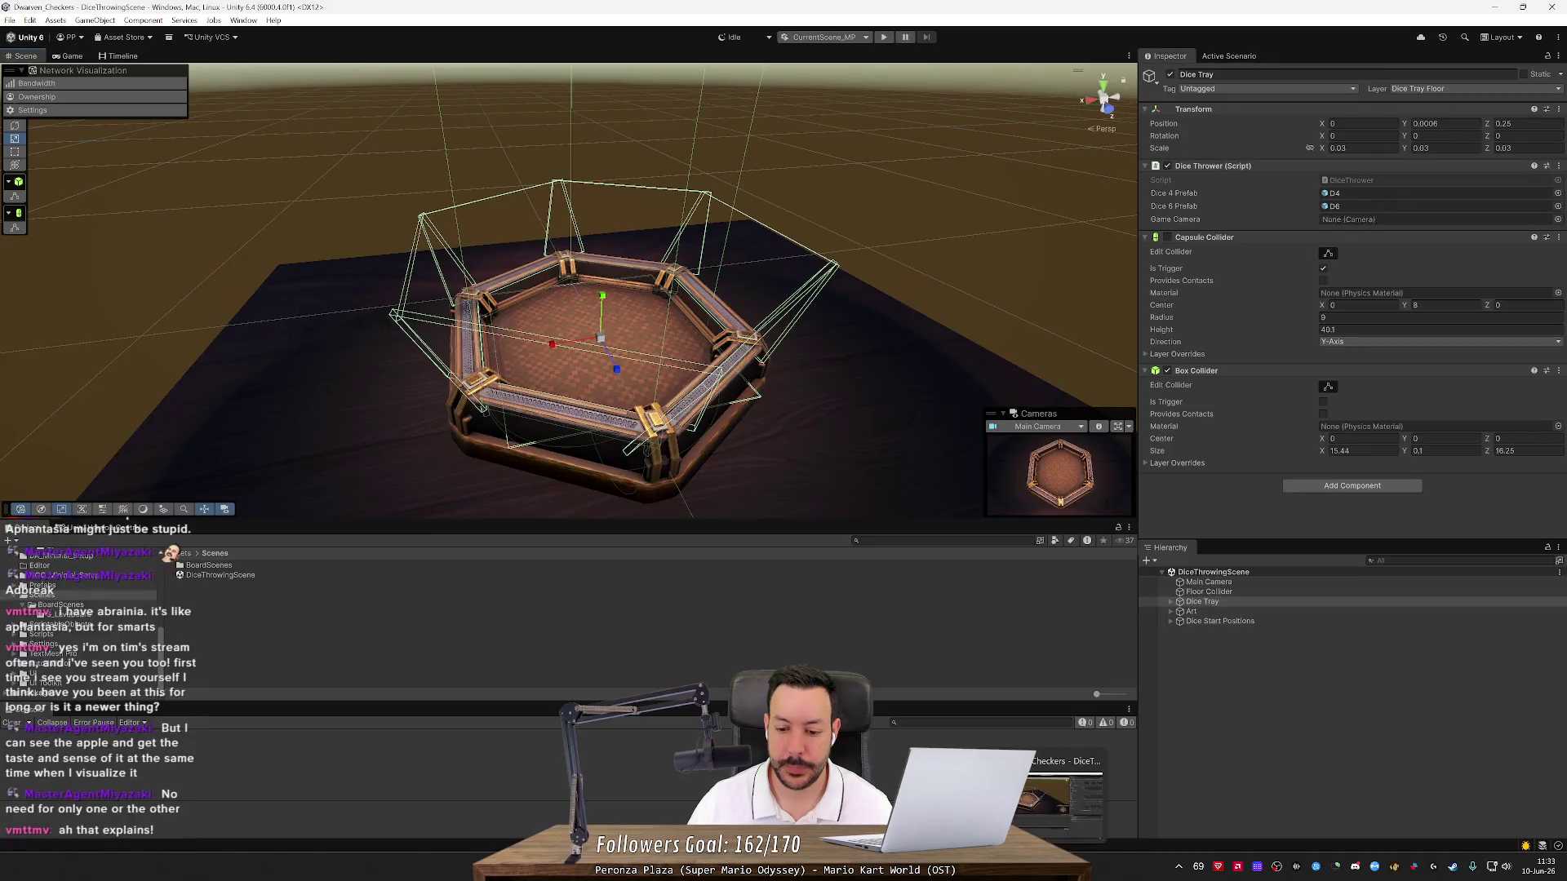
Pick Main Camera for the Dice Tray's Game Camera field, then go back to DiceThrower.cs
click(1558, 219)
double_click(1084, 256)
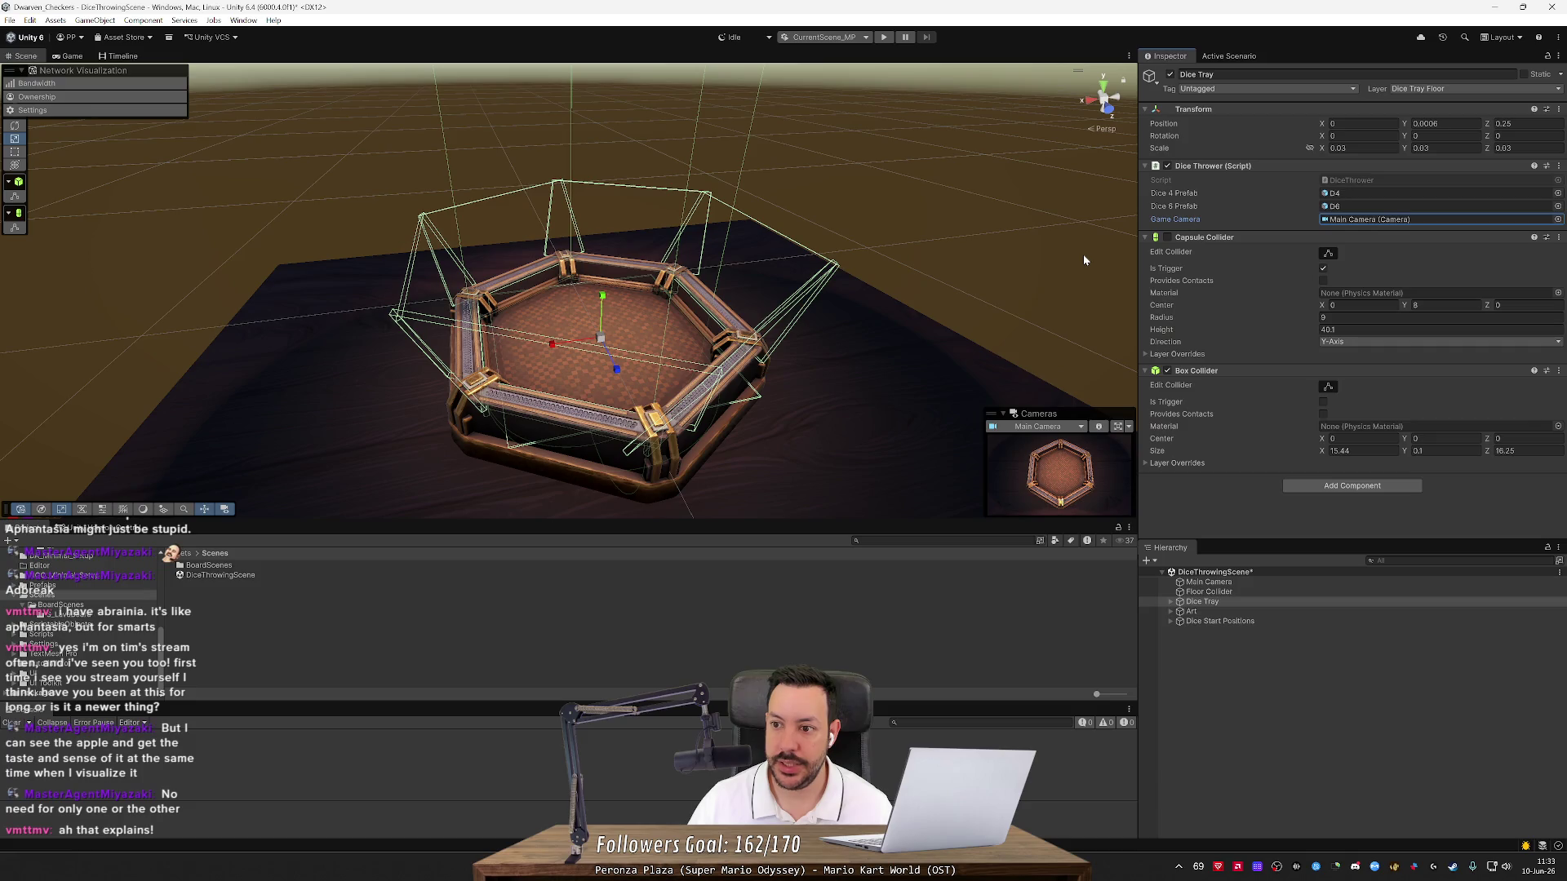
click(1184, 502)
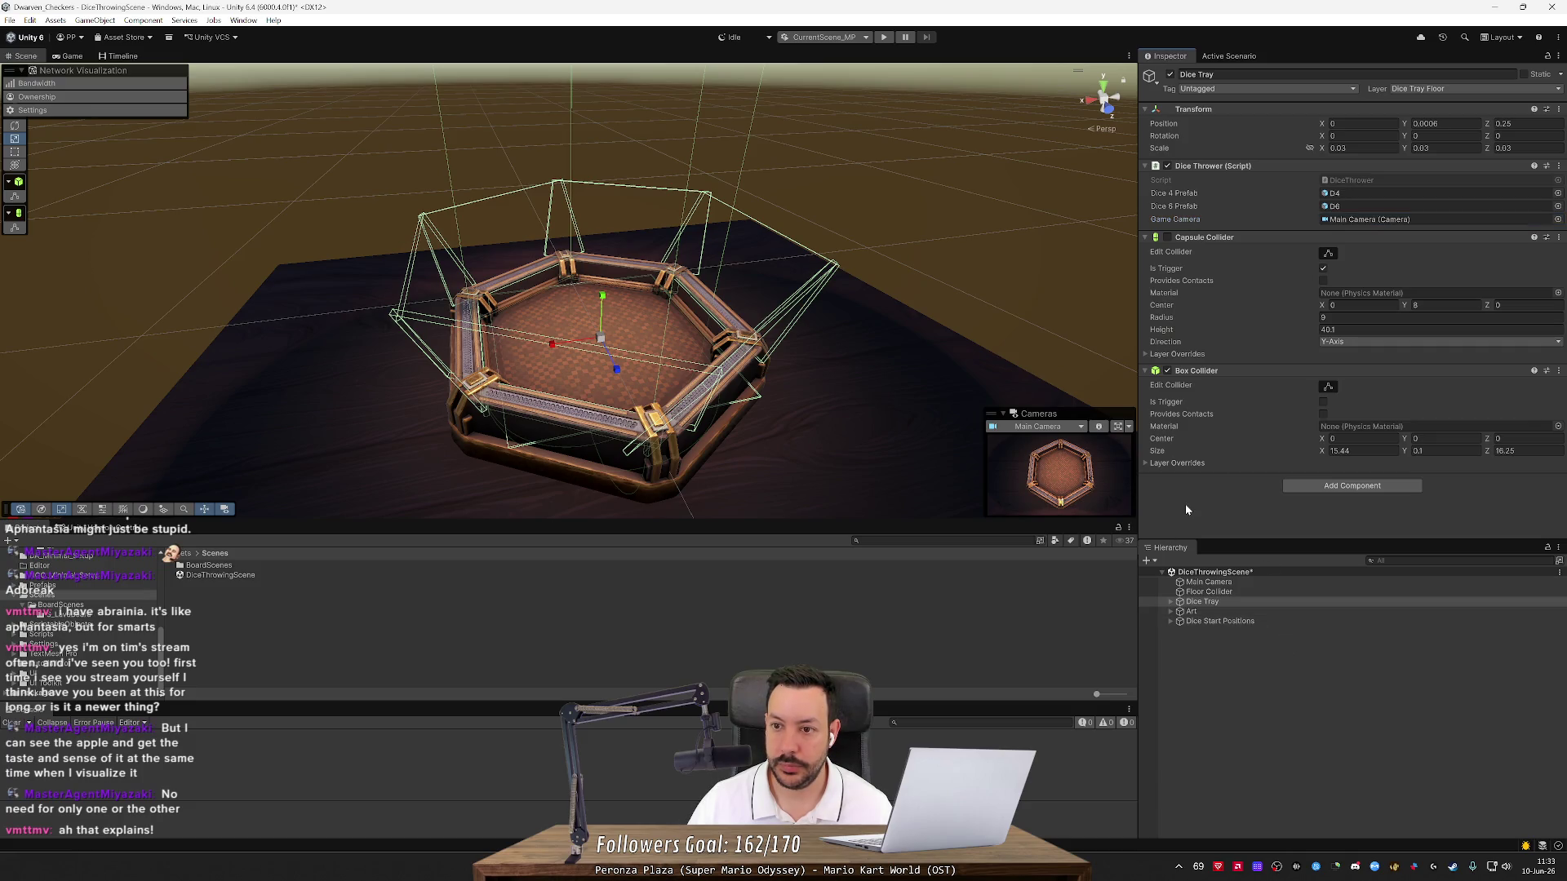
key(alt+Tab)
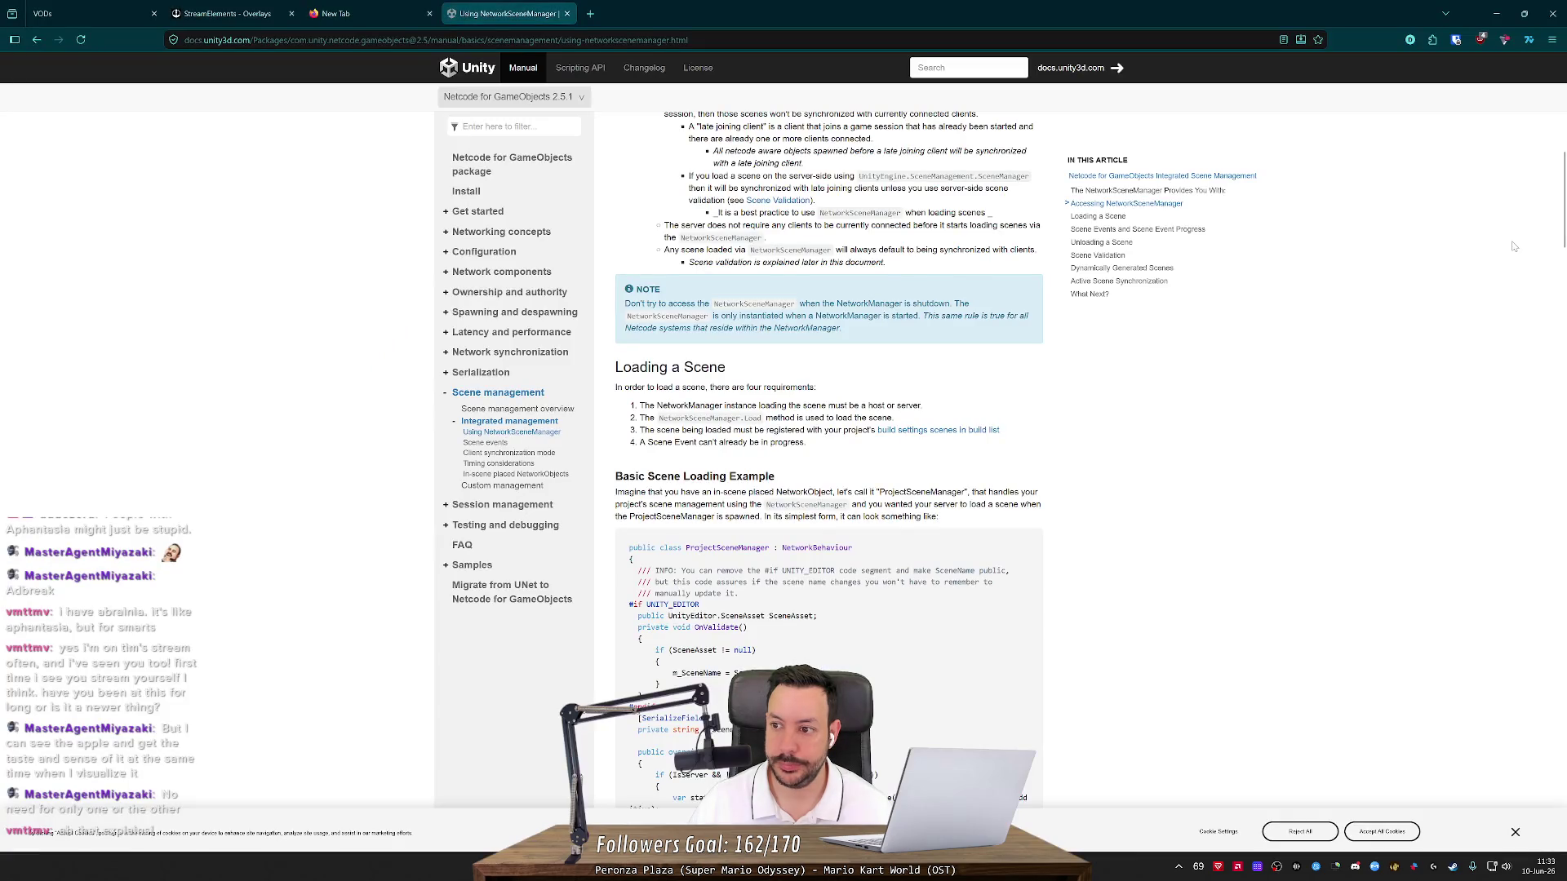
key(alt+Tab)
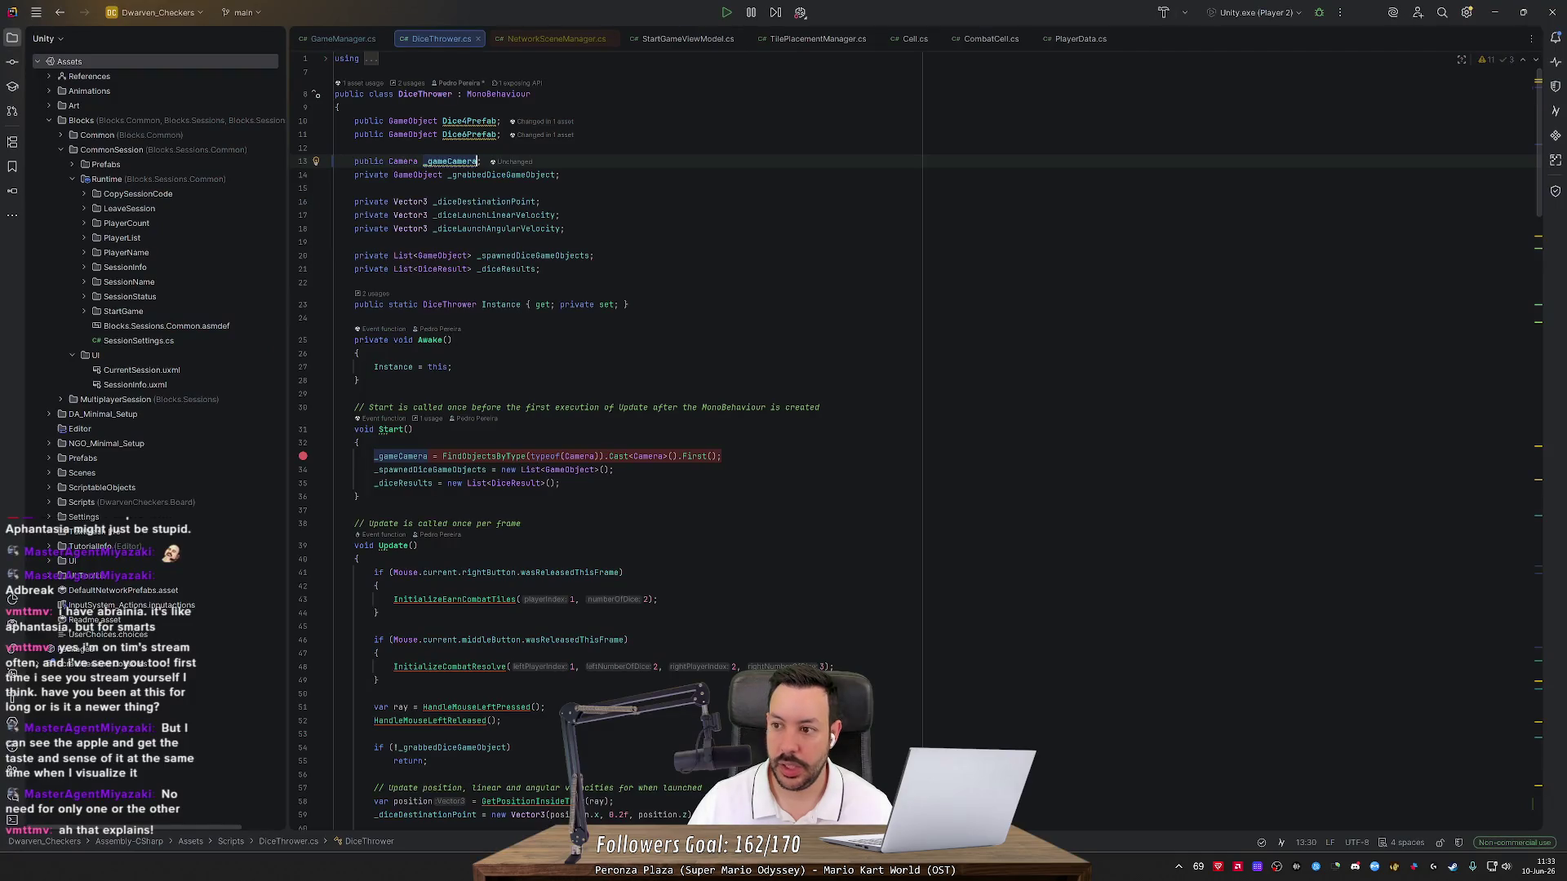
In RemoveCamera, start a new line referencing _gameCamera.gameObject
key(ctrl+End)
click(359, 704)
key(Return)
text(_game)
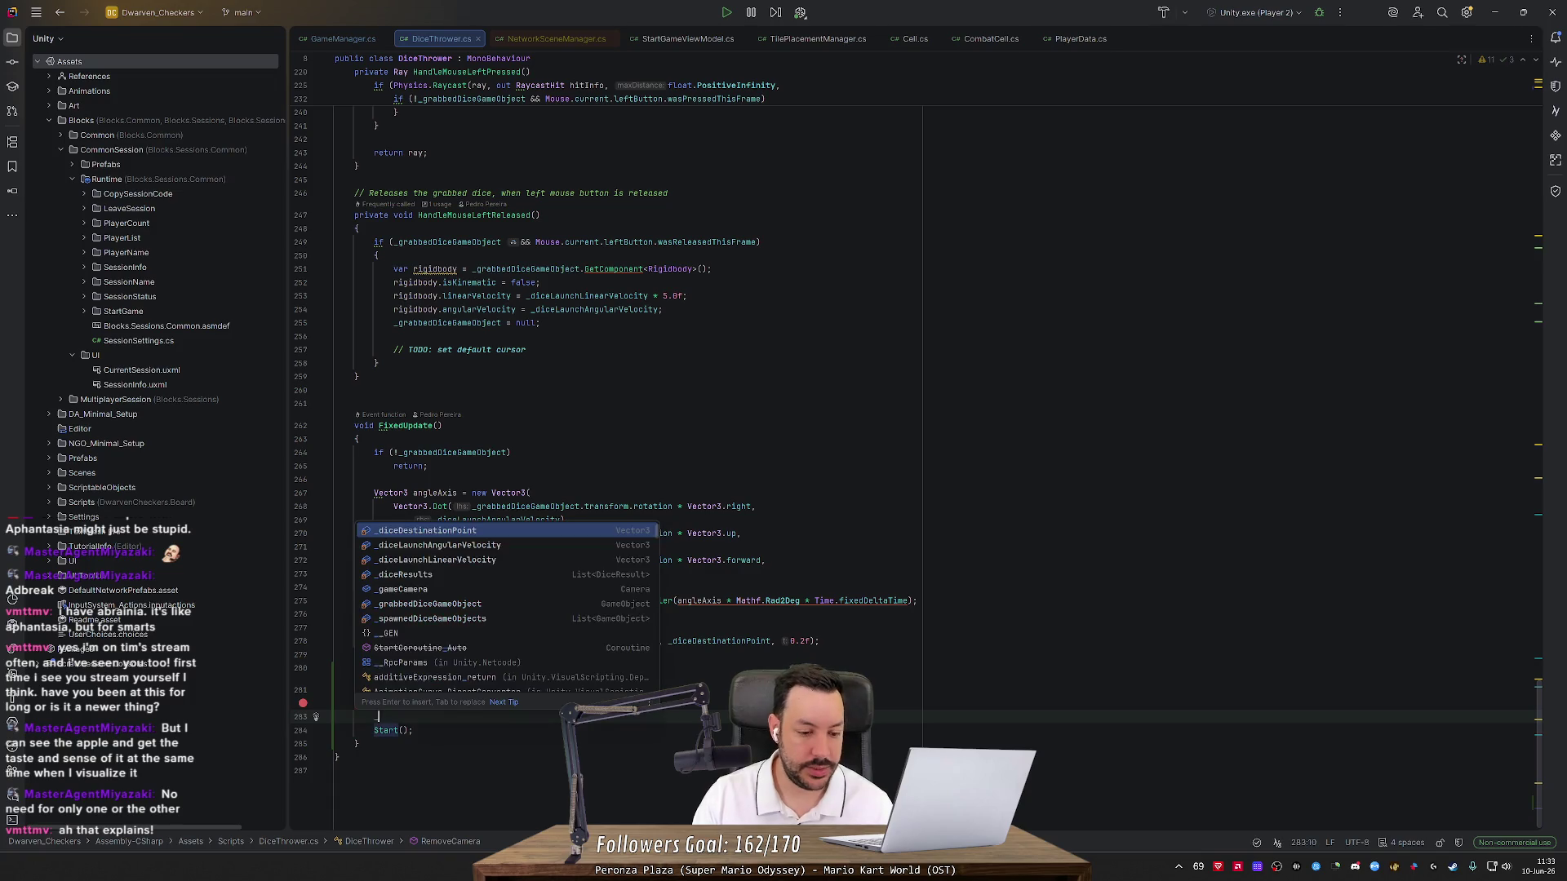
key(Return)
text(Camera.transform.position = _diceDestinationPoint.)
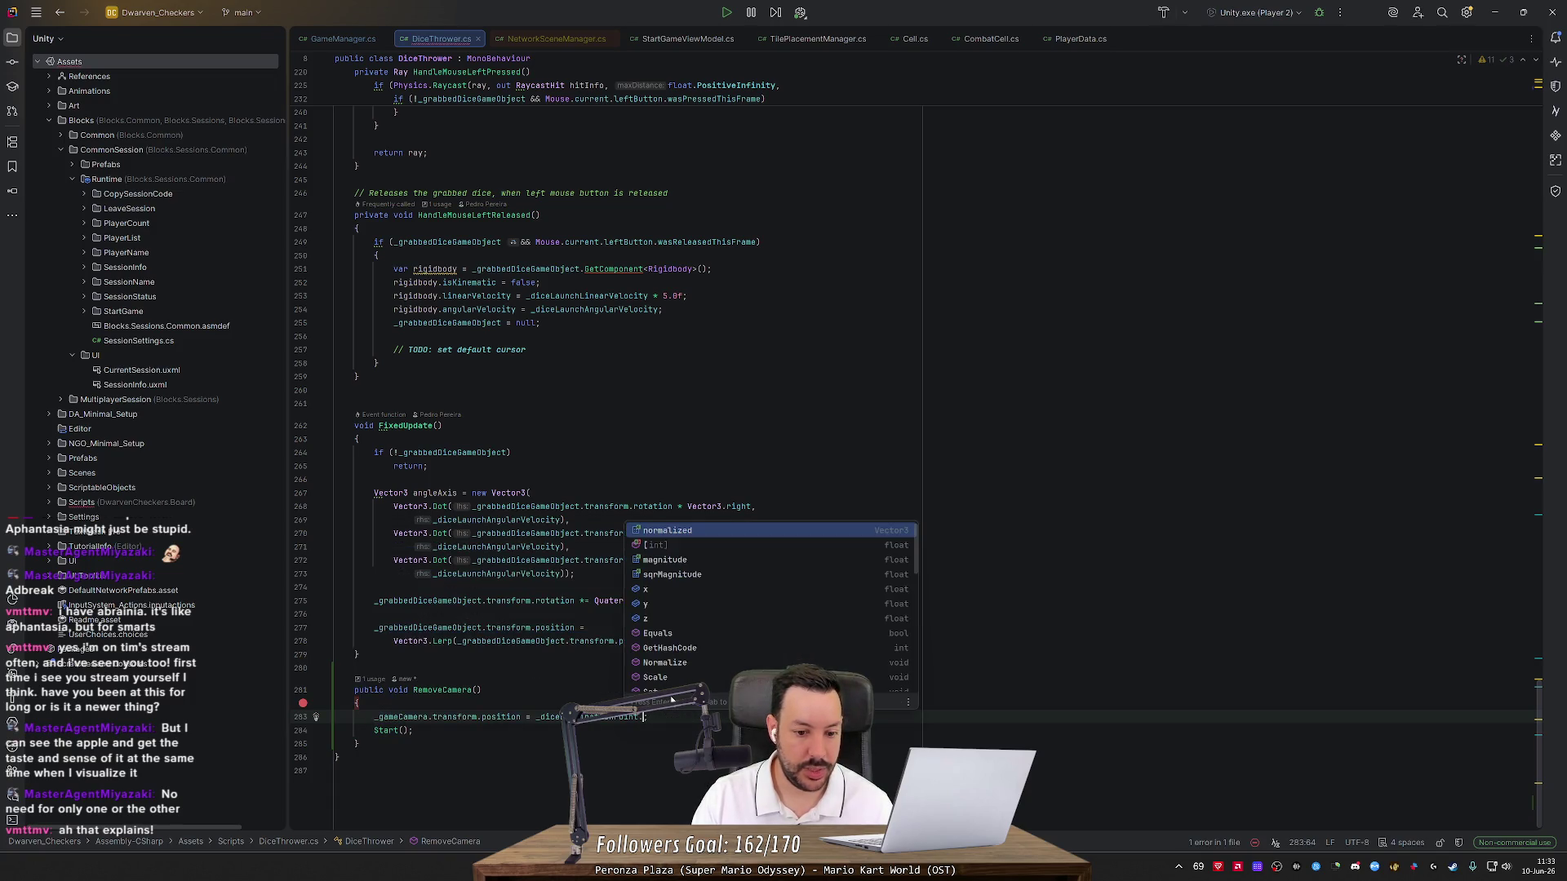
key(BackSpace)
key(BackSpace)
key(BackSpace)
text(gameObject.SetActive(false)
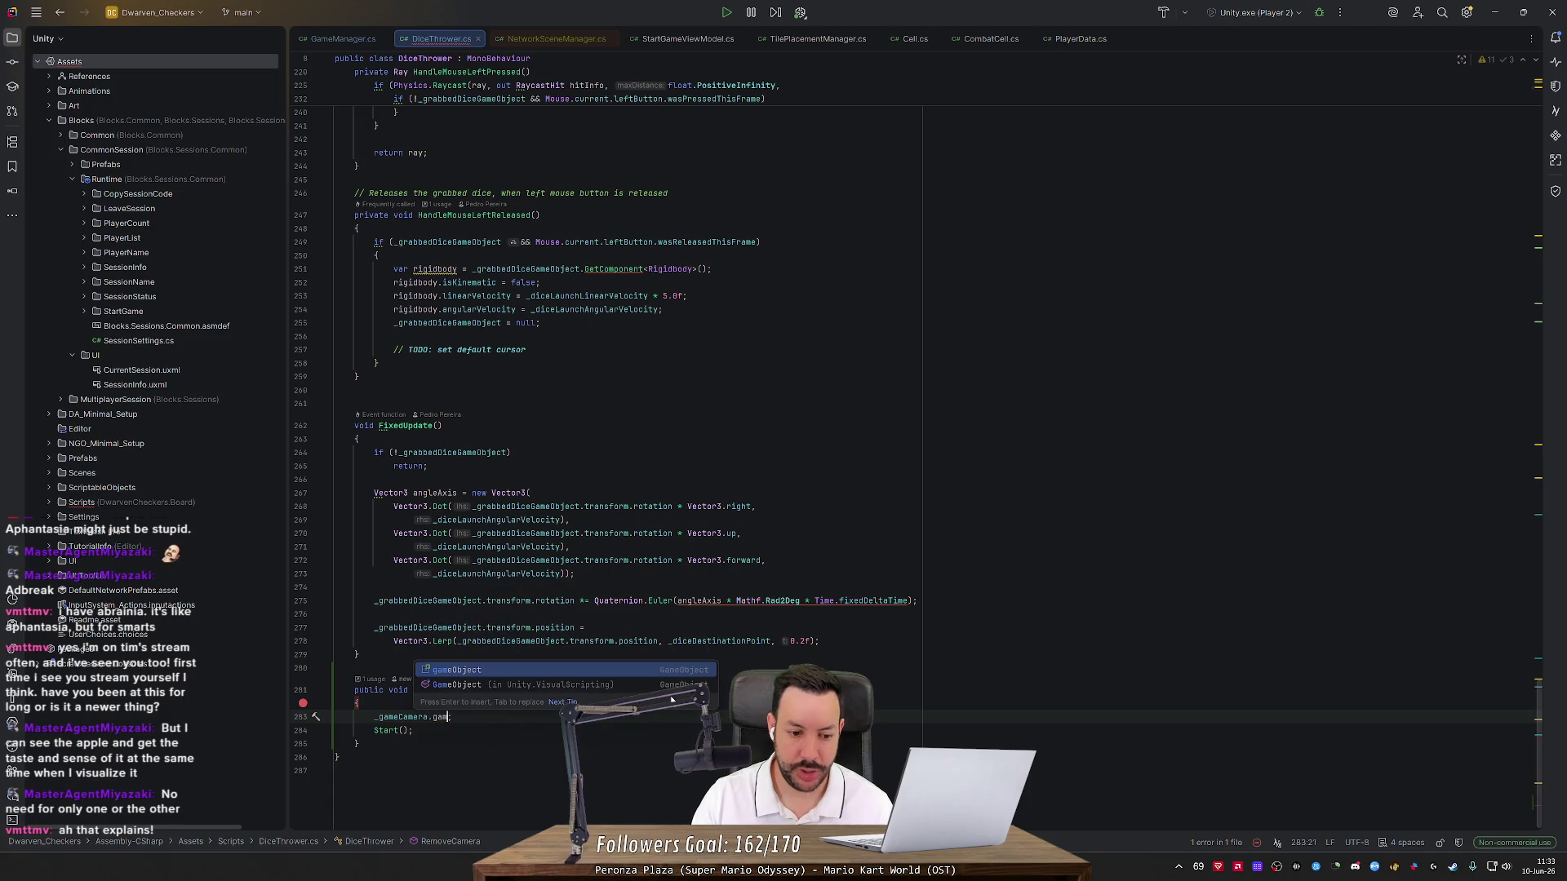
key(ctrl+BackSpace)
key(ctrl+BackSpace)
key(ctrl+BackSpace)
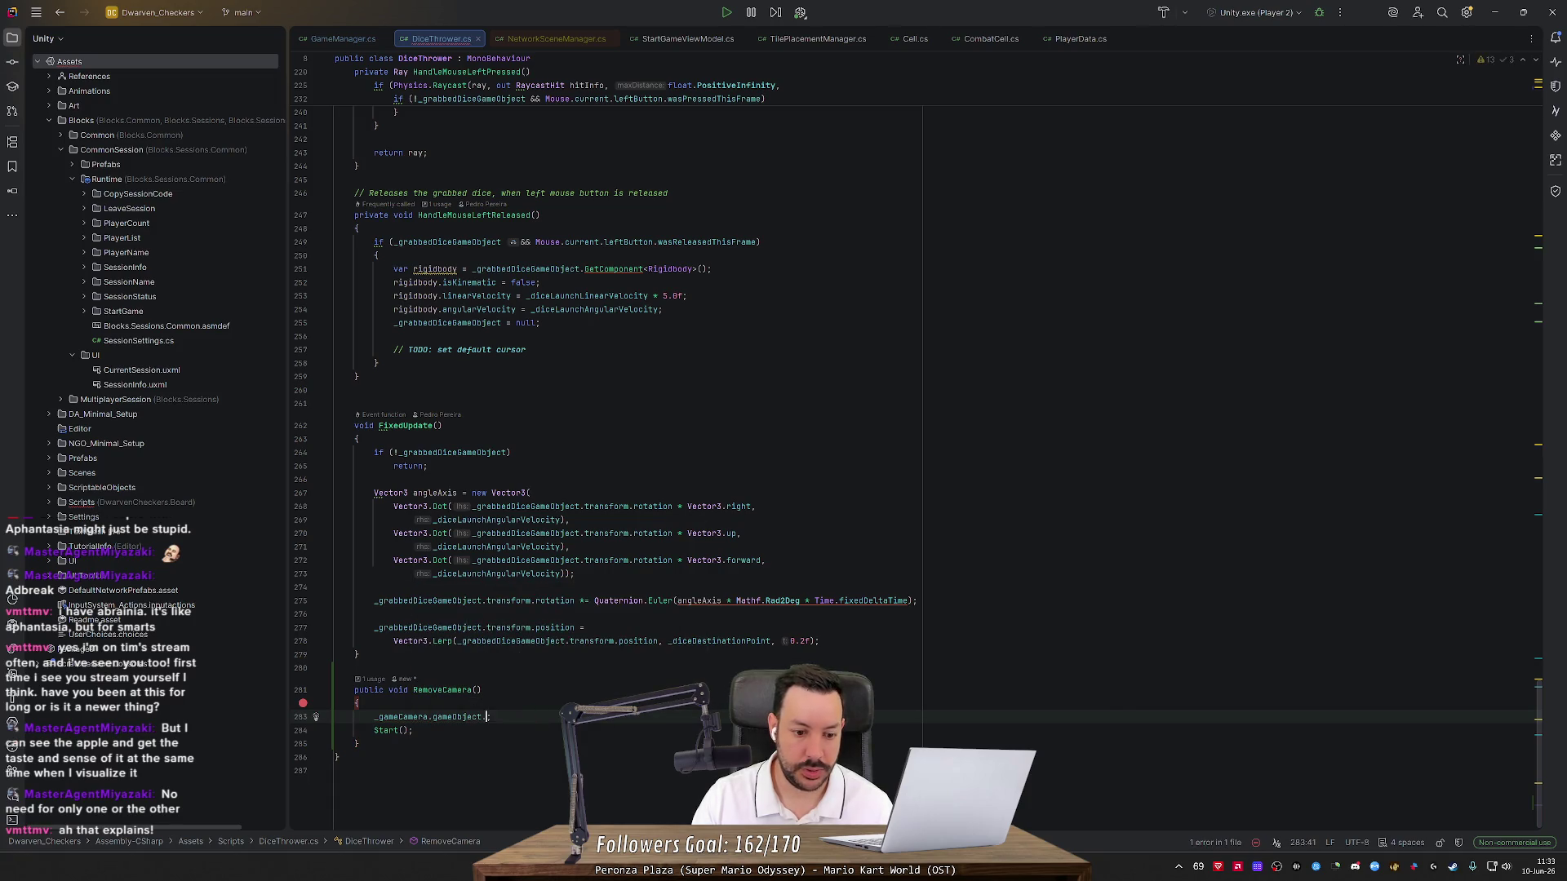
text(de)
key(Escape)
key(BackSpace)
Insert 'DestroyImmediate(_gameCamera.gameObject);' above Start() and delete the leftover line
key(ctrl+alt+Return)
text(Estro)
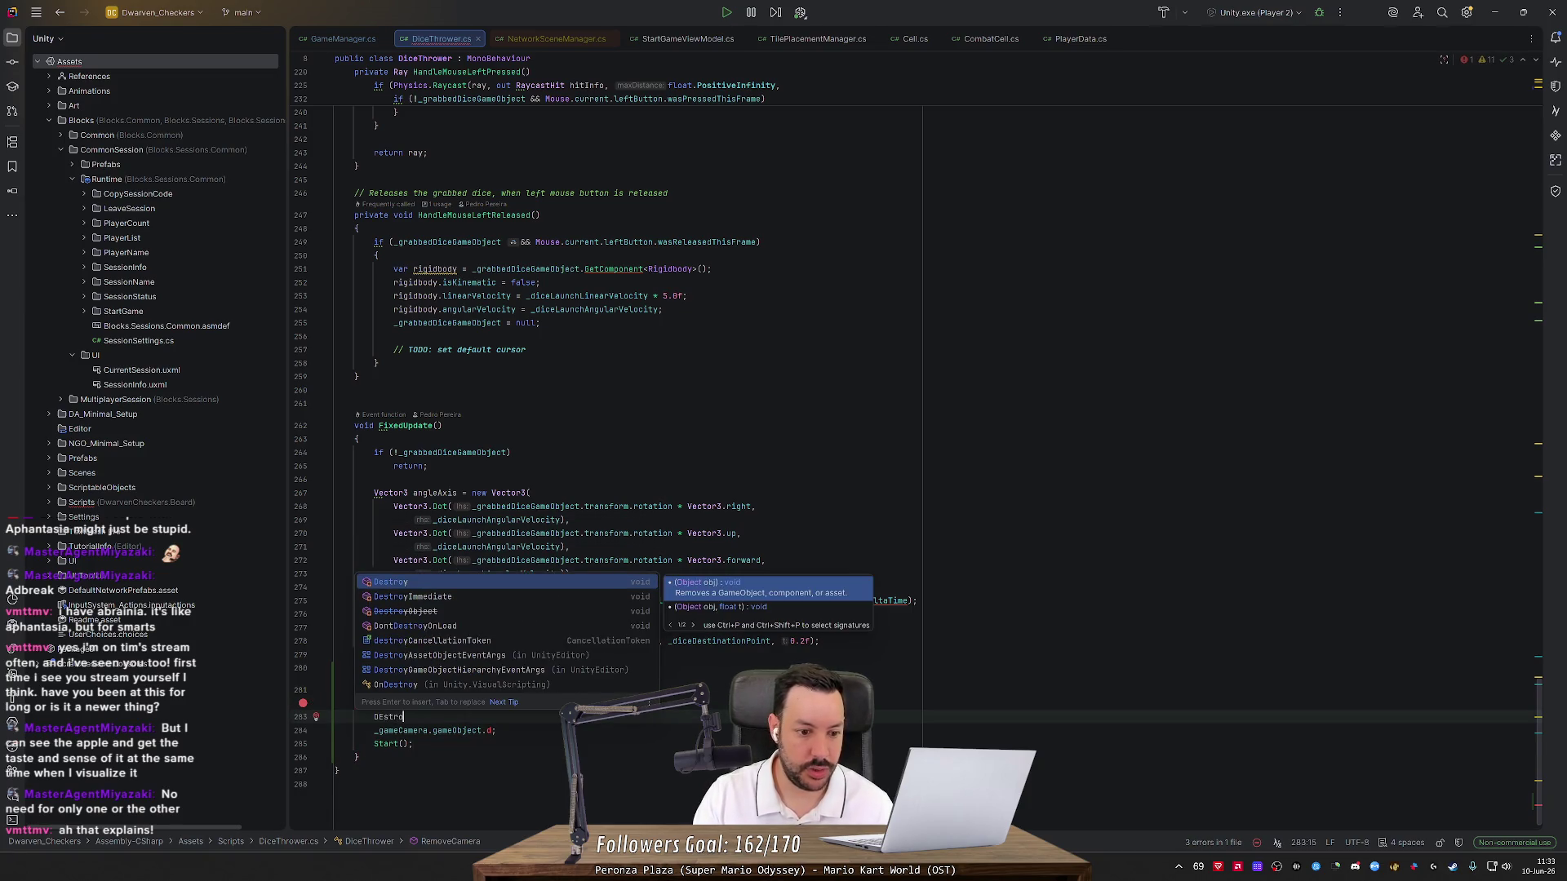
key(Down)
key(Return)
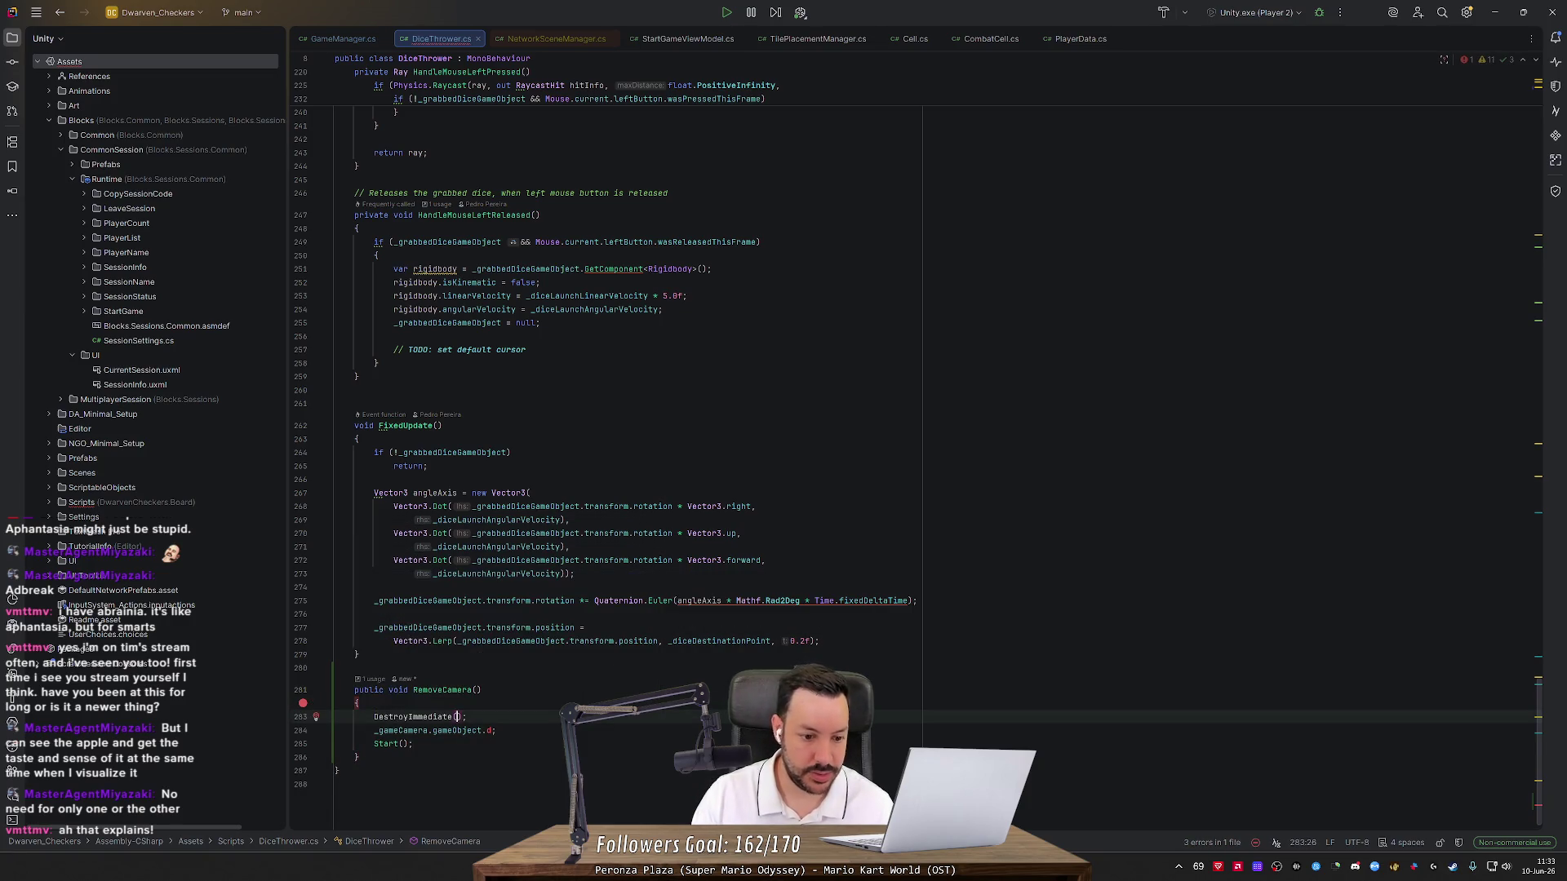
text(_game)
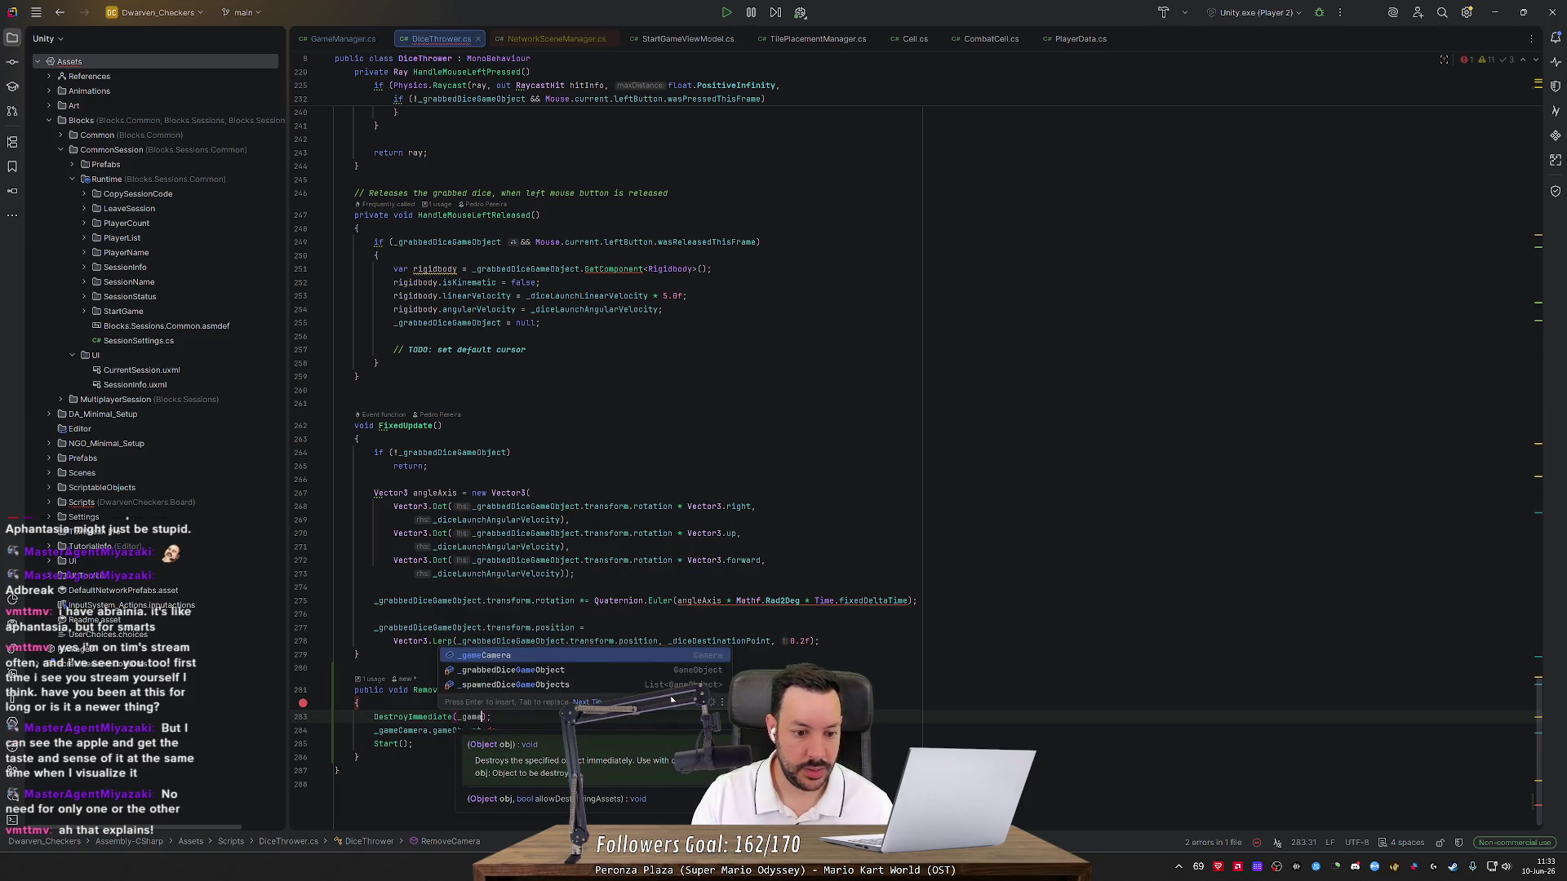
key(Return)
text(.)
key(Return)
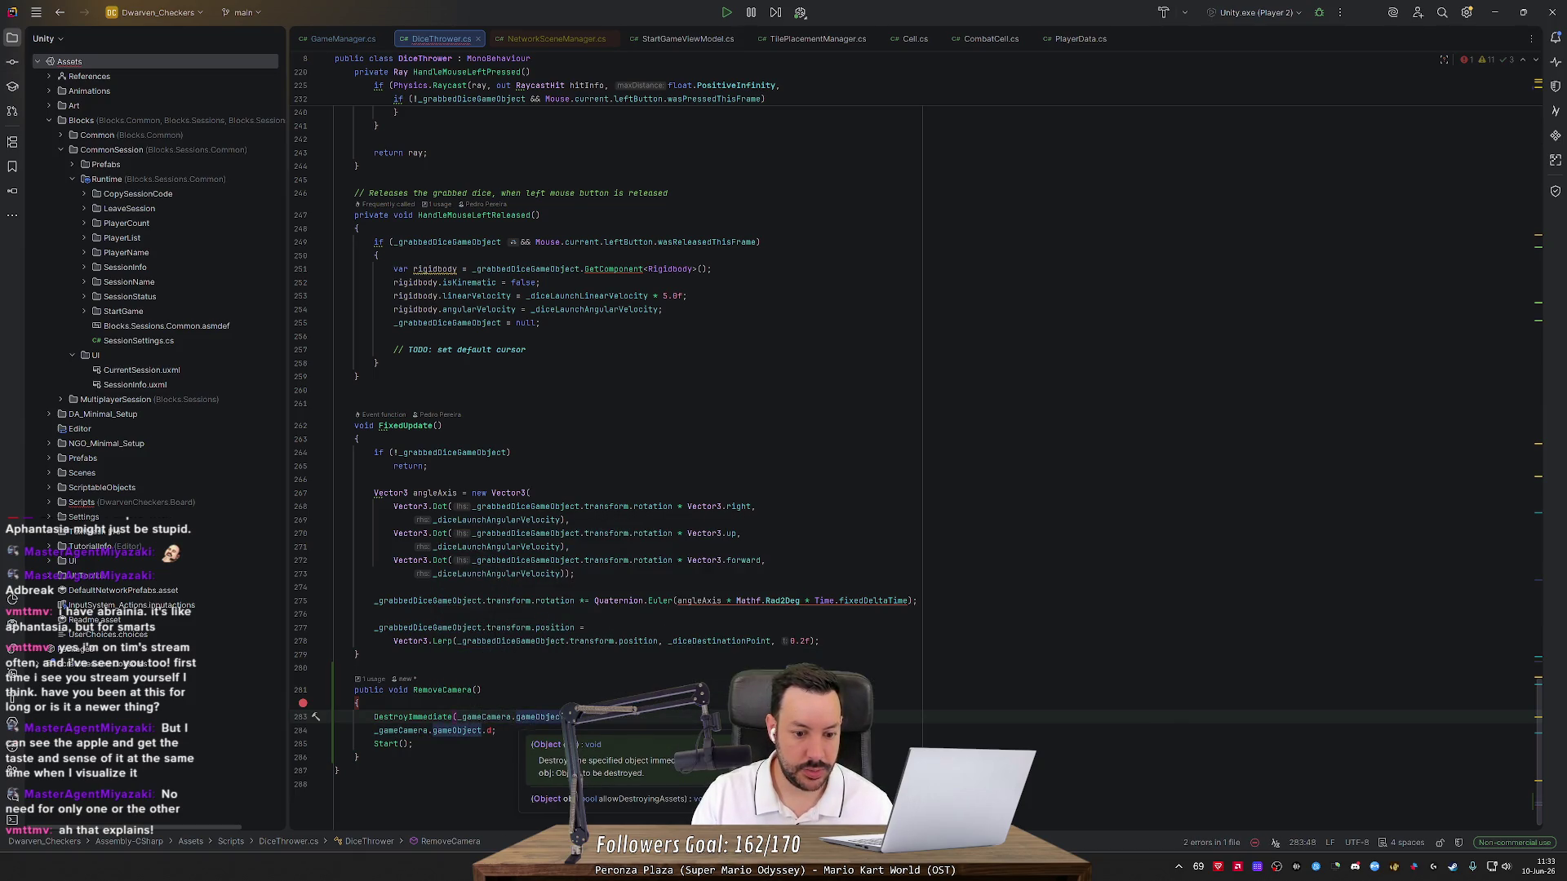
click(335, 731)
key(ctrl+y)
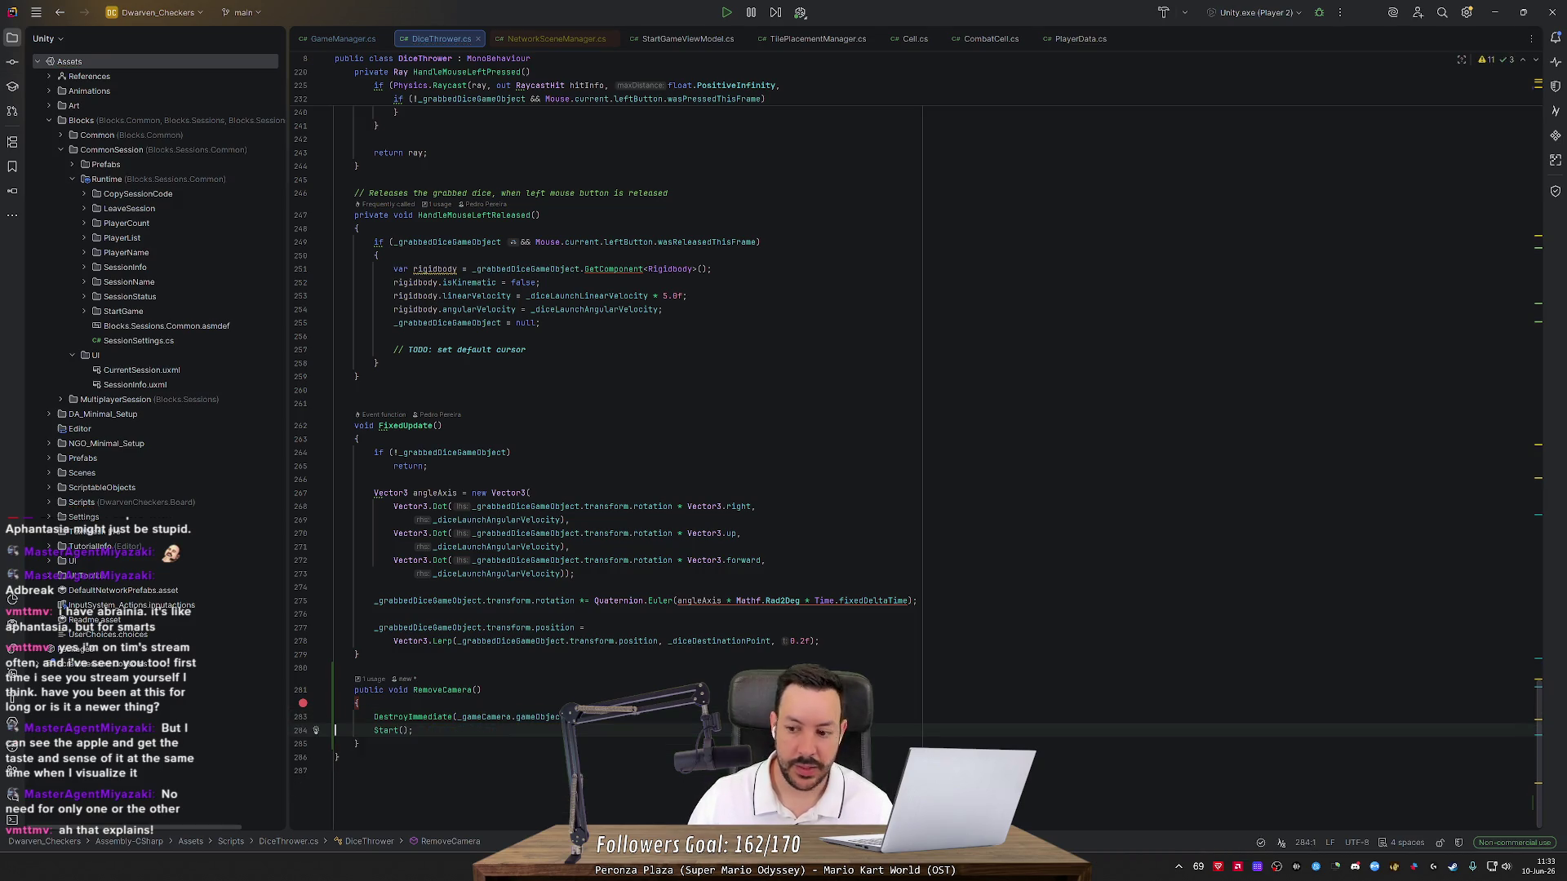
drag(1540, 709, 1540, 73)
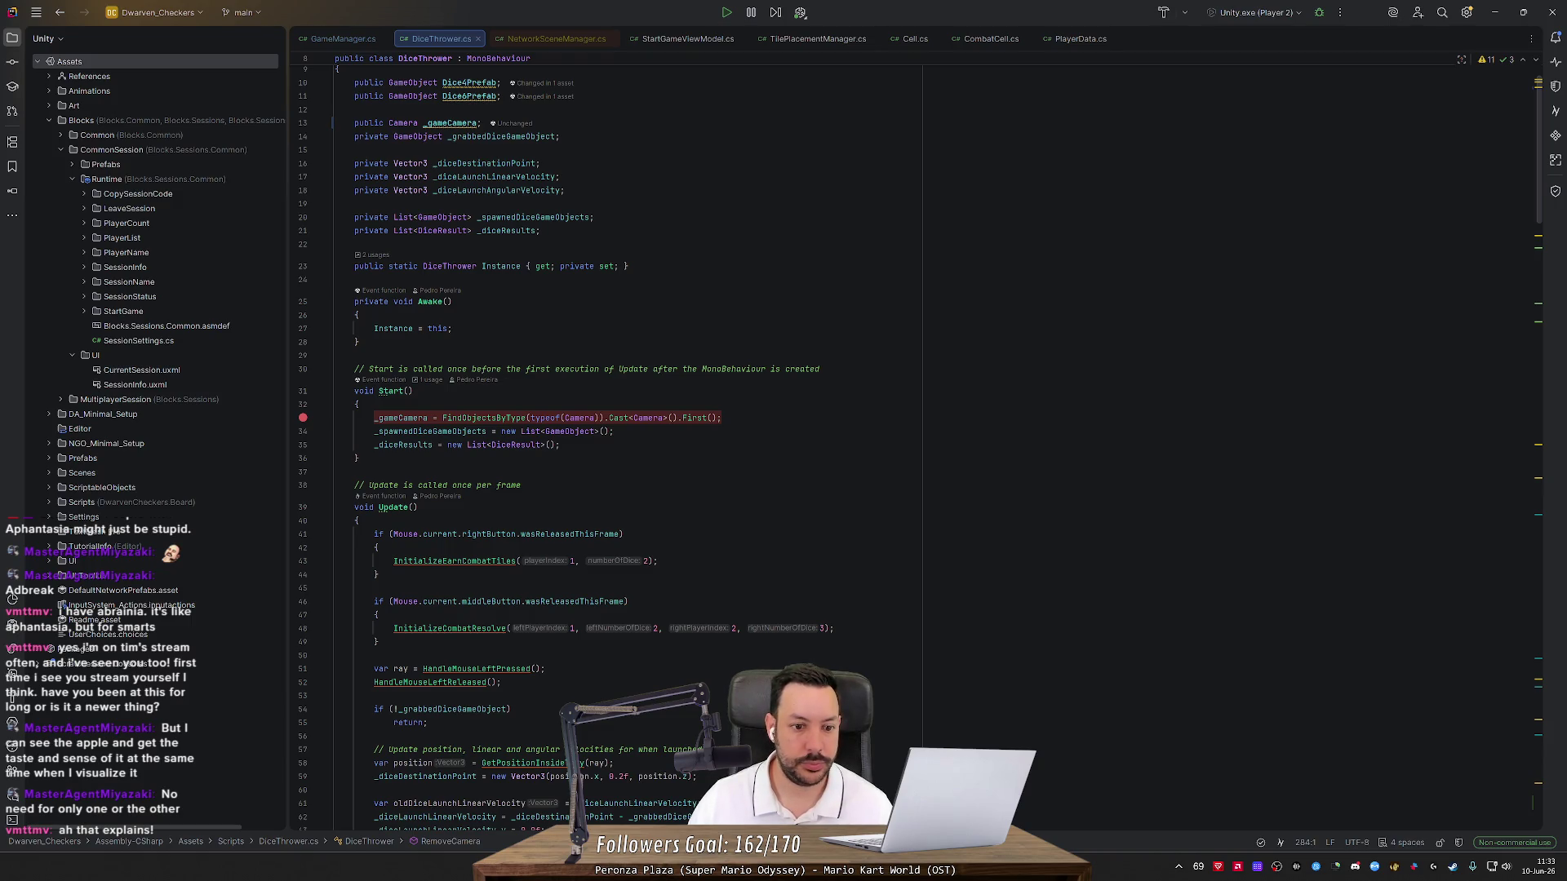
Set a breakpoint on Start's camera lookup line and attach the debugger to Unity Editor
click(389, 391)
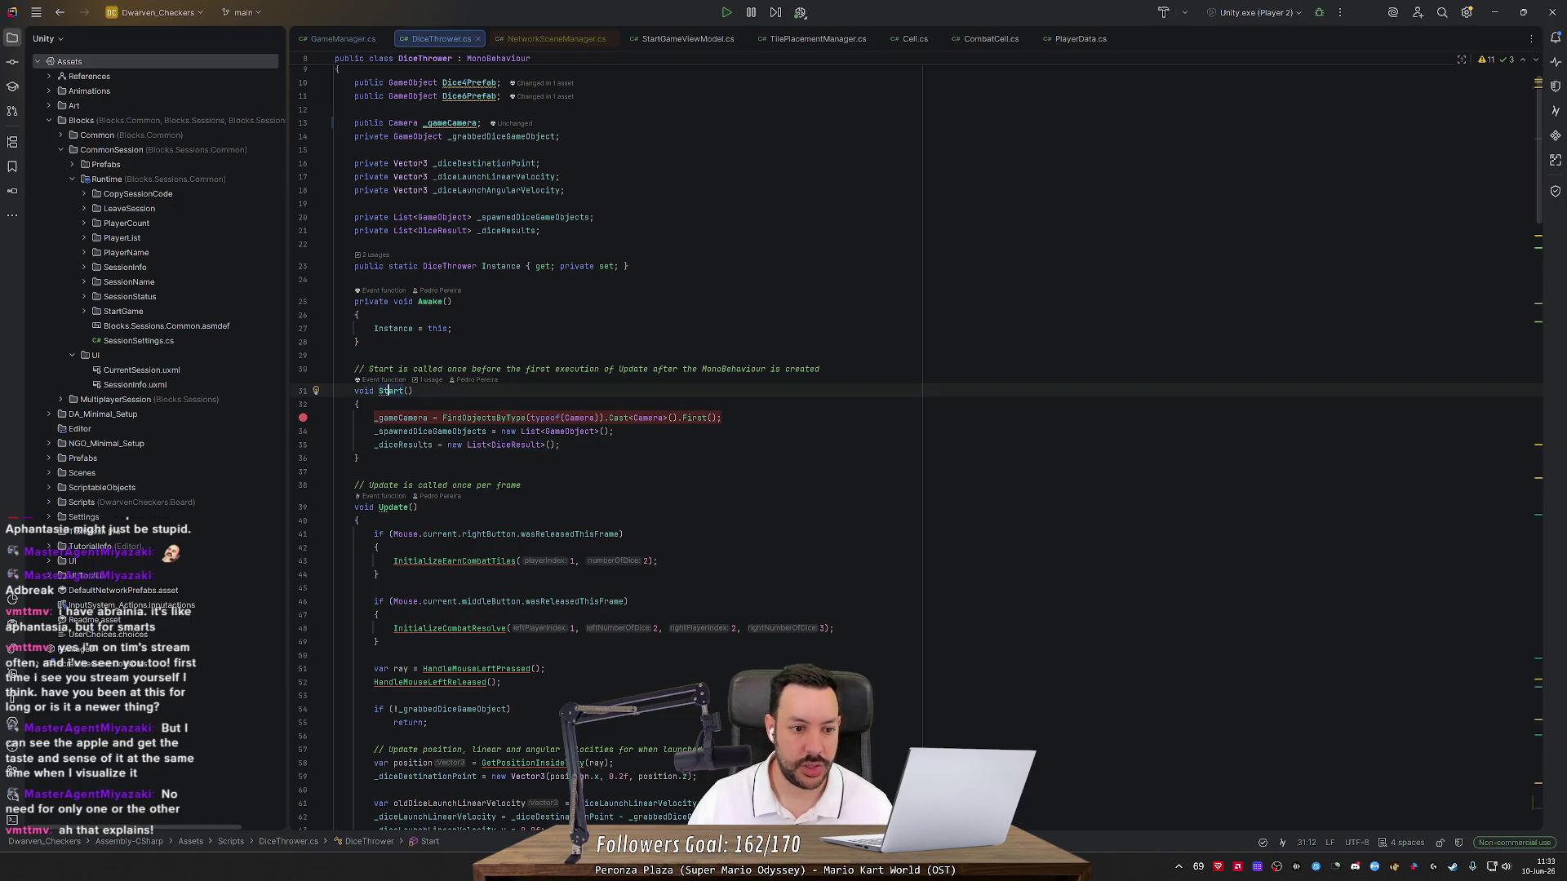
click(303, 420)
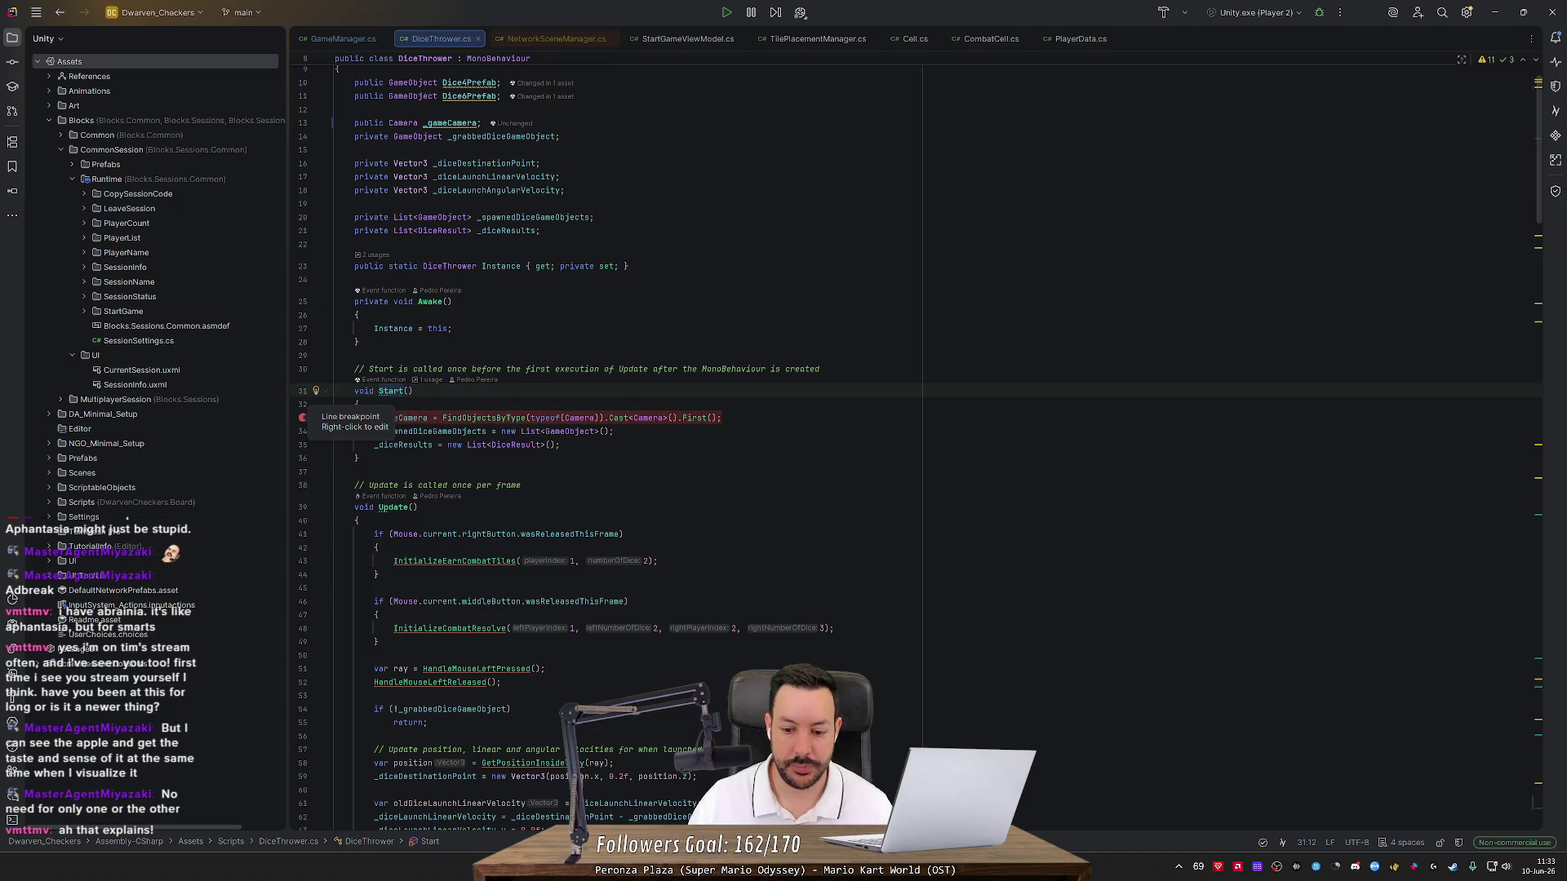
click(1286, 16)
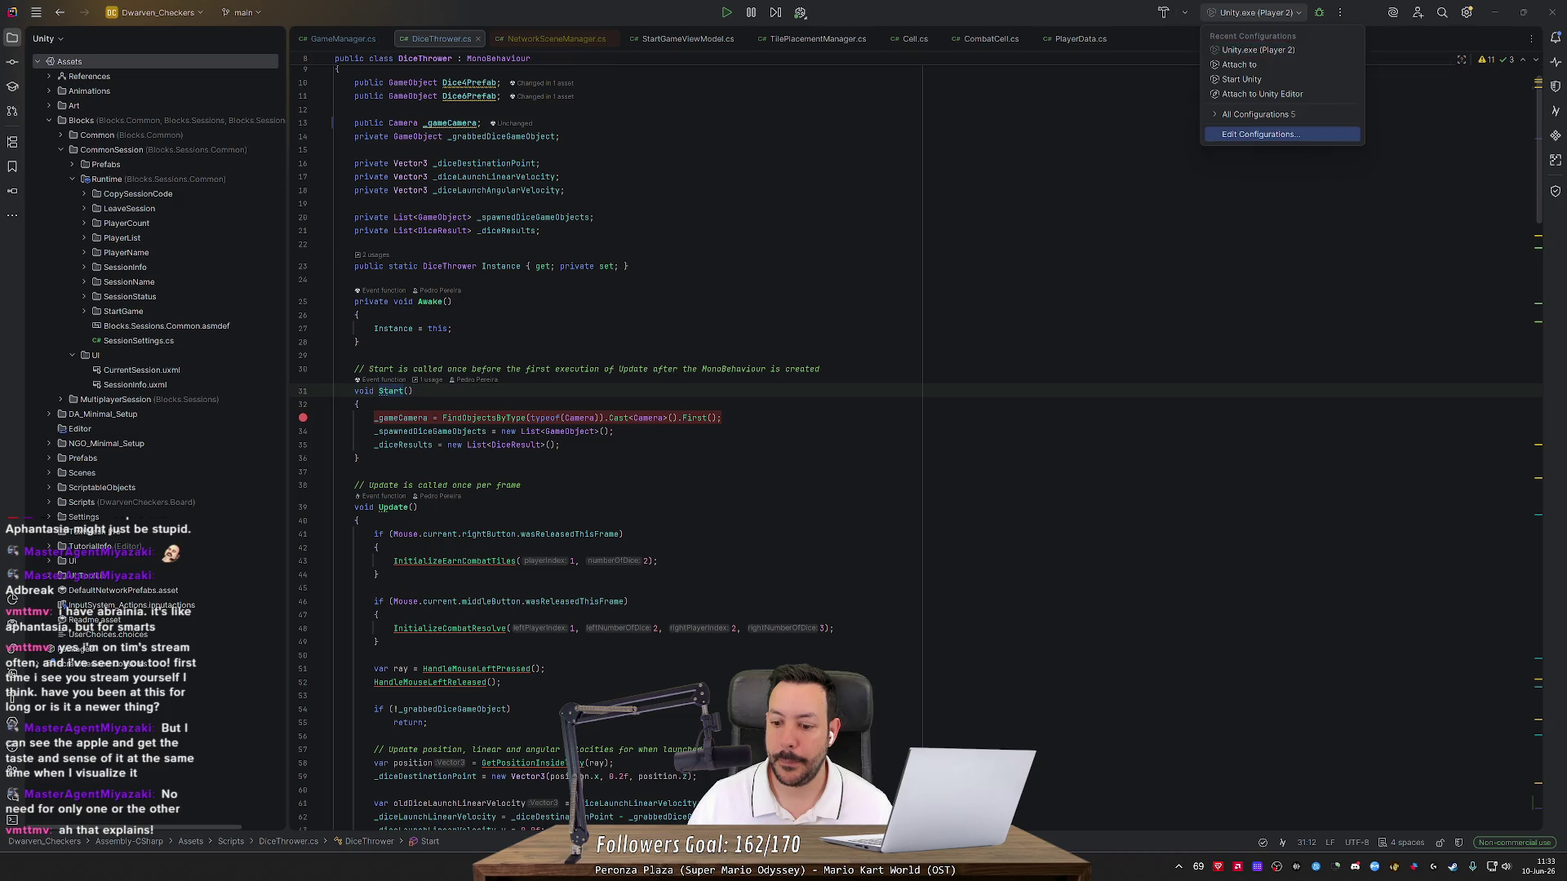
click(545, 668)
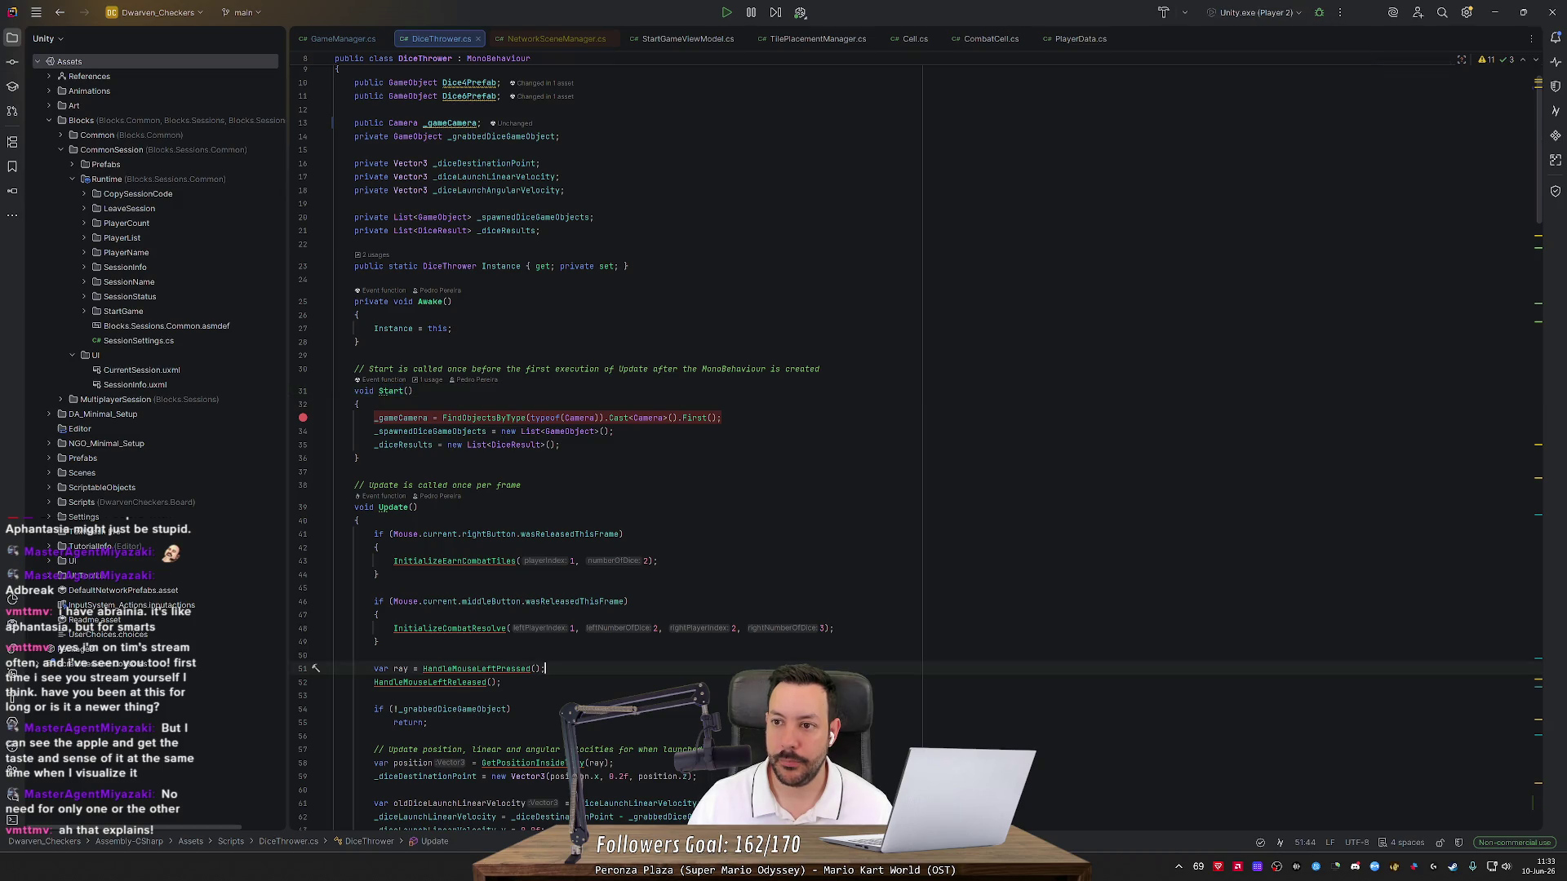
click(1337, 13)
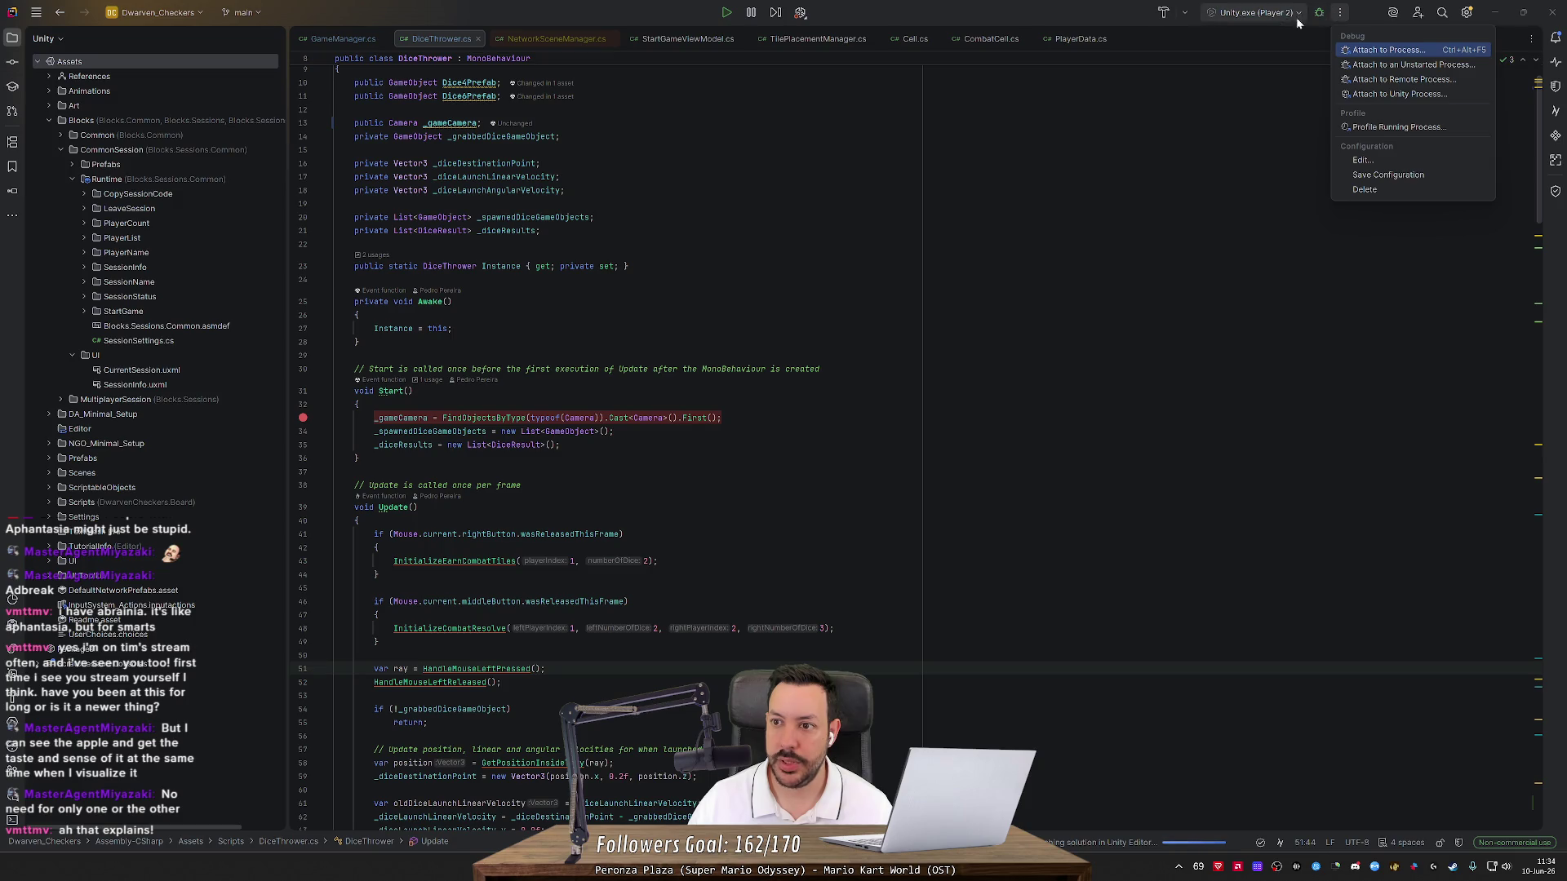
click(1320, 14)
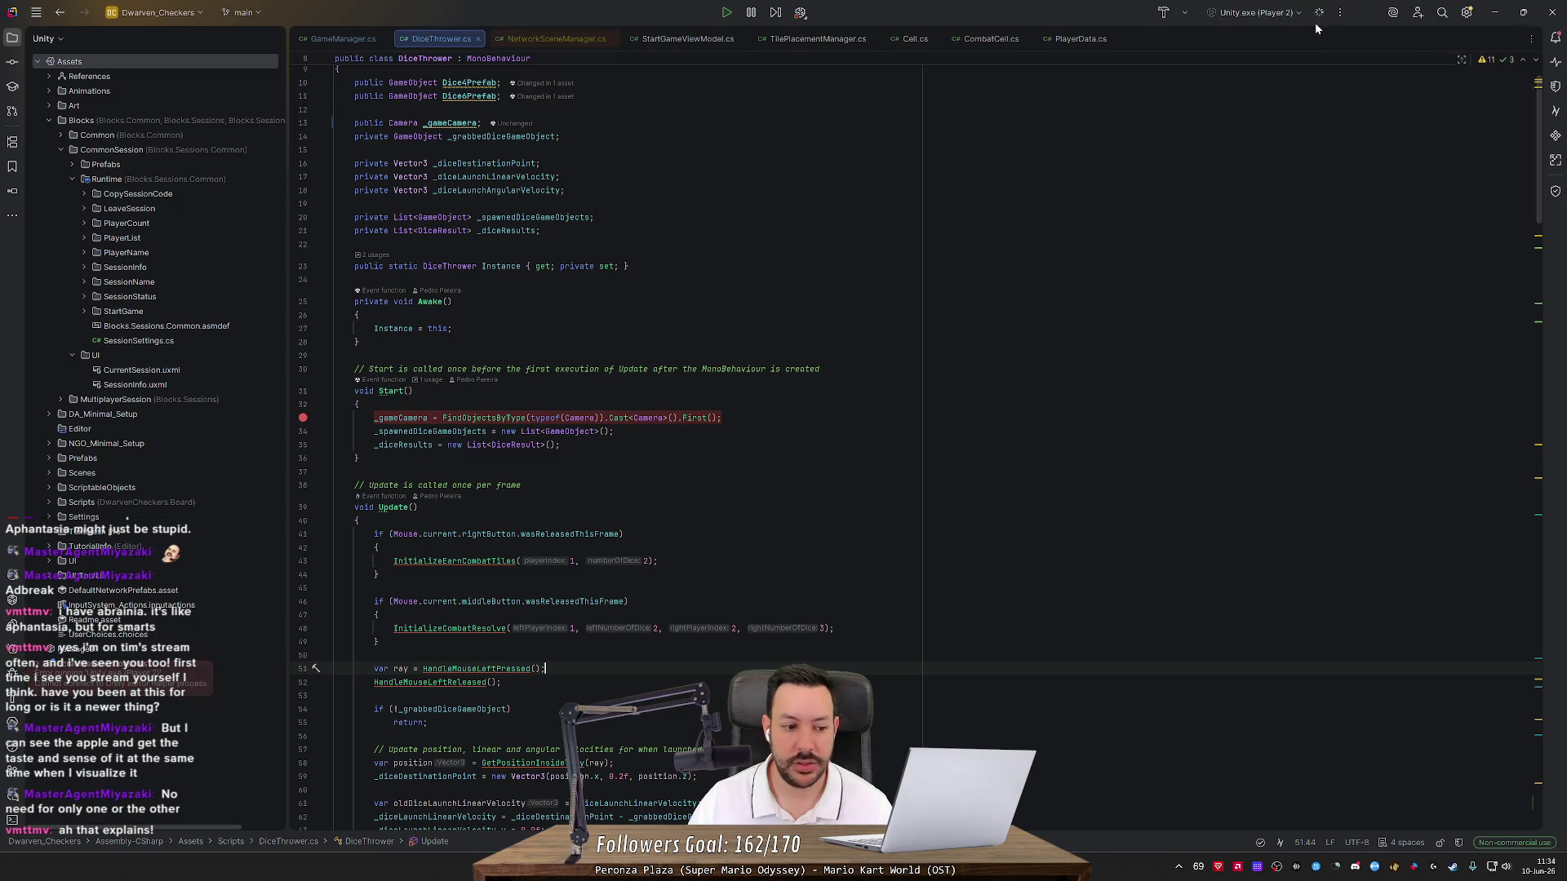
click(1277, 13)
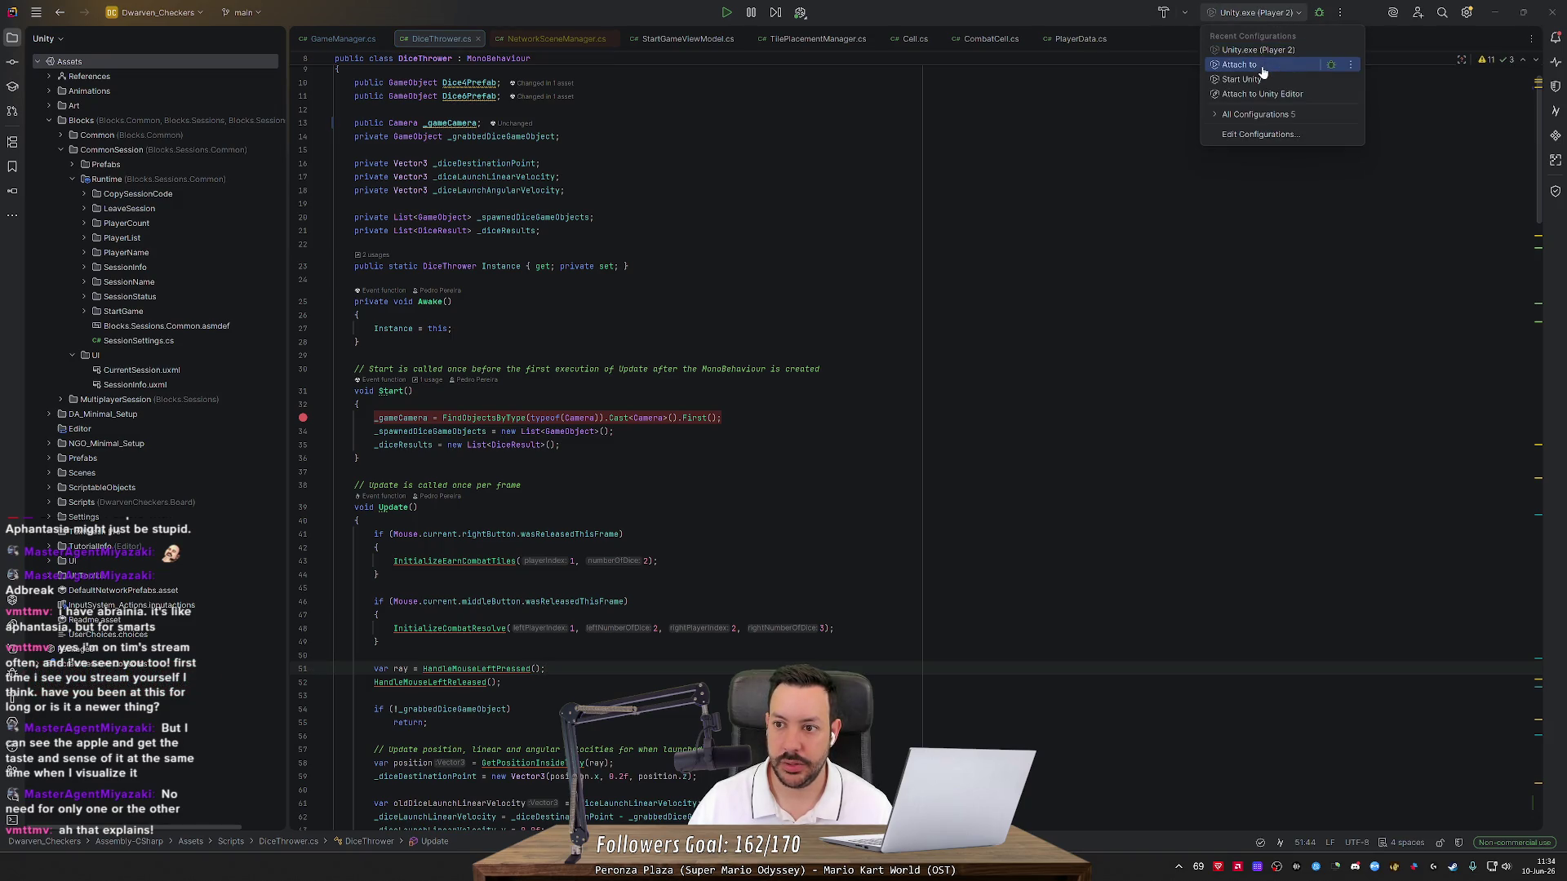
click(1326, 62)
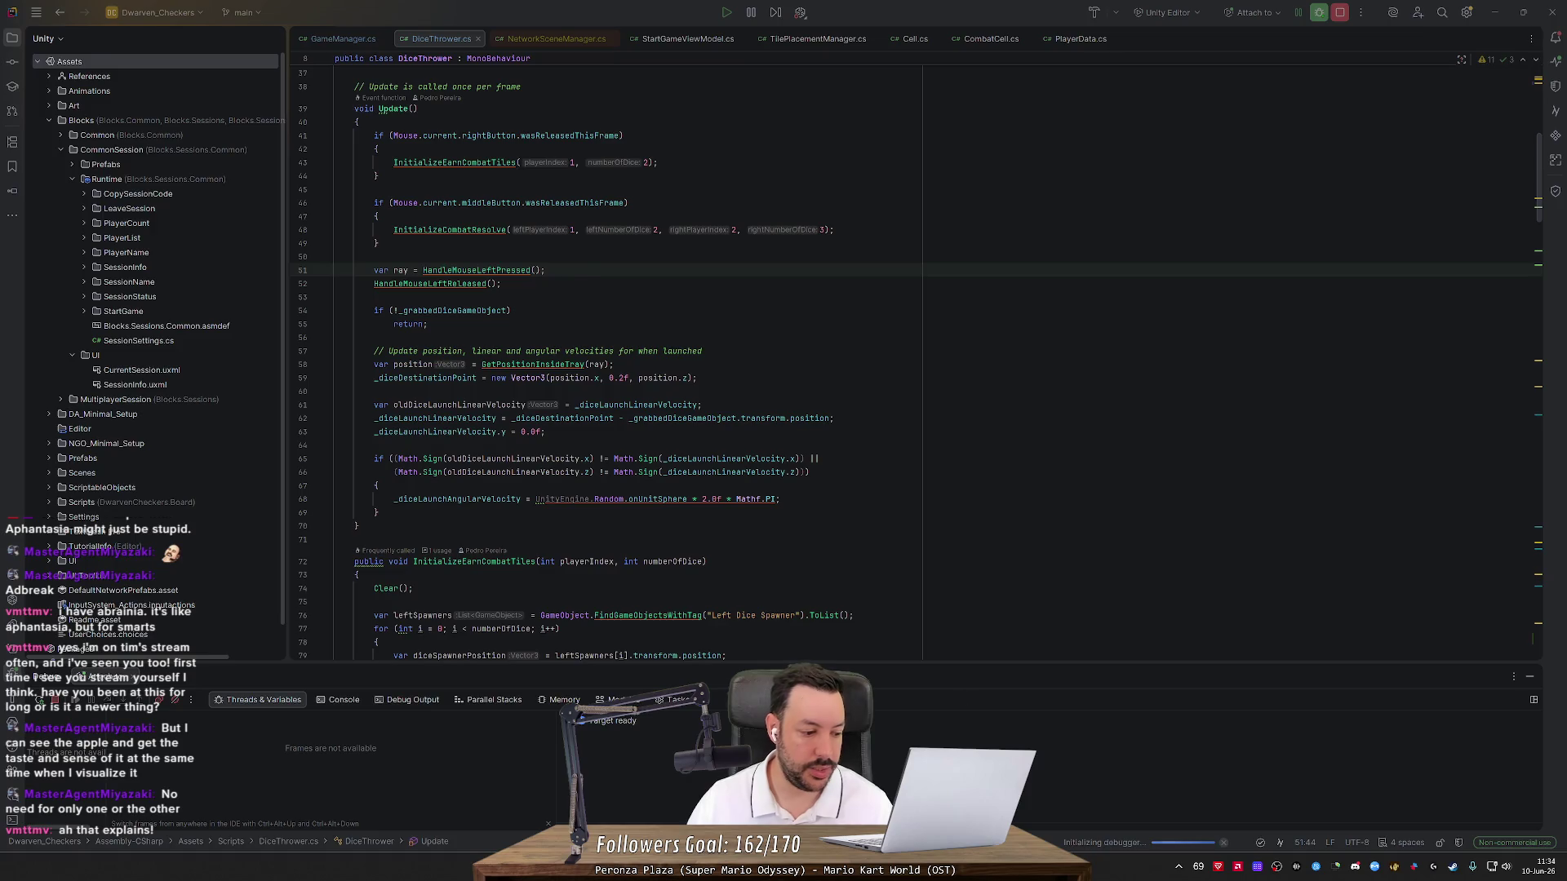
In Unity, open the S_LavaBoard scene from the BoardScenes folder
key(alt+Tab)
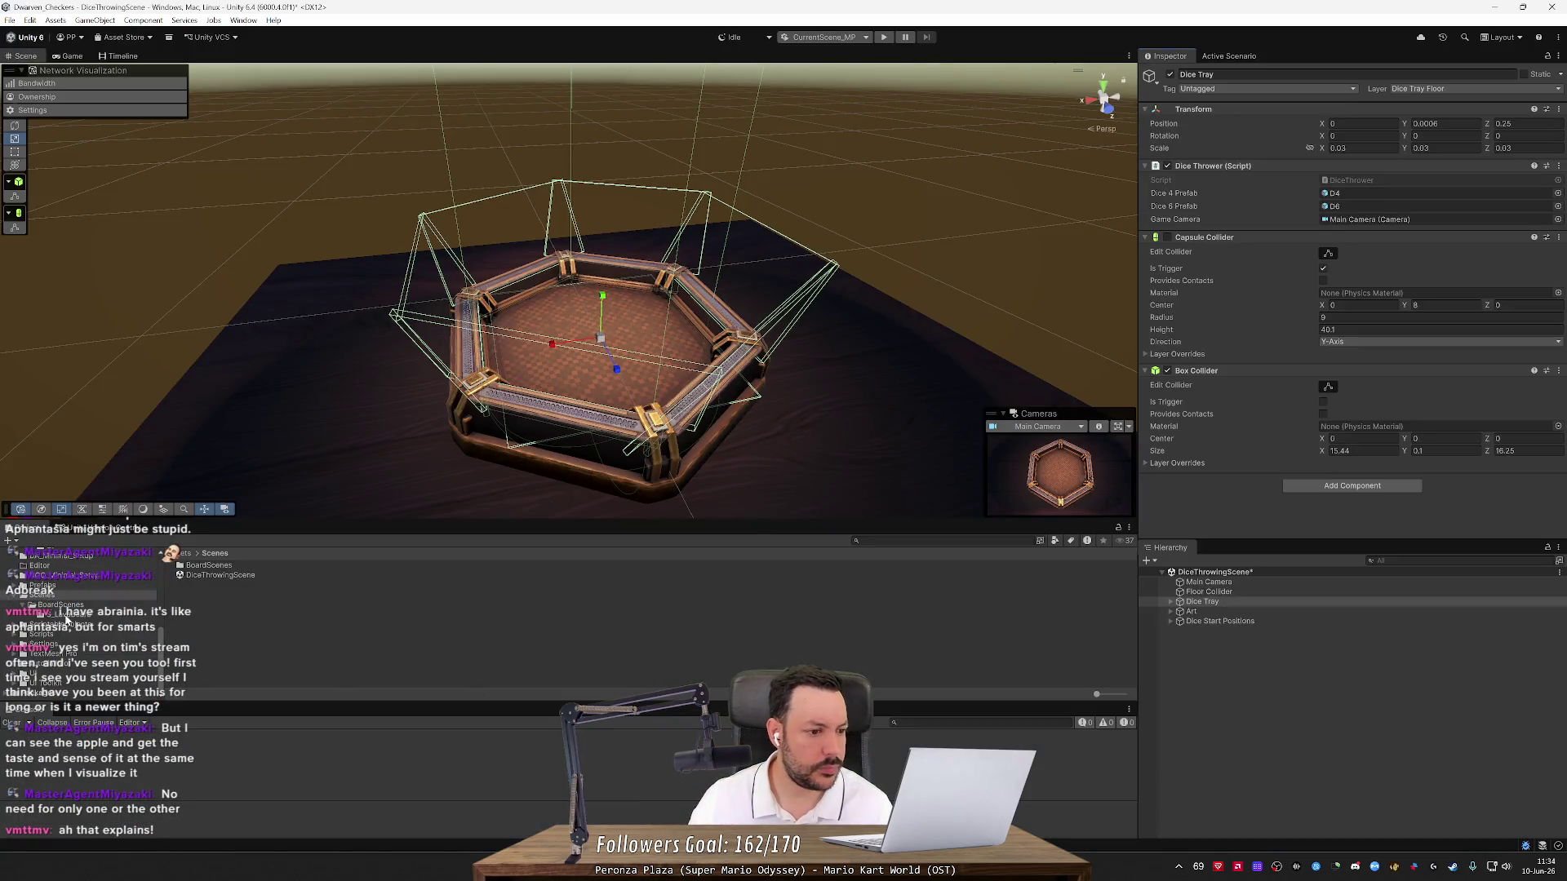
double_click(209, 565)
double_click(209, 575)
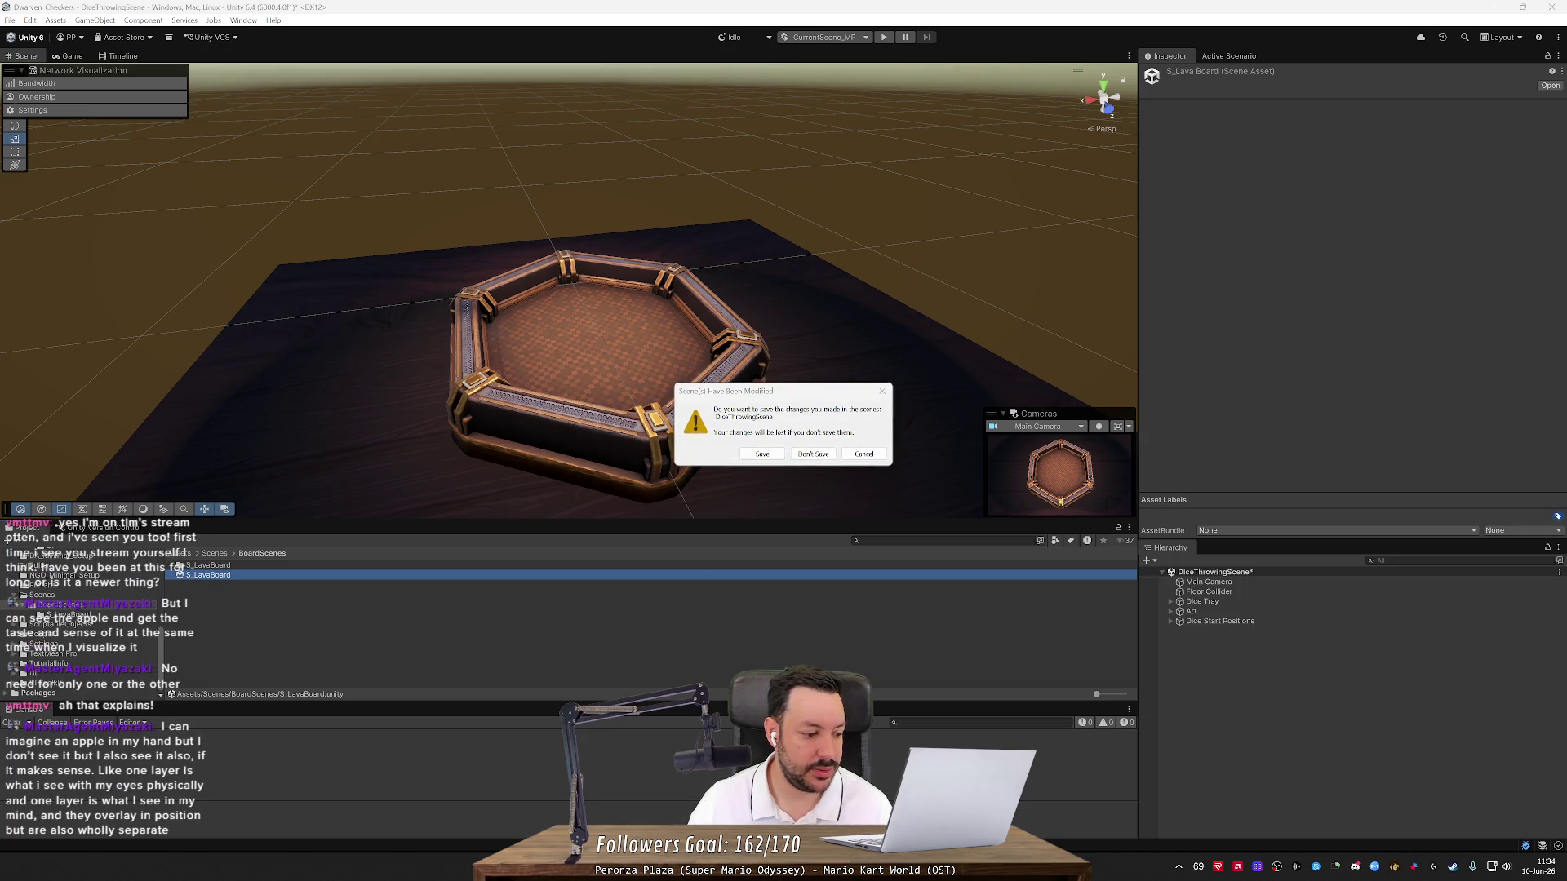
Choose Don't Save for DiceThrowingScene, then start play mode on S_LavaBoard
key(alt+Tab)
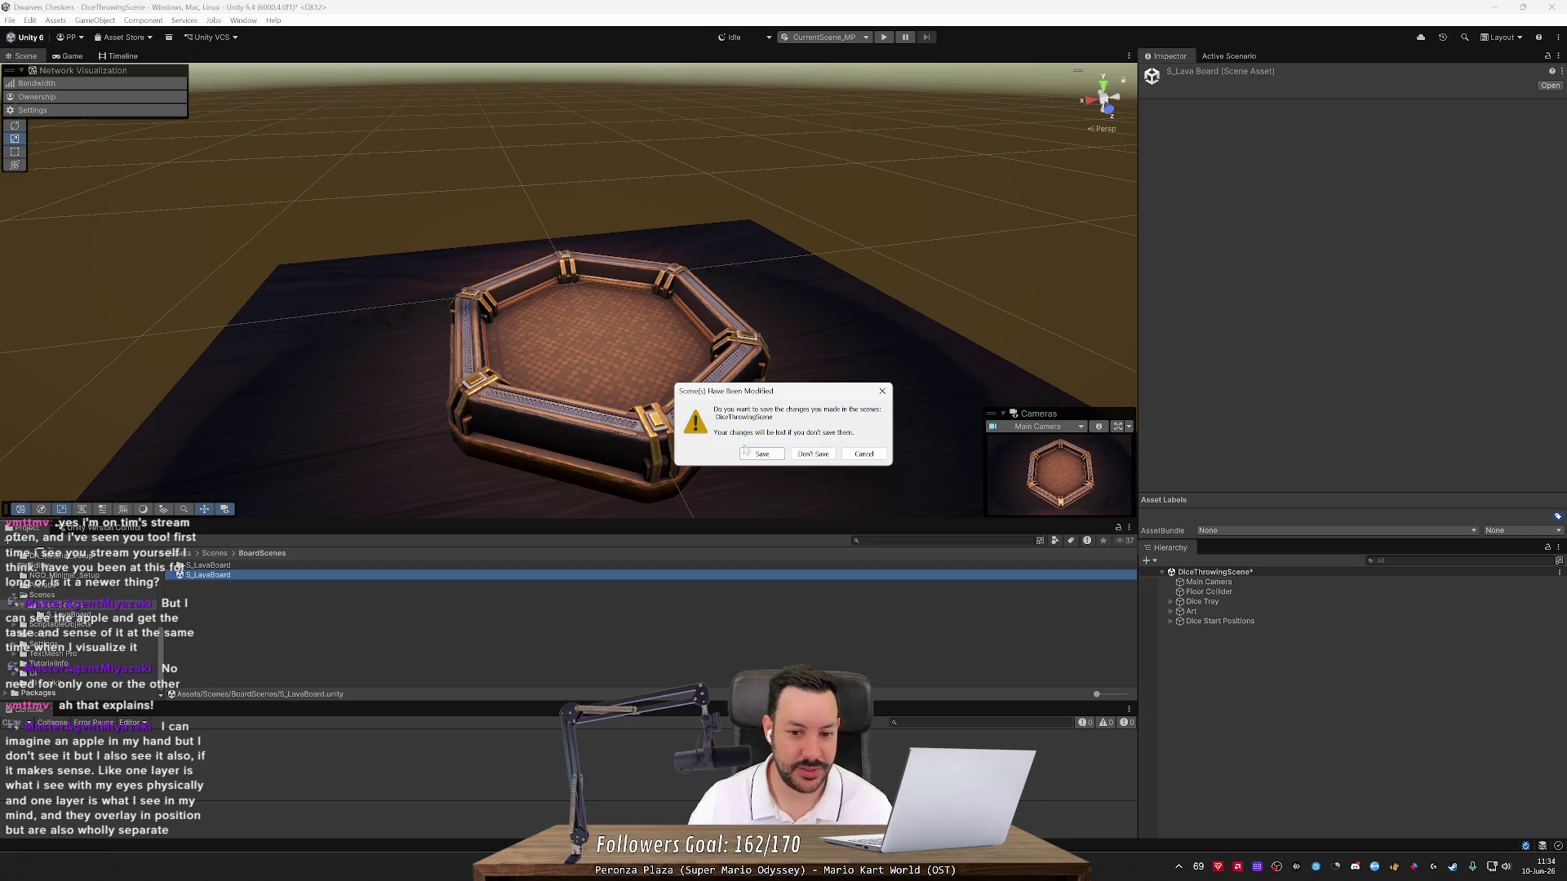
click(816, 455)
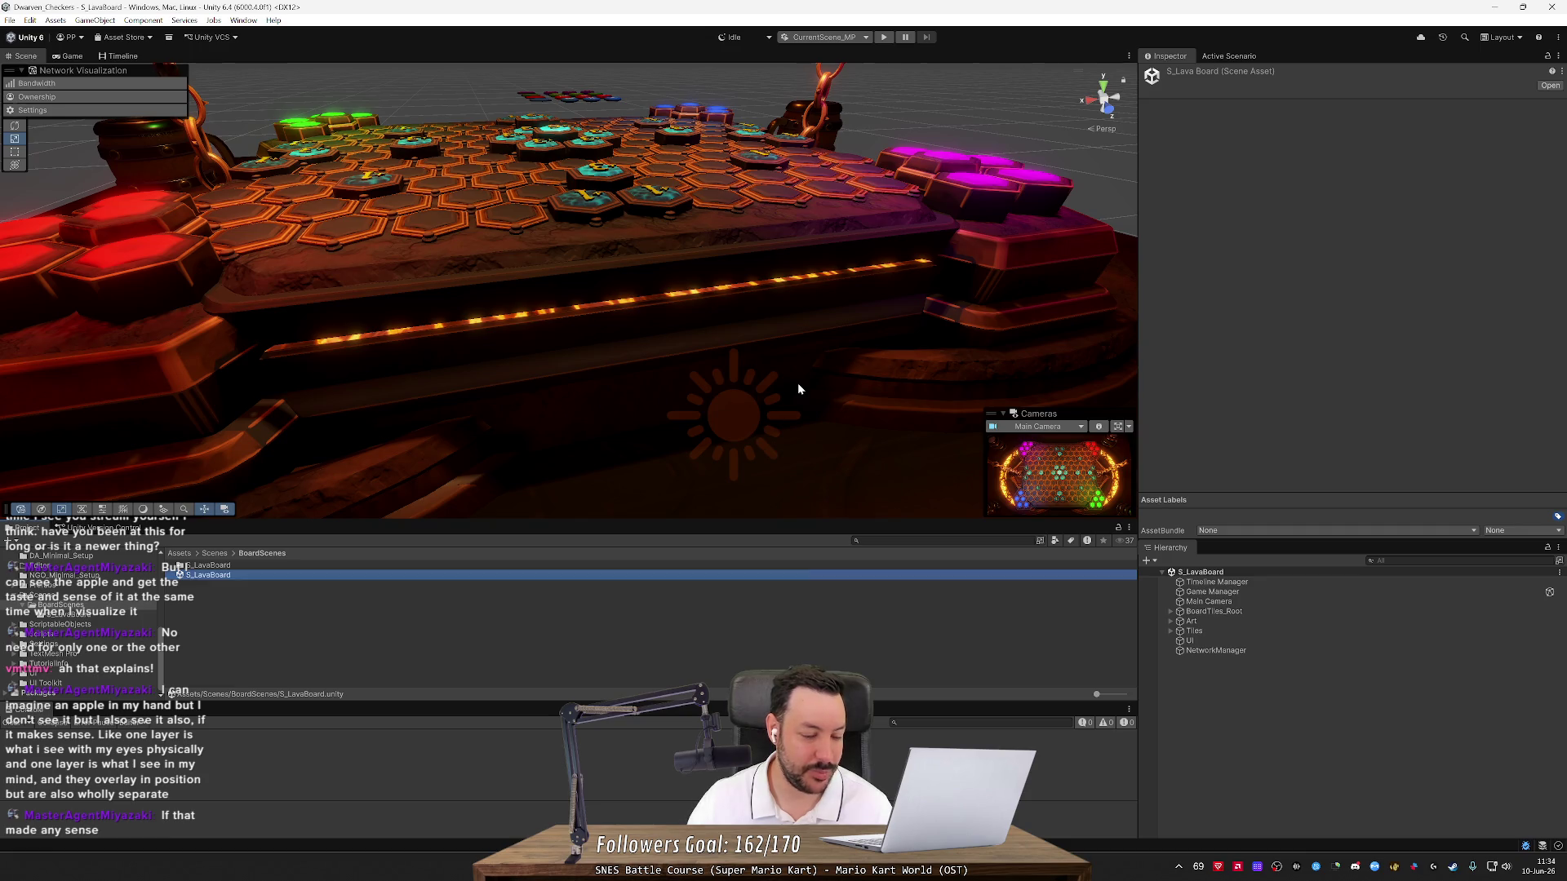
click(886, 38)
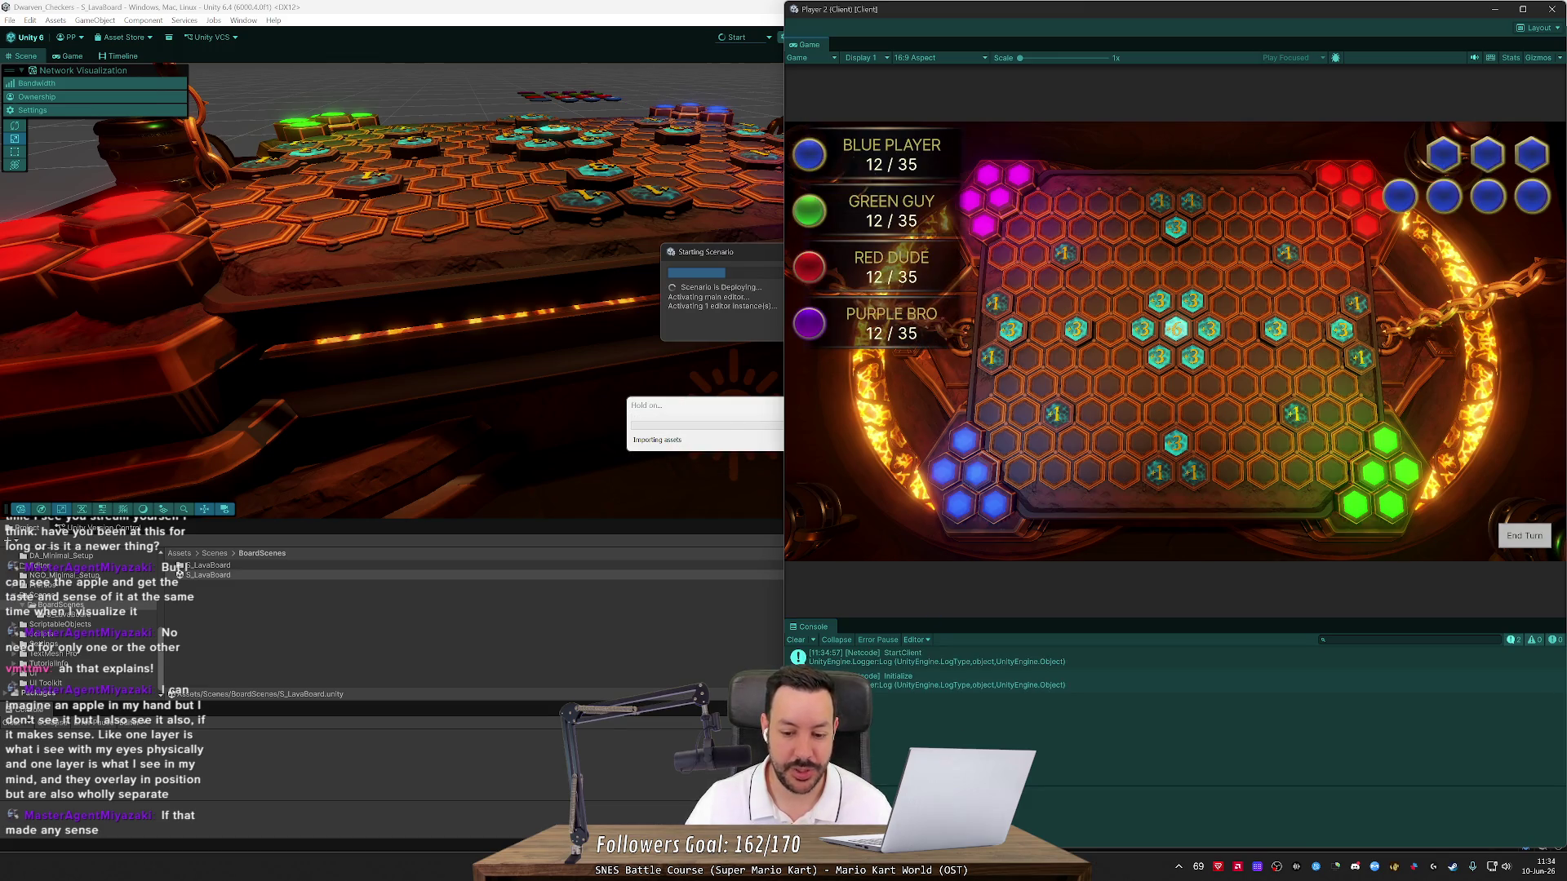
key(alt+Tab)
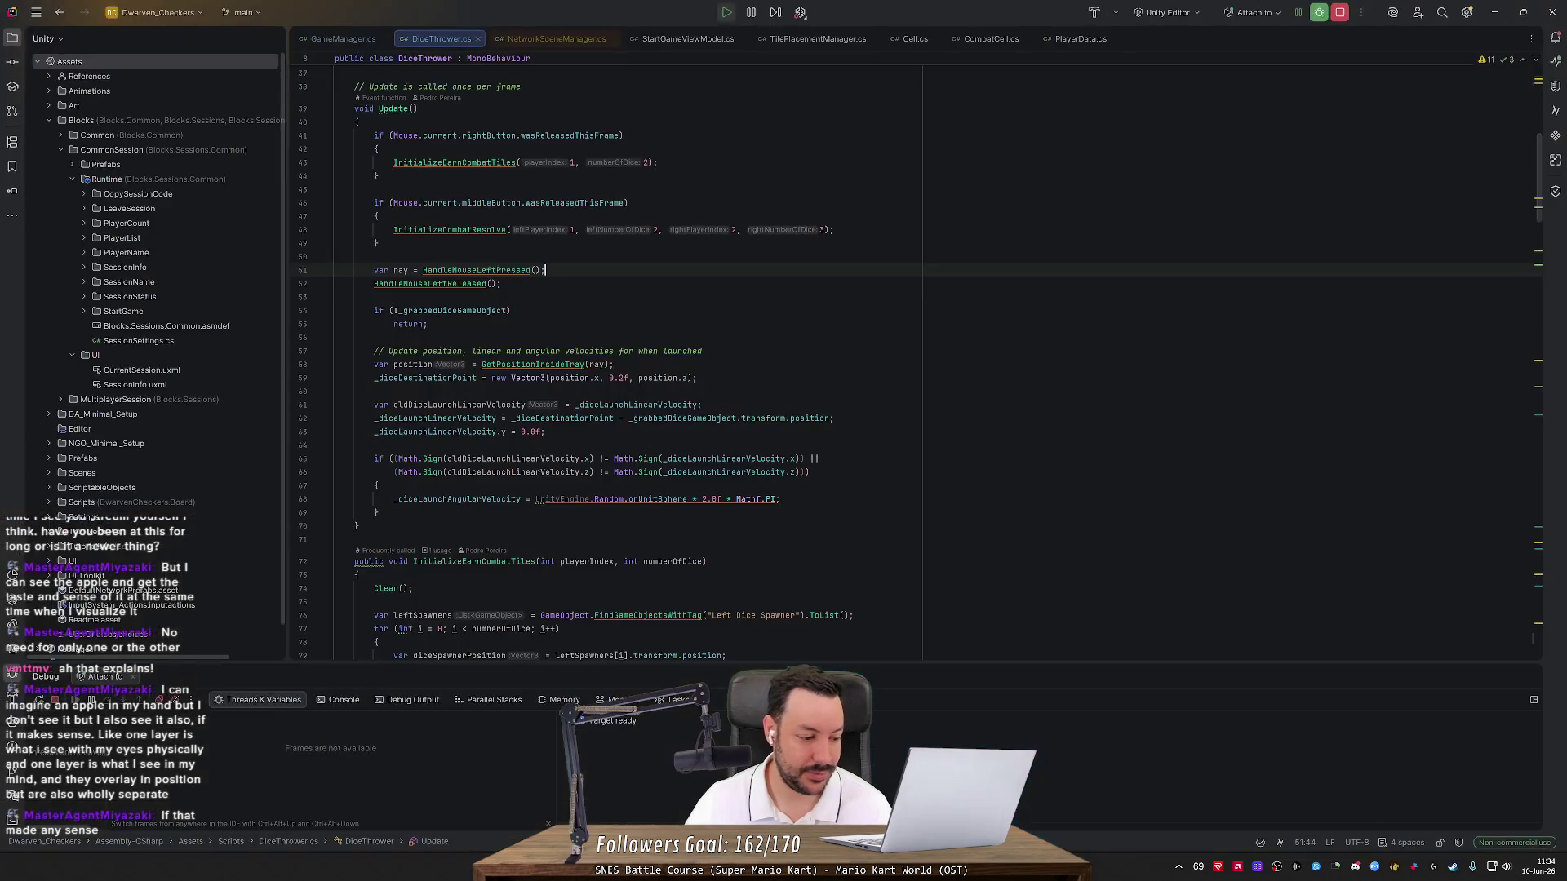
Confirm _gameCamera holds Main Camera at the breakpoint, step past it, and stop debugging
key(alt+Tab)
key(ctrl+p)
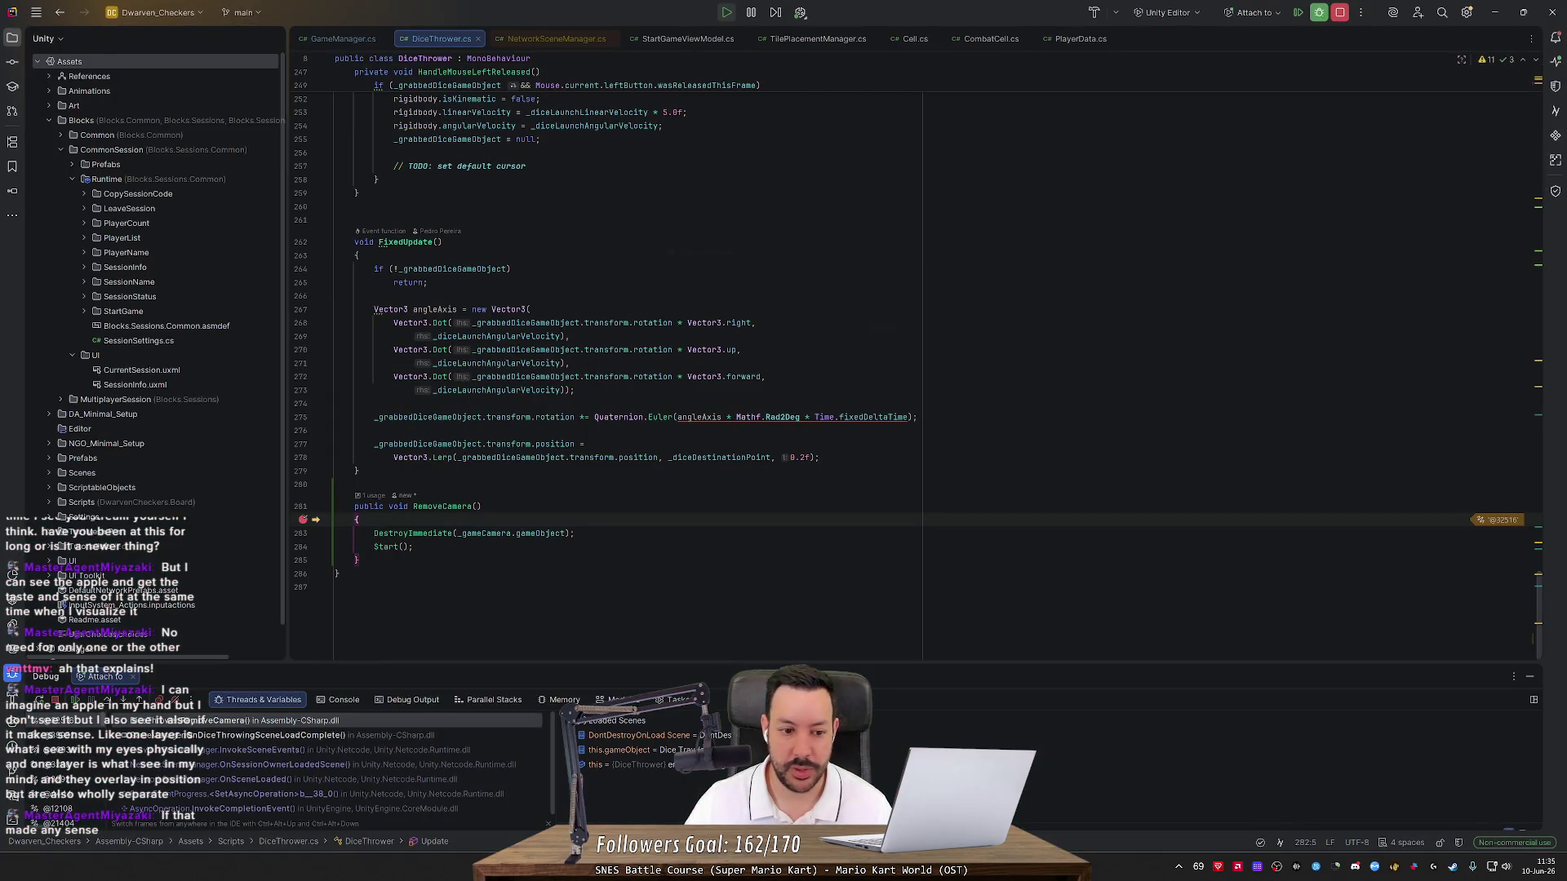
mouse_move(484, 534)
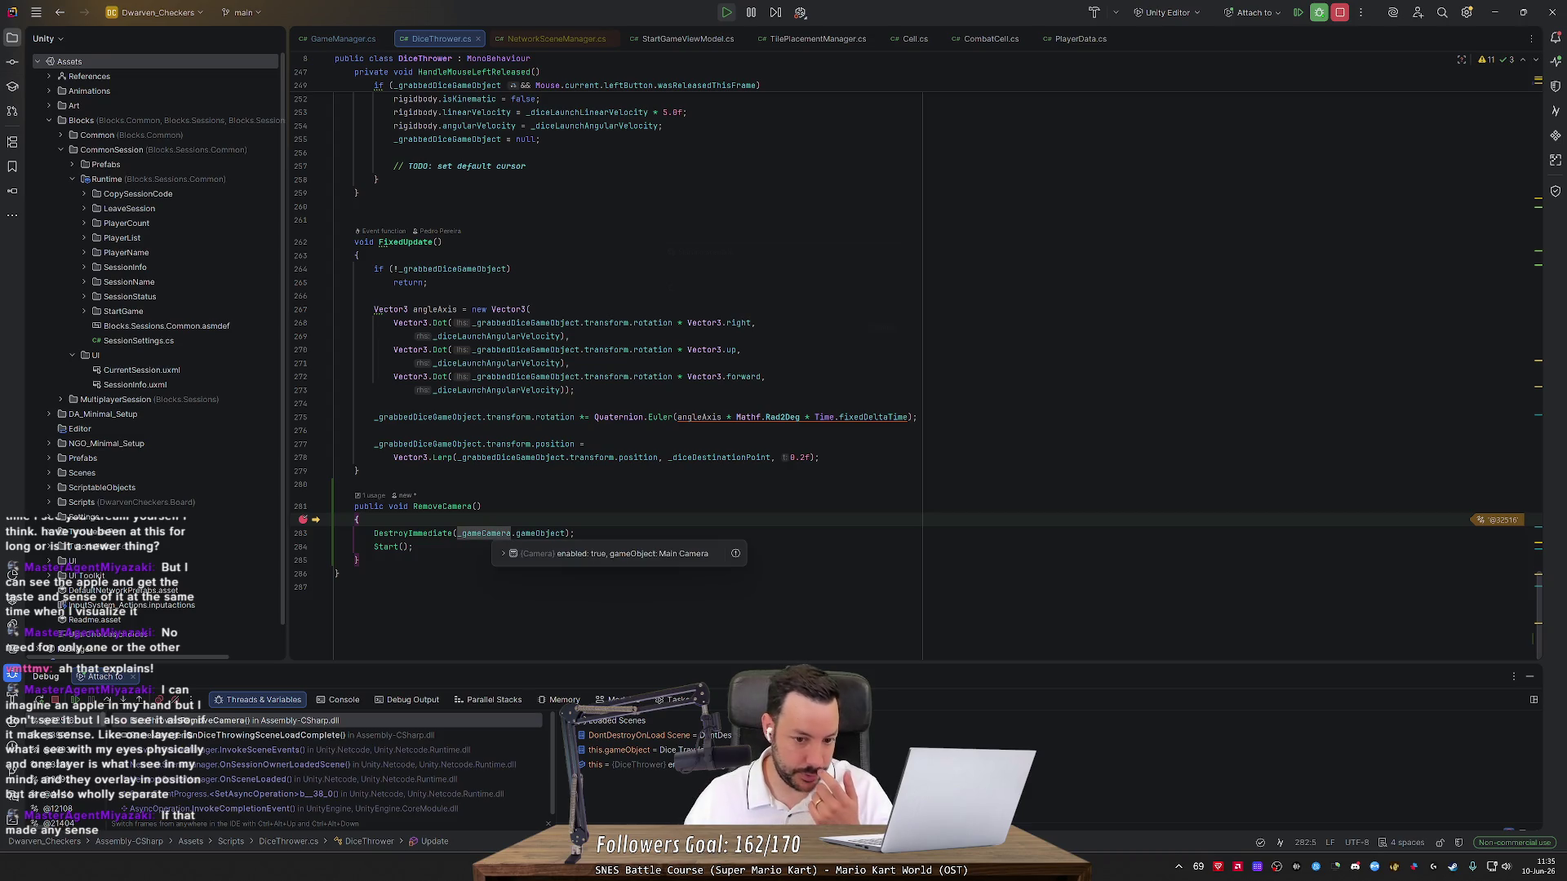
mouse_move(541, 534)
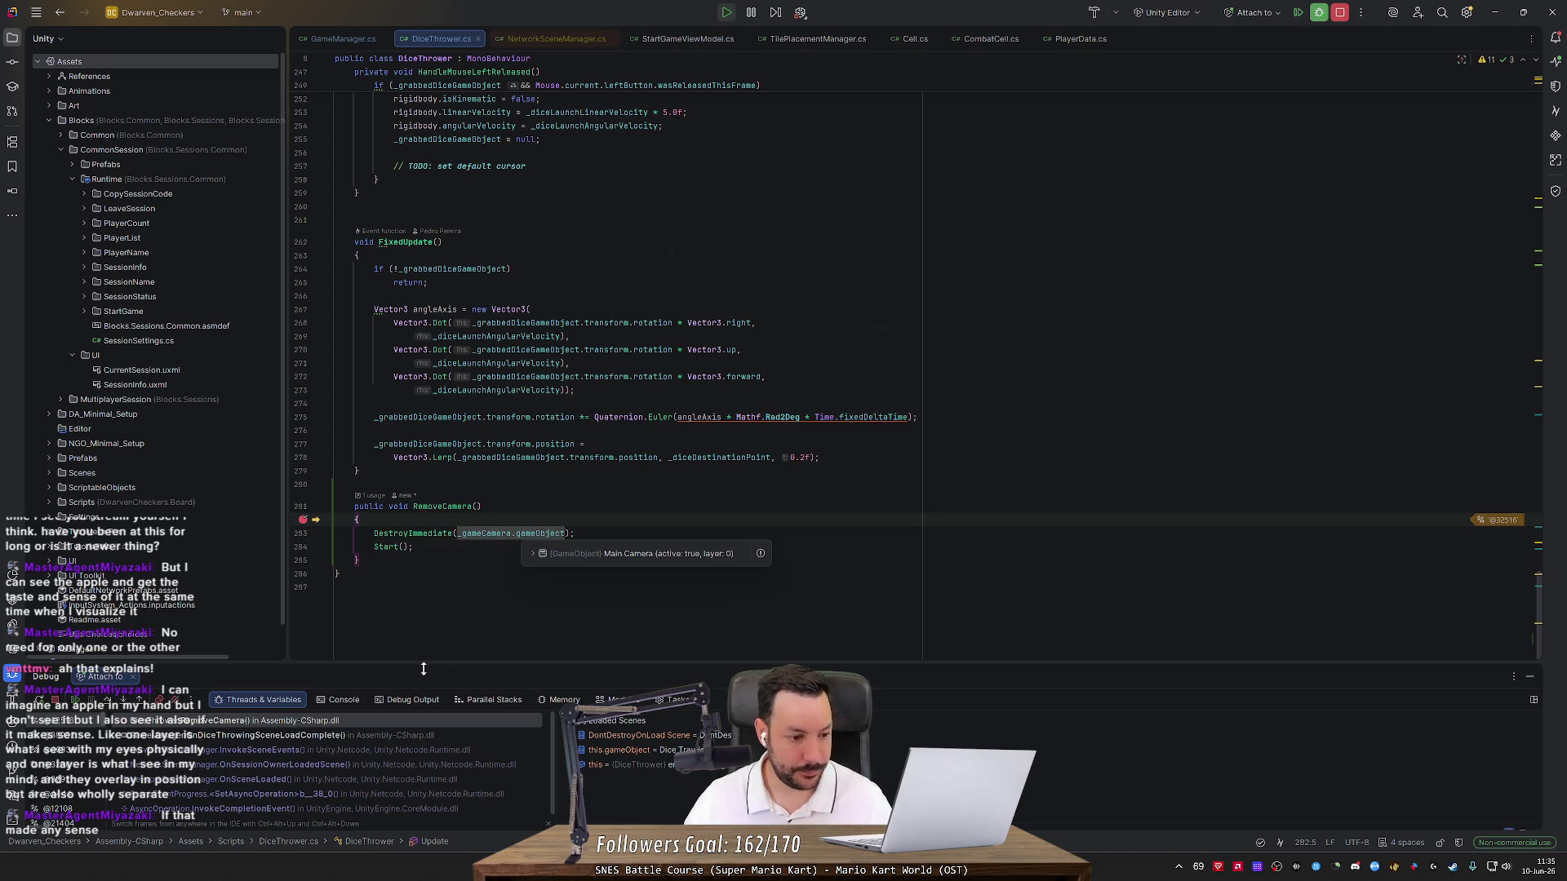
key(F5)
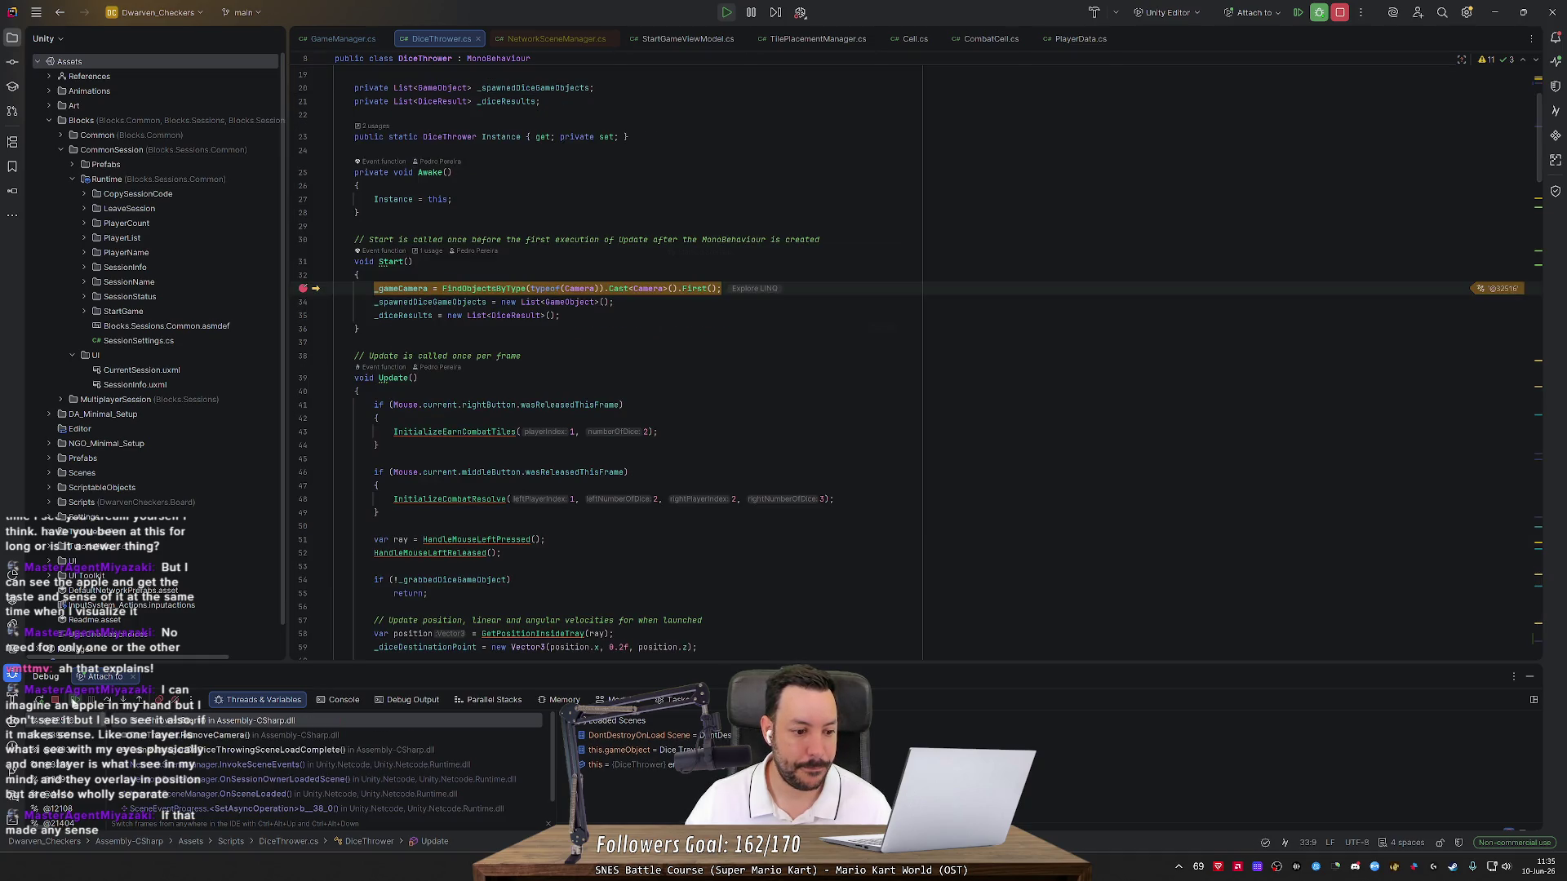
key(F5)
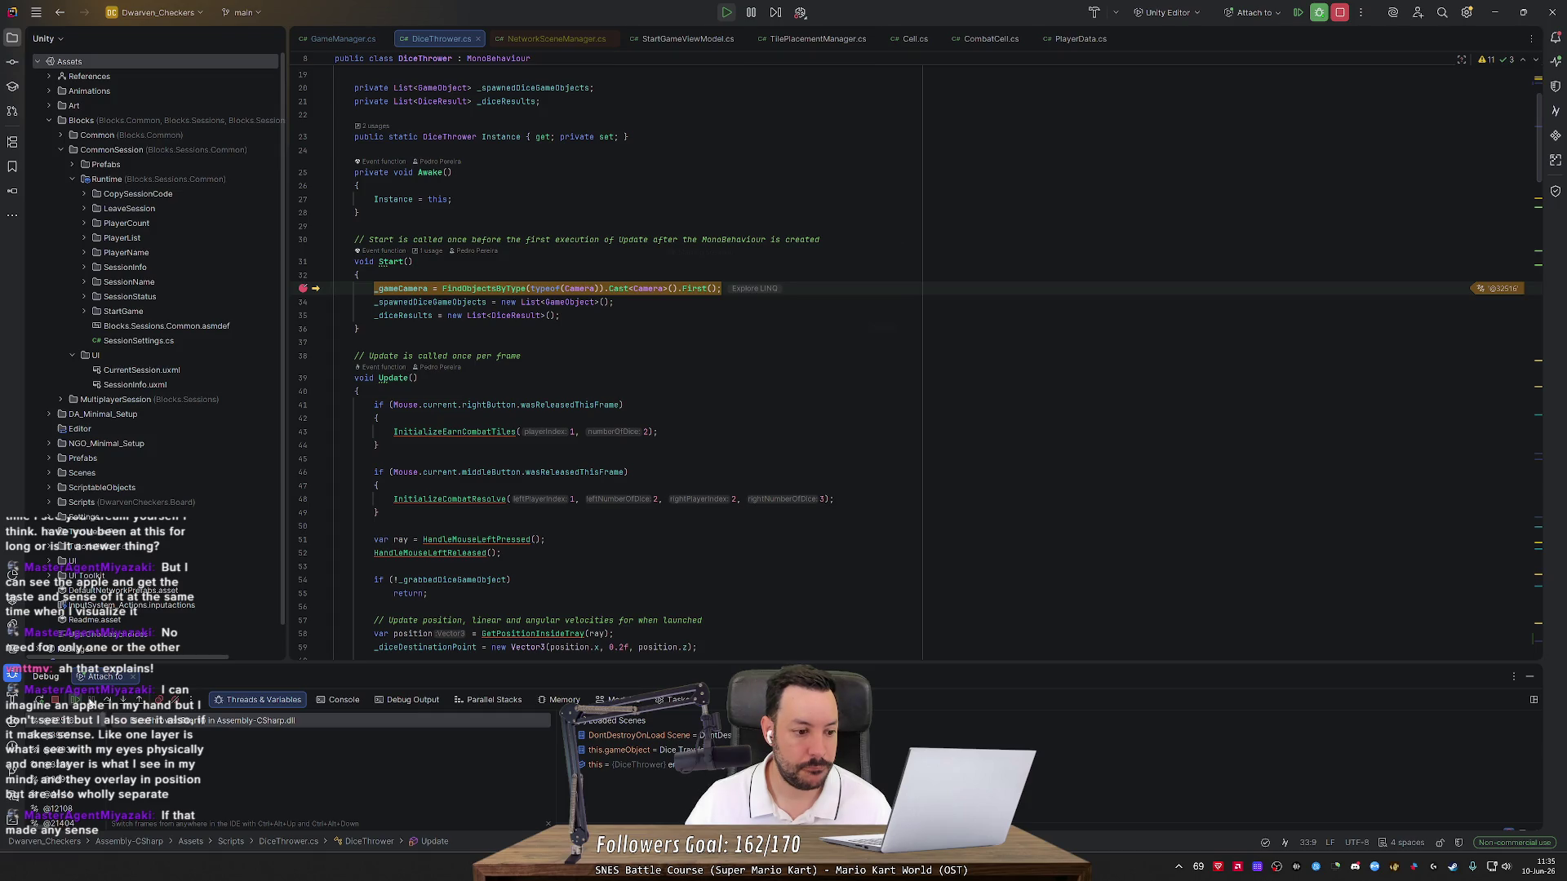
key(F10)
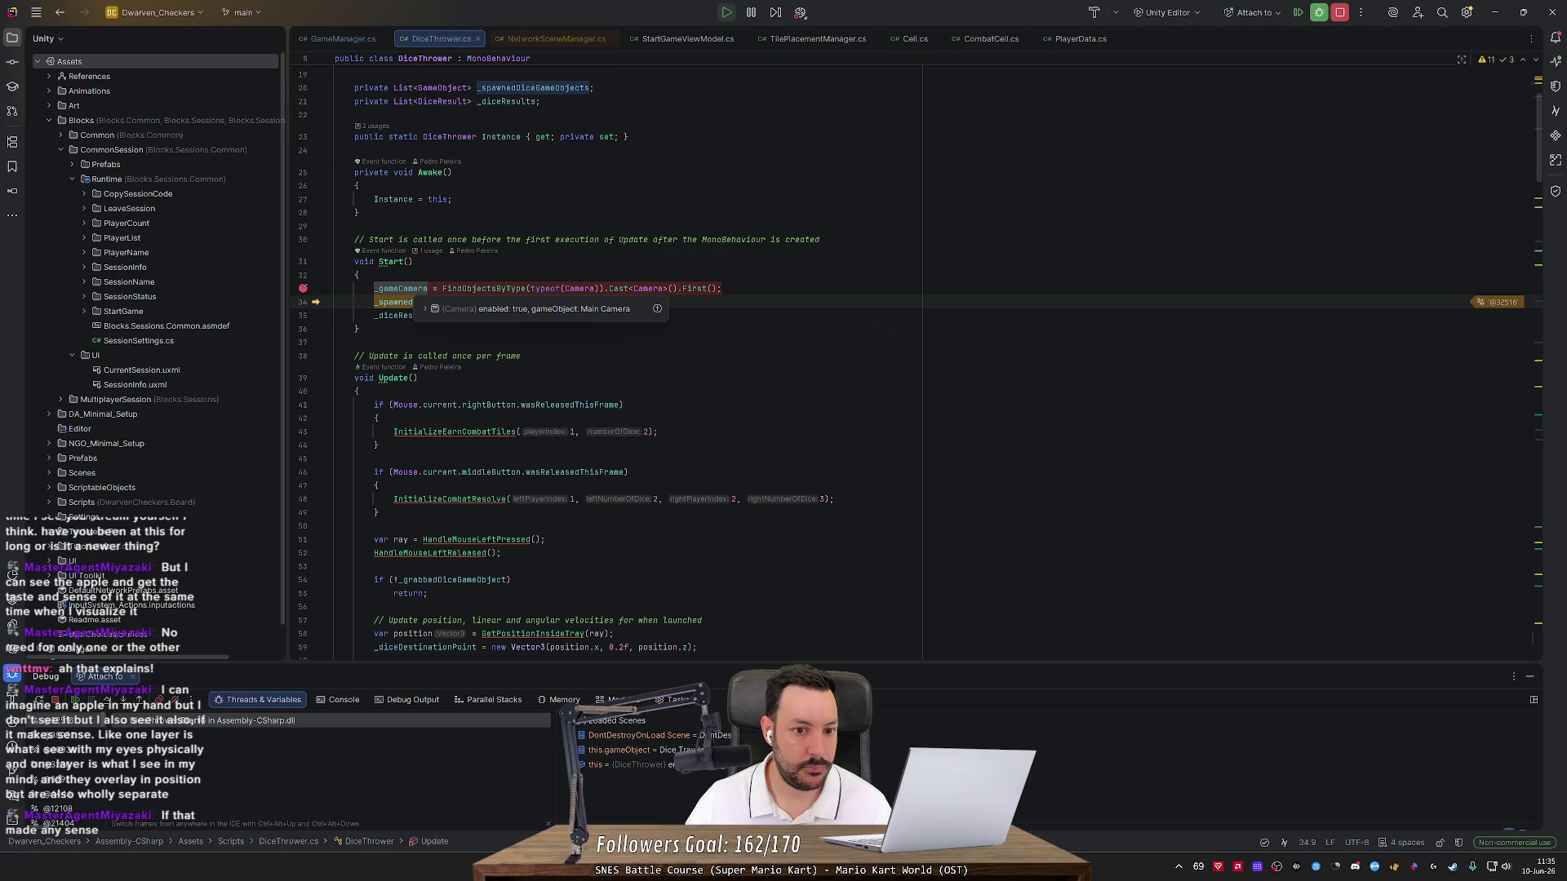
key(ctrl+F2)
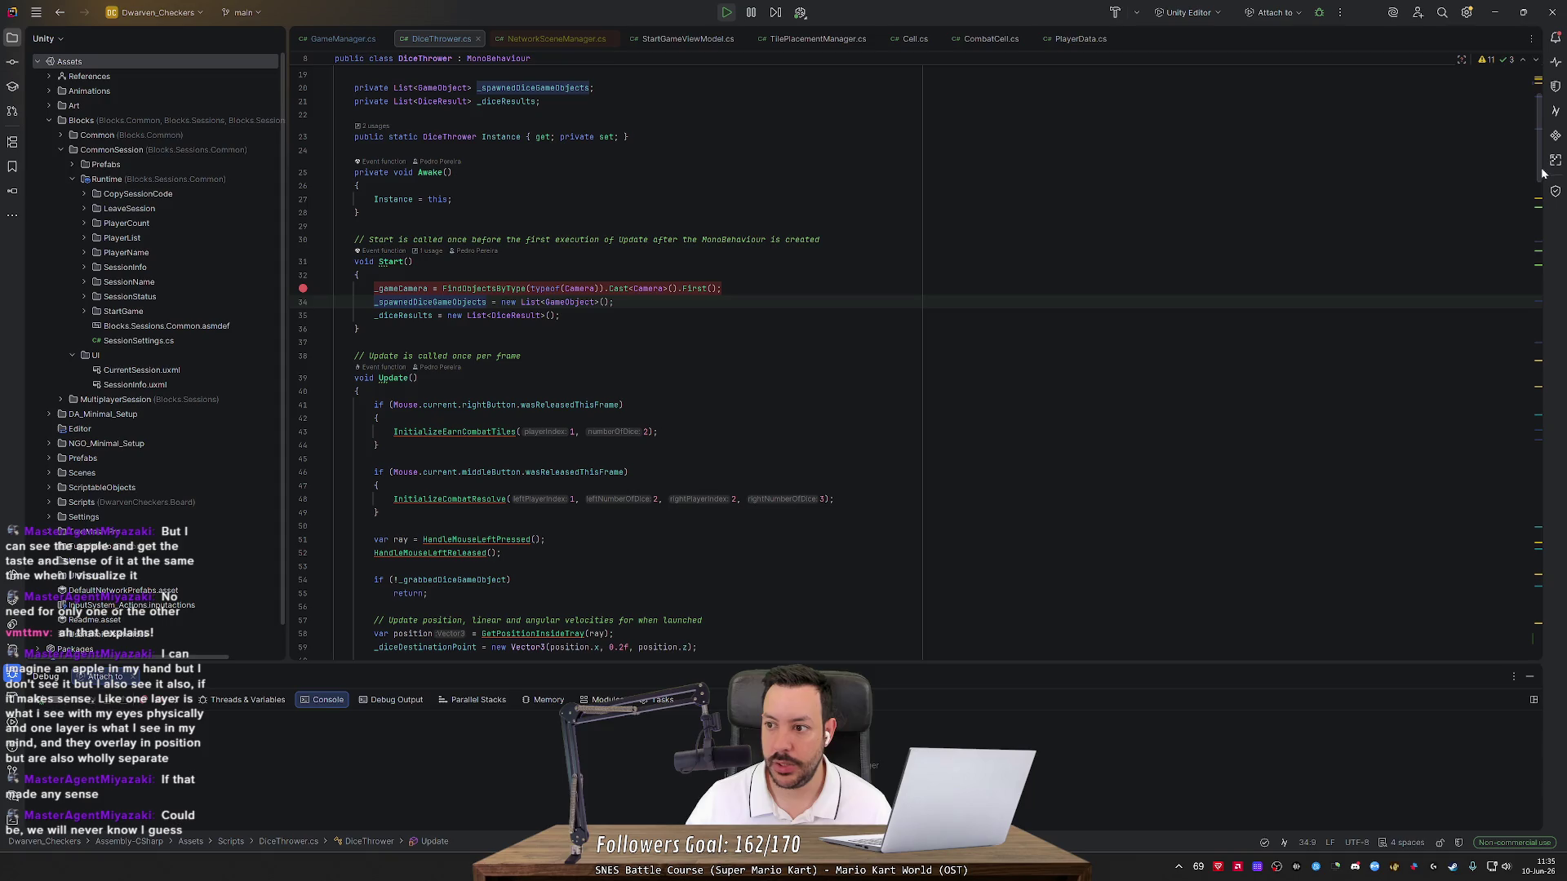
Remove the Start() call from RemoveCamera, then stop and restart Unity play mode
drag(1542, 173, 1541, 645)
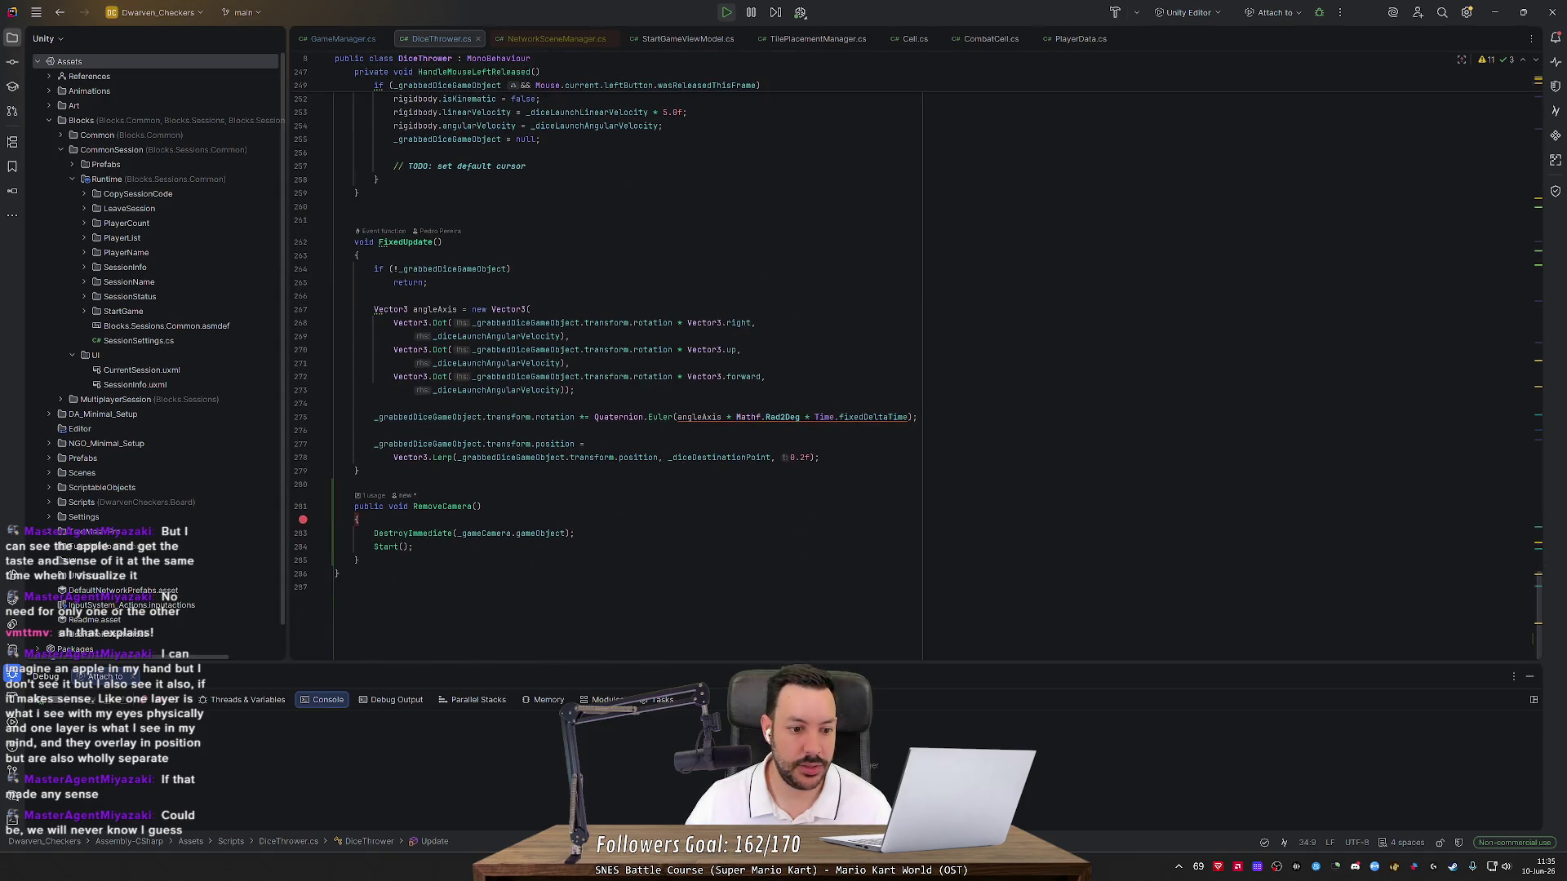
click(414, 547)
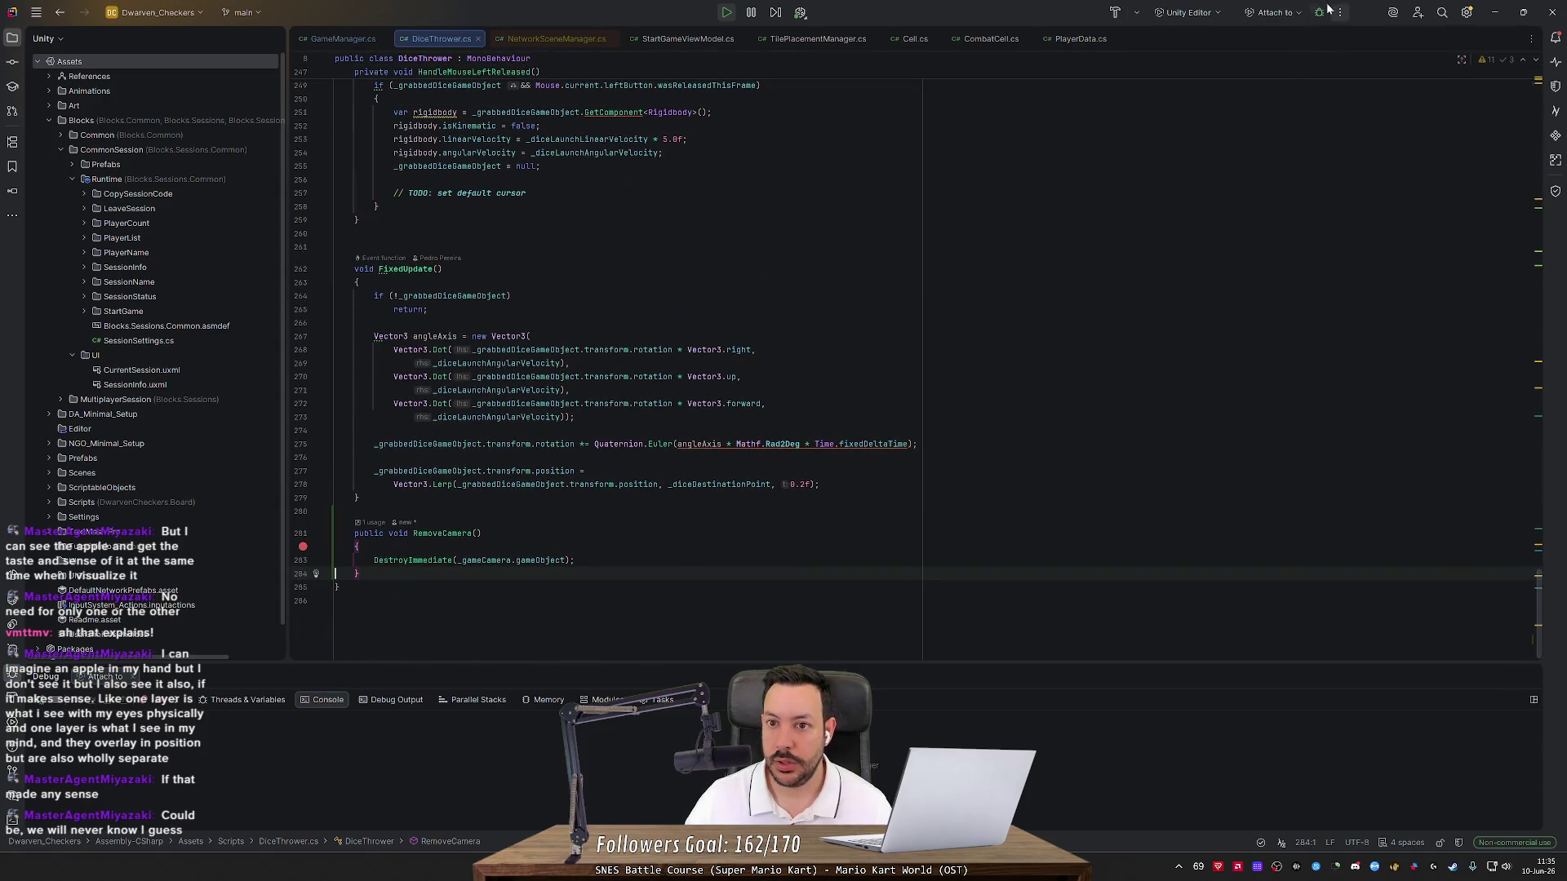
key(alt+Tab)
click(884, 38)
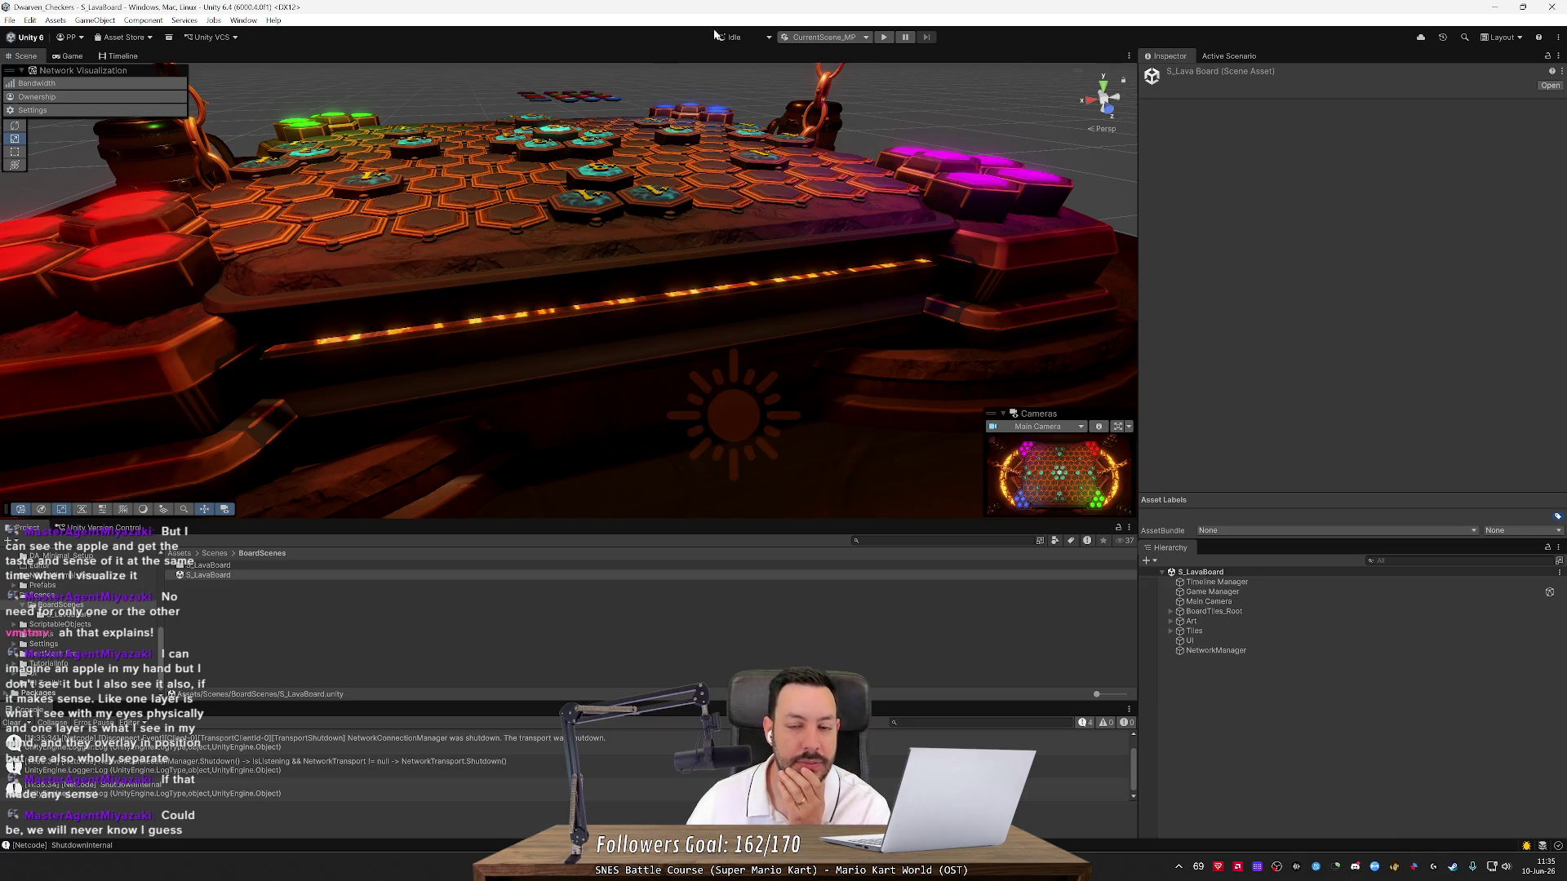
click(884, 37)
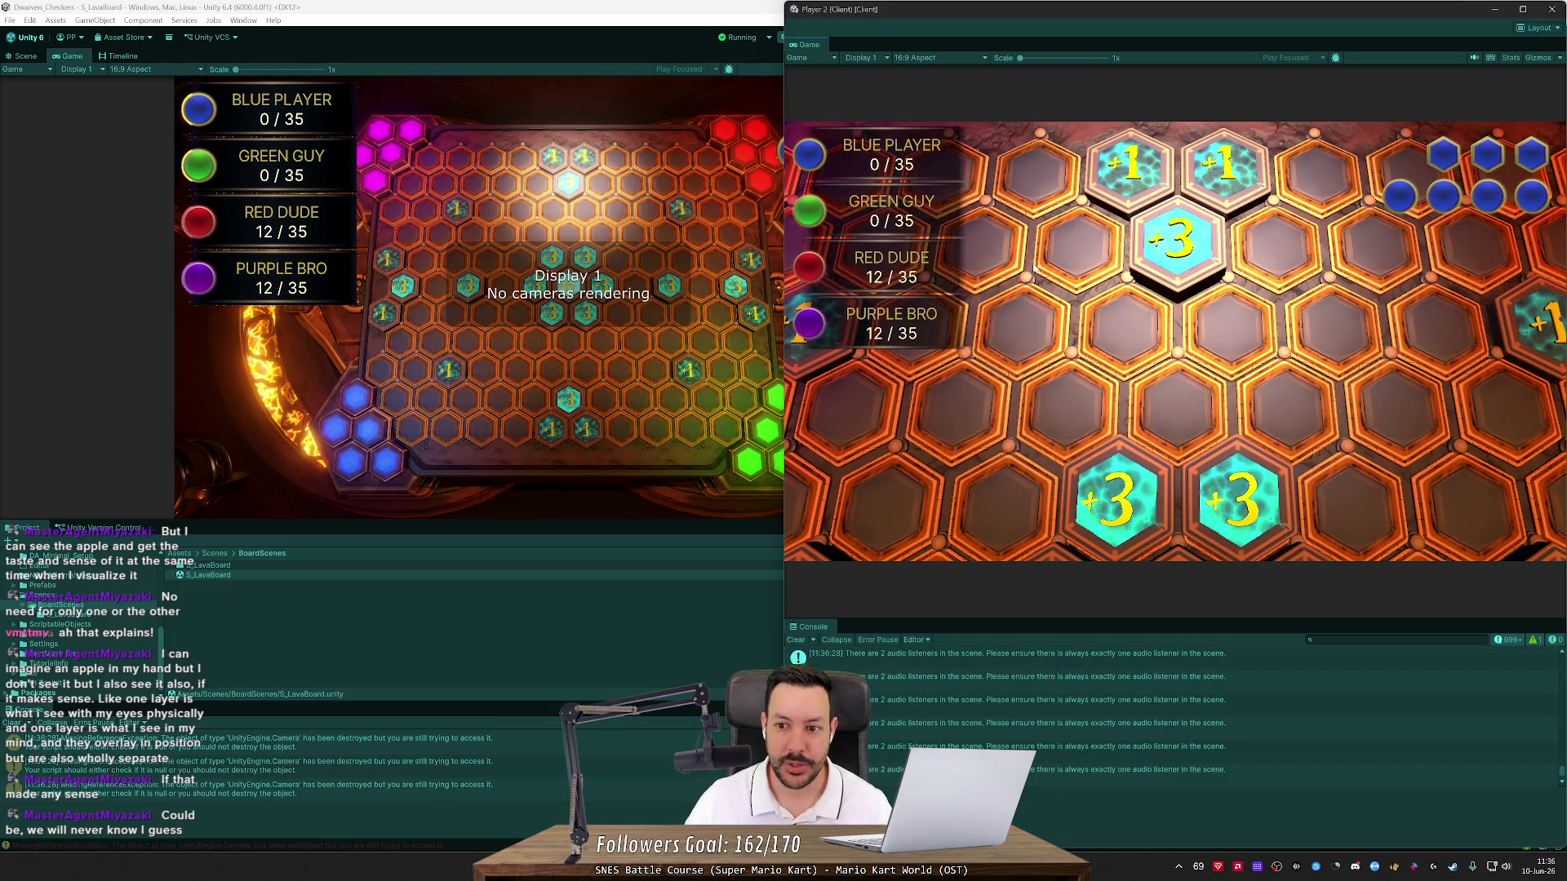
Show the host's Game view, inspect a destroyed-Camera error in the Console, and stop play mode
click(41, 55)
click(52, 57)
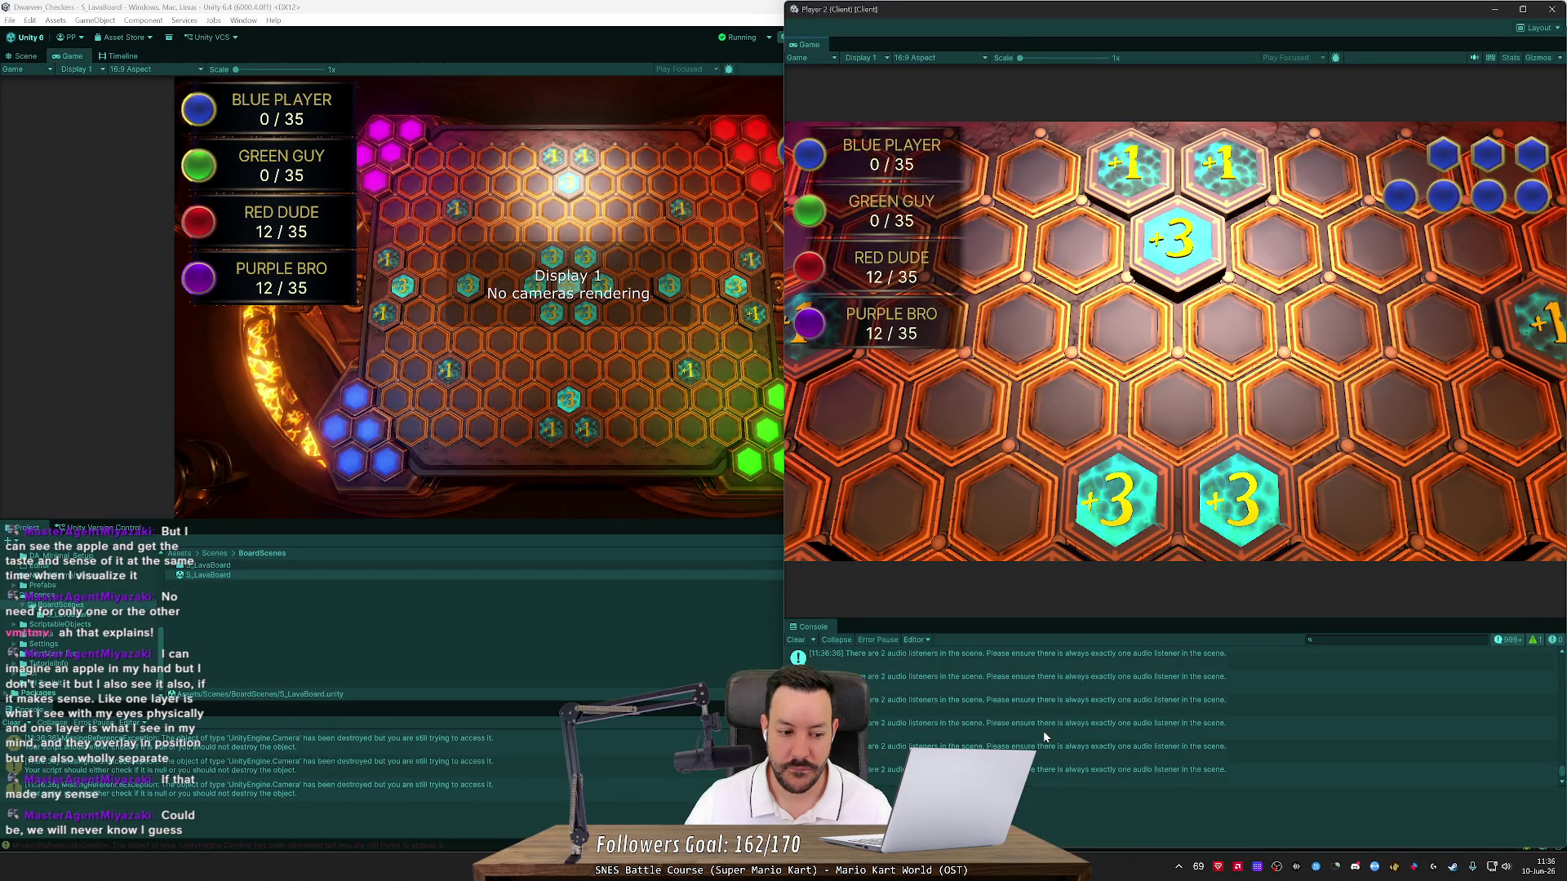
click(435, 765)
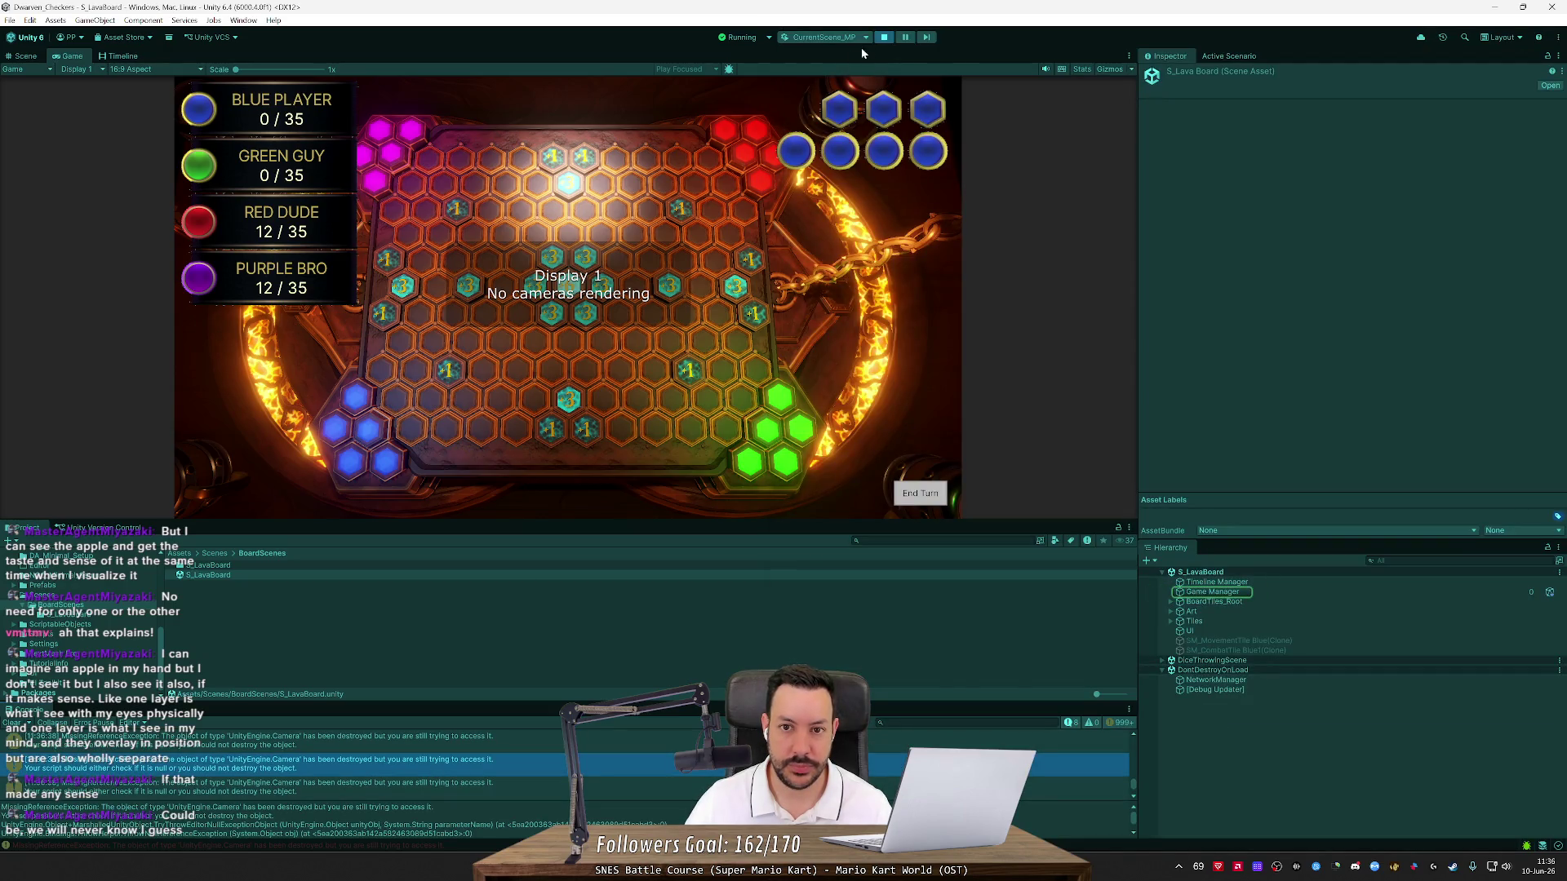
click(886, 39)
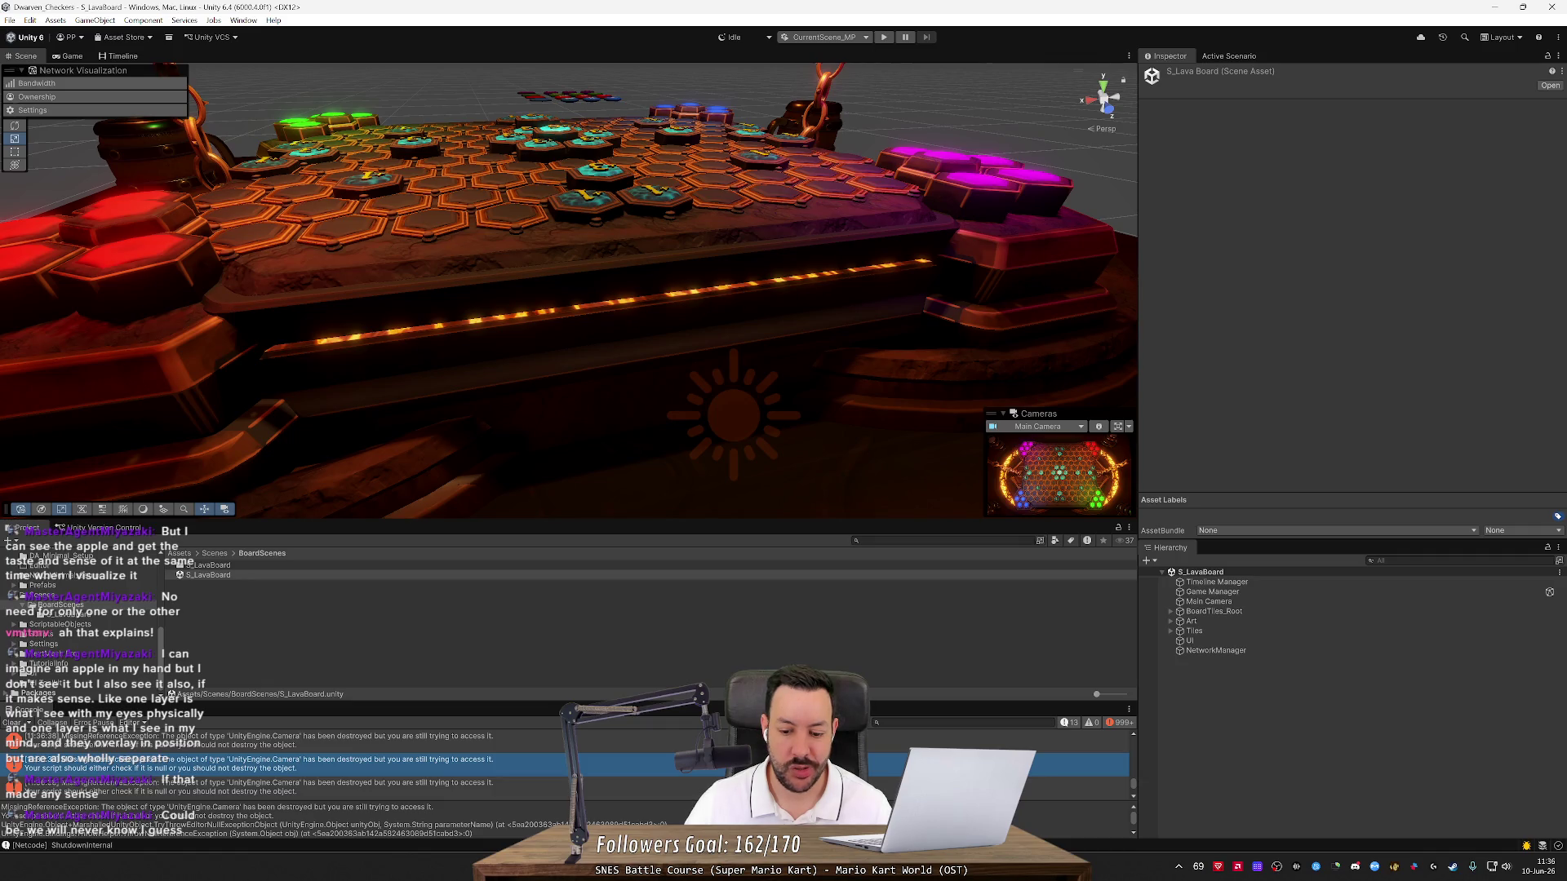
key(alt+Tab)
Add 'Start();' after the DestroyImmediate line, then rerun the multiplayer test in Unity
key(Return)
text(Start)
key(Return)
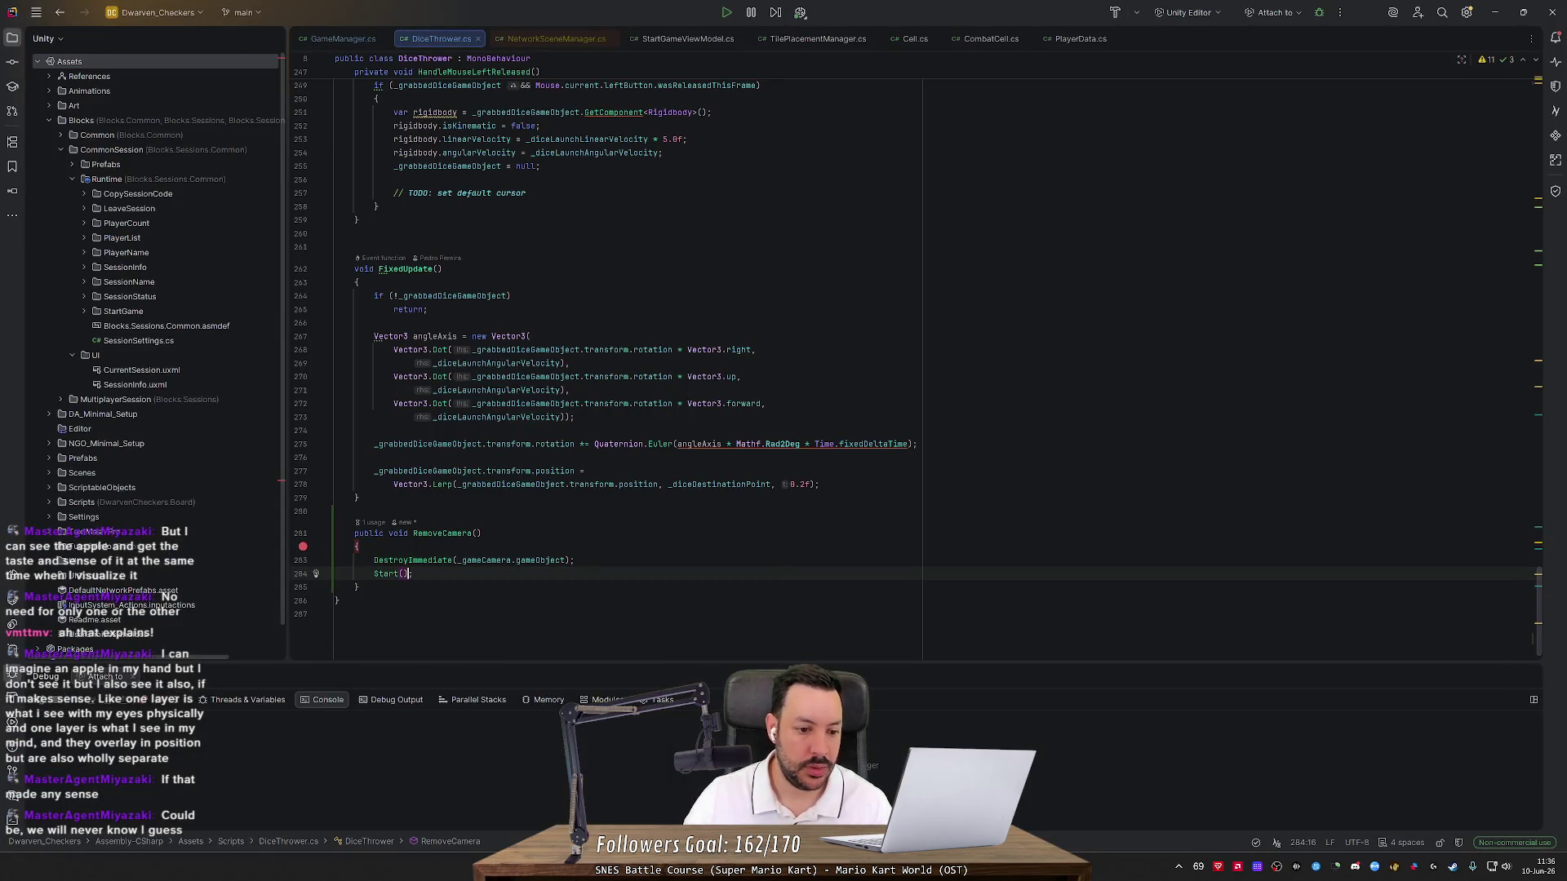
key(alt+Tab)
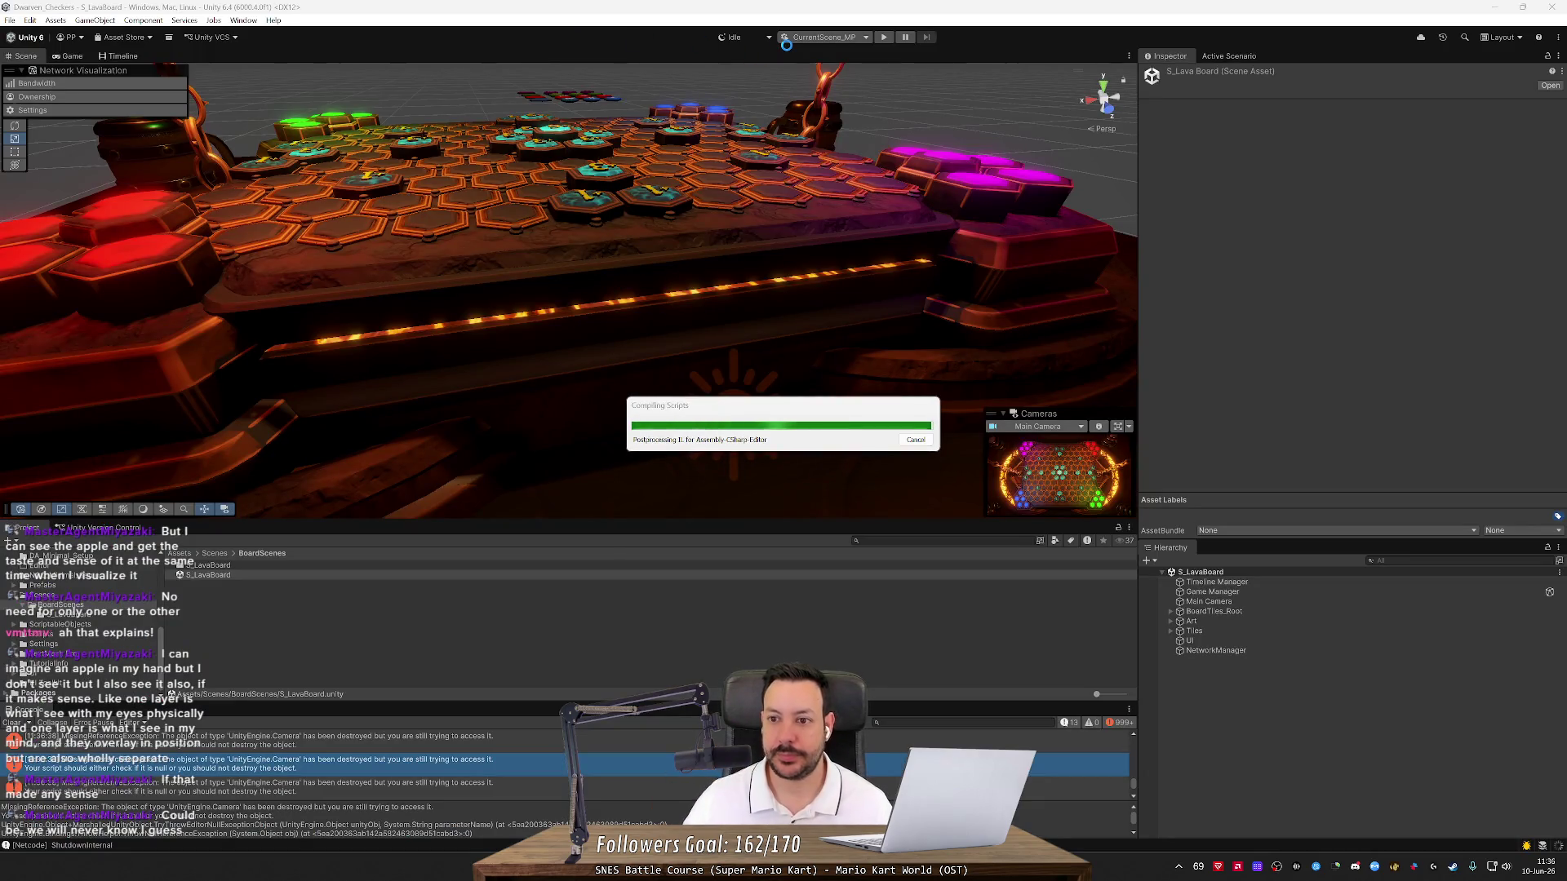
click(883, 39)
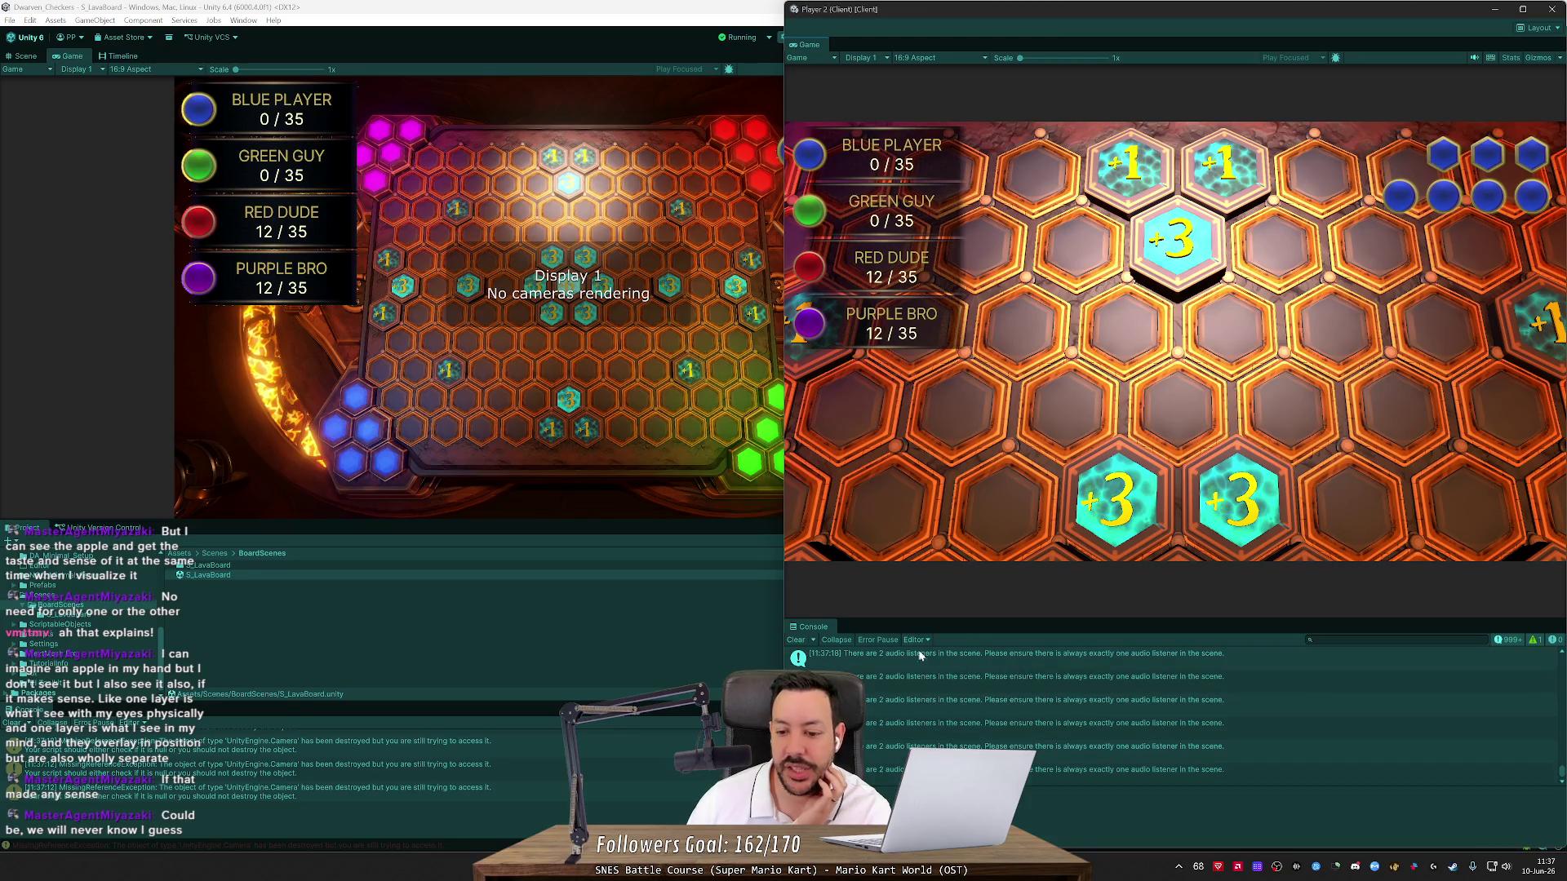
Check the client console, stop play mode in the main Unity editor, and return to Rider
mouse_move(1557, 776)
mouse_down()
mouse_move(1556, 670)
mouse_move(1530, 576)
mouse_up()
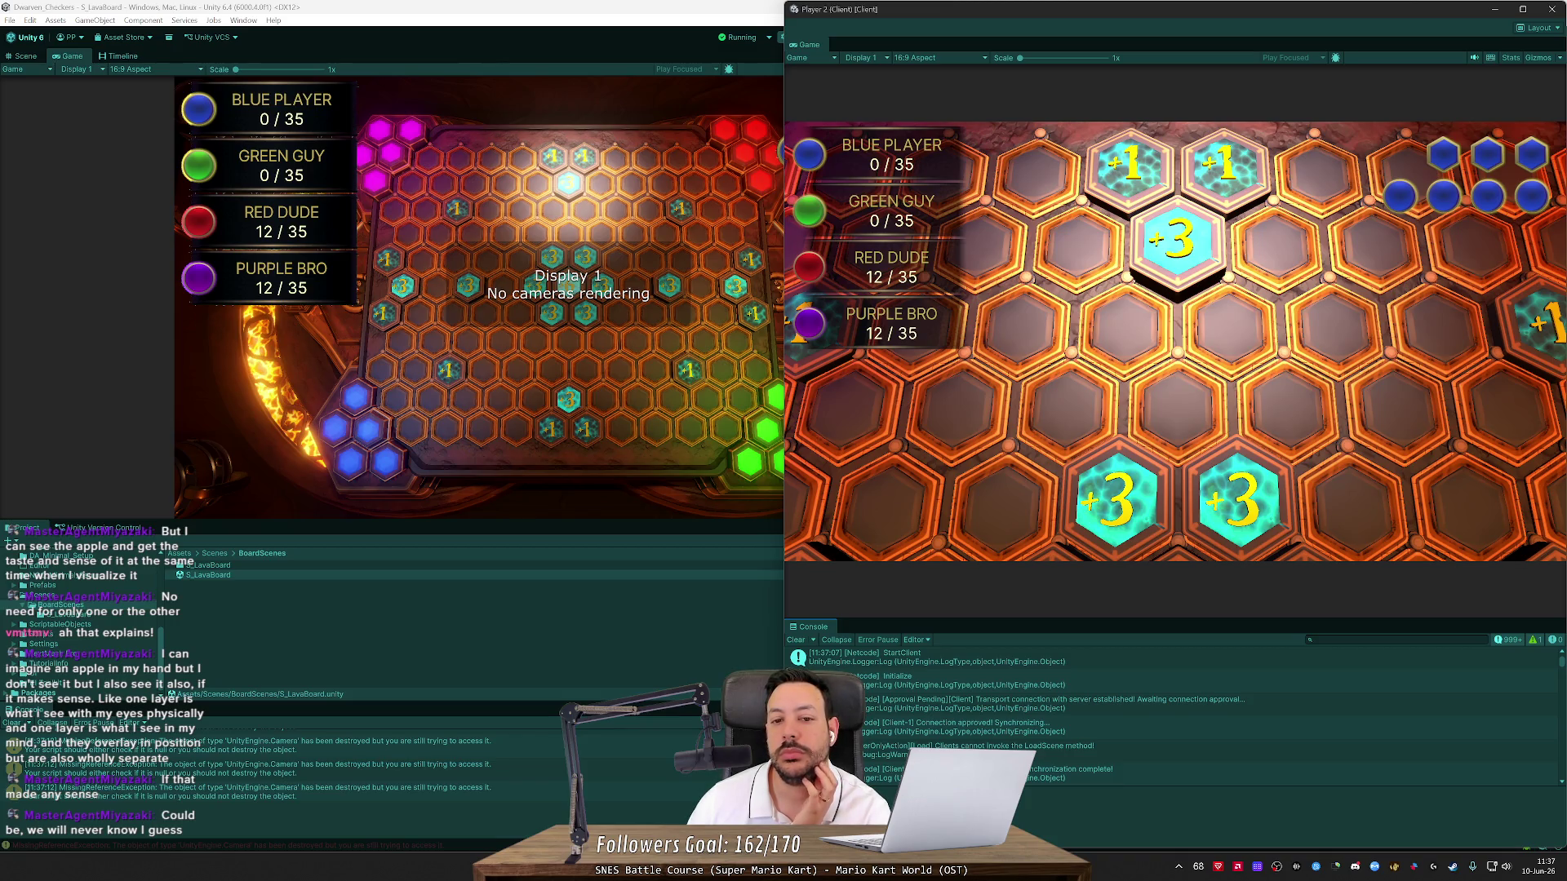
click(692, 695)
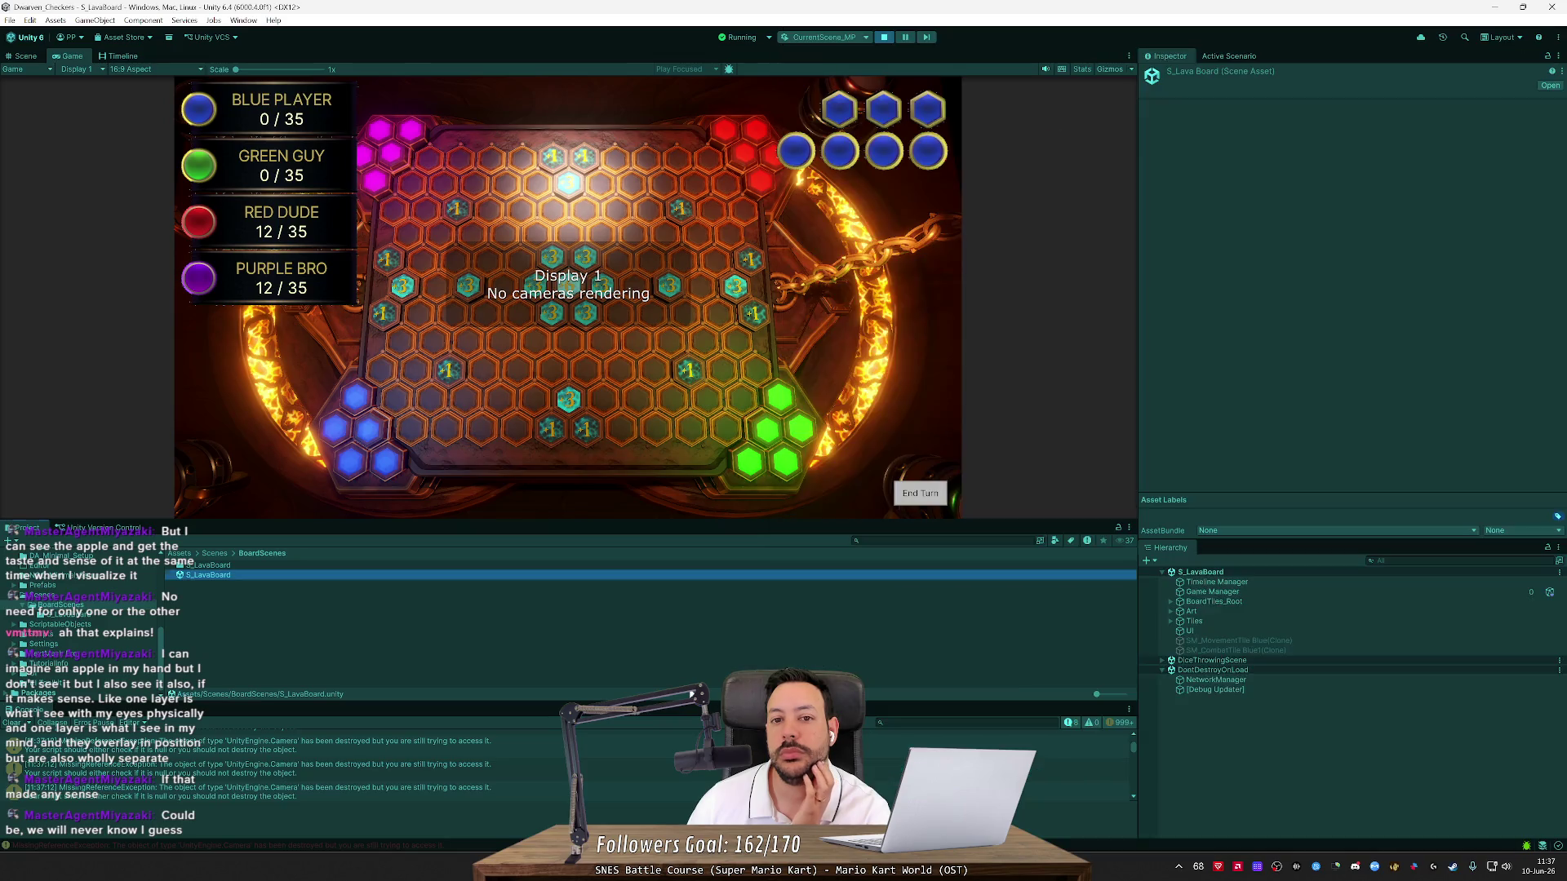
click(884, 38)
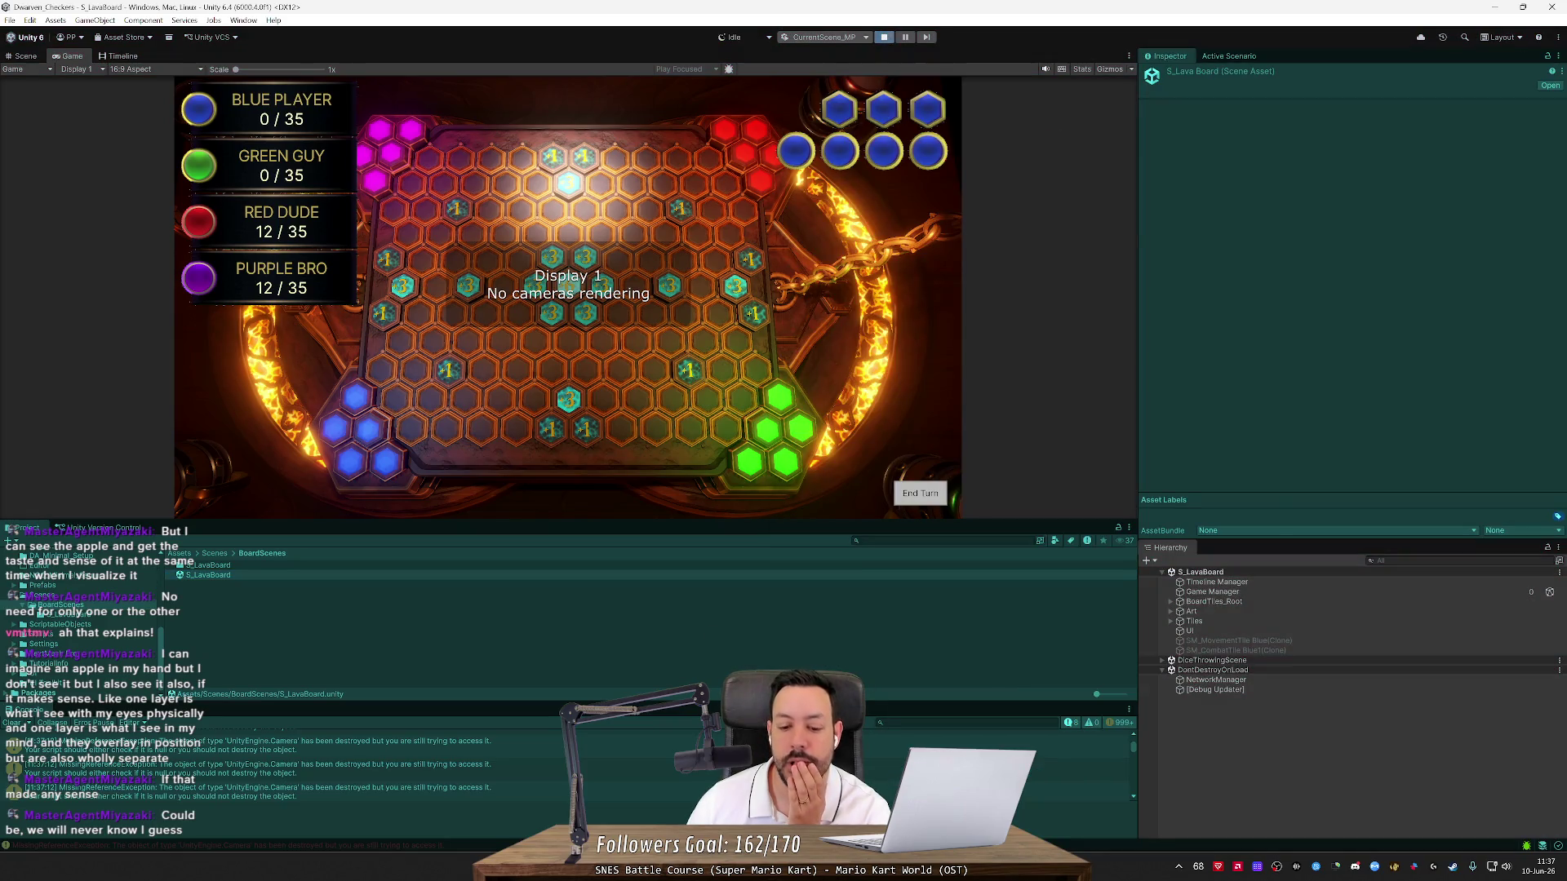
key(alt+Tab)
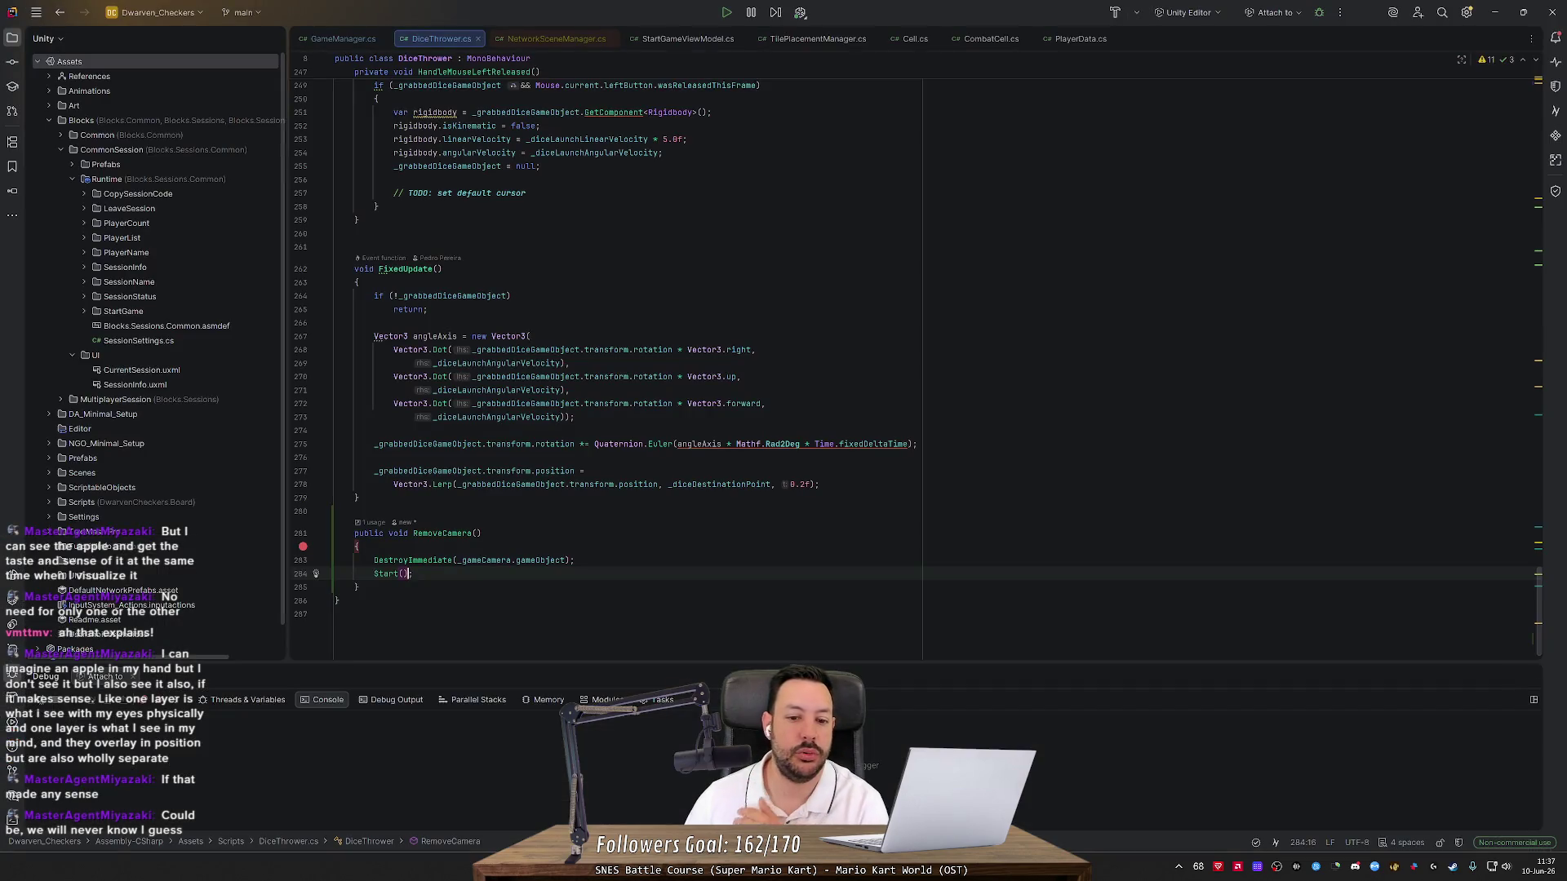
In GameManager, paste the DiceThrowingScene load into InitializeGame's if (IsHost) block
key(alt+Up)
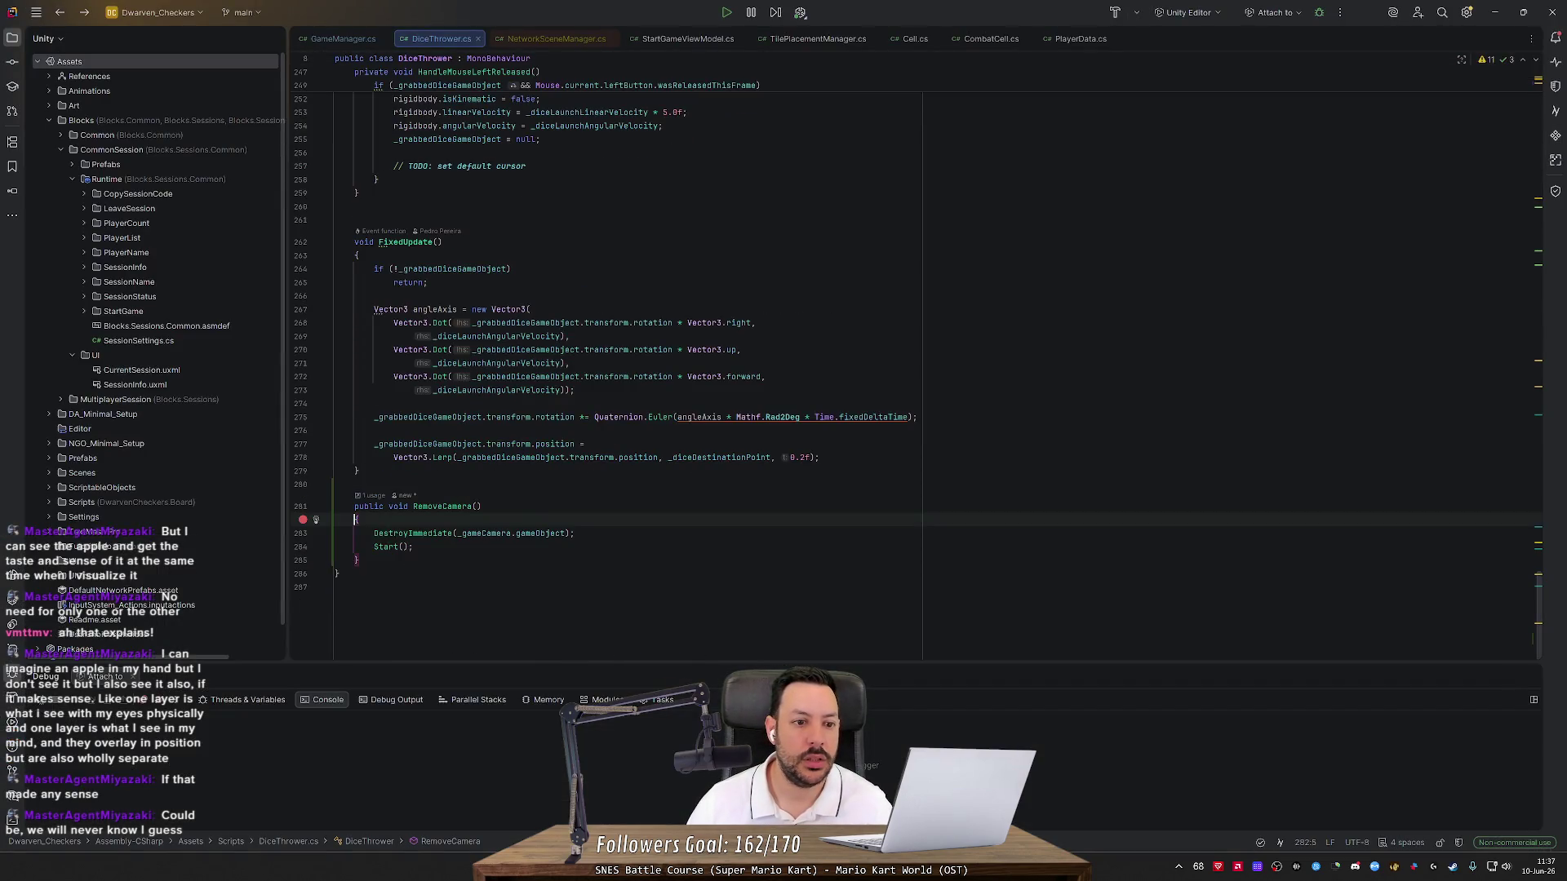
key(ctrl+shift+BackSpace)
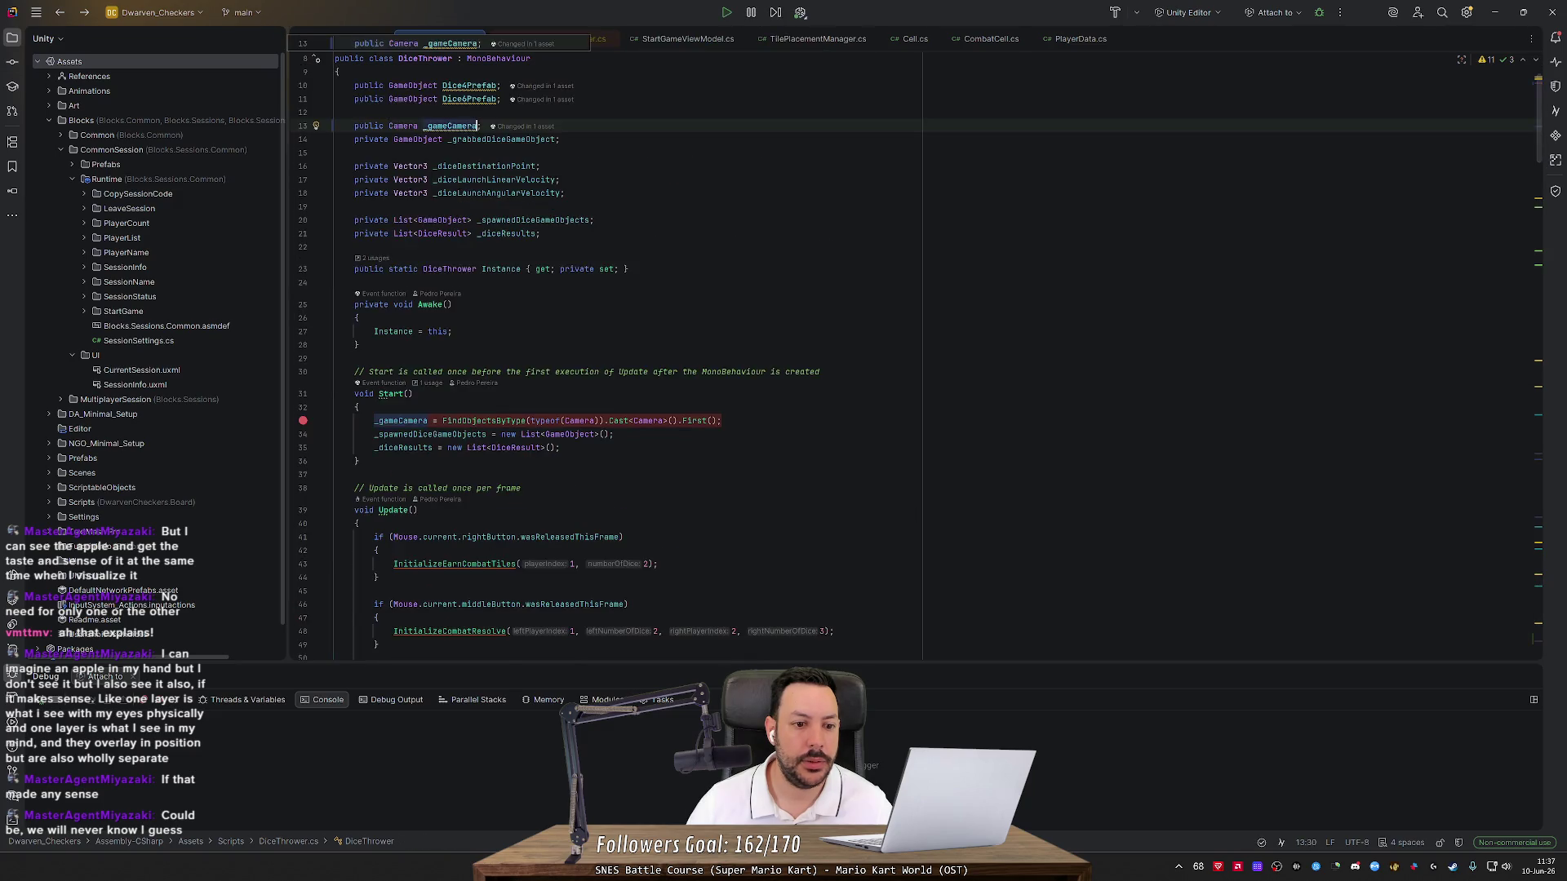
key(ctrl+alt+Left)
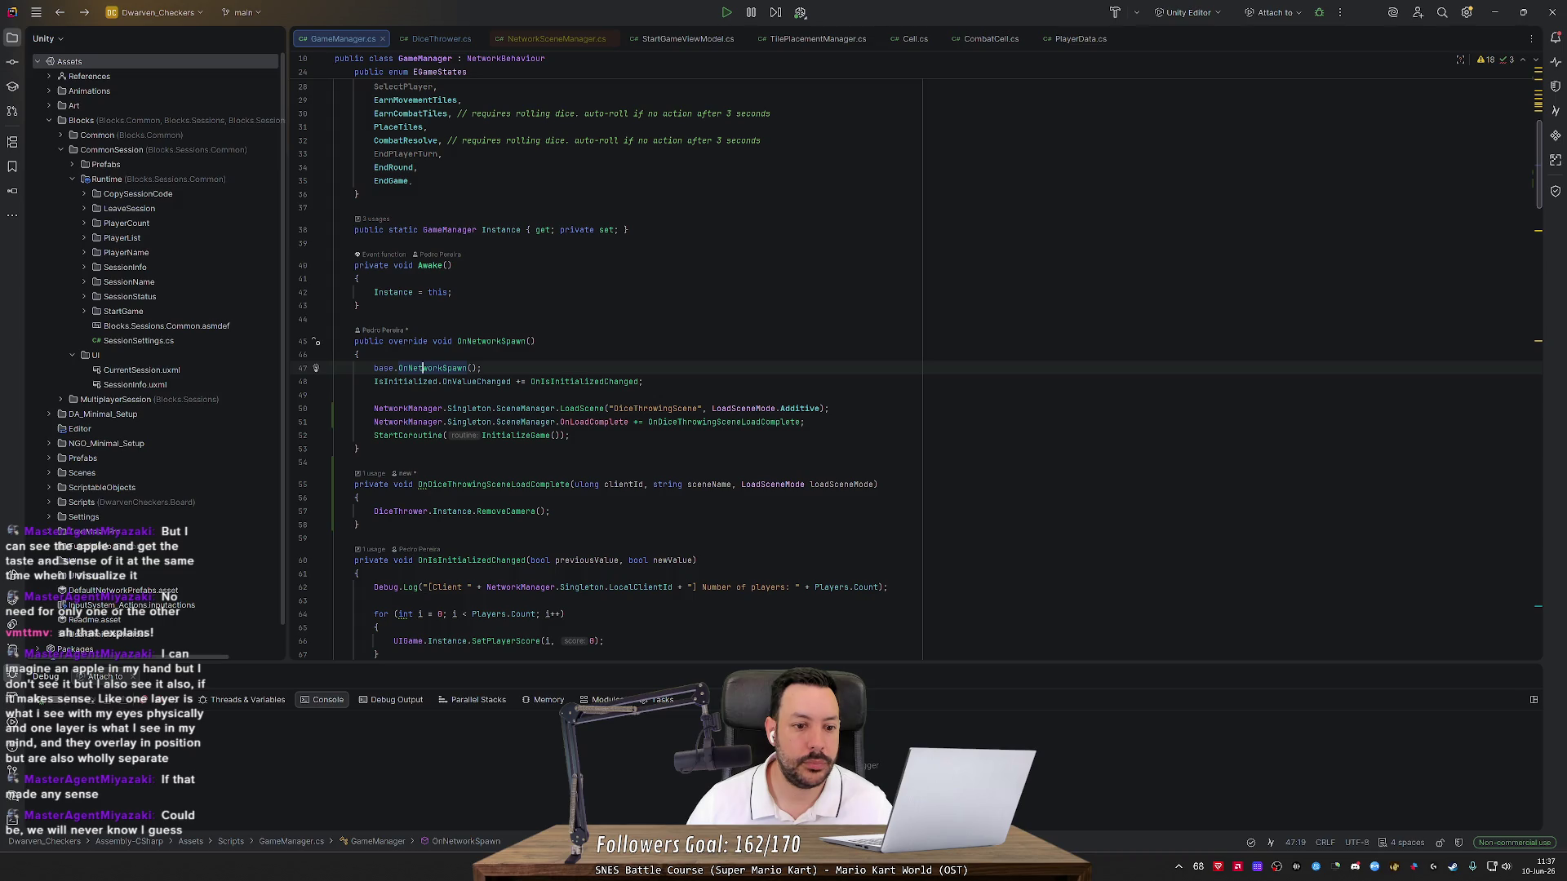
drag(840, 409, 857, 398)
key(ctrl+c)
scroll(857, 404, down, 4)
scroll(857, 404, down, 1)
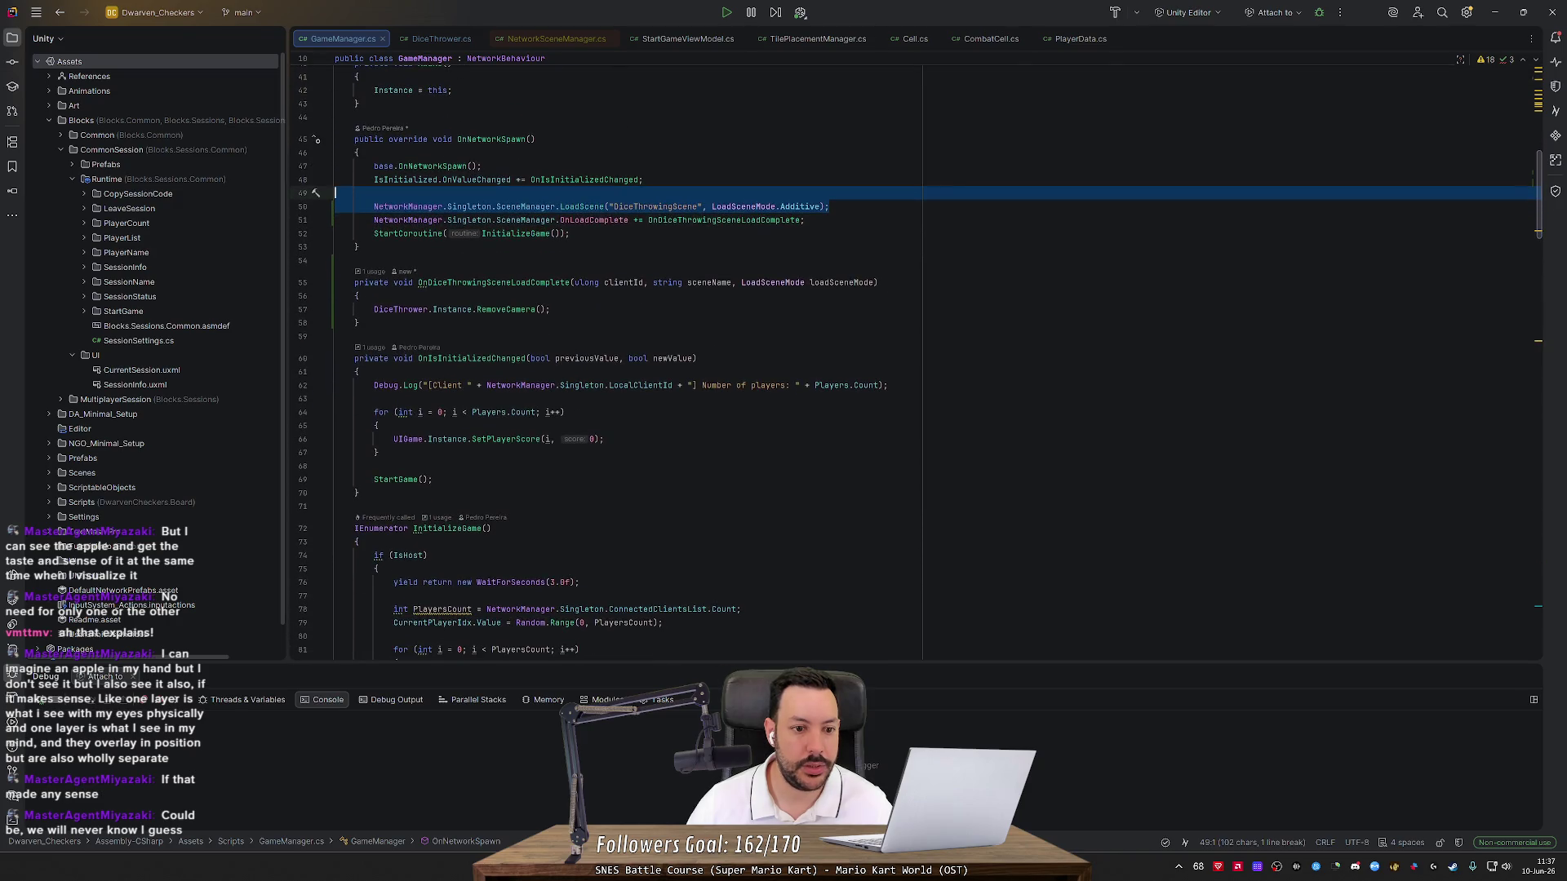
scroll(378, 407, down, 4)
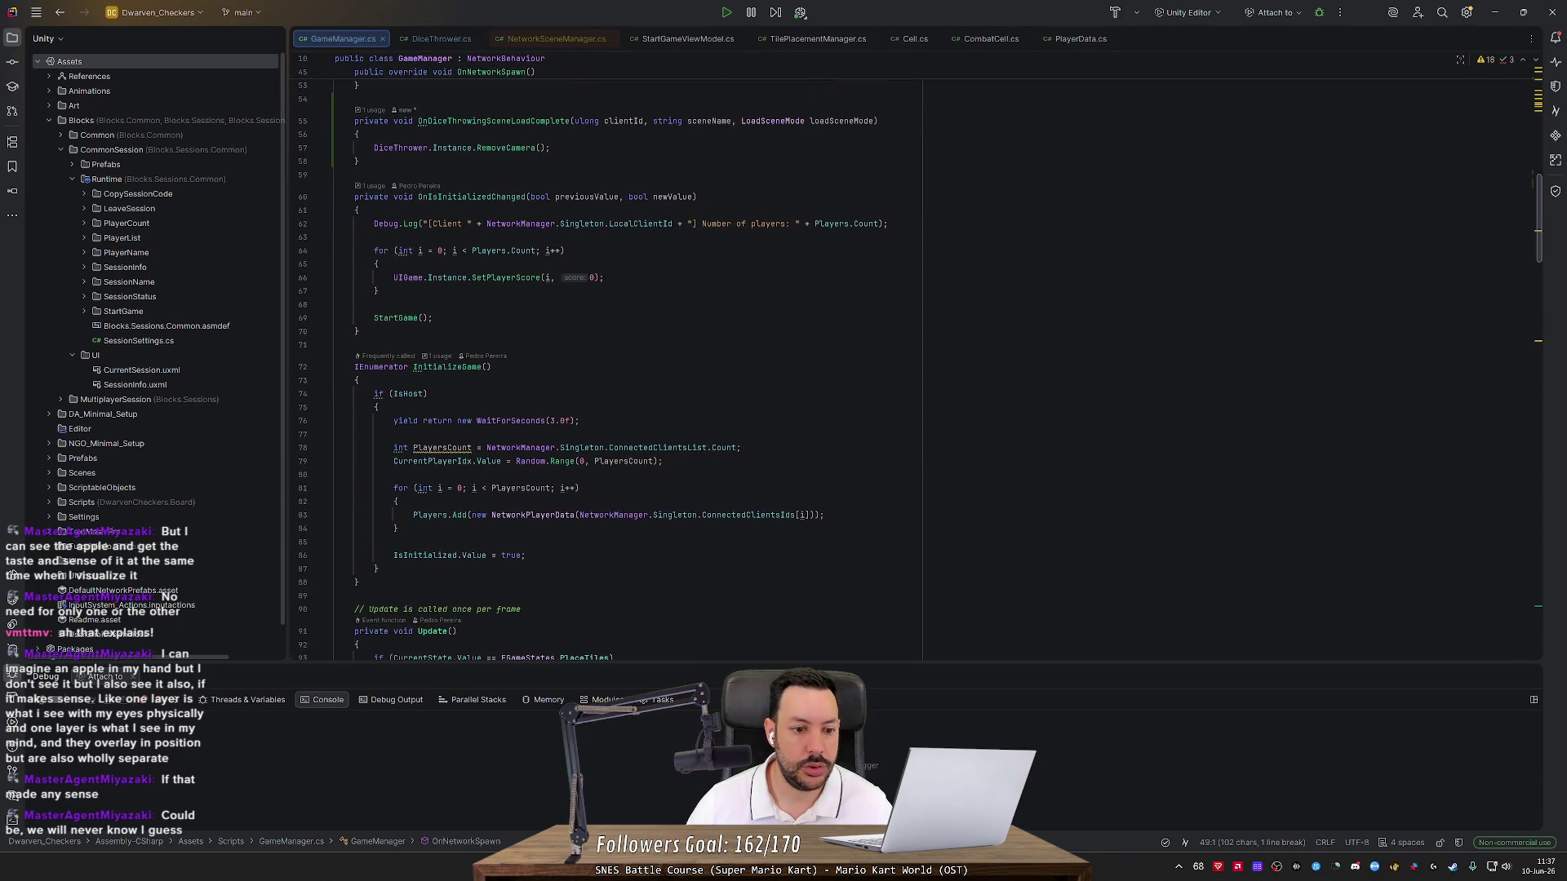
click(378, 406)
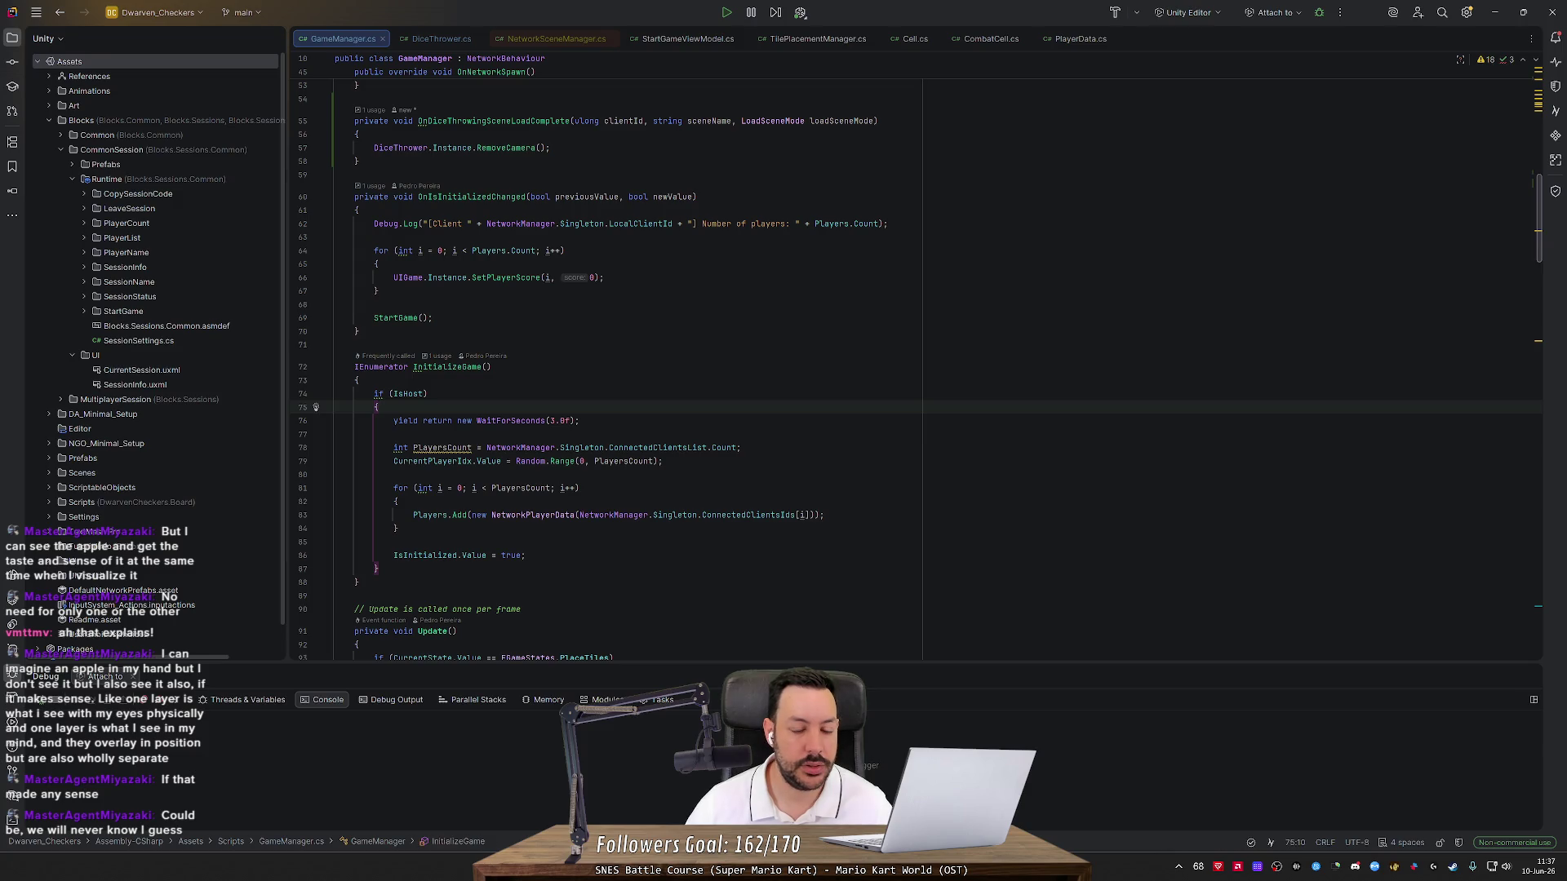
key(ctrl+v)
key(alt+shift+Up)
Delete the old scene load and move the OnLoadComplete subscription from OnNetworkSpawn into InitializeGame
scroll(621, 368, up, 3)
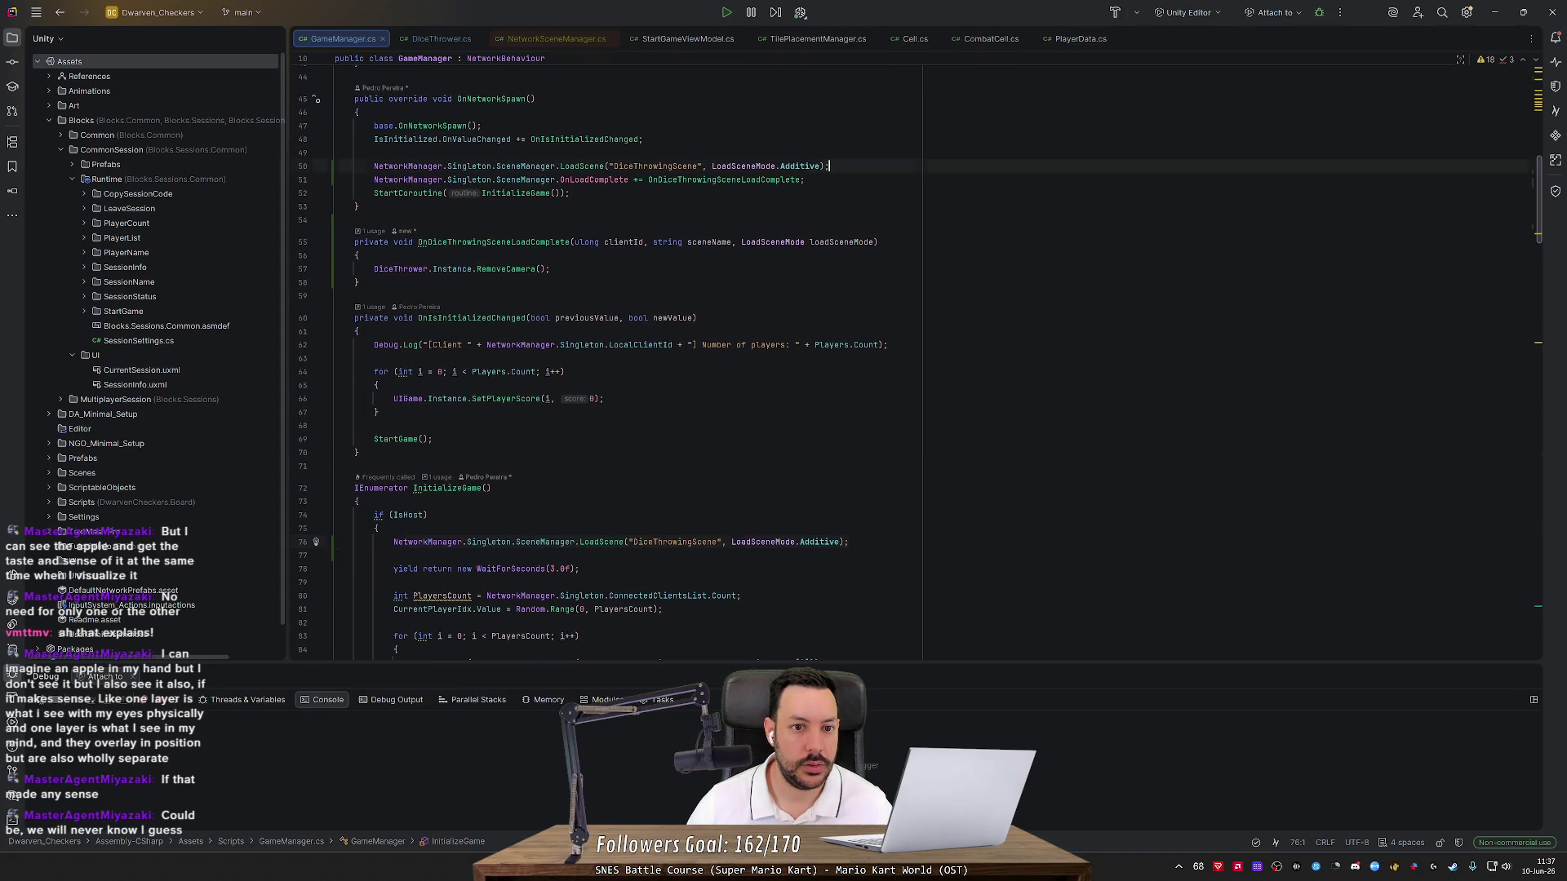
click(334, 166)
key(ctrl+y)
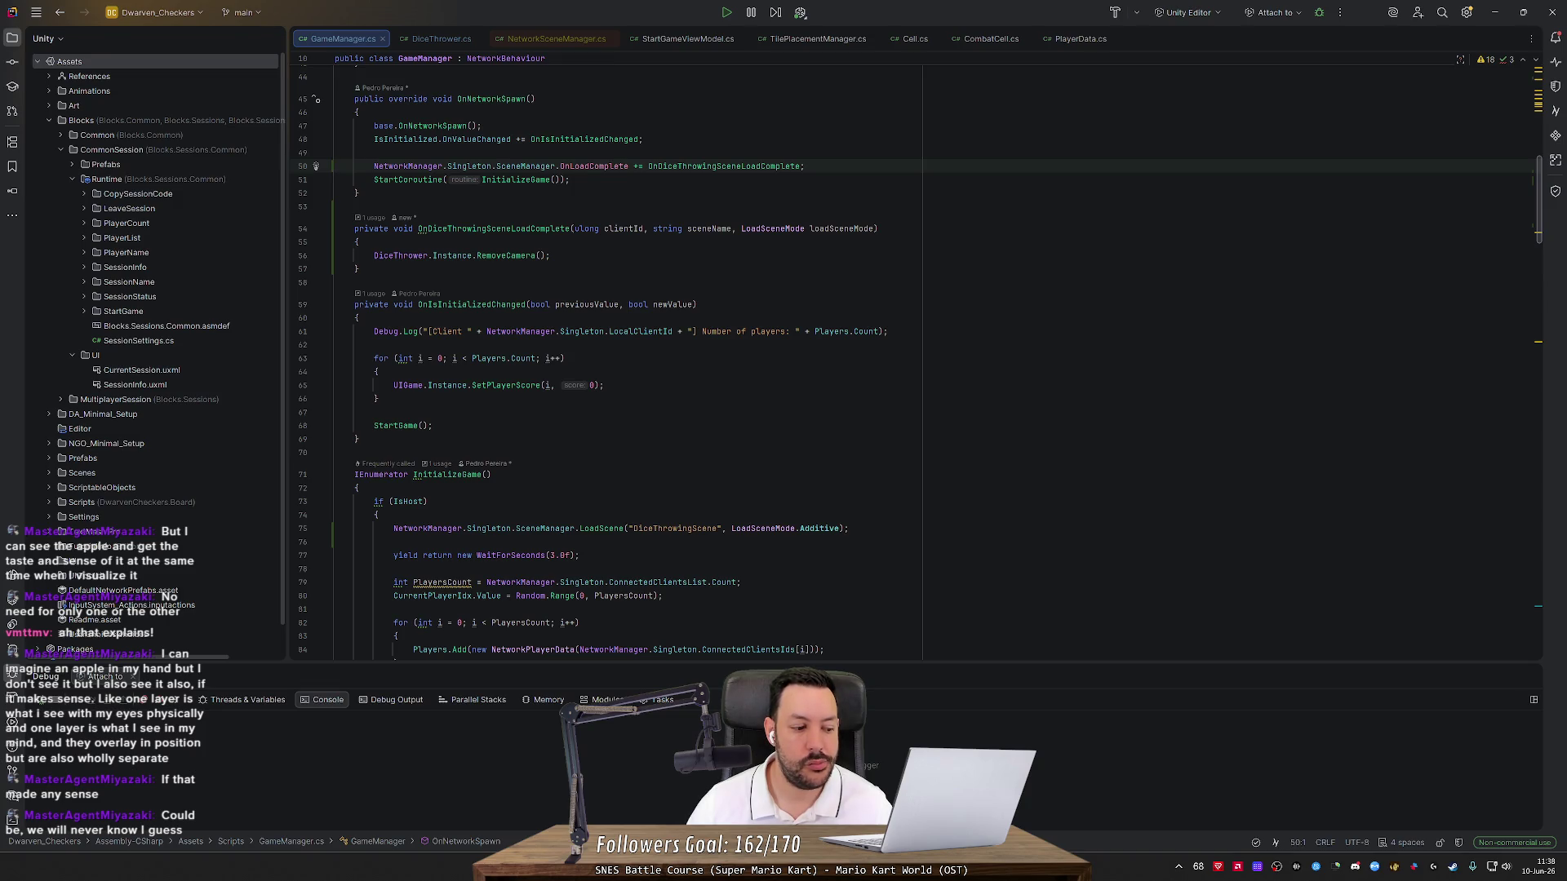
scroll(620, 367, down, 5)
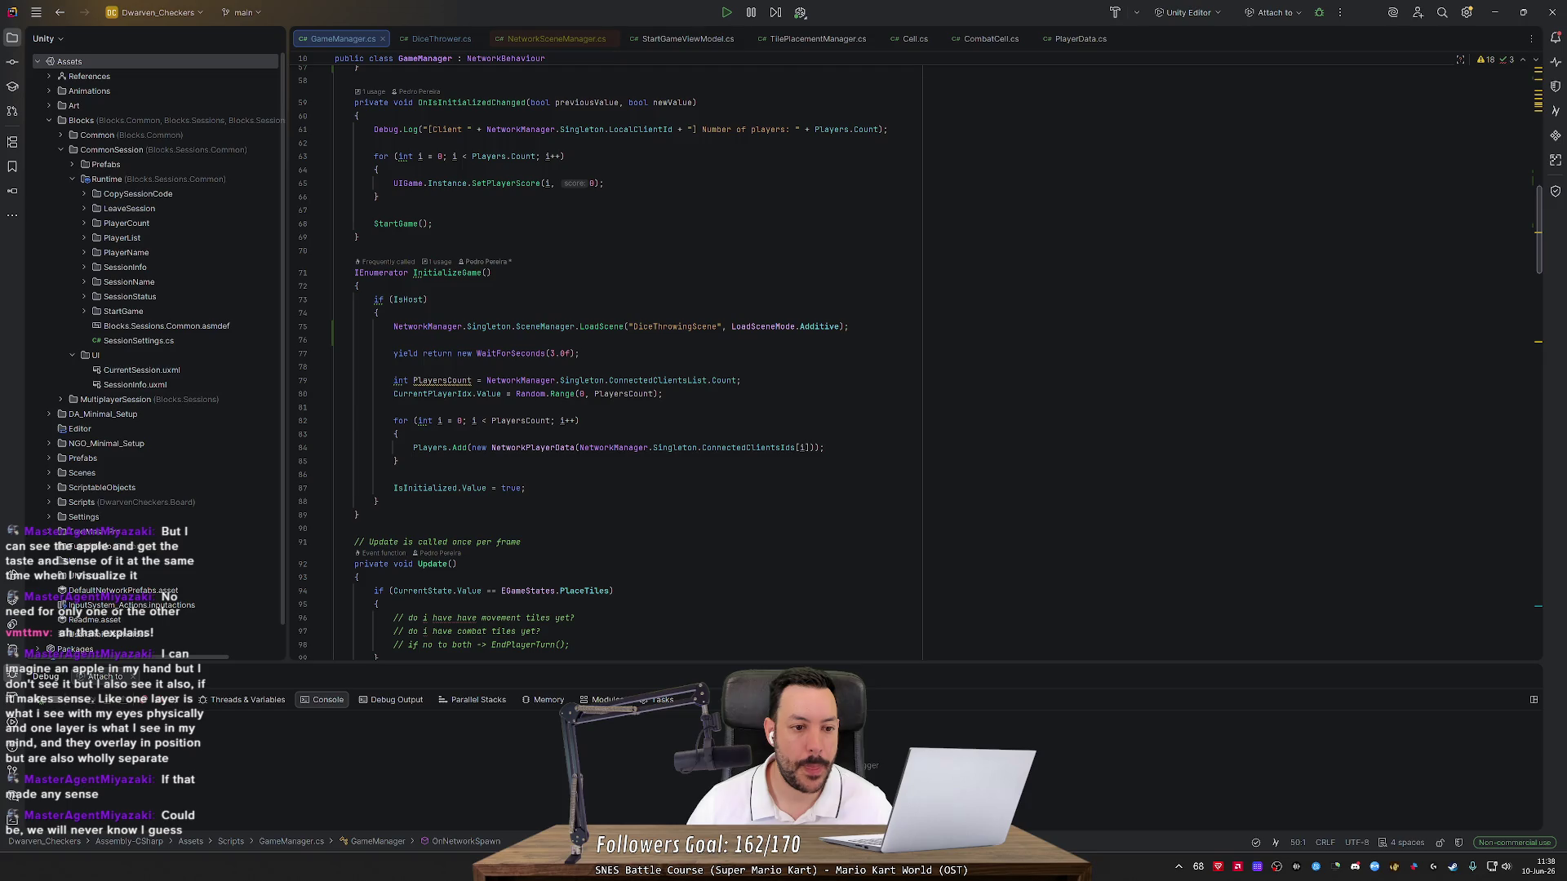
scroll(334, 193, up, 5)
drag(805, 206, 335, 193)
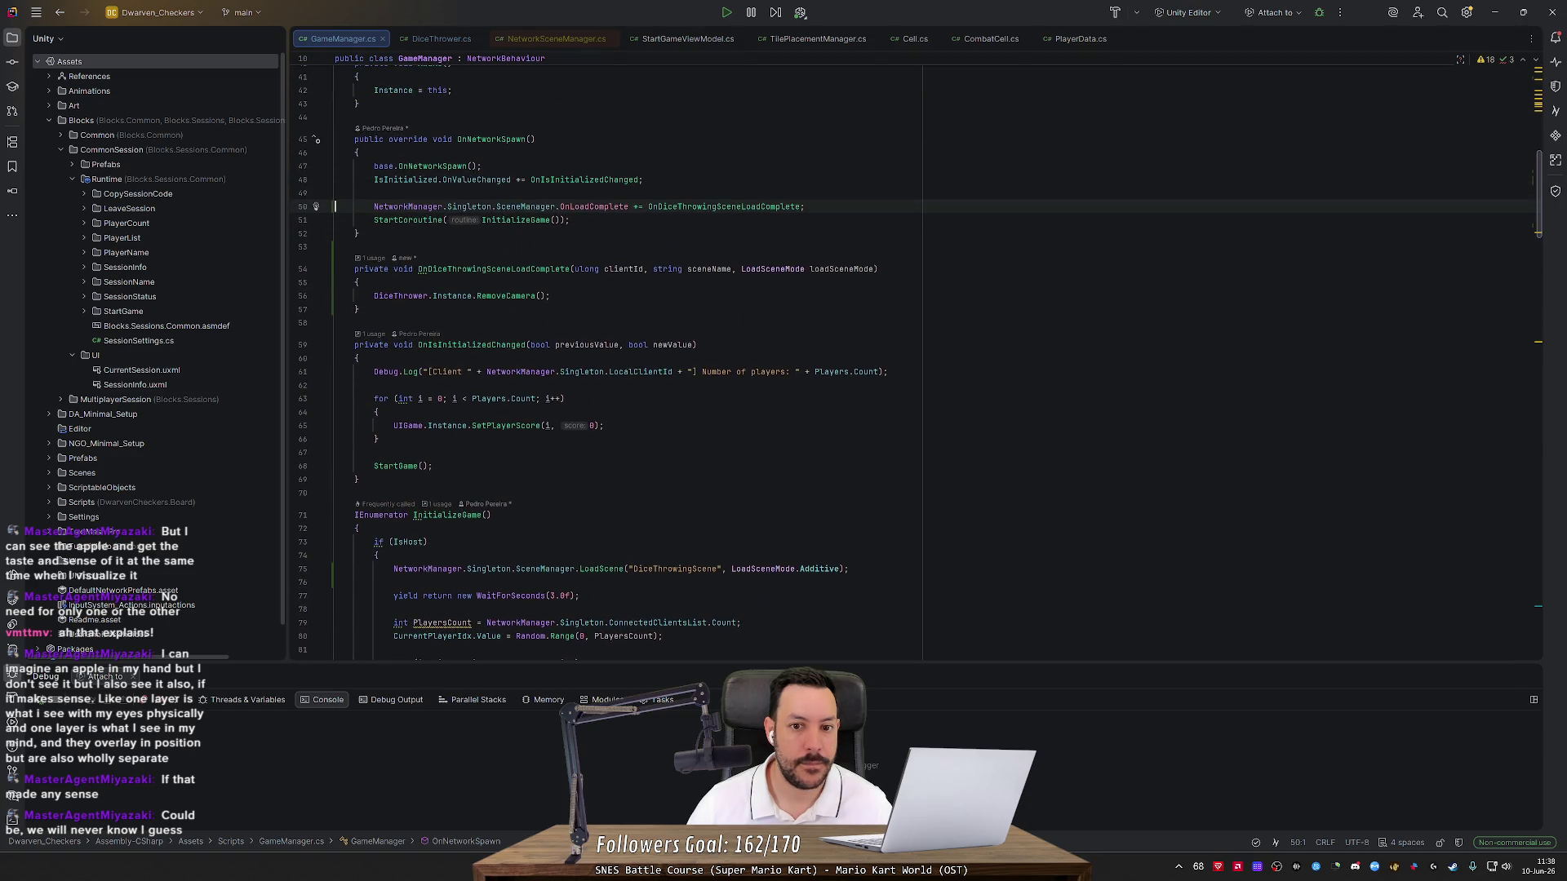
key(ctrl+x)
click(364, 516)
key(ctrl+v)
key(Return)
Wrap the OnLoadComplete subscription in a new if (IsClient) block
scroll(620, 367, down, 4)
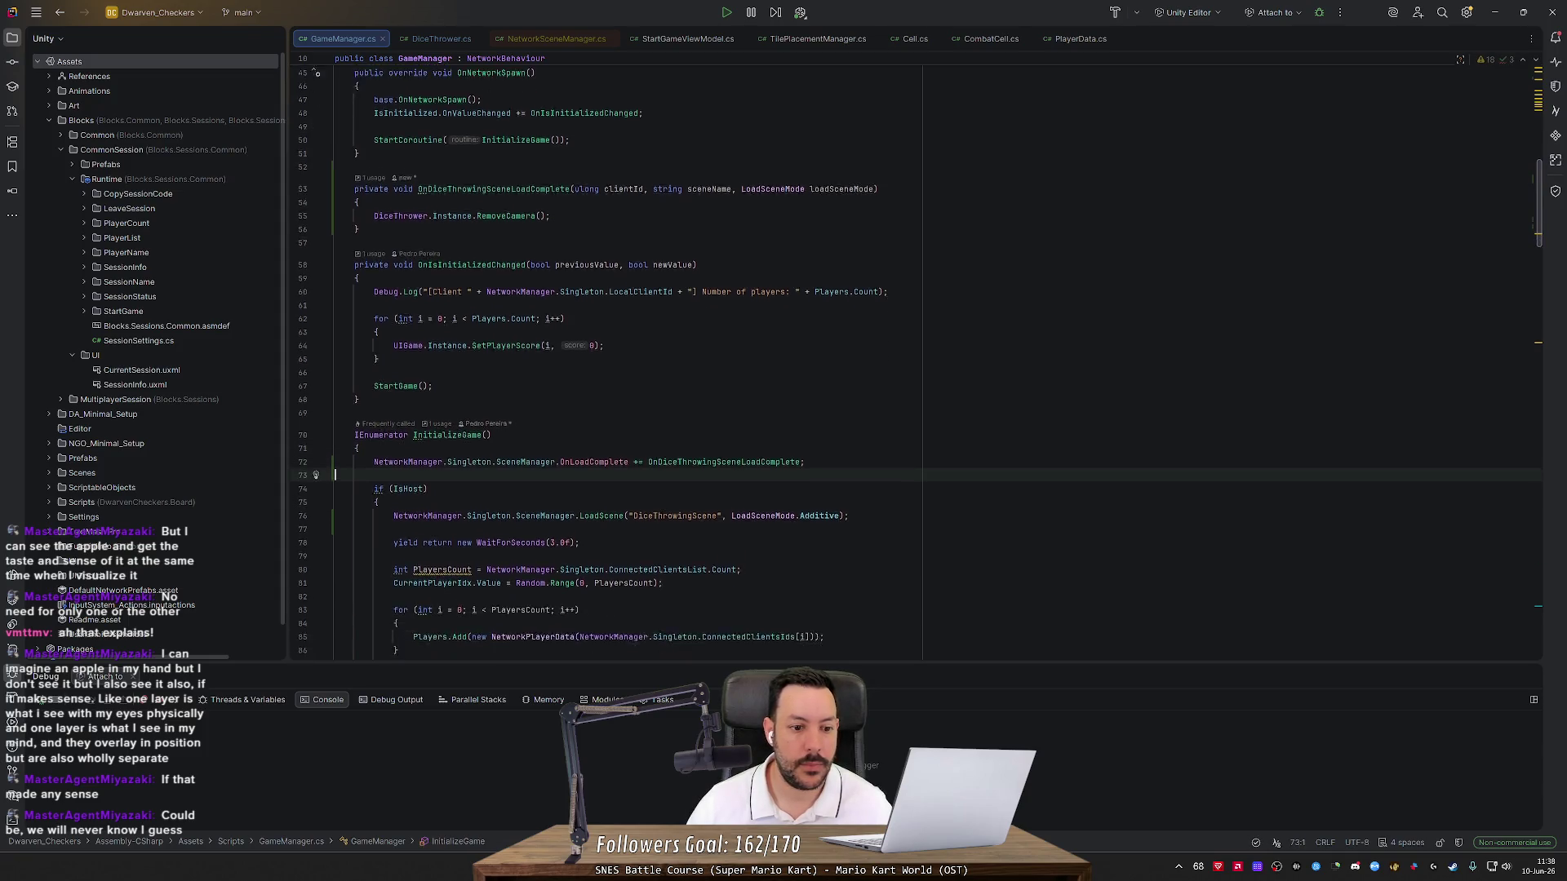
scroll(620, 368, up, 1)
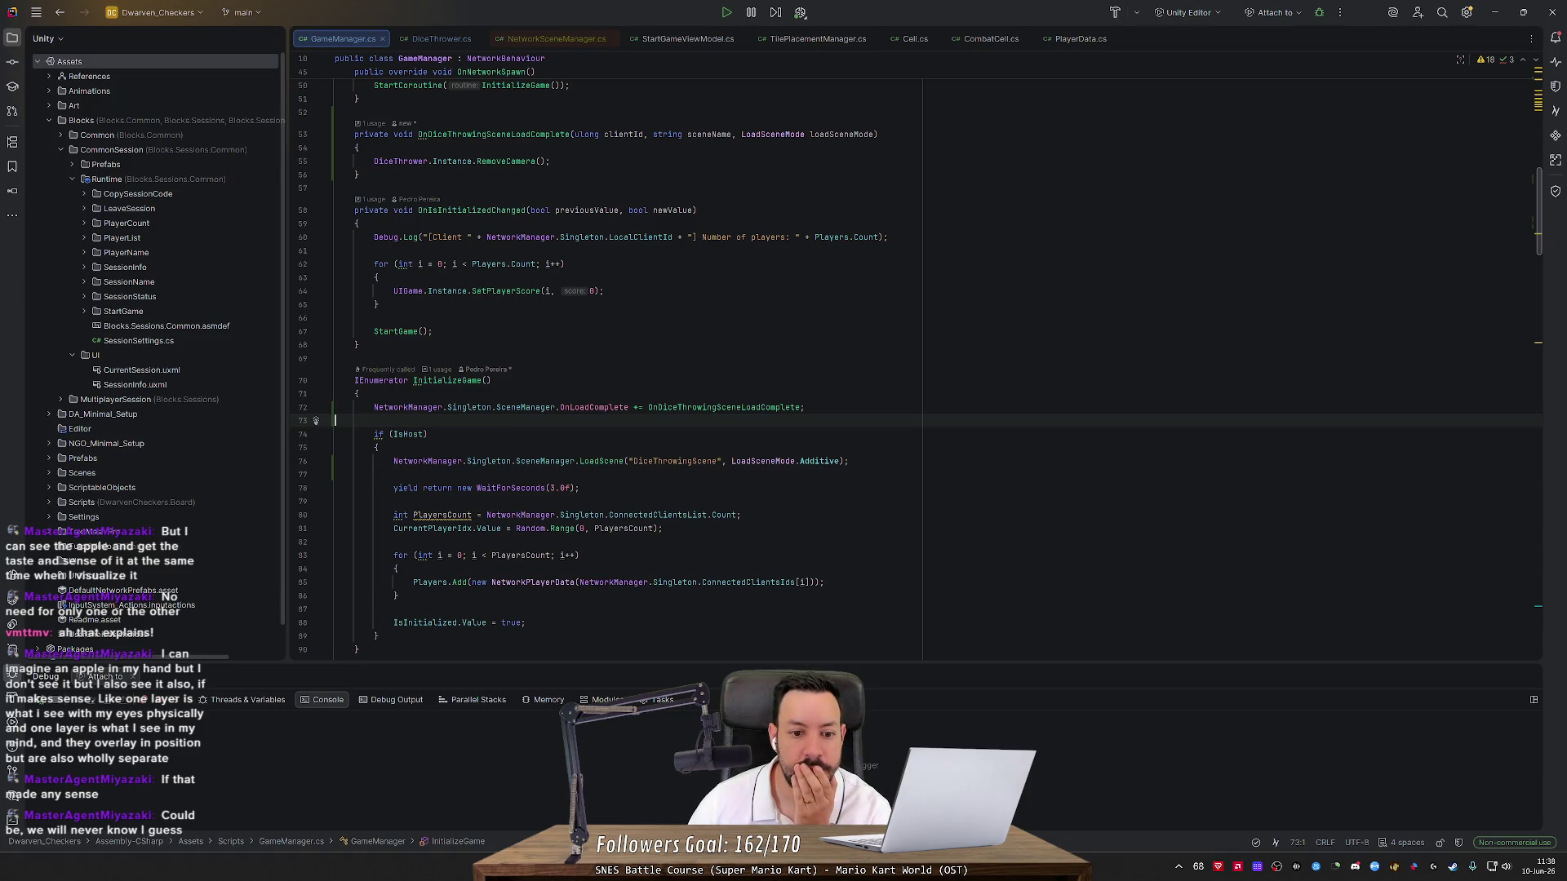
mouse_move(594, 408)
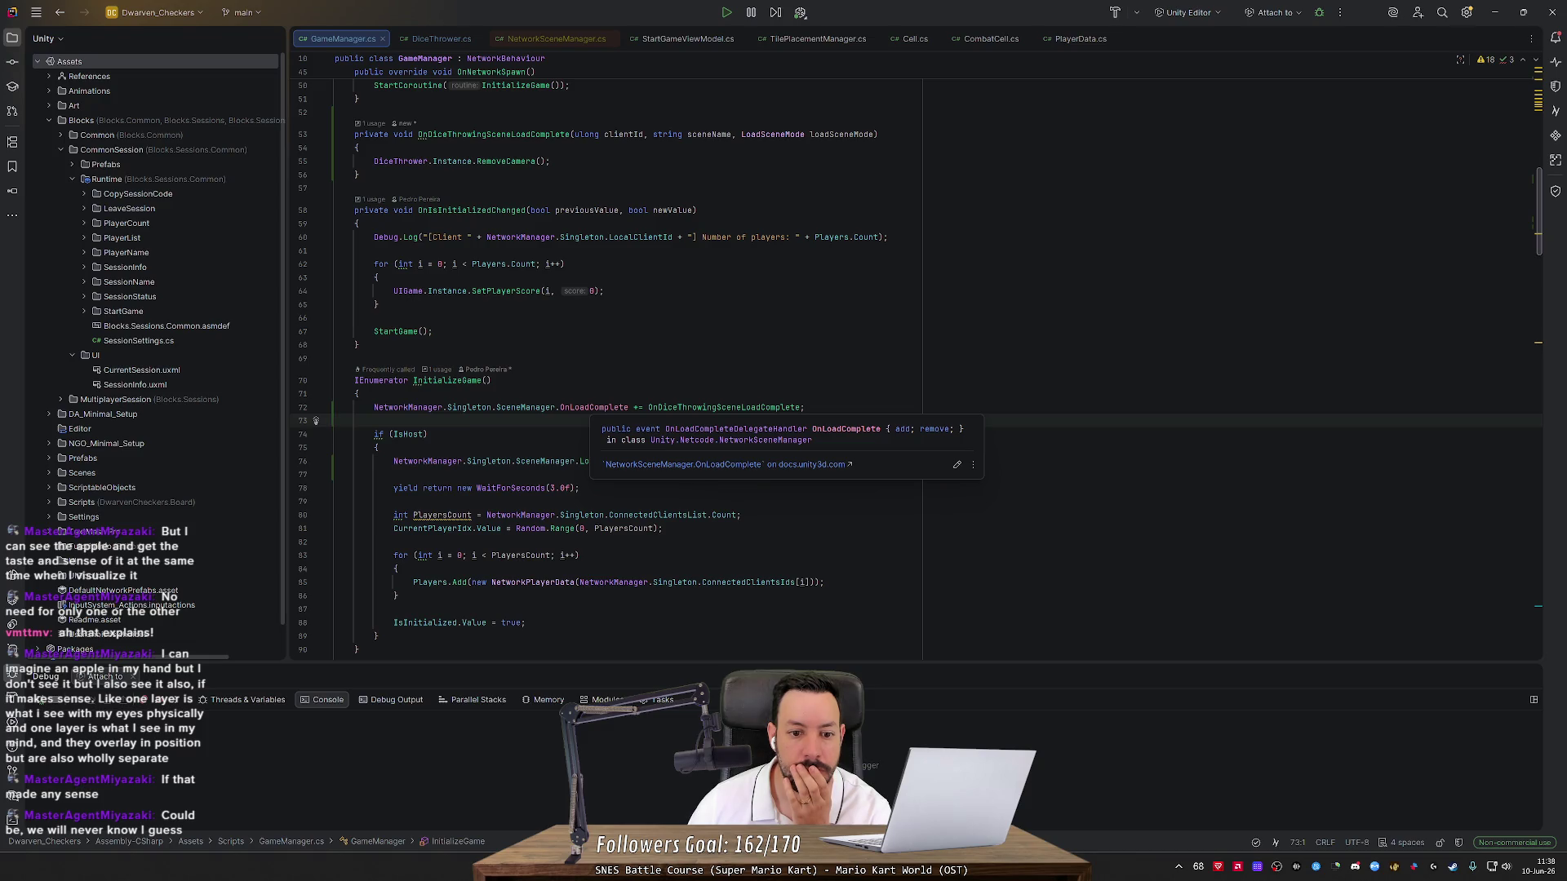
click(357, 393)
key(Return)
text(if (IsCl)
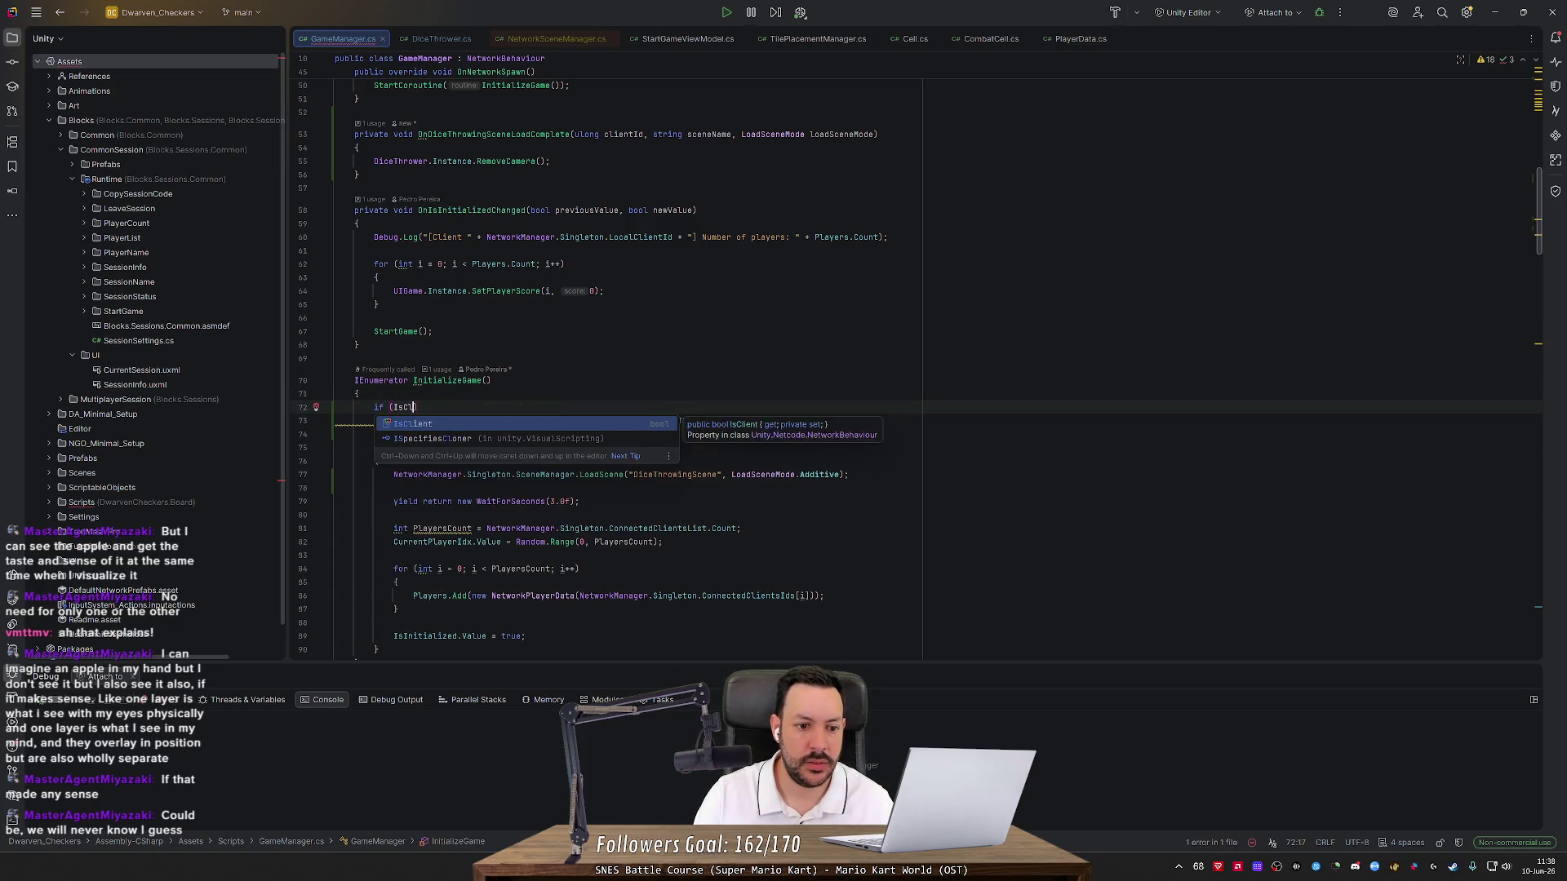
key(Return)
text())
key(Return)
text({)
key(Return)
key(Down)
key(alt+shift+Up)
key(alt+shift+Up)
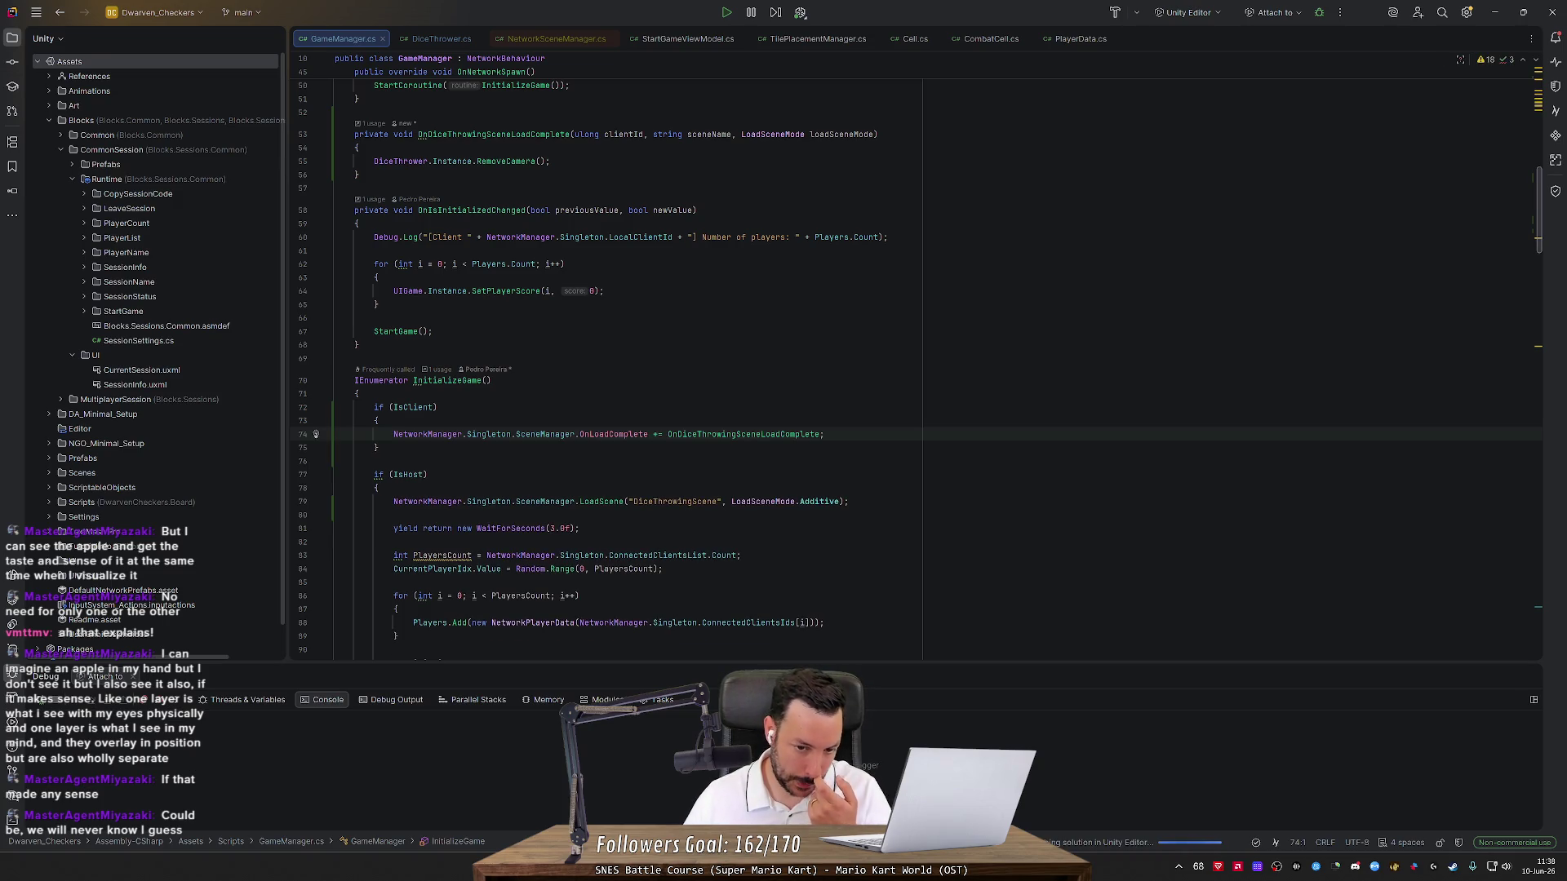
Review the IsHost condition, then start the multiplayer test run again in Unity
double_click(408, 474)
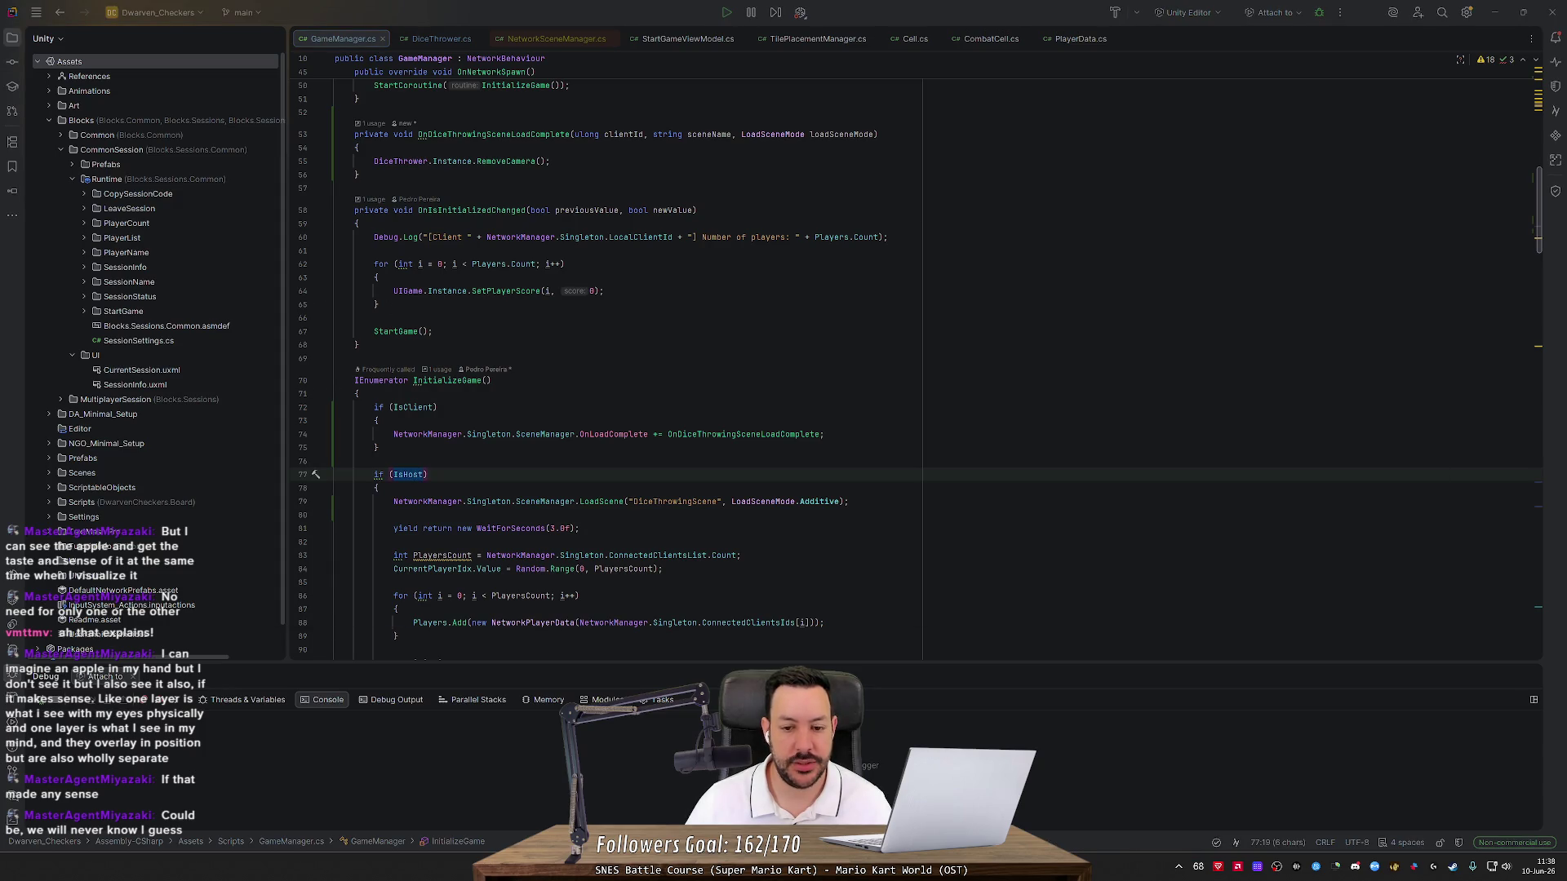
key(alt+Tab)
click(883, 37)
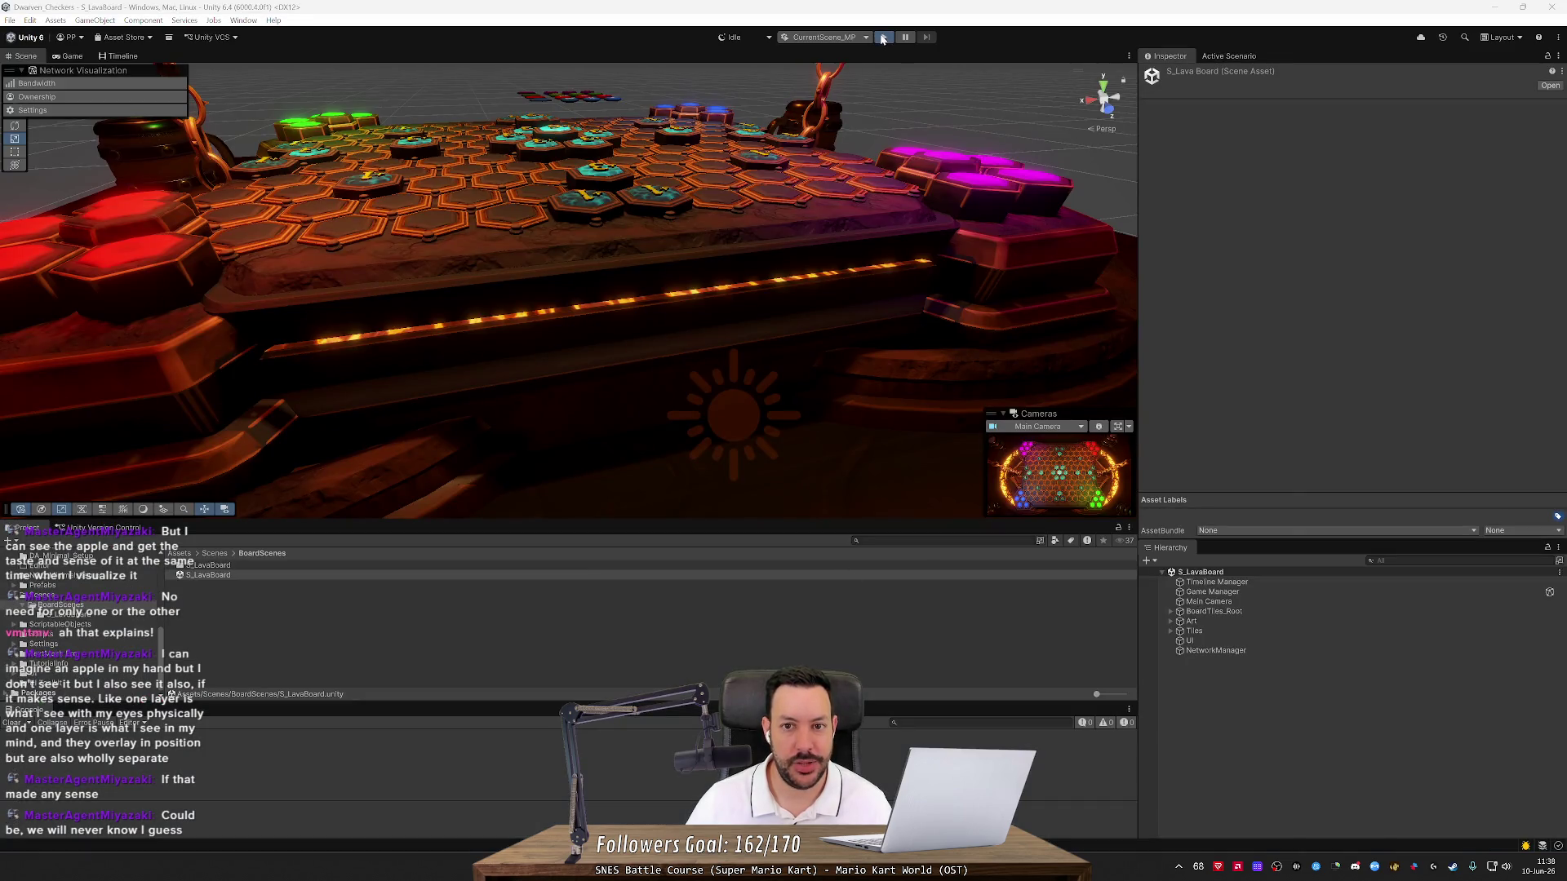
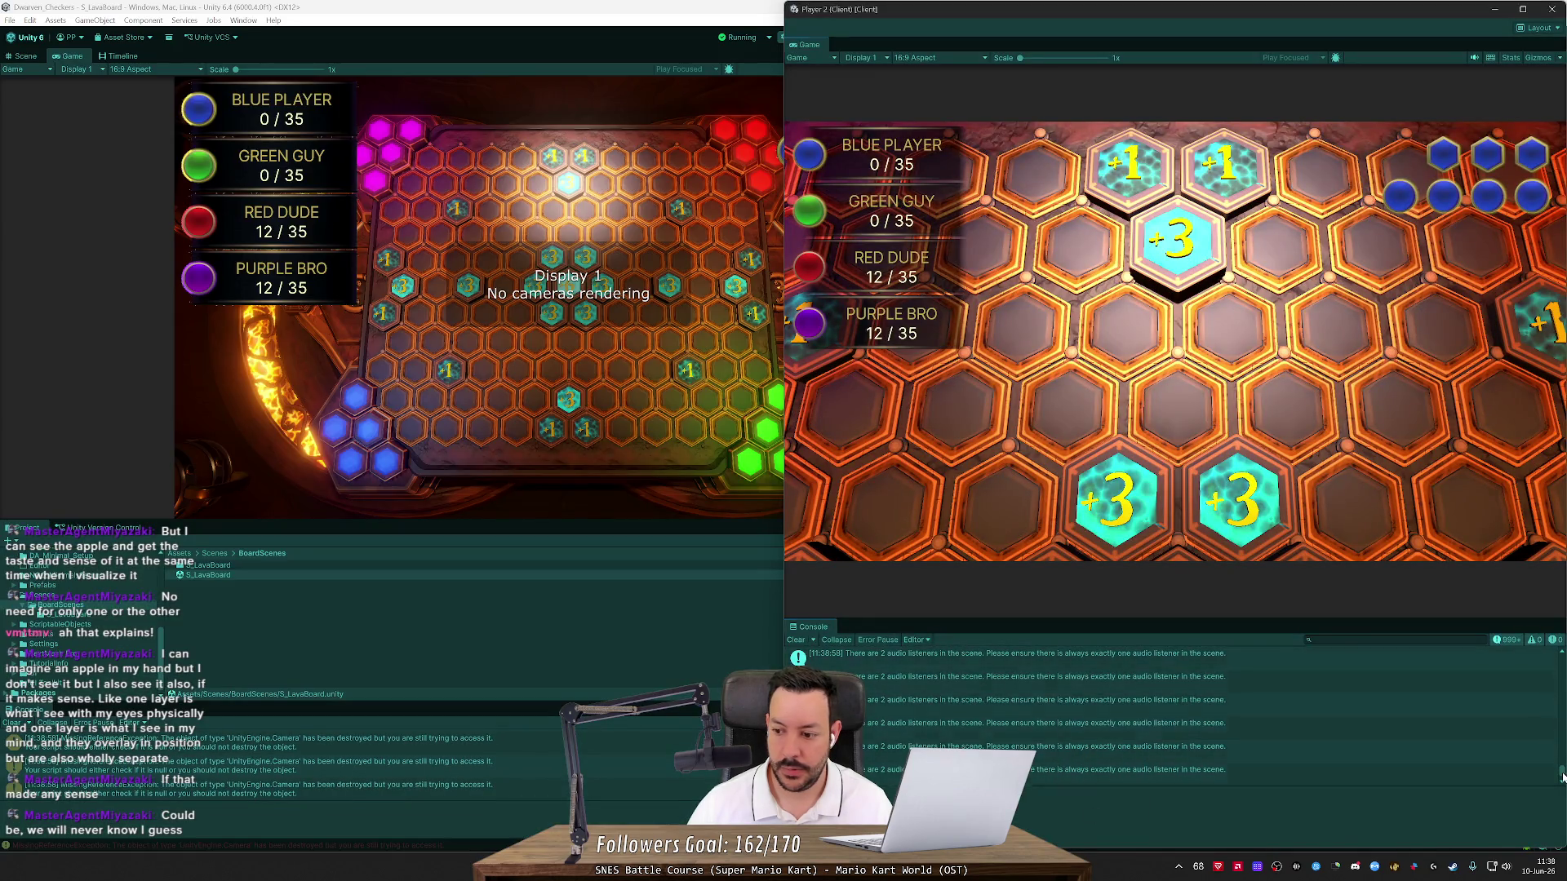
Leave the running game and switch between Unity and Rider to view GameManager.cs's InitializeGame
drag(1562, 777, 1550, 645)
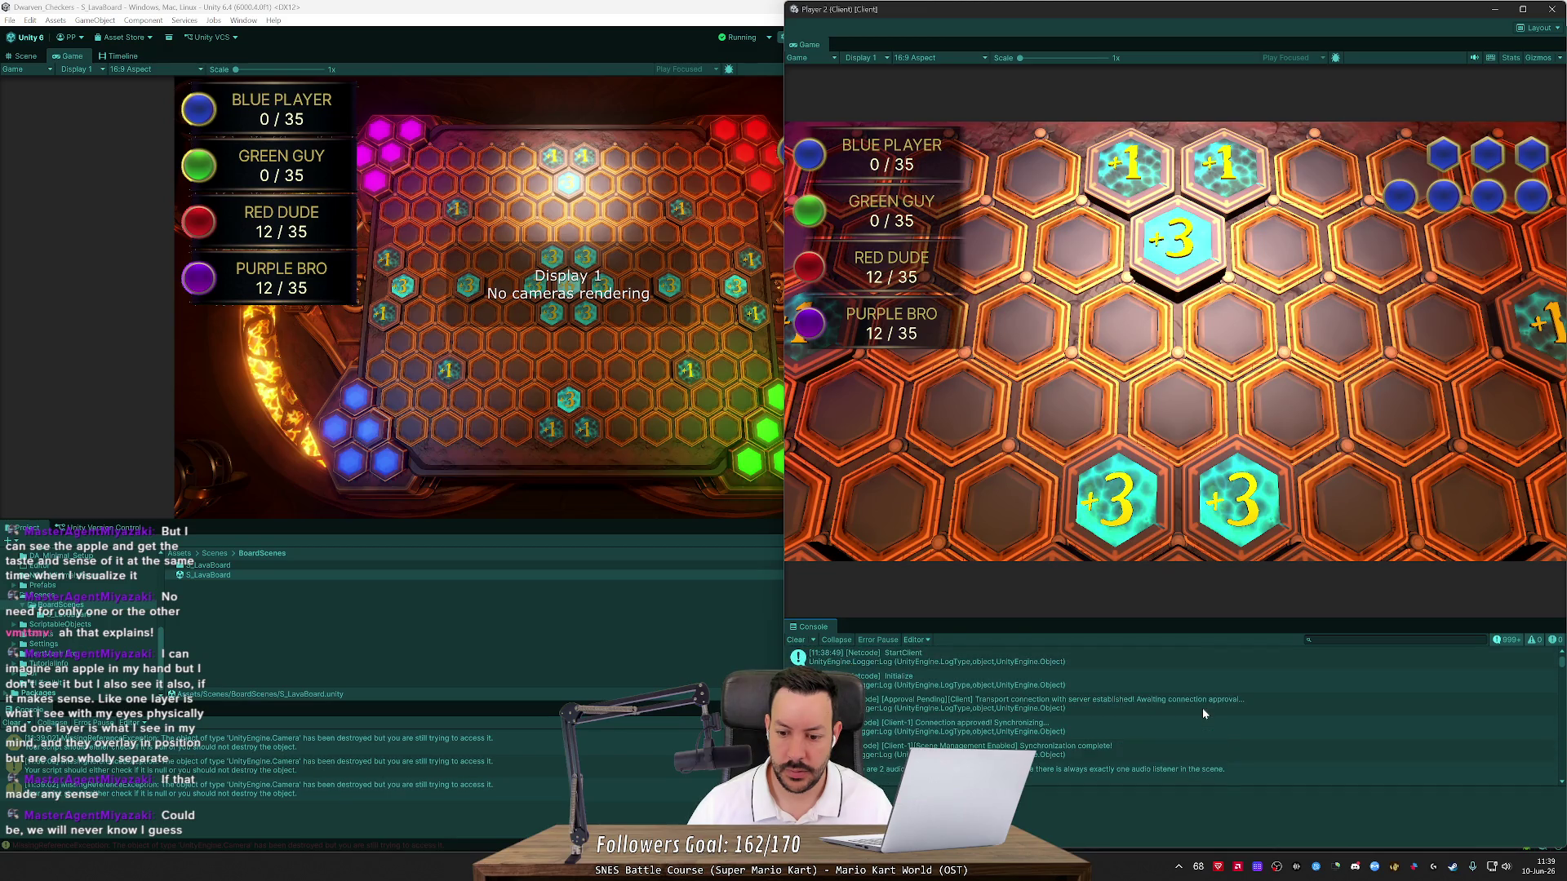
key(alt+Tab)
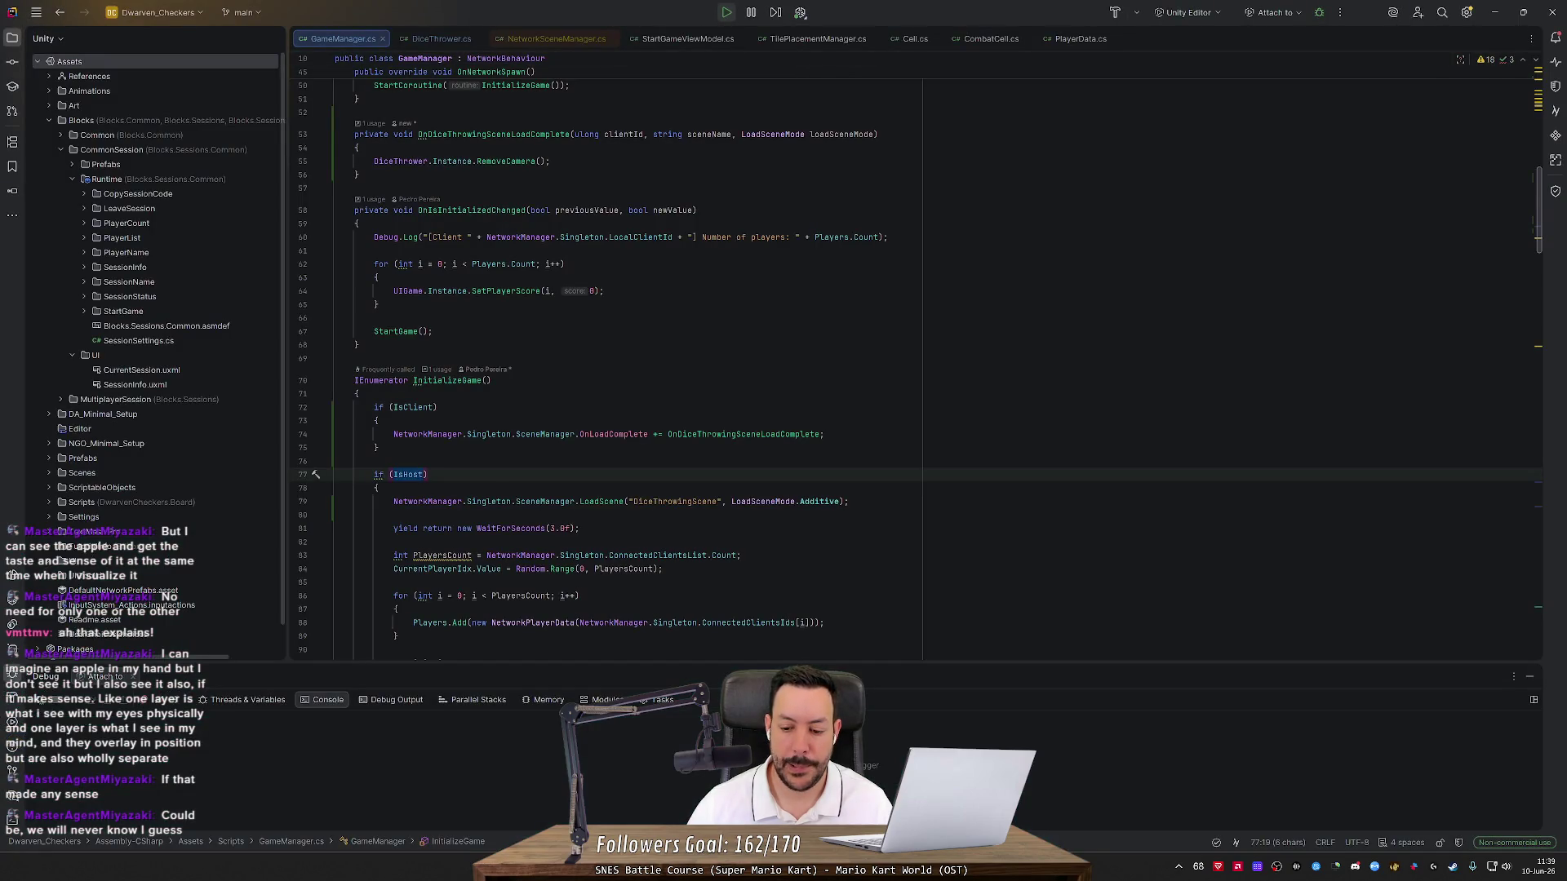
key(alt+Tab)
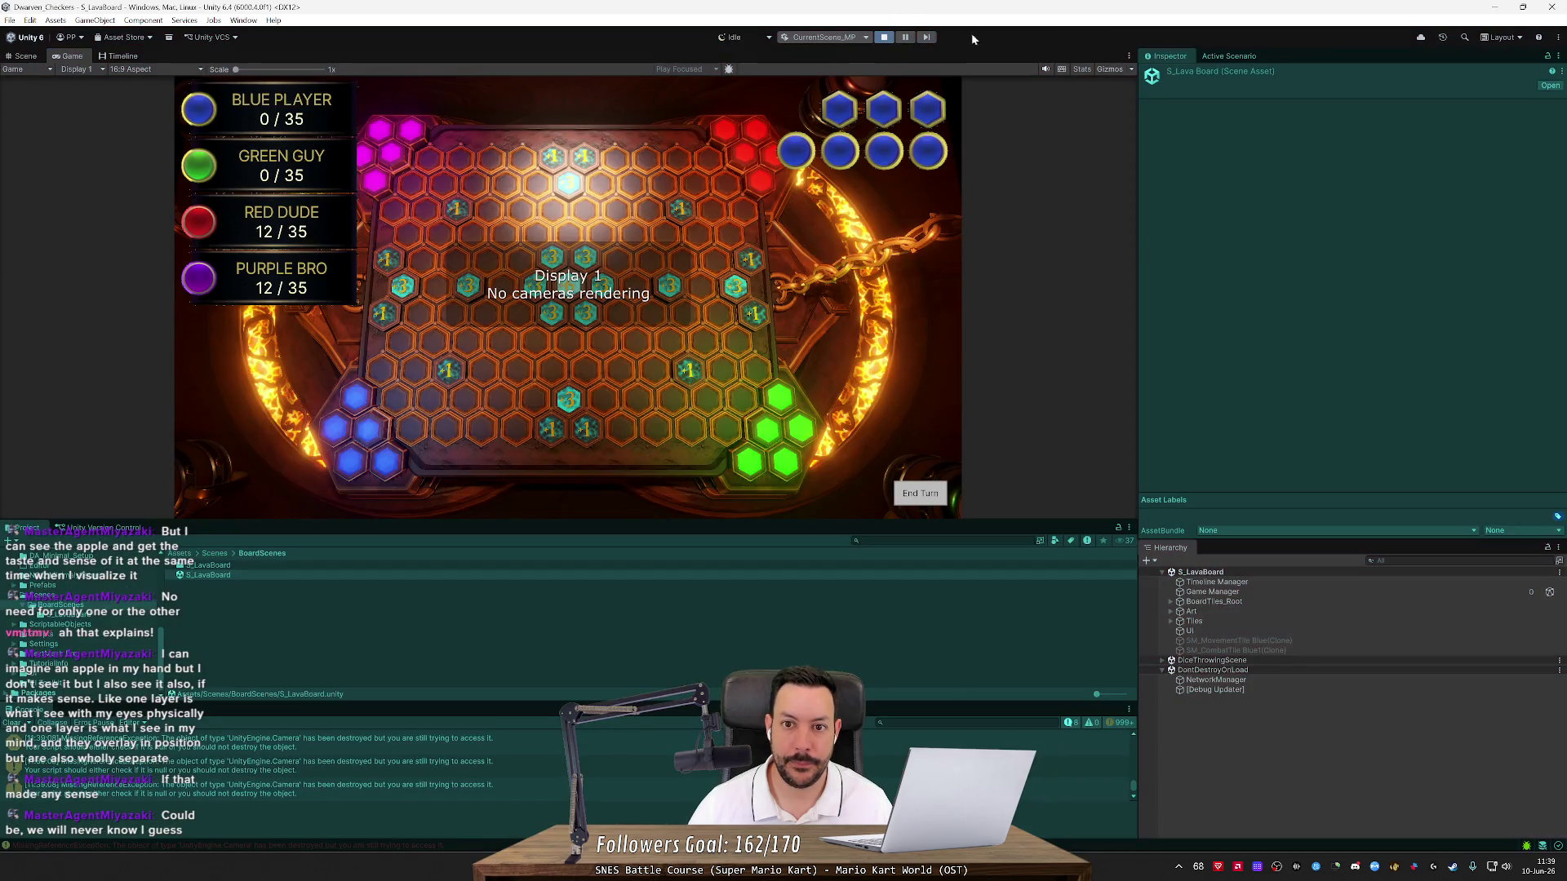
key(alt+Tab)
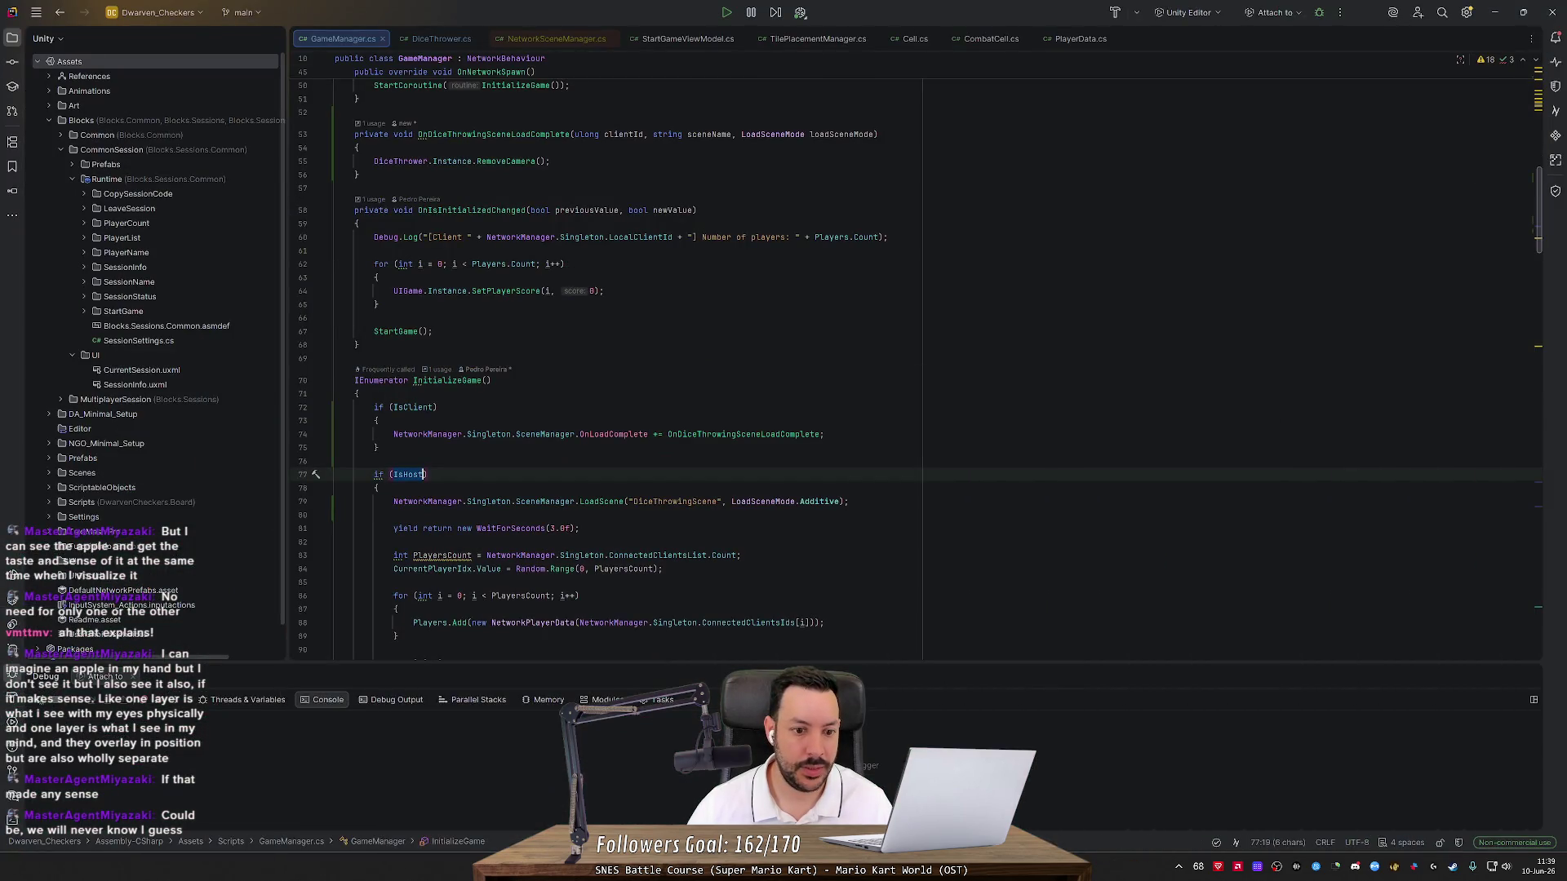
Replace OnLoadComplete with OnLoadEventCompleted in line 74's event subscription
click(649, 434)
double_click(614, 434)
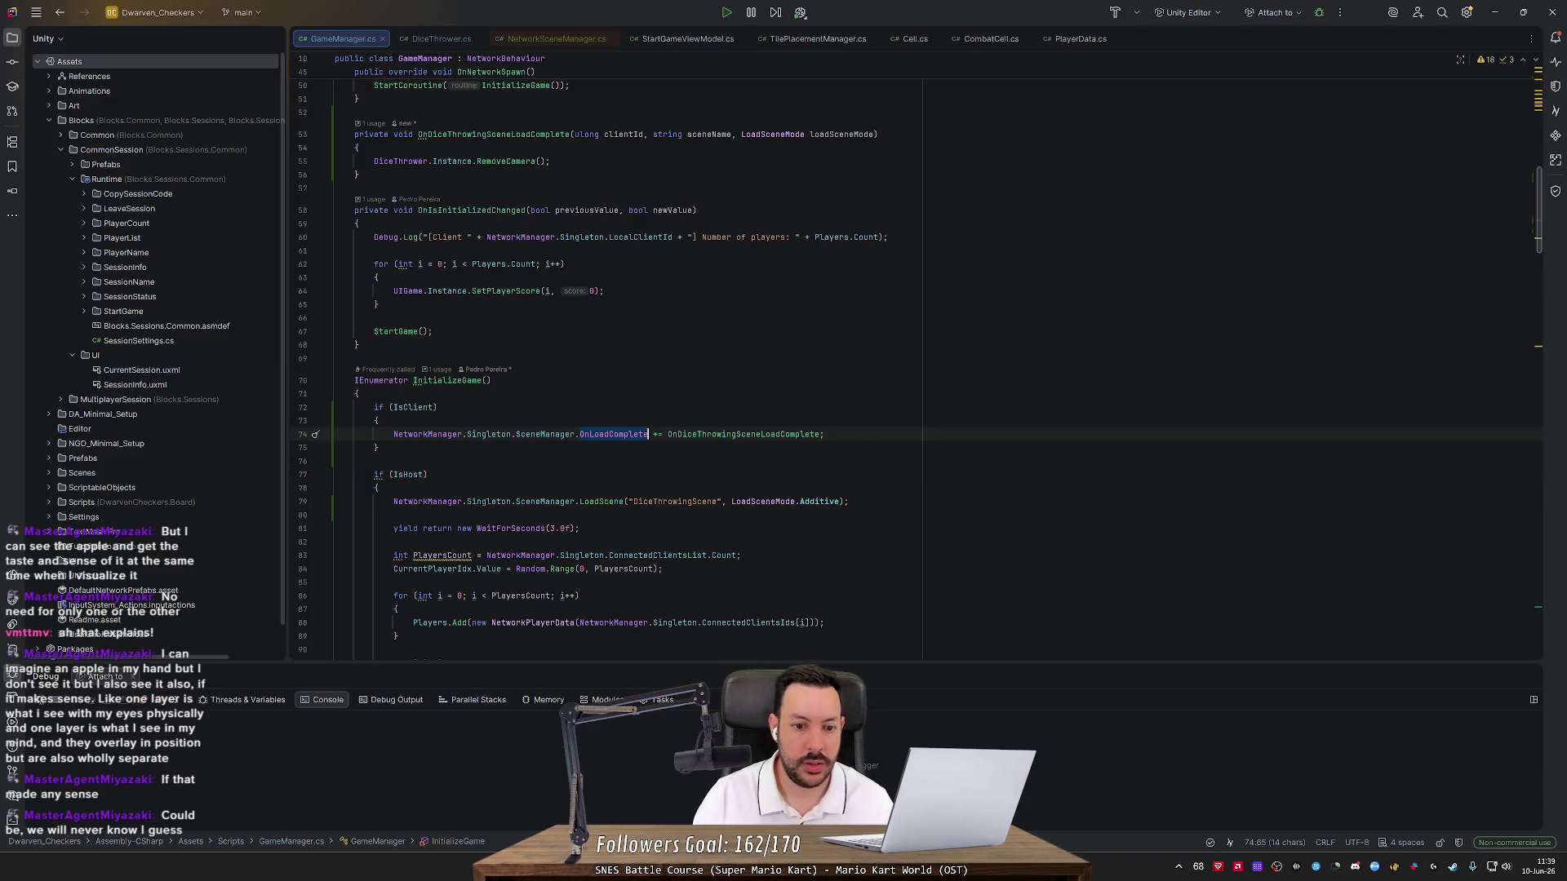
text(On)
key(Down)
key(Down)
key(Down)
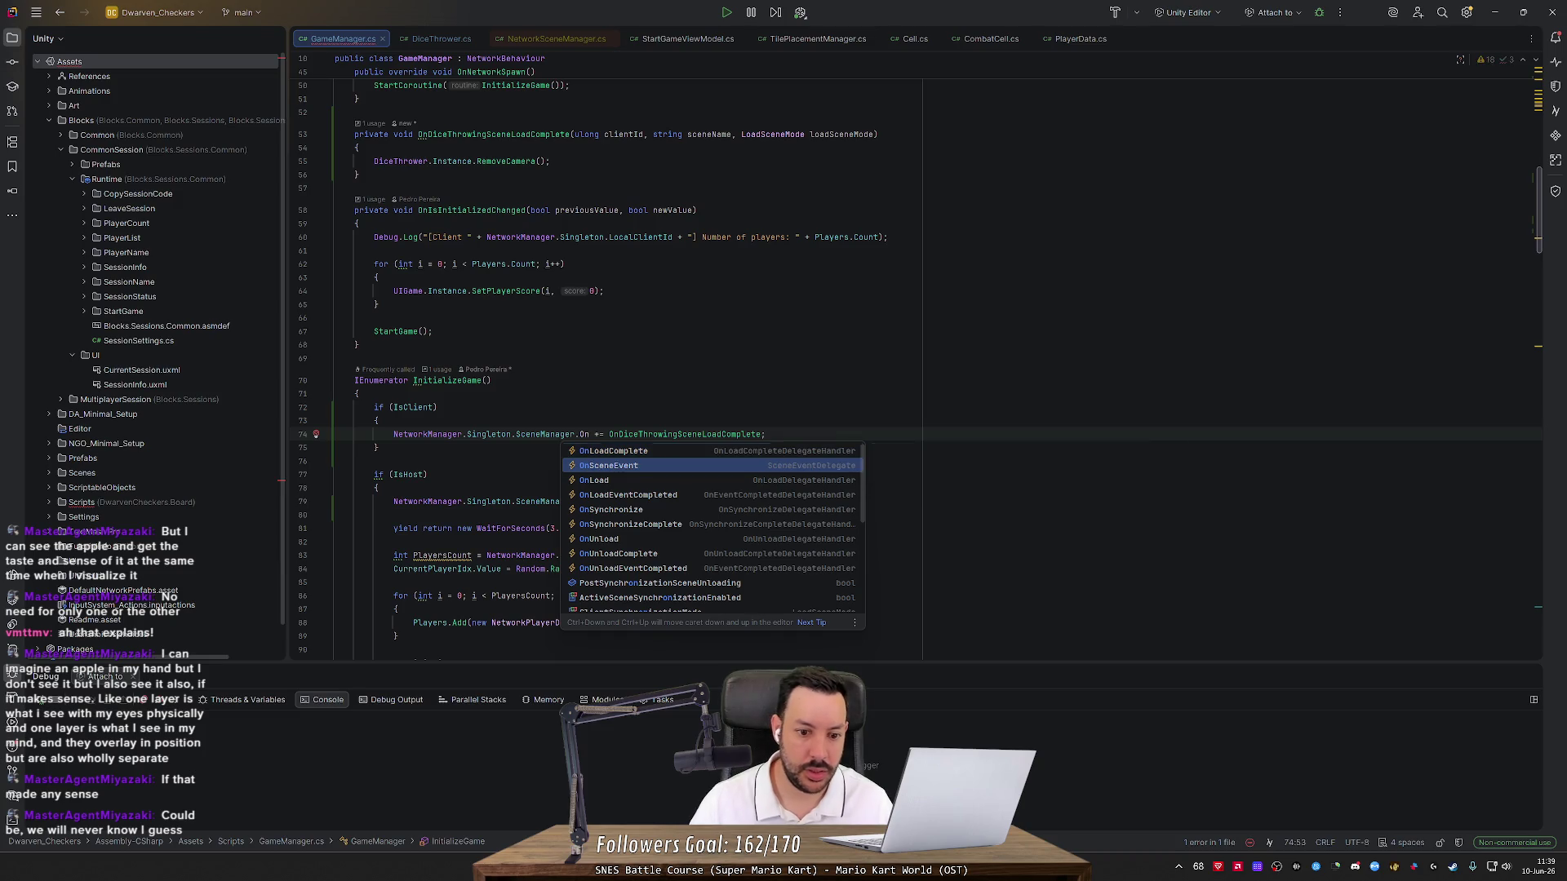
key(Return)
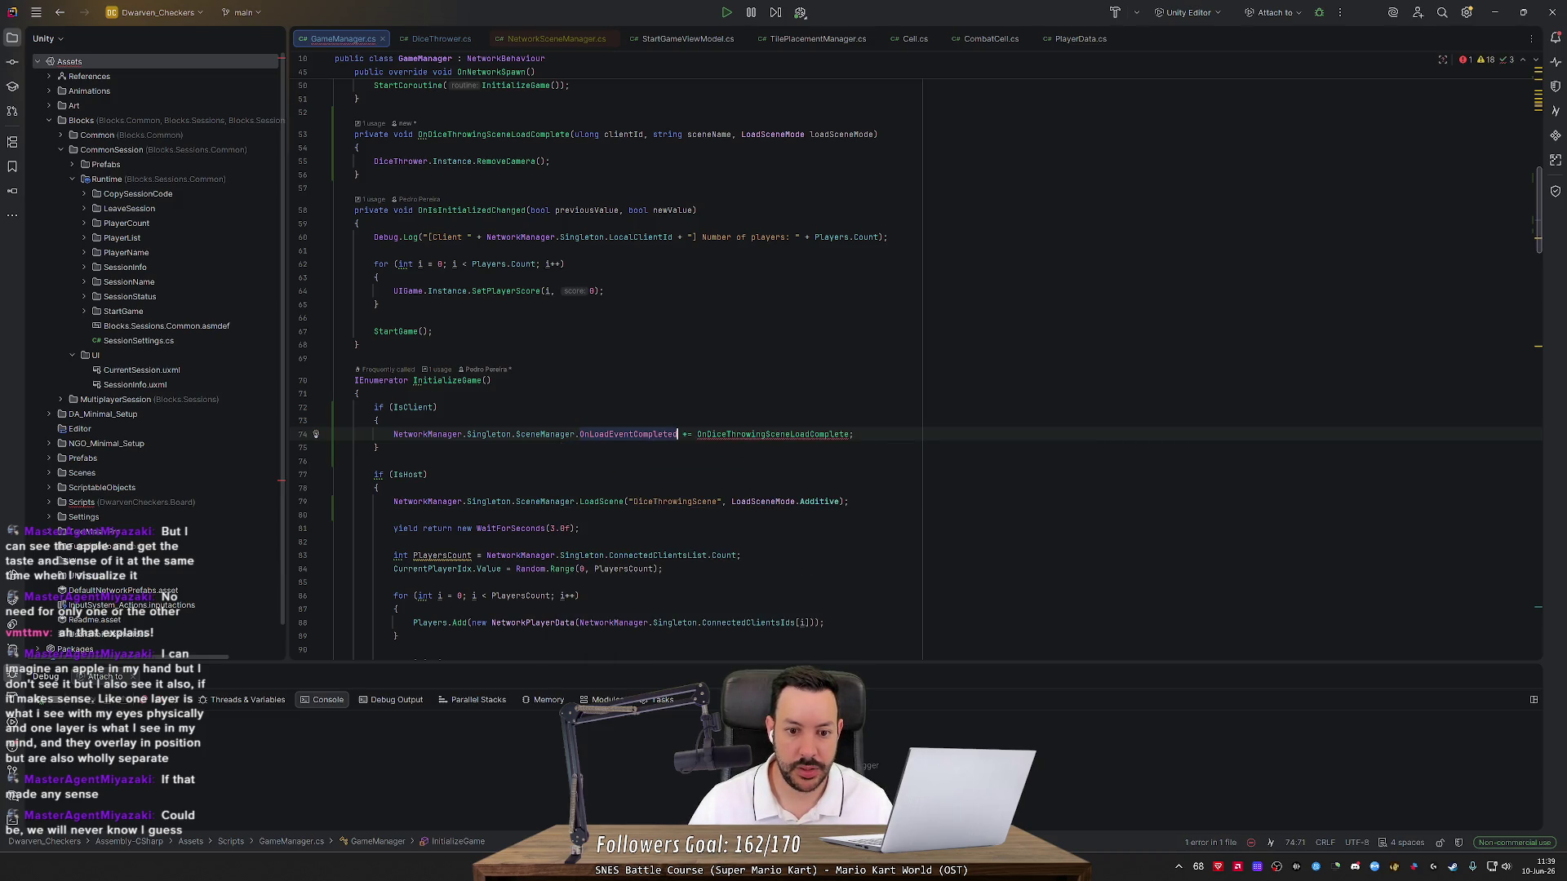
Change OnDiceThrowingSceneLoadComplete's signature to match the event, rename parameter s to sceneName, and save
click(736, 434)
click(318, 436)
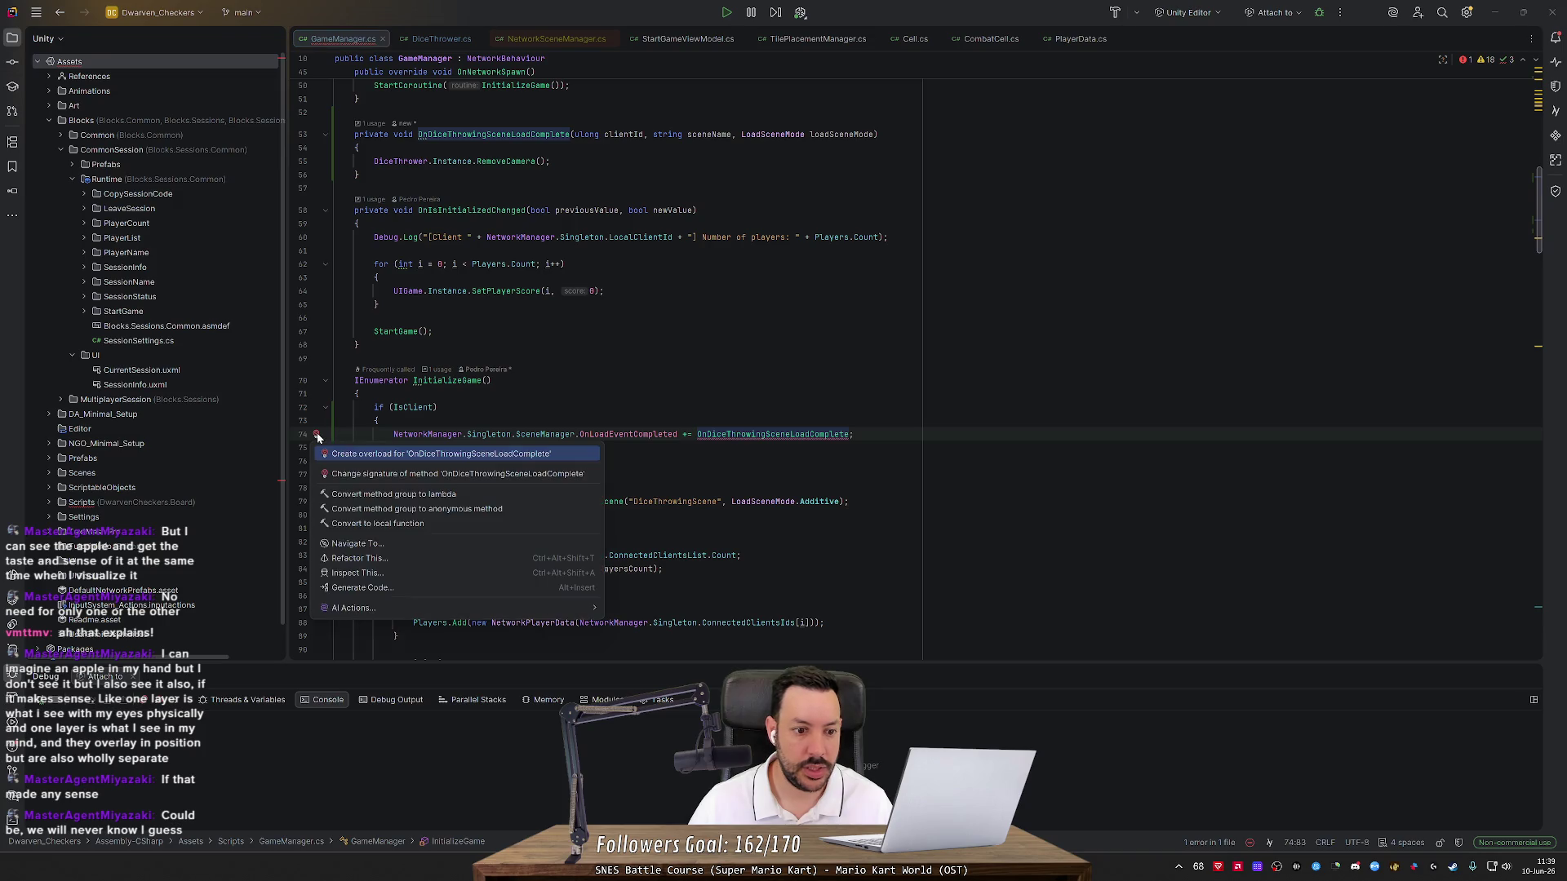
click(342, 474)
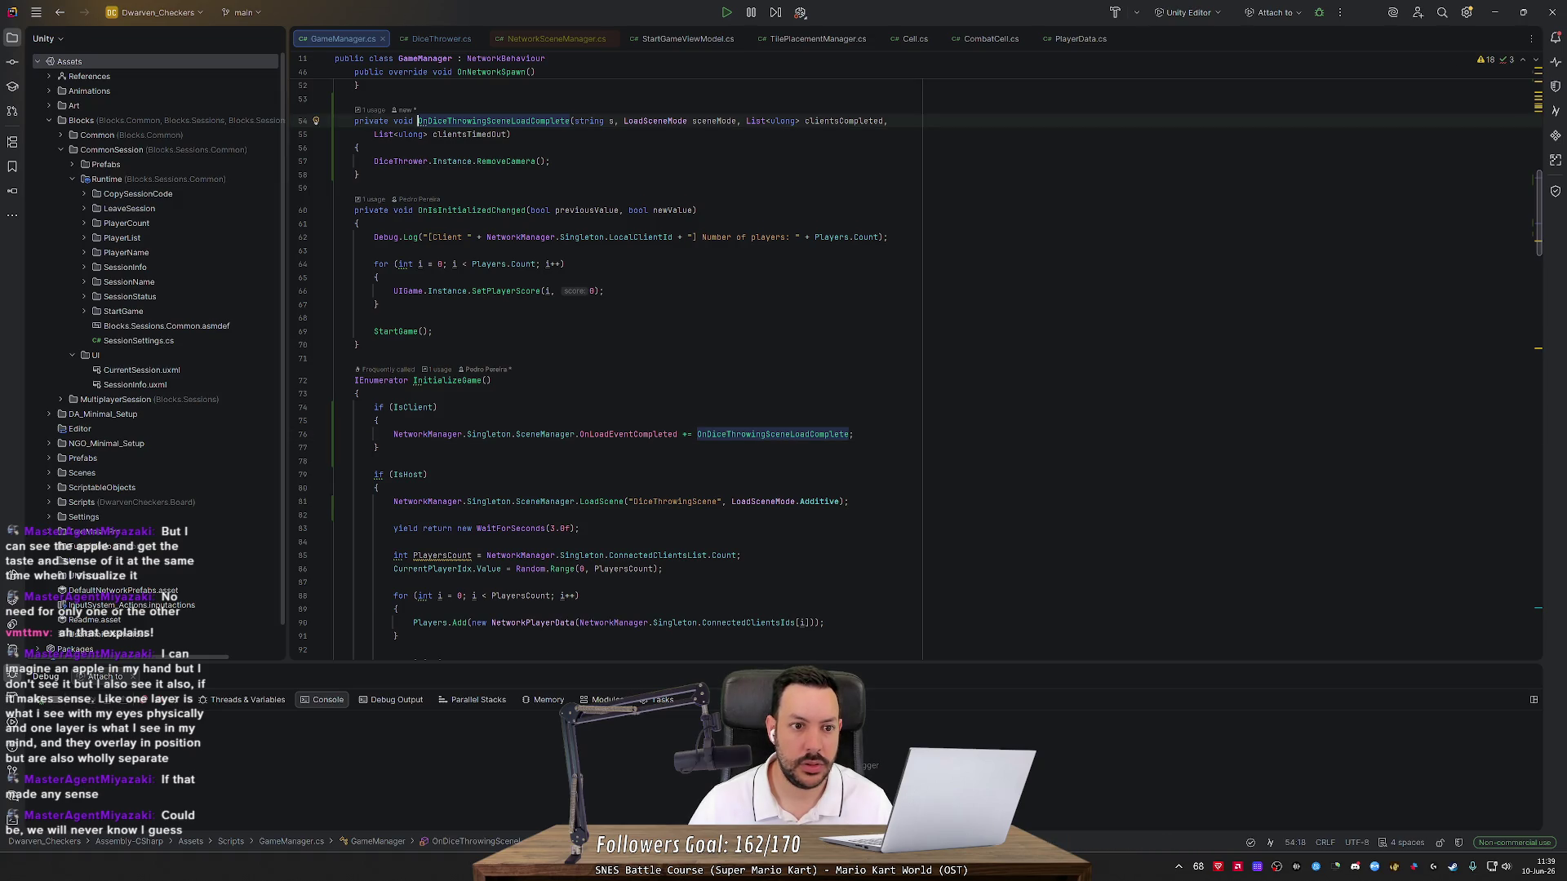
click(614, 121)
text(ceneName)
key(ctrl+s)
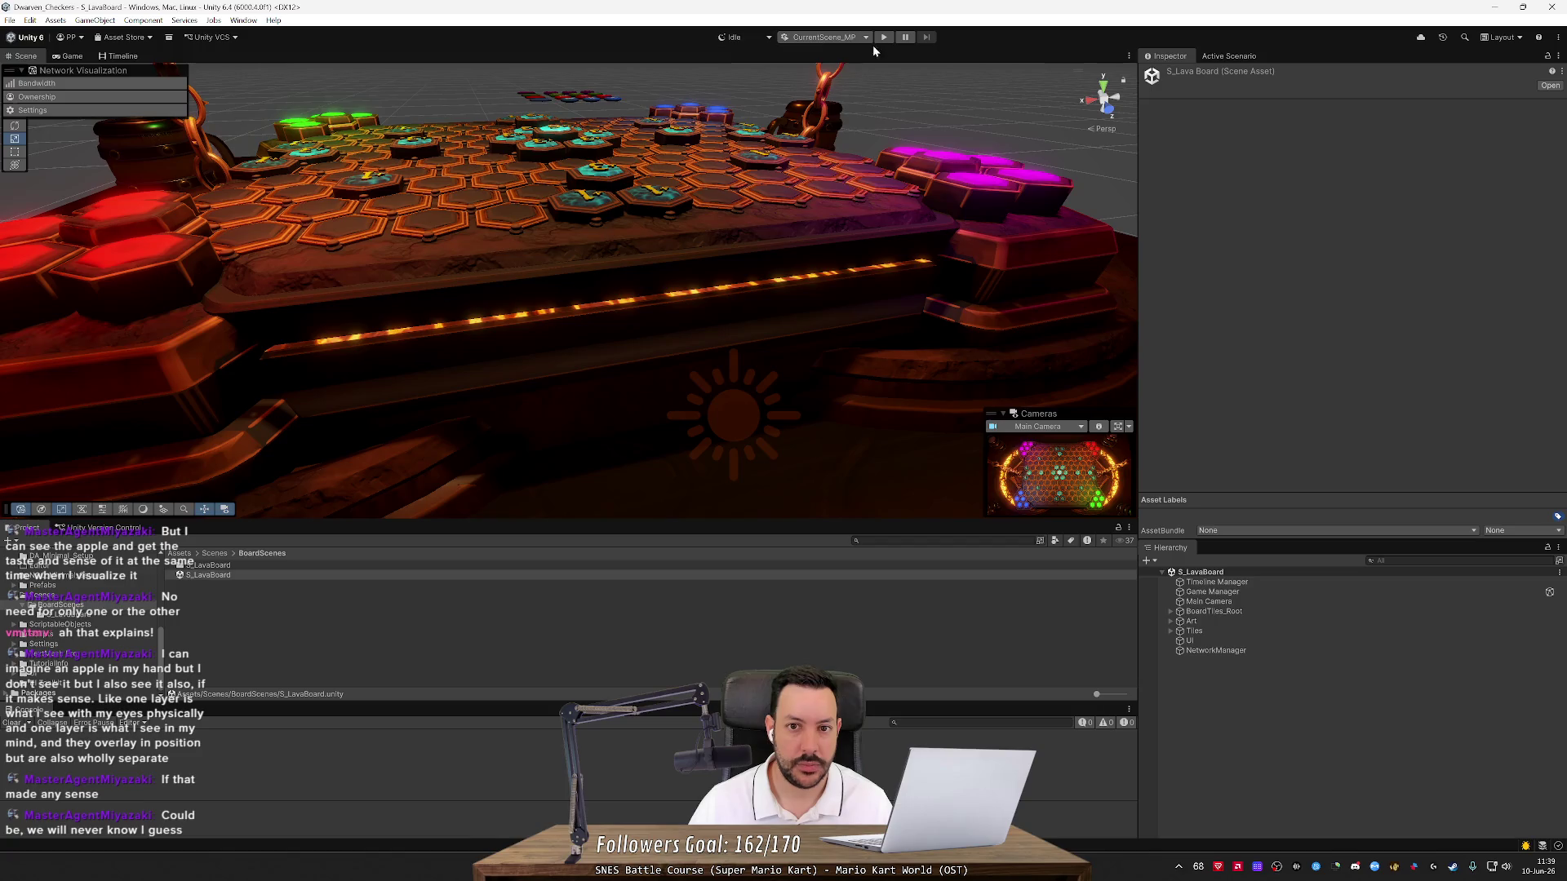
click(886, 38)
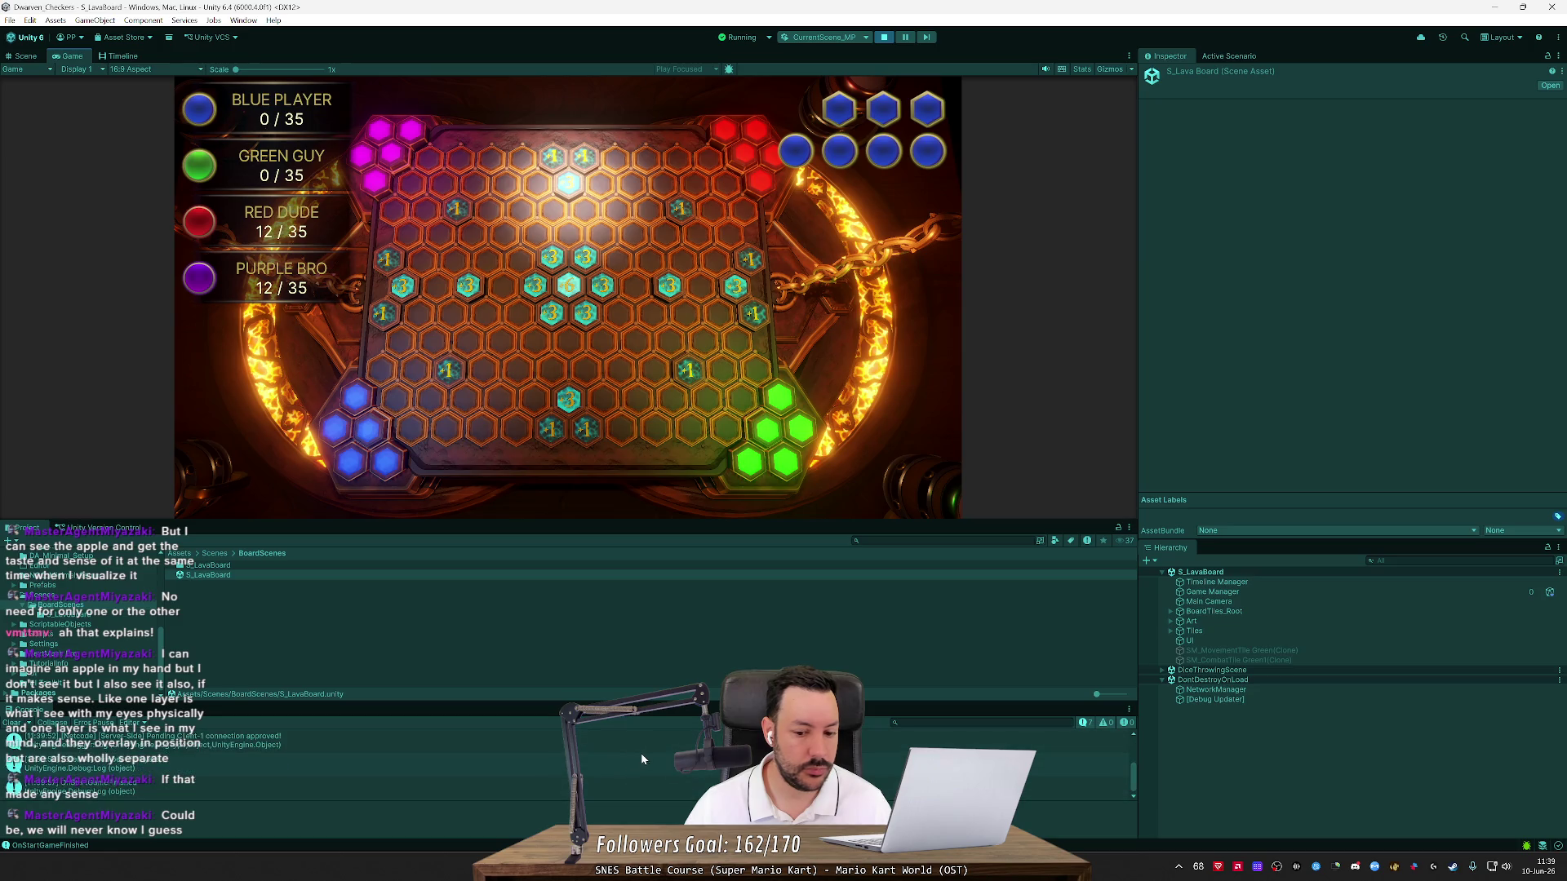
mouse_move(1102, 853)
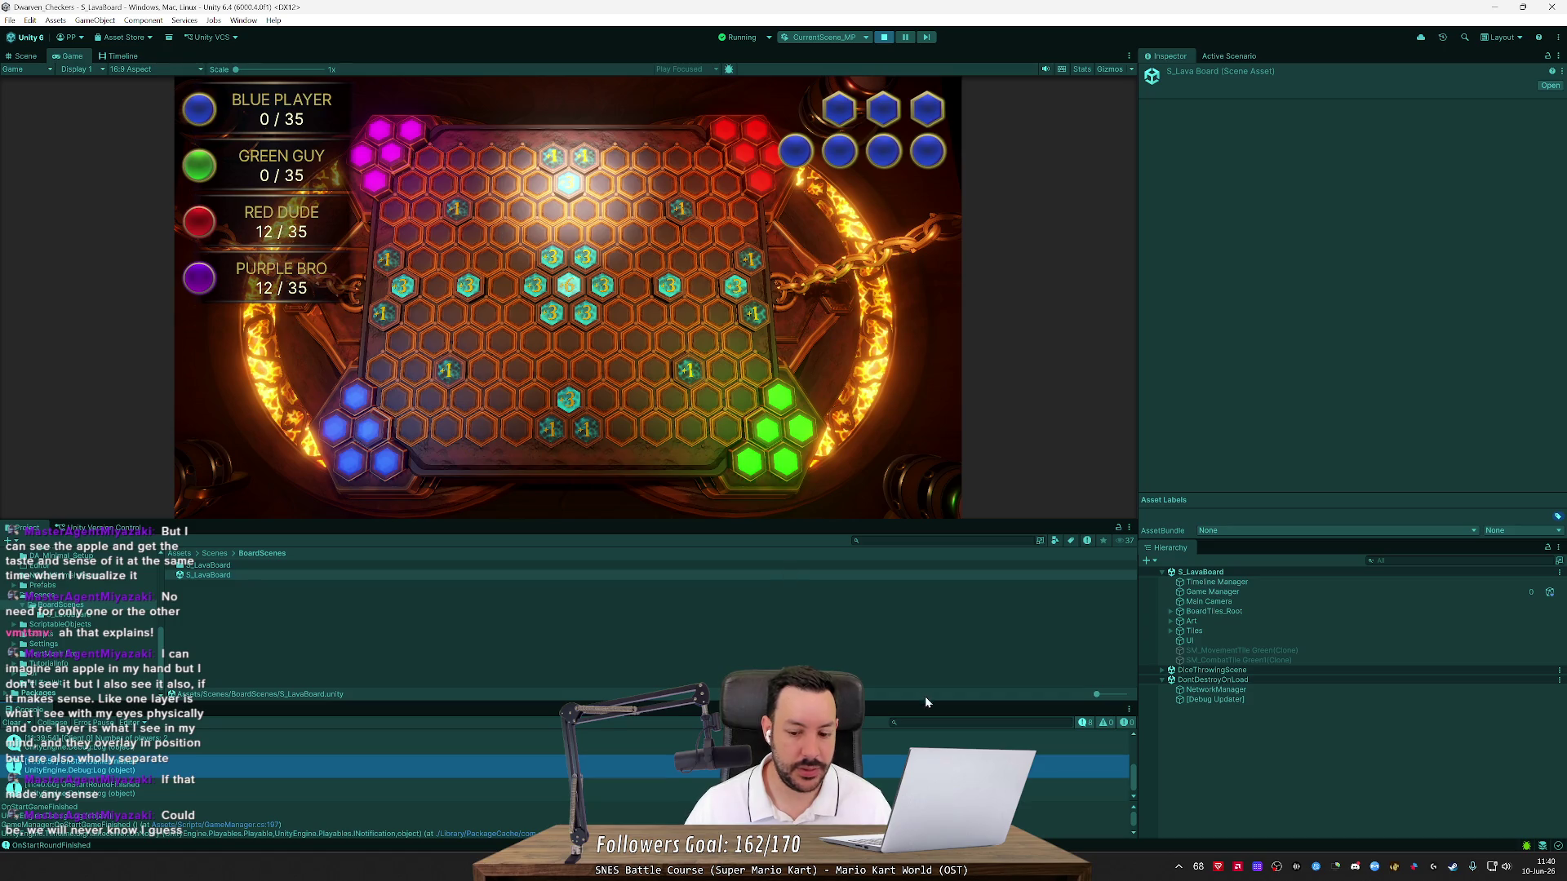
click(1098, 795)
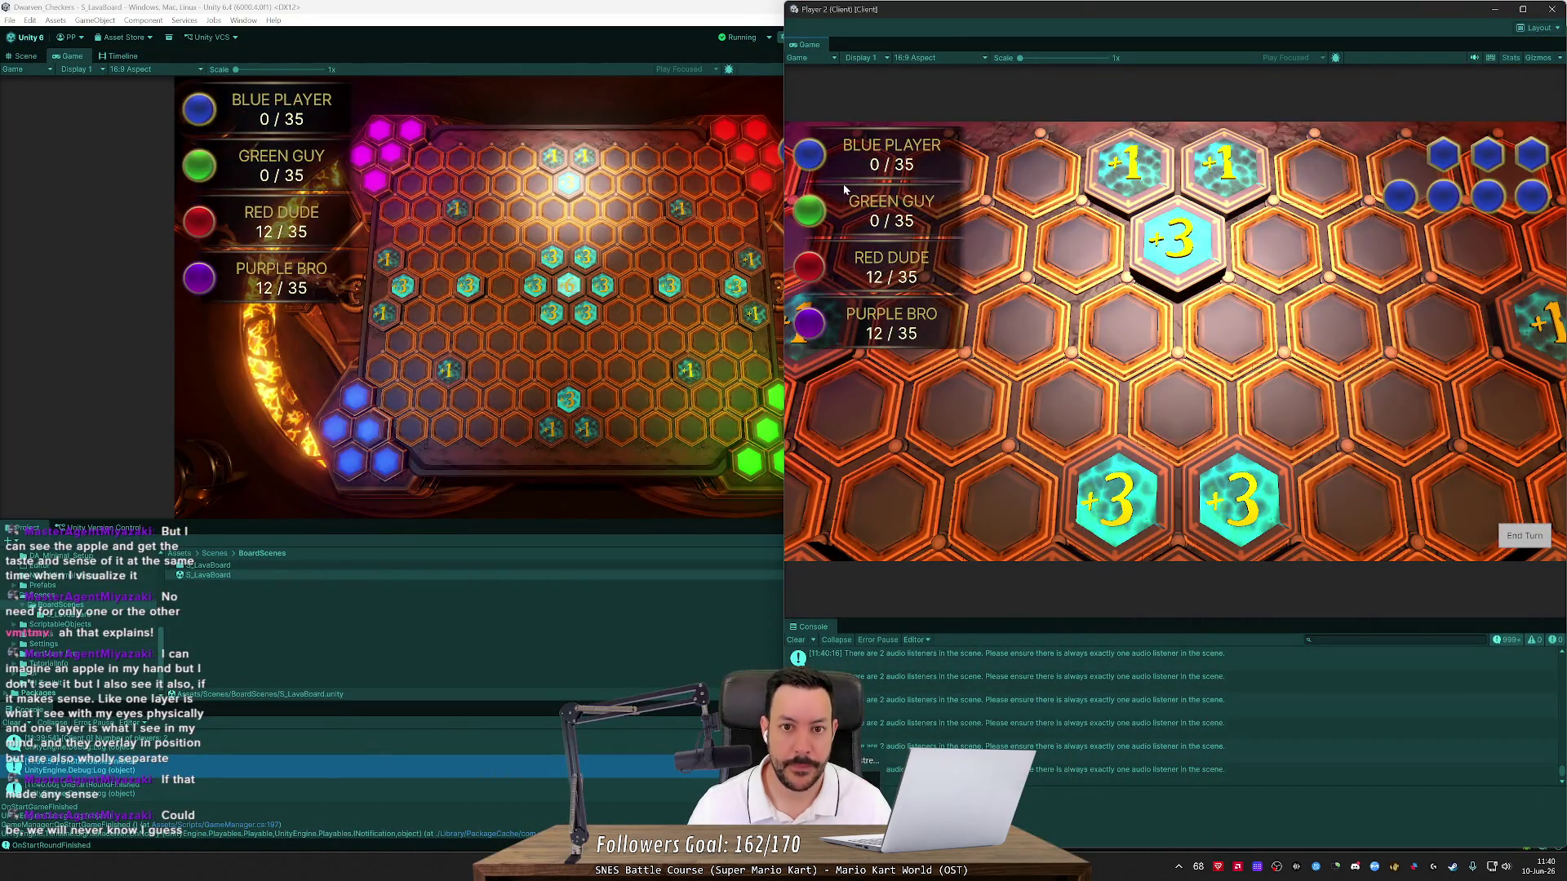
click(692, 32)
click(885, 39)
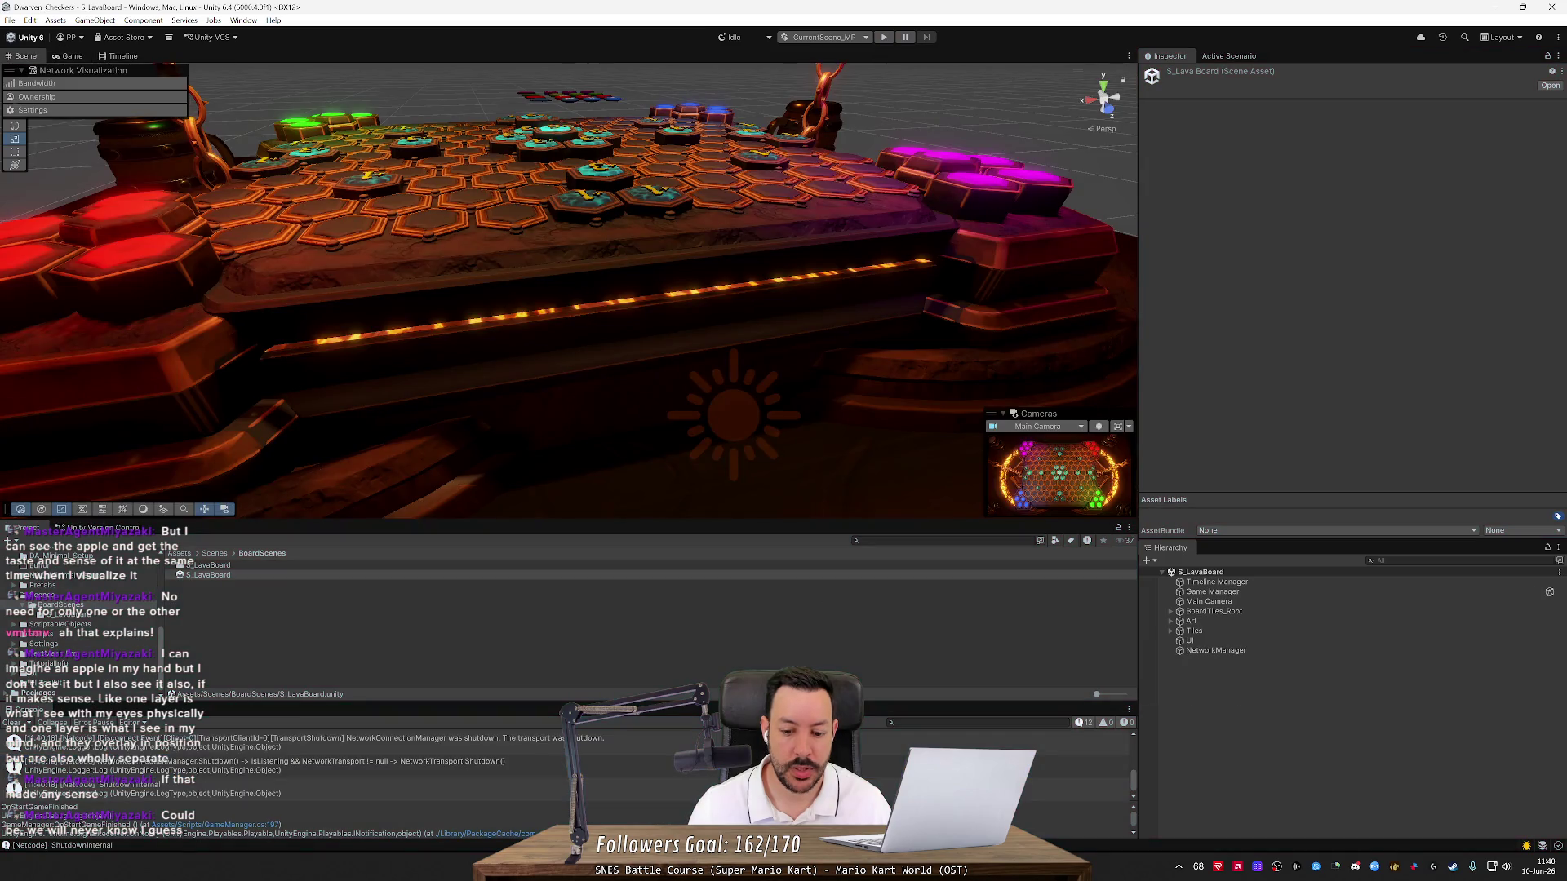
key(alt+Tab)
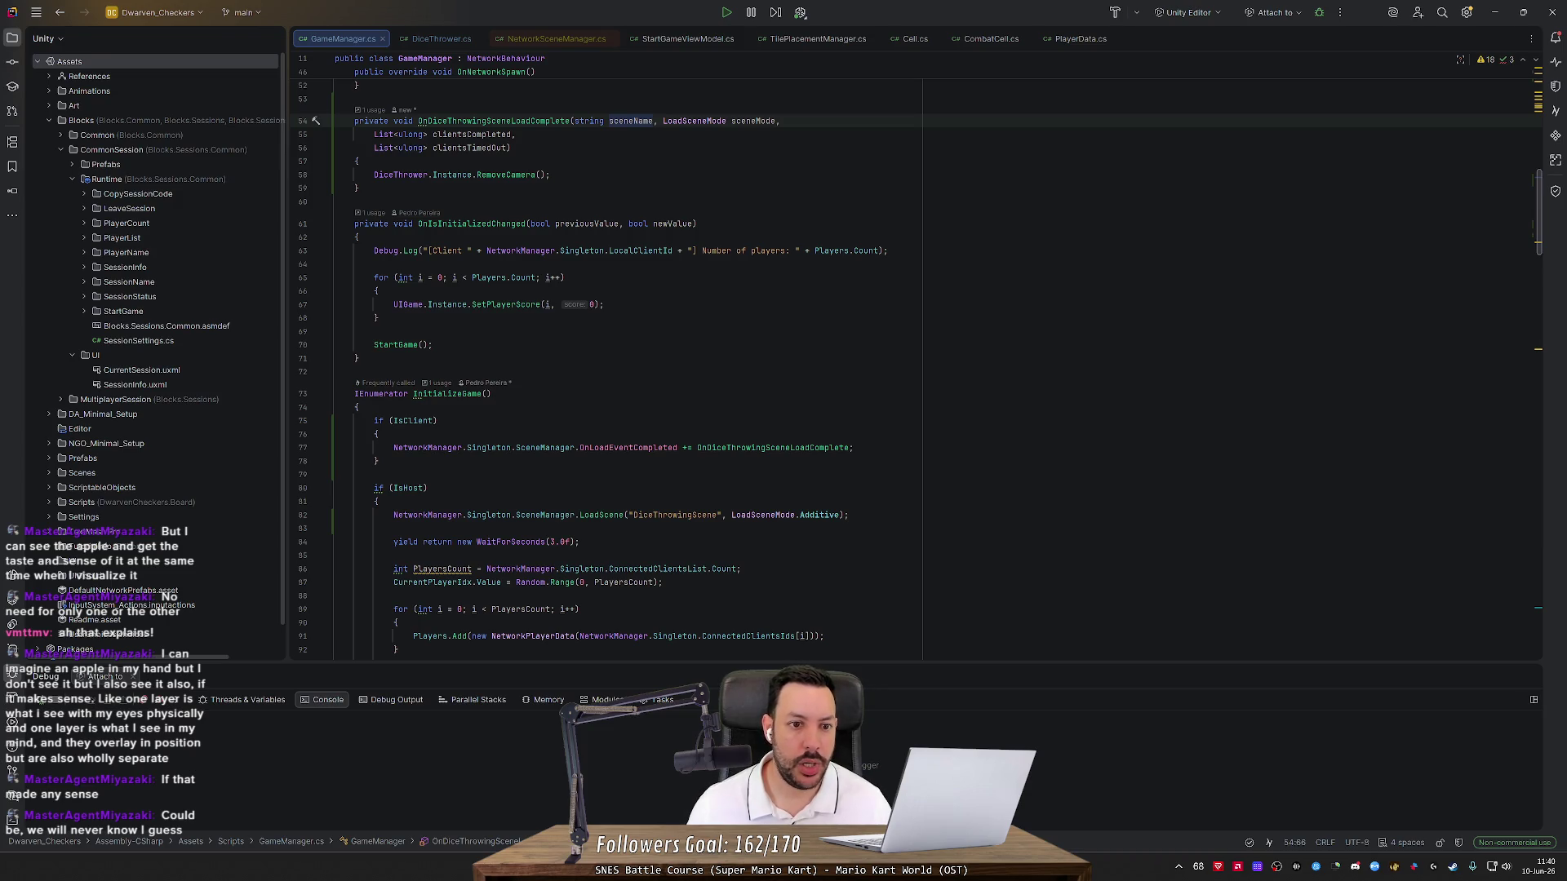
Return to Unity and launch the multiplayer play-test of the lava board again
key(alt+Tab)
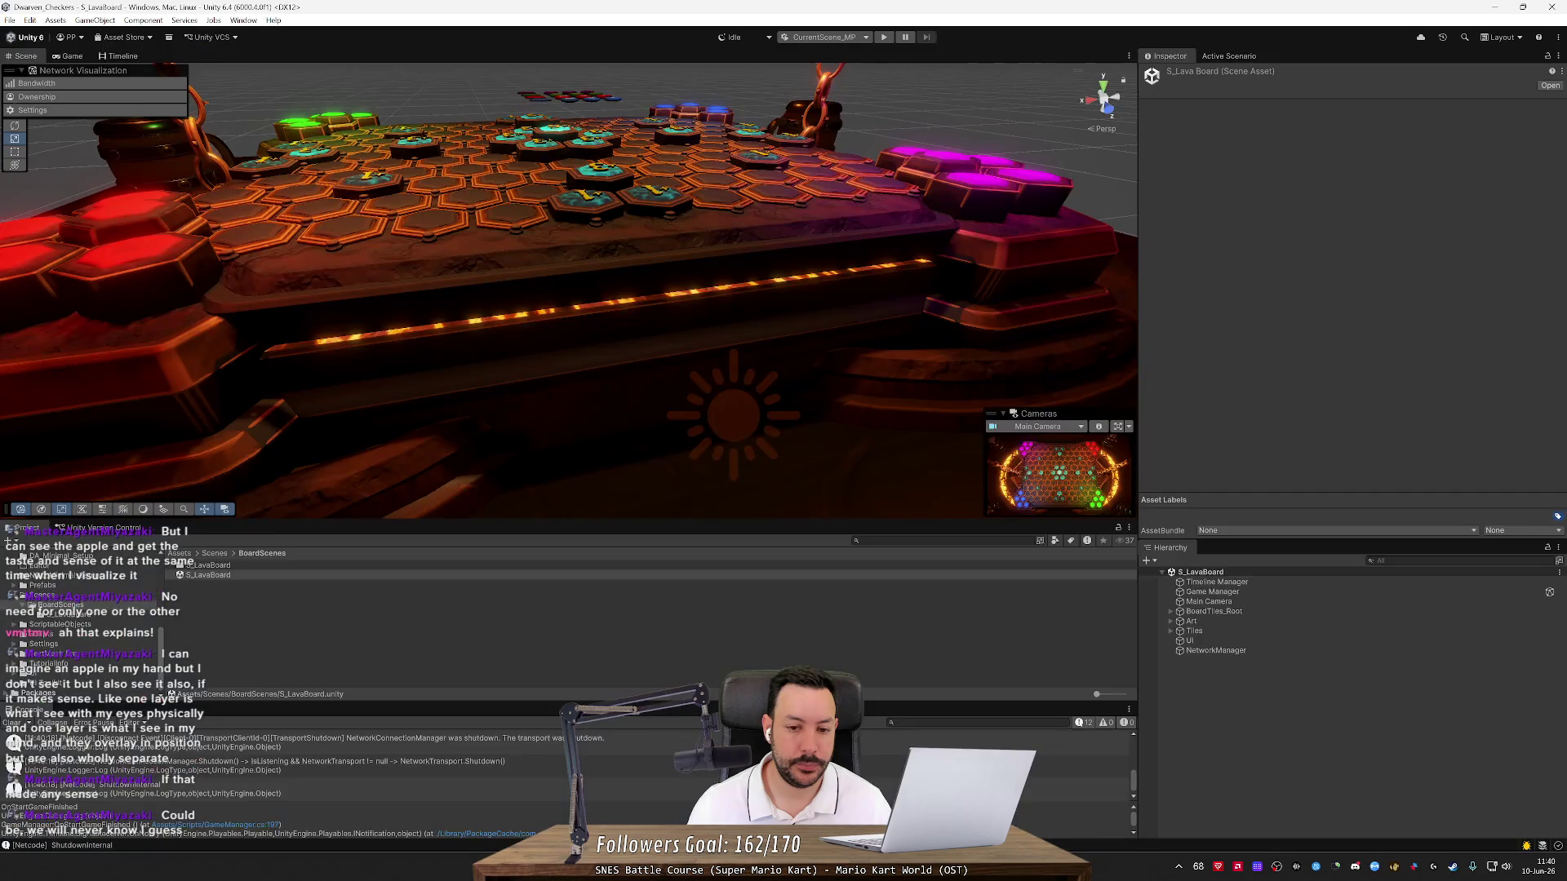
click(885, 38)
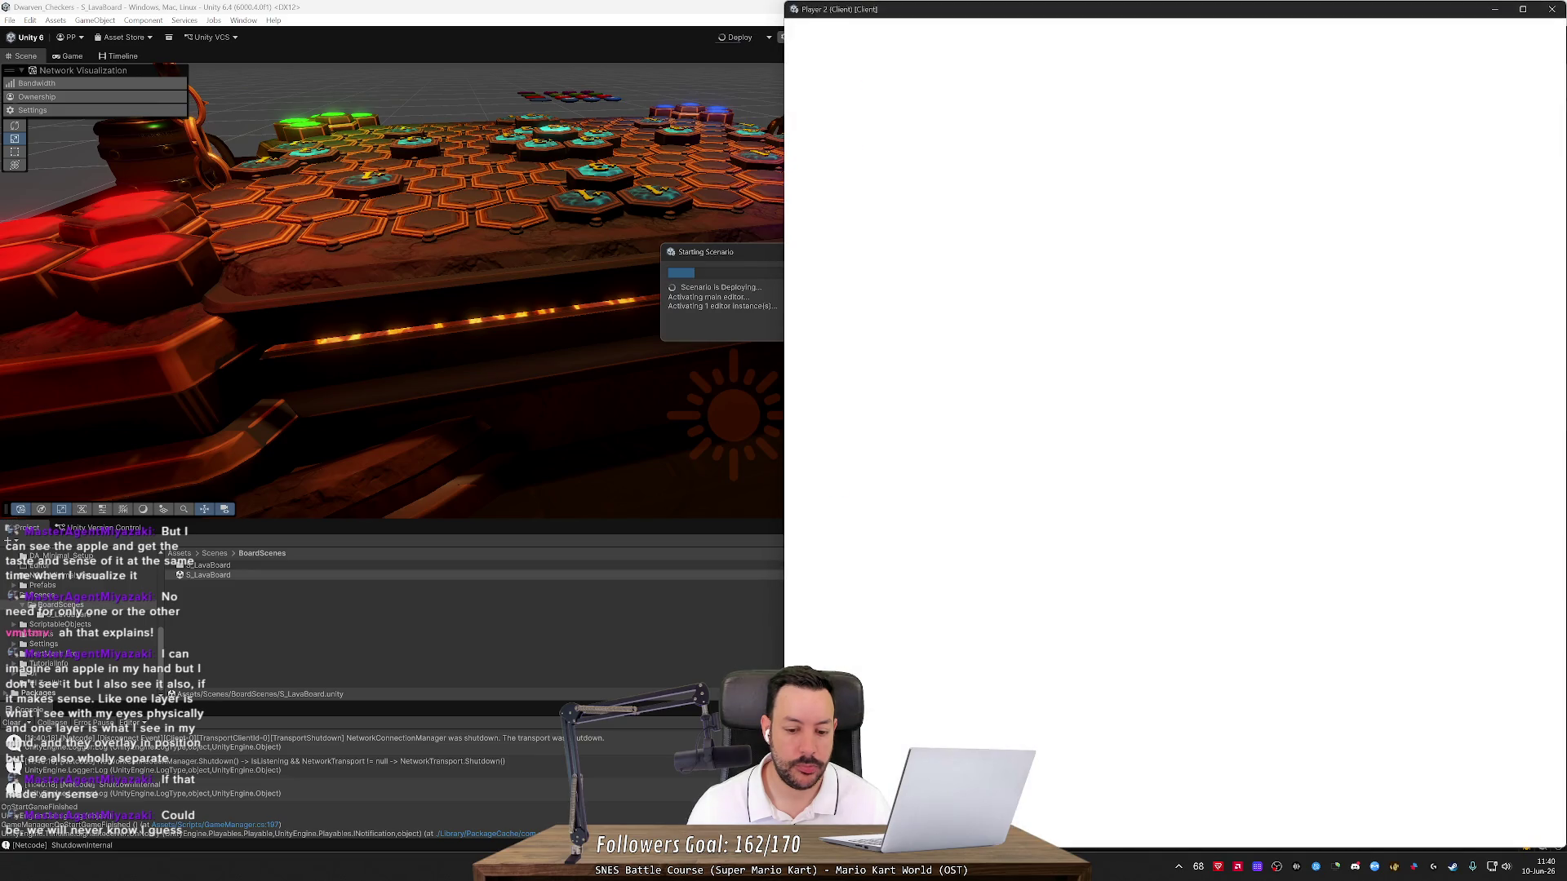
key(alt+Tab)
Scroll the Using NetworkSceneManager page down to Scene Events and clear the LoadEventCompleted selection
scroll(696, 445, down, 5)
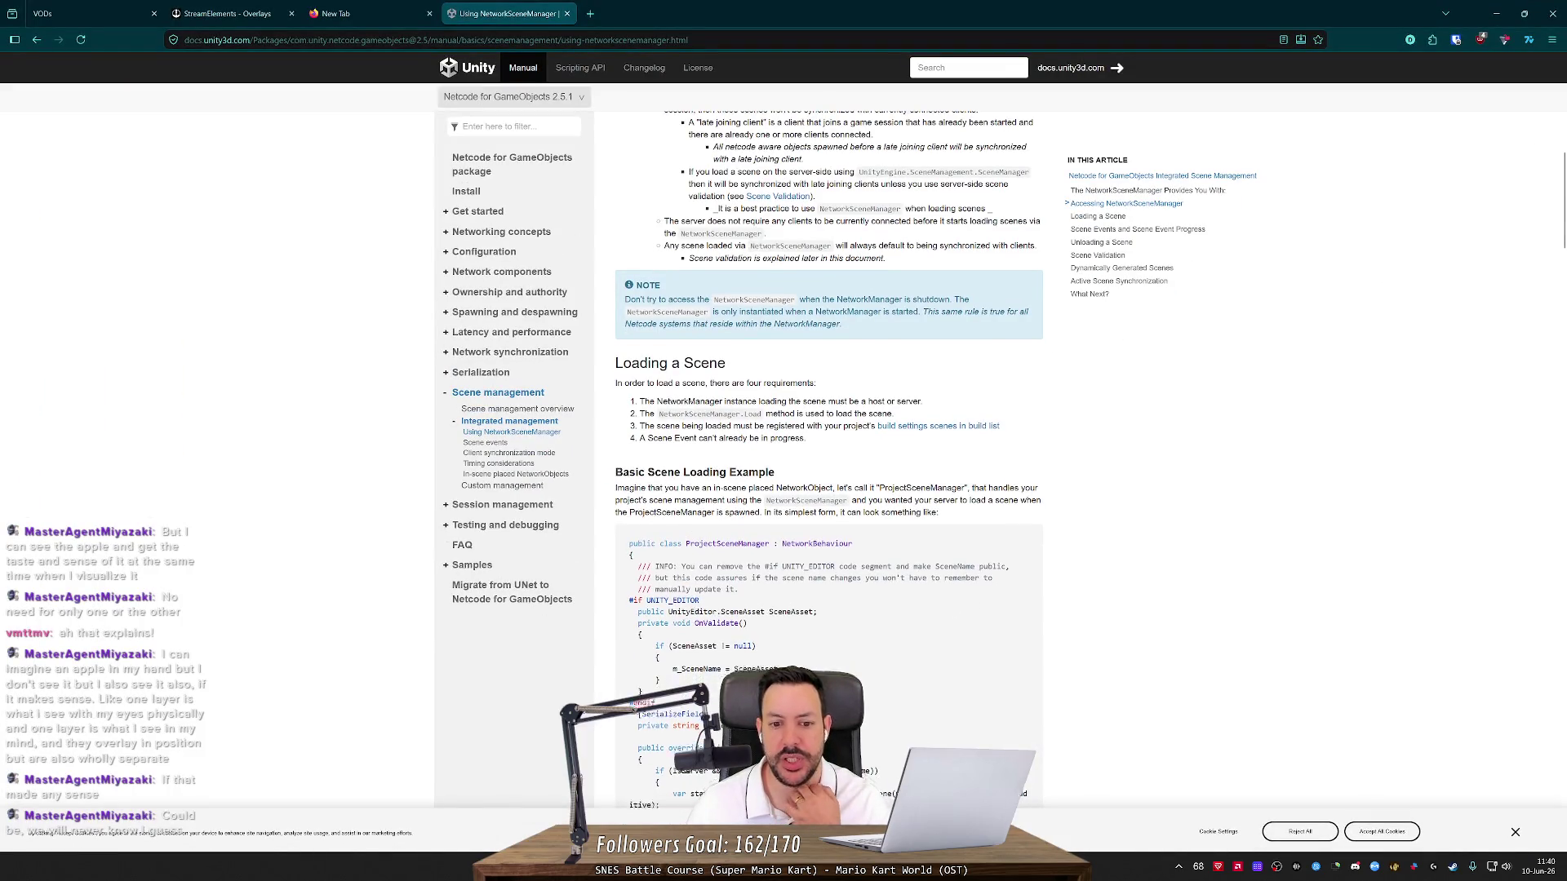
scroll(695, 444, down, 4)
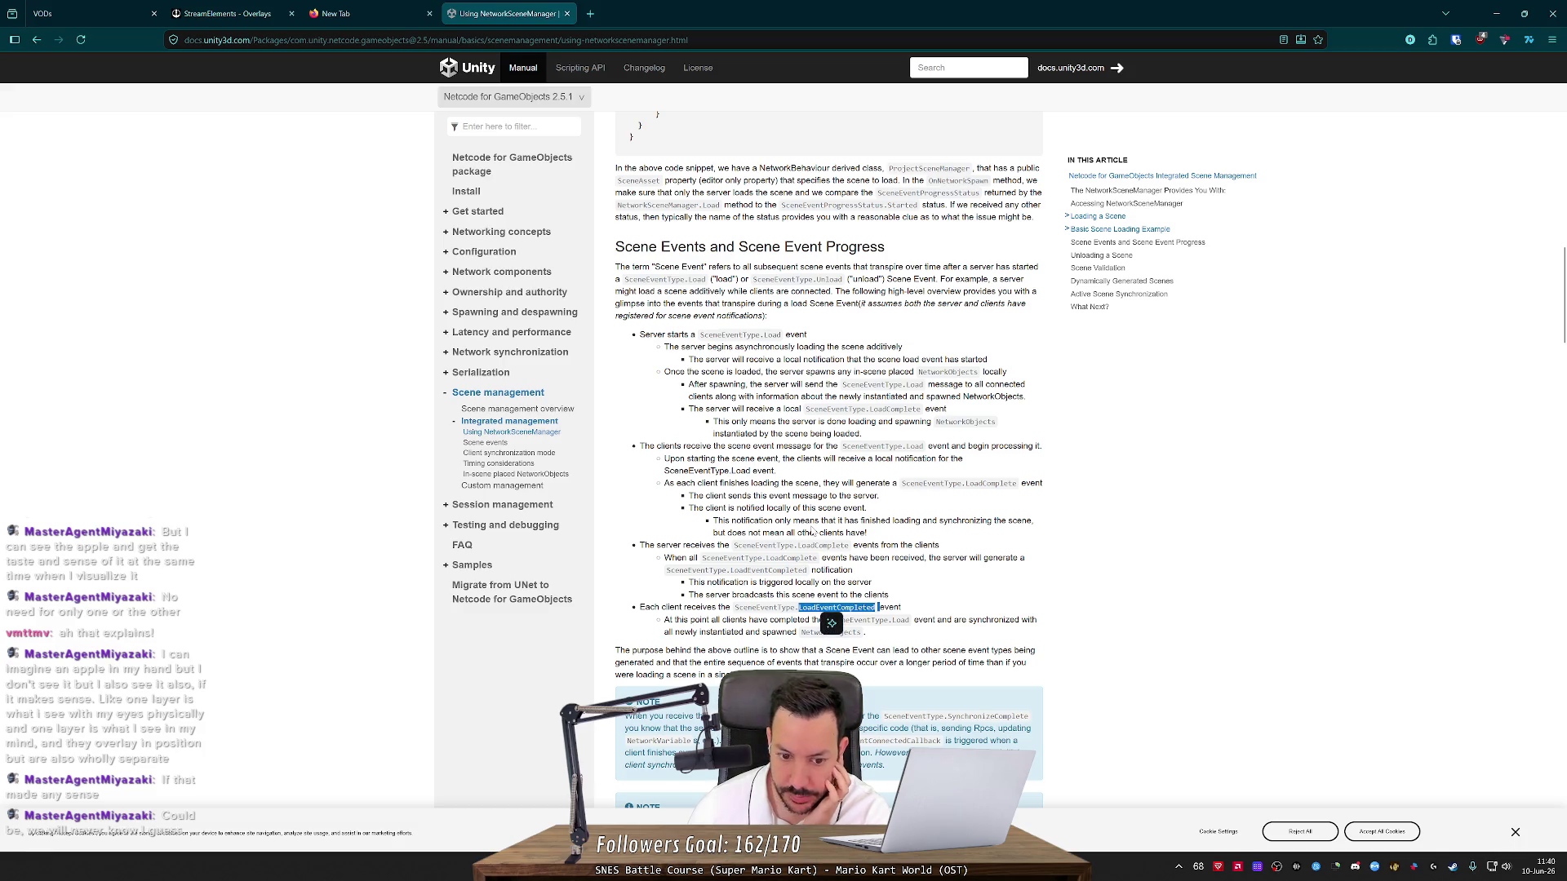
click(877, 607)
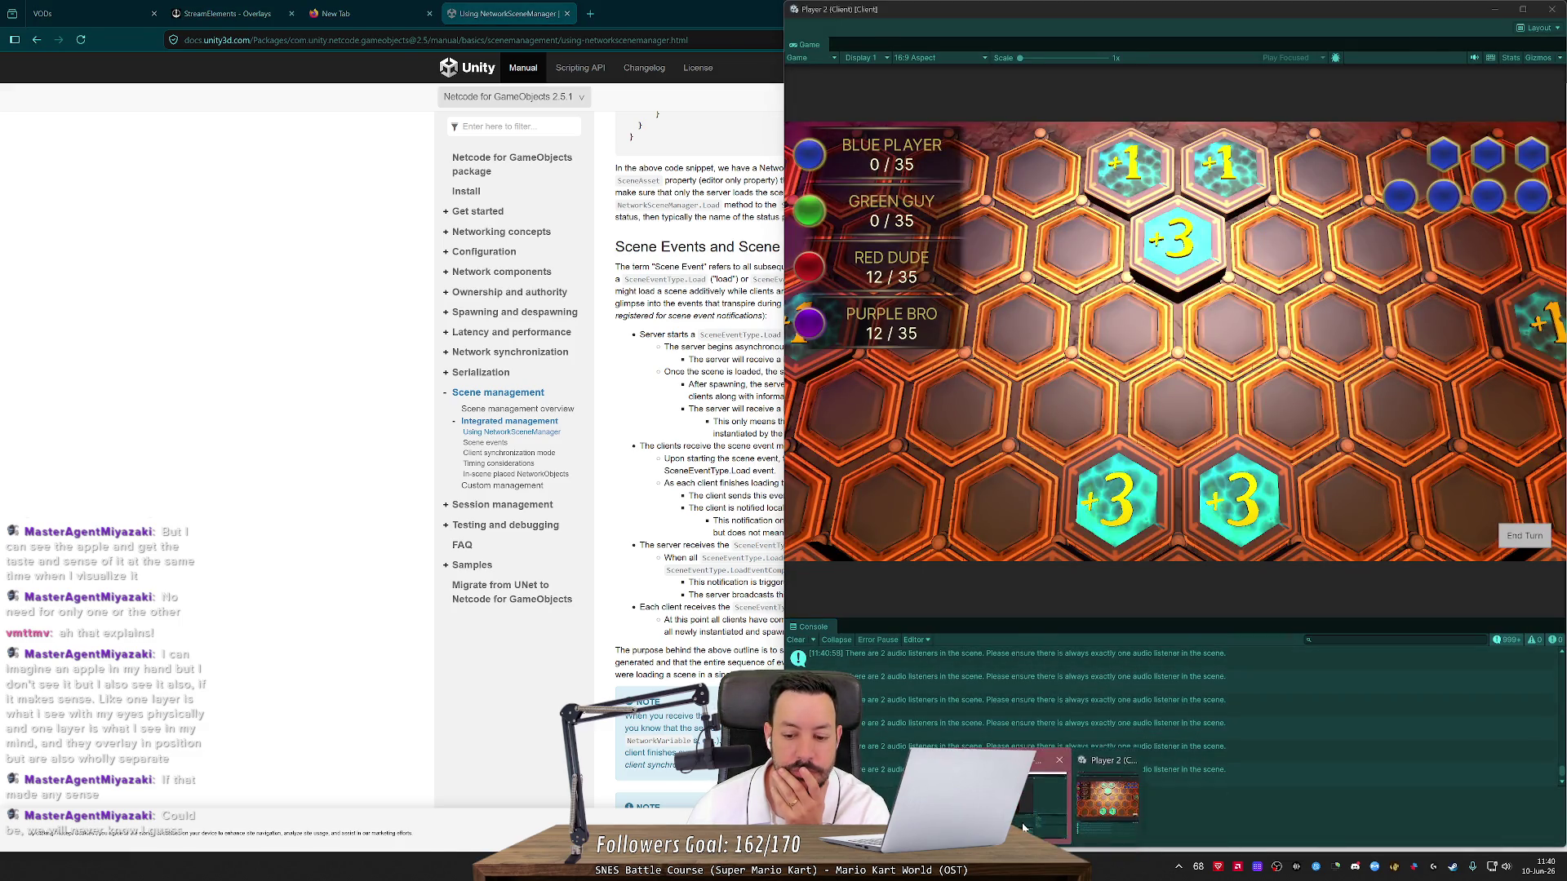
Expand DiceThrowingScene, then frame and orbit the SM_Dicetray02 dice tray beside the lava board
key(alt+Tab)
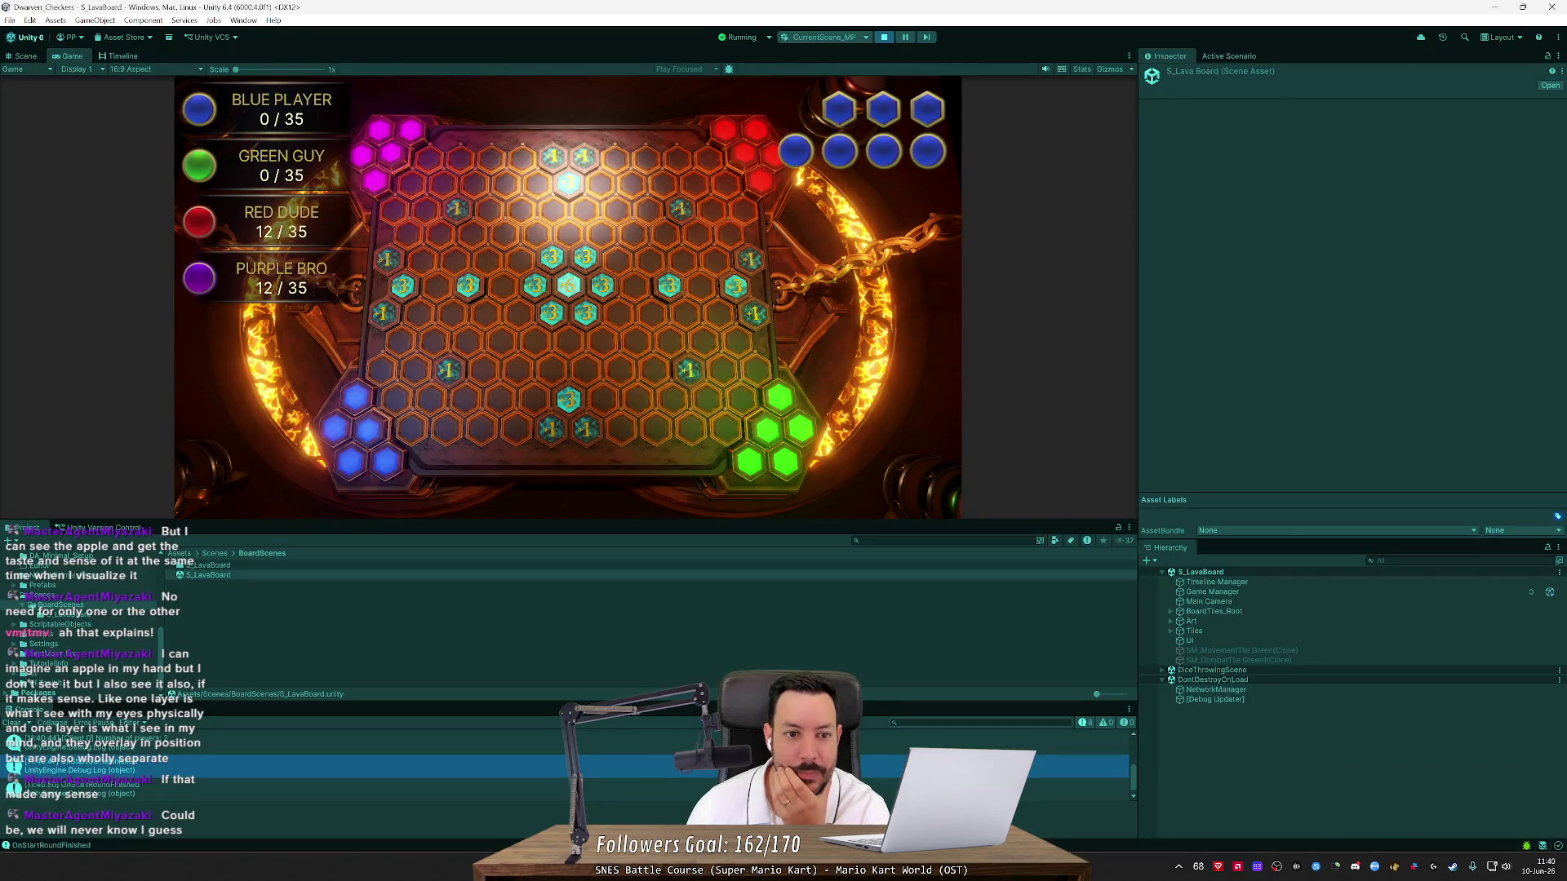
click(1163, 670)
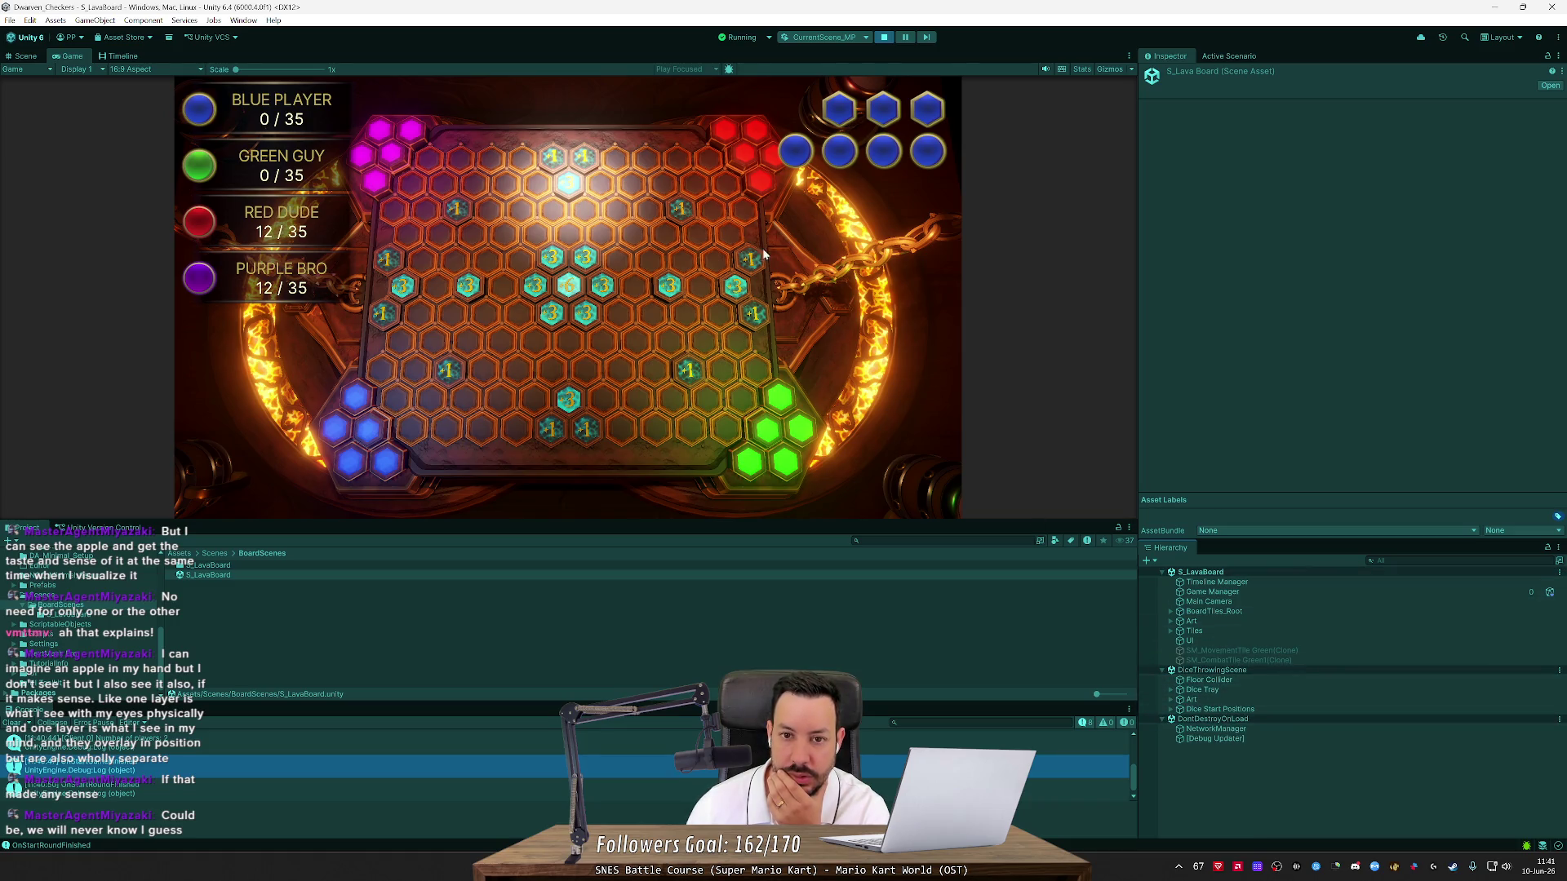
click(25, 56)
mouse_move(501, 284)
mouse_down()
mouse_move(546, 314)
mouse_move(562, 194)
mouse_up()
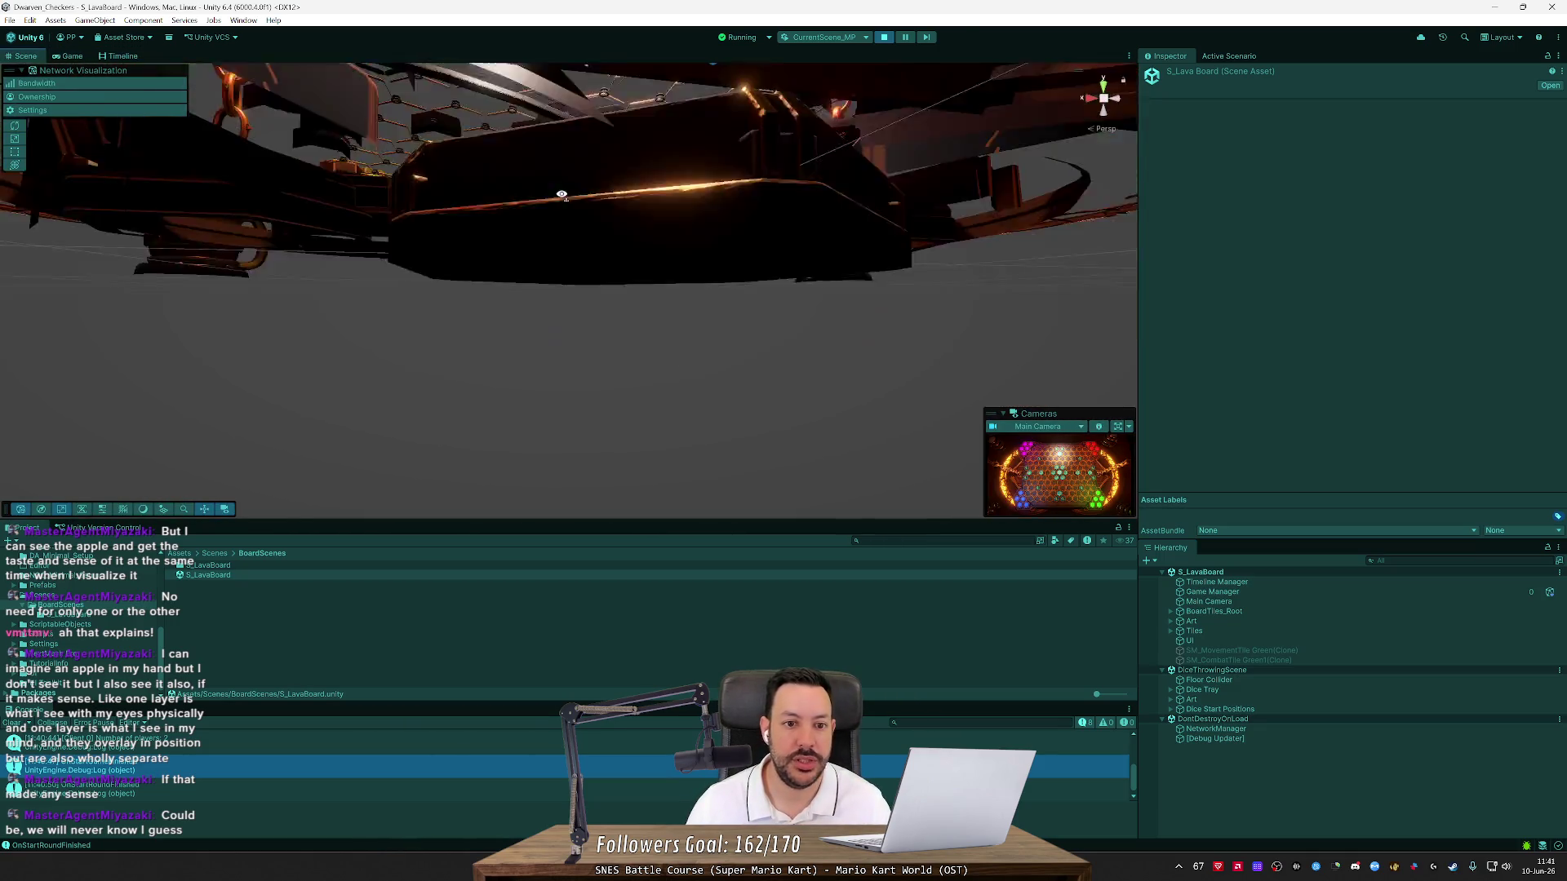
click(590, 246)
key(f)
mouse_move(753, 324)
mouse_down()
mouse_move(816, 364)
mouse_move(645, 343)
mouse_move(559, 441)
mouse_move(572, 435)
mouse_move(583, 500)
mouse_up()
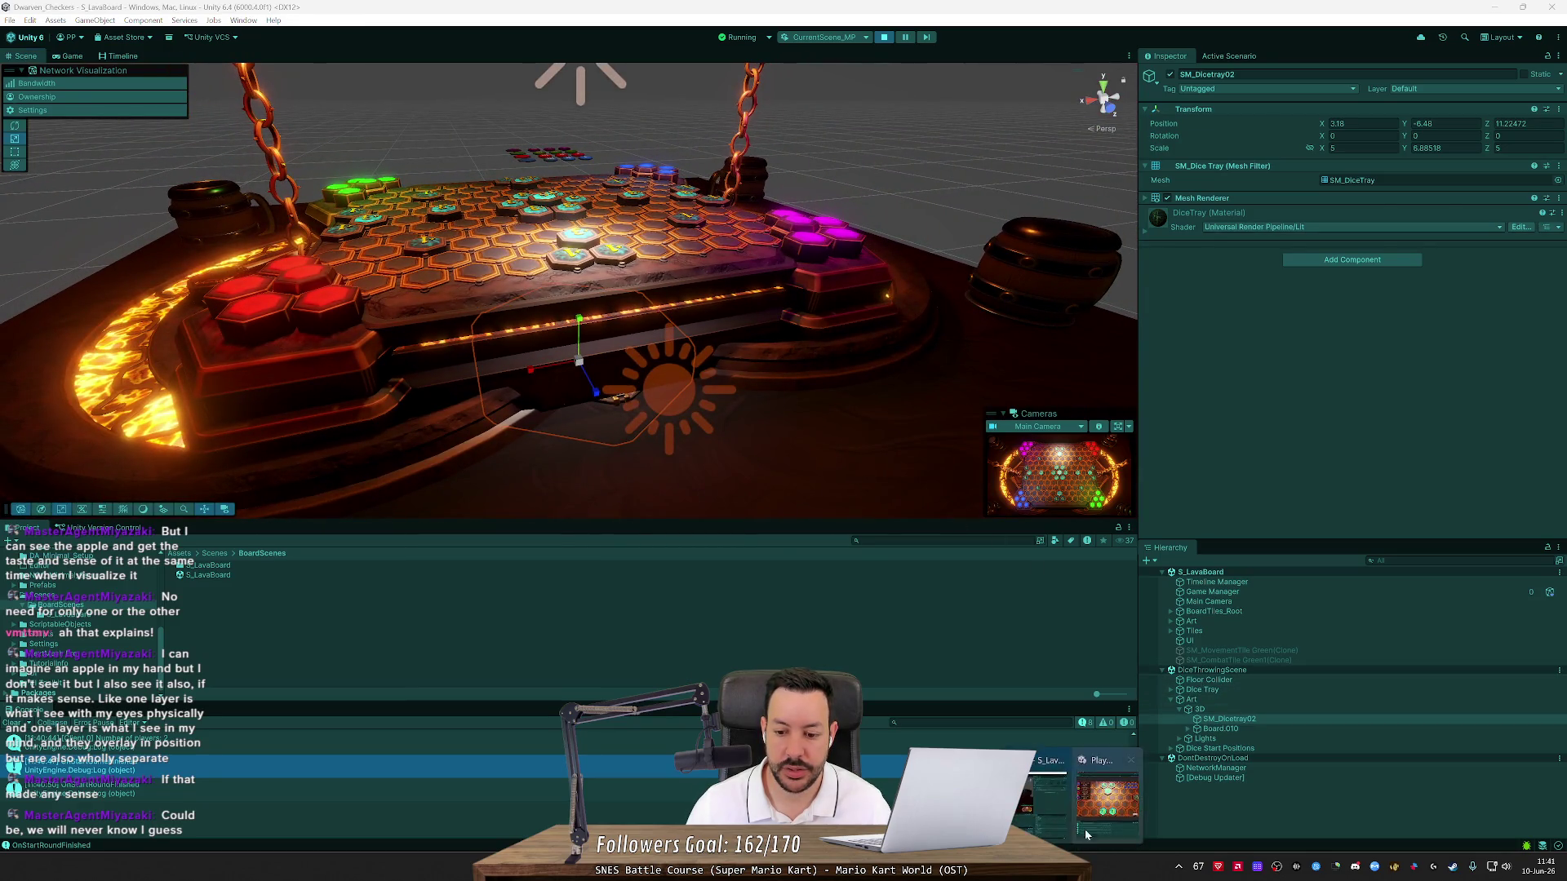
Try the Player 2 client in simulator view, return to game view, and maximize its window
key(alt+Tab)
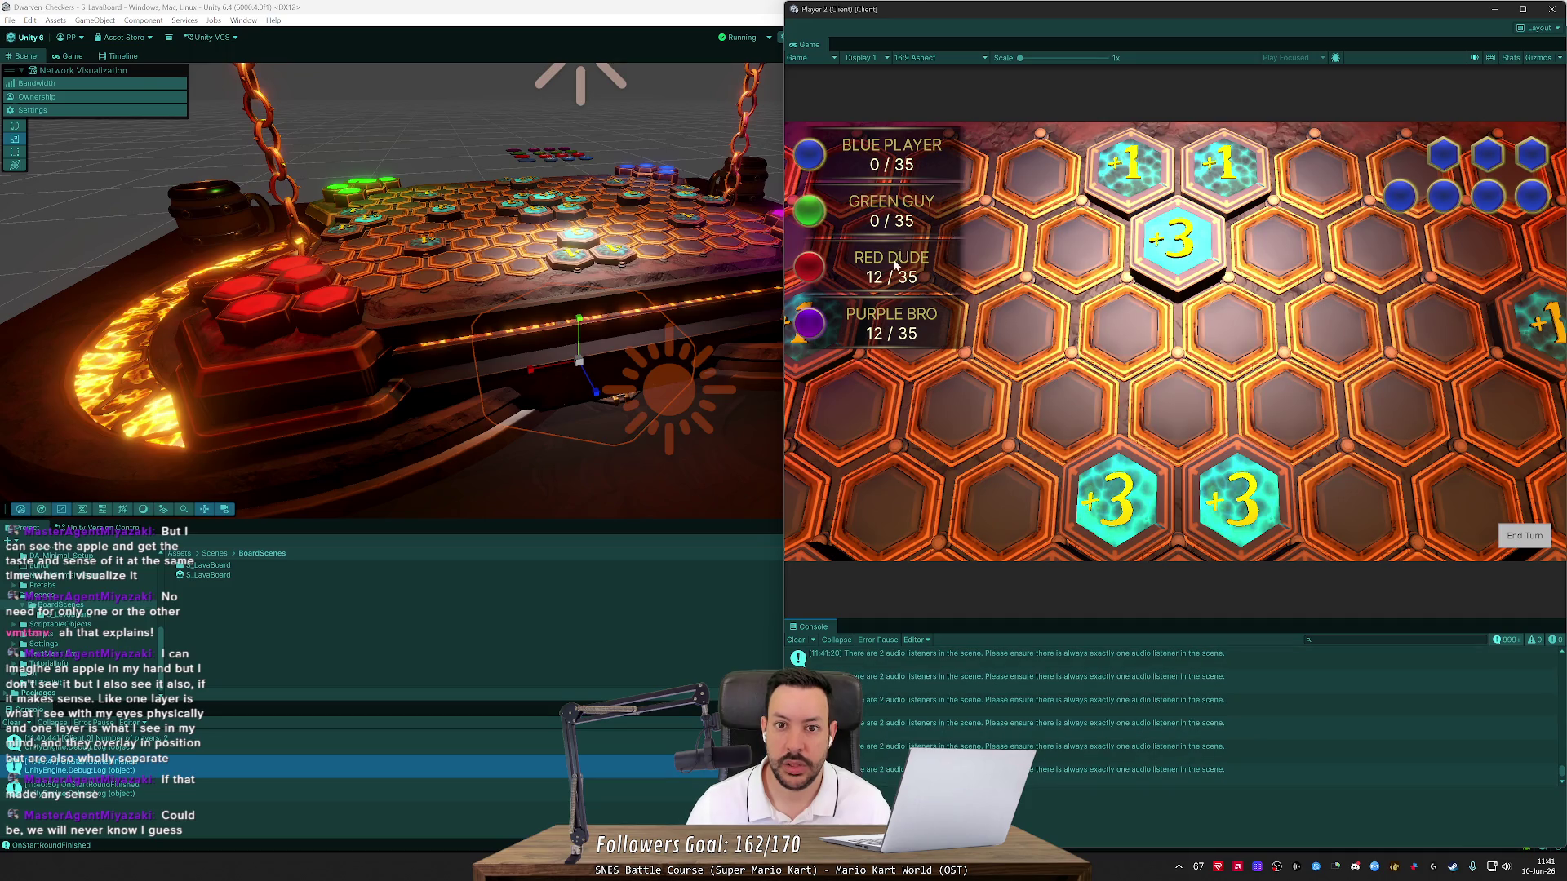
click(813, 58)
click(823, 85)
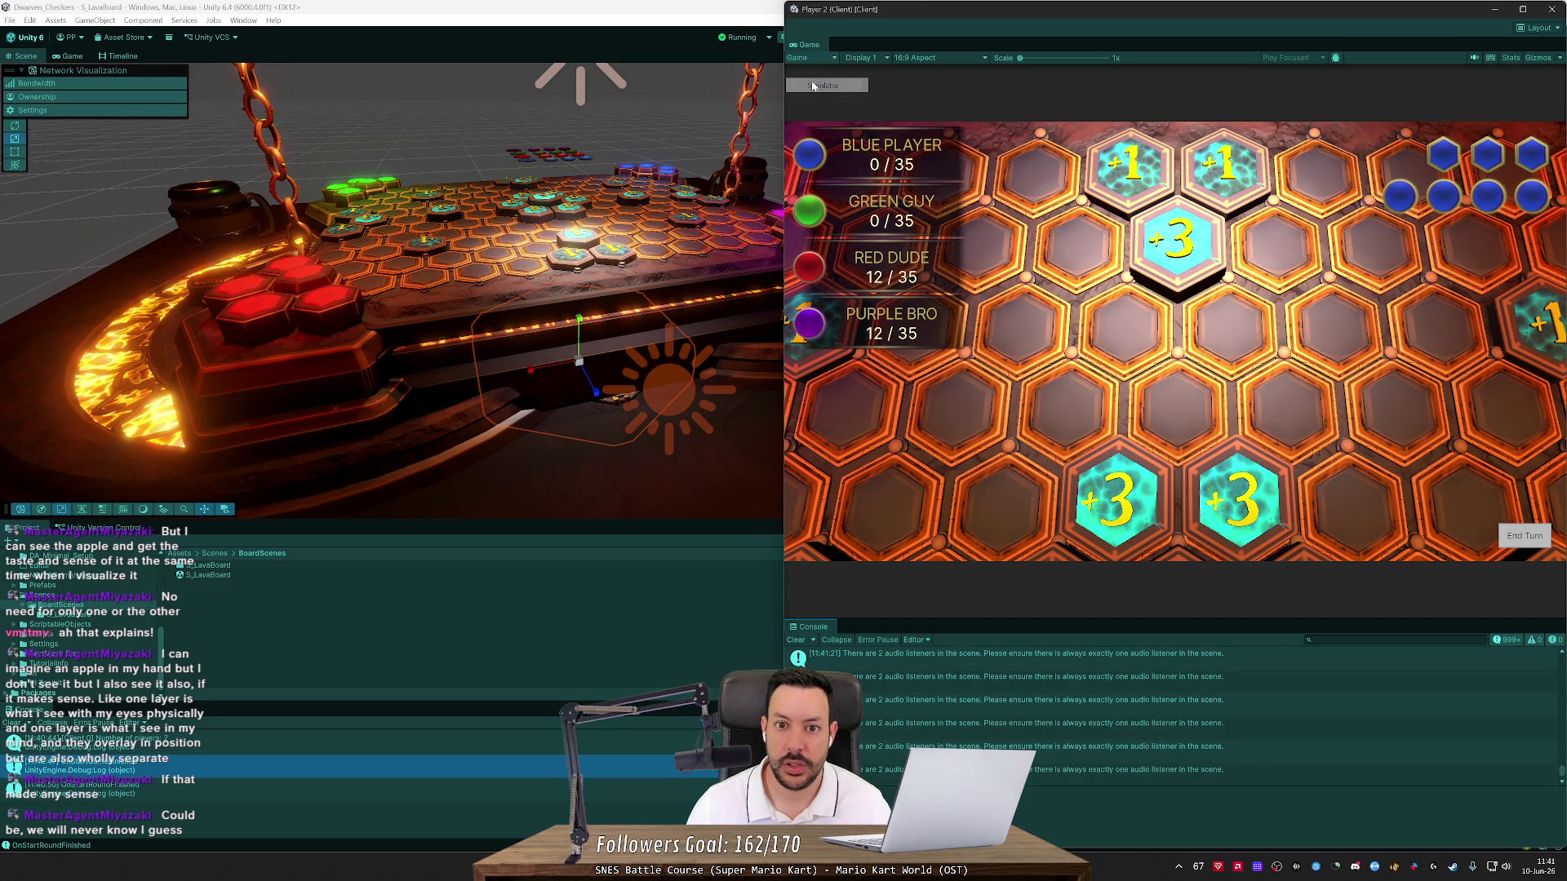
click(814, 60)
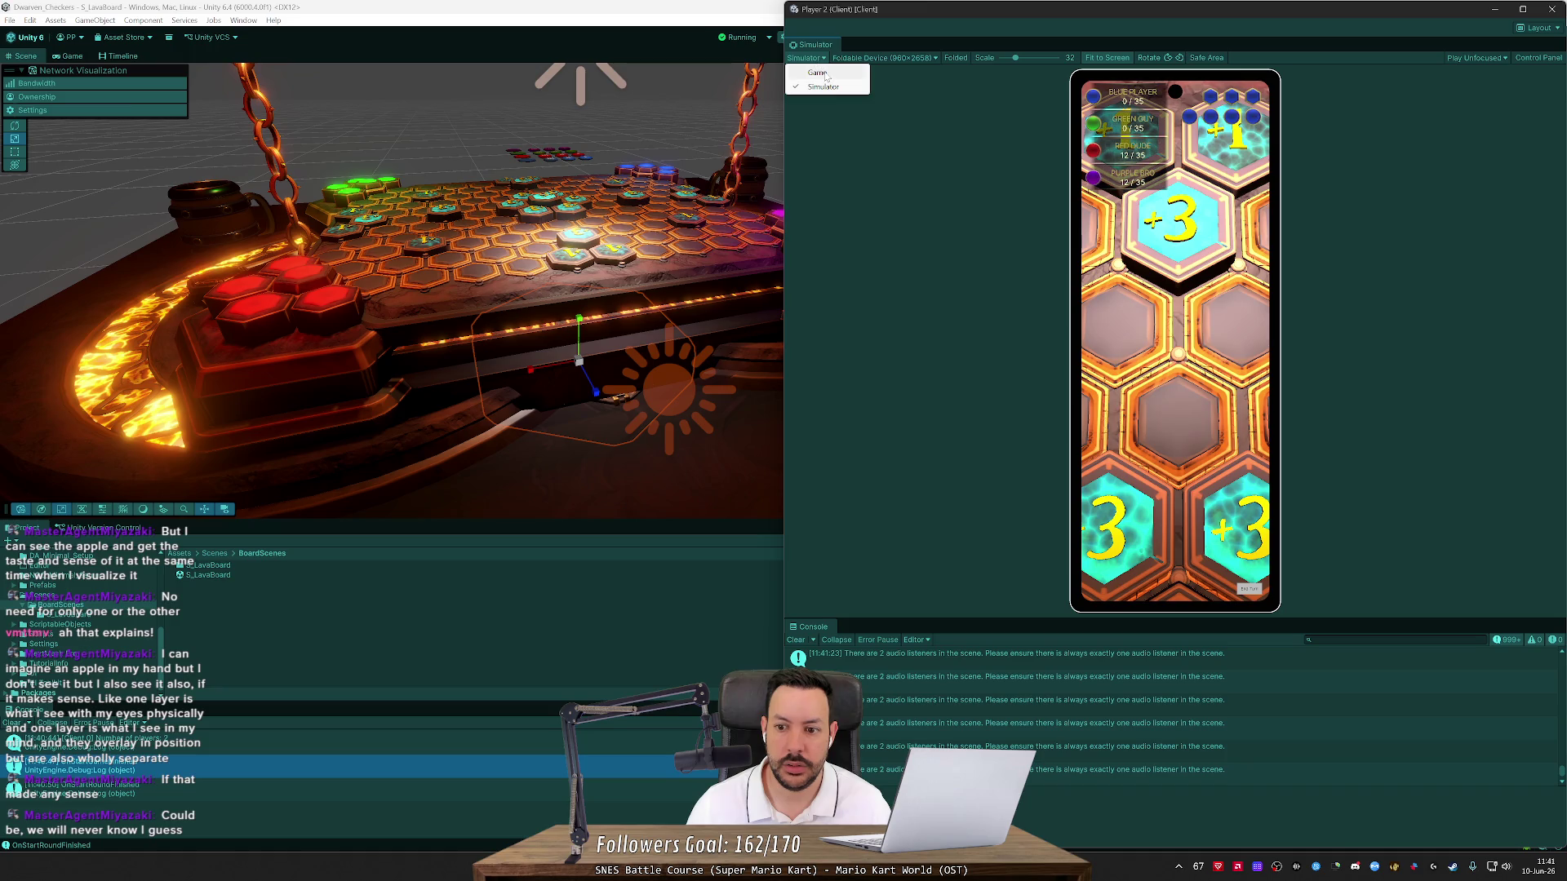
click(820, 73)
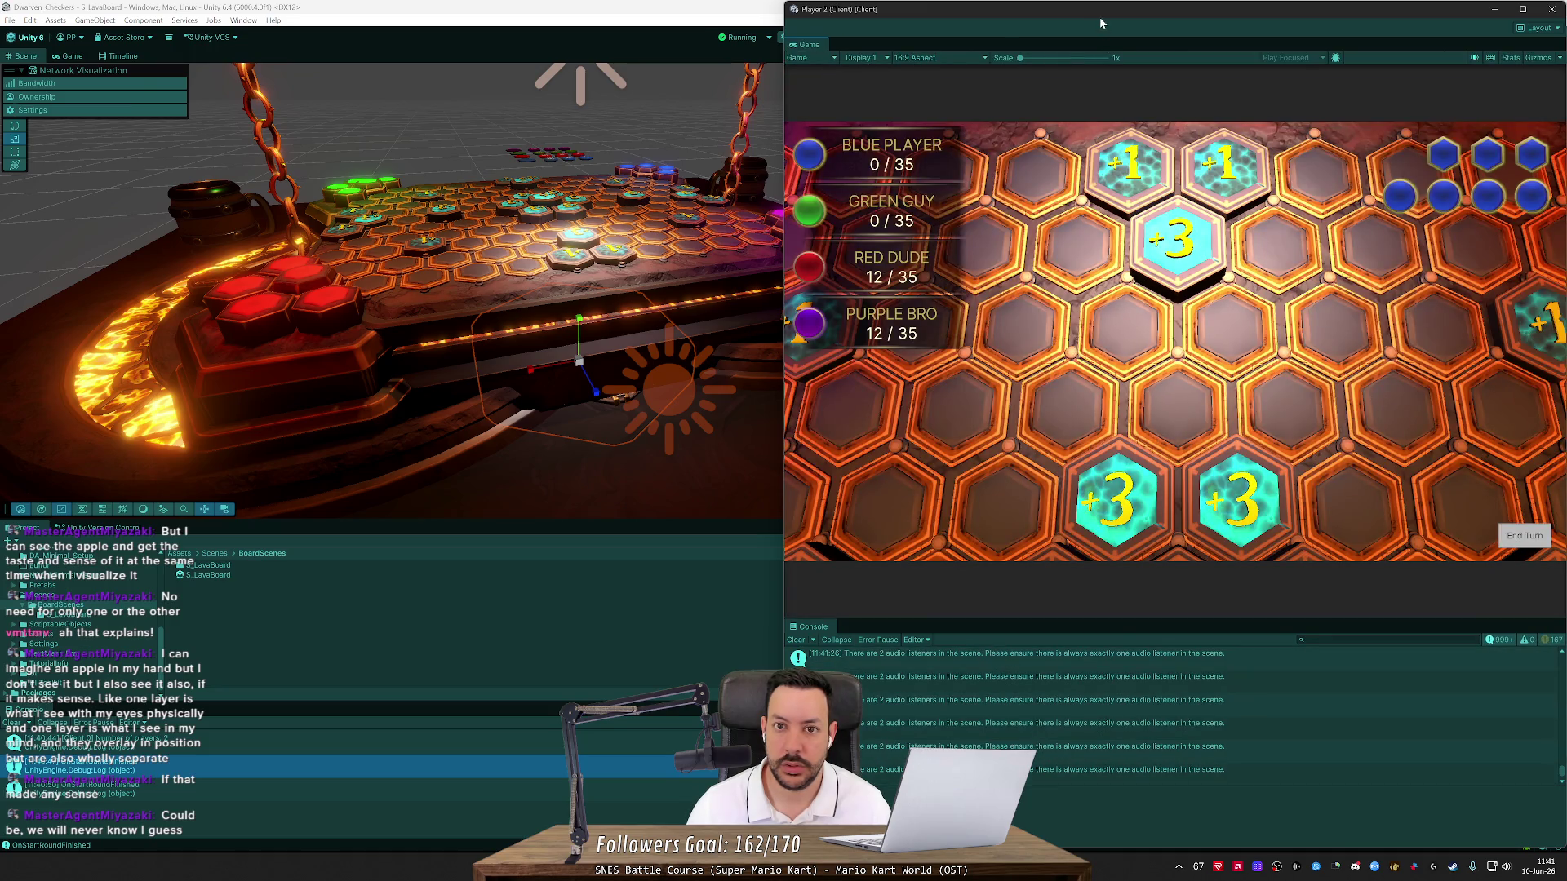
drag(1099, 16, 643, 57)
double_click(643, 57)
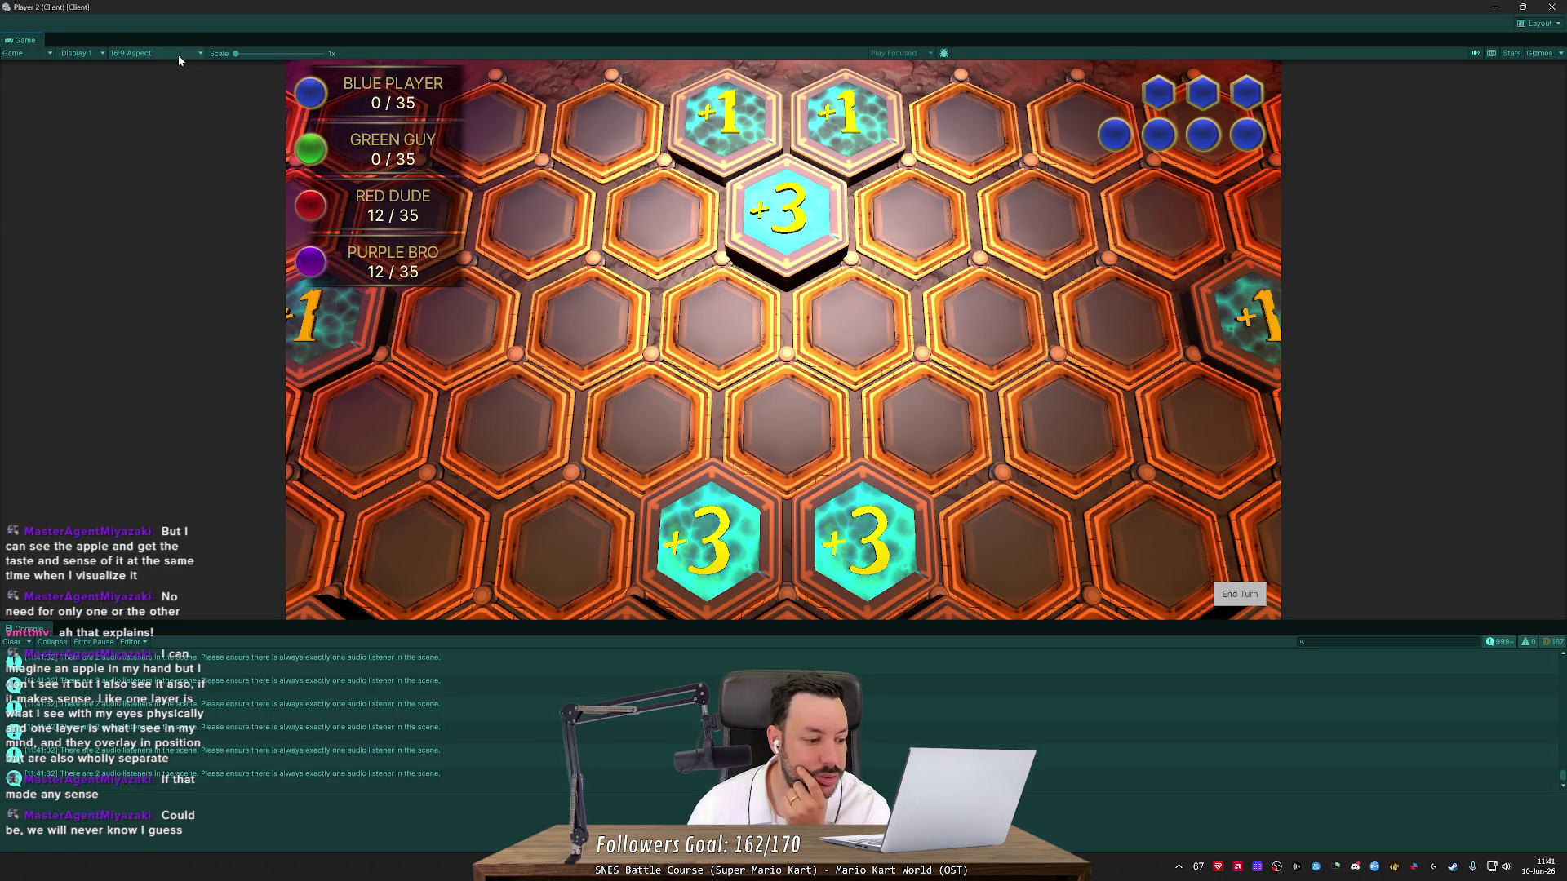
In the Player 2 window, keep the 16:9 aspect and apply a layout with Hierarchy and Console
click(1519, 54)
click(1520, 54)
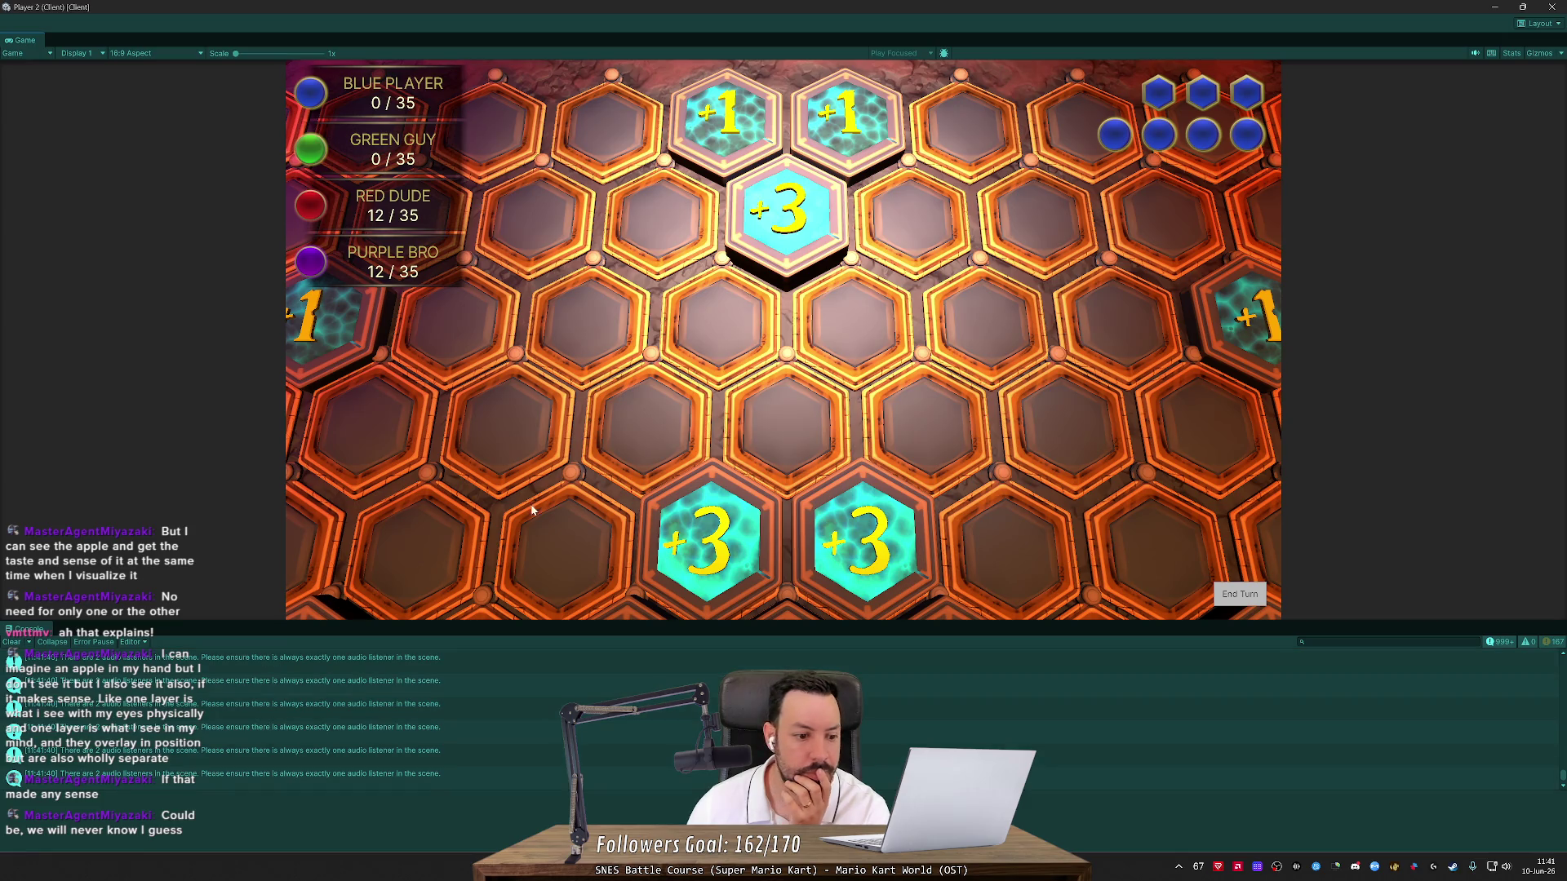
click(78, 53)
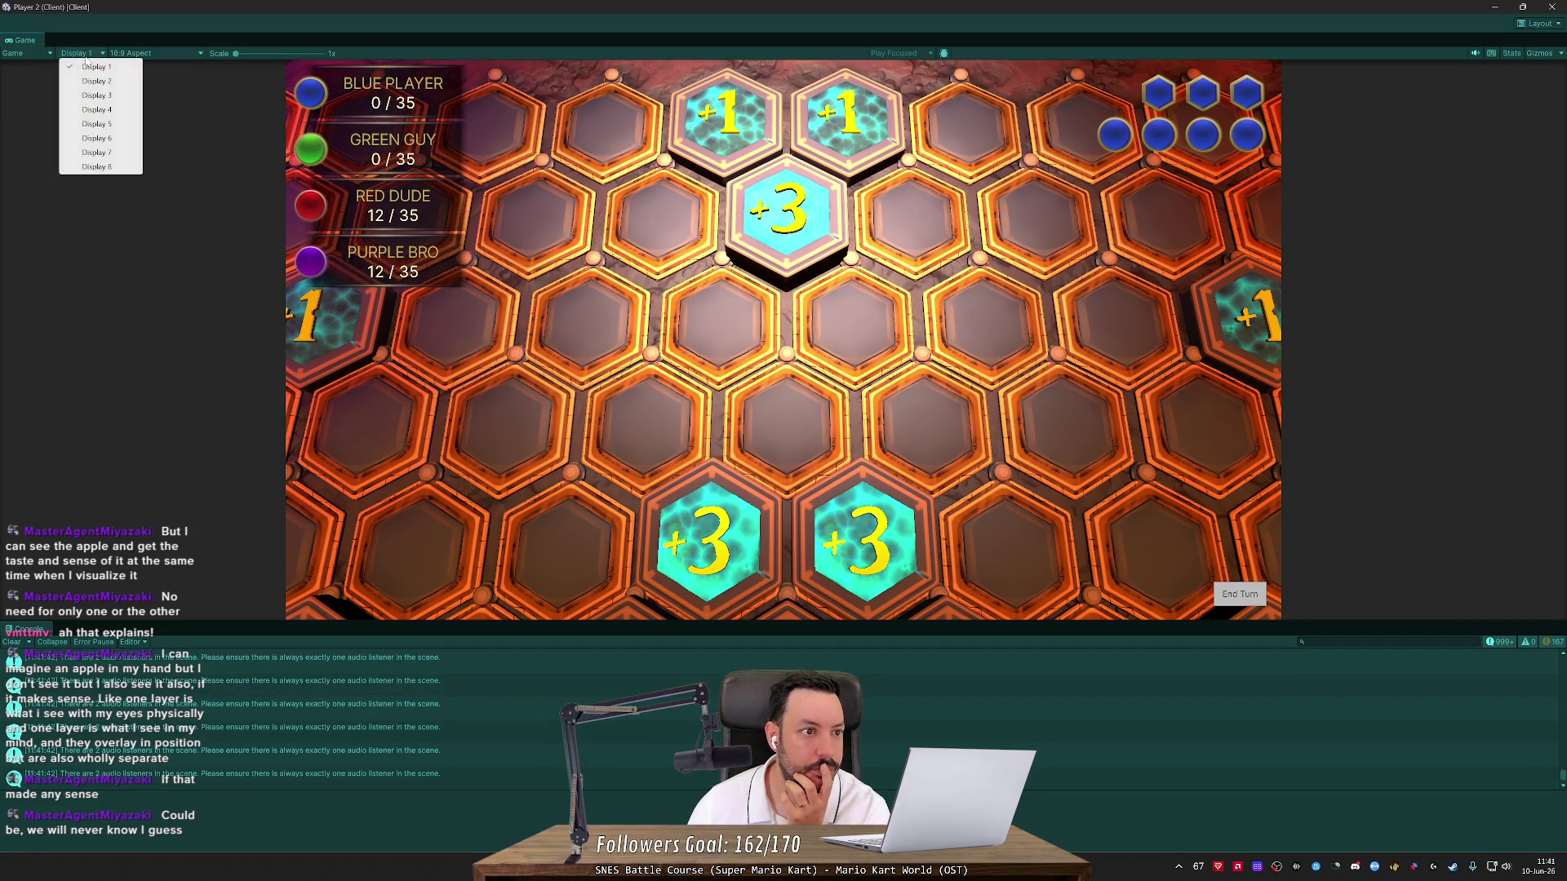
click(144, 55)
click(144, 56)
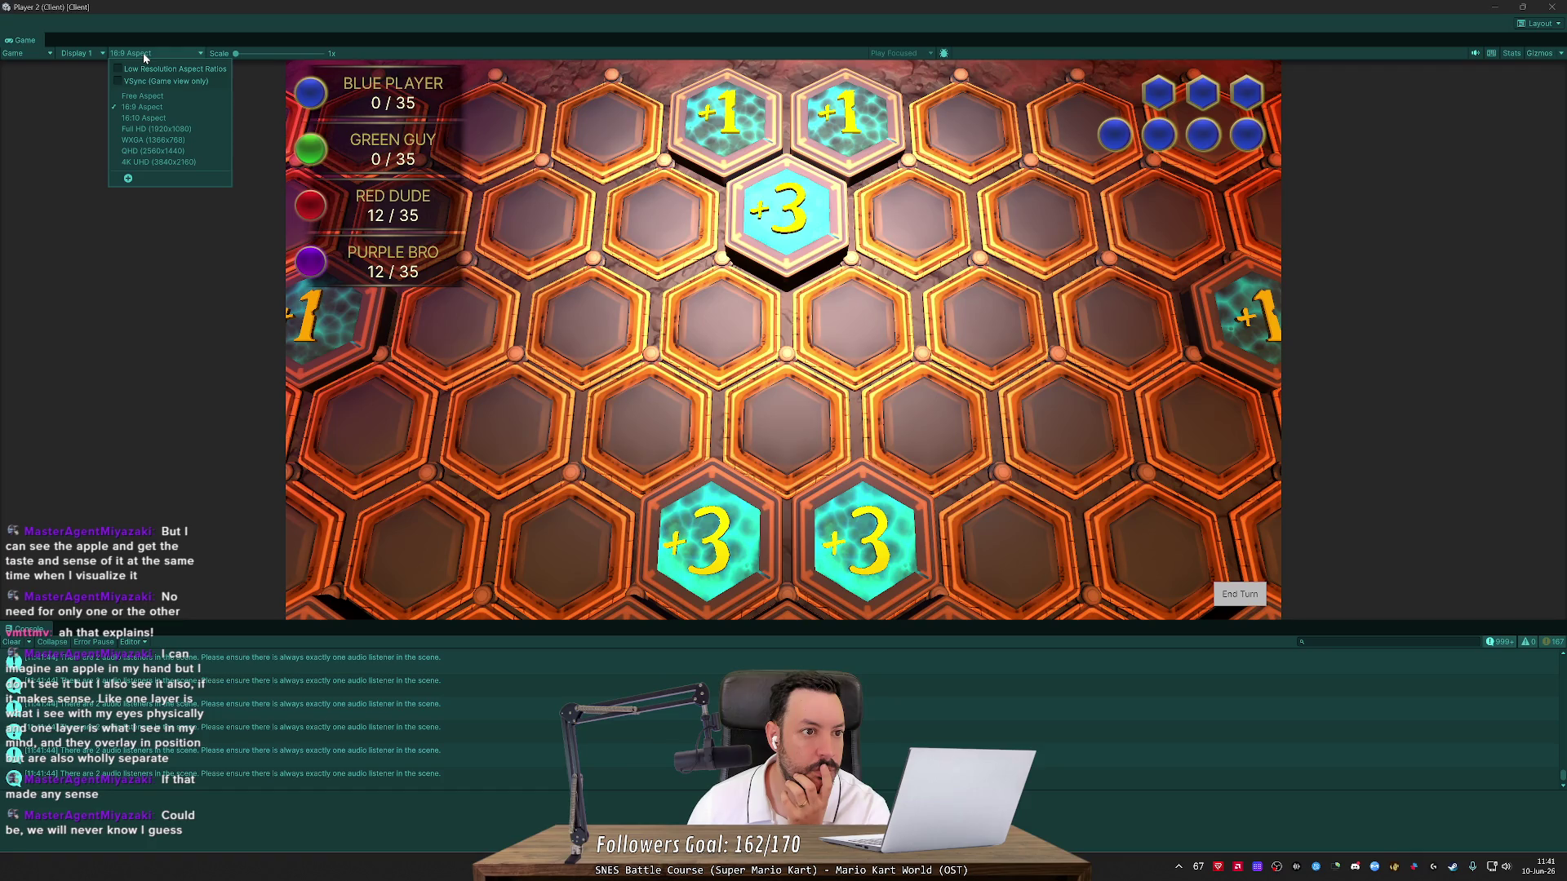
click(145, 57)
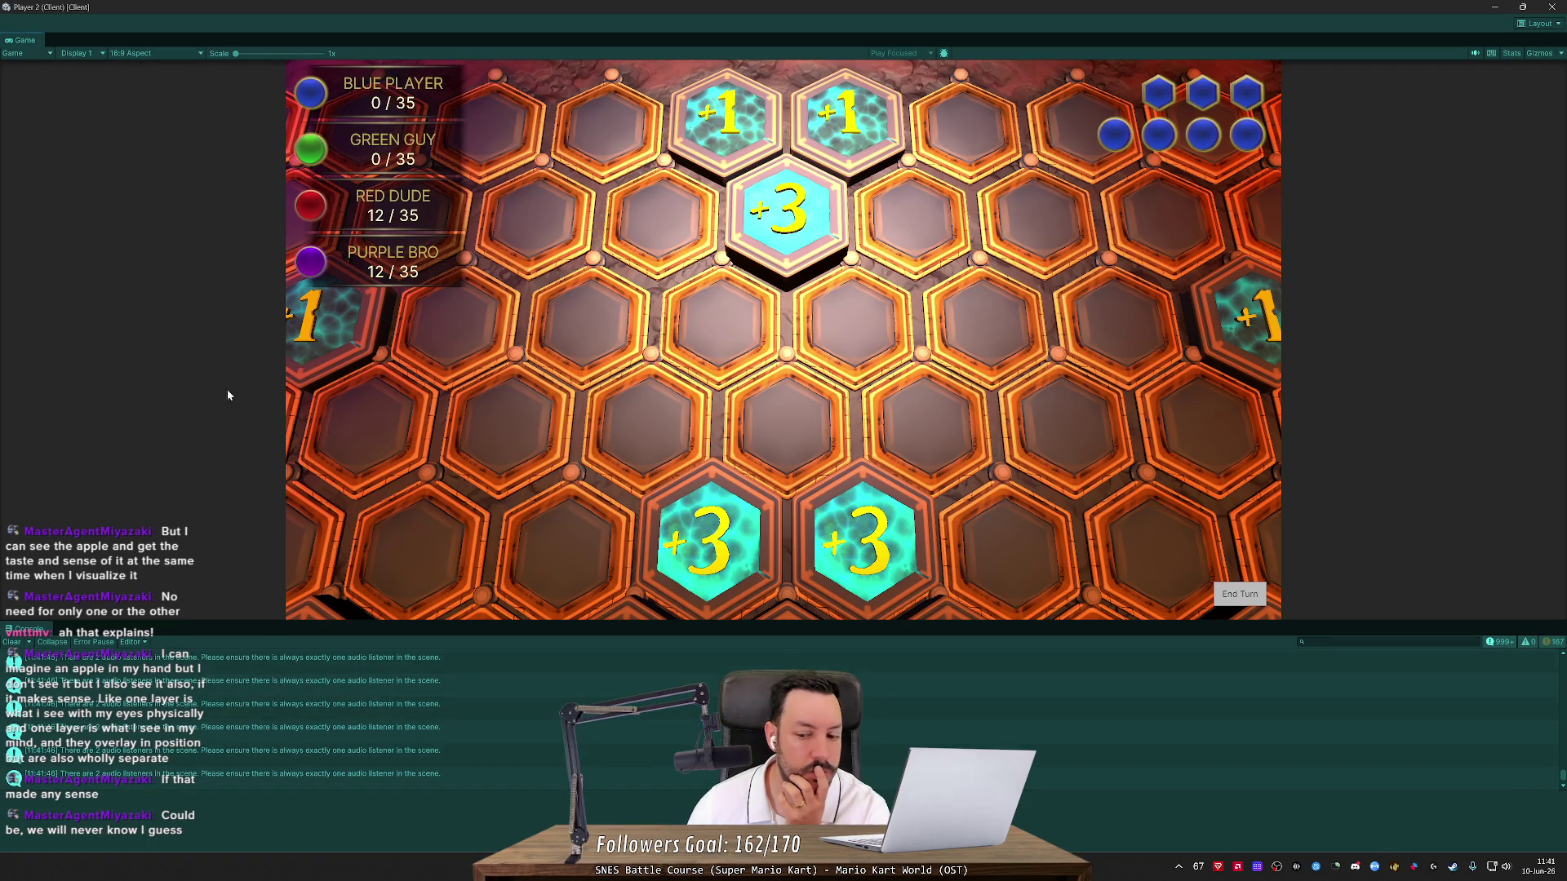
click(1531, 27)
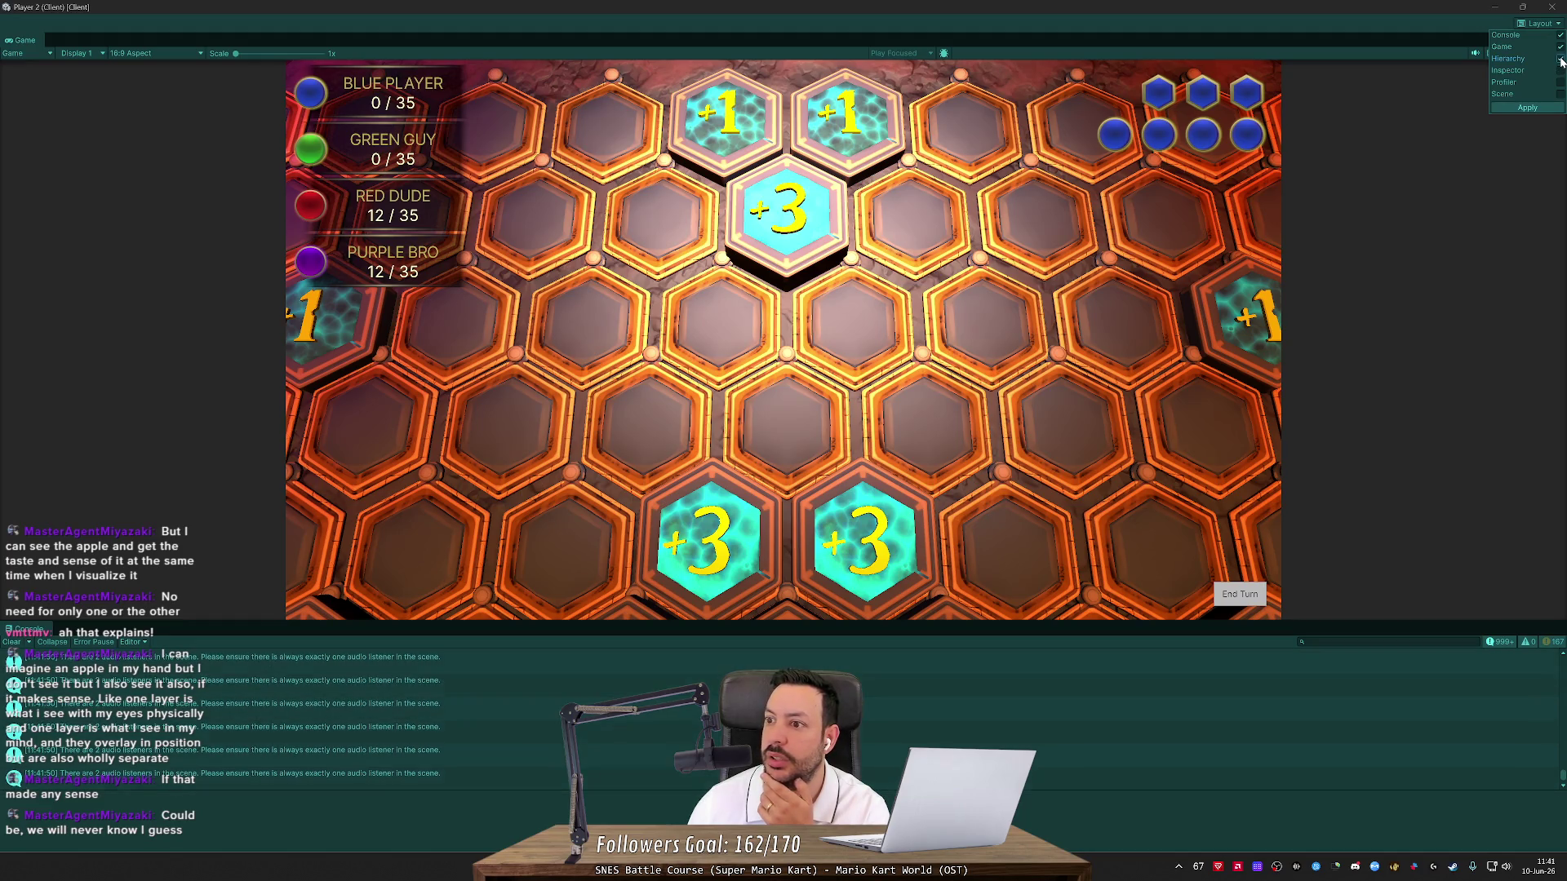
click(1541, 111)
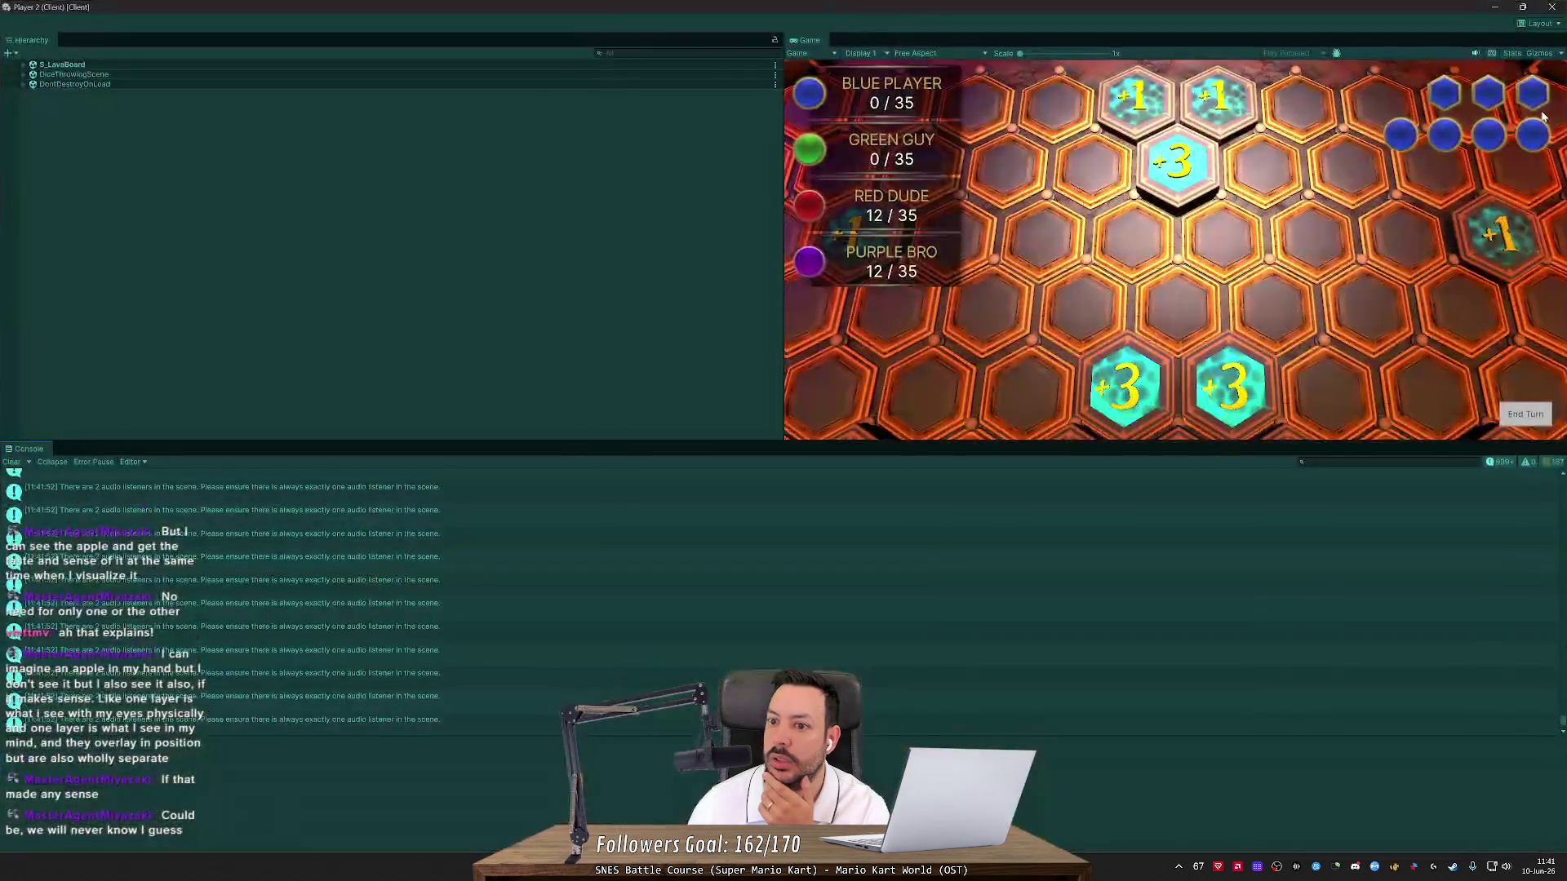
Select DiceThrowingScene's Main Camera, close Player 2, stop play mode, and return to GameManager.cs
click(23, 74)
click(50, 85)
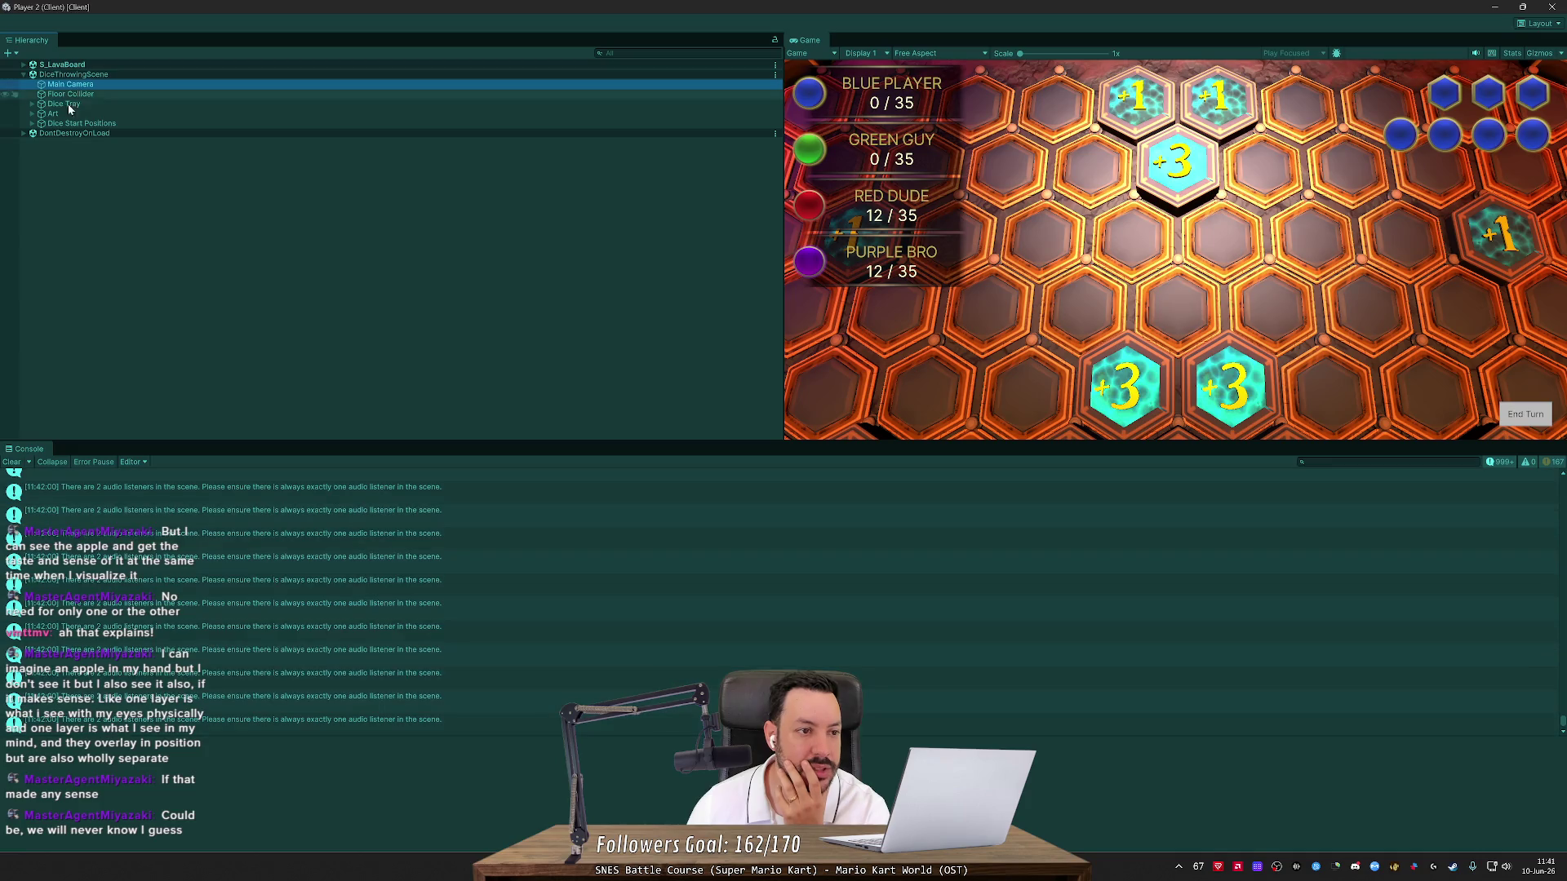
click(1560, 6)
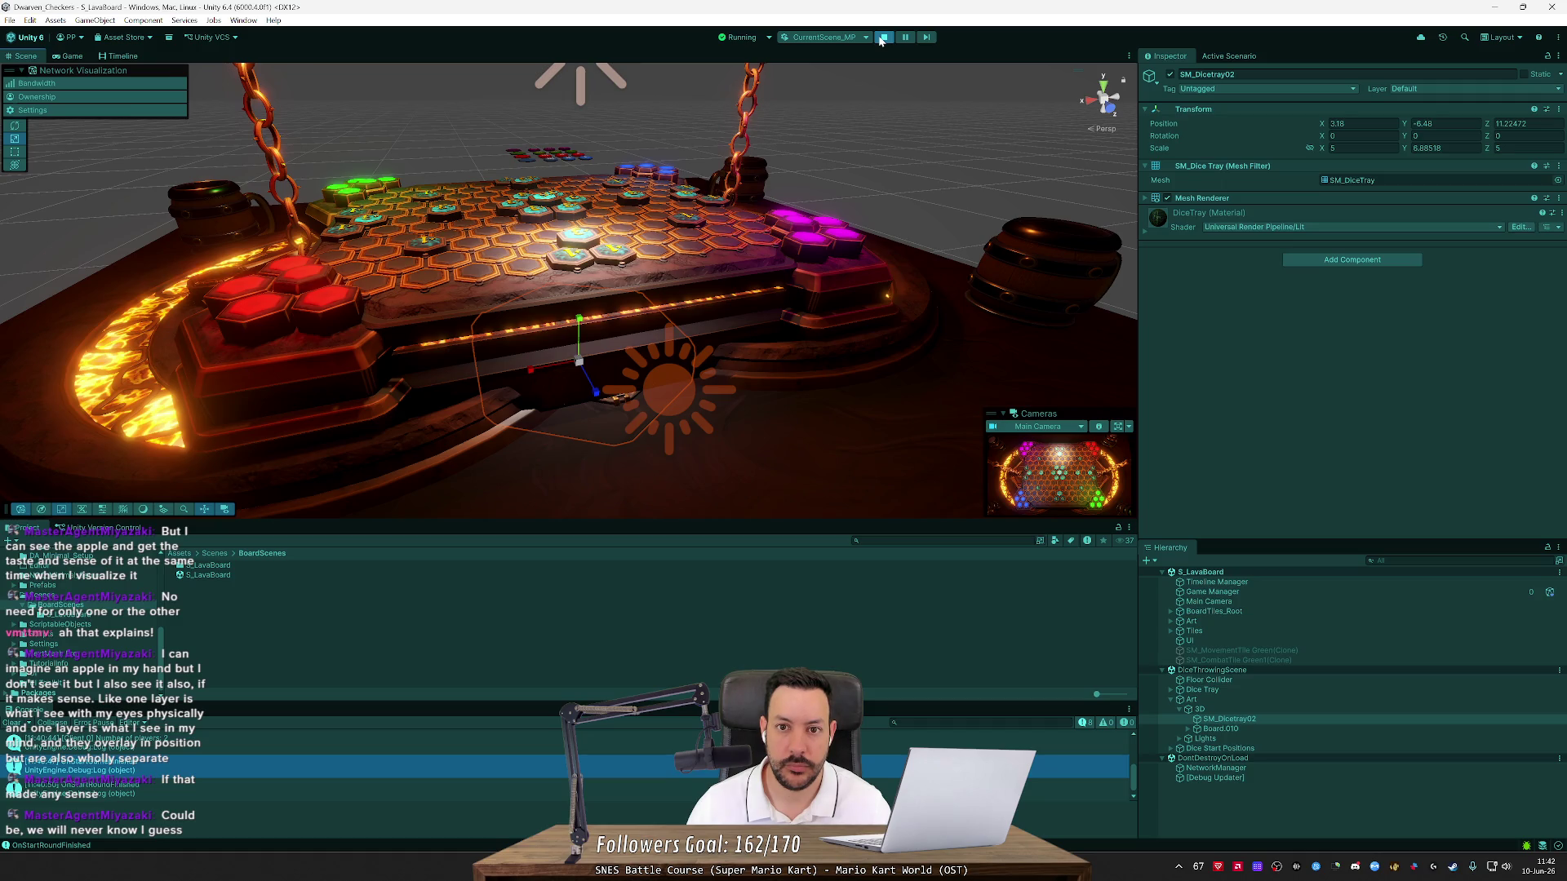
click(883, 37)
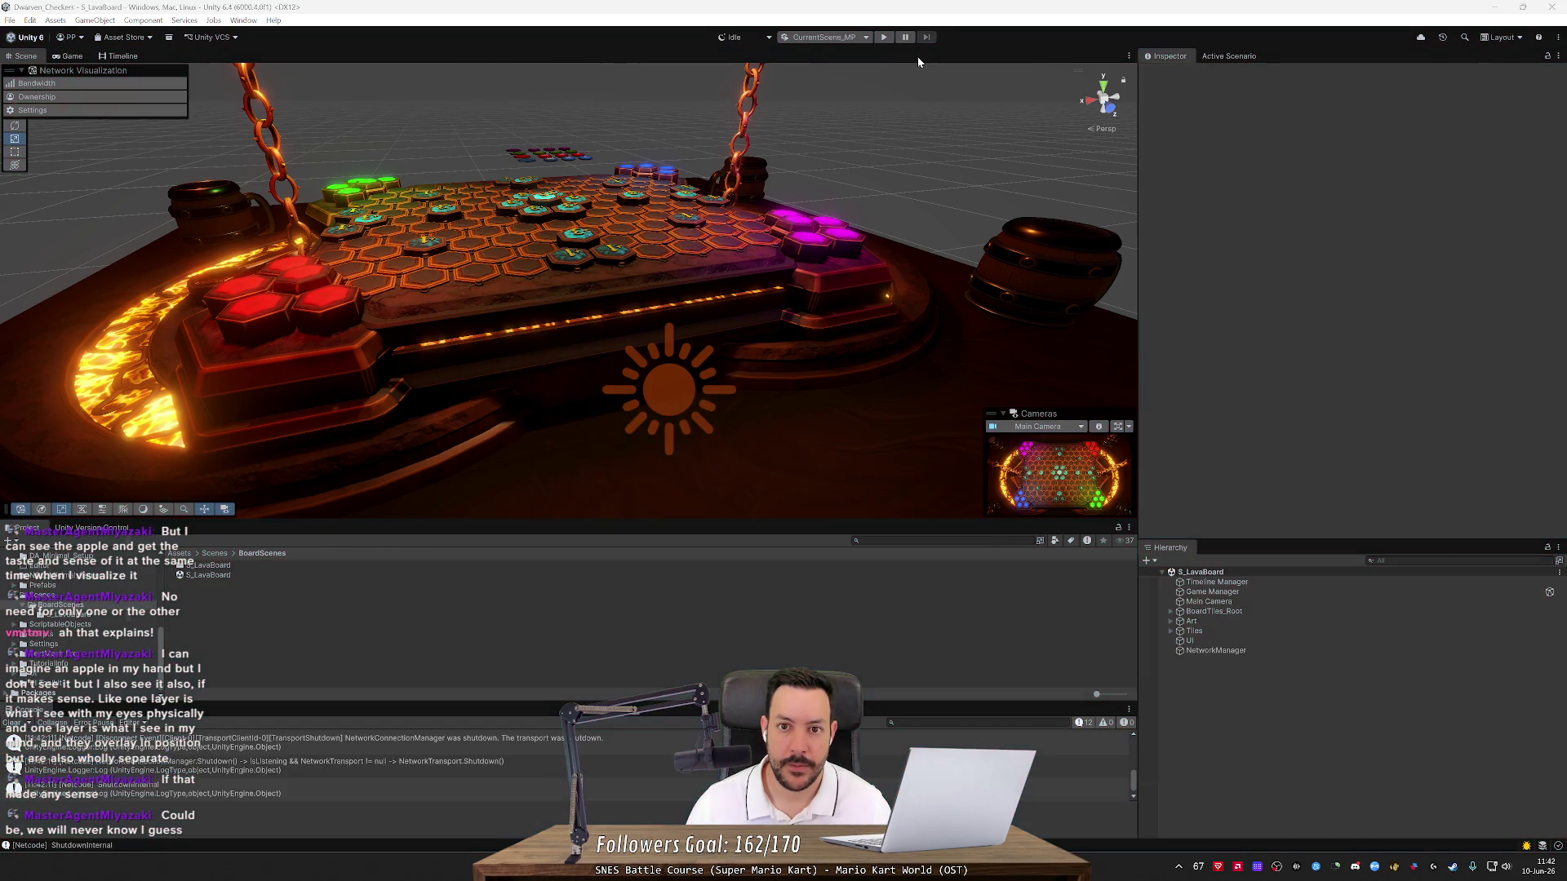
key(alt+Tab)
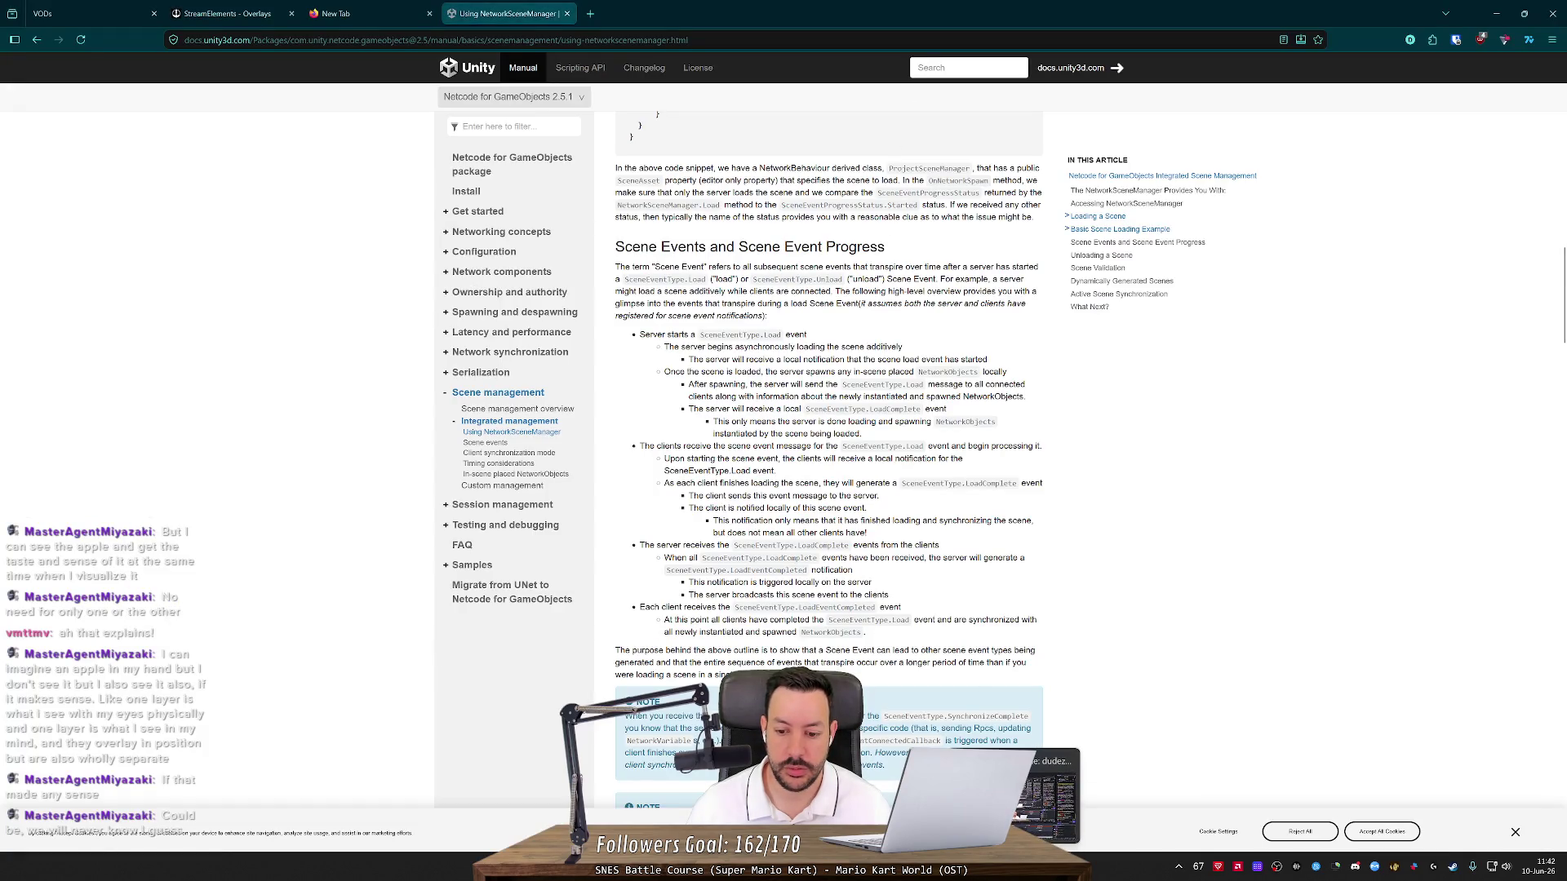
click(1045, 867)
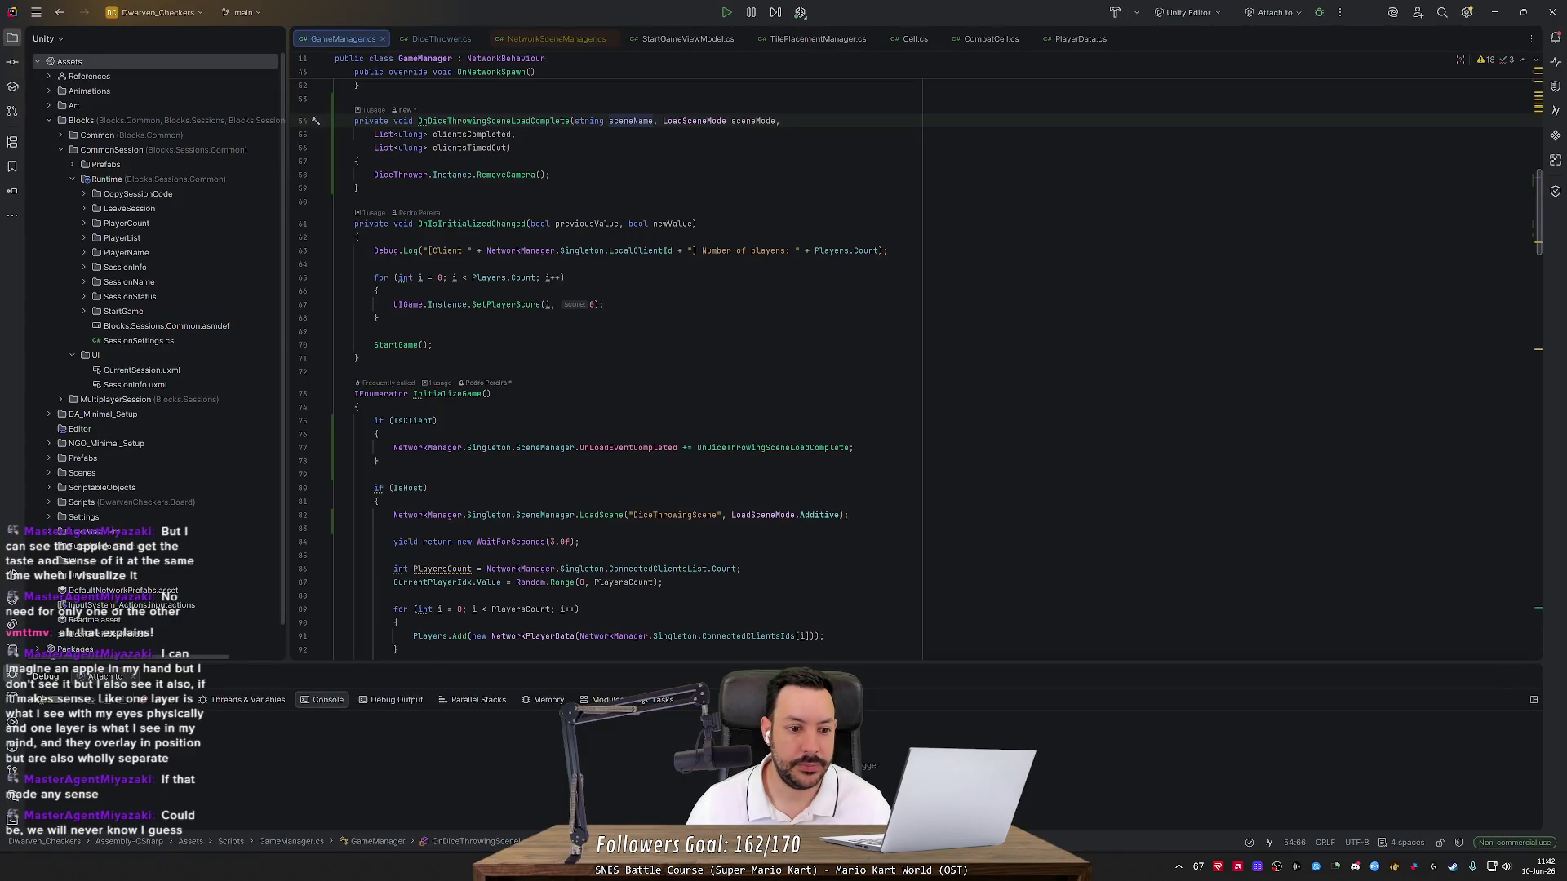
Set a breakpoint on line 75's if (IsClient), attach the debugger to Unity, and restart the play-test
scroll(306, 359, down, 2)
click(302, 341)
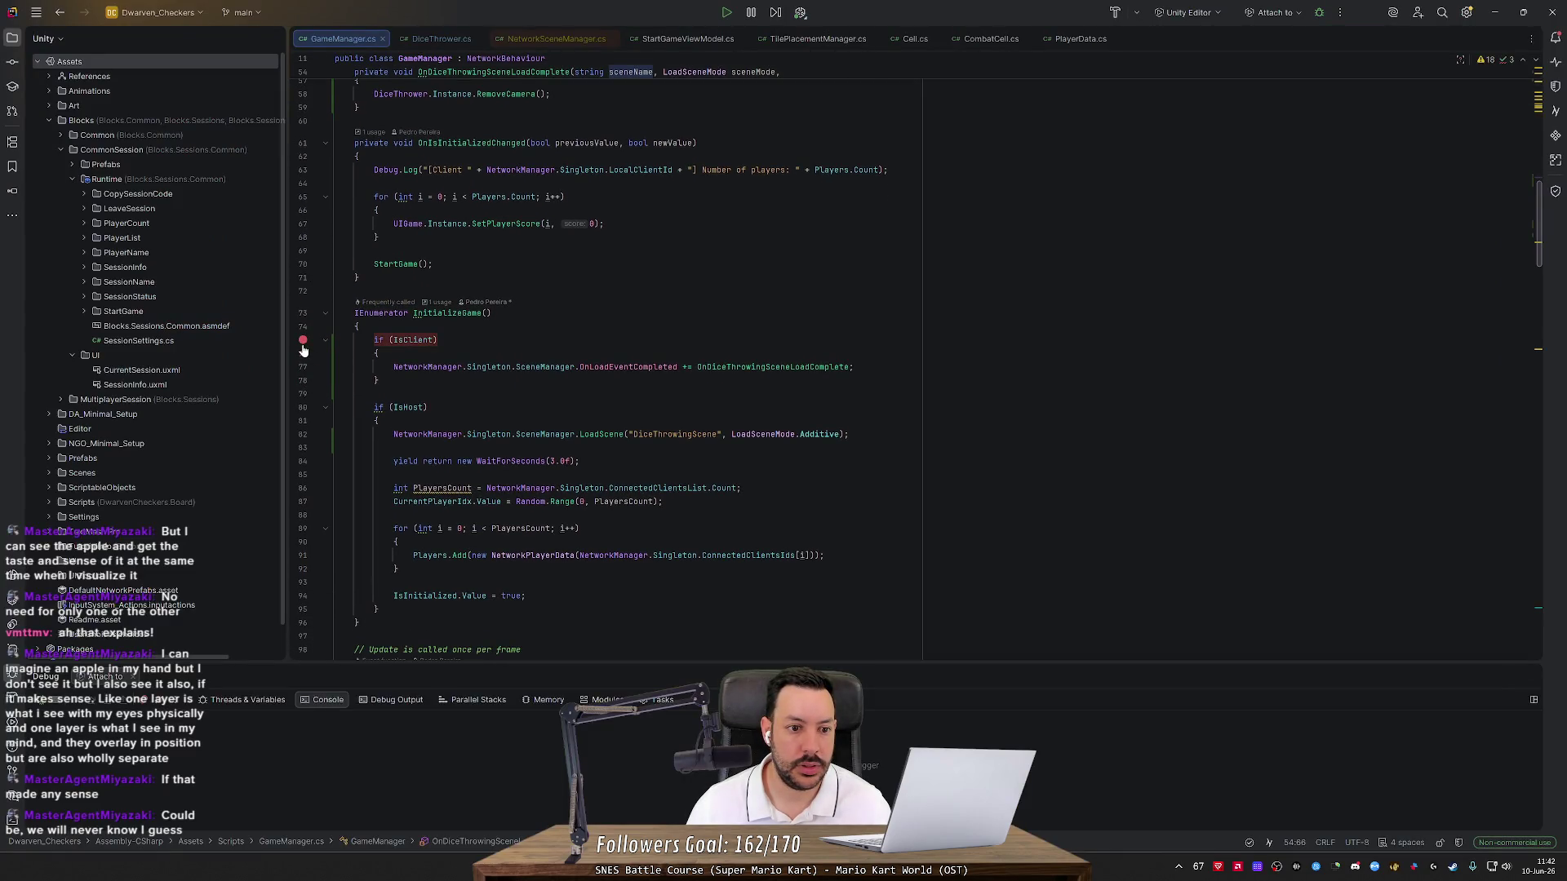
click(1324, 17)
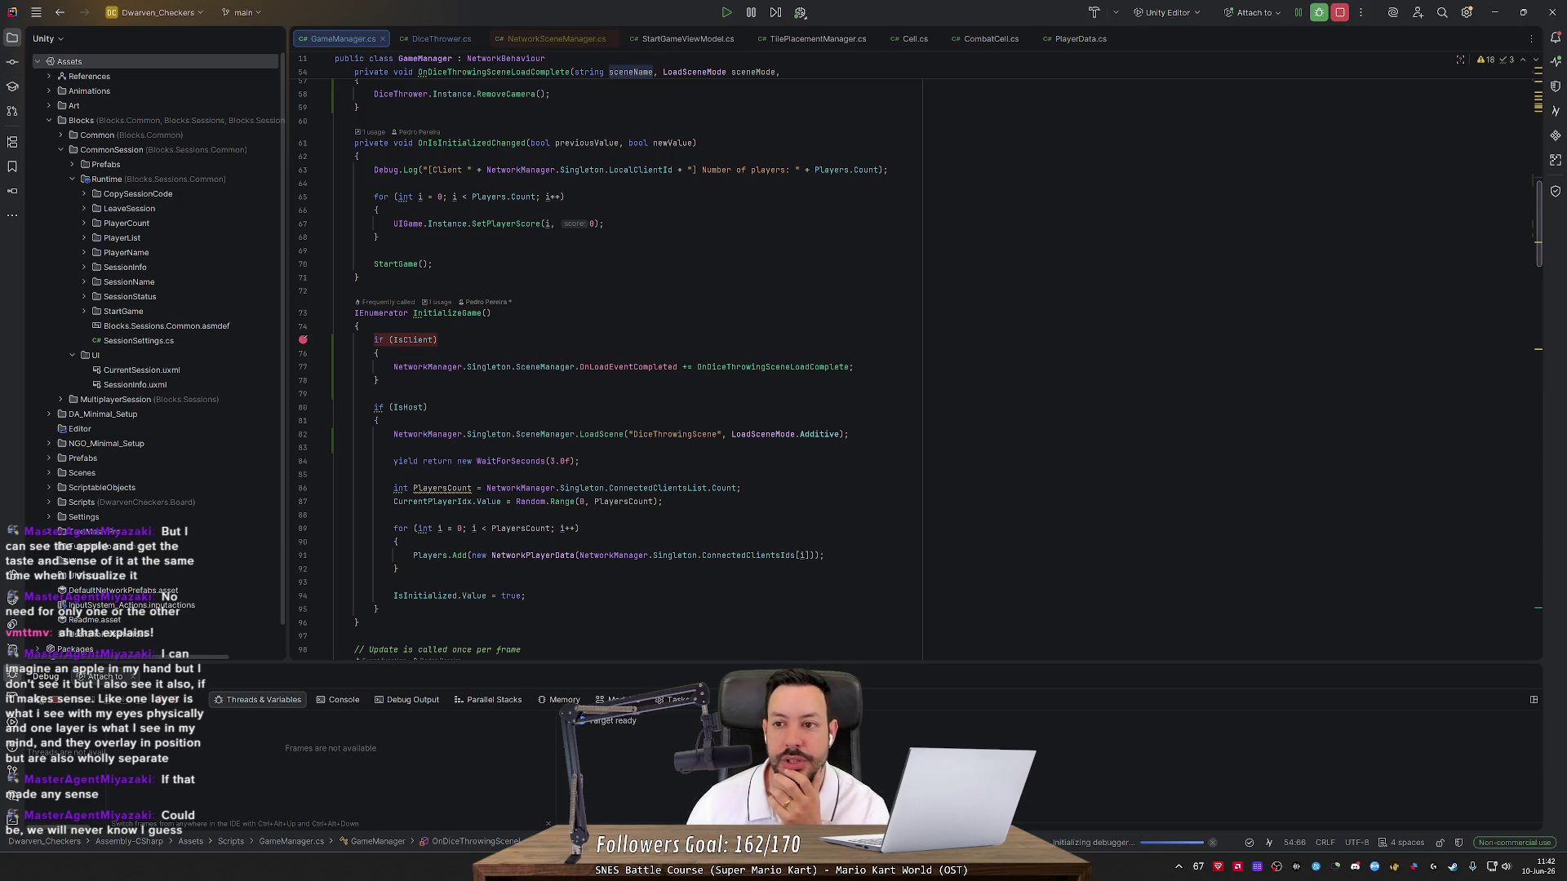
key(alt+Tab)
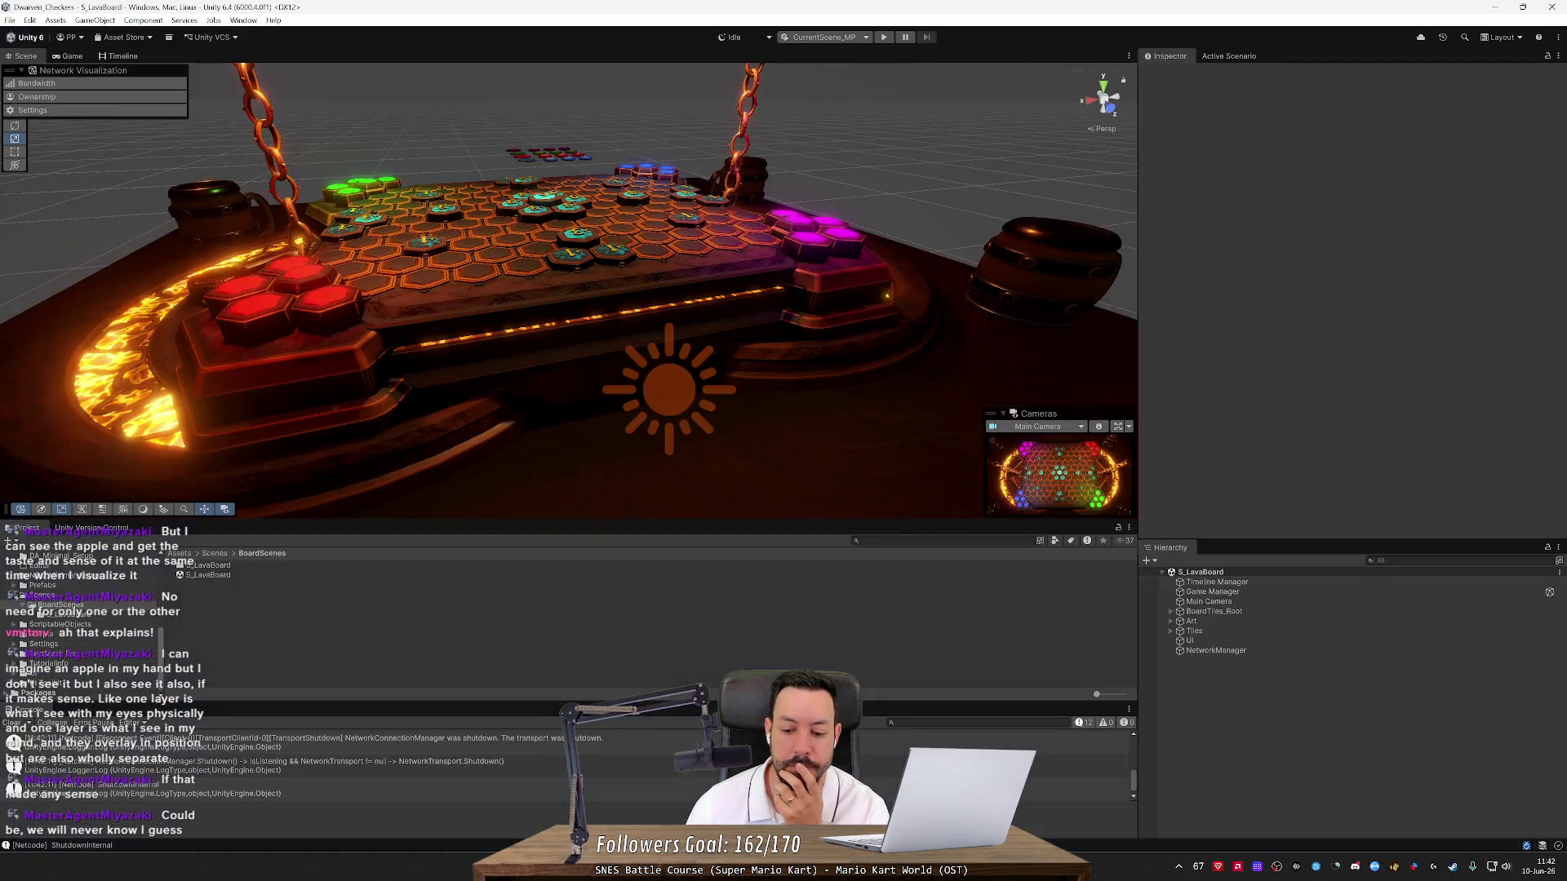
click(883, 37)
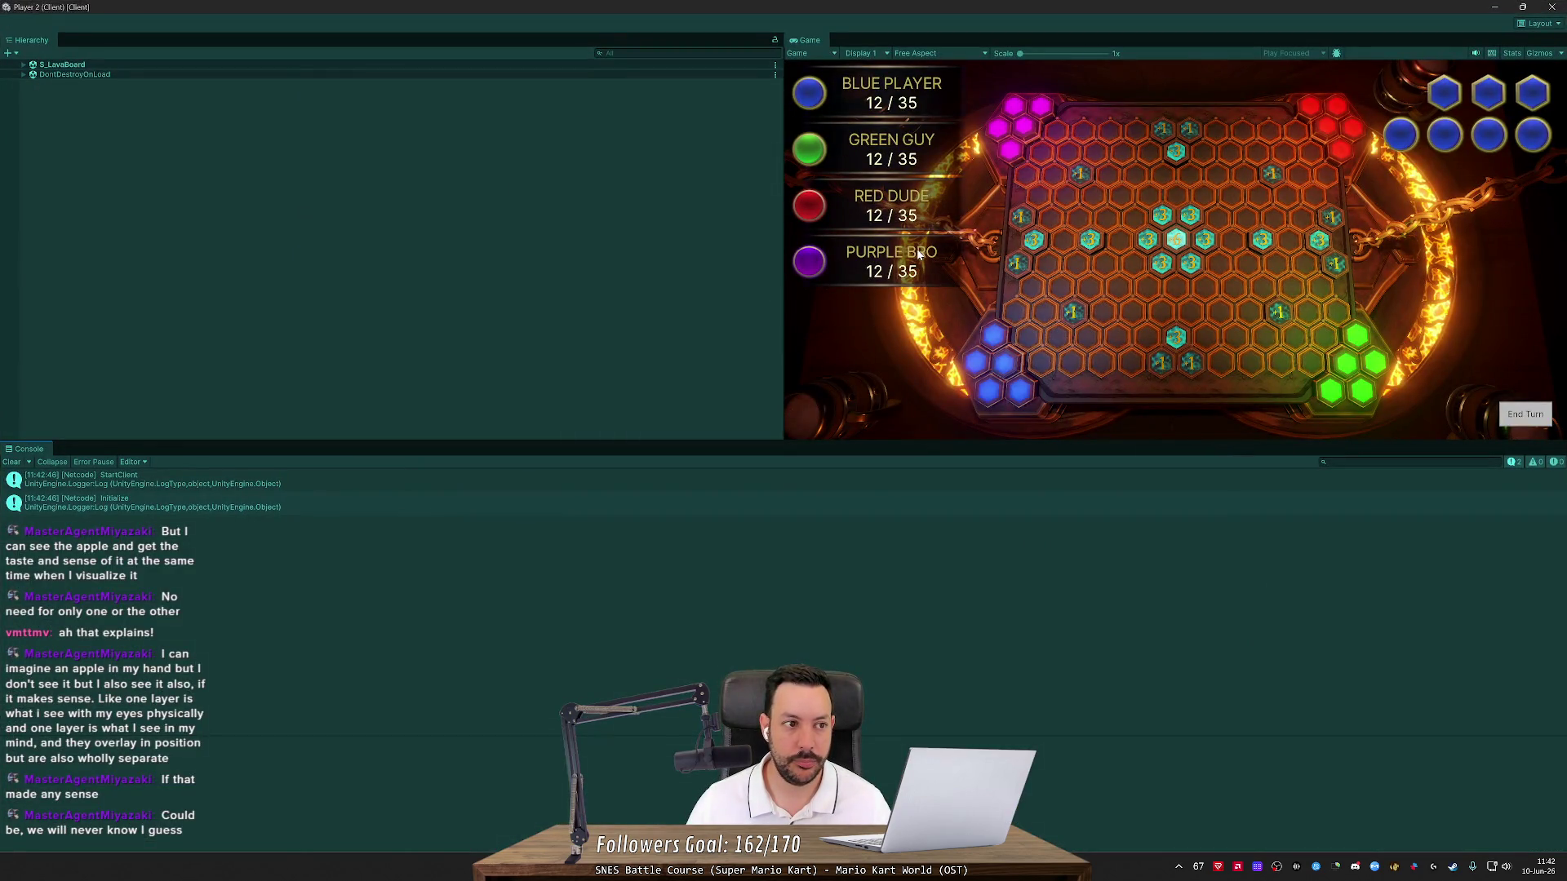
click(1497, 7)
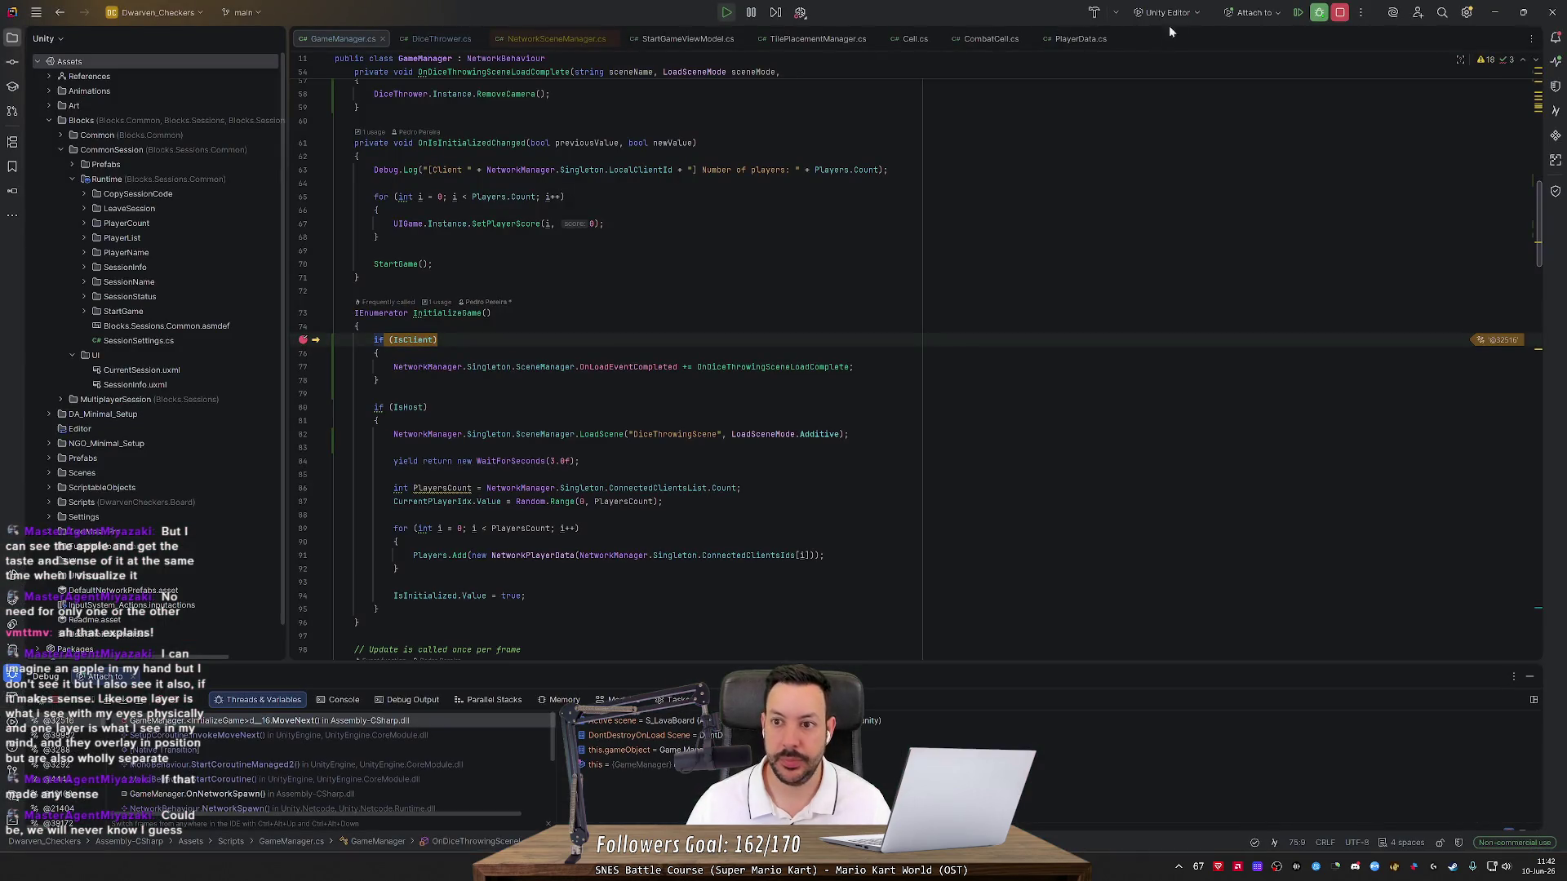
Debug the Unity.exe (Player 2) target and read IsClient and IsHost at the paused breakpoint
click(1275, 16)
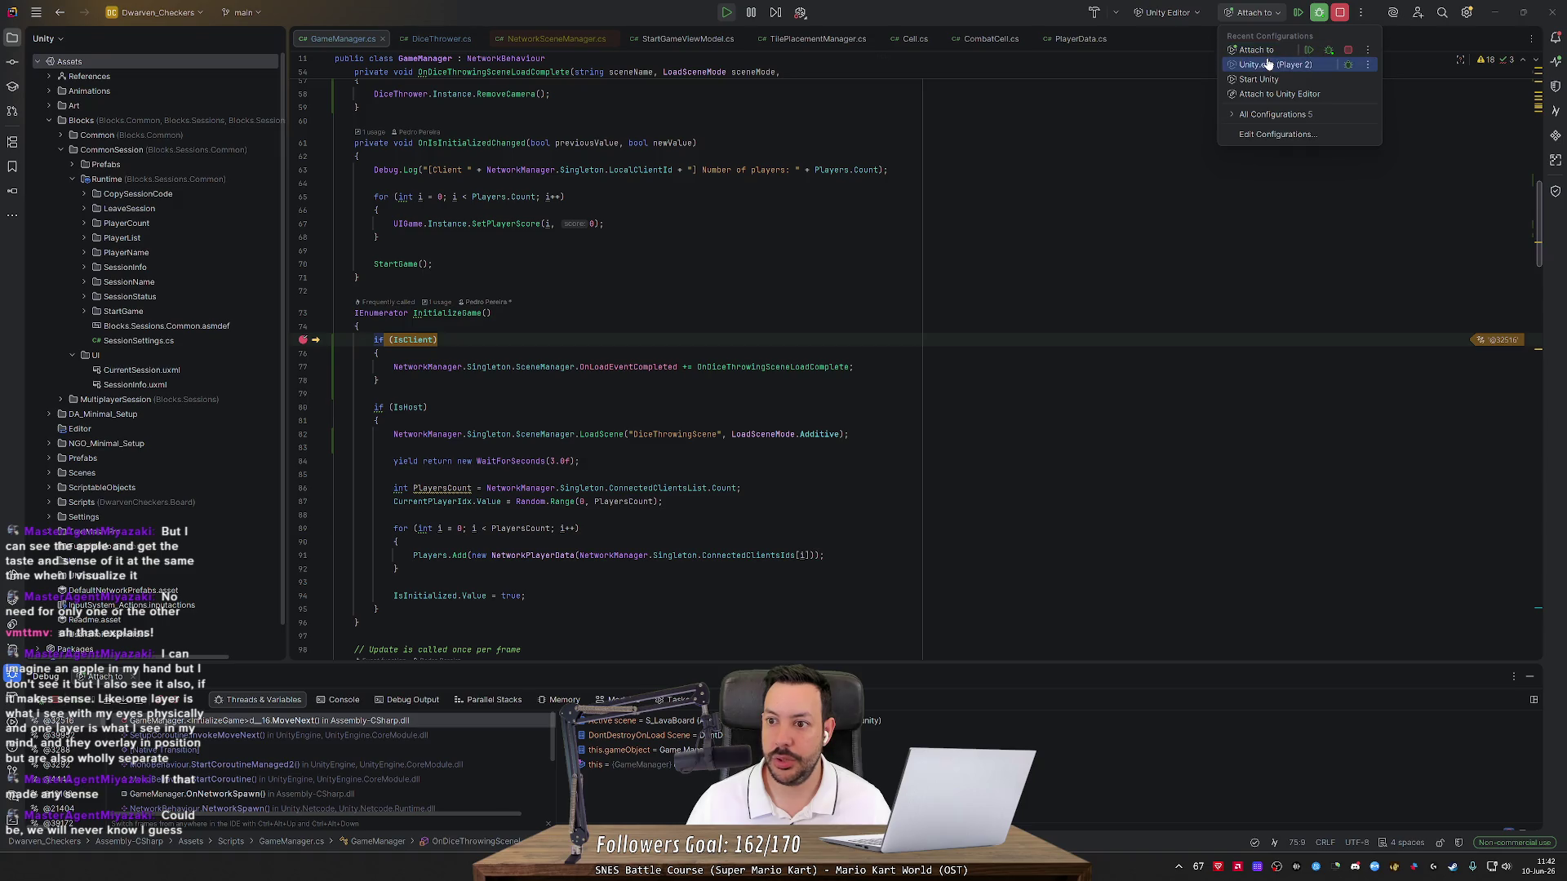
click(1268, 63)
click(1300, 22)
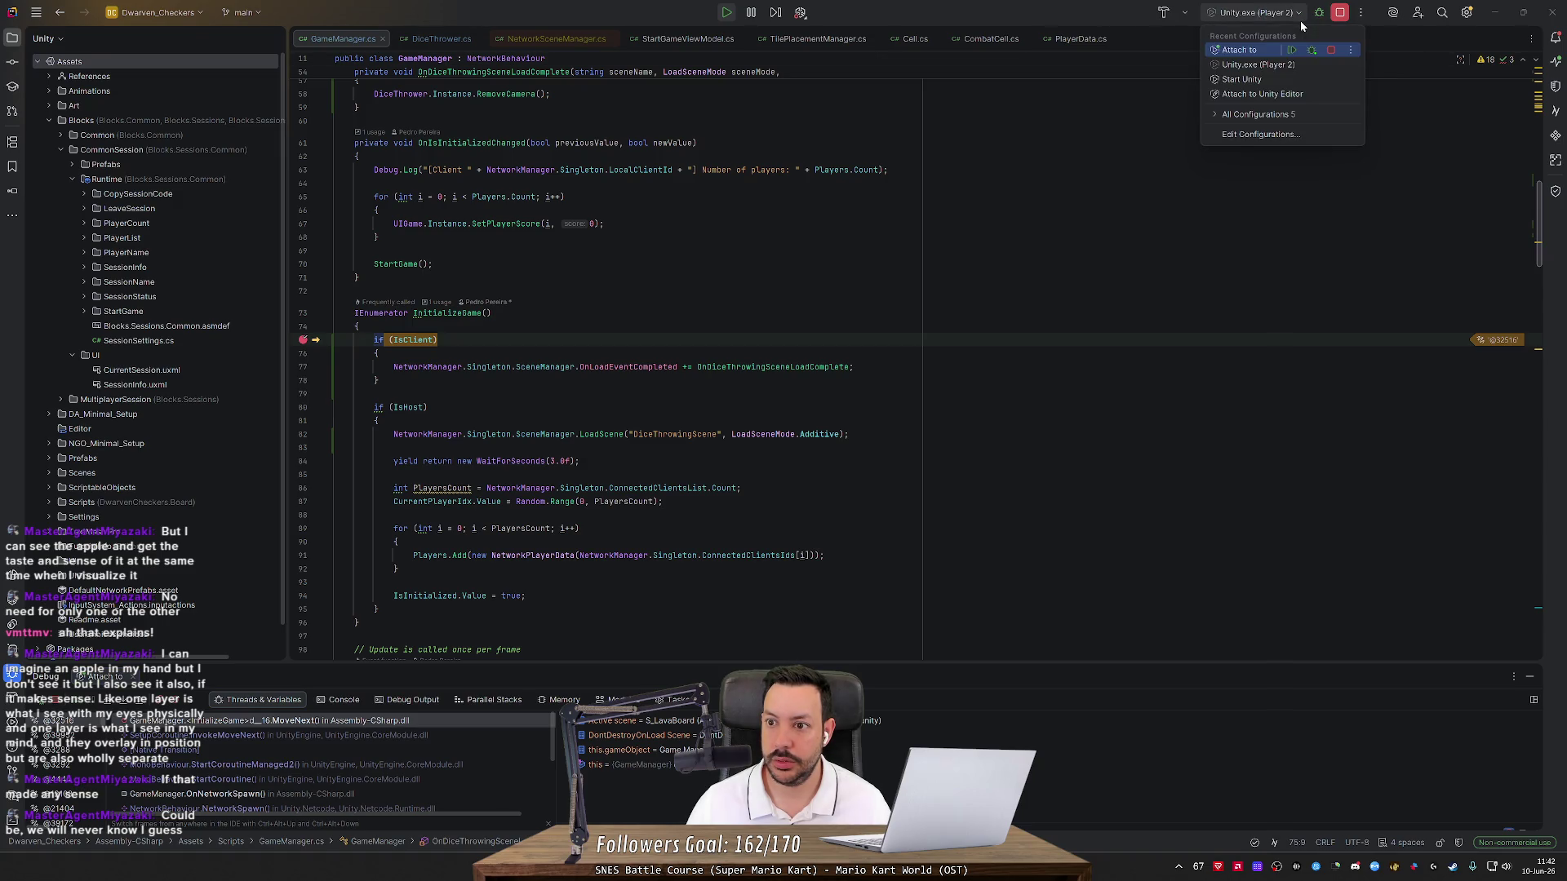
click(1301, 18)
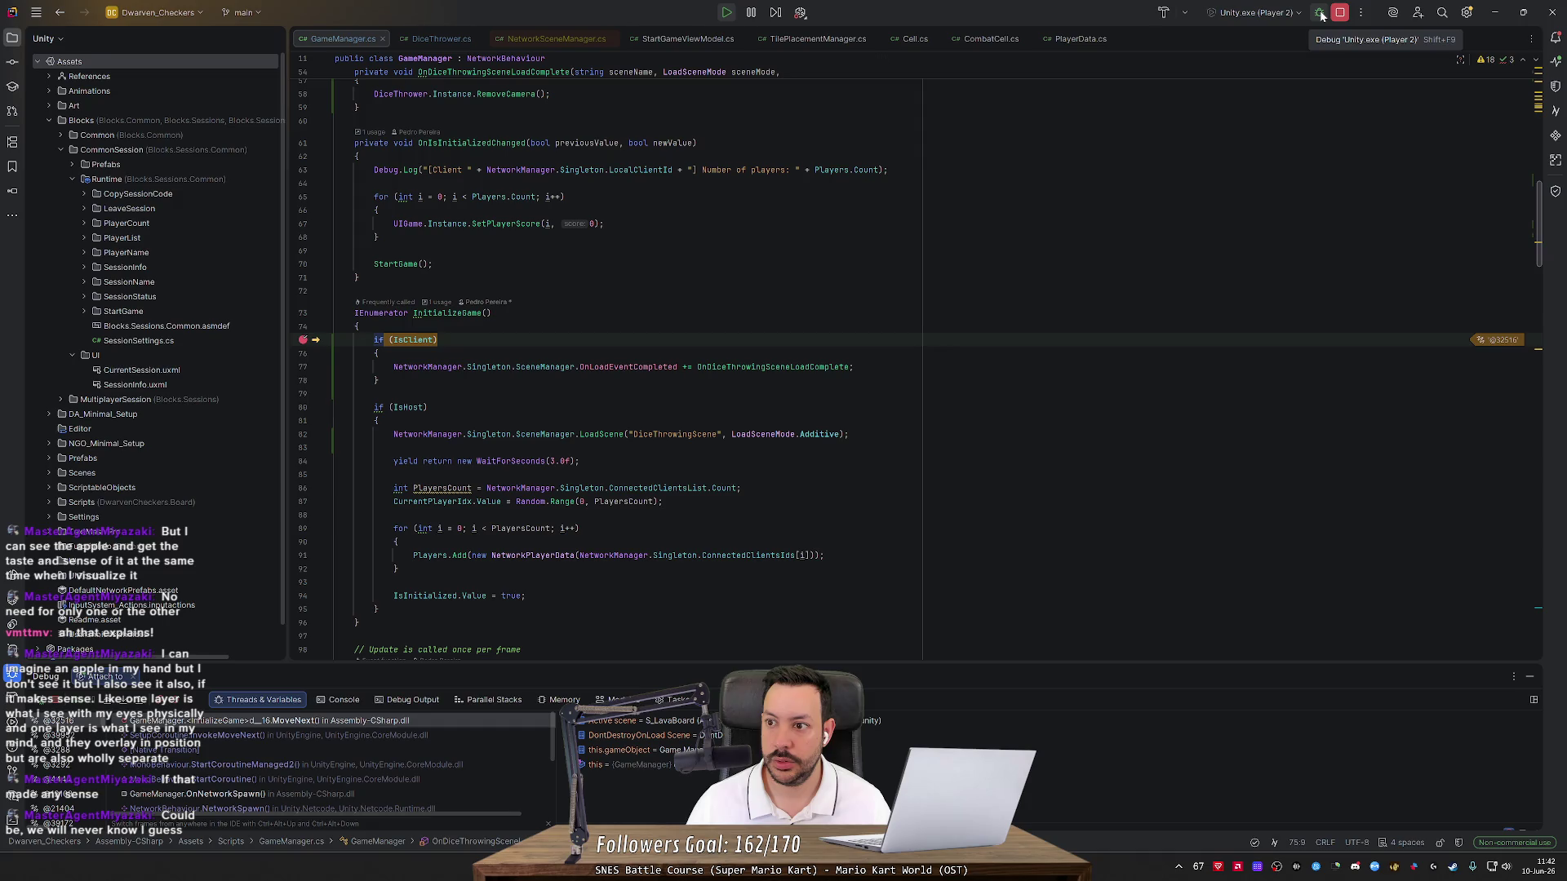
click(1320, 13)
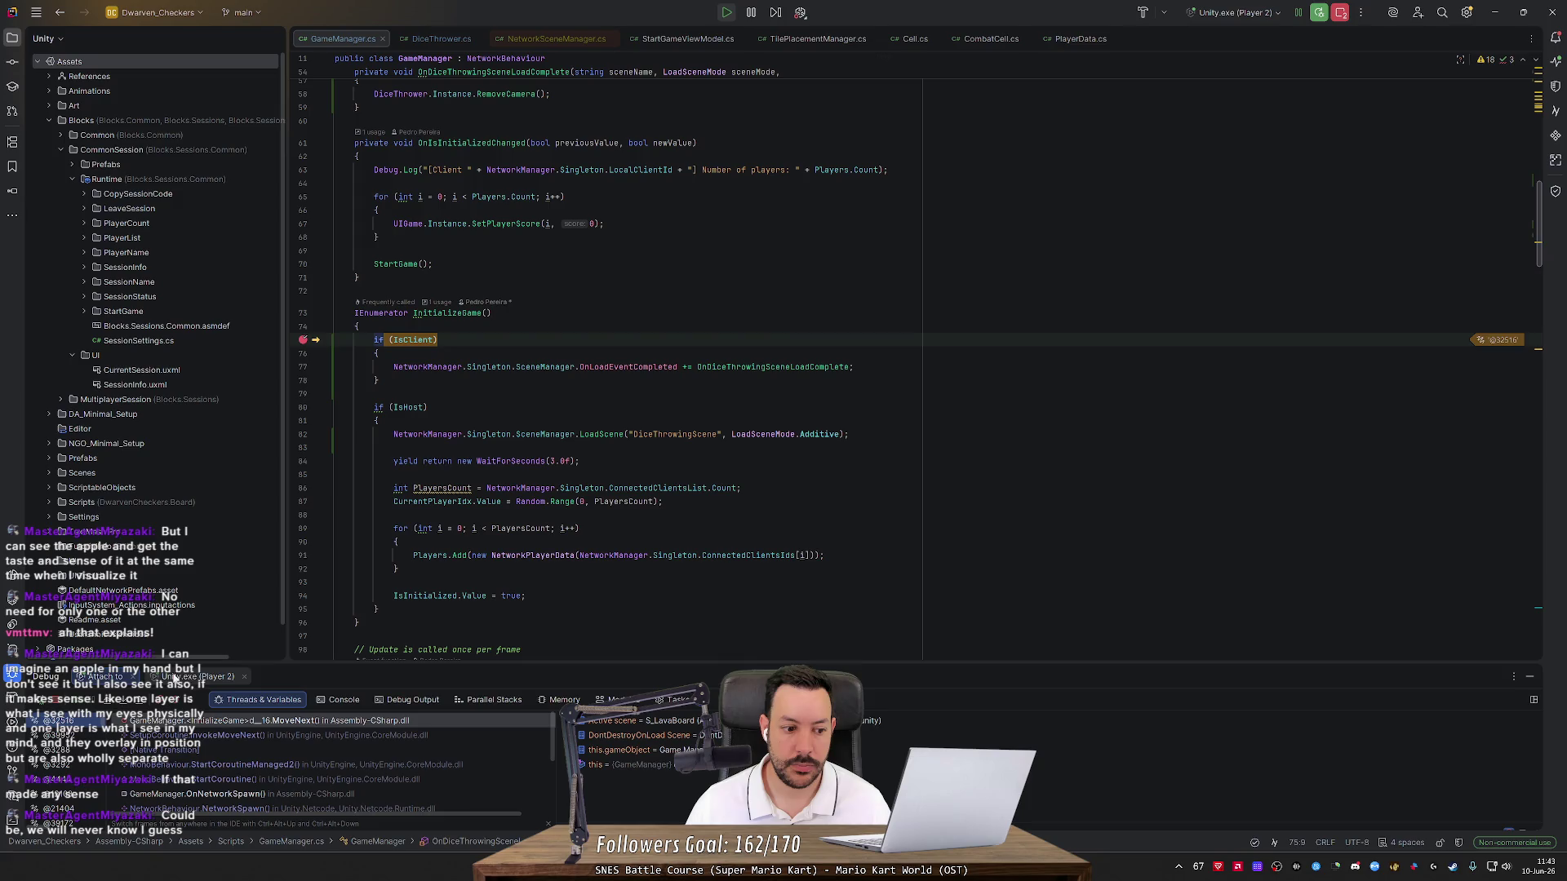
key(F5)
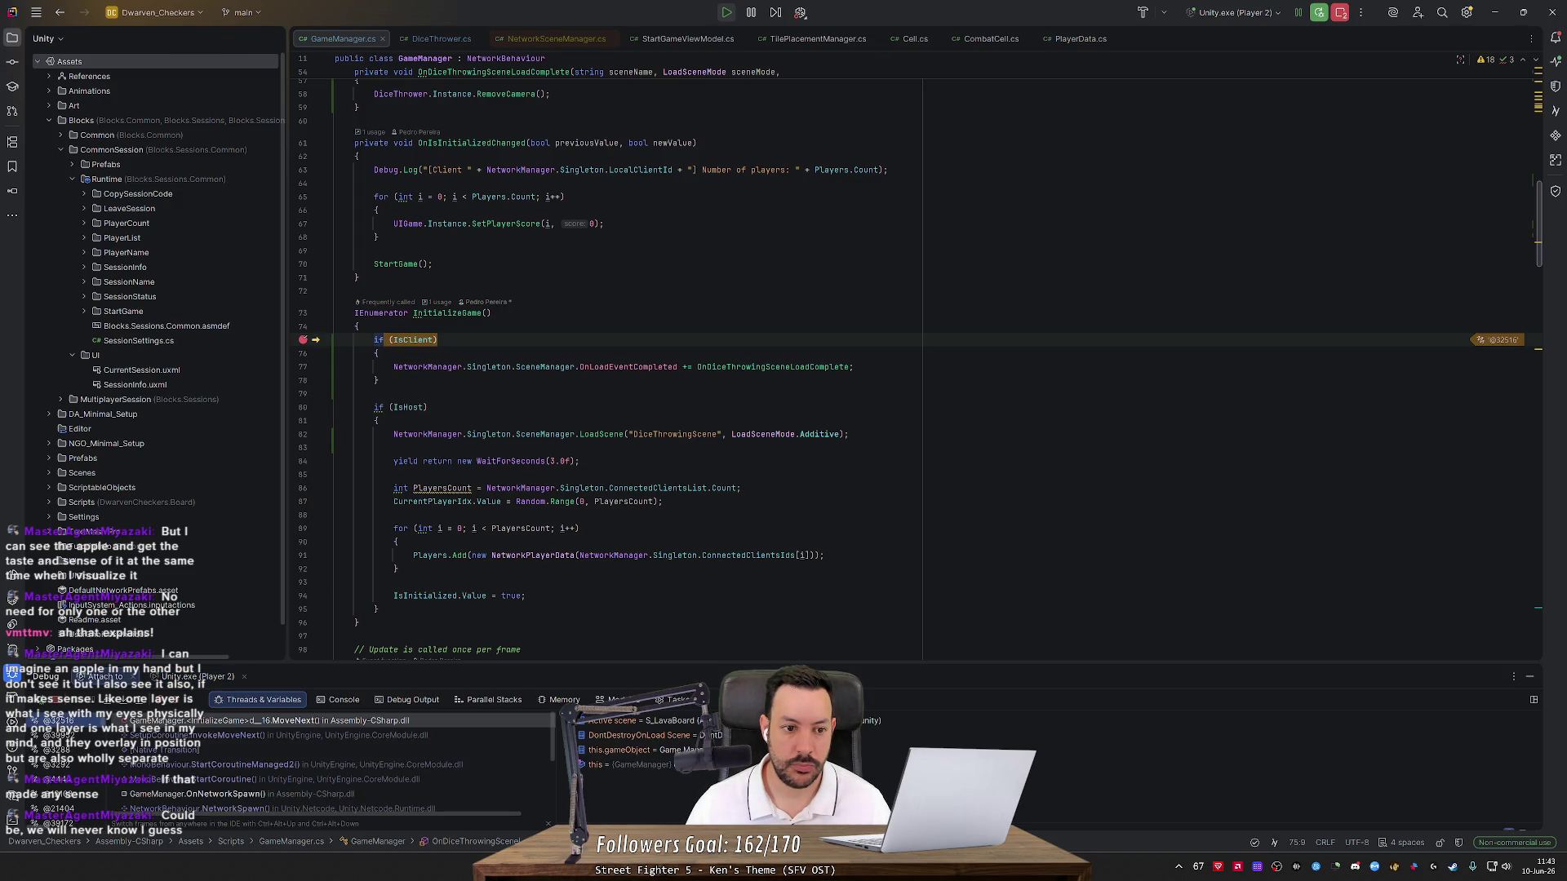
mouse_move(412, 340)
mouse_move(427, 368)
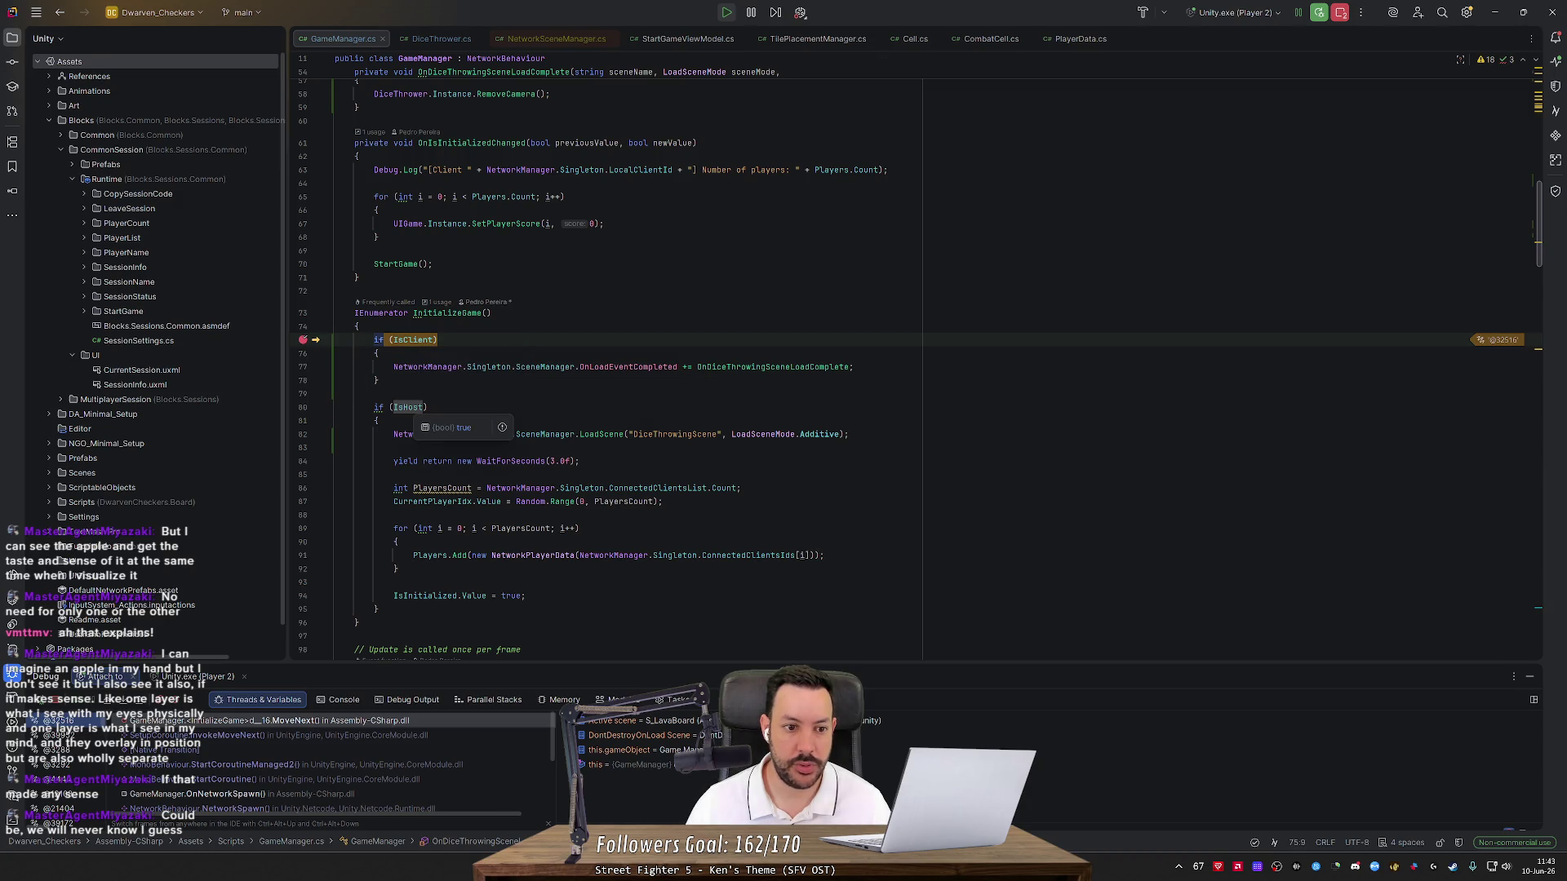
mouse_move(408, 407)
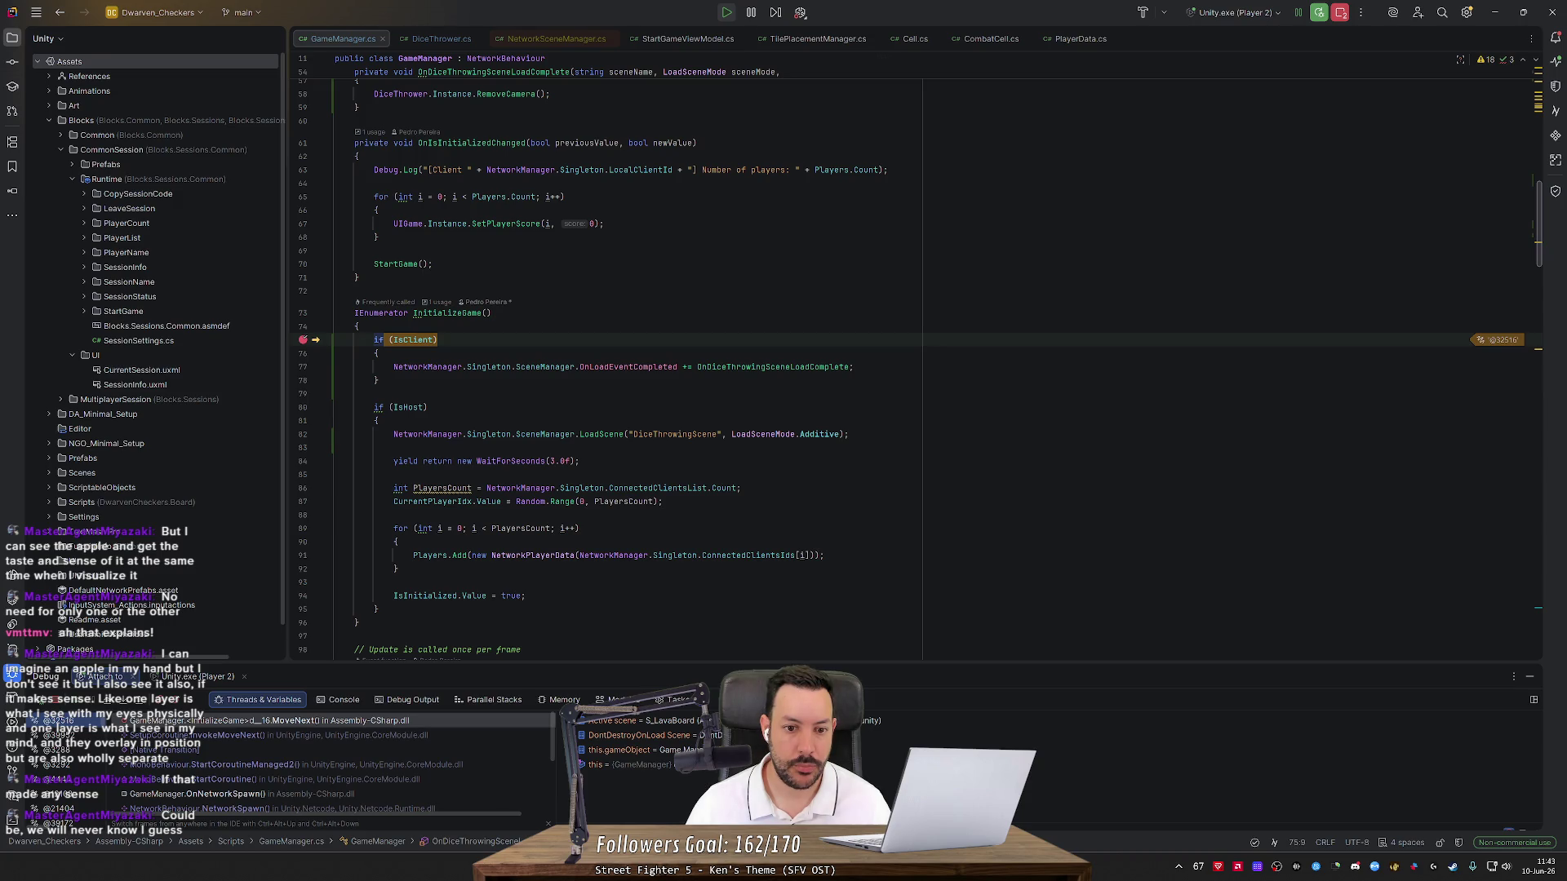
Add a breakpoint on the RemoveCamera call in OnDiceThrowingSceneLoadComplete and resume the Player 2 session
ctrl+click(777, 367)
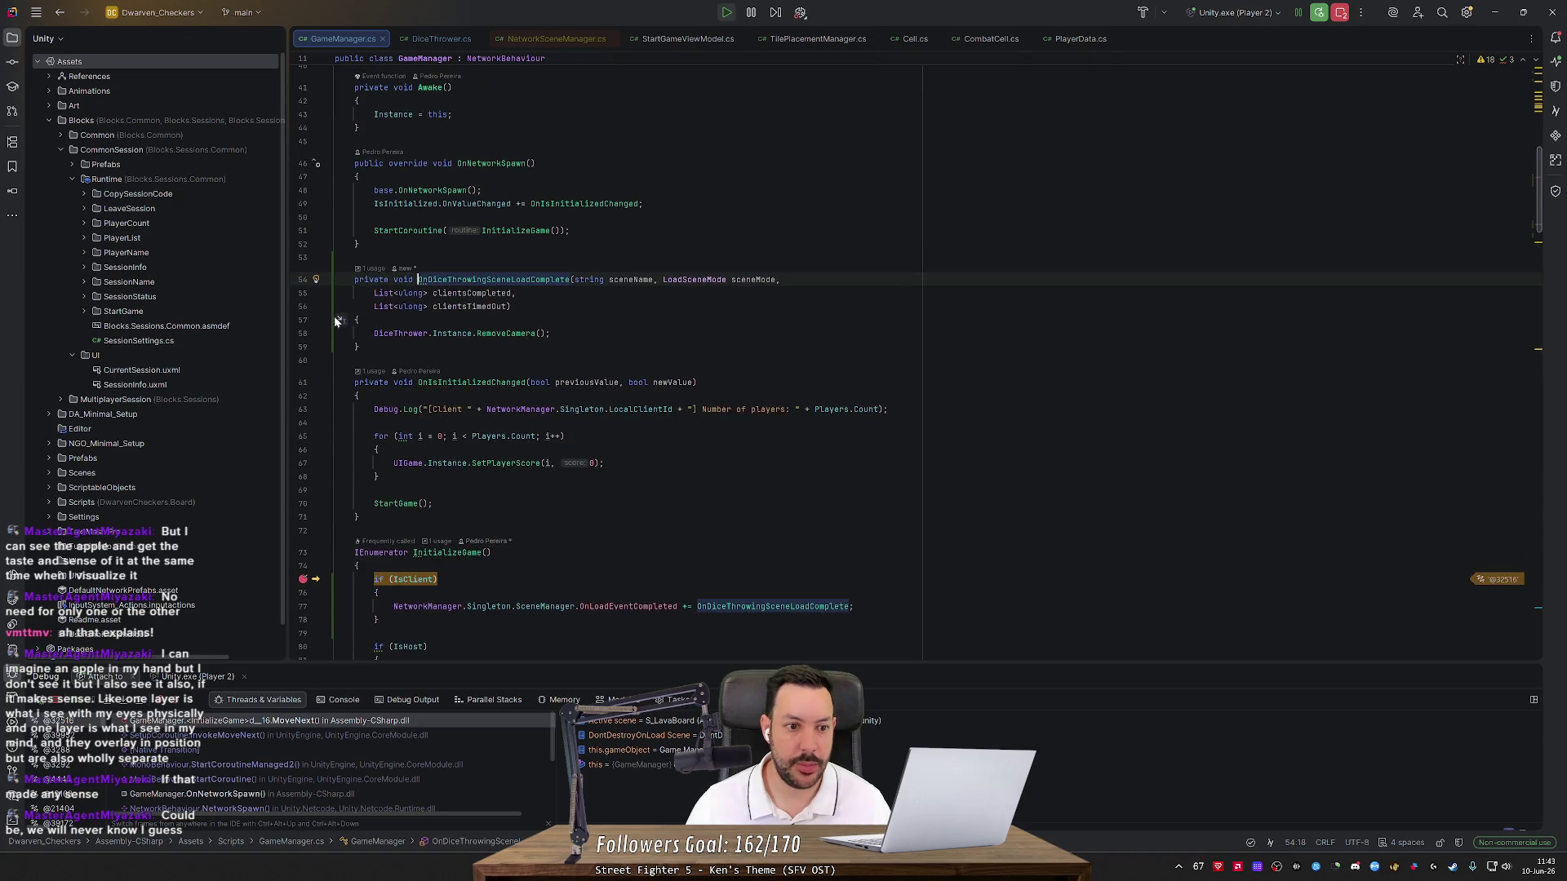
click(300, 335)
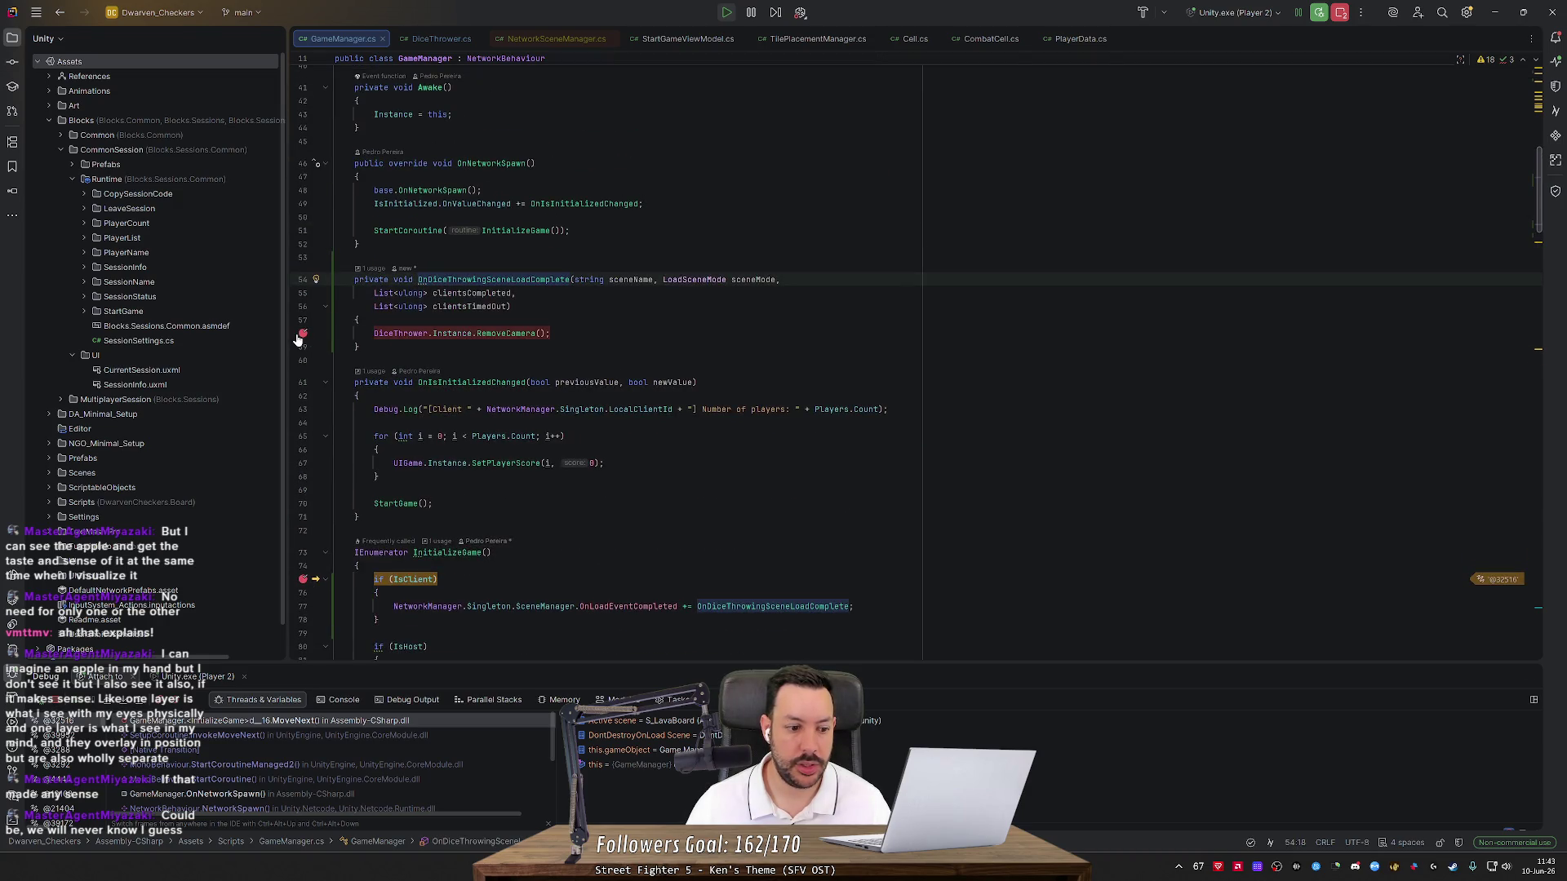
click(196, 676)
key(F5)
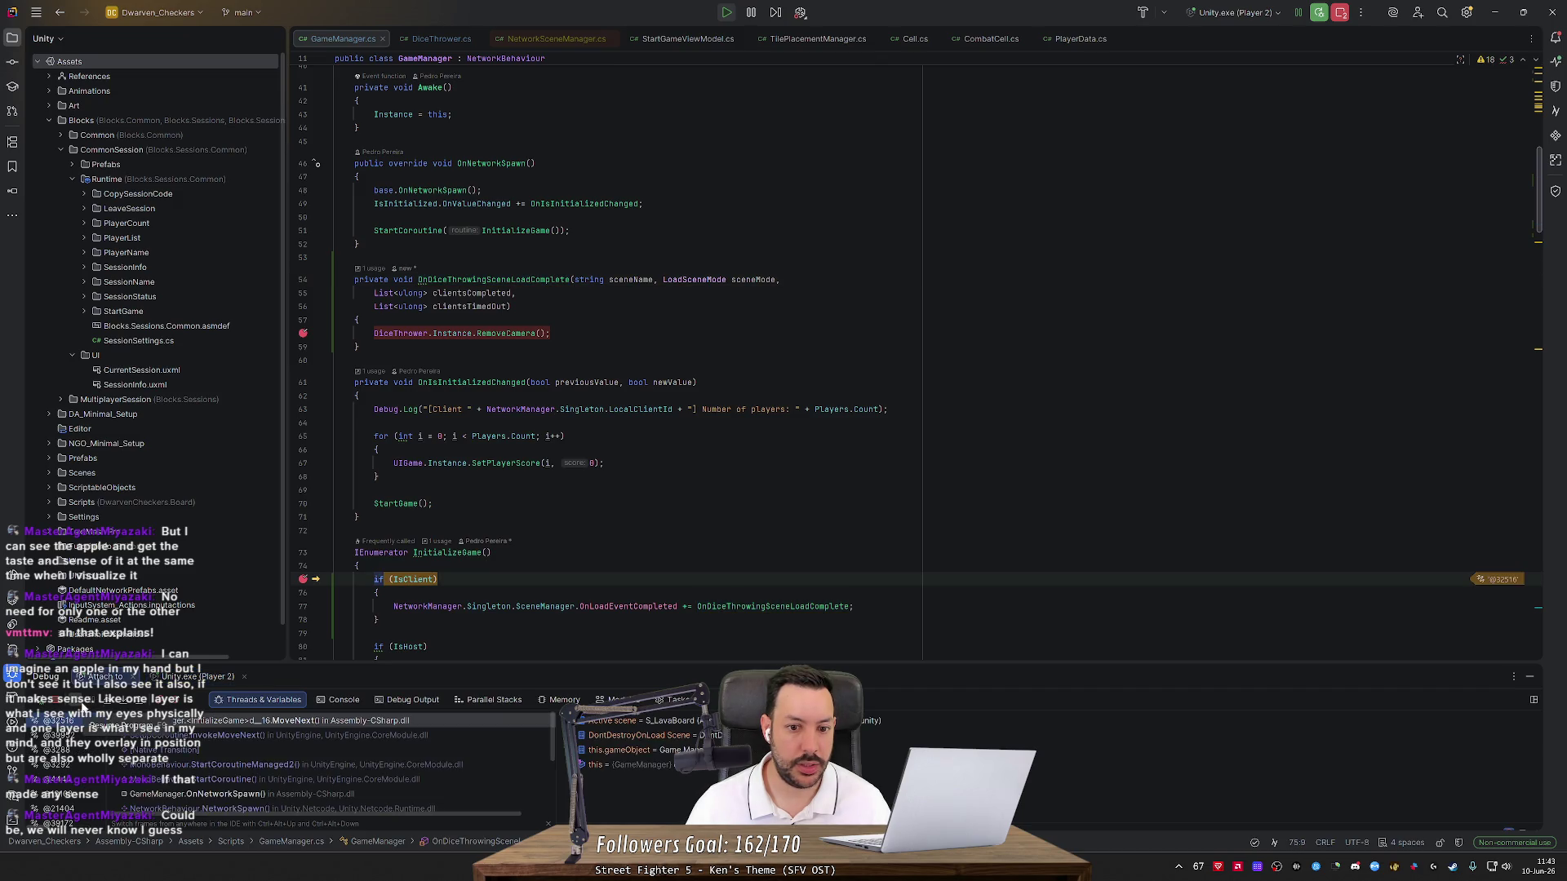
click(79, 704)
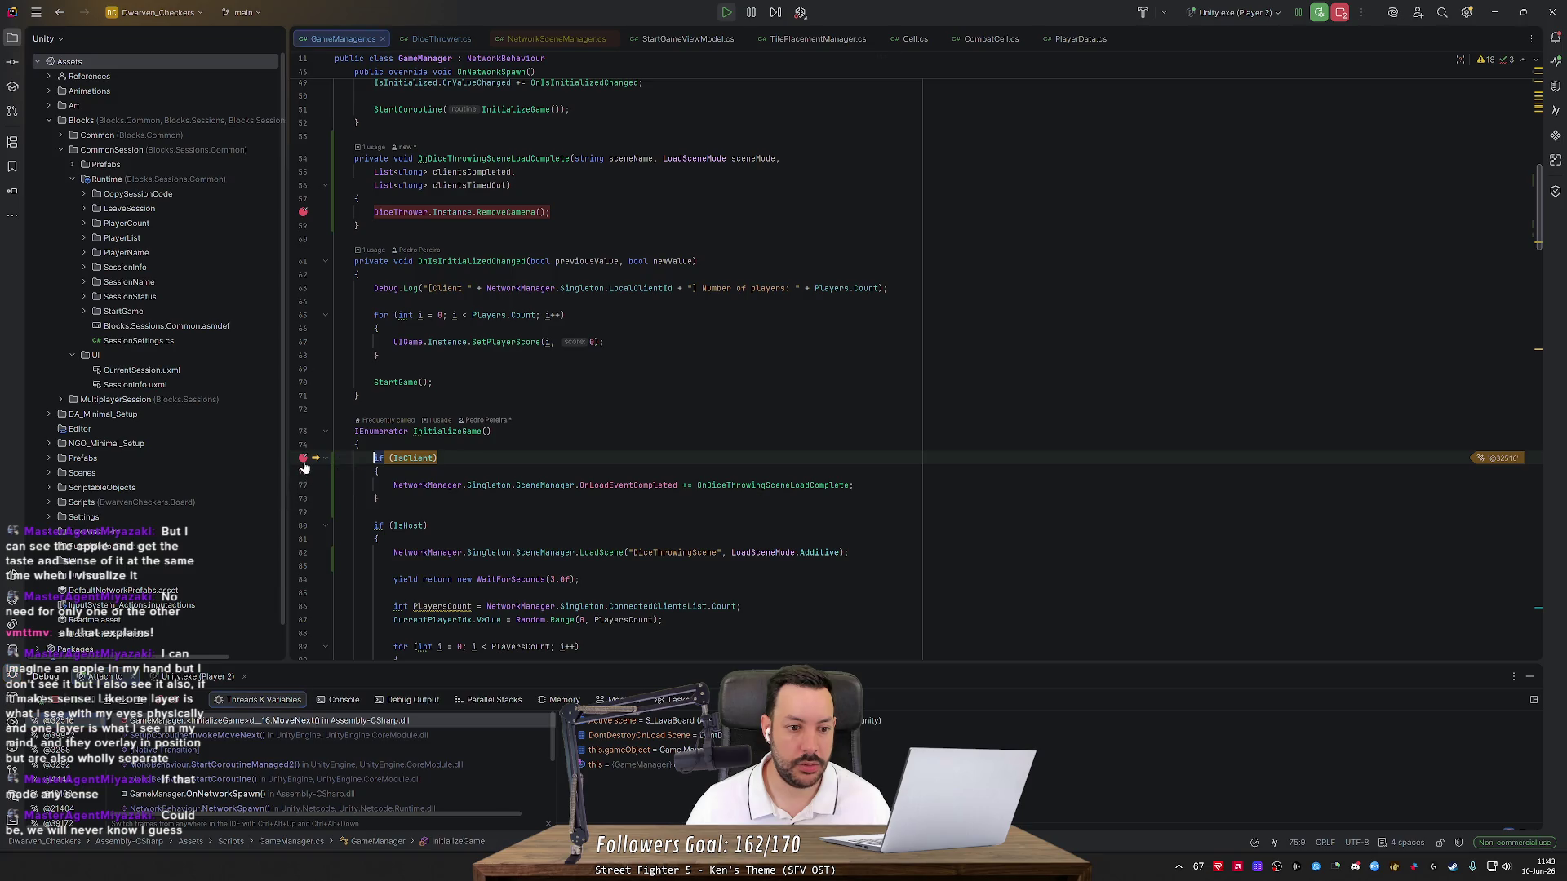
Review the LoadScene line 82, then select the RemoveCamera call on line 58
scroll(395, 471, down, 3)
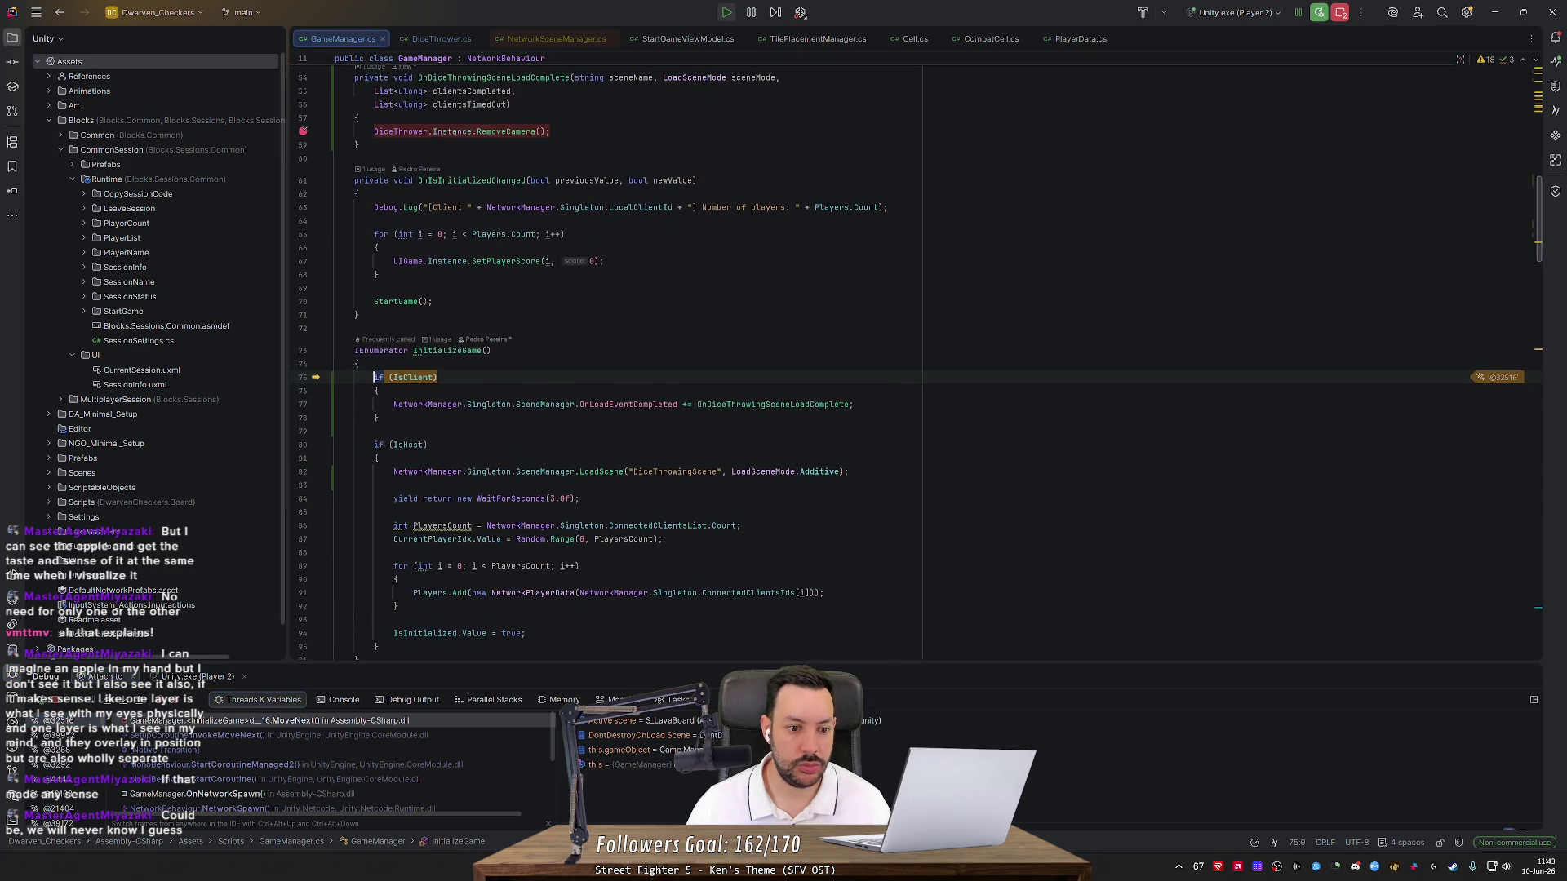
click(395, 471)
drag(395, 472, 849, 471)
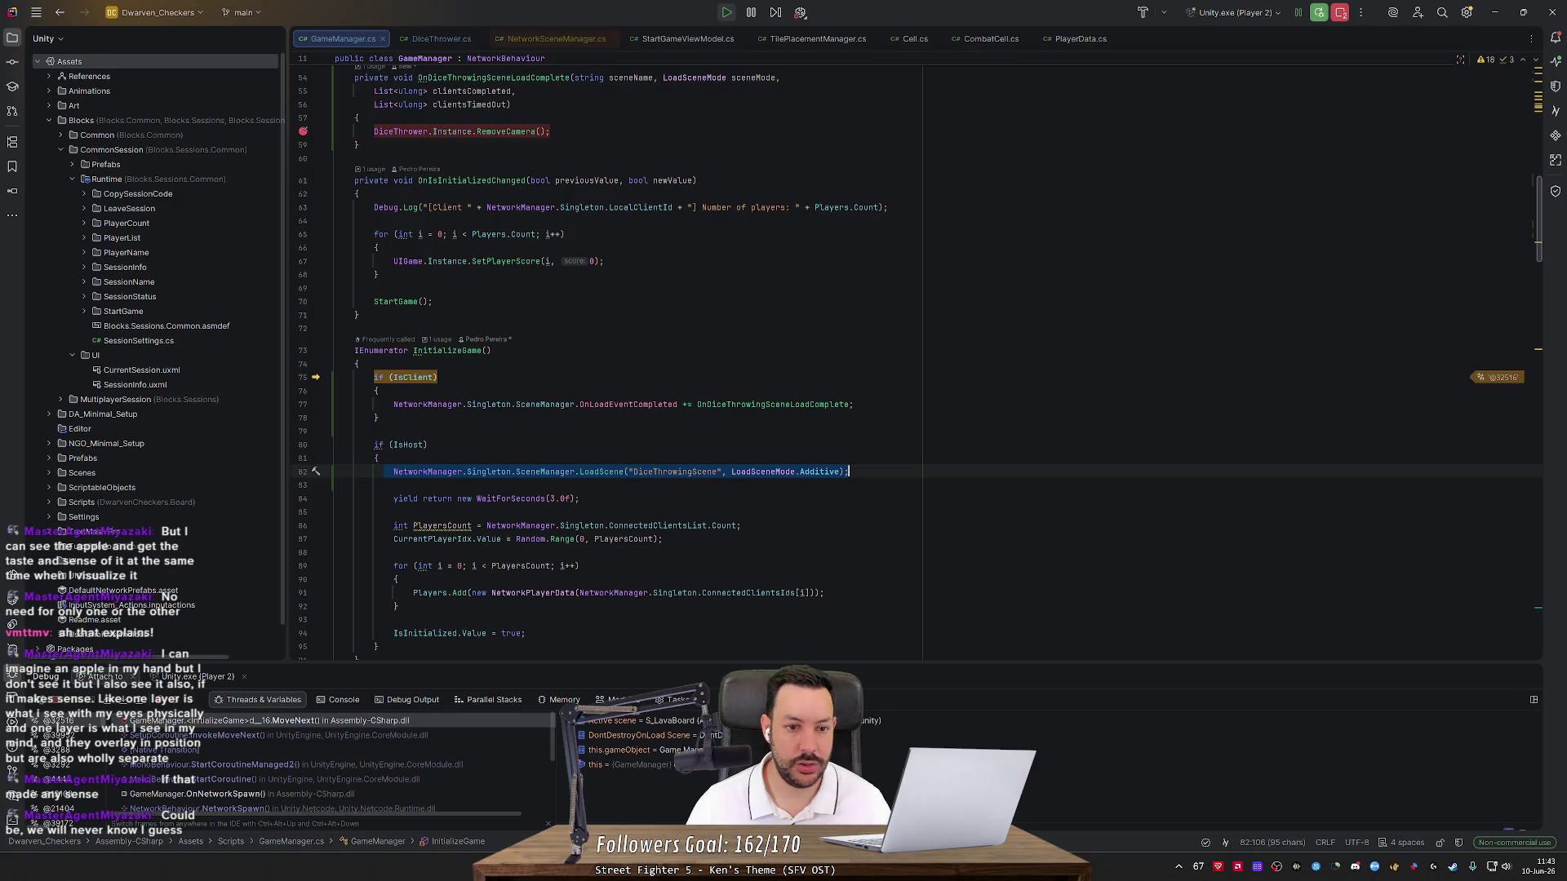
click(849, 471)
scroll(849, 471, up, 3)
drag(551, 252, 335, 252)
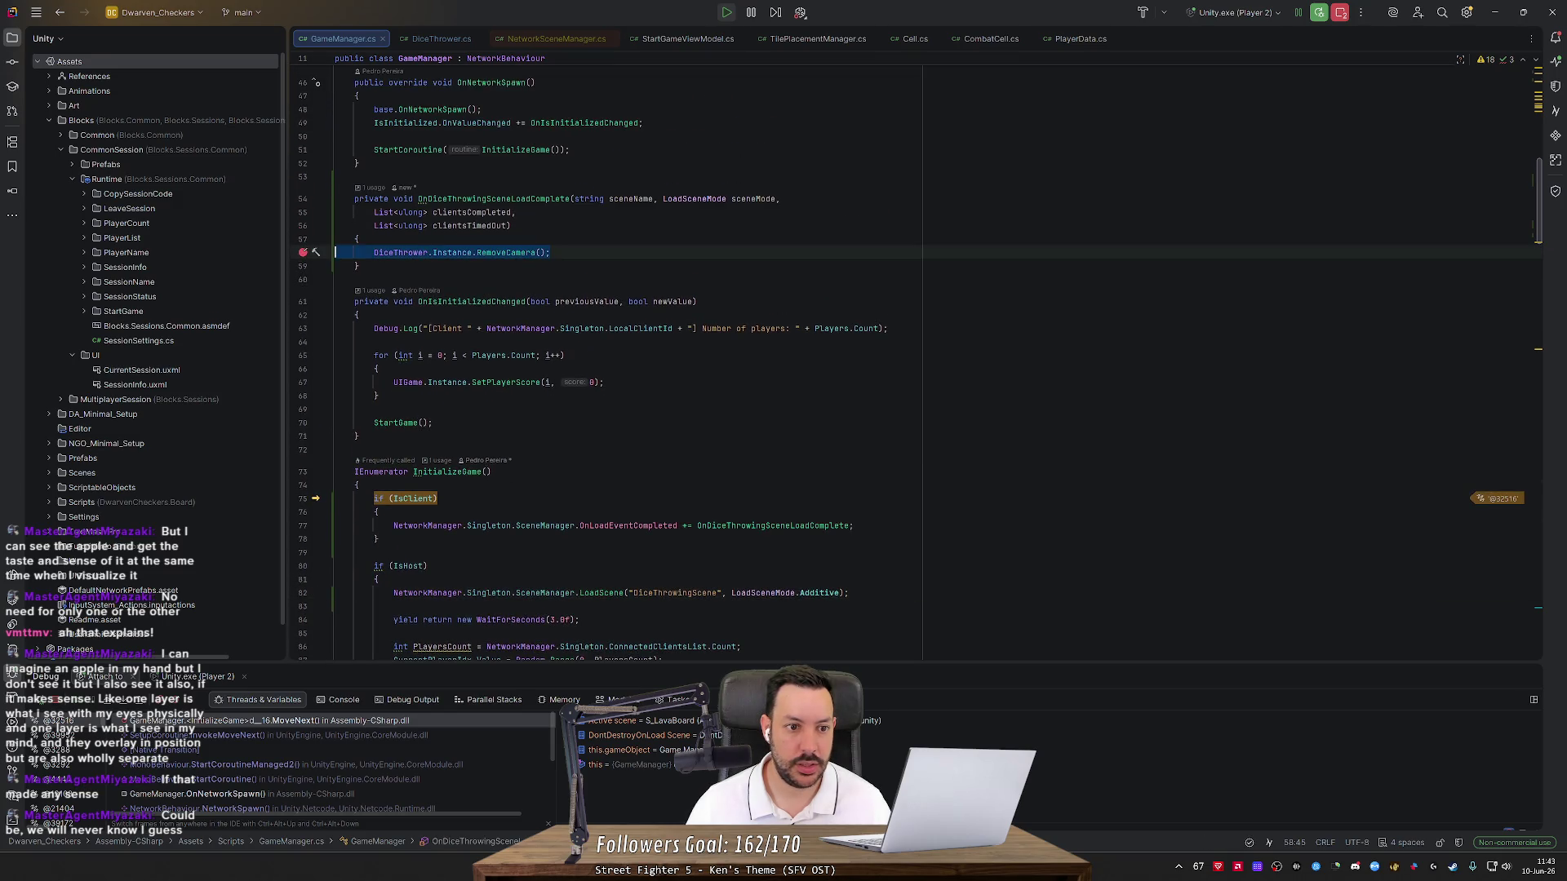
Run to the RemoveCamera breakpoint, read sceneMode and clientsCompleted, then step into RemoveCamera
key(F9)
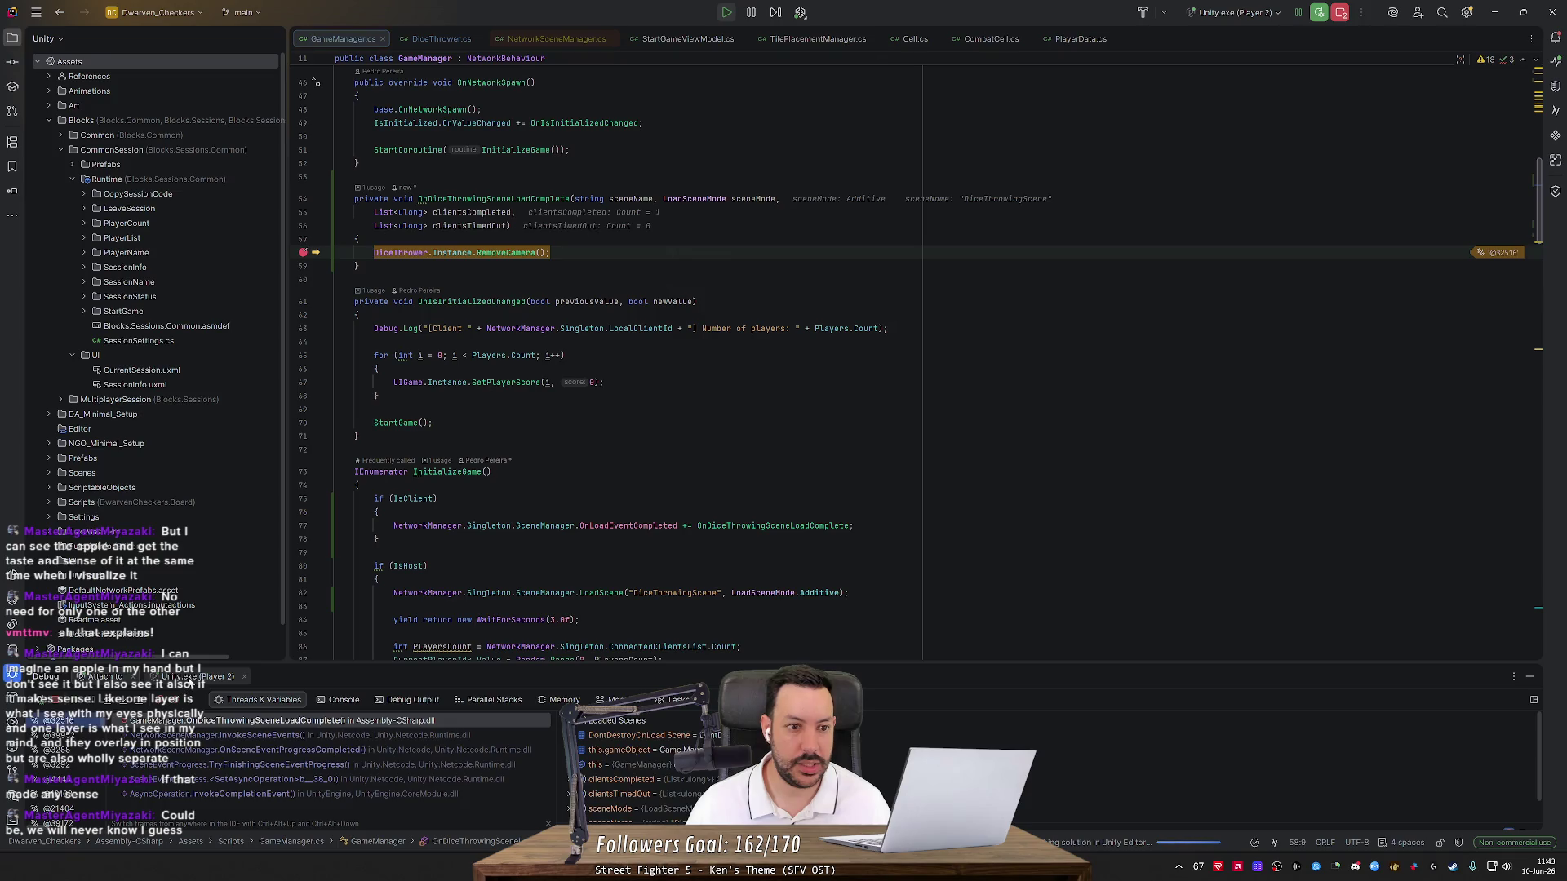
key(F9)
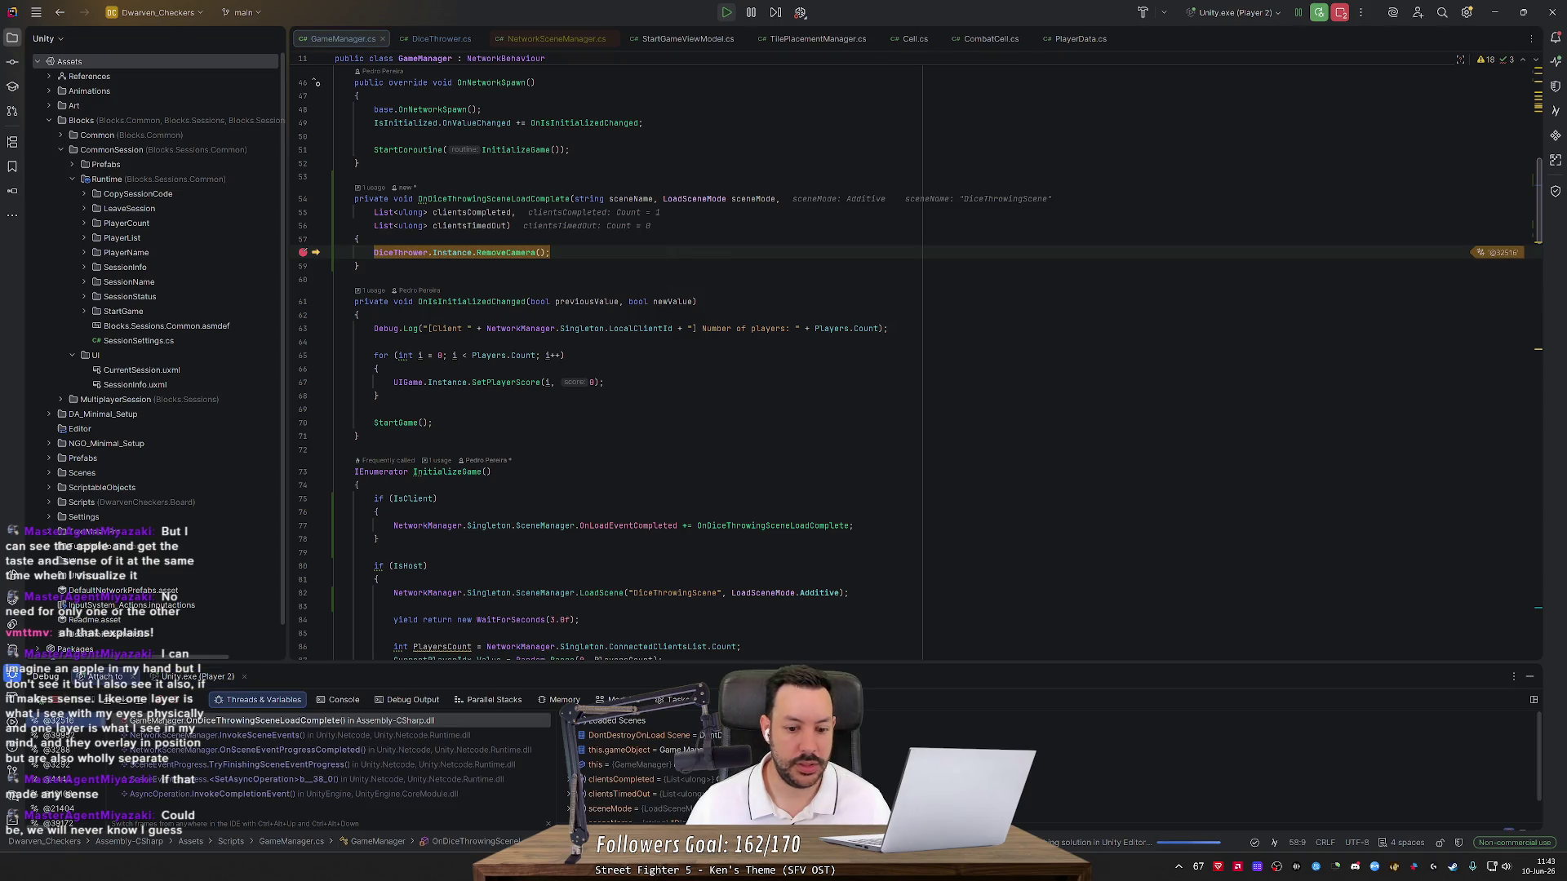
mouse_move(547, 356)
mouse_move(753, 199)
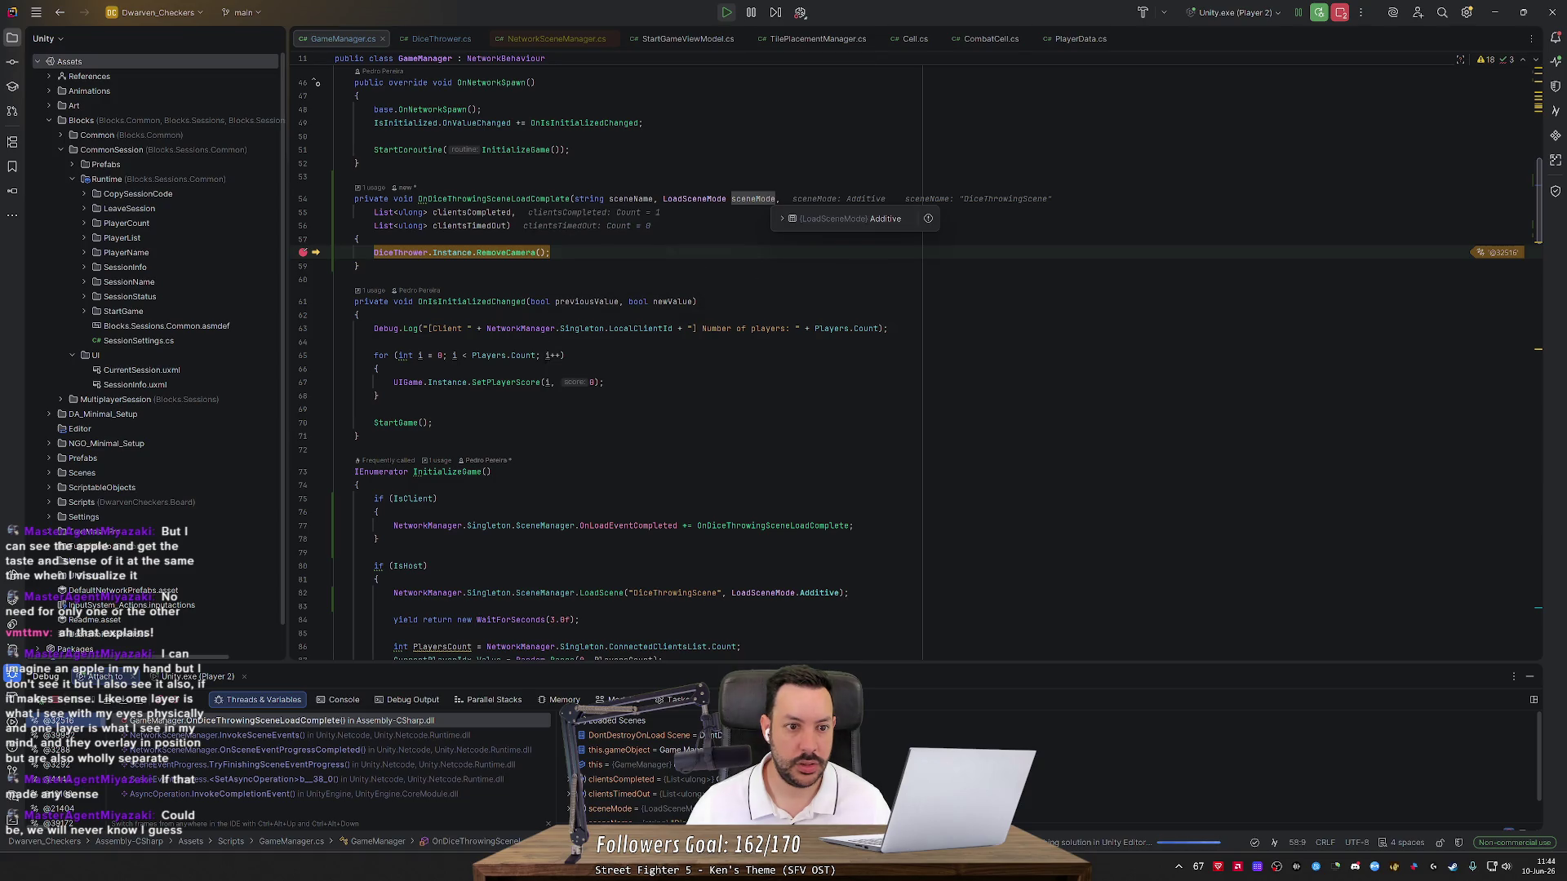
mouse_move(472, 212)
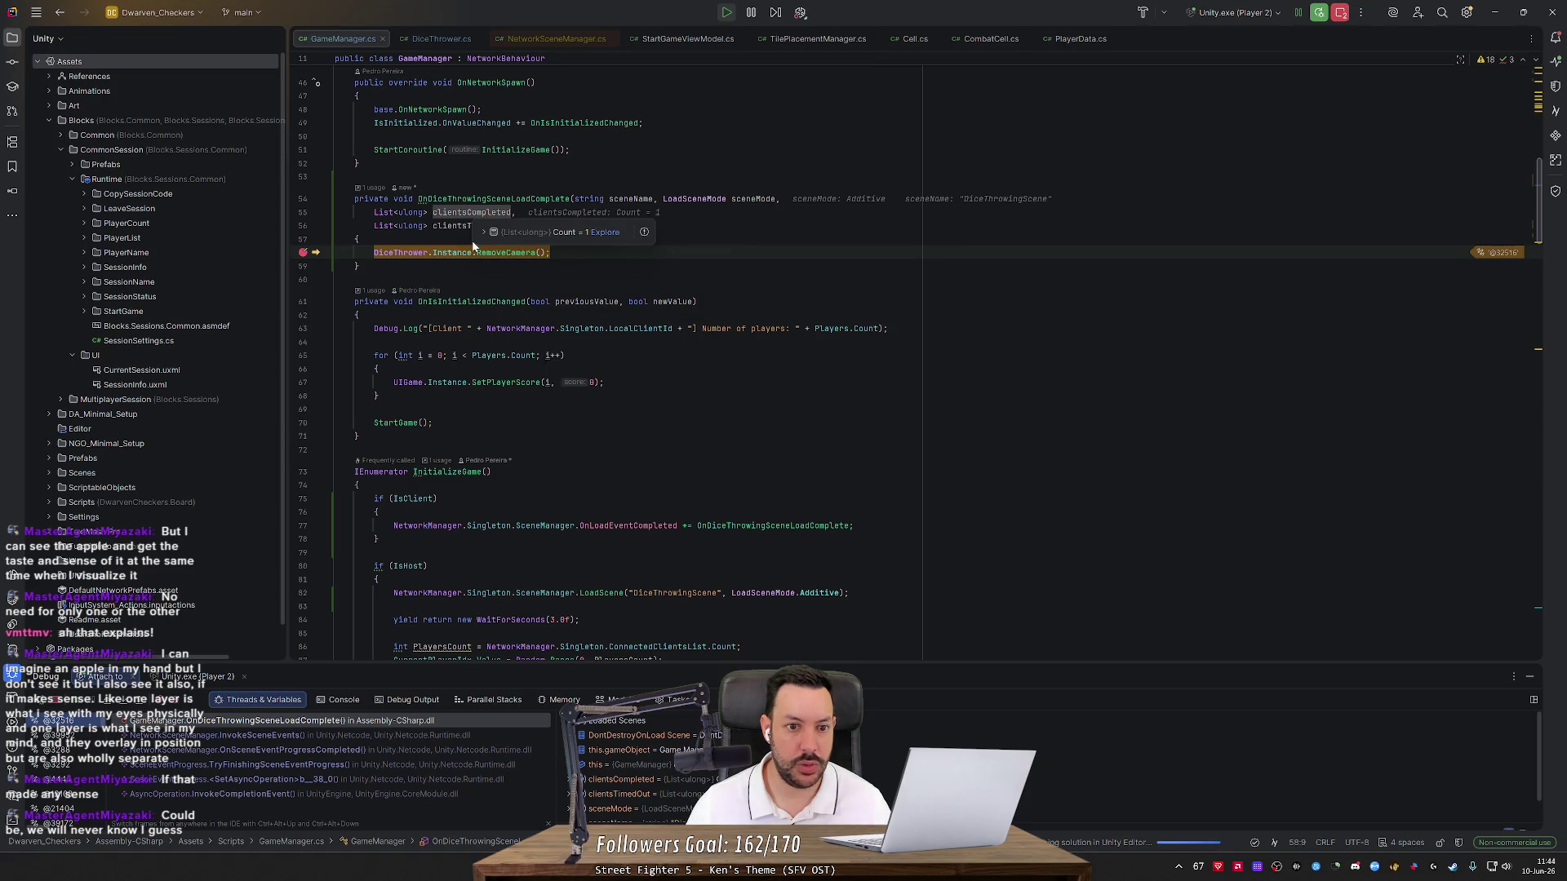
click(79, 707)
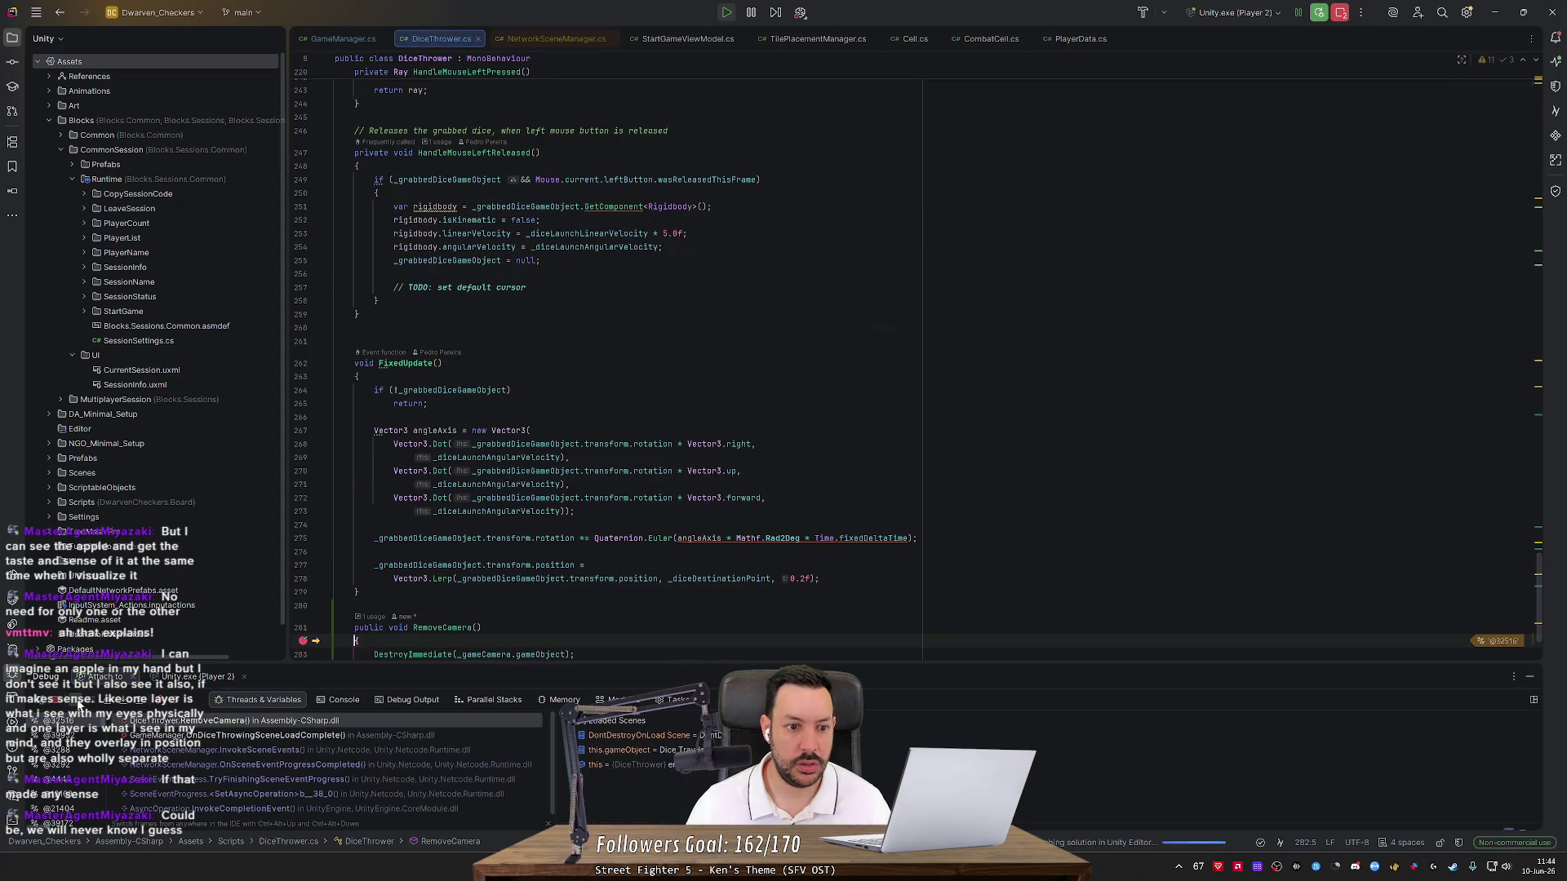
Remove DiceThrower's breakpoints on lines 282 and 33 and resume execution
scroll(302, 563, down, 3)
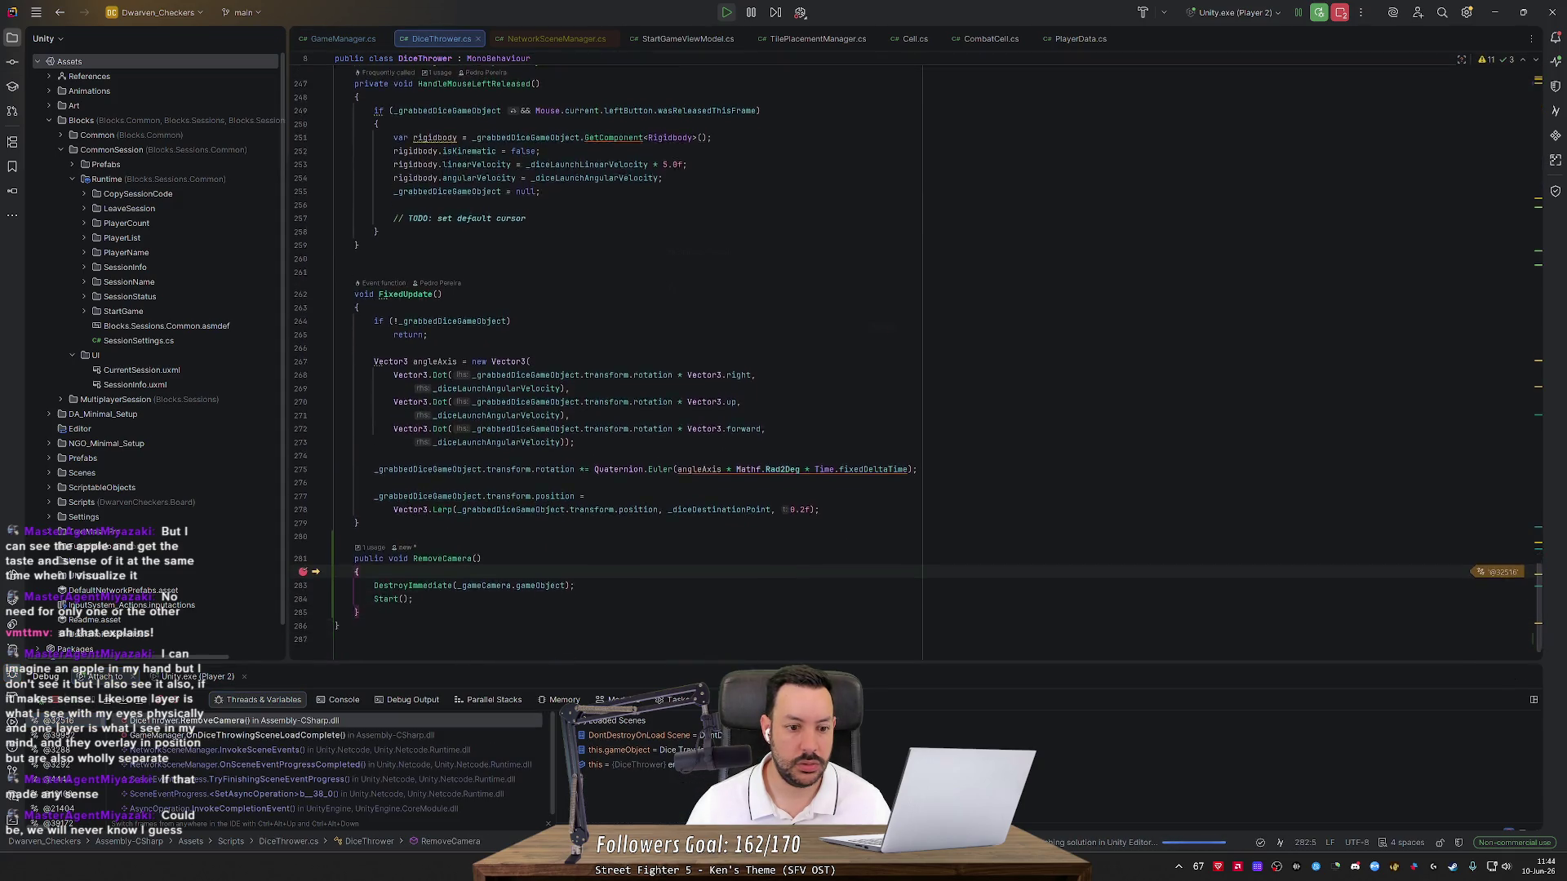
click(303, 520)
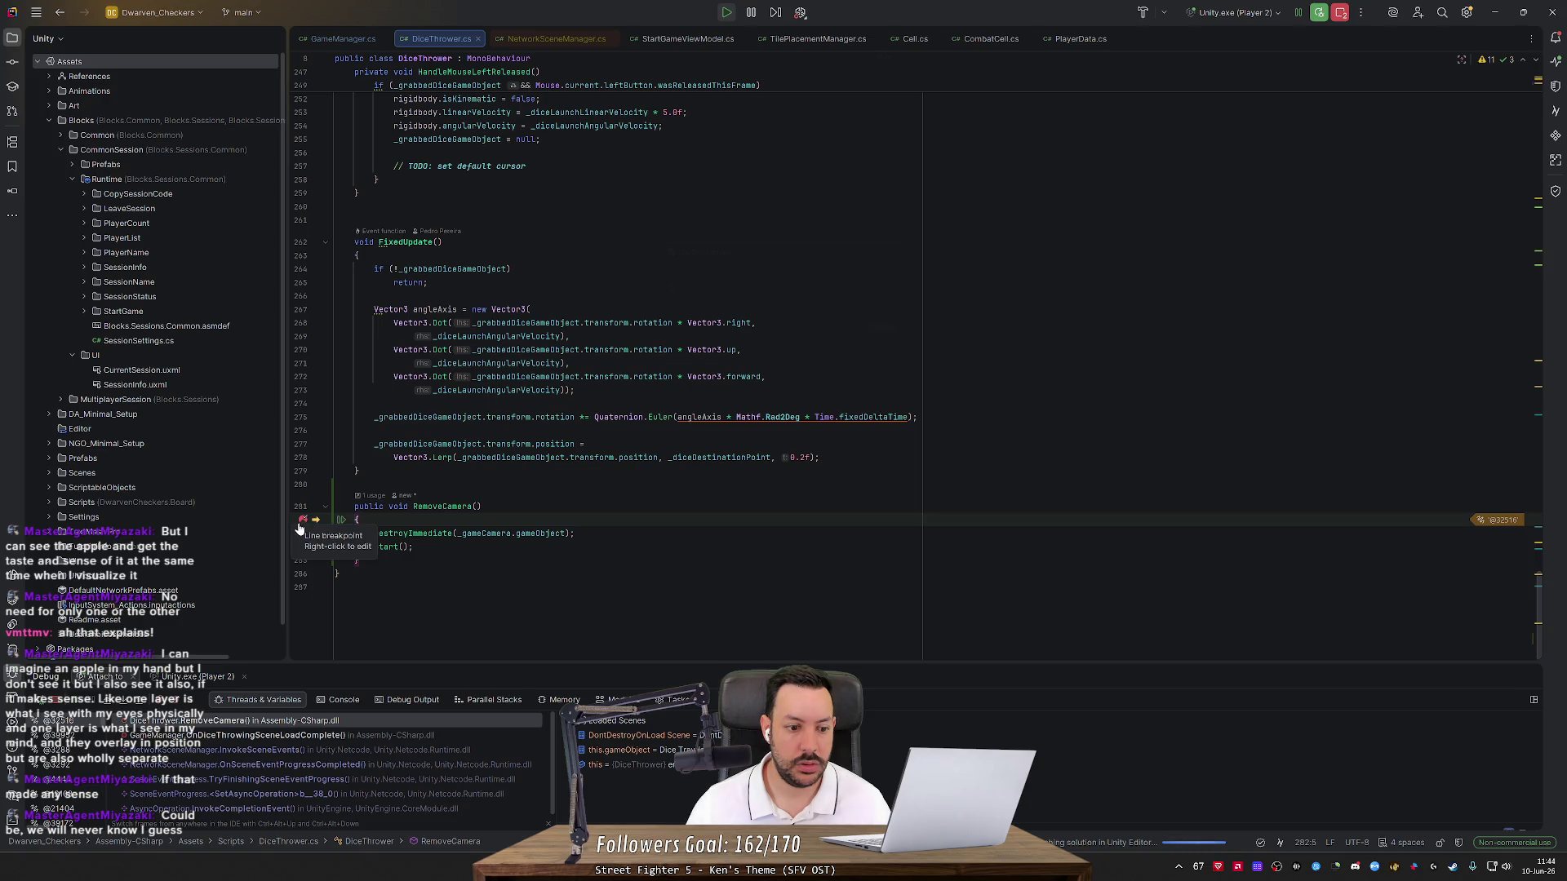
click(78, 701)
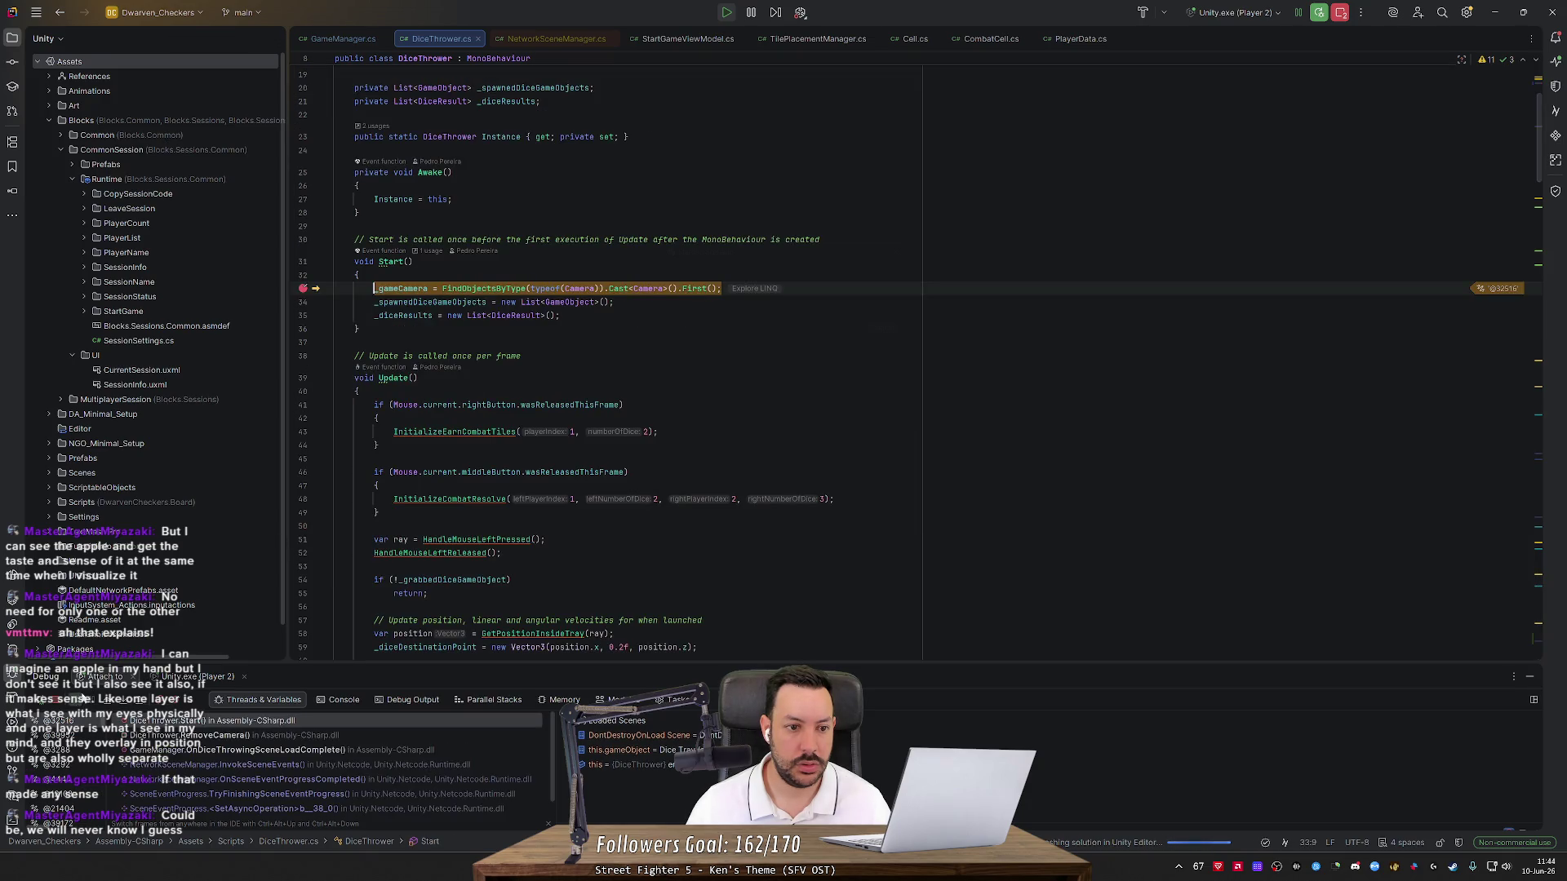
click(305, 289)
click(78, 702)
Switch to Unity and close the Player 2 client window
key(alt+Tab)
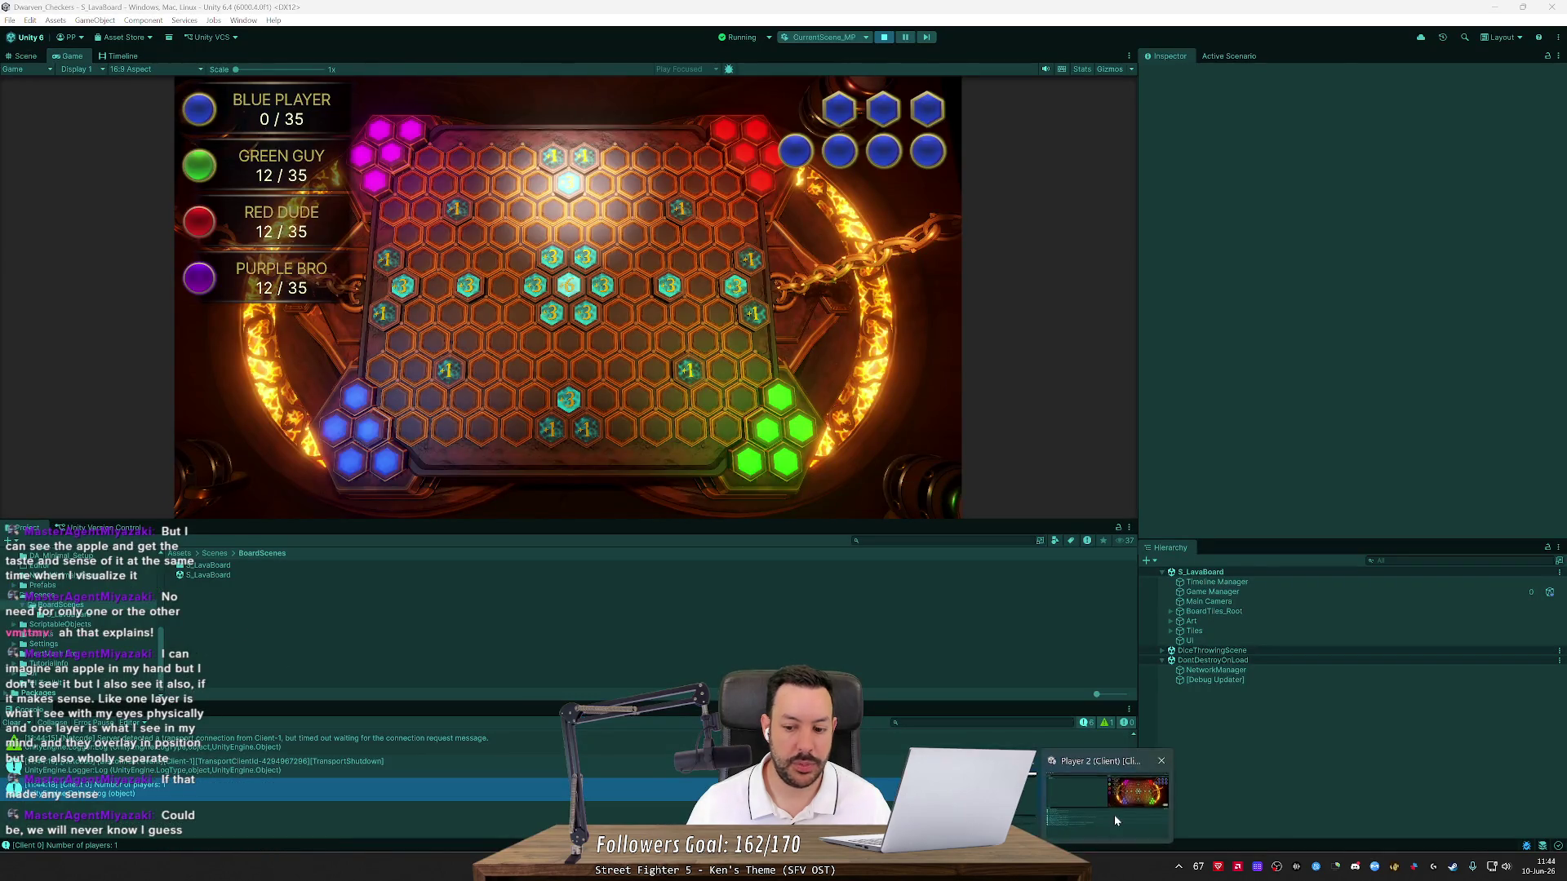
click(1098, 804)
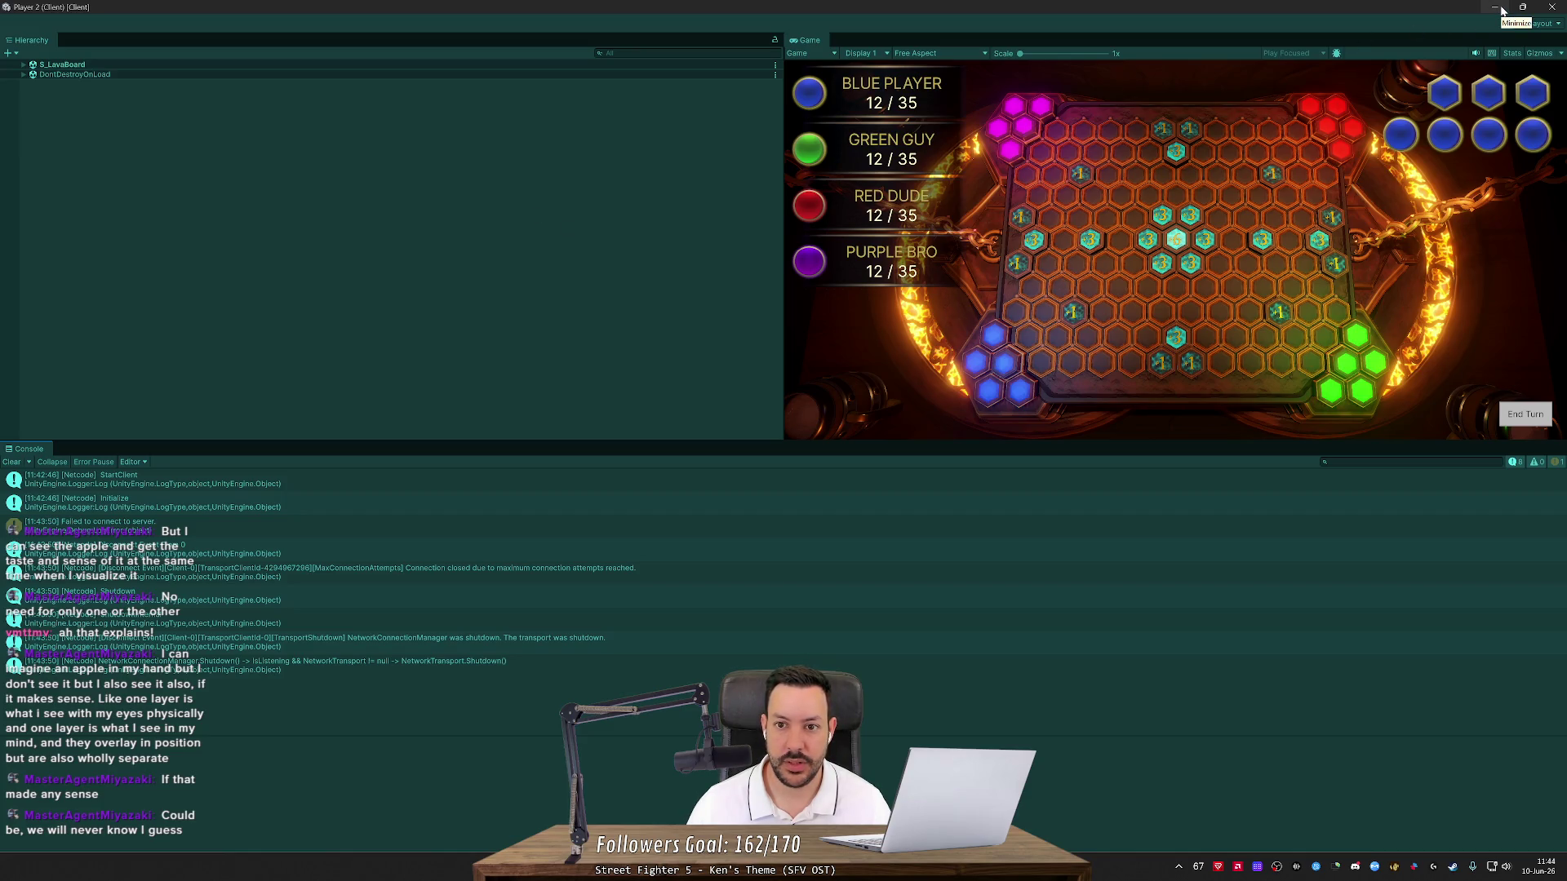
click(1553, 14)
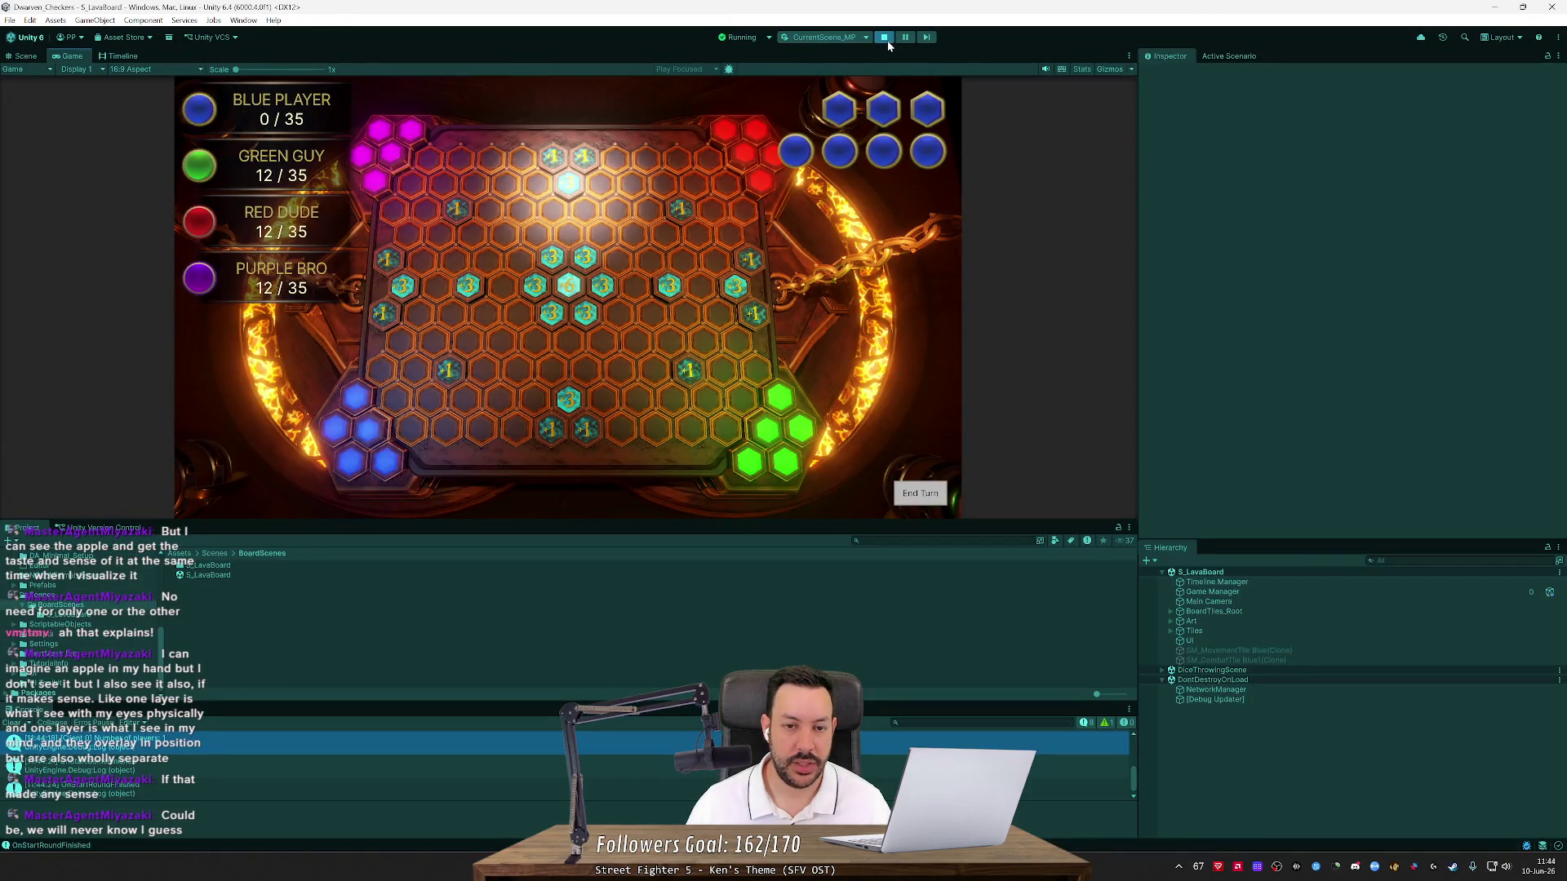
Return to GameManager.cs, select the line-58 RemoveCamera call, and restart debugging
key(alt+Tab)
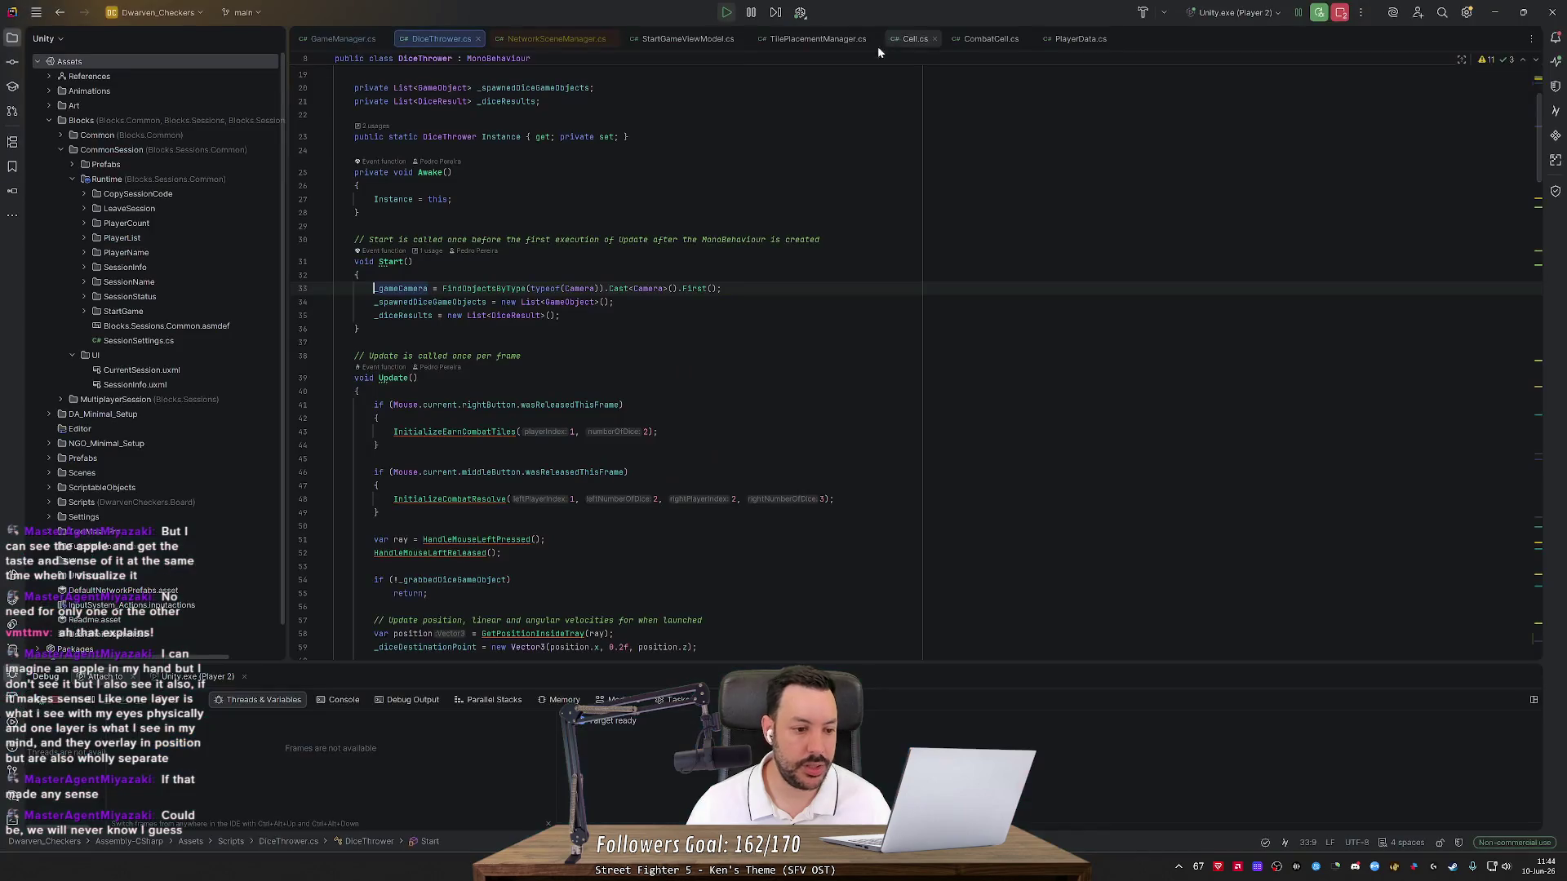
key(ctrl+minus)
key(ctrl+minus)
key(ctrl+minus)
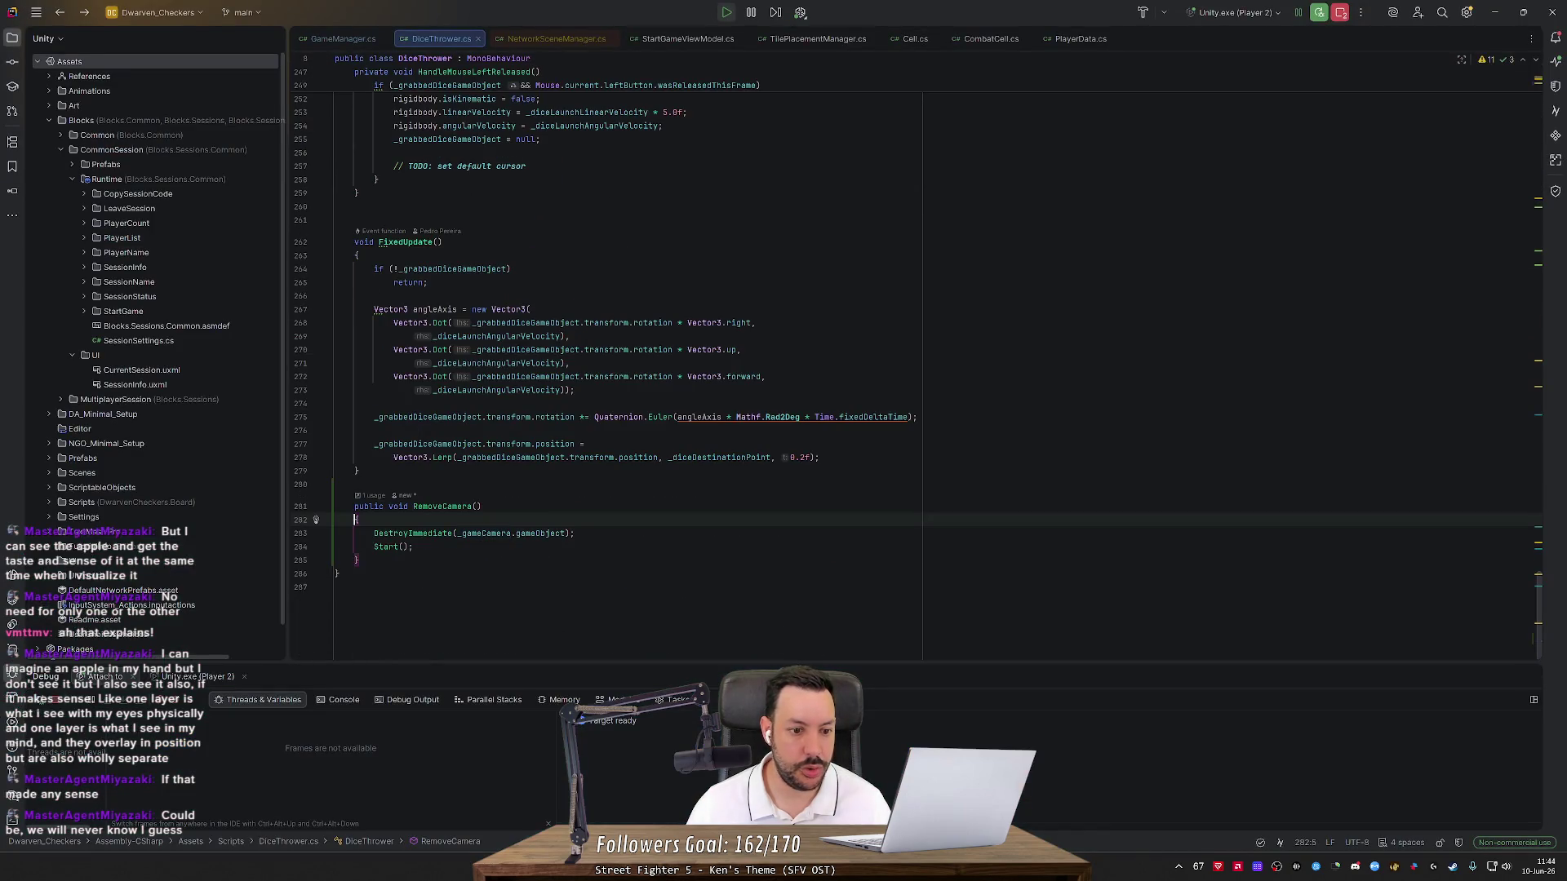
scroll(612, 363, up, 3)
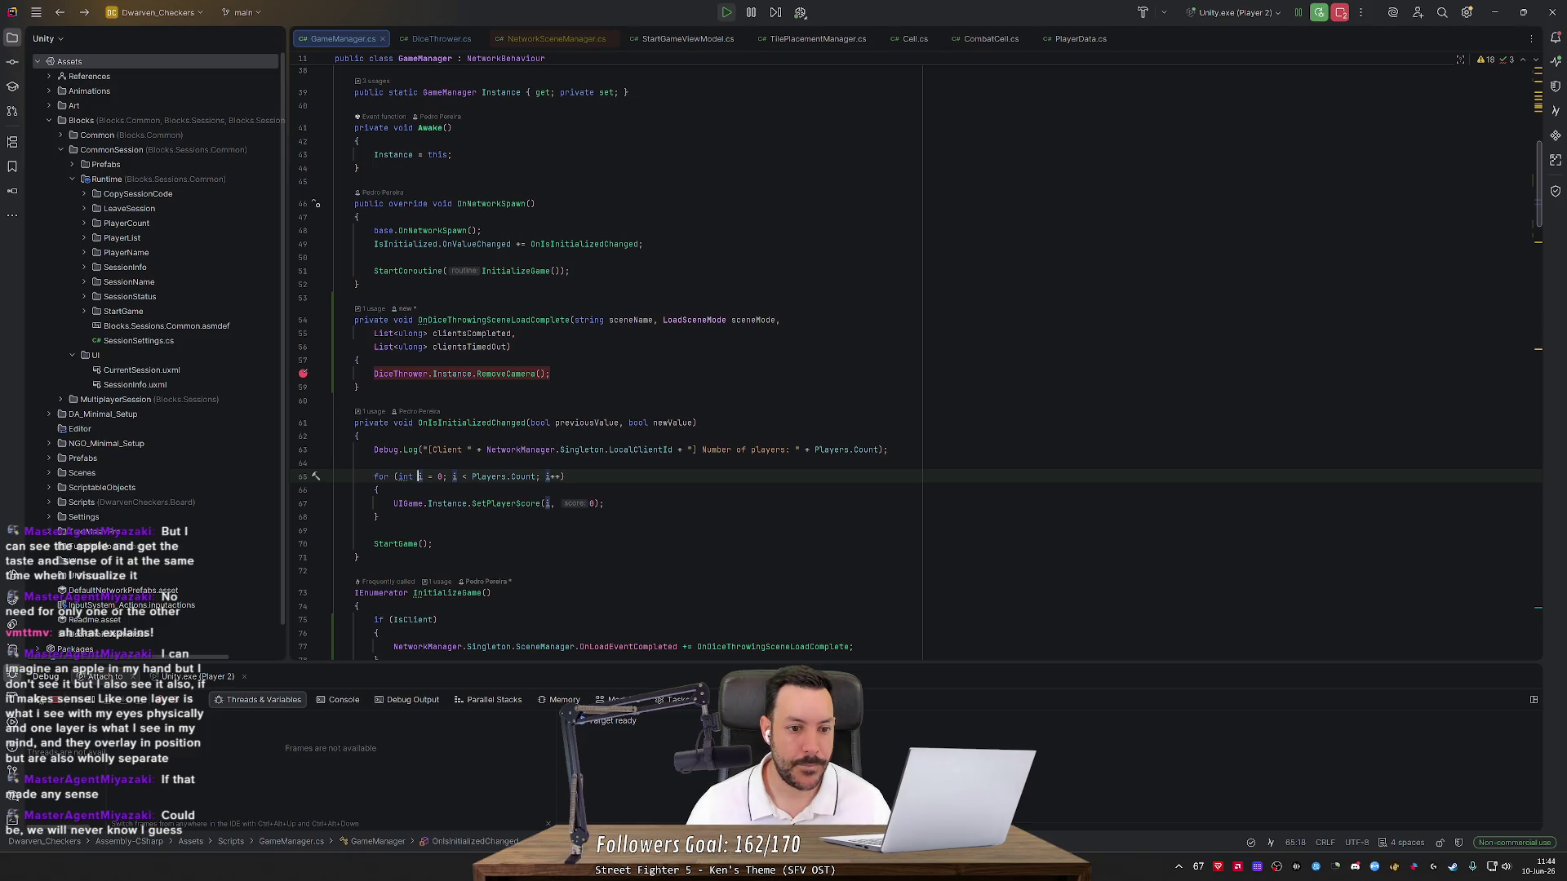
scroll(613, 364, up, 2)
drag(552, 455, 370, 455)
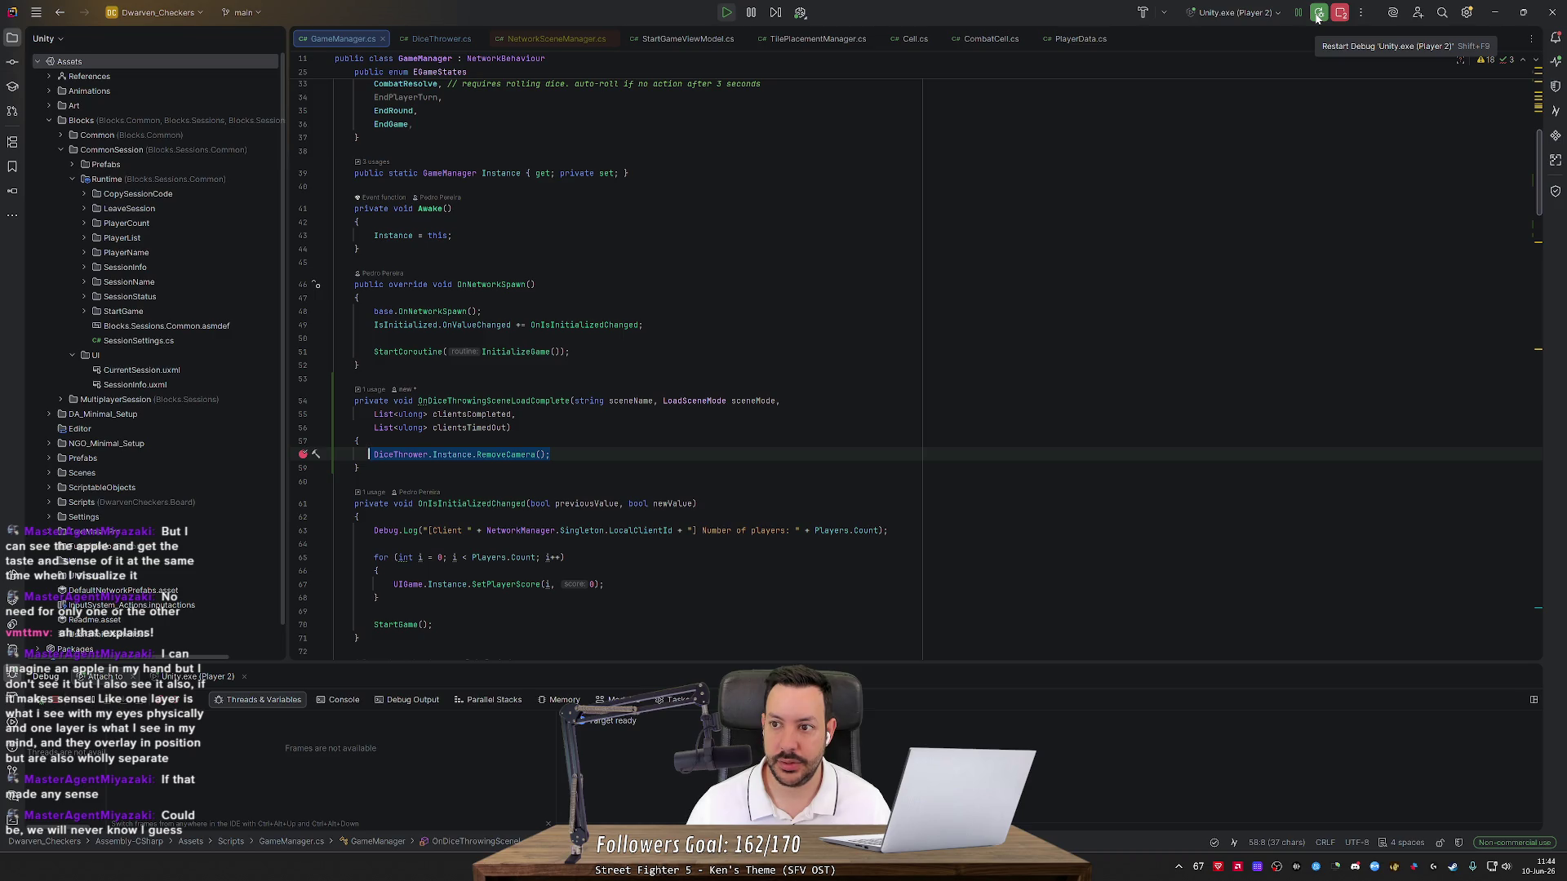
click(1318, 14)
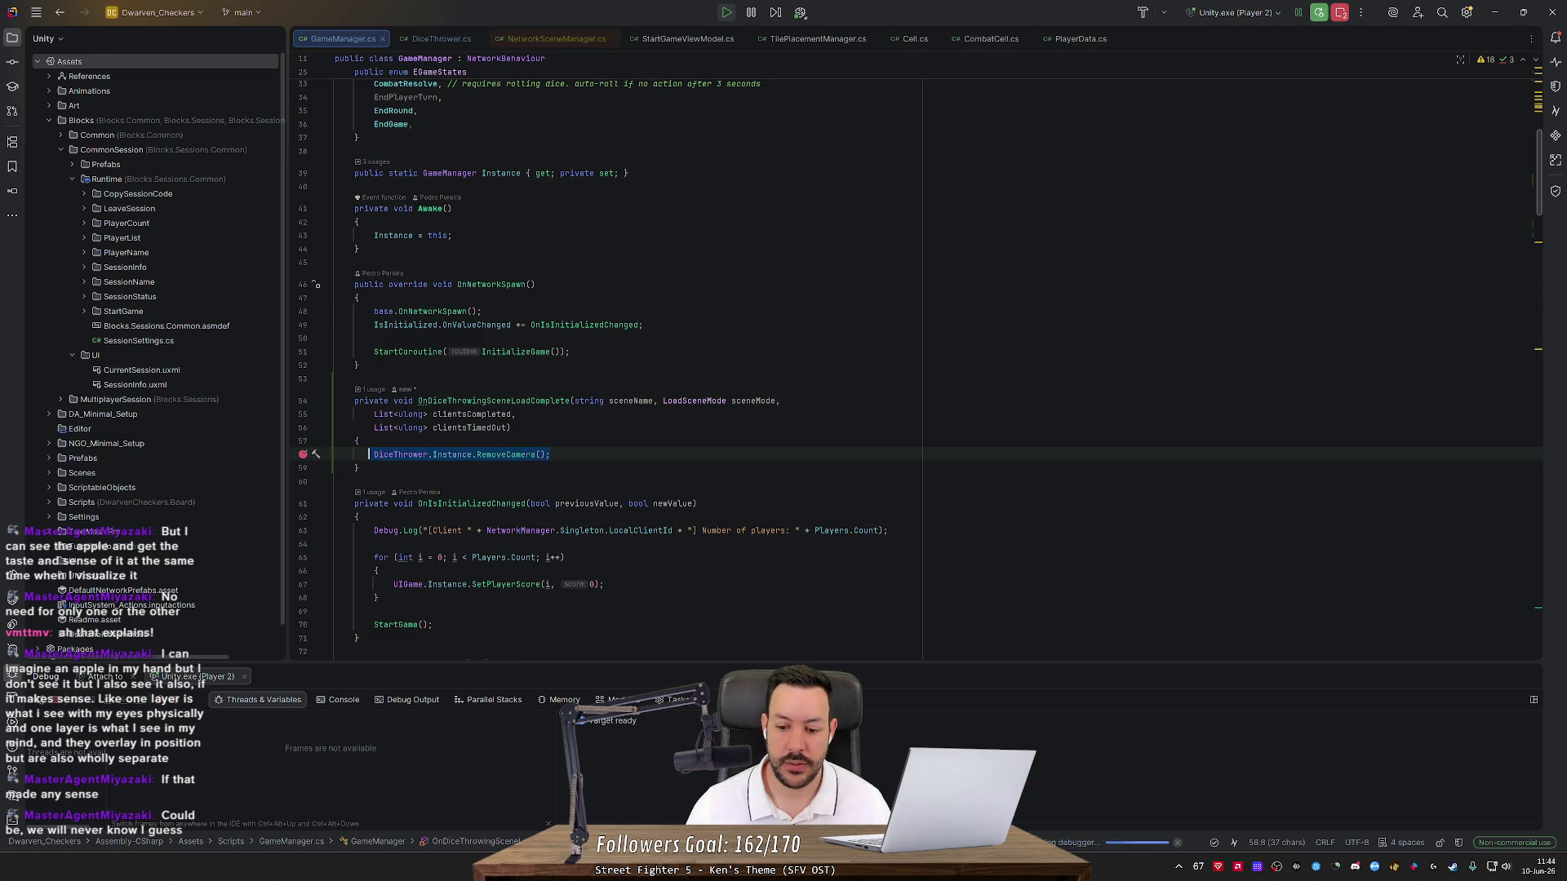
Stop Unity's running play session and come back to Rider
key(alt+Tab)
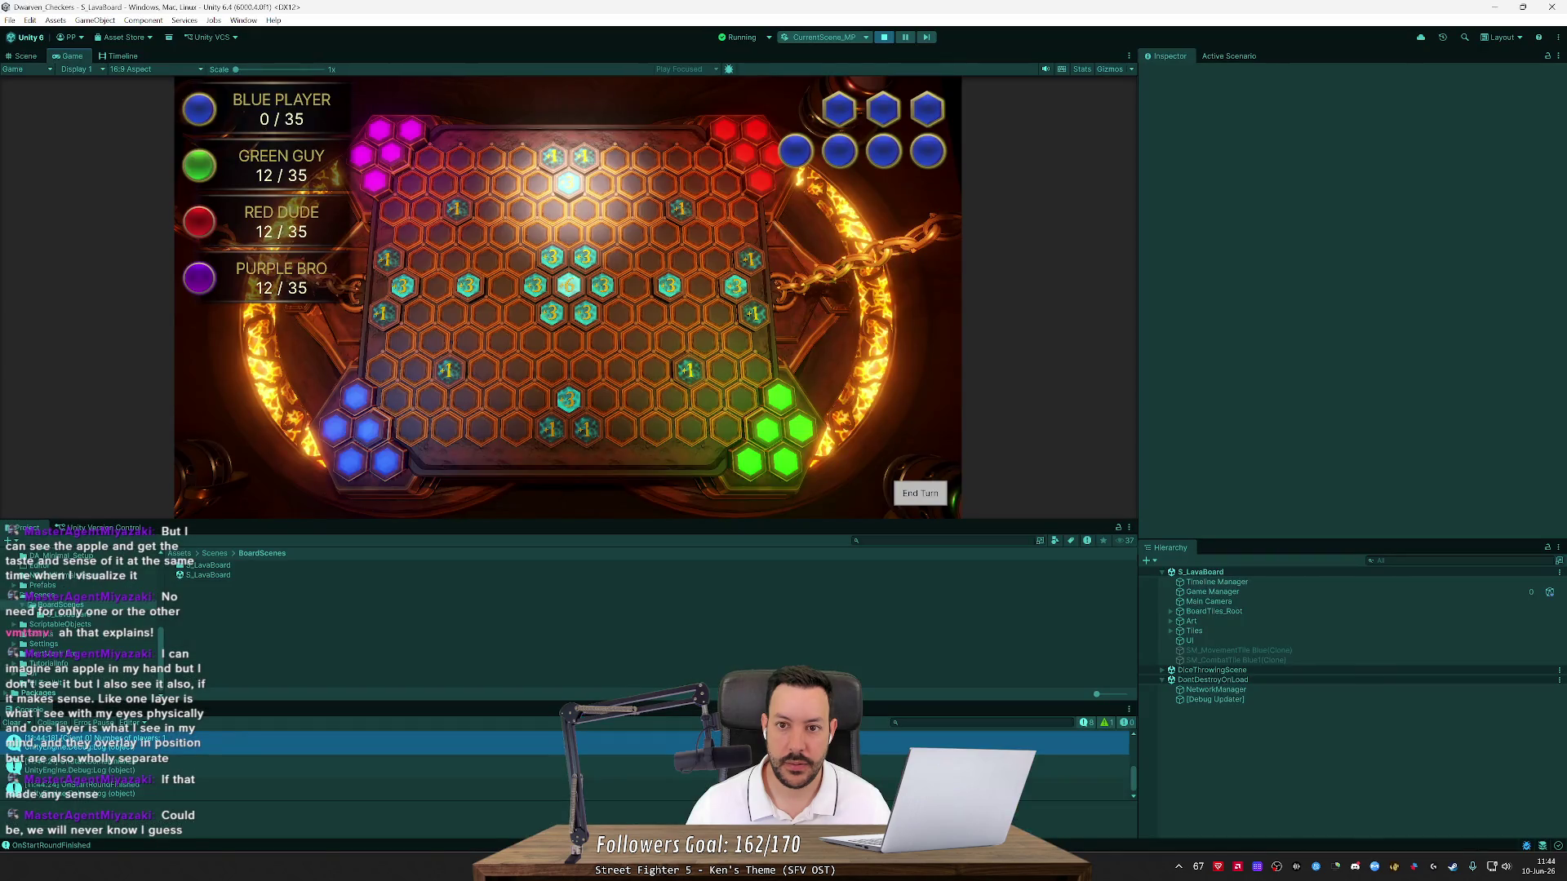
key(alt+Tab)
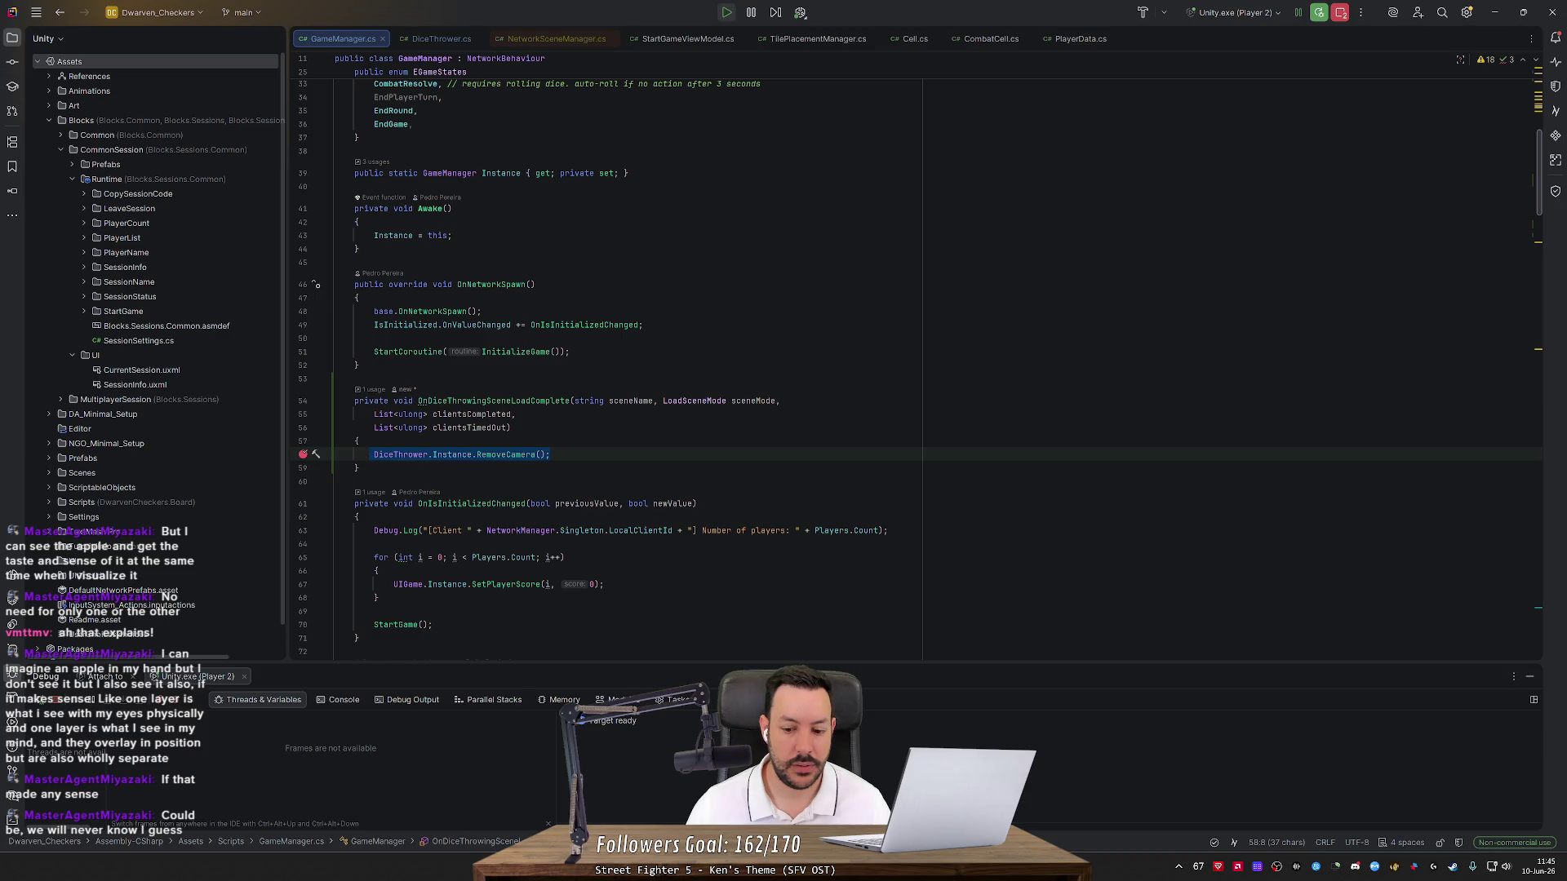
key(alt+Tab)
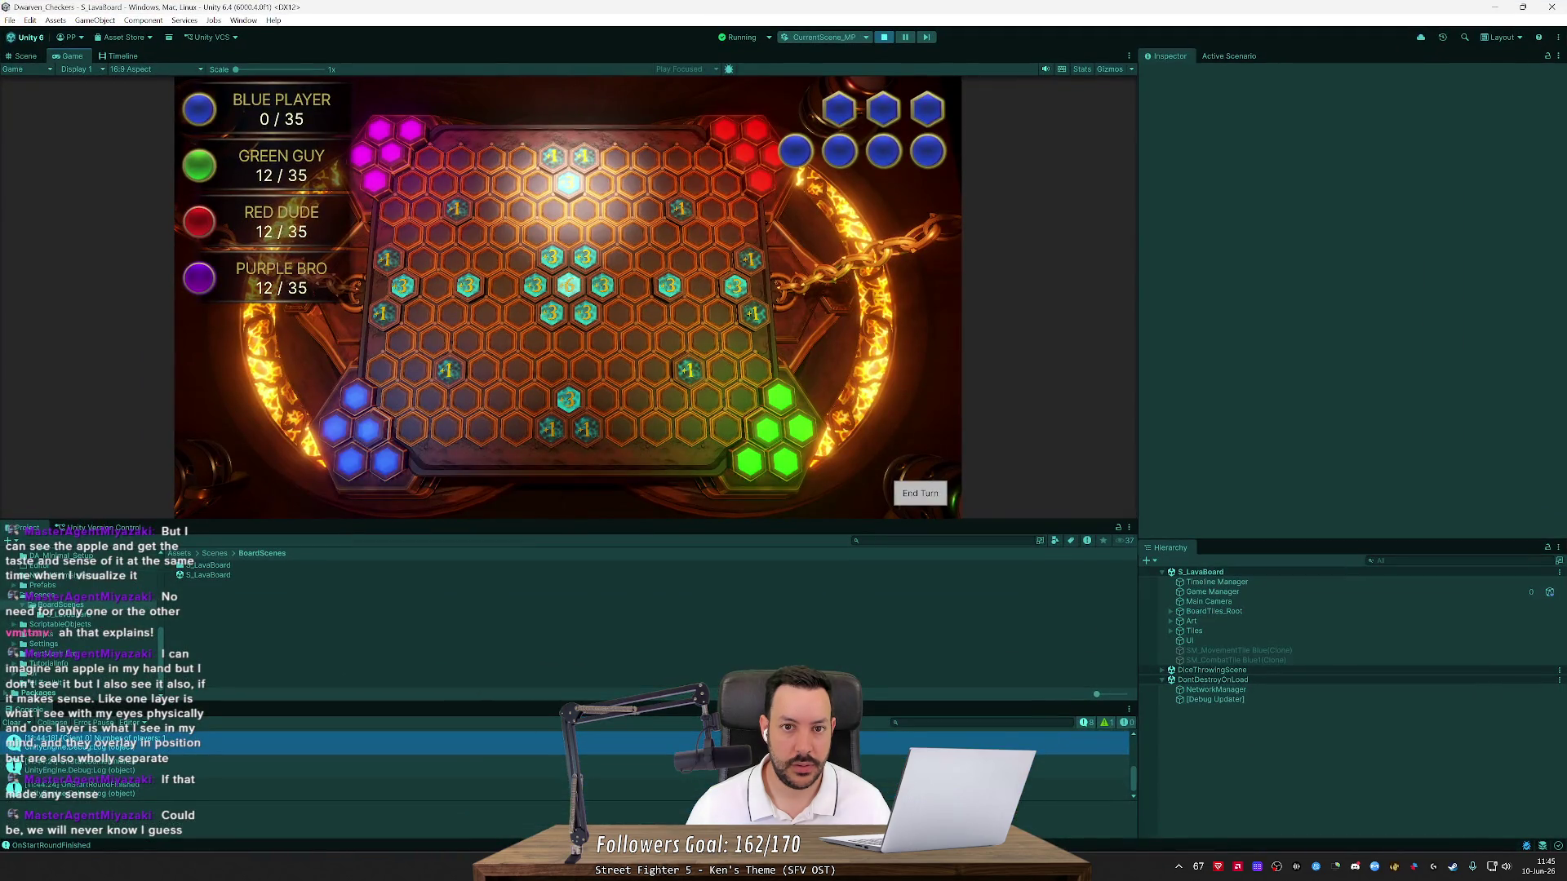
click(884, 37)
key(alt+Tab)
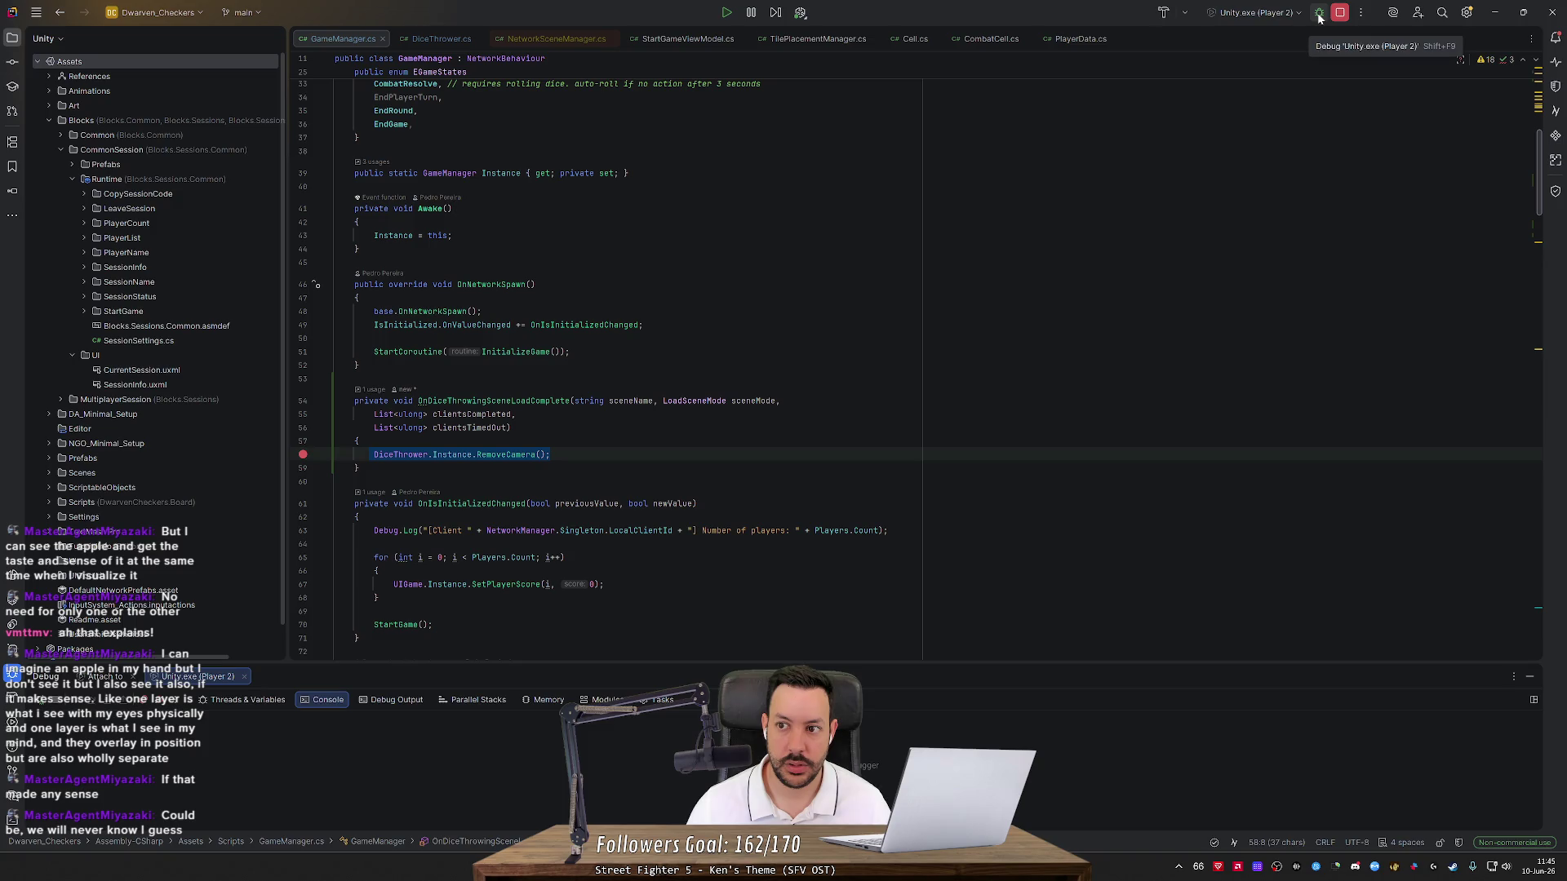
Pick the Unity run configuration and start a new play session
click(1287, 15)
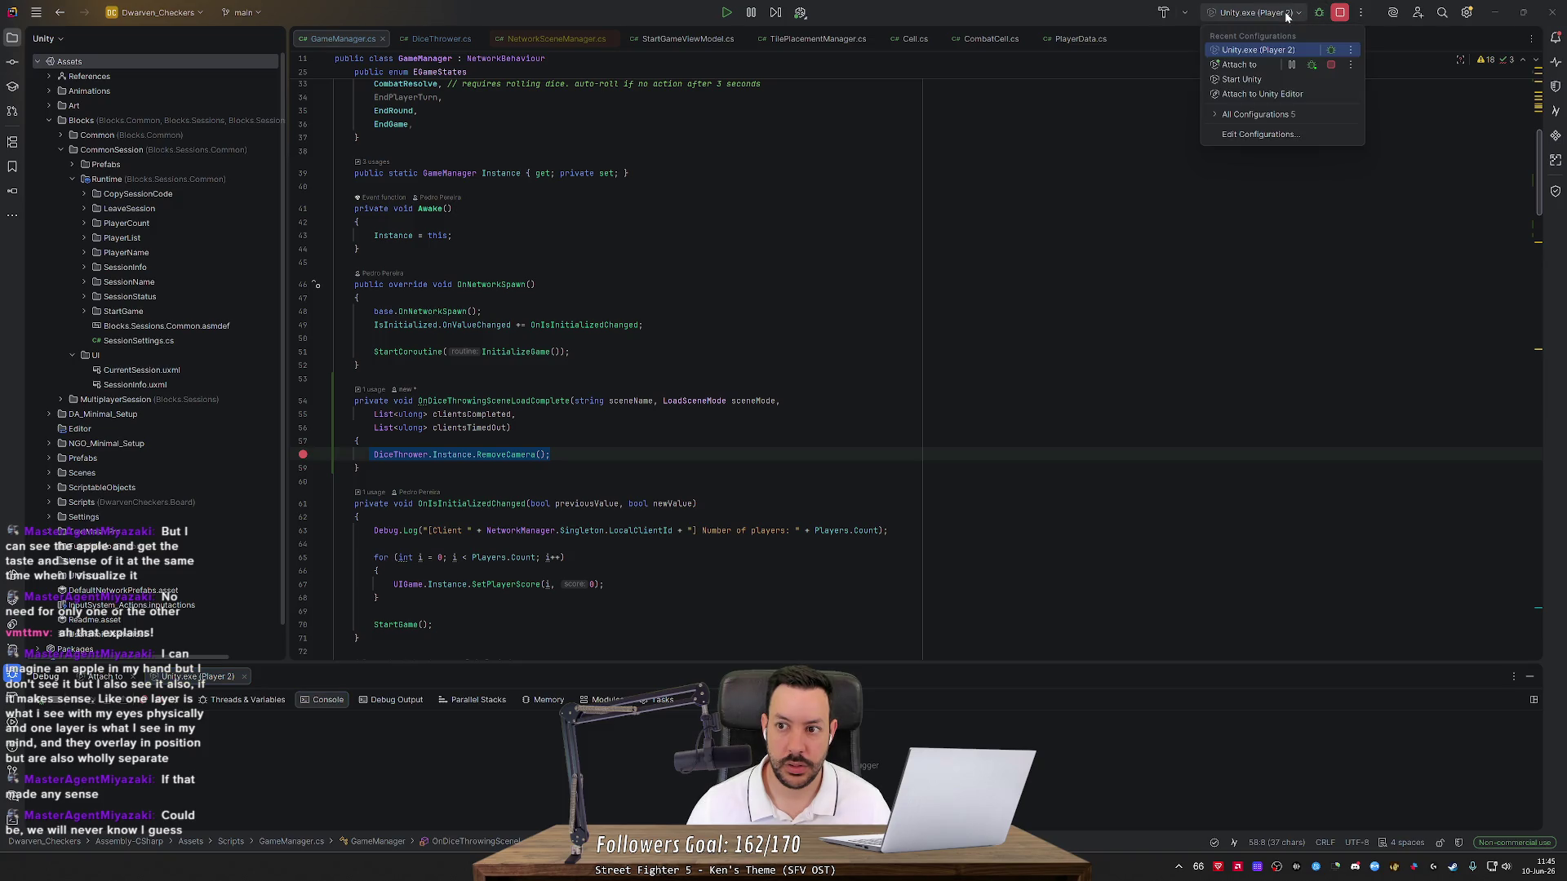
key(alt+Tab)
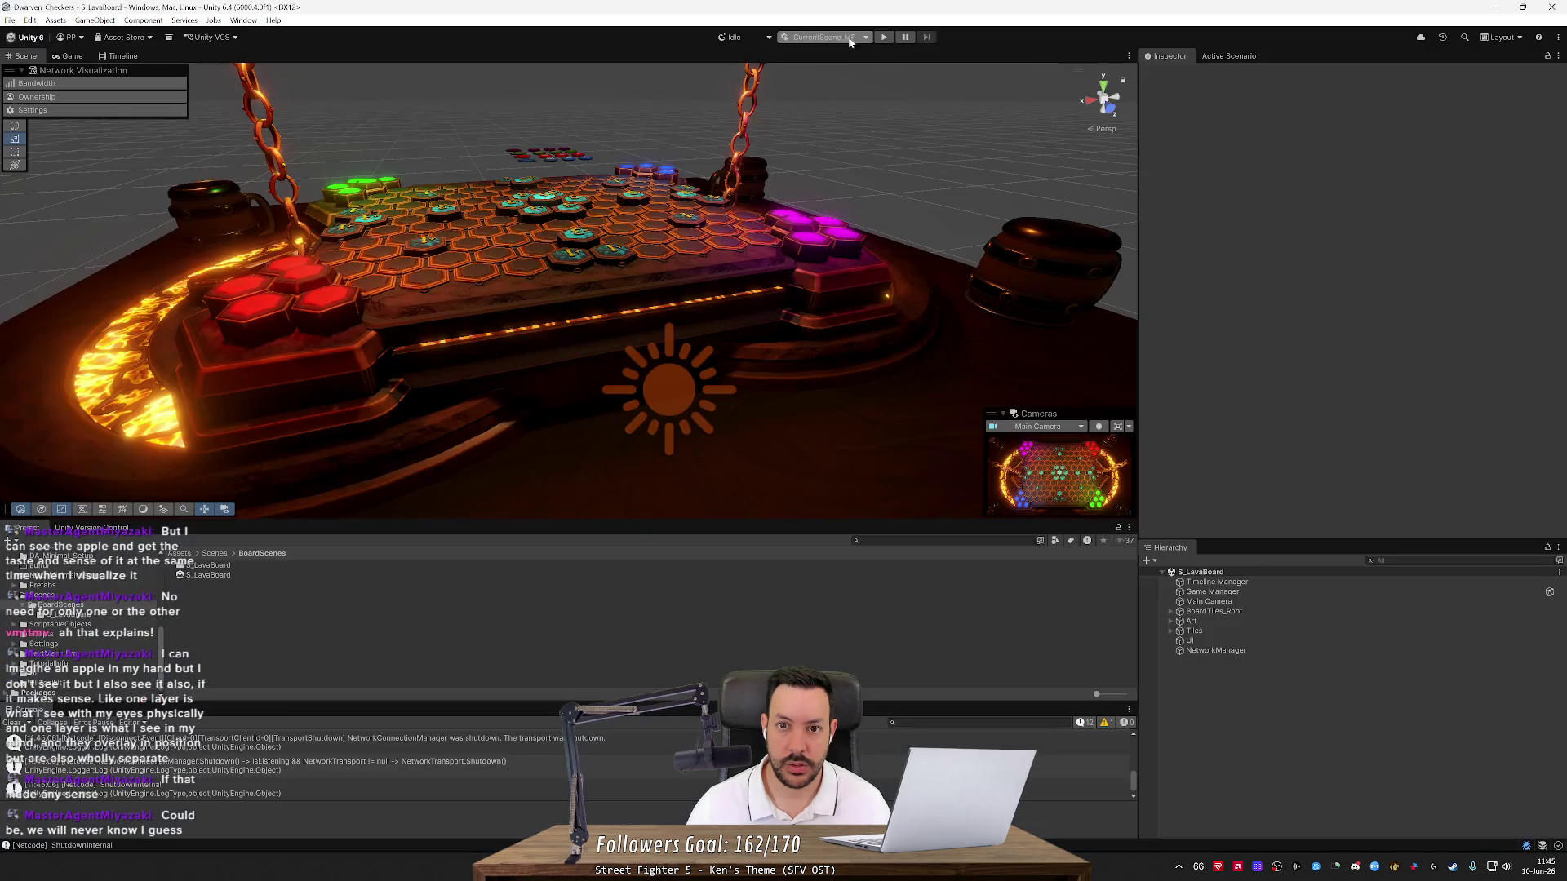
click(887, 38)
key(alt+Tab)
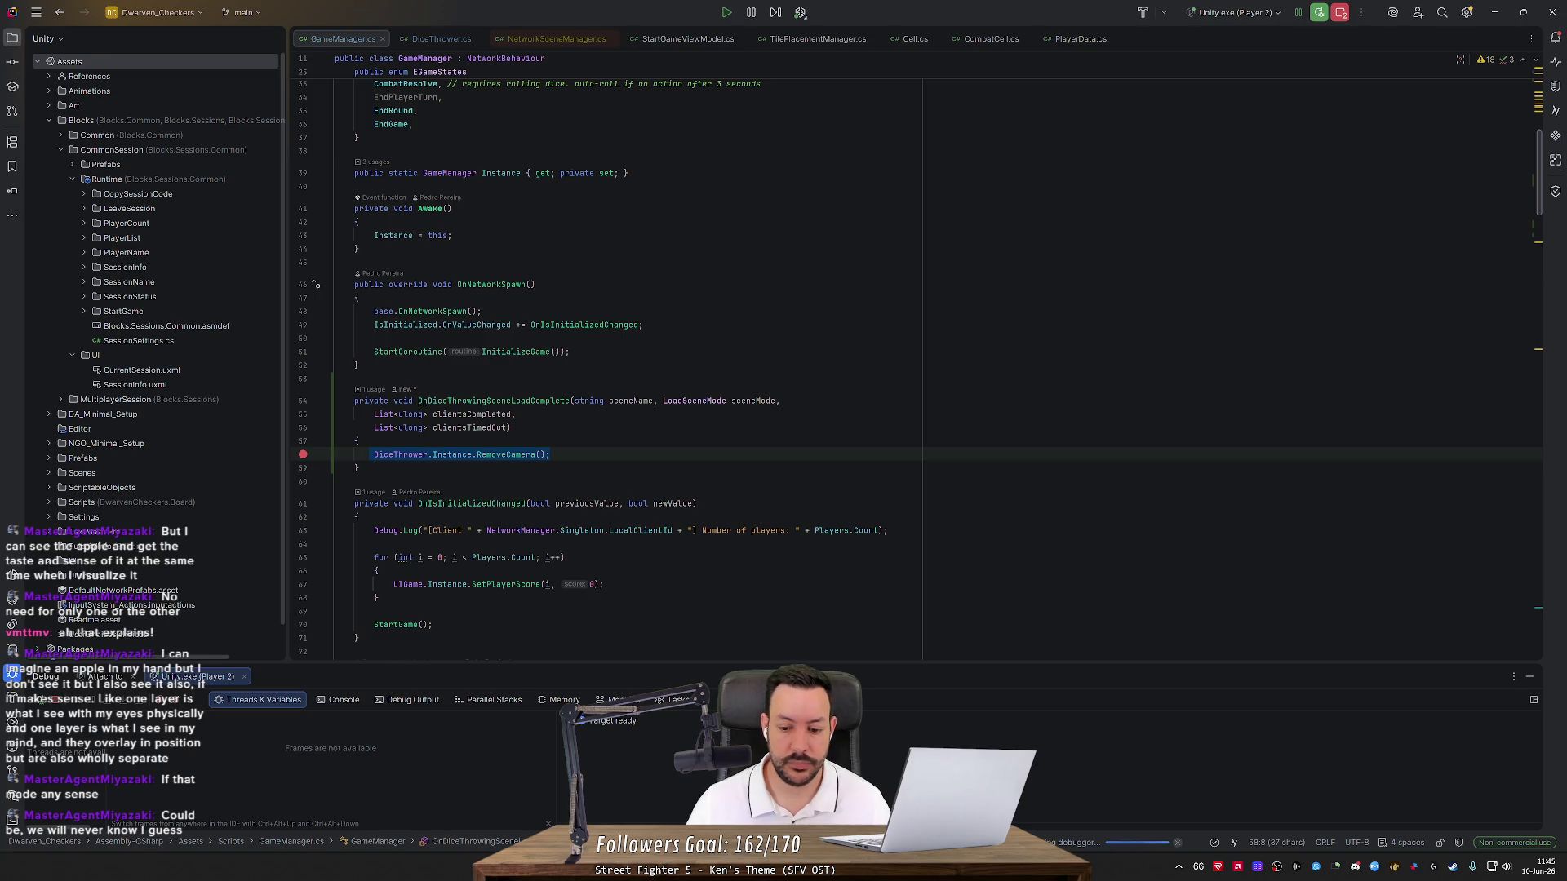
Wait for the debugger to halt at the line-58 RemoveCamera breakpoint
mouse_move(1053, 867)
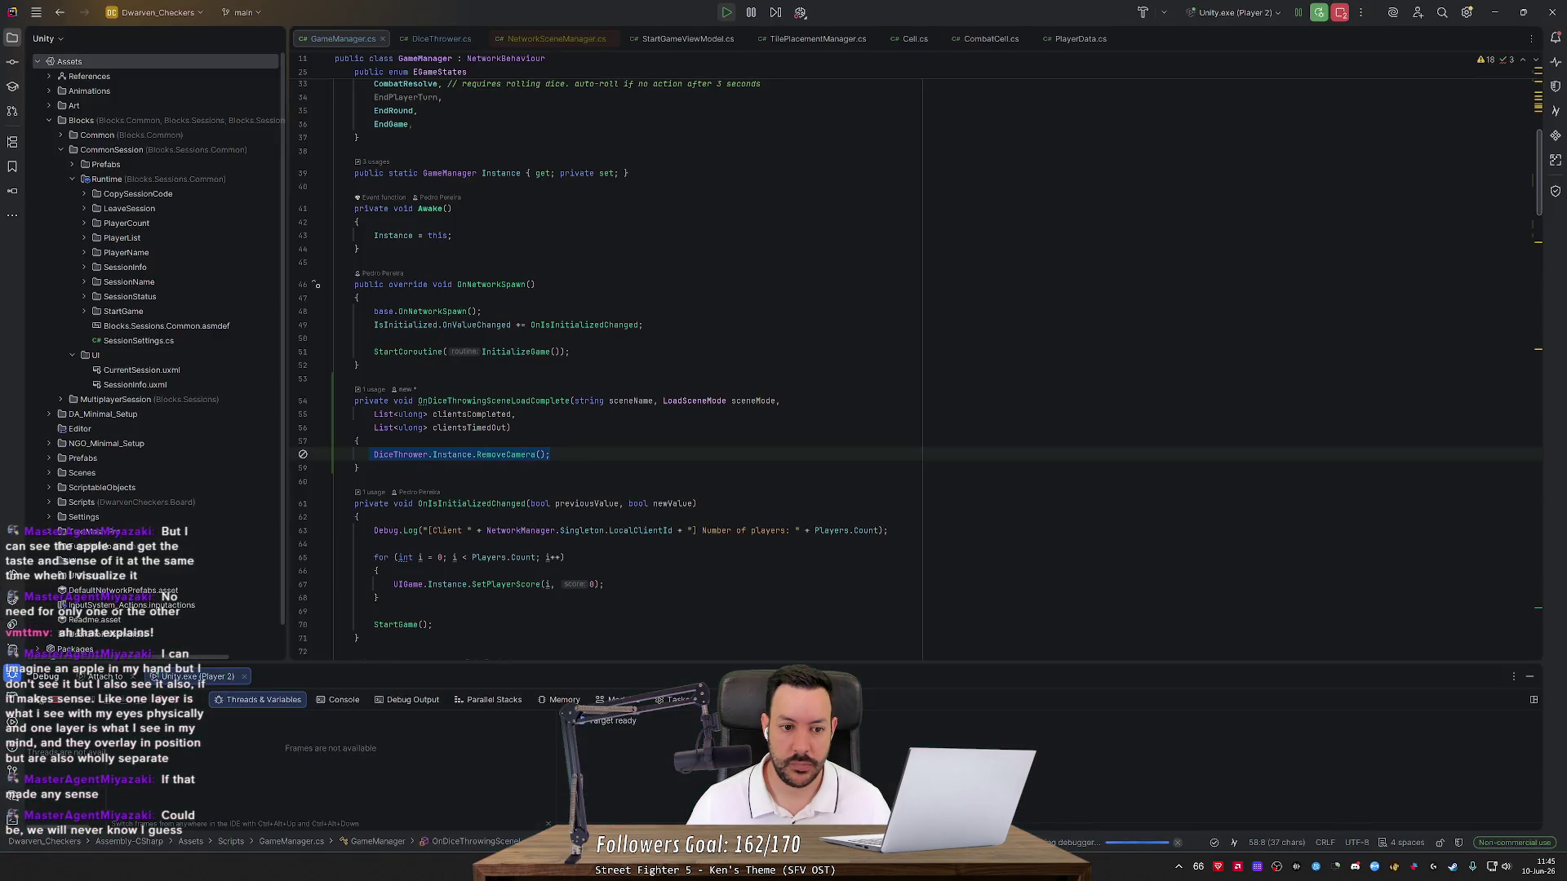
click(551, 455)
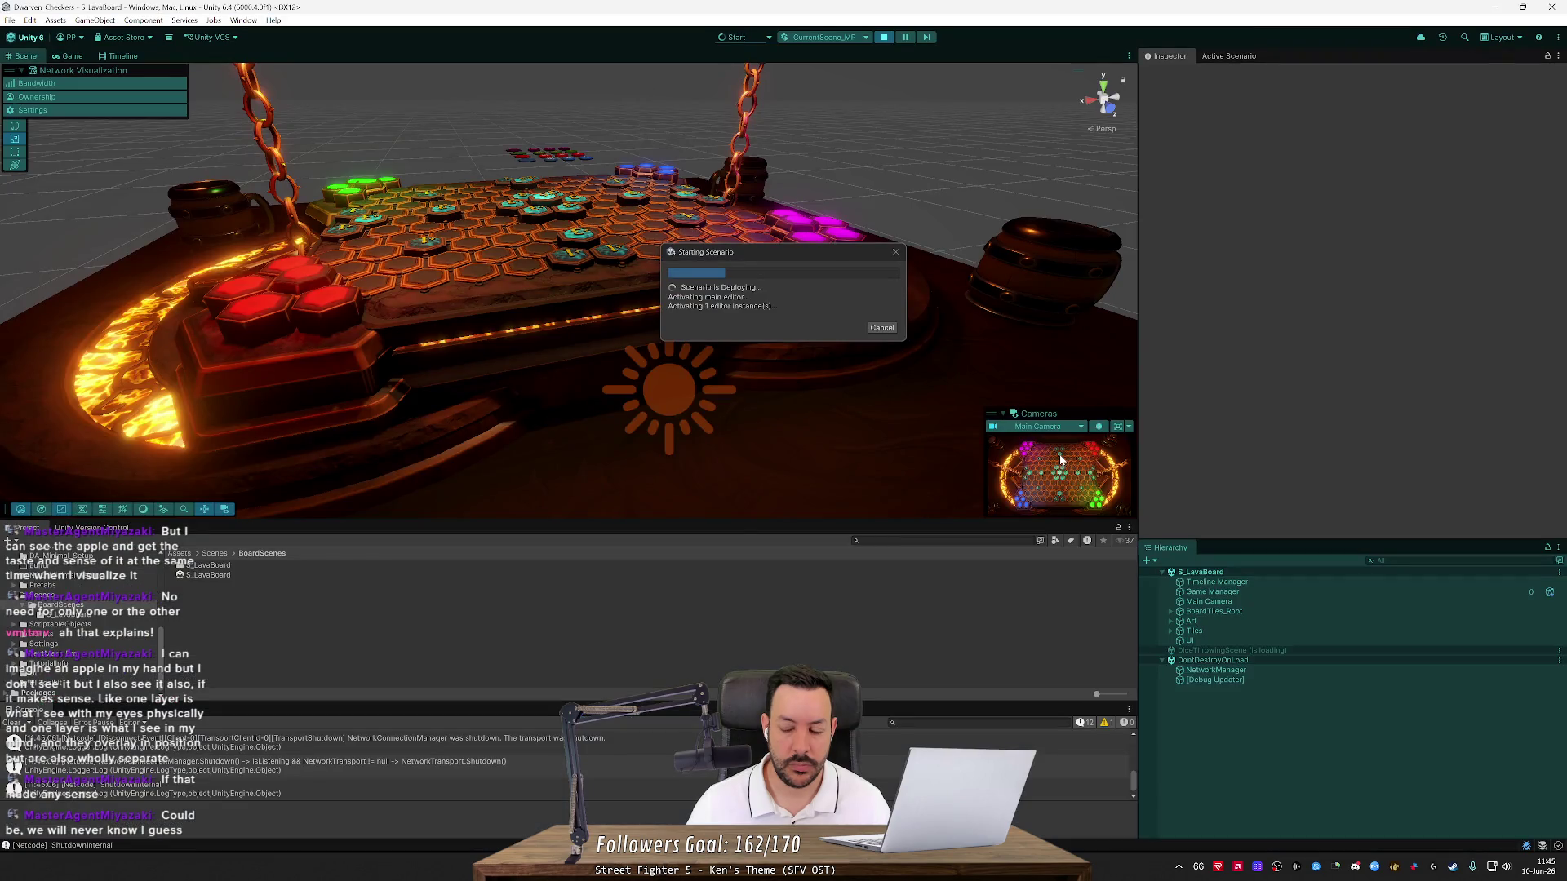
key(F9)
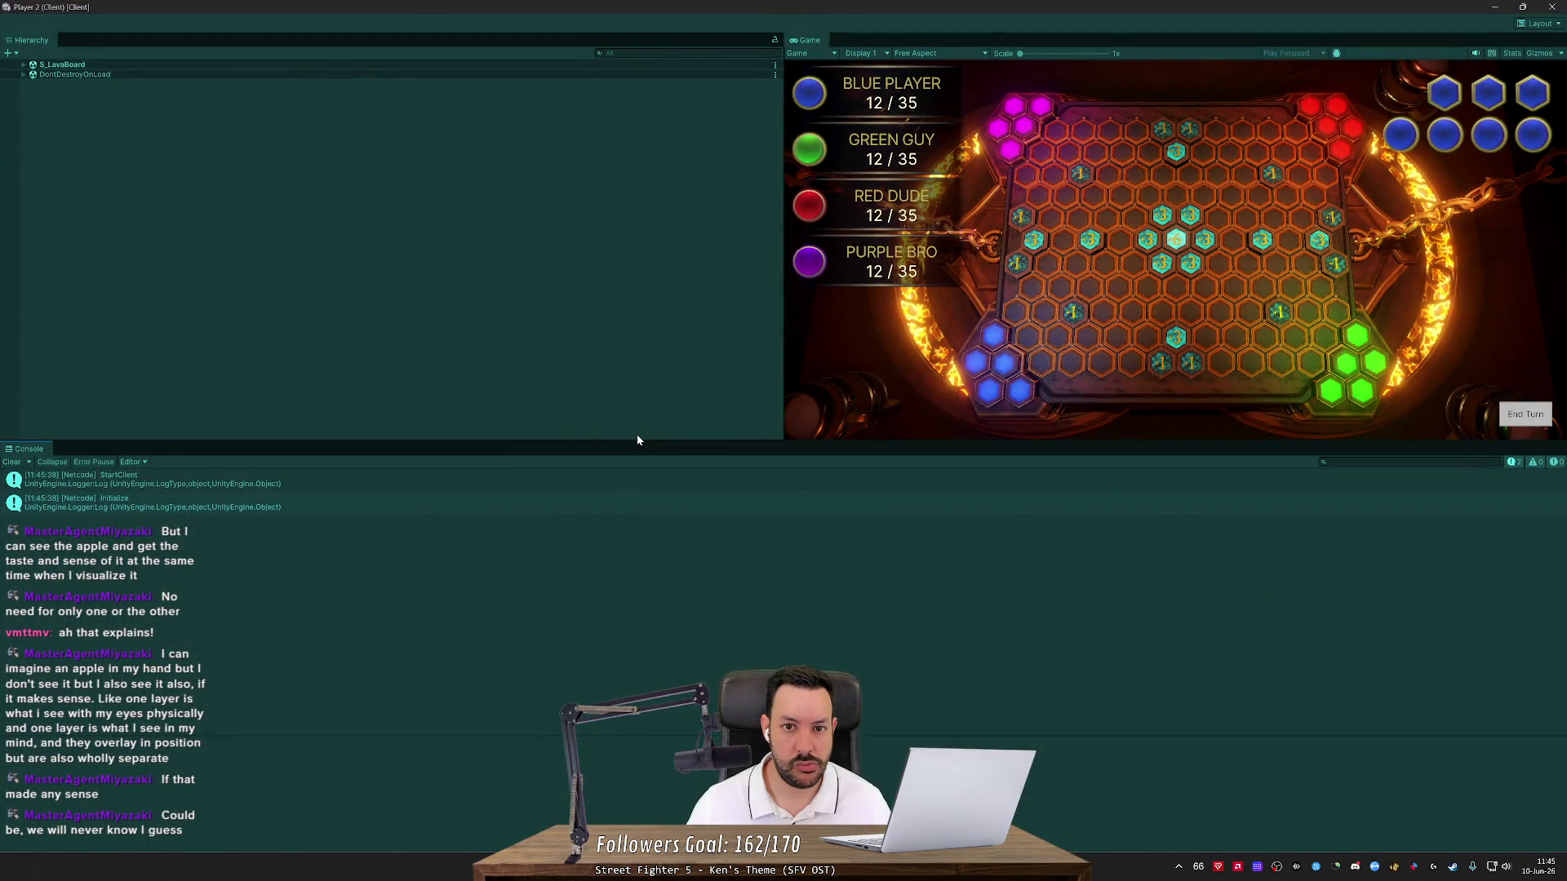
click(798, 53)
click(583, 256)
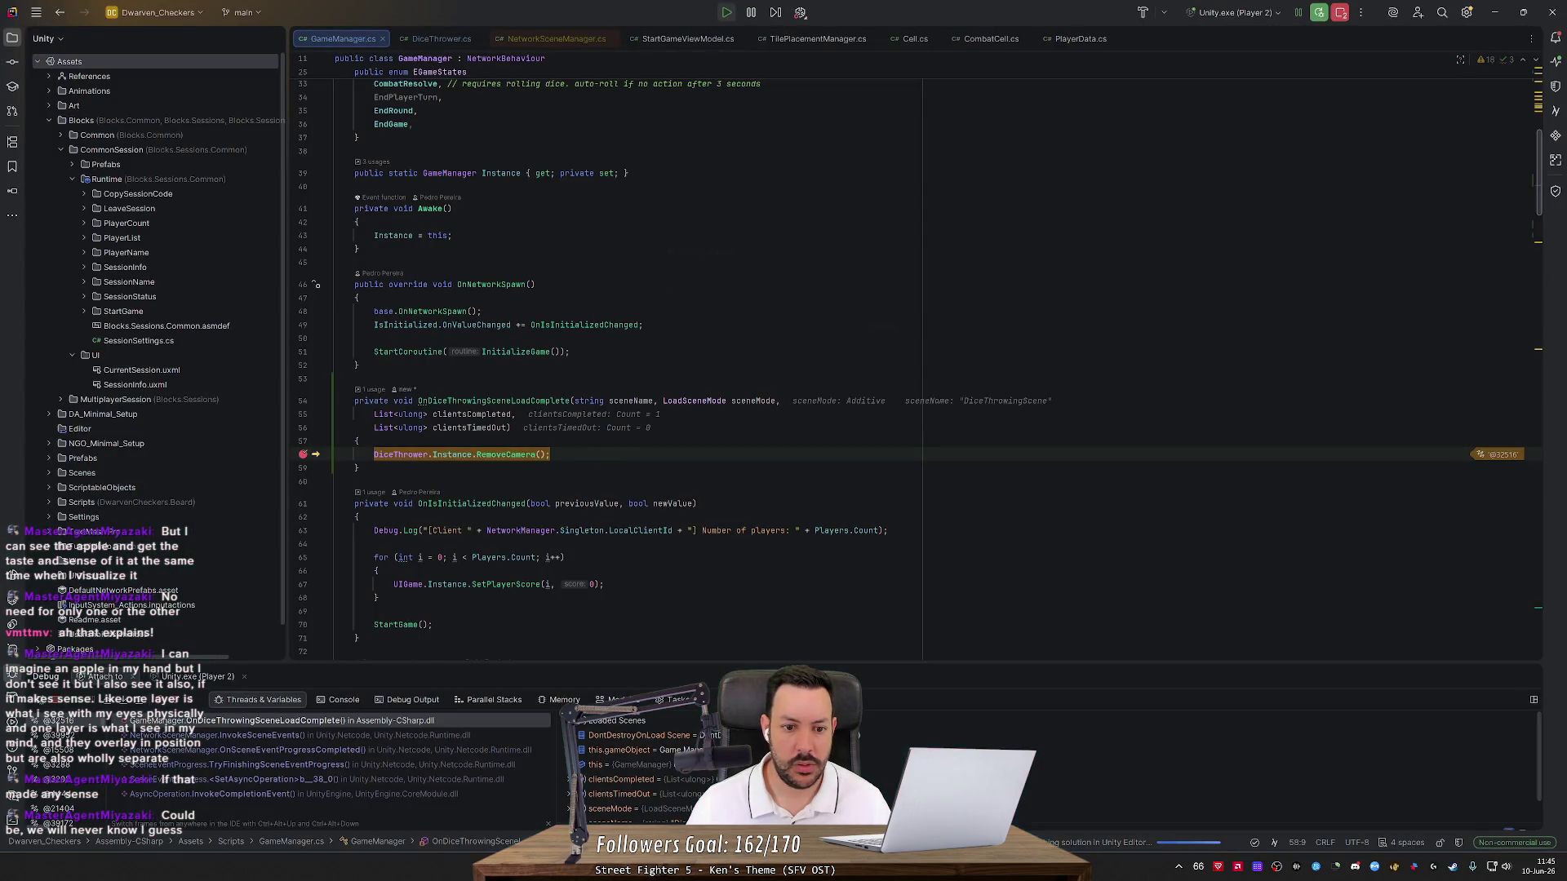
Inspect clientsCompleted, resume from the breakpoint, then stop Unity's play session
click(578, 416)
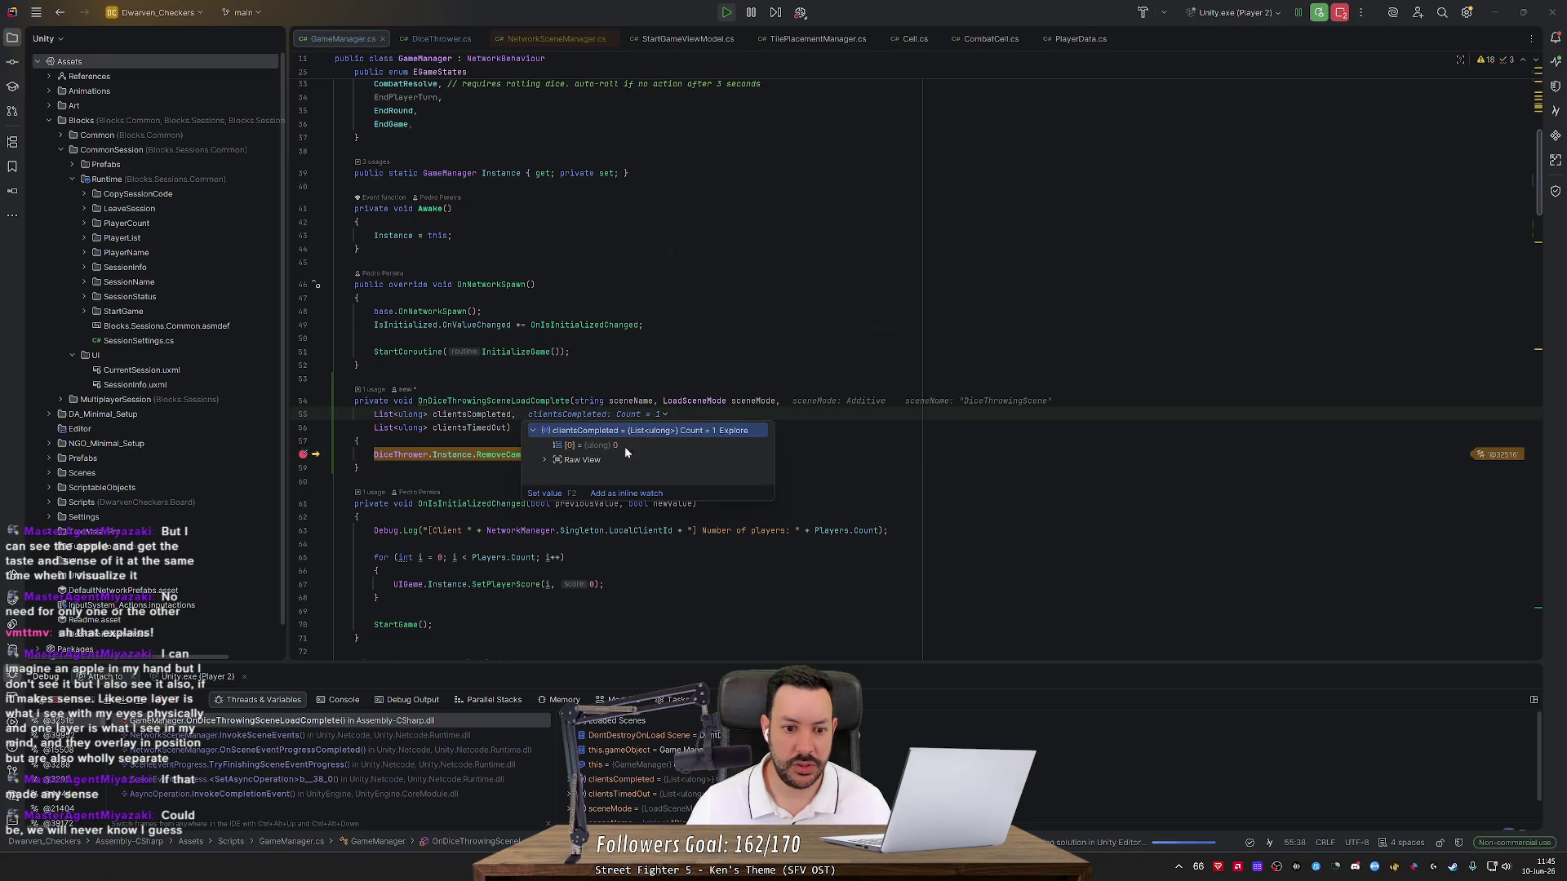
key(F5)
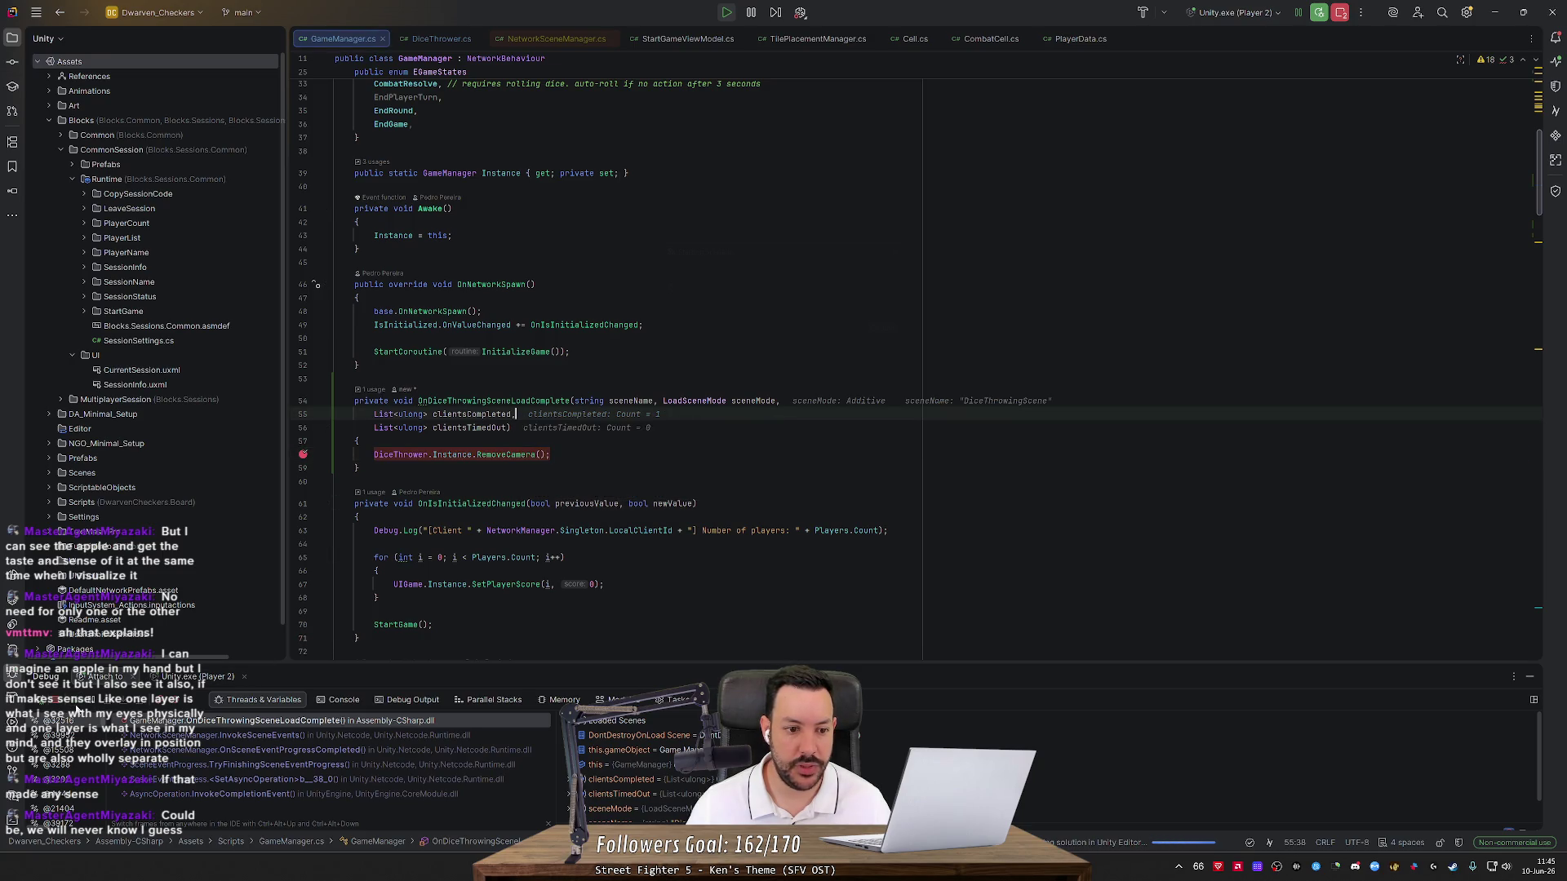
key(alt+Tab)
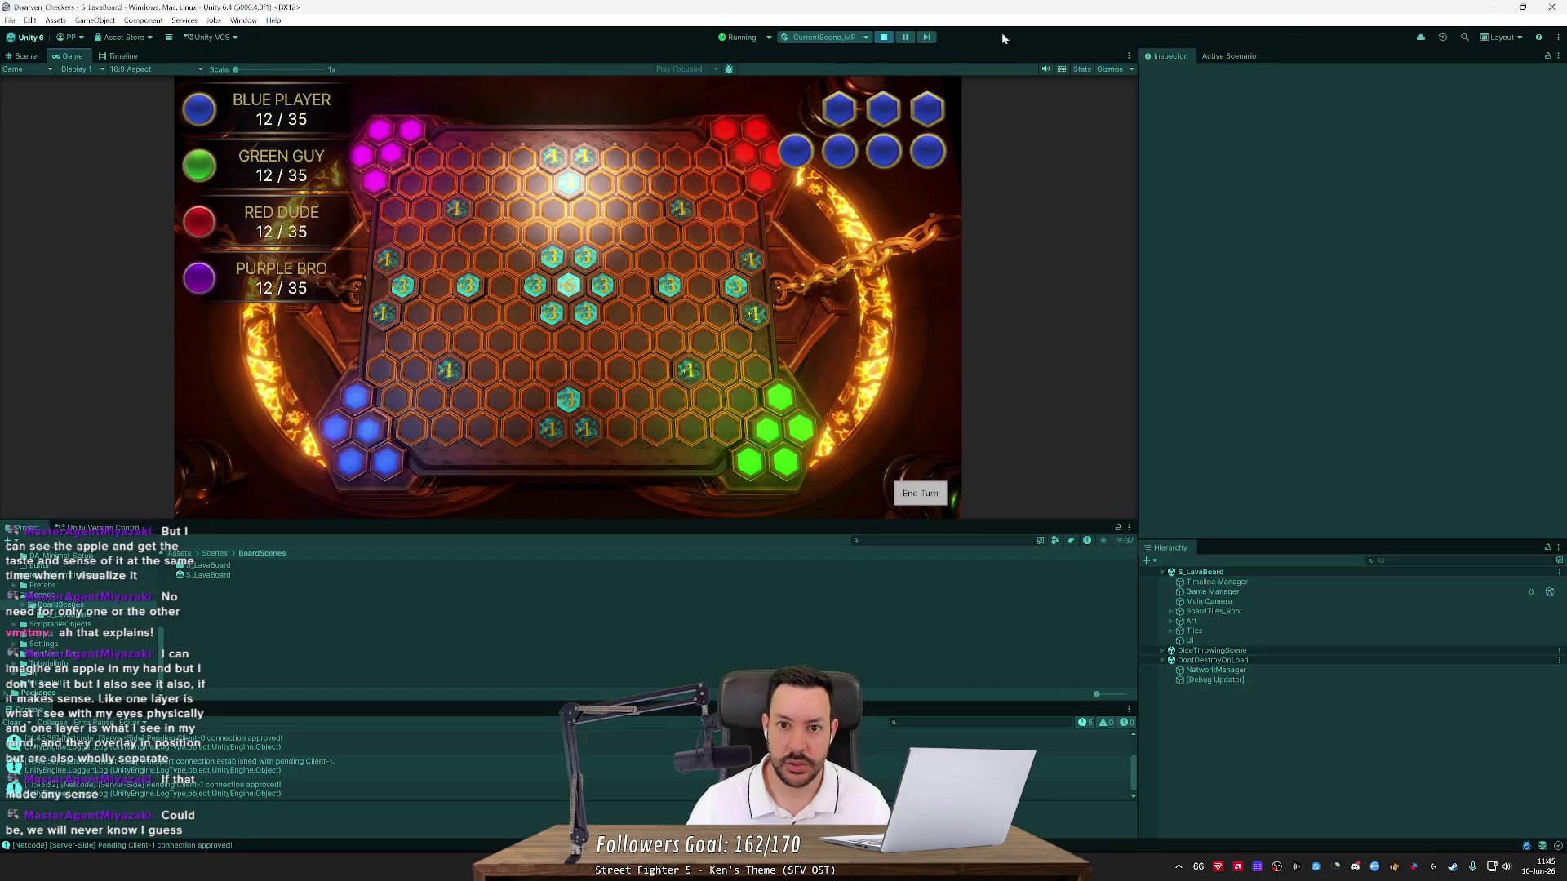
click(883, 41)
key(alt+Tab)
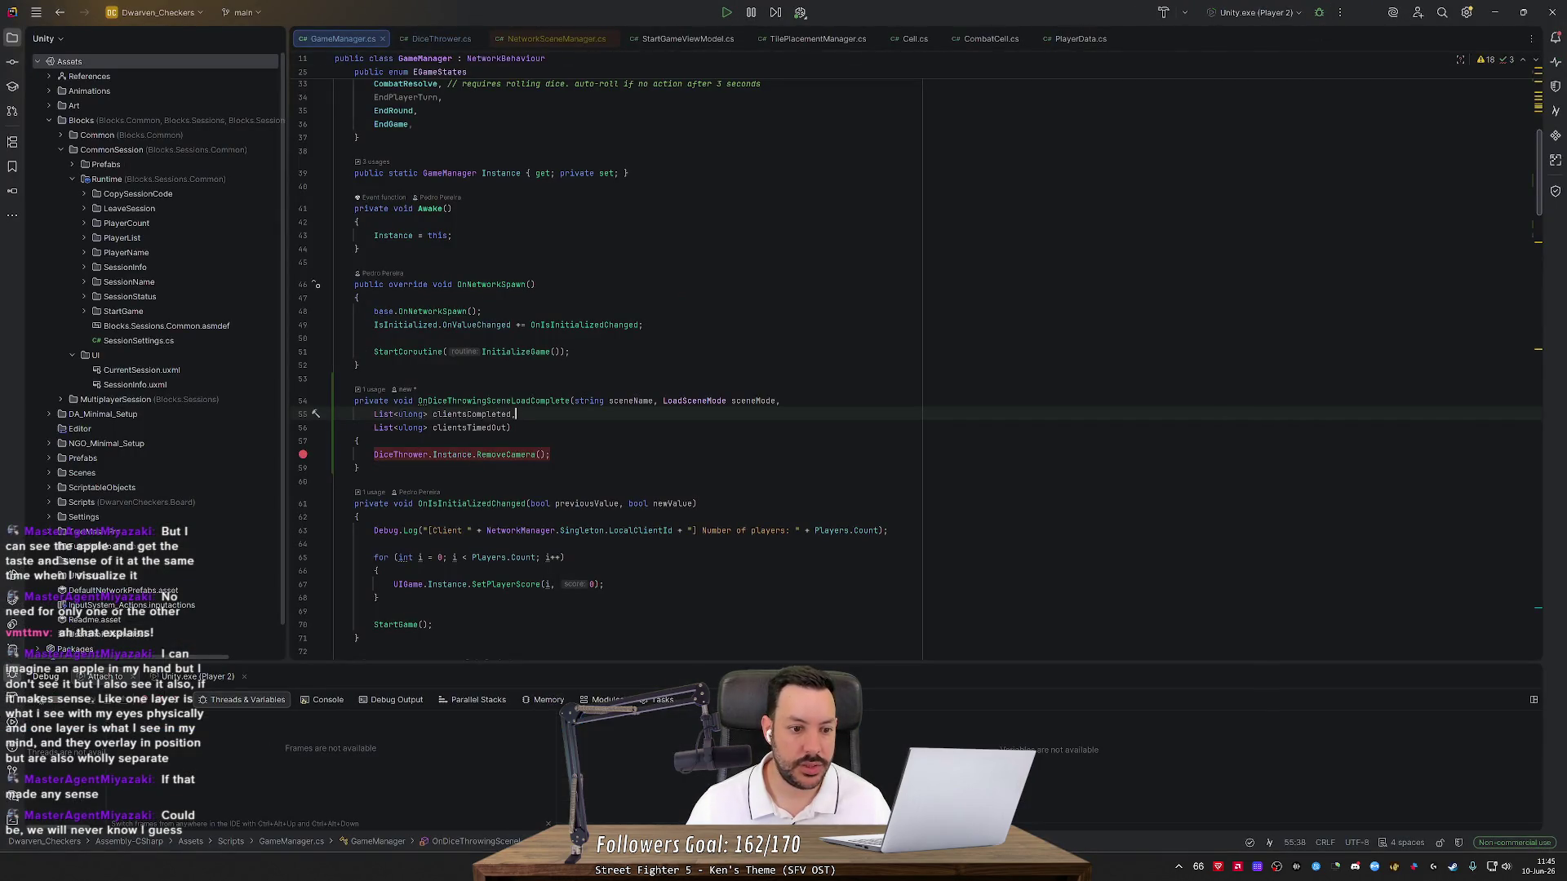
Open the online NetworkSceneManager manual from OnLoadEventCompleted's quick documentation
click(334, 482)
scroll(919, 363, down, 9)
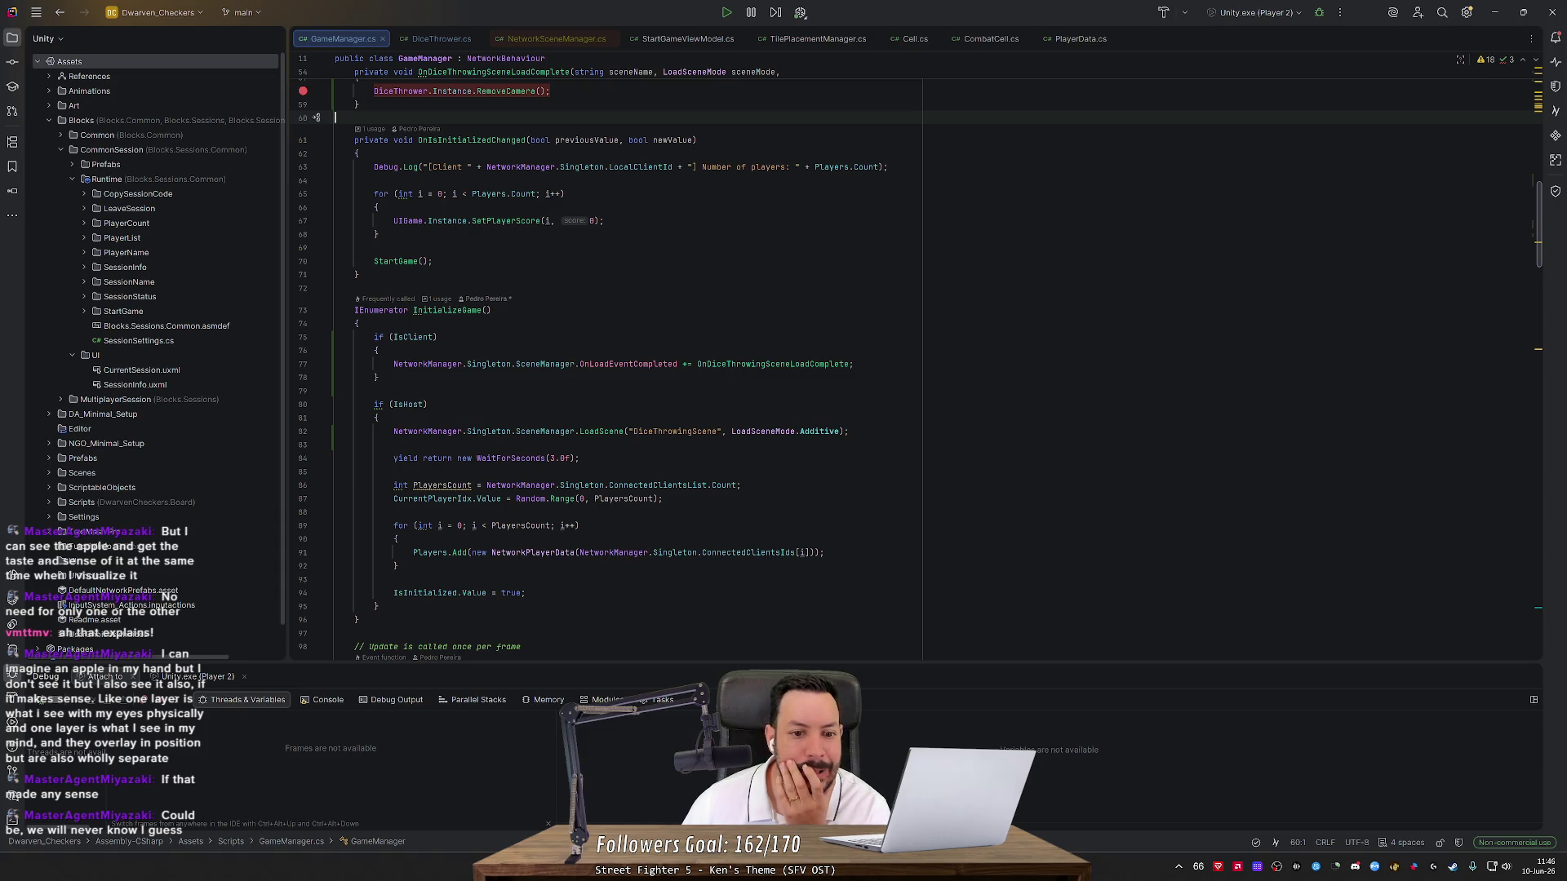
mouse_move(628, 364)
click(653, 420)
scroll(647, 394, up, 4)
Read the Scene Events section, highlight 'while clients are connected', then return to GameManager.cs
middle_click(716, 416)
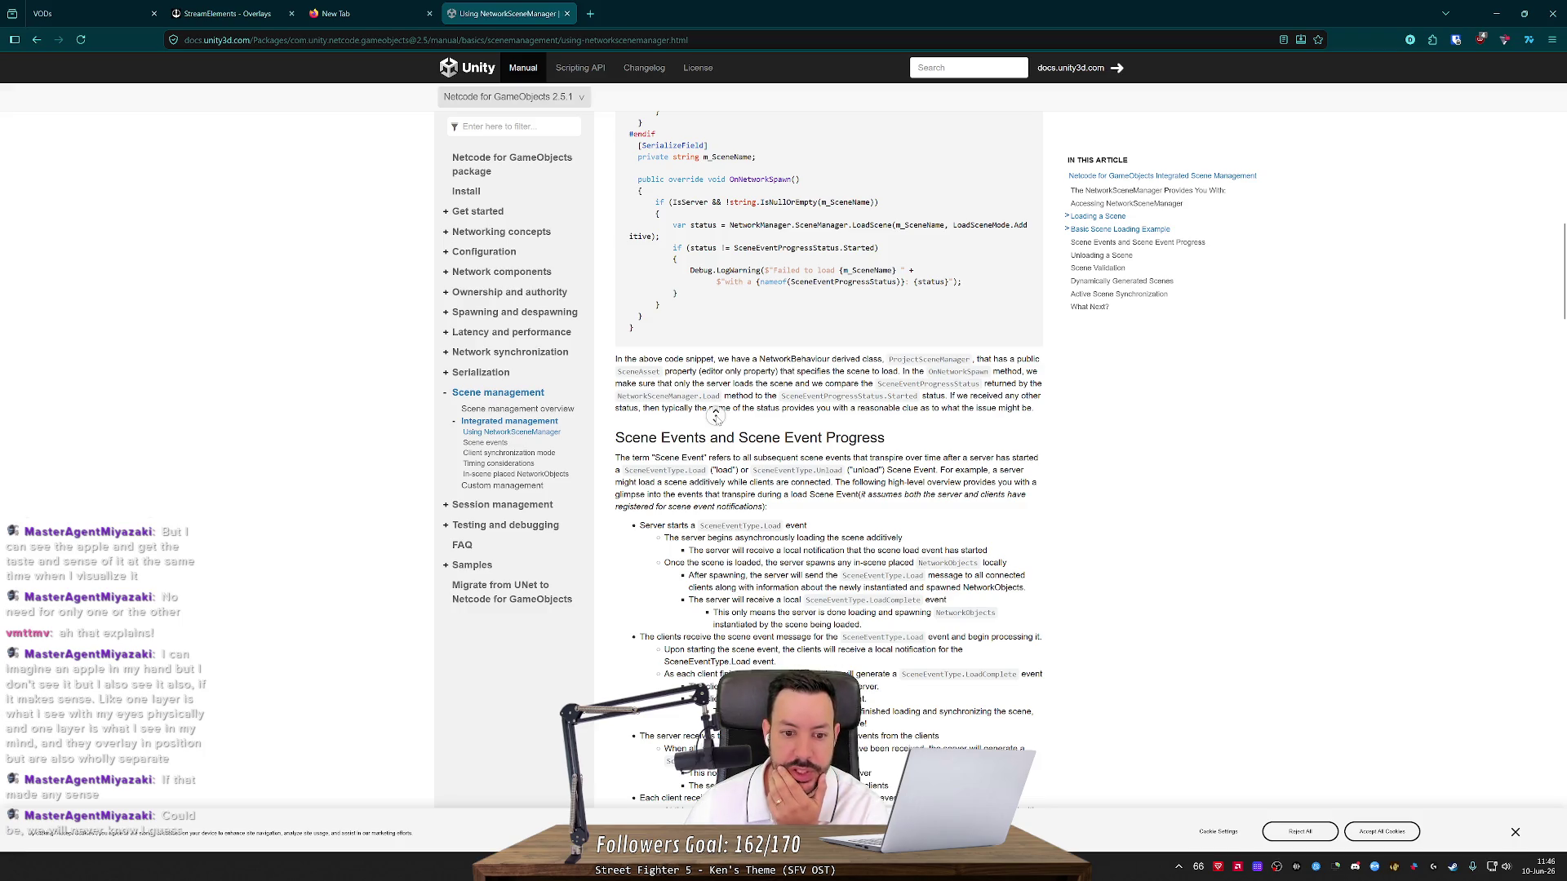
scroll(716, 417, down, 3)
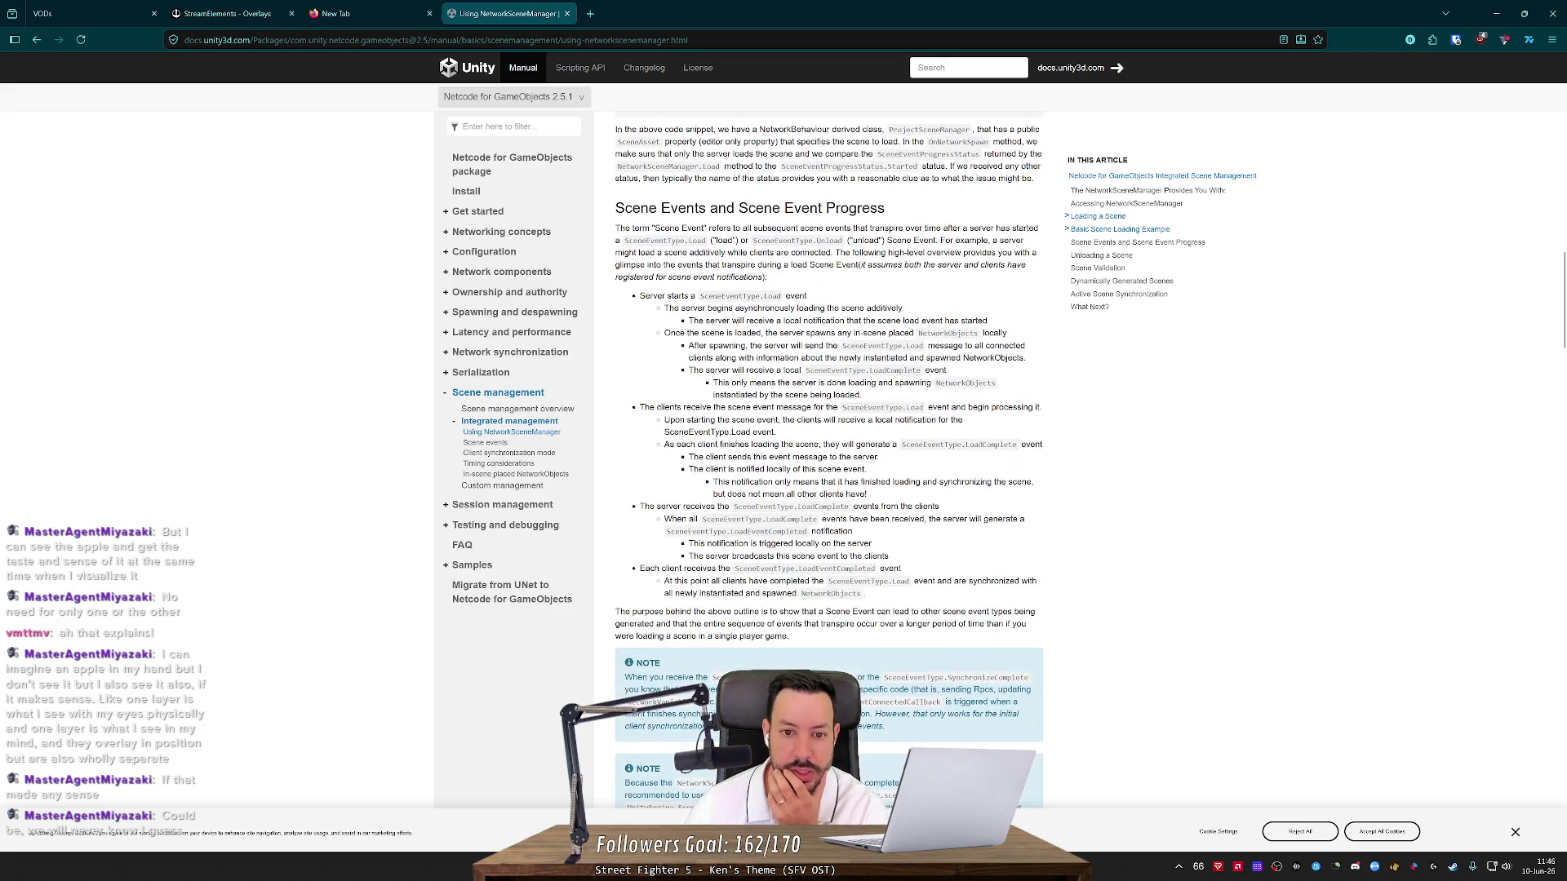
drag(732, 253, 830, 253)
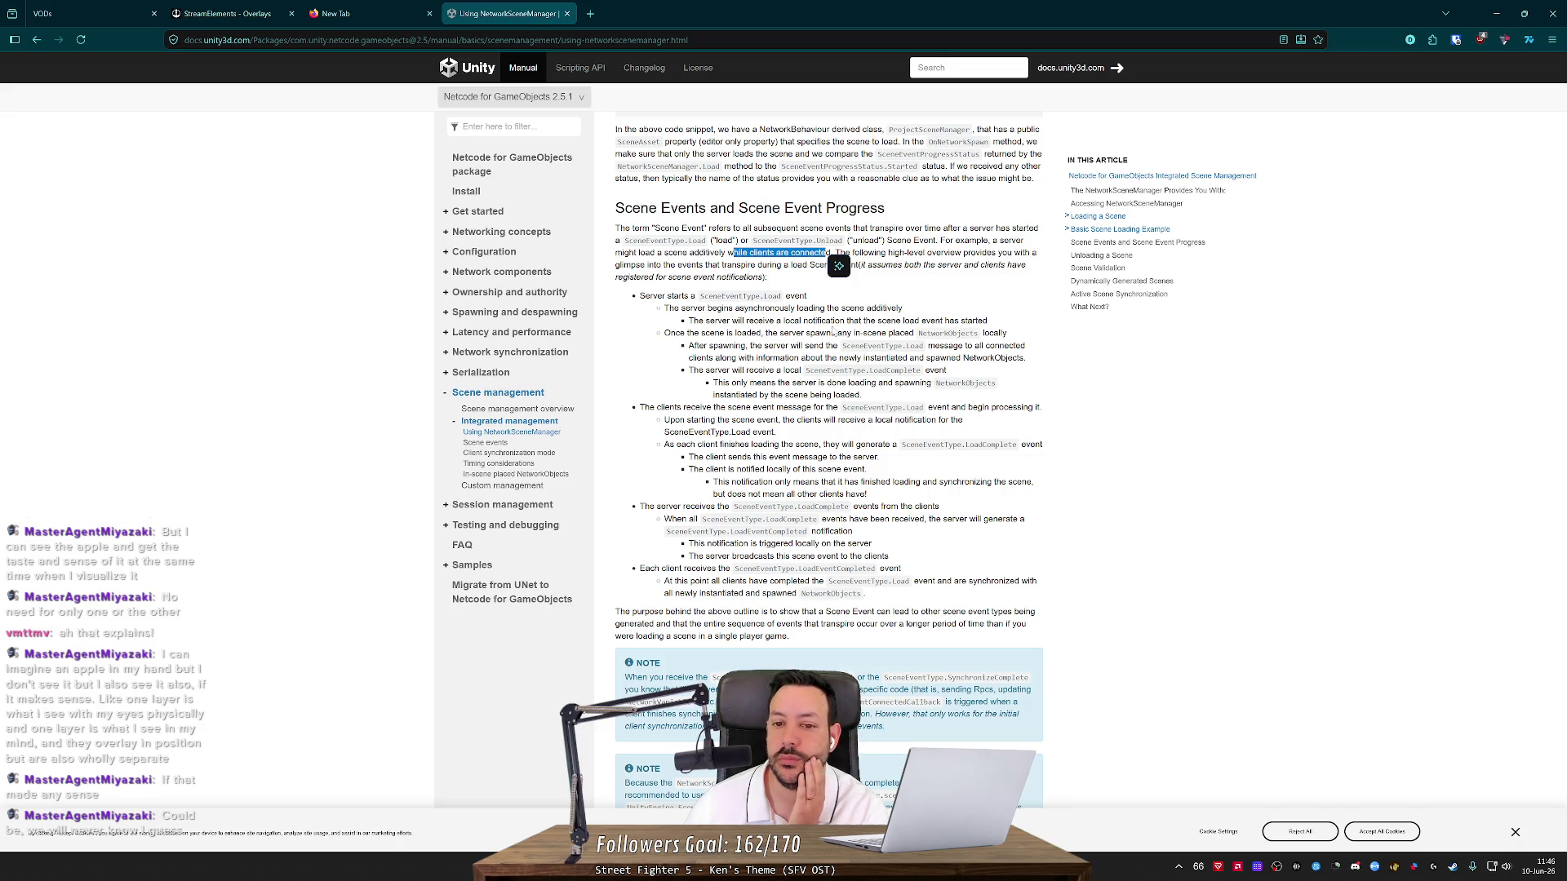
key(alt+Tab)
scroll(833, 331, up, 5)
scroll(833, 363, down, 8)
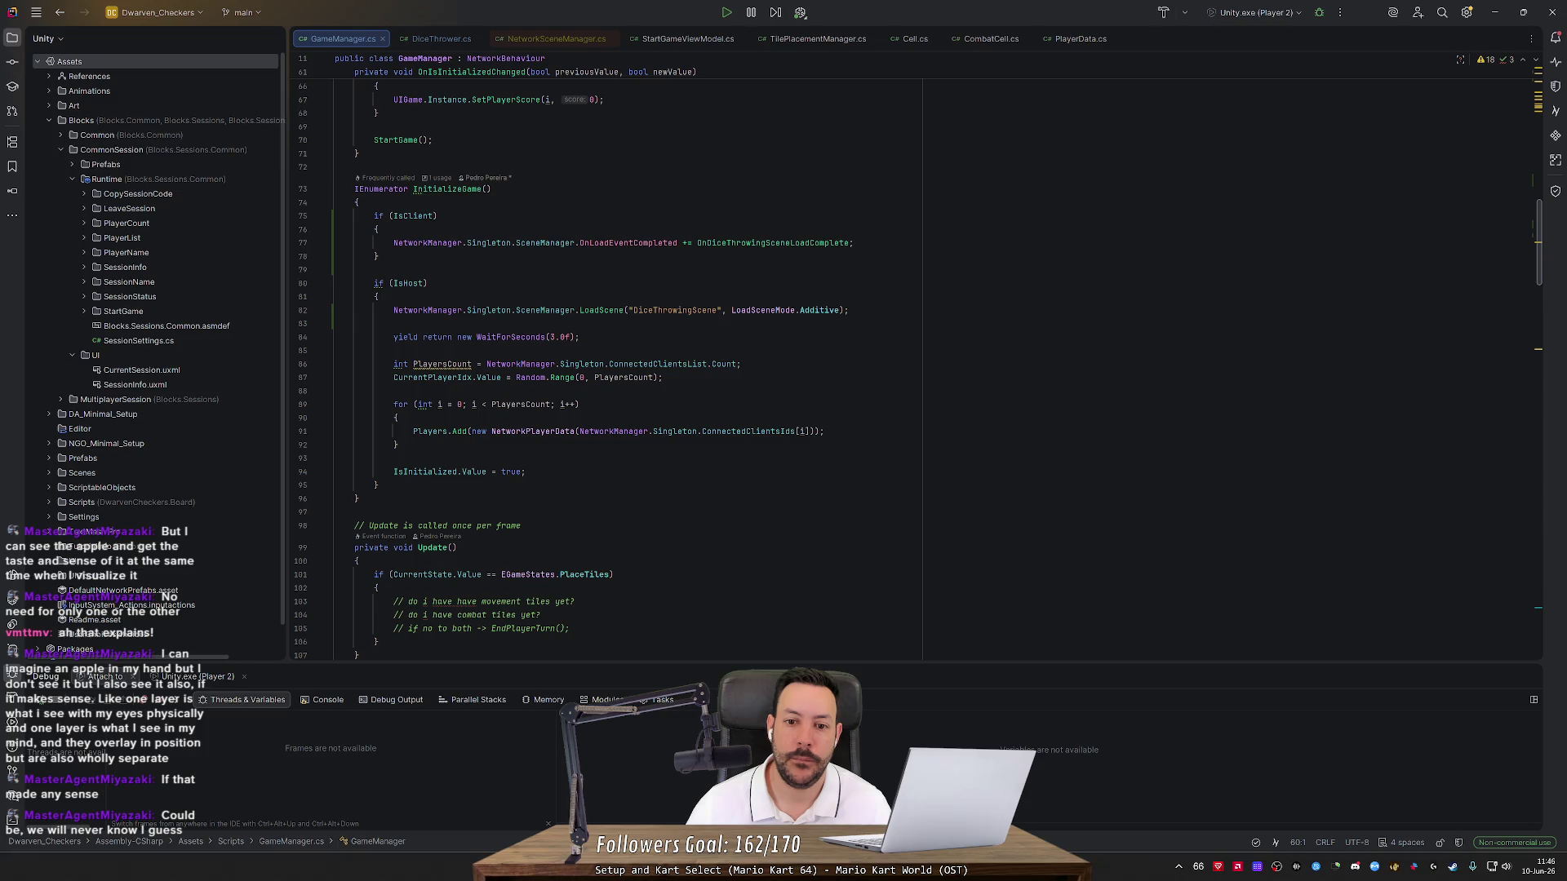
Move the DiceThrowingScene LoadScene call below yield WaitForSeconds(3.0f) and remove leftover blank lines
triple_click(620, 310)
key(ctrl+x)
click(578, 323)
key(Return)
key(ctrl+v)
click(334, 310)
key(Delete)
key(Down)
key(Down)
key(Delete)
click(394, 310)
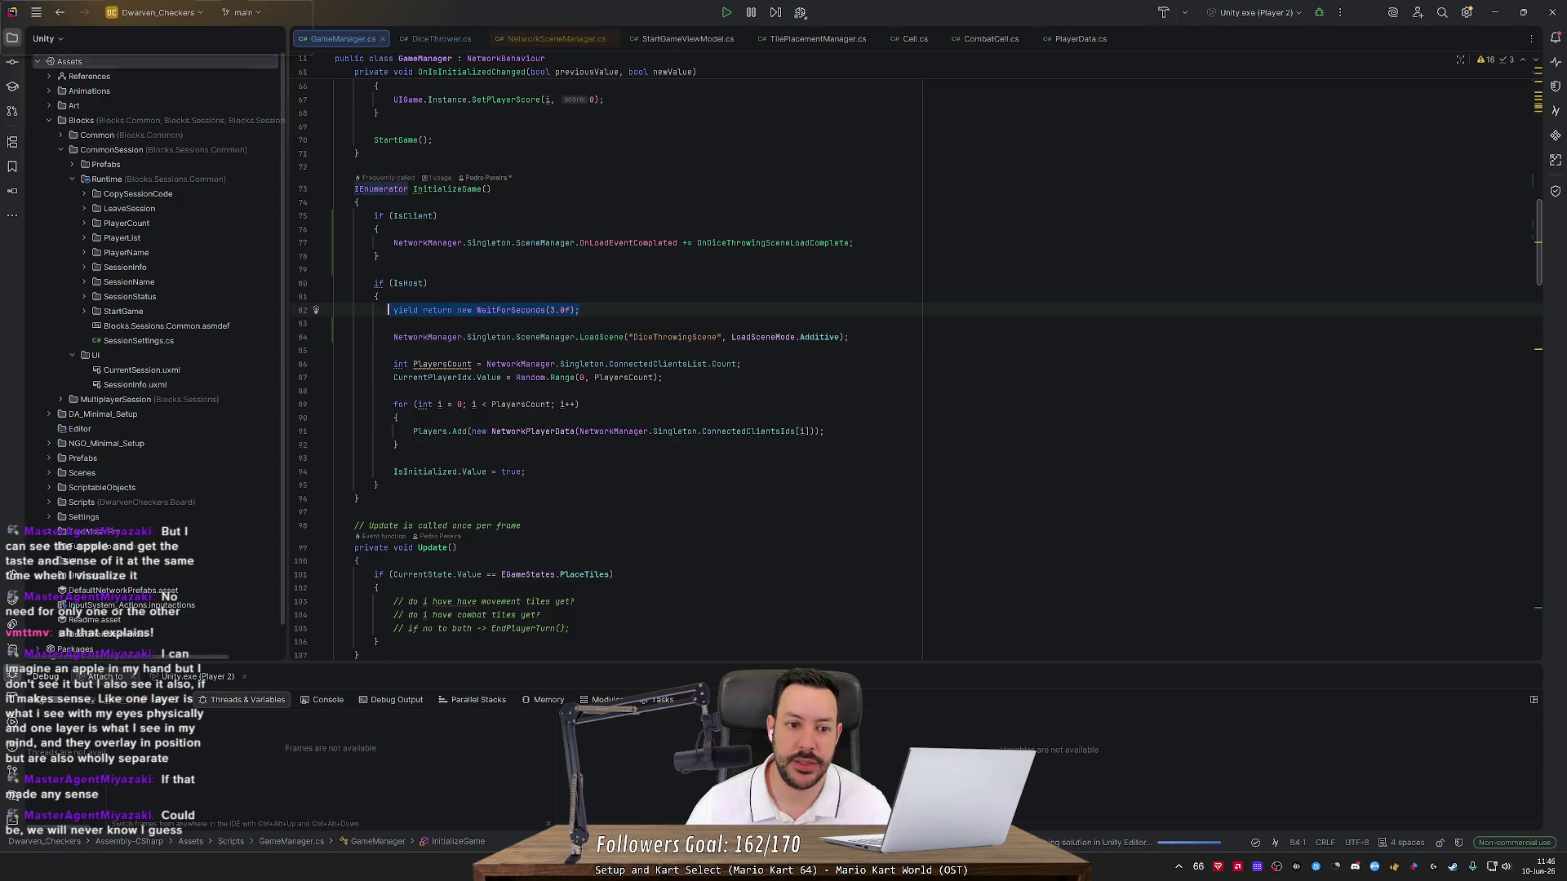
click(378, 297)
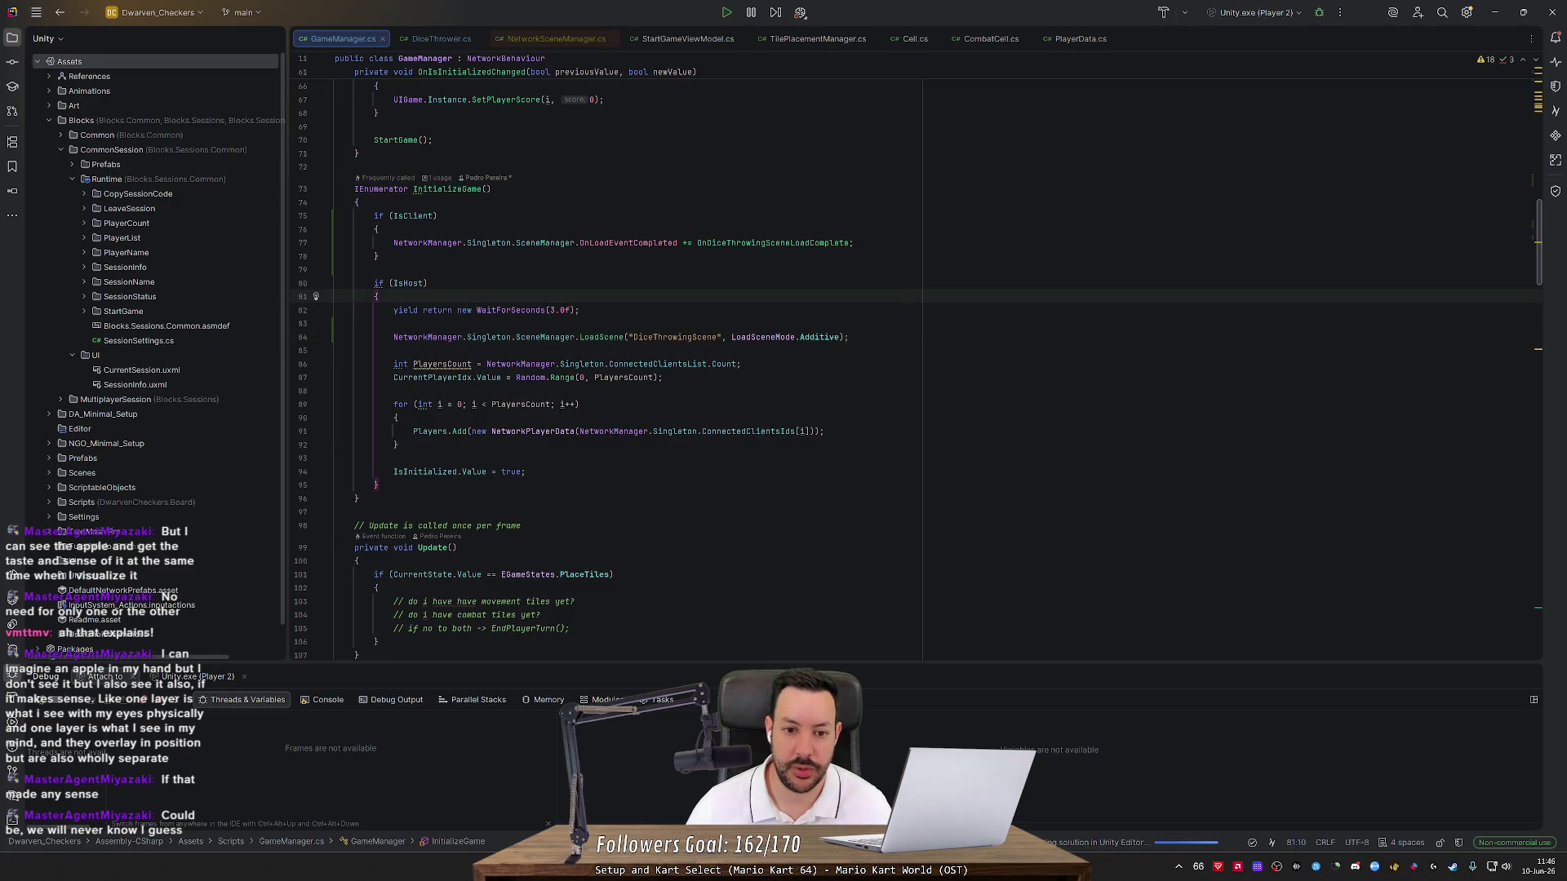
Start a fresh Unity play session to test the change
key(alt+Tab)
key(alt+Tab)
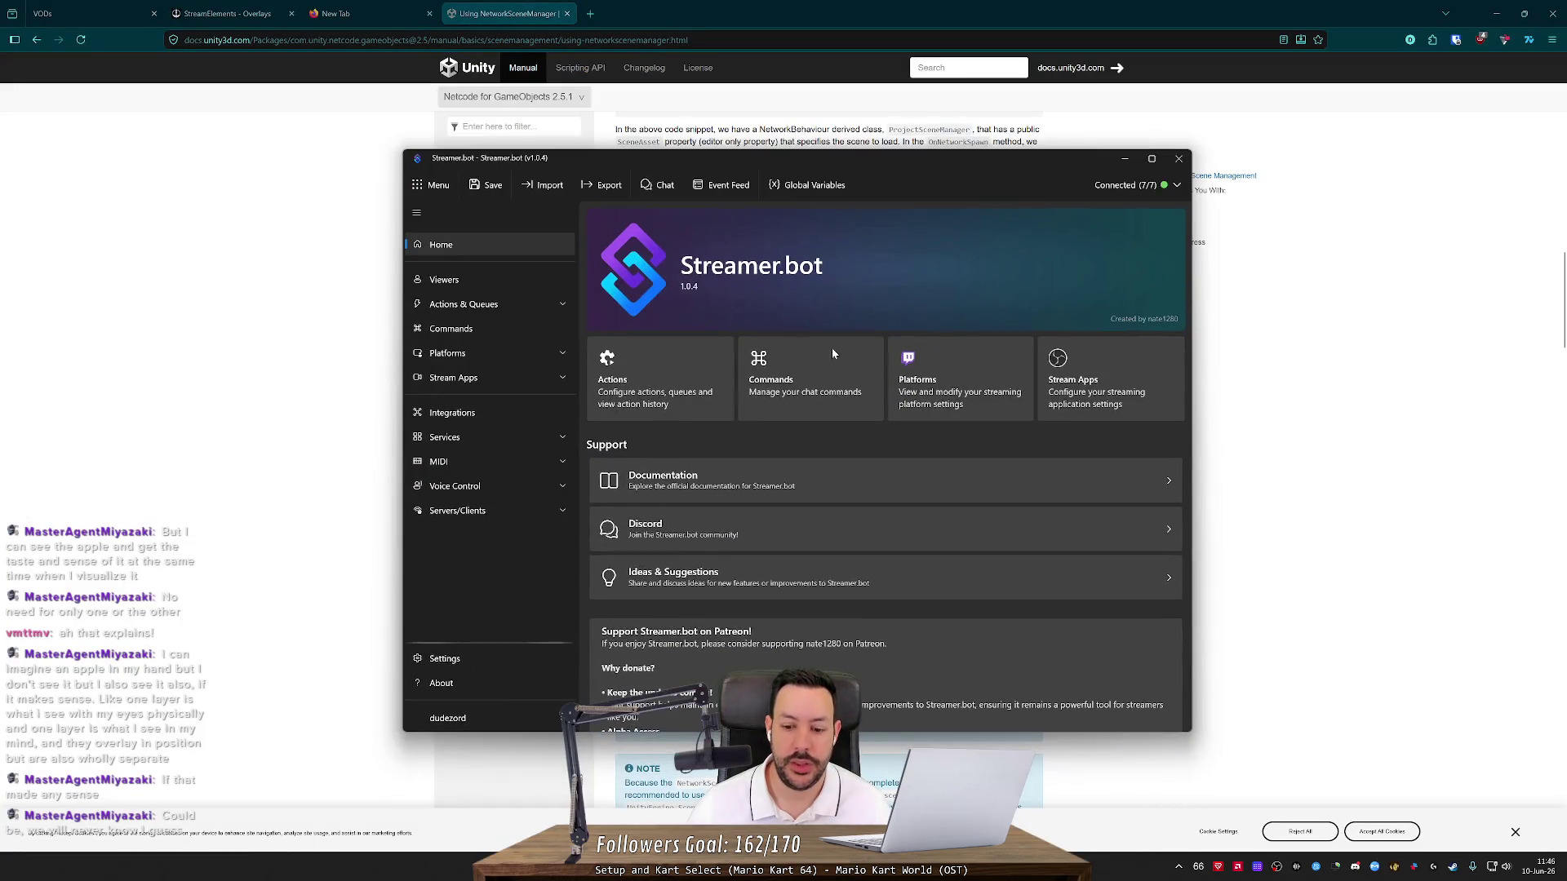
key(alt+Tab)
click(883, 37)
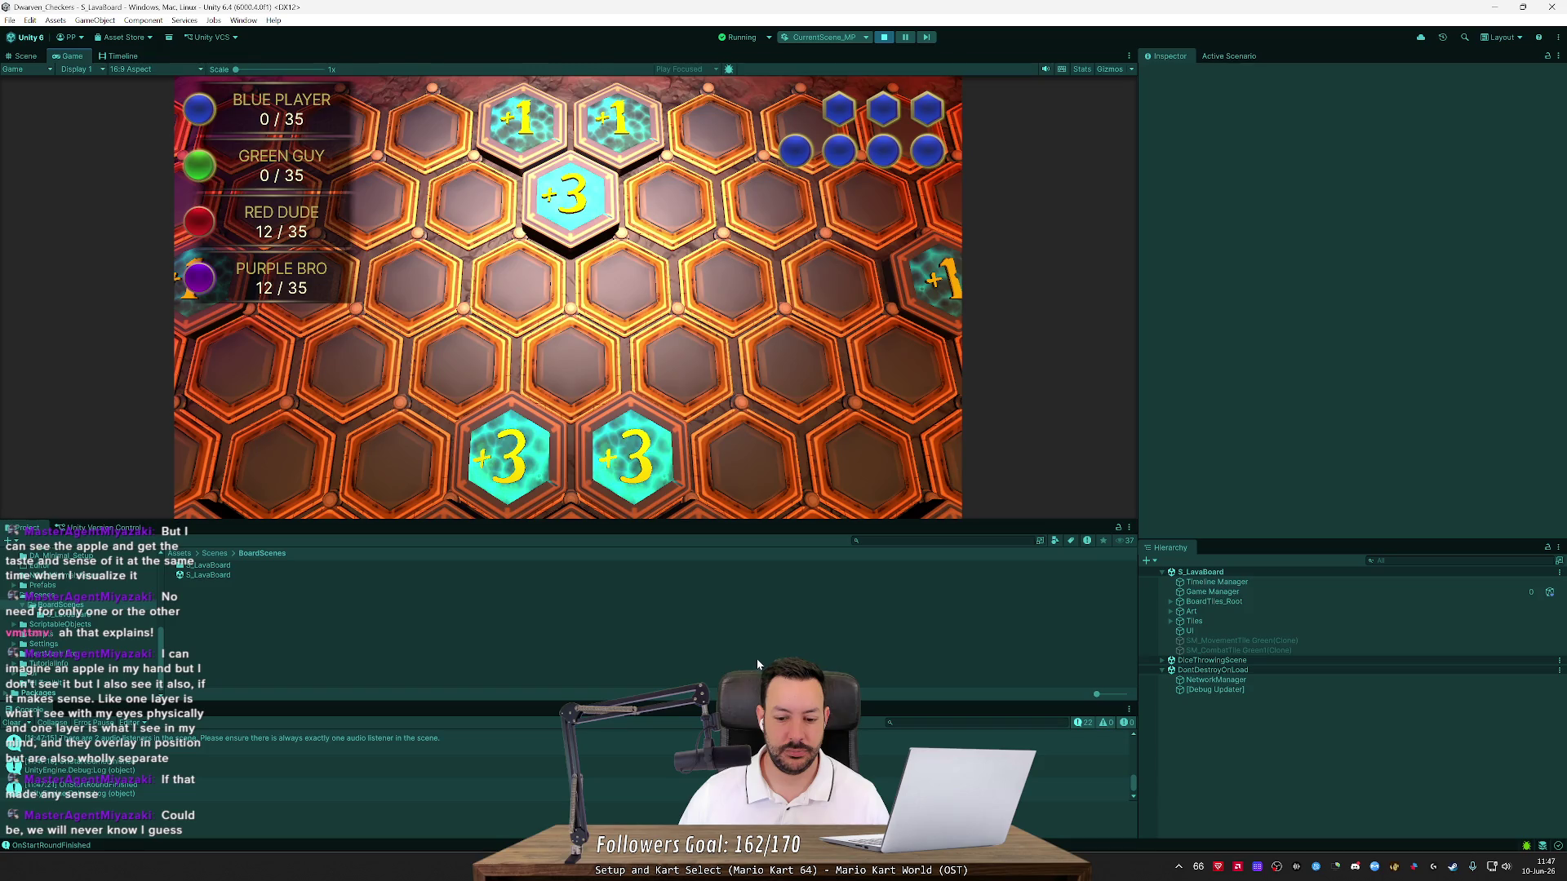
In the Player 2 client, read the console message and expand DiceThrowingScene
mouse_move(1106, 867)
click(1096, 829)
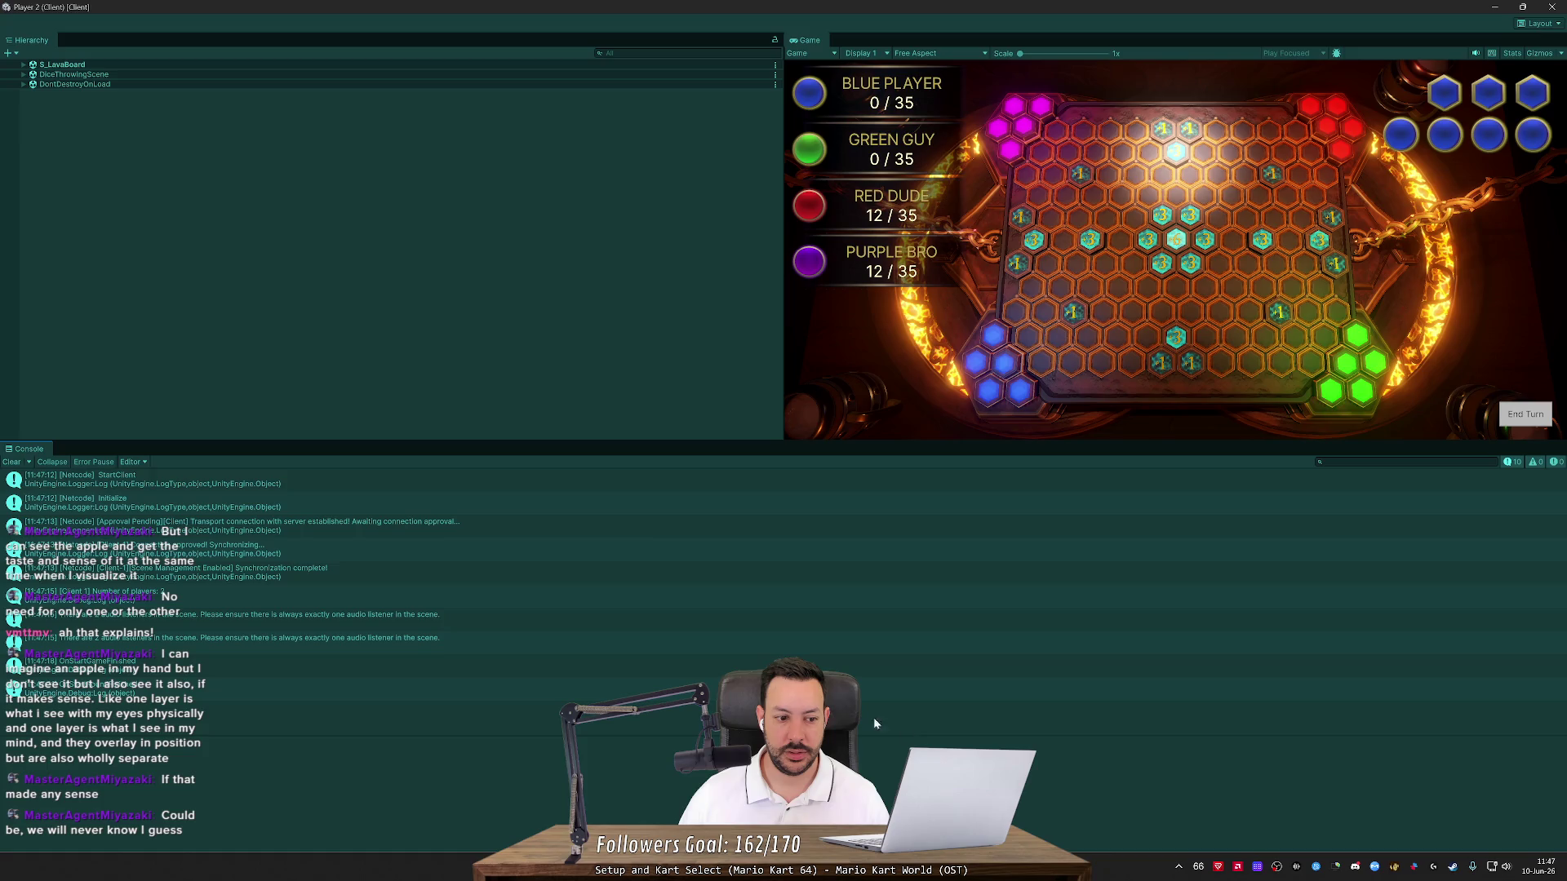
click(420, 617)
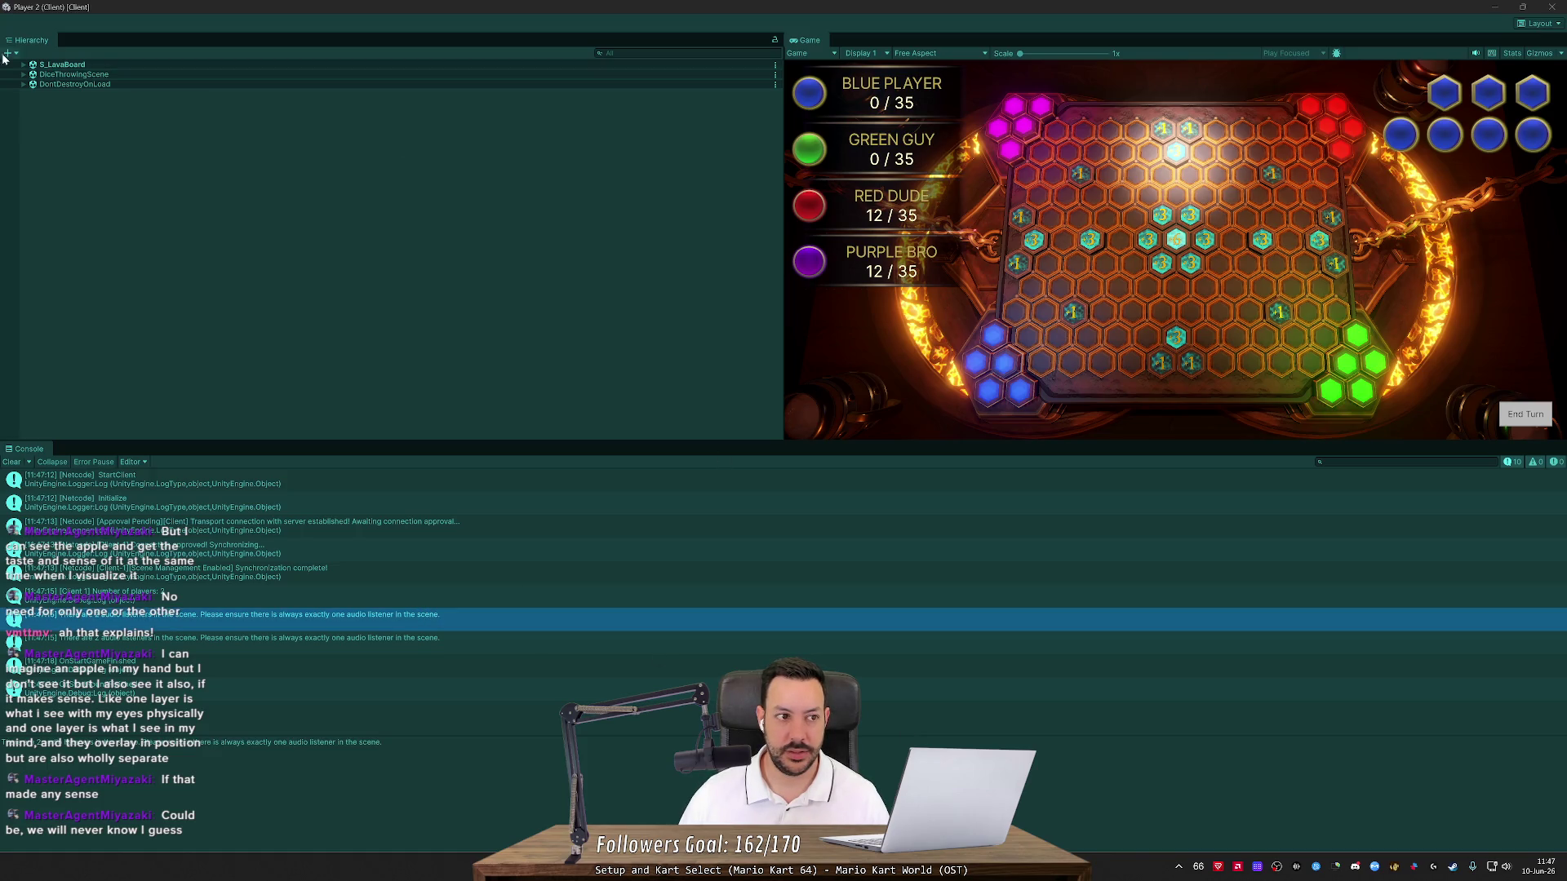
click(24, 75)
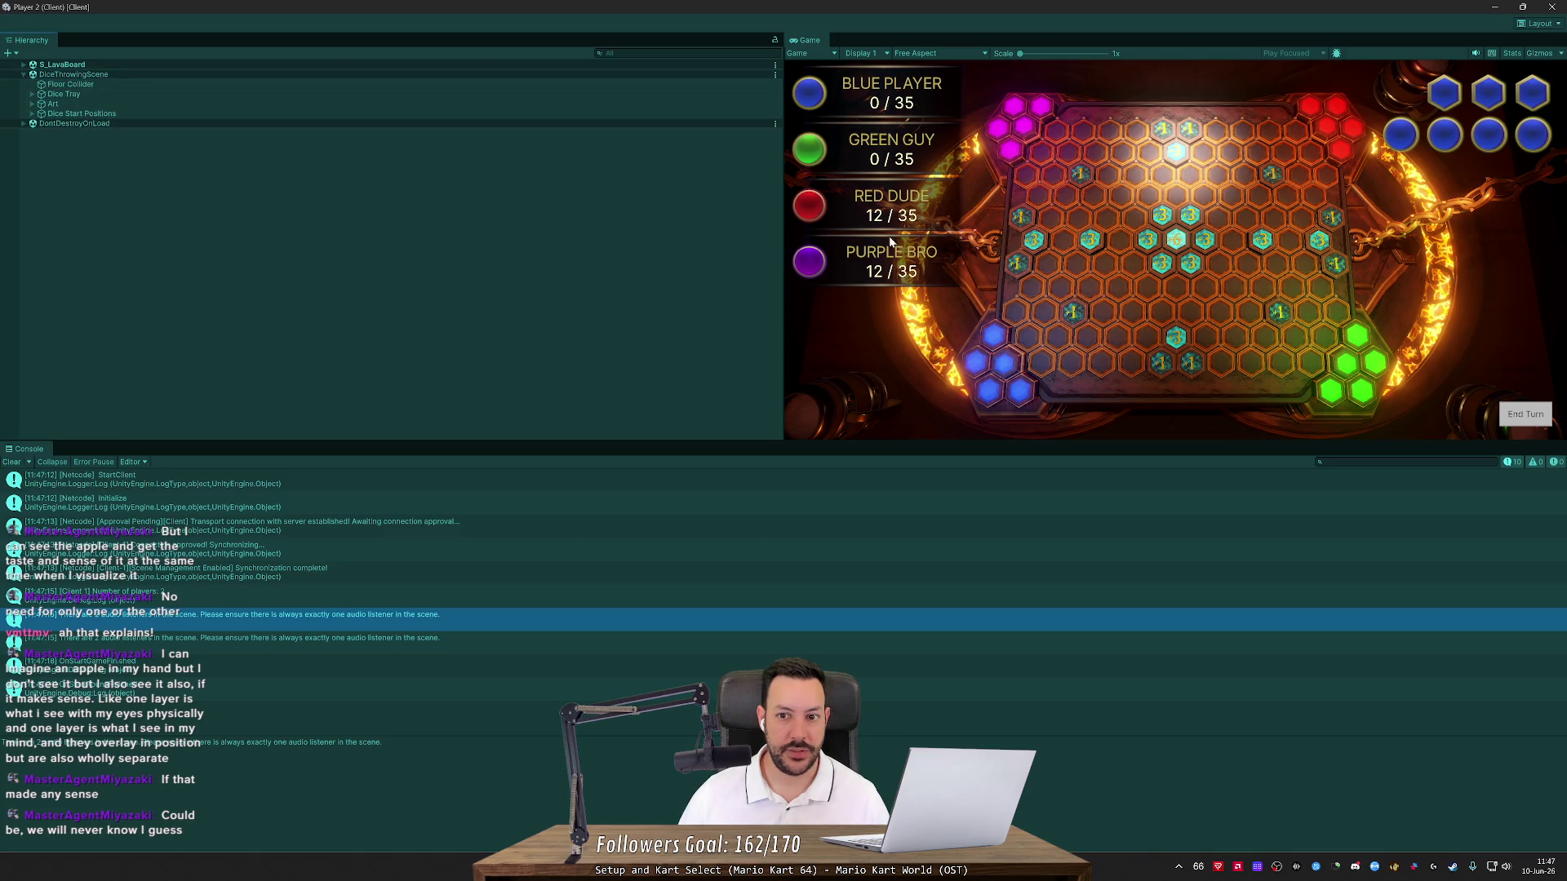
Expand DiceThrowingScene on the host, inspect its Main Camera, then stop play mode
key(alt+Tab)
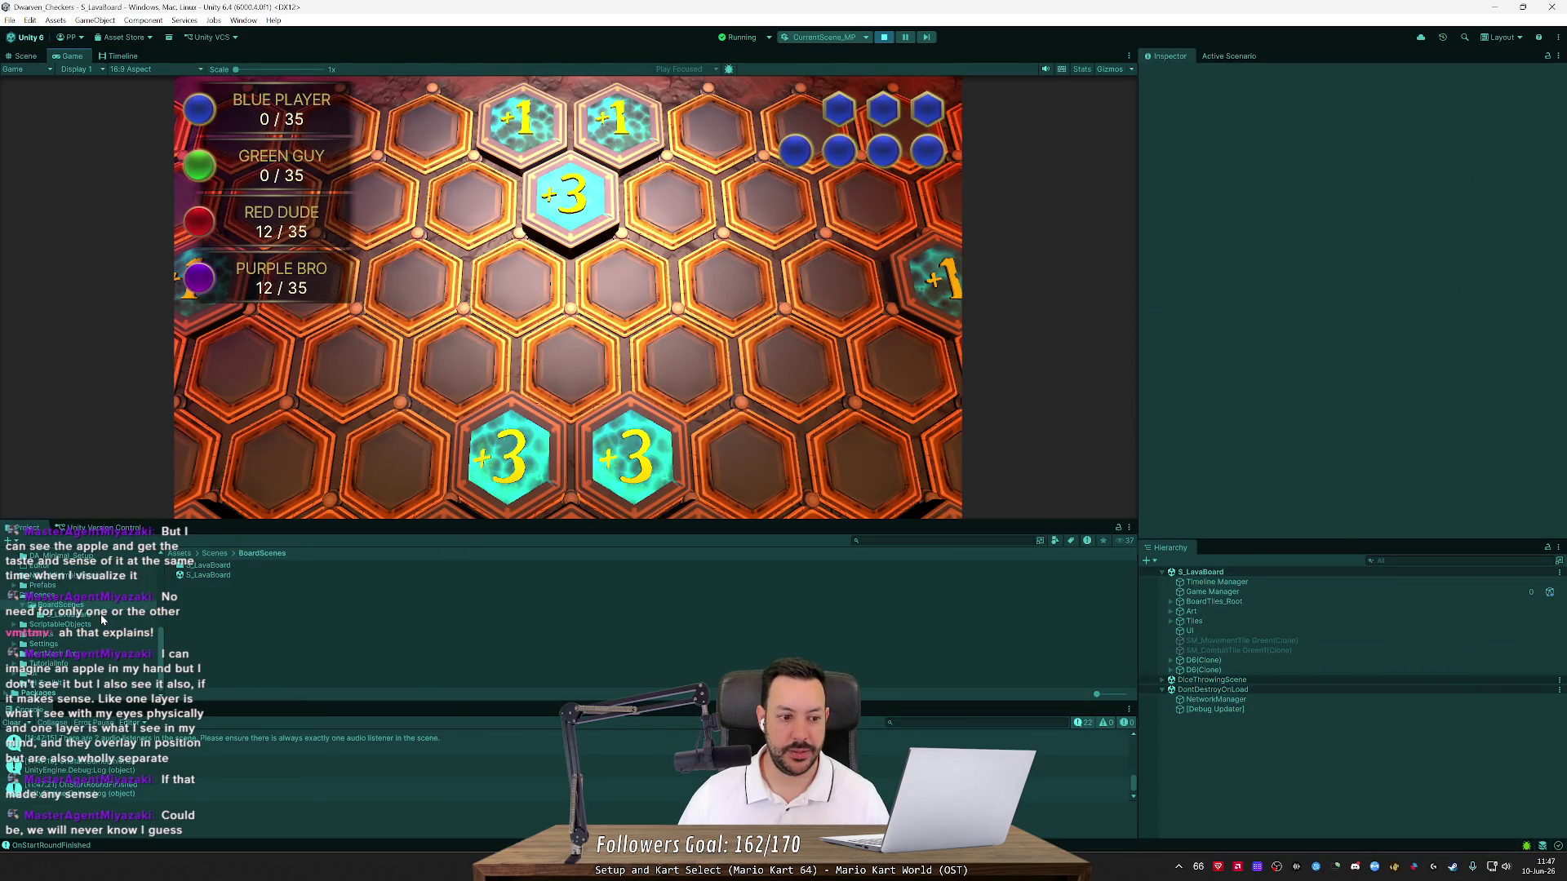
click(1163, 680)
click(1201, 691)
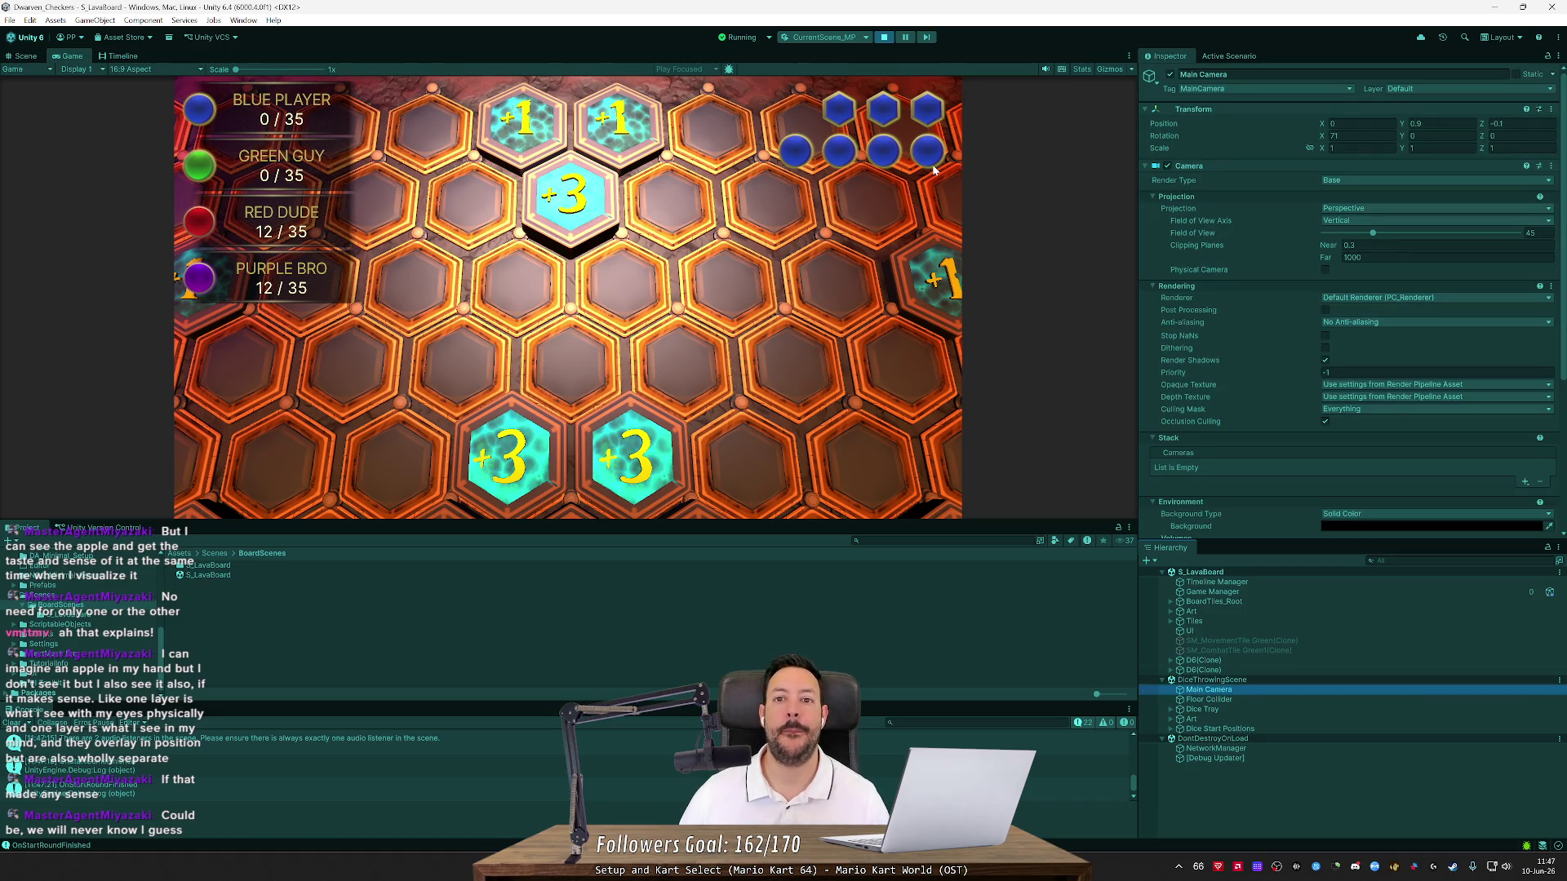
click(884, 36)
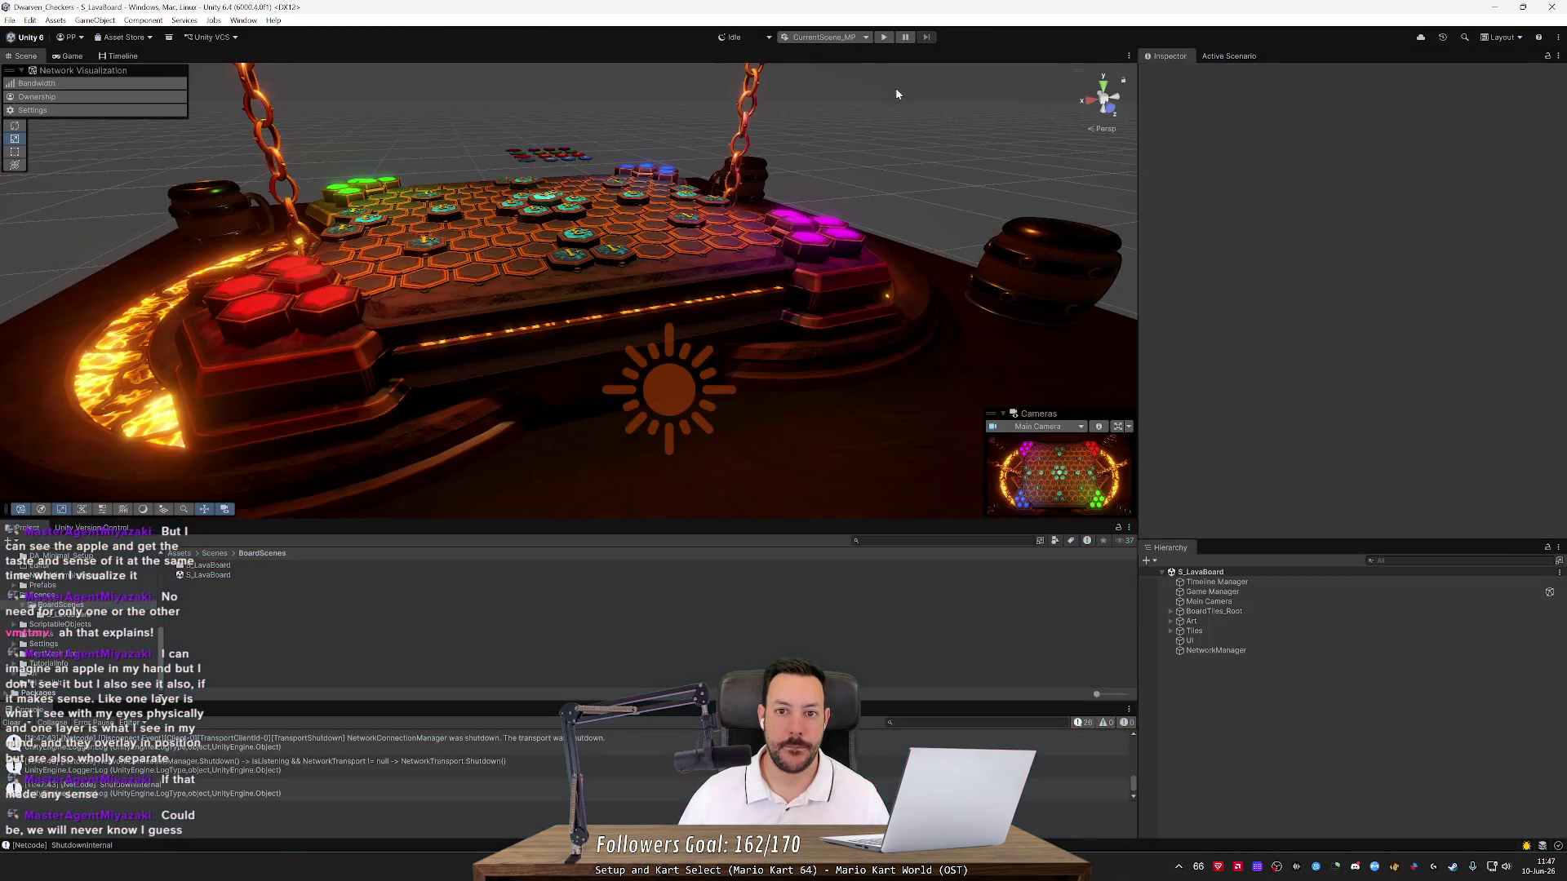
key(alt+Tab)
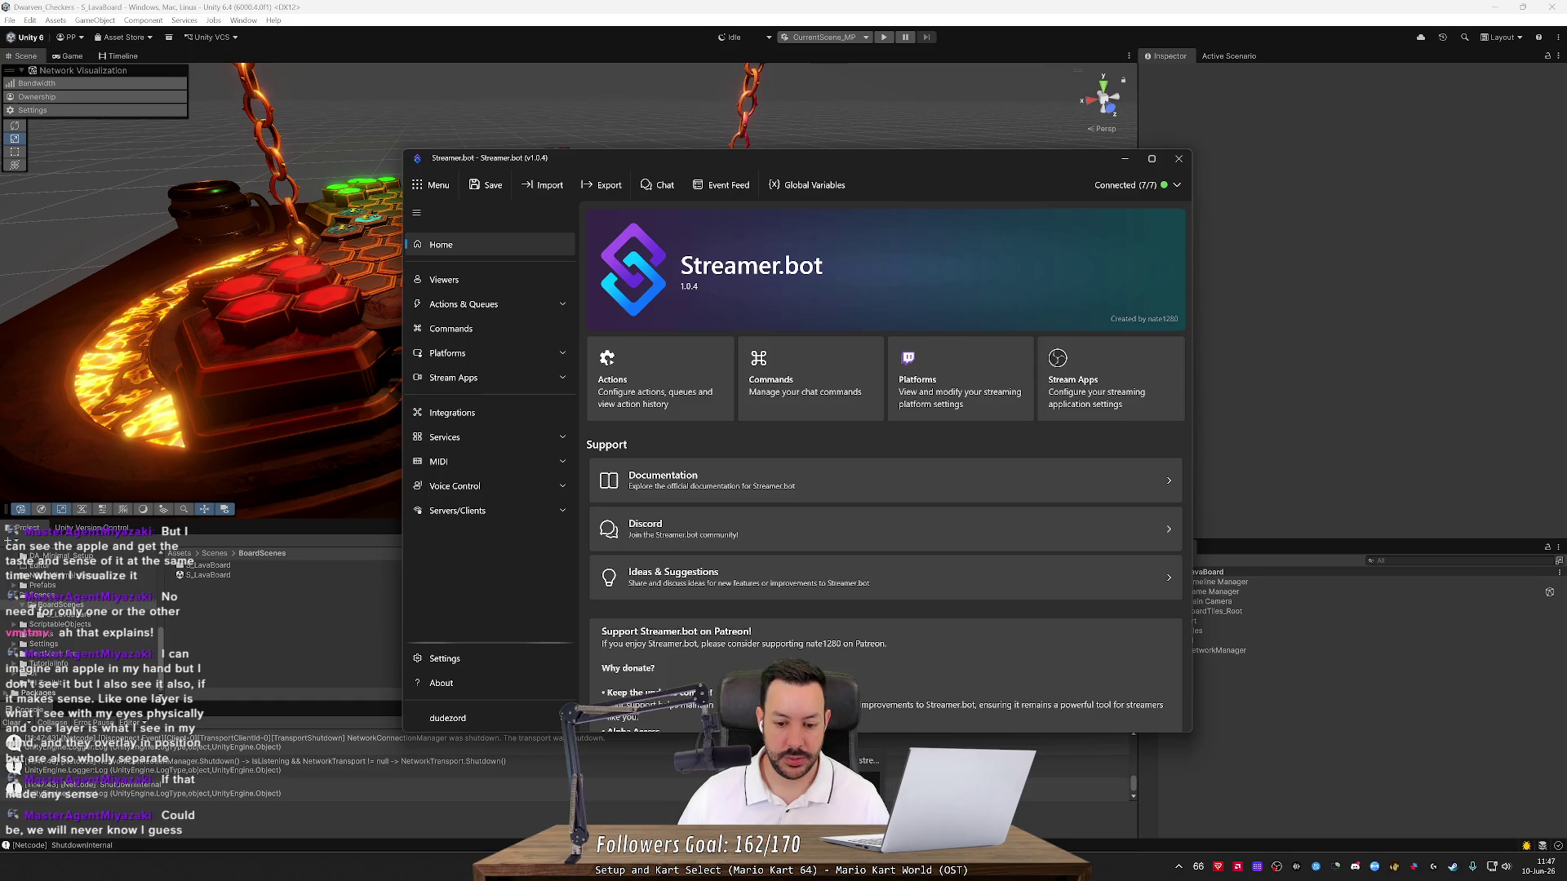
key(alt+Tab)
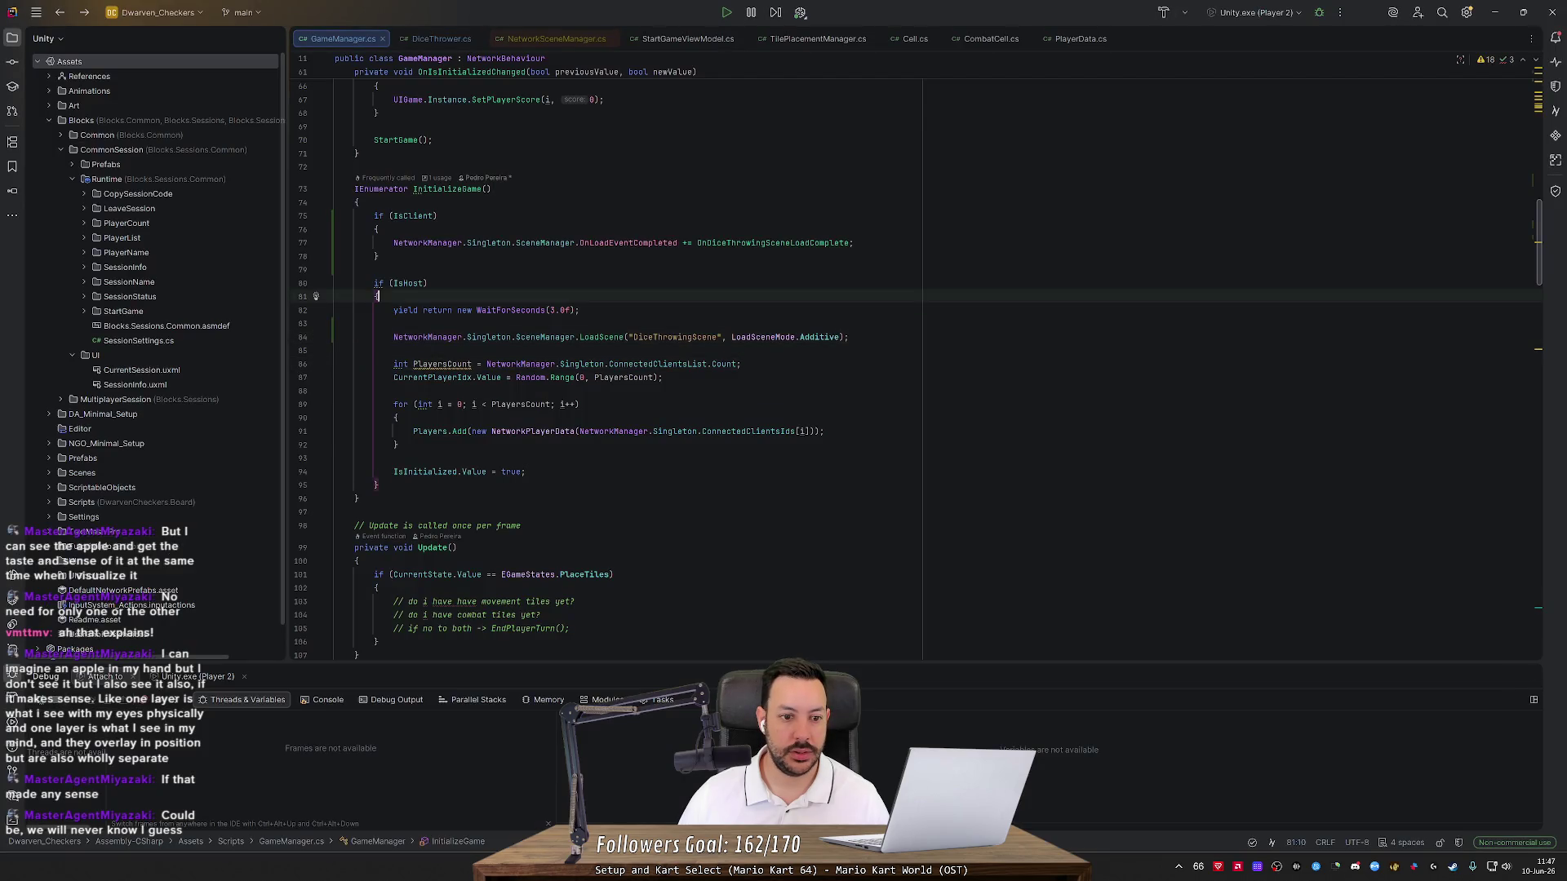
Go to RemoveCamera in DiceThrower.cs and comment out its Start() call
scroll(620, 367, up, 10)
click(419, 558)
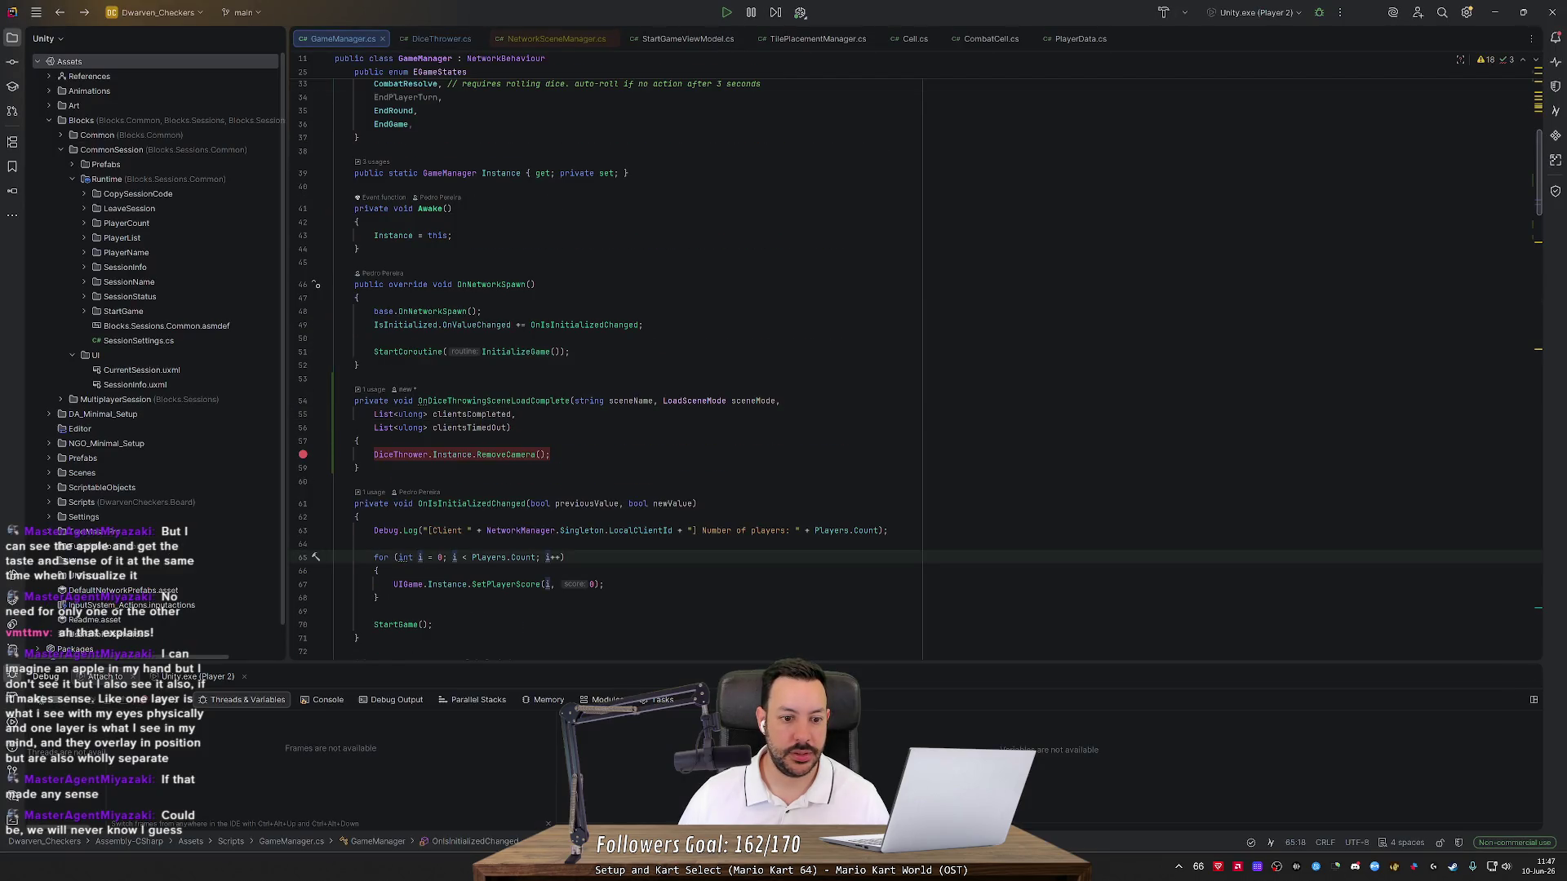
ctrl+click(500, 455)
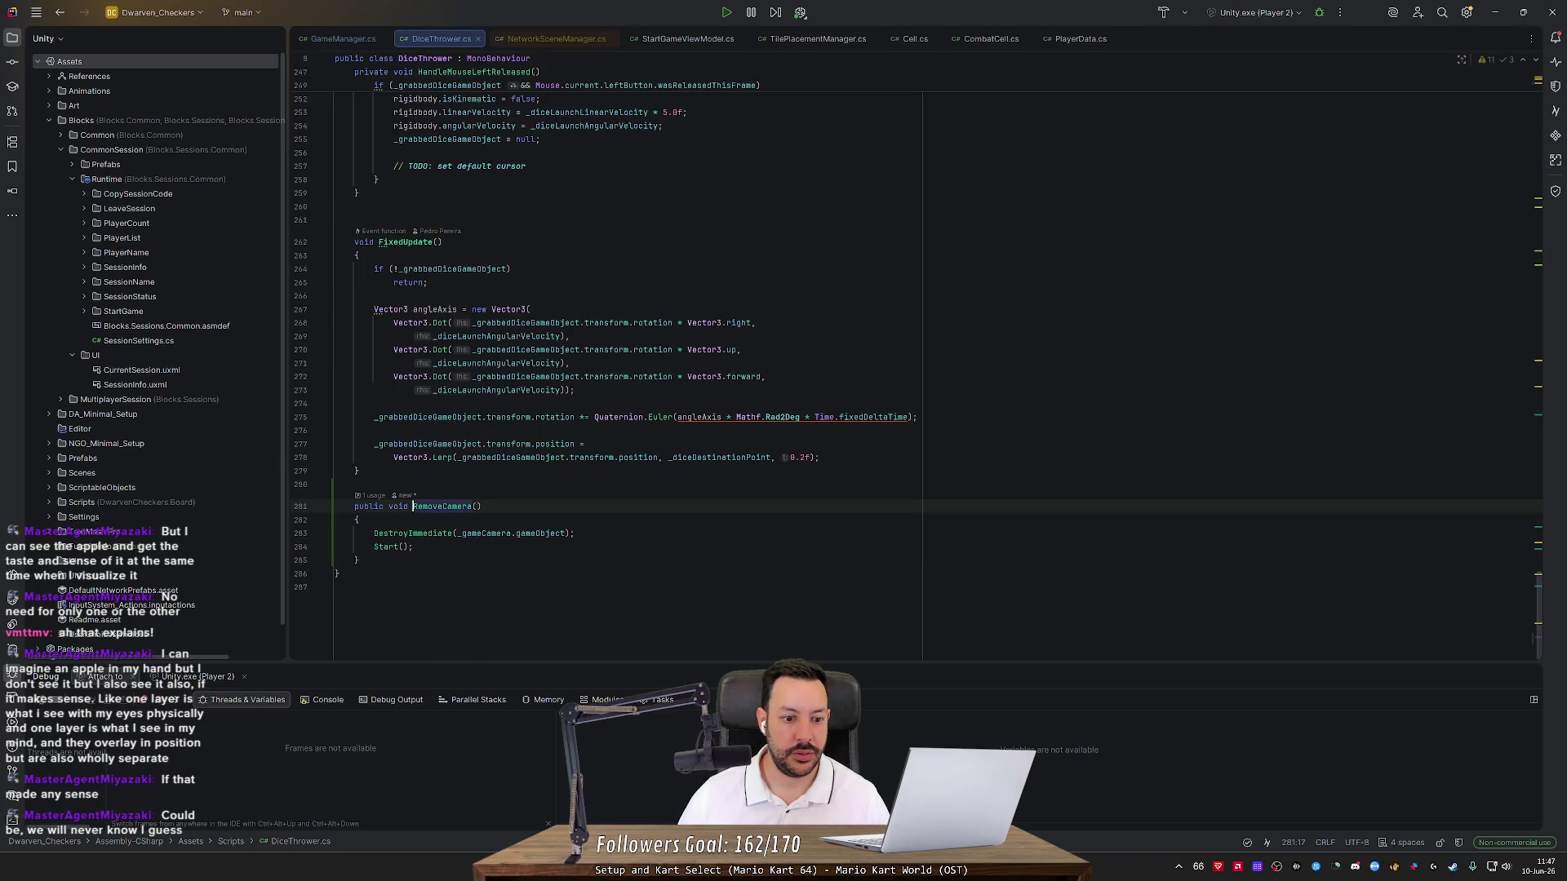
click(412, 546)
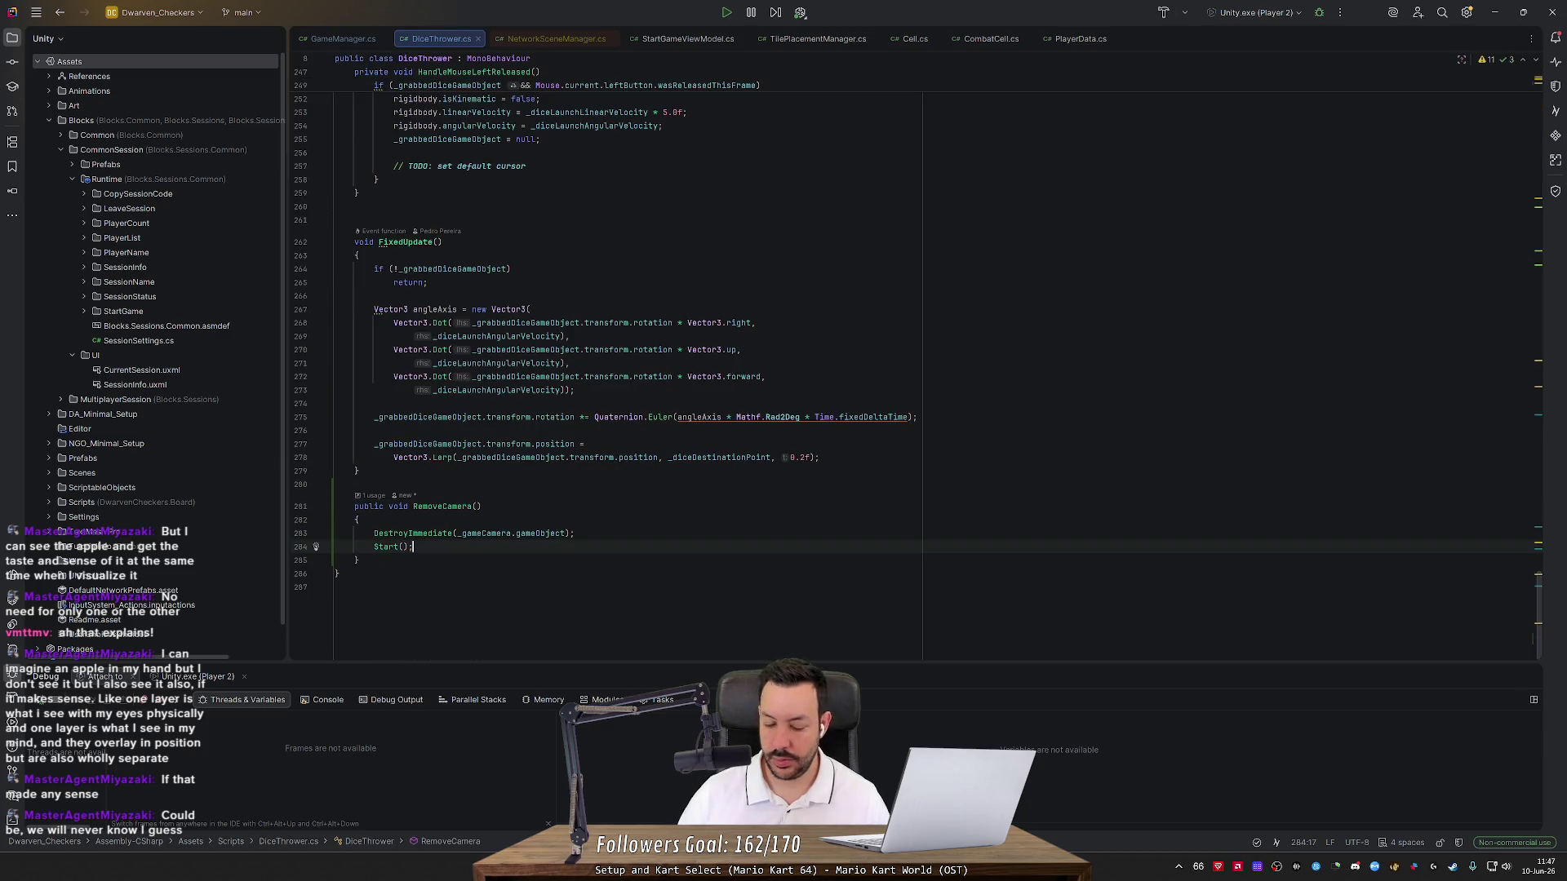
key(ctrl+slash)
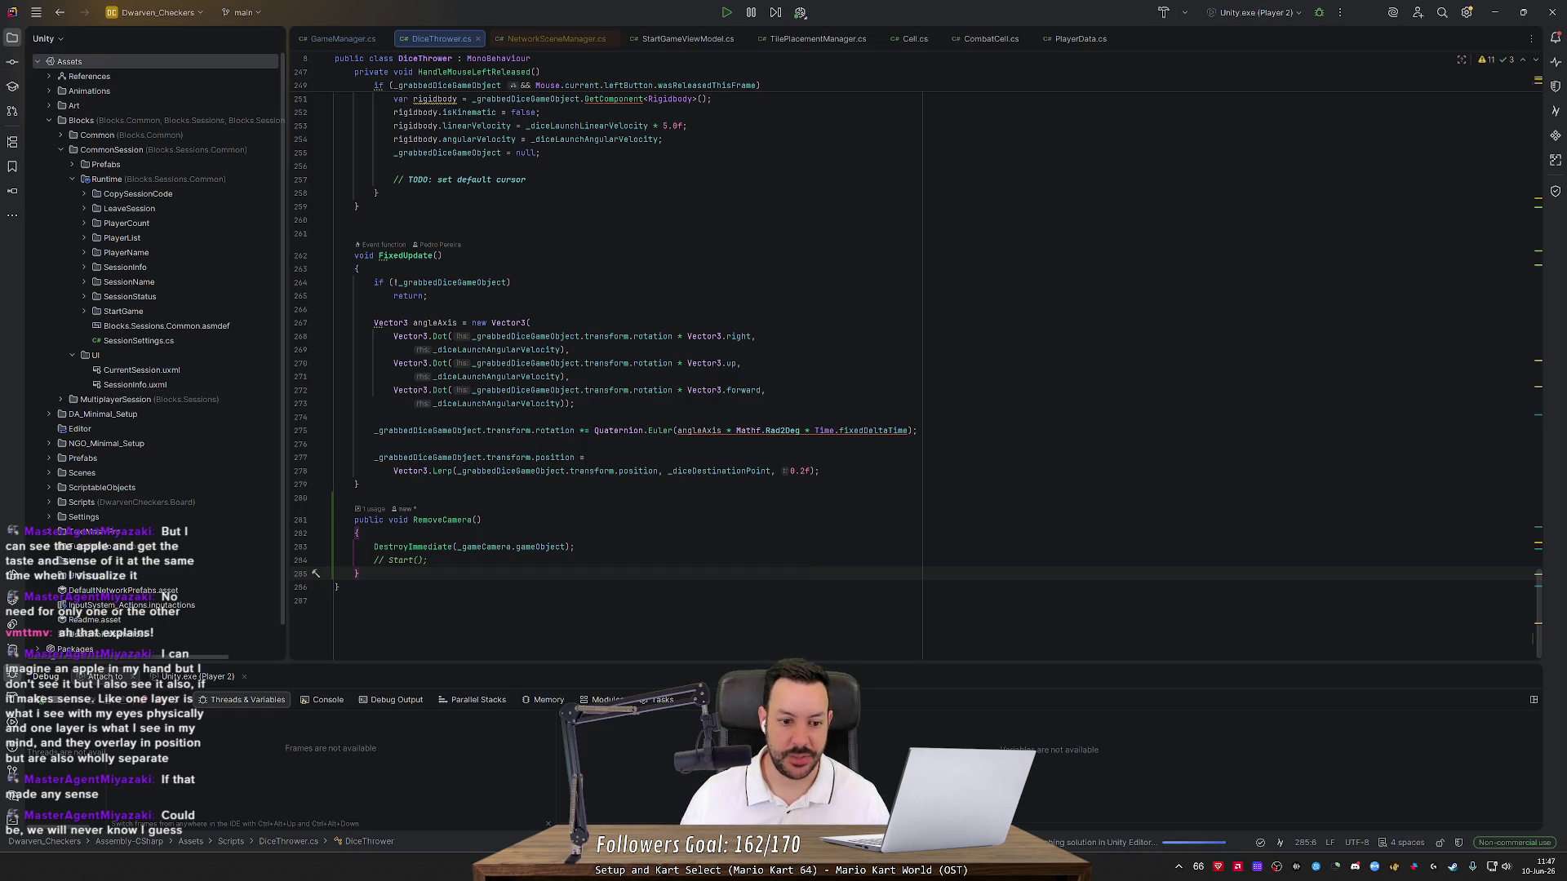
mouse_move(490, 547)
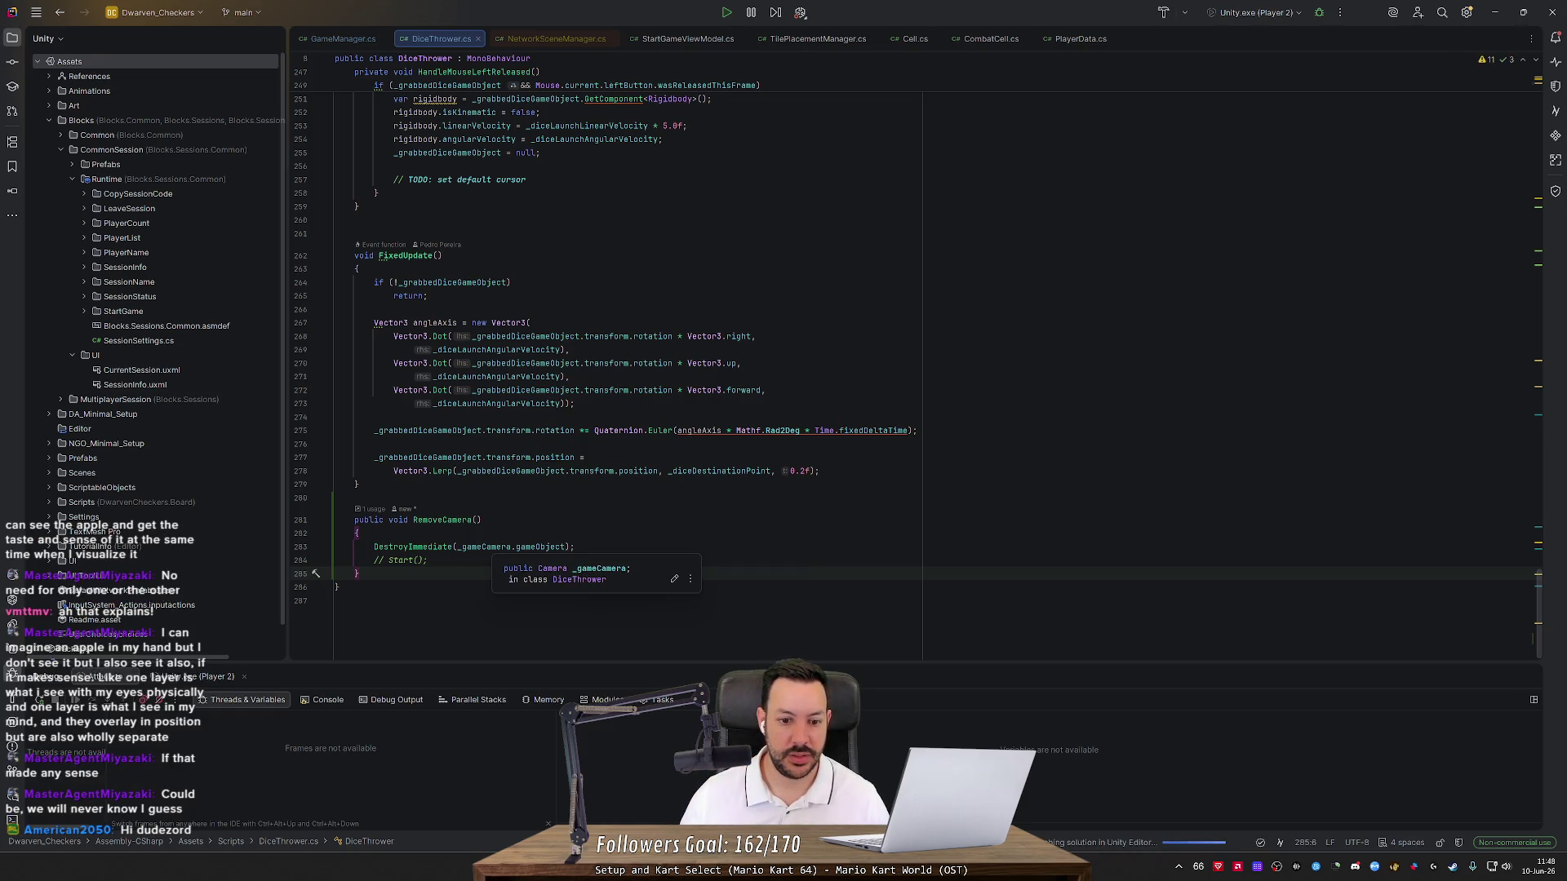
Switch to Unity and start play mode again
key(alt+Tab)
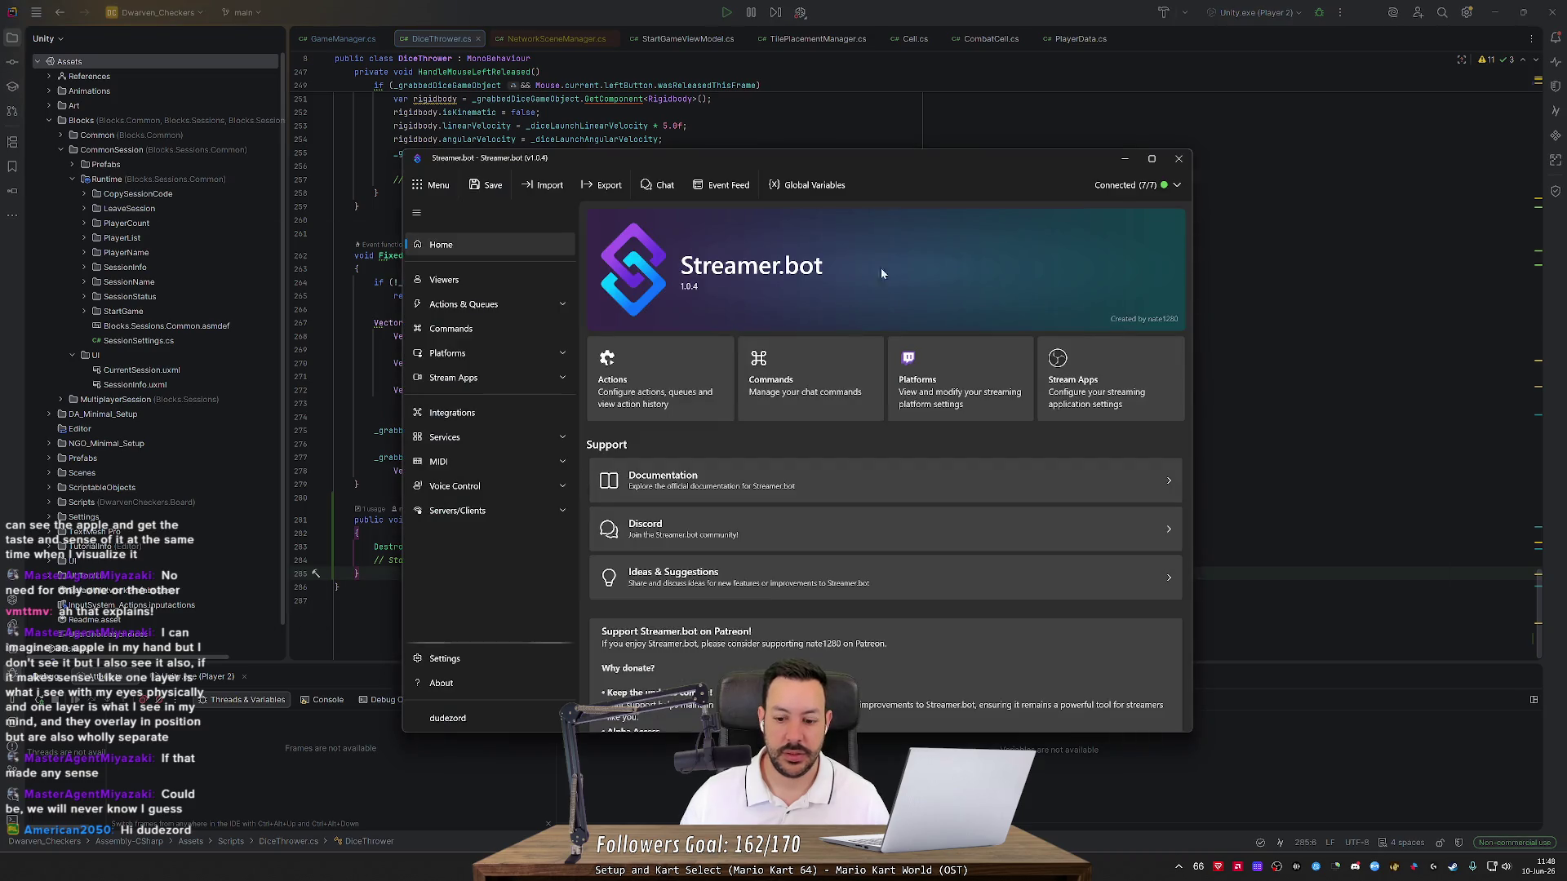
key(alt+Tab)
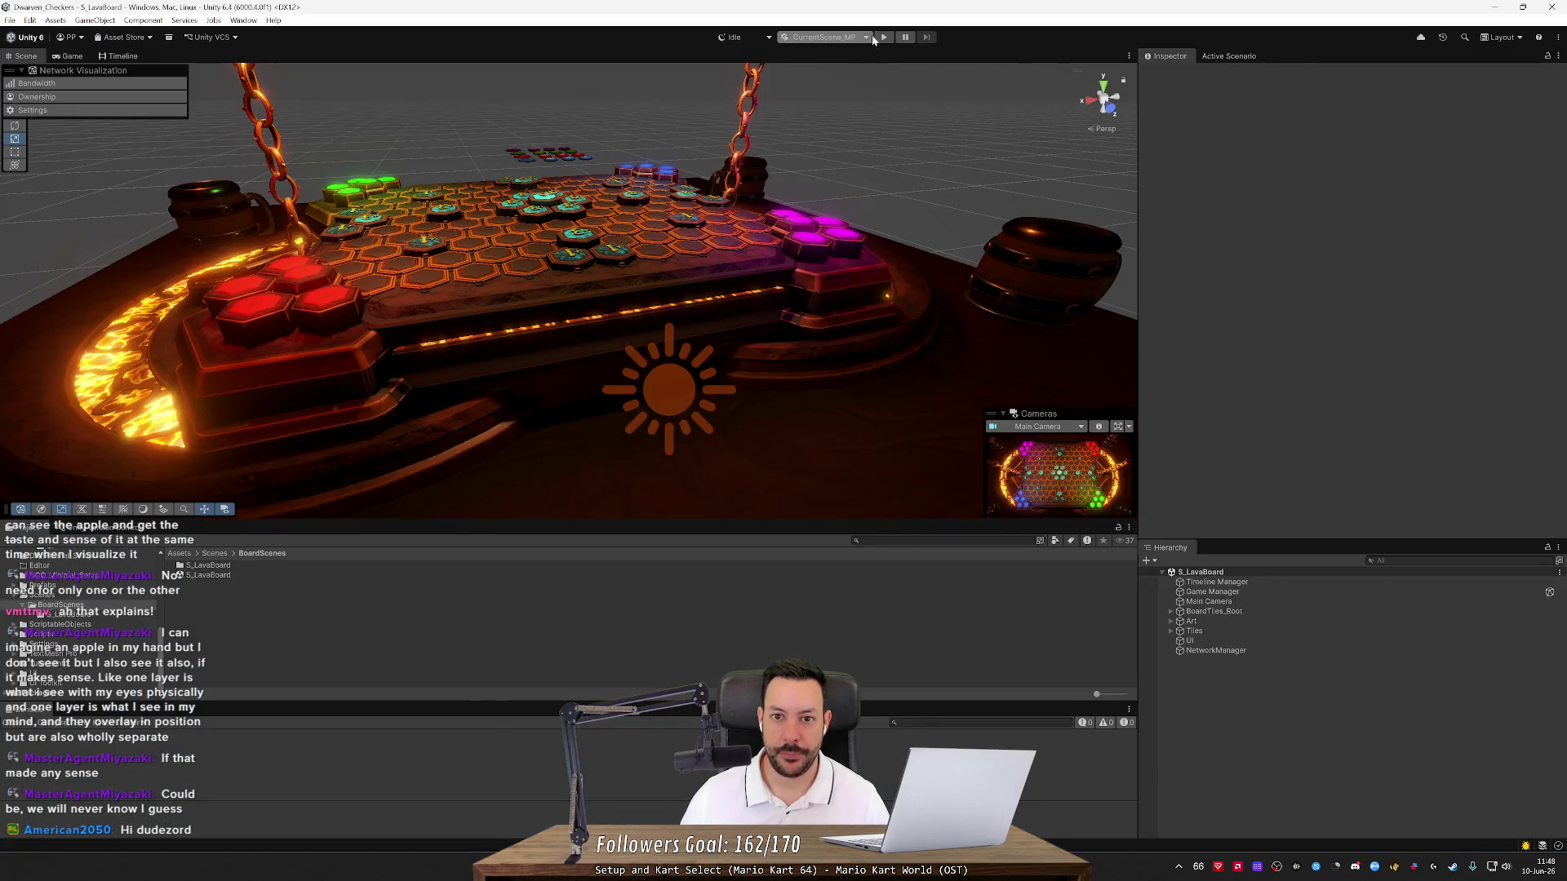
click(881, 37)
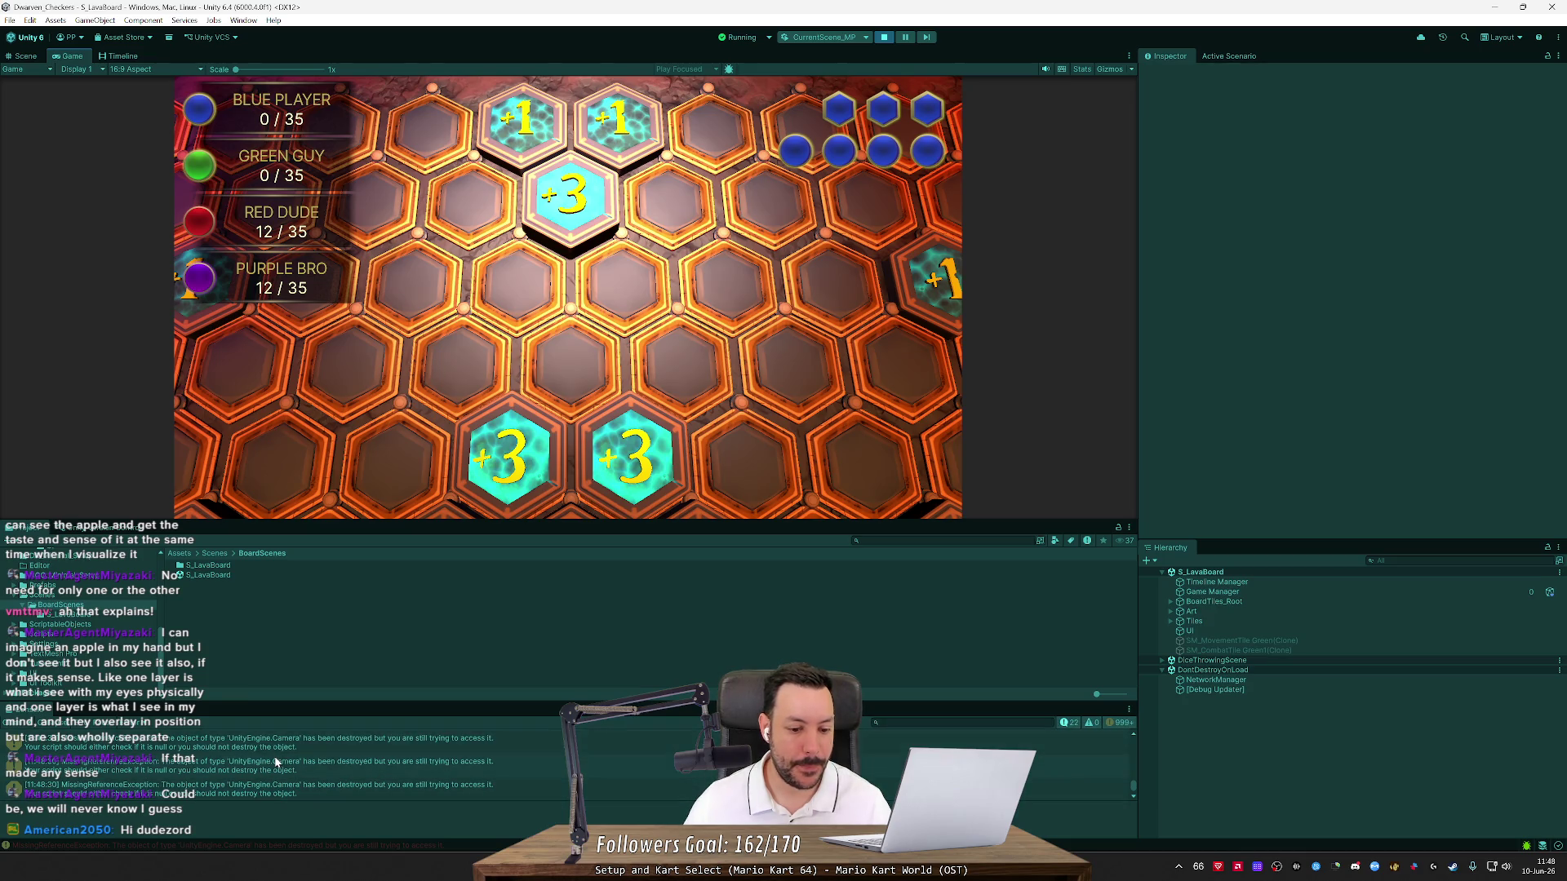
After the destroyed-Camera errors, close the Player 2 client window and stop play mode
click(1108, 796)
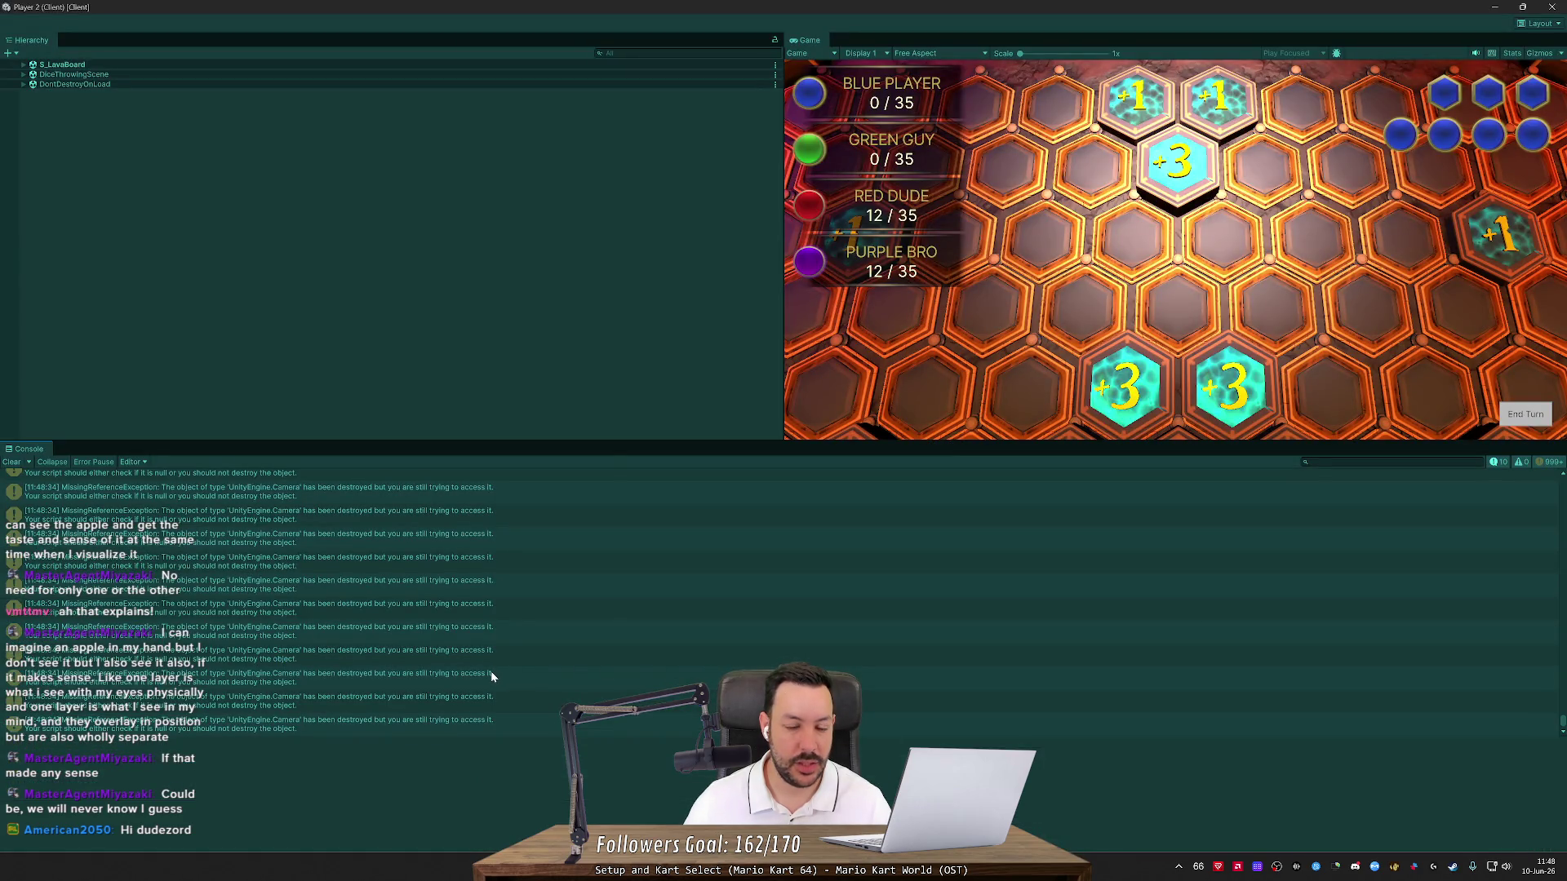
click(1553, 6)
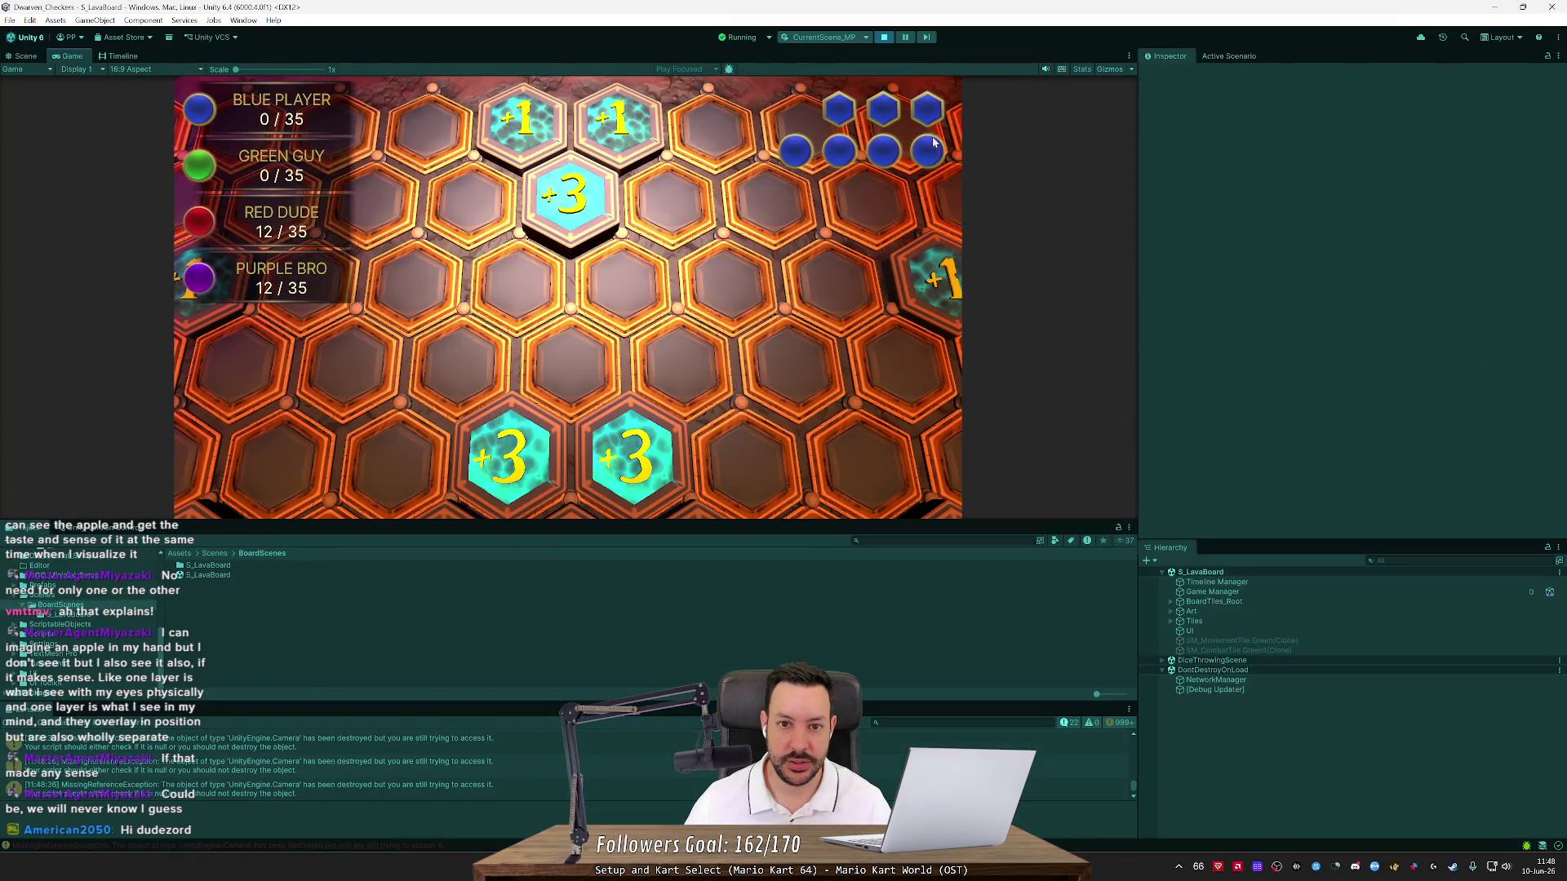
click(886, 39)
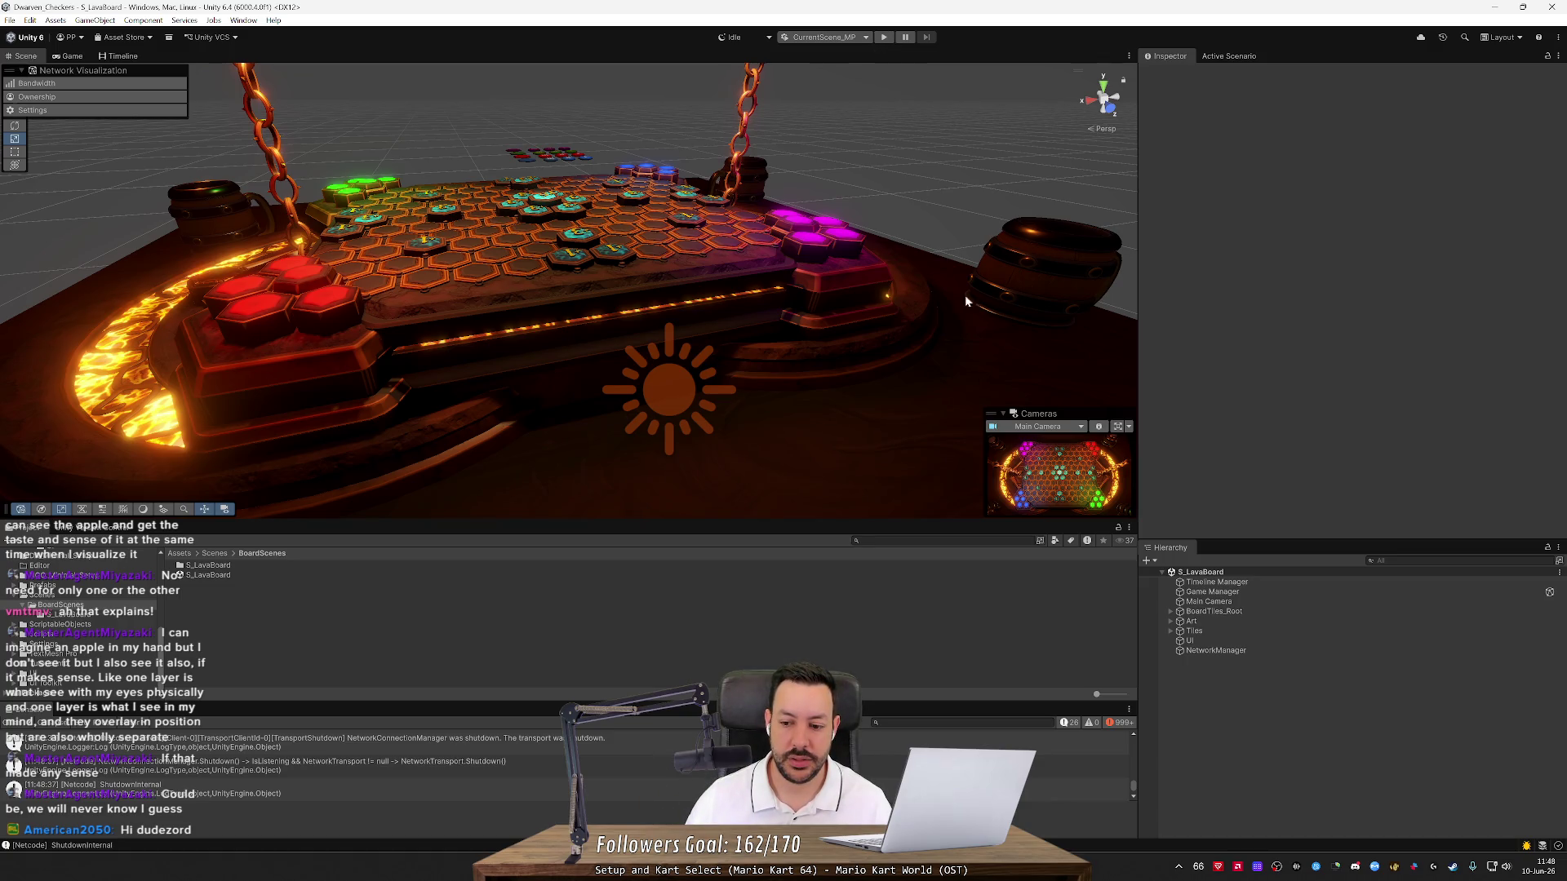
Inspect the lava board's Main Camera, Game Manager and Tiles objects
click(1236, 604)
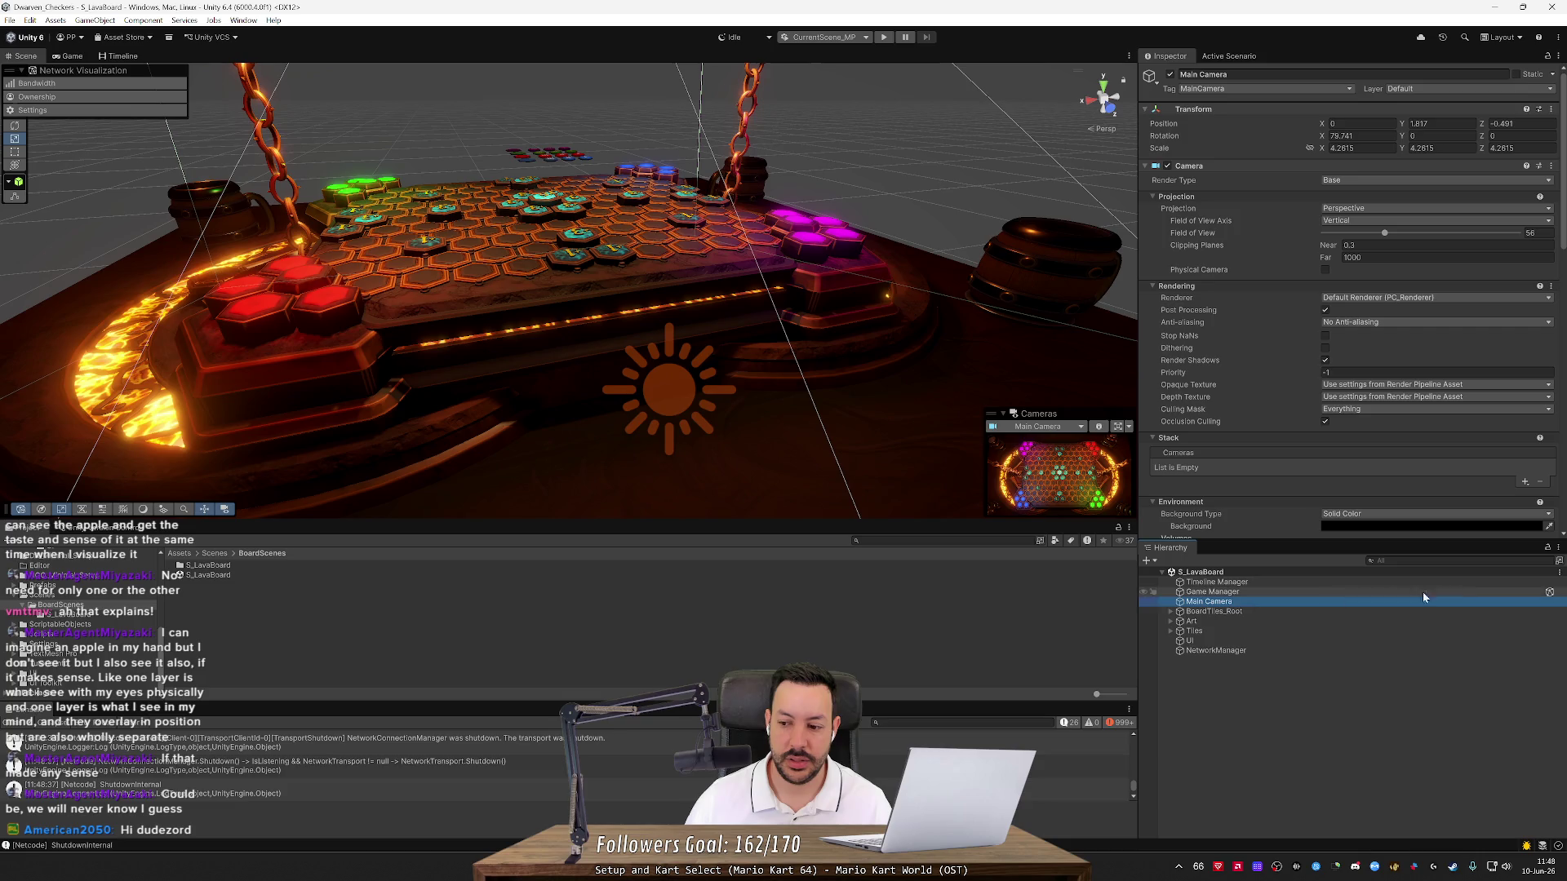
click(1538, 592)
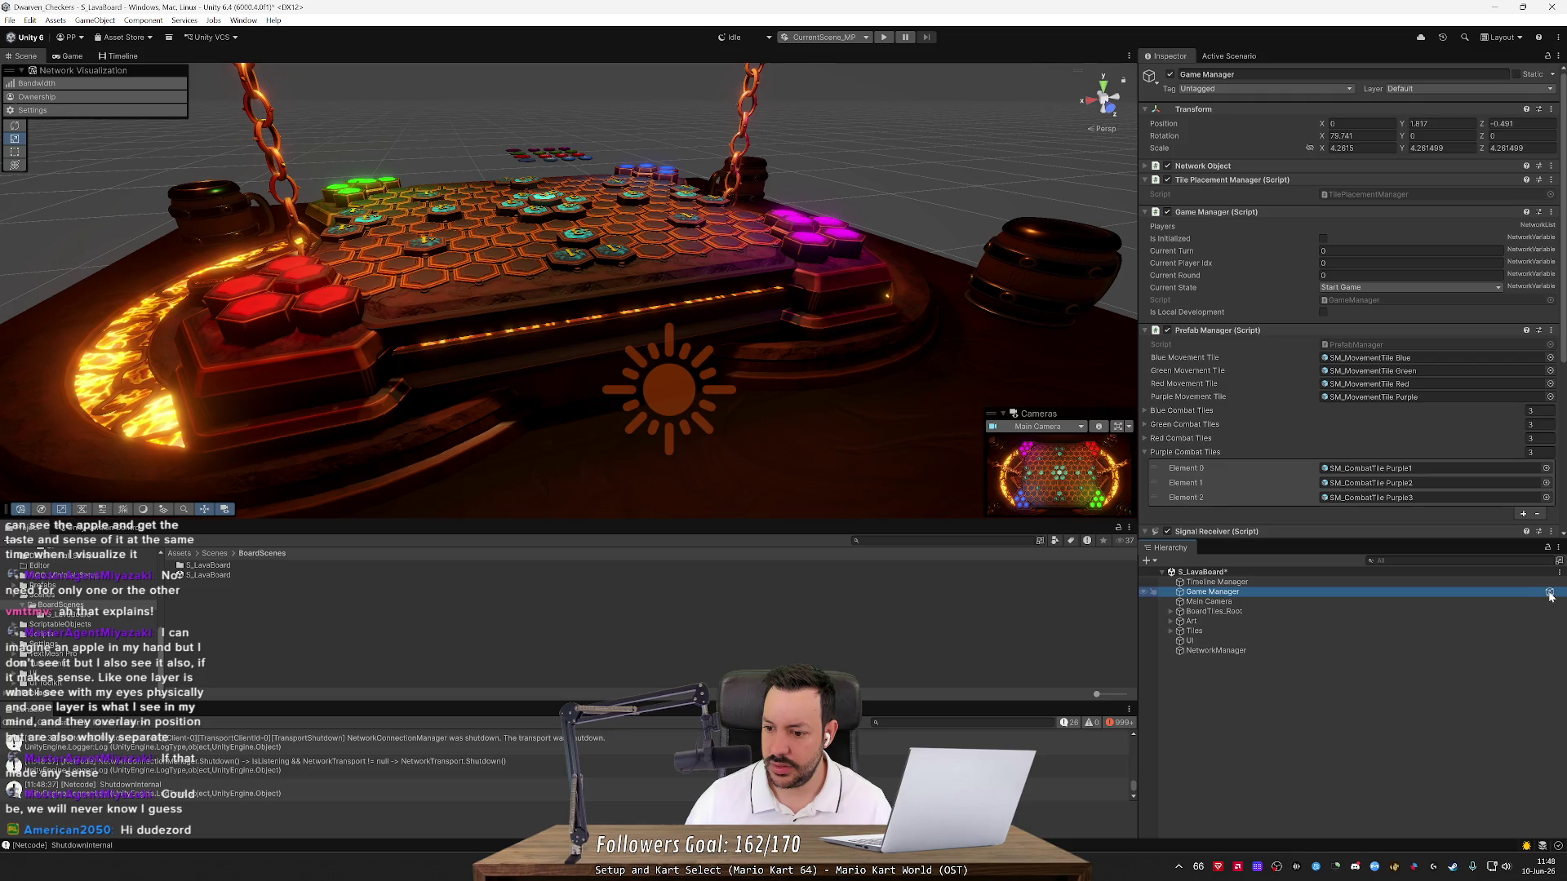
right_click(1549, 596)
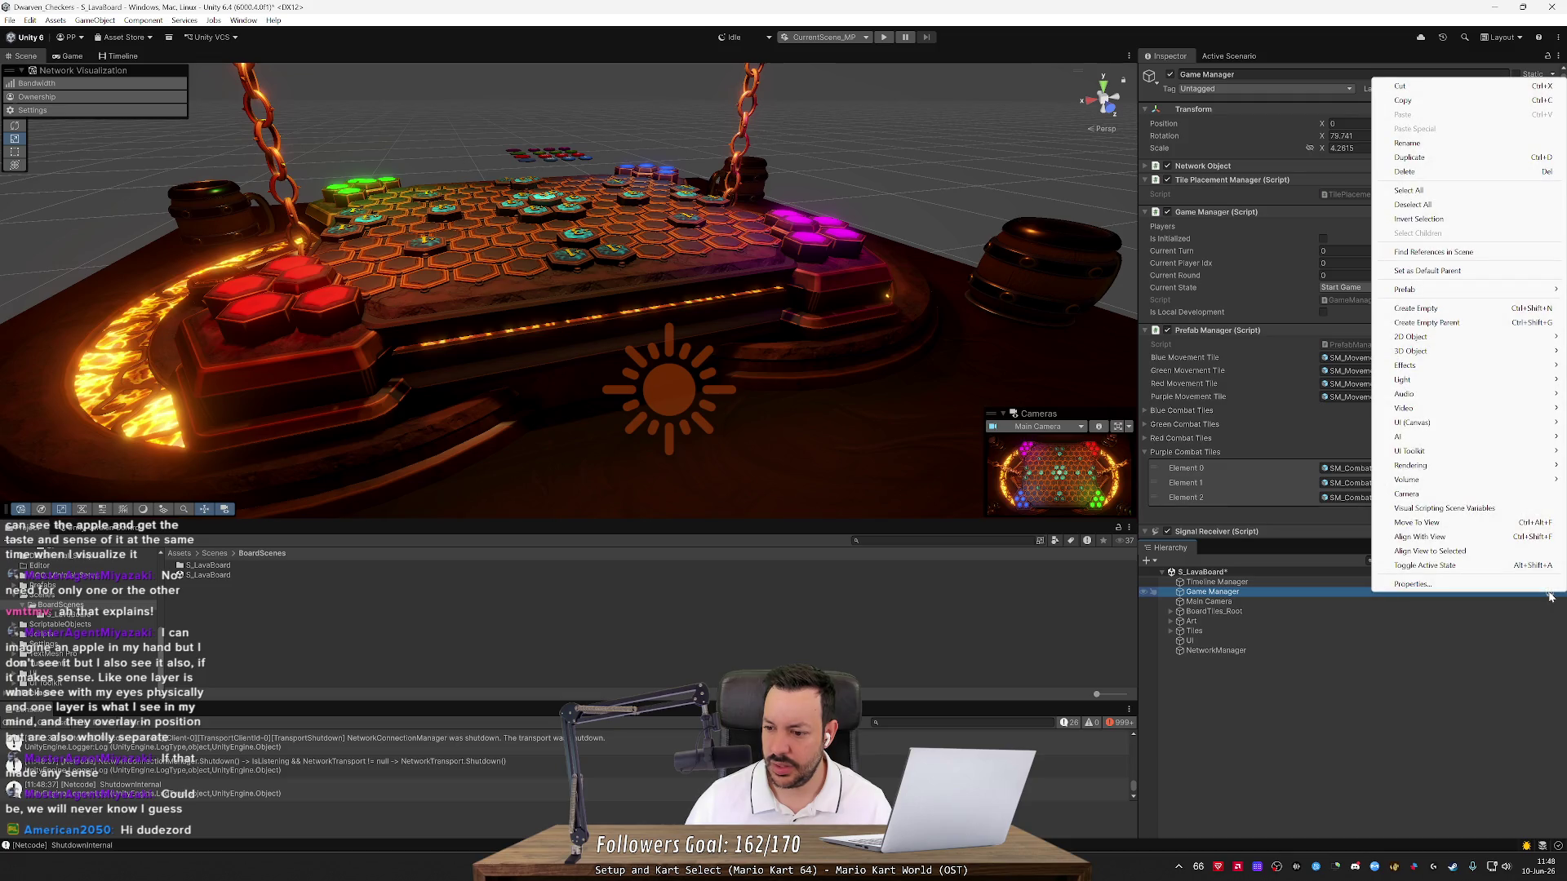
click(1415, 632)
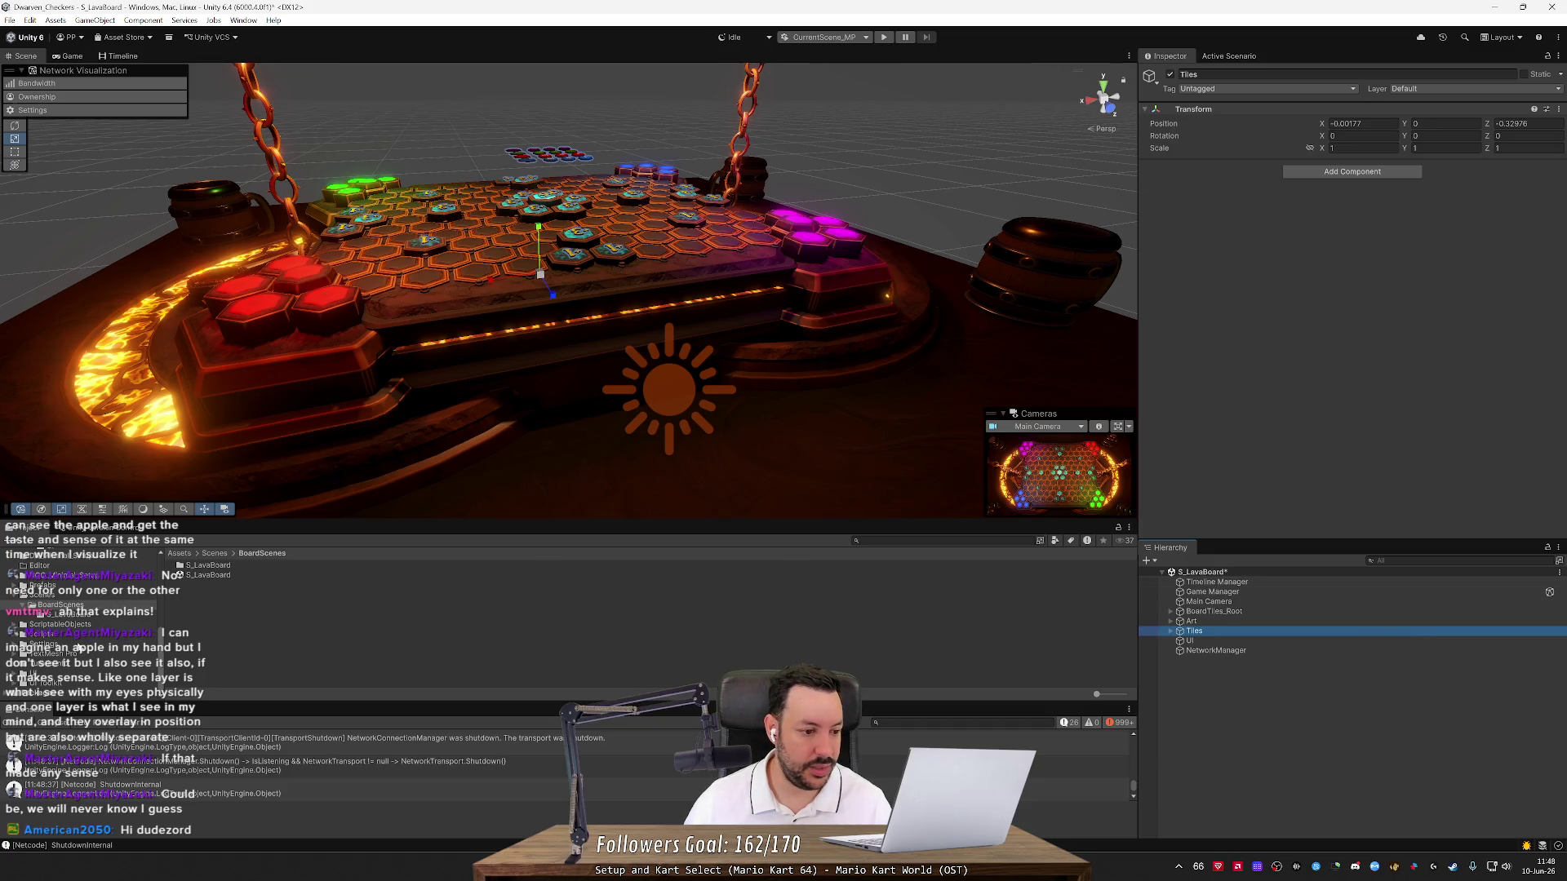
Open DiceThrowingScene with Don't Save and review its Main Camera and Dice Tray
click(36, 595)
double_click(210, 576)
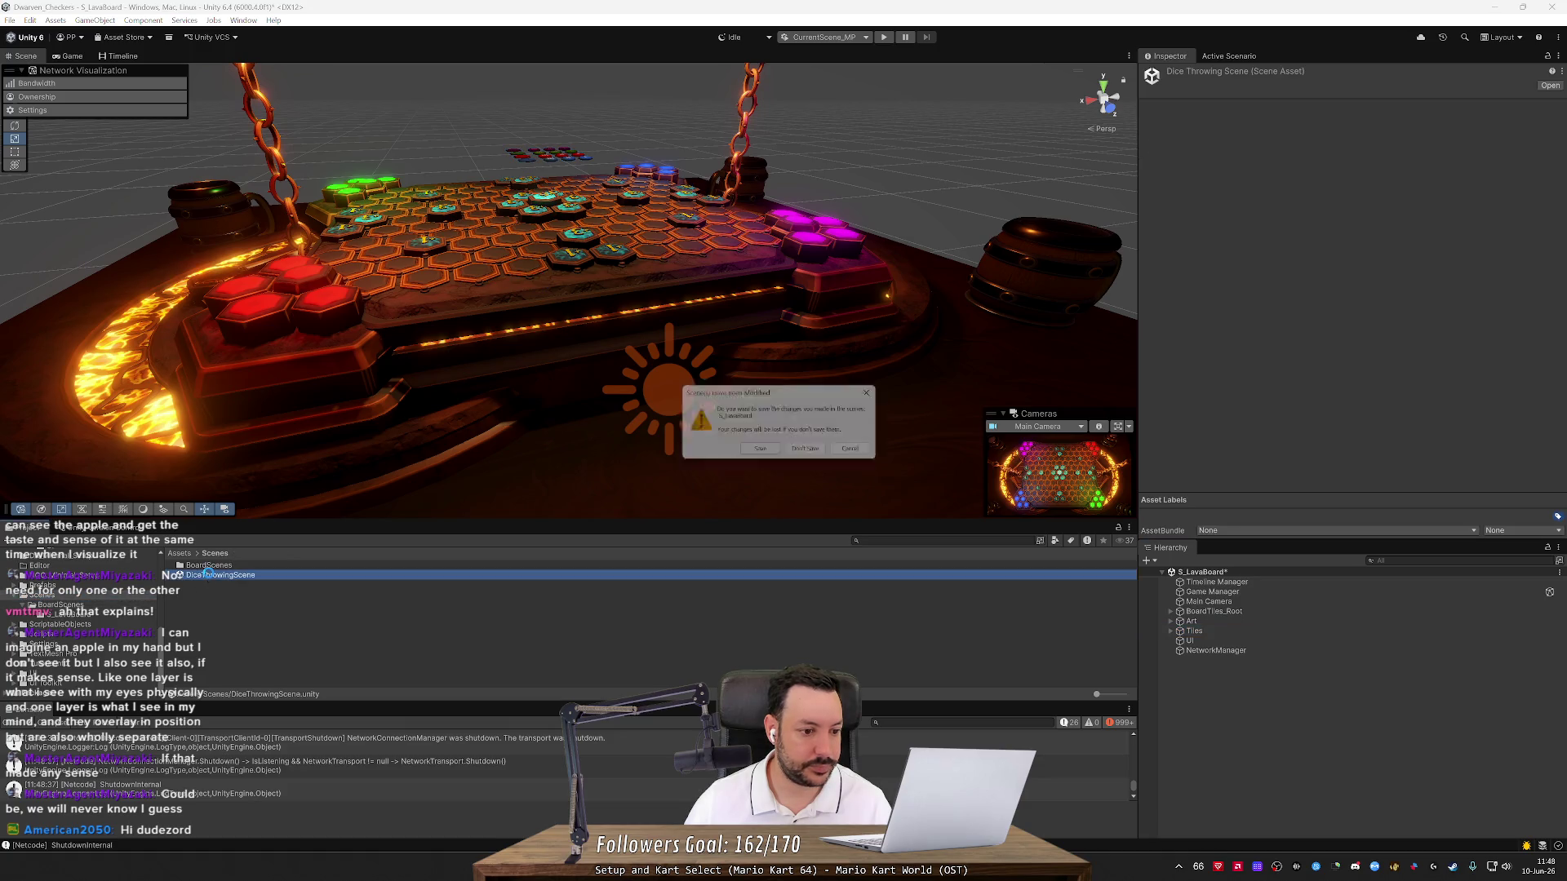
click(818, 454)
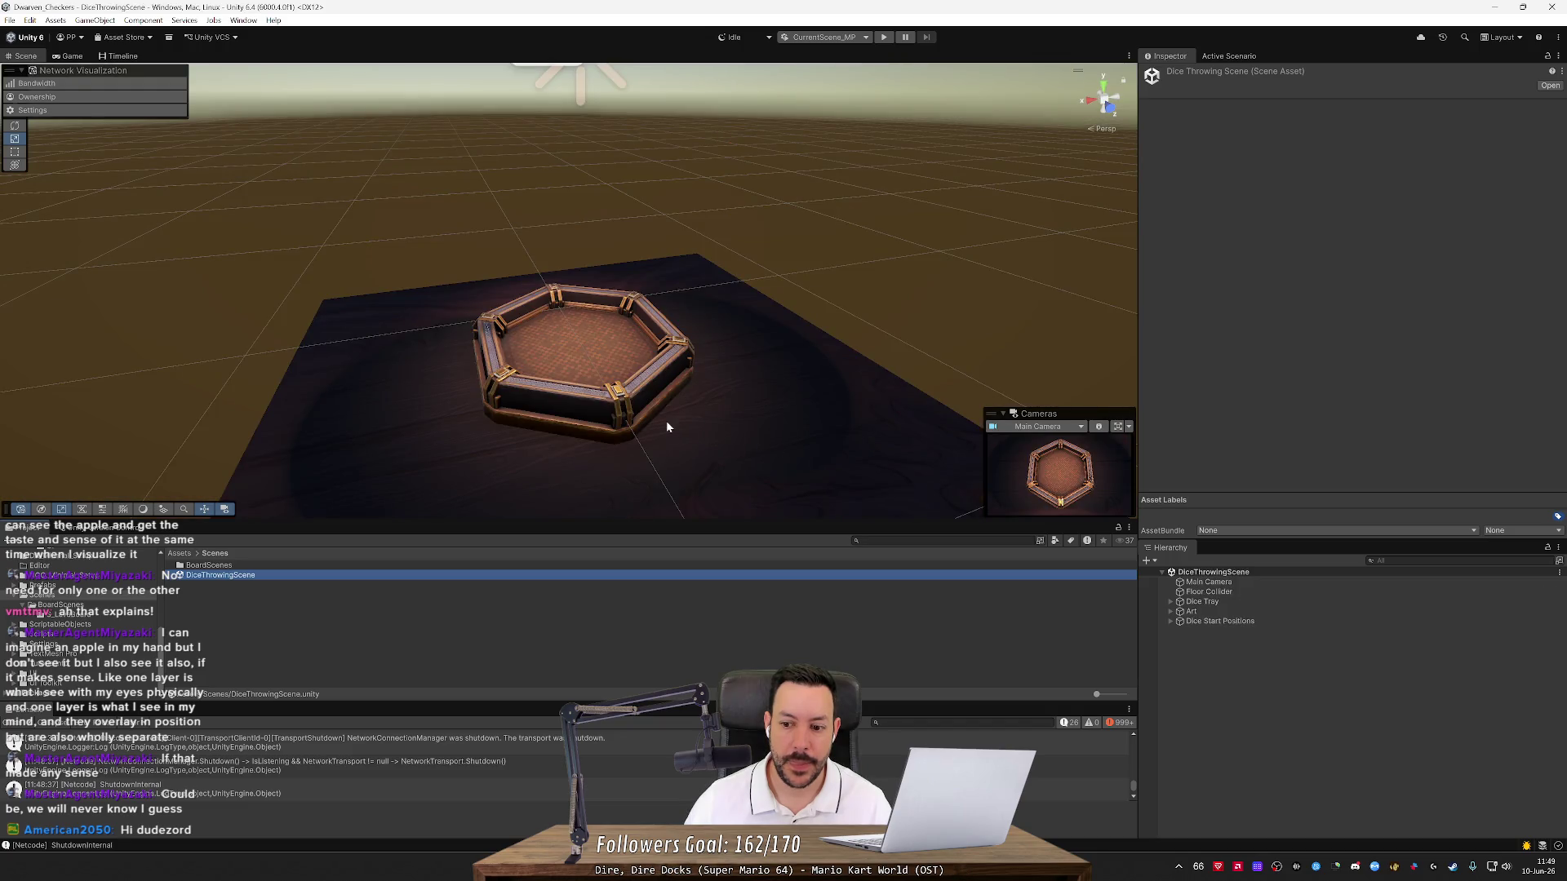
click(1260, 582)
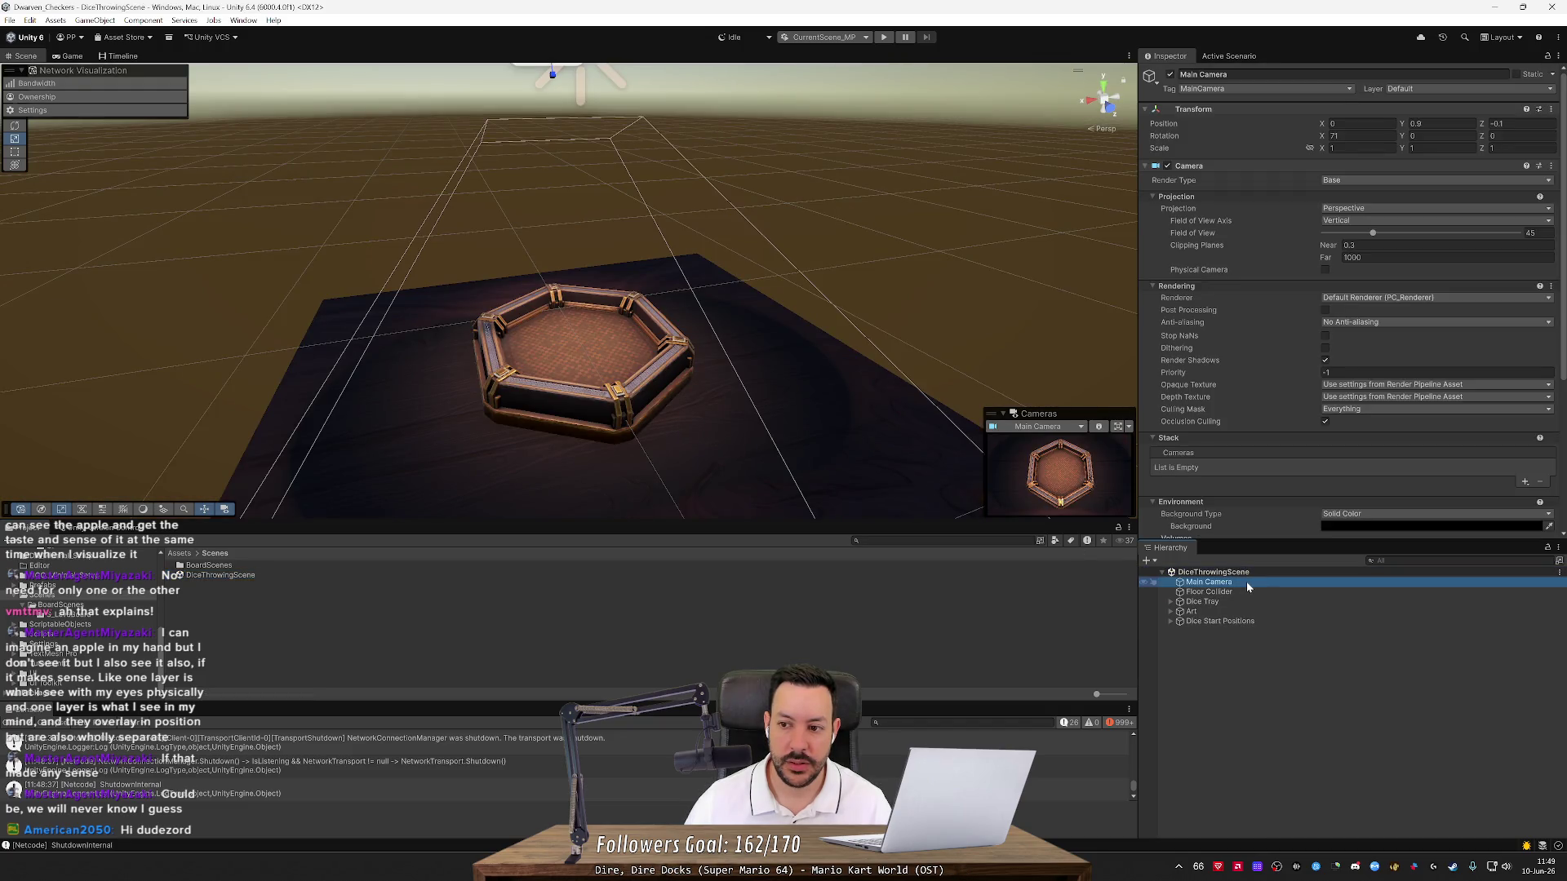
click(1236, 601)
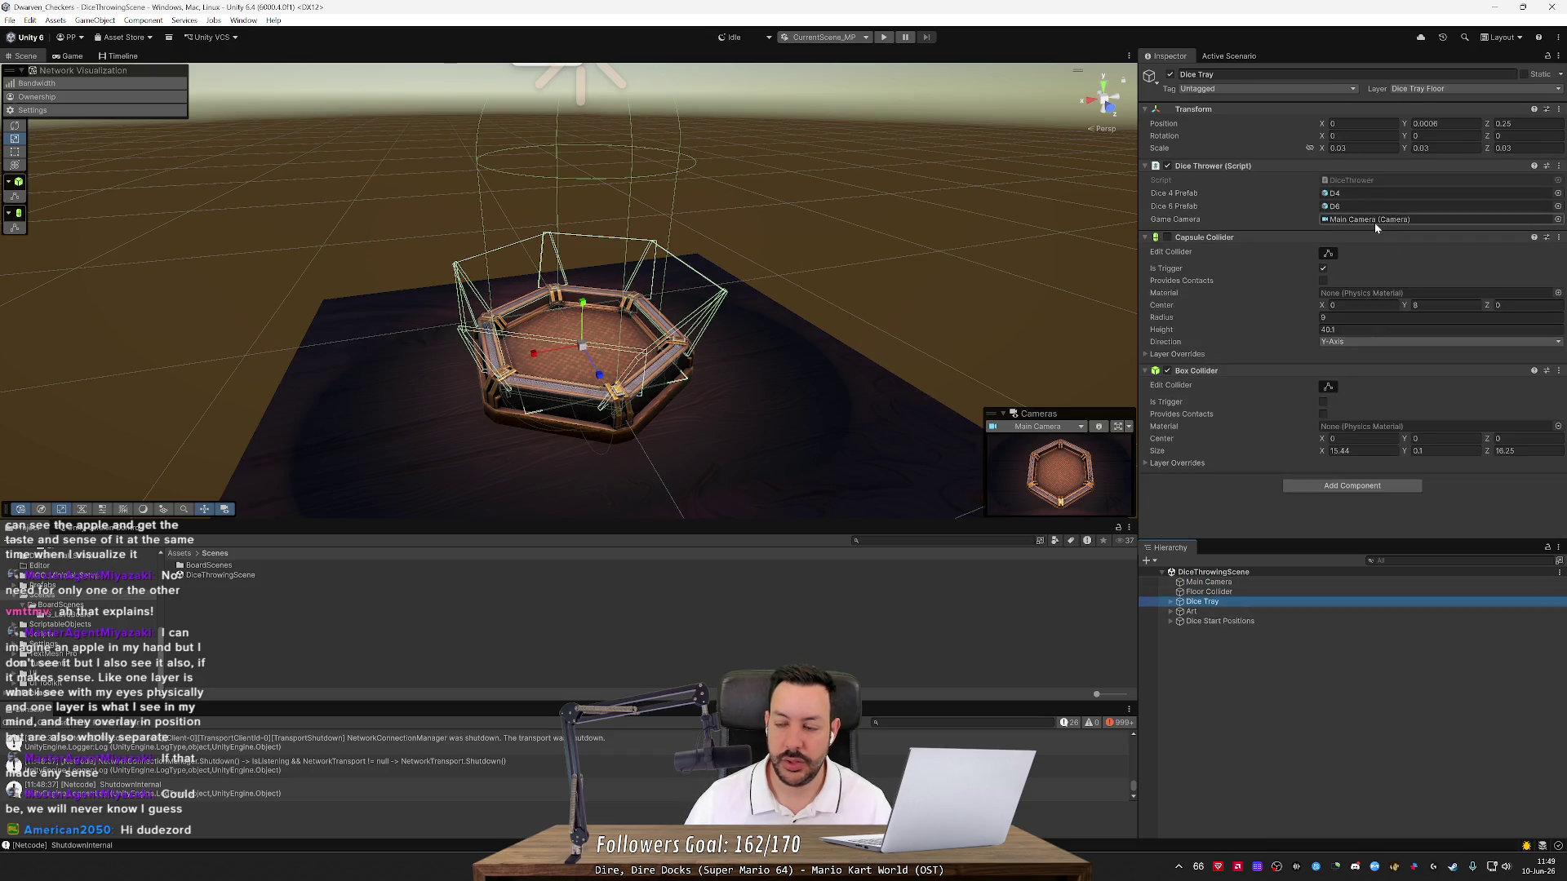
click(1238, 583)
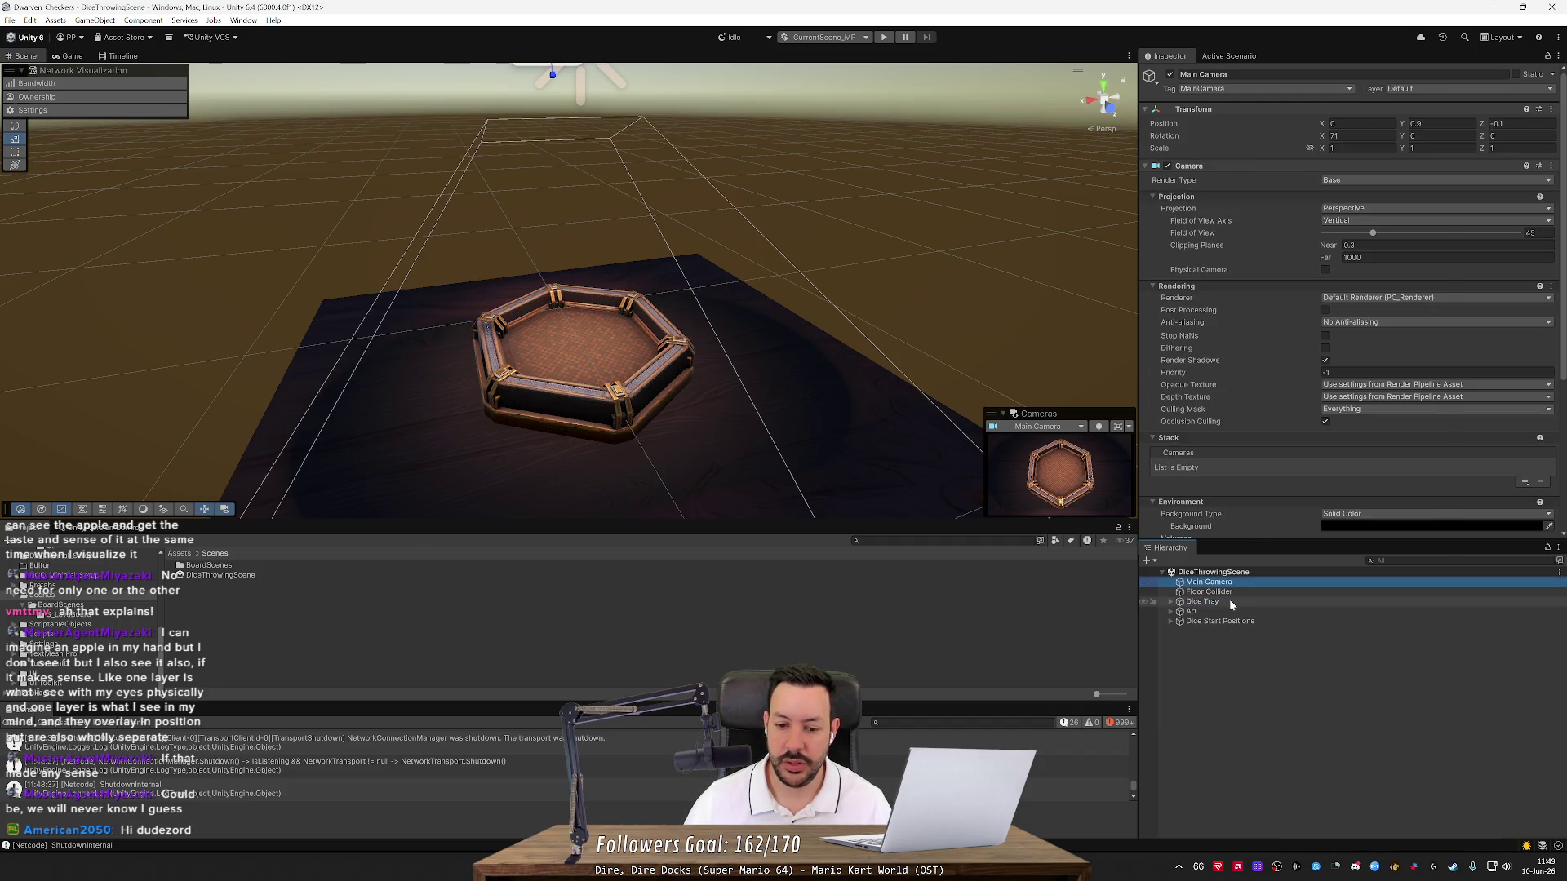
key(alt+Tab)
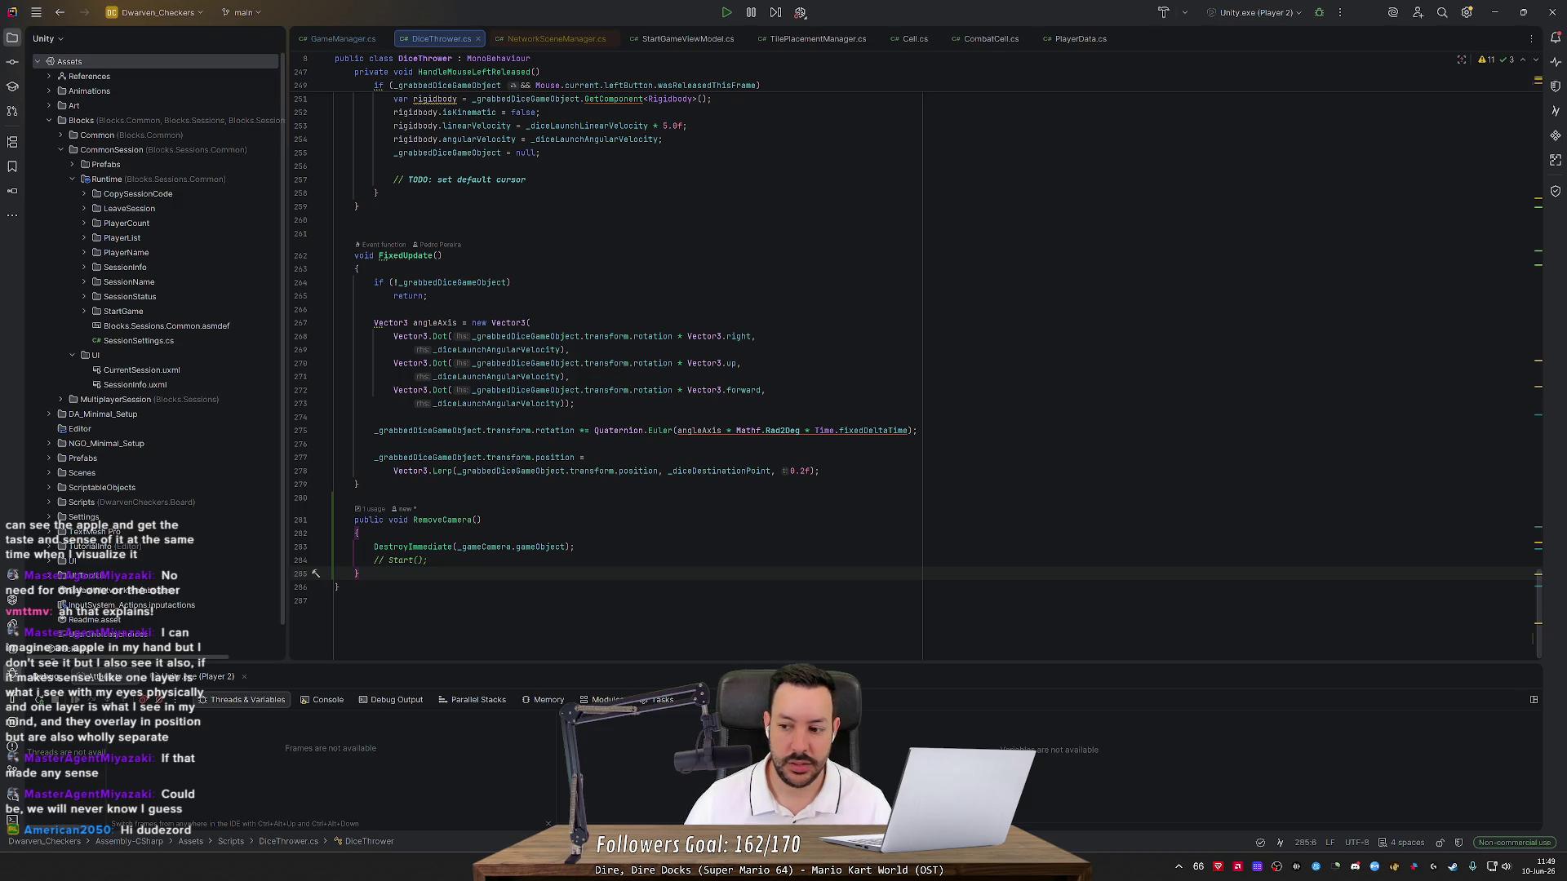
scroll(1543, 601, up, 20)
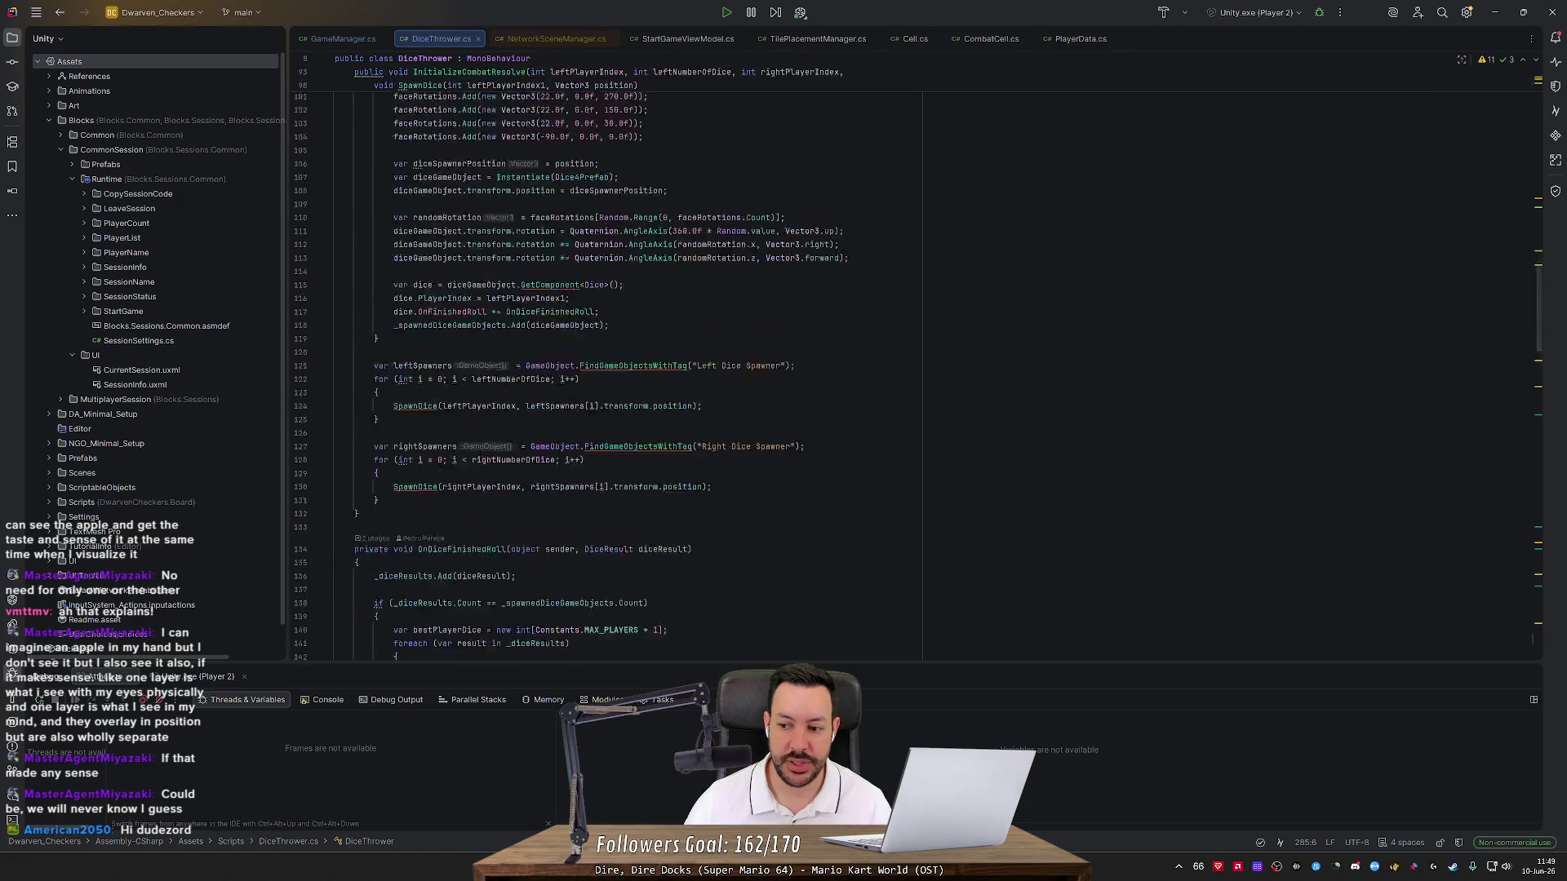
scroll(566, 363, up, 2)
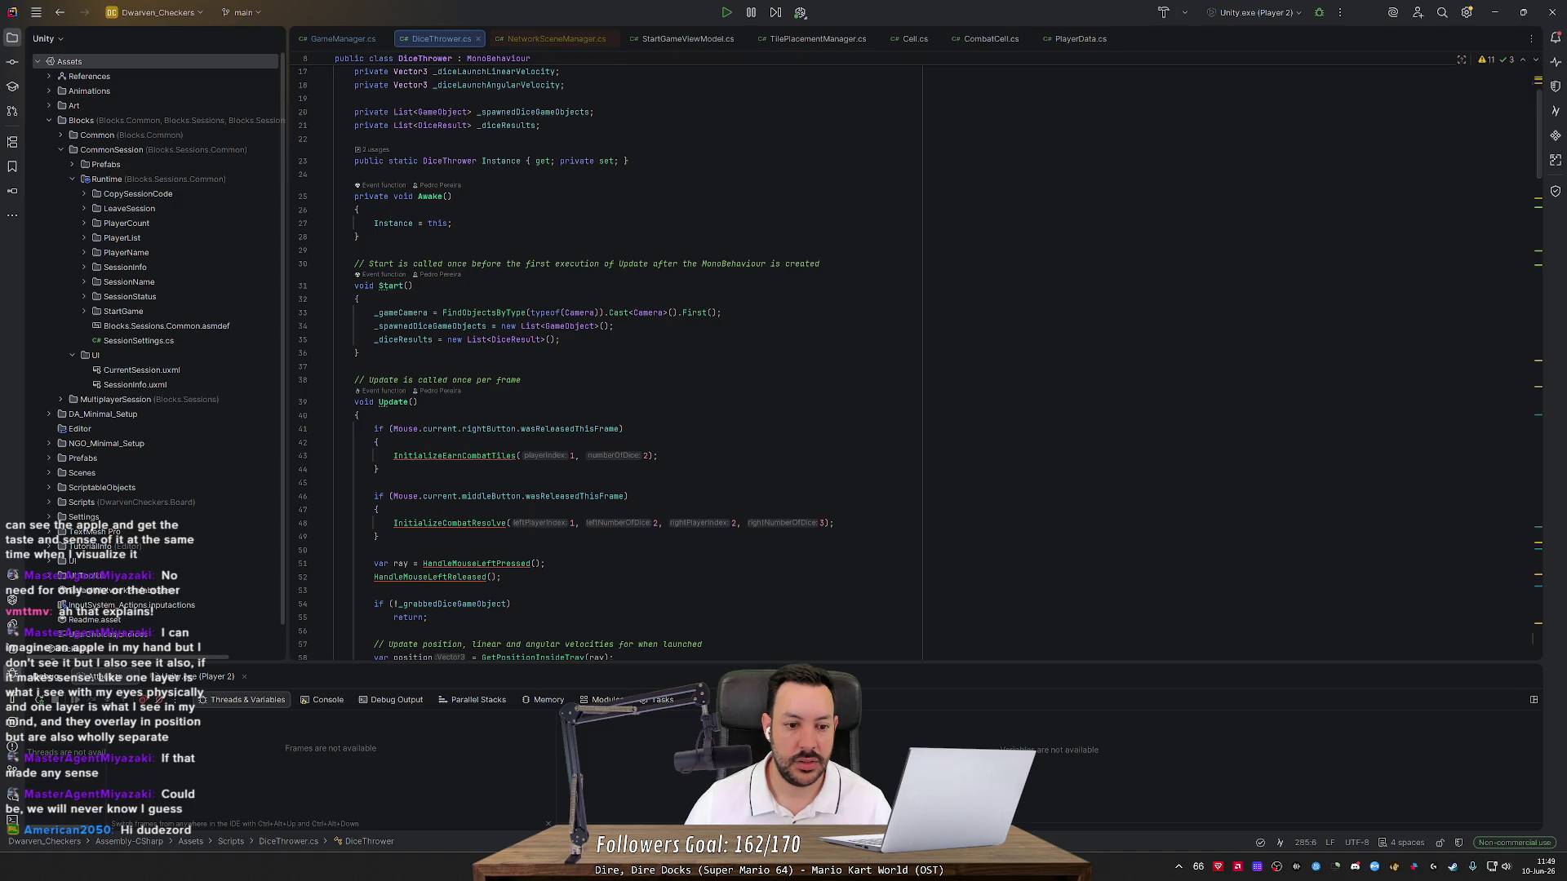
scroll(612, 363, down, 4)
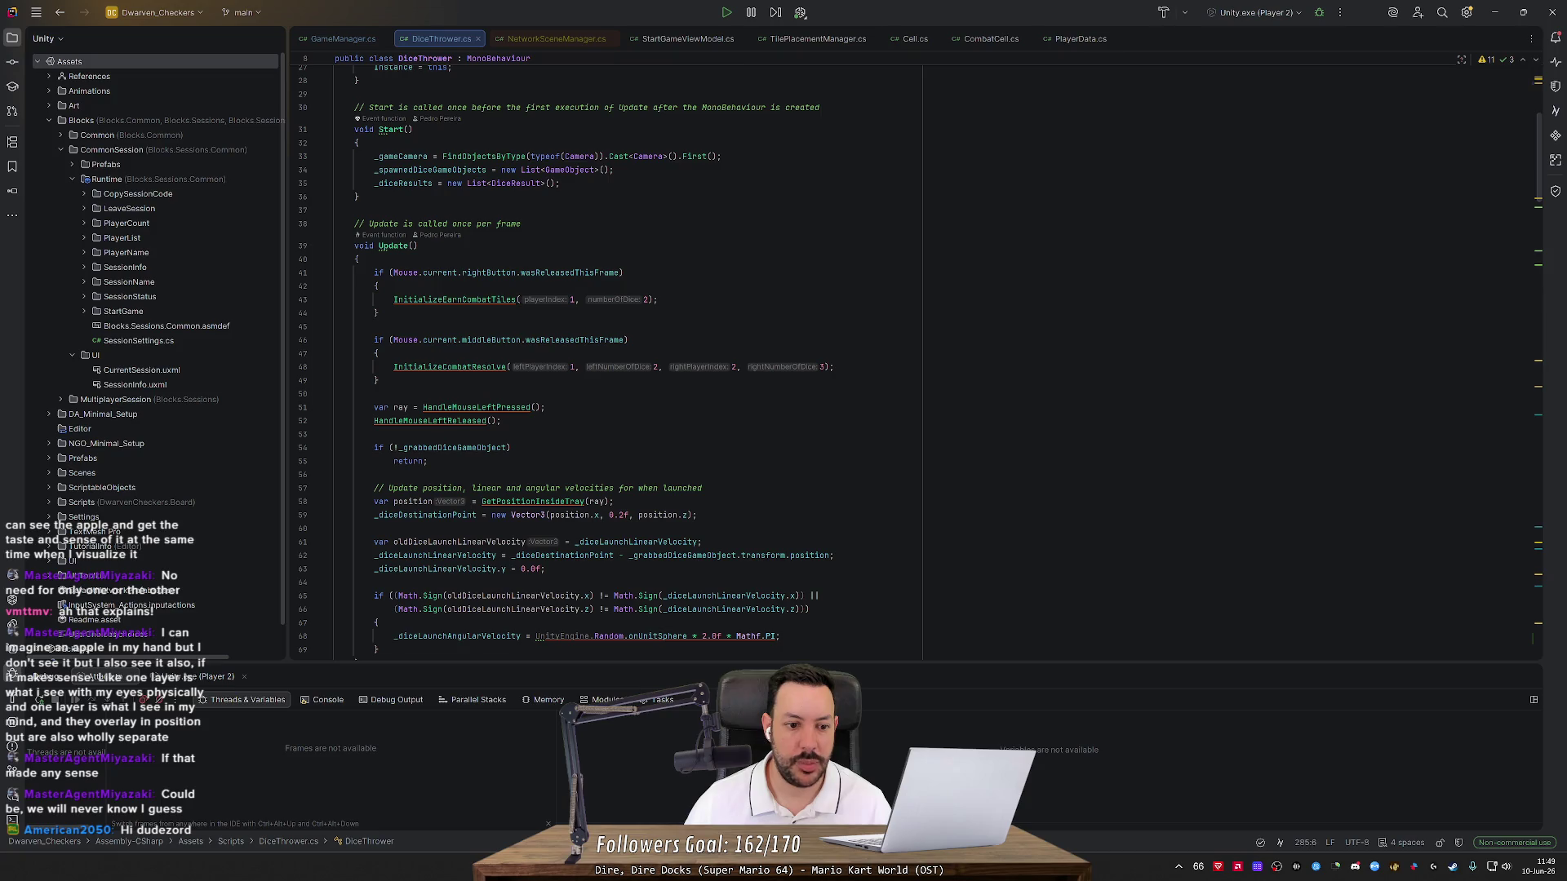
scroll(612, 363, down, 10)
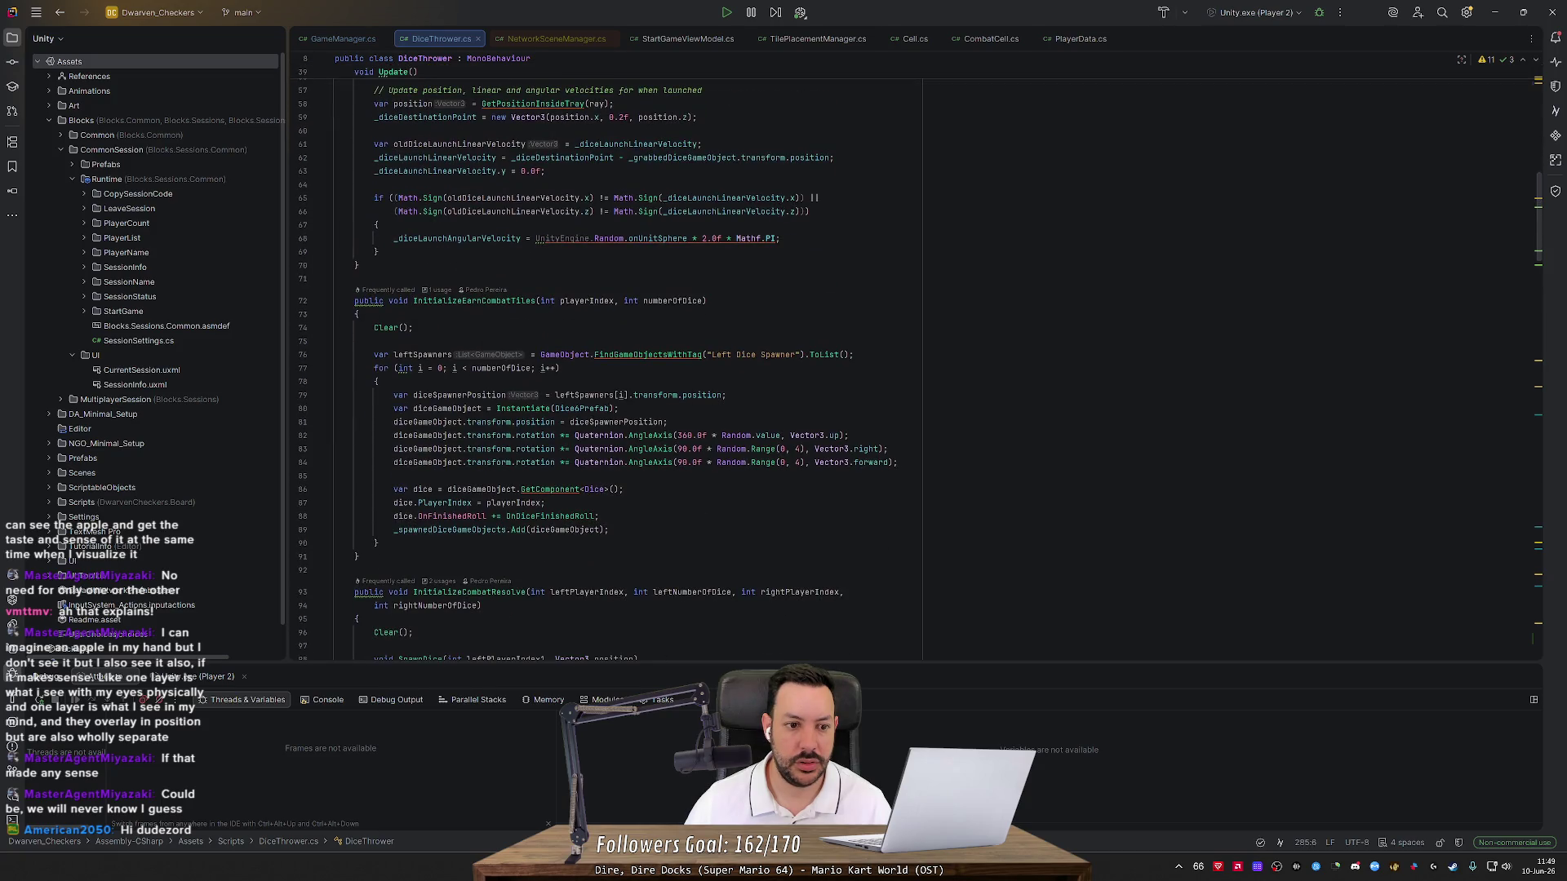
scroll(608, 367, down, 15)
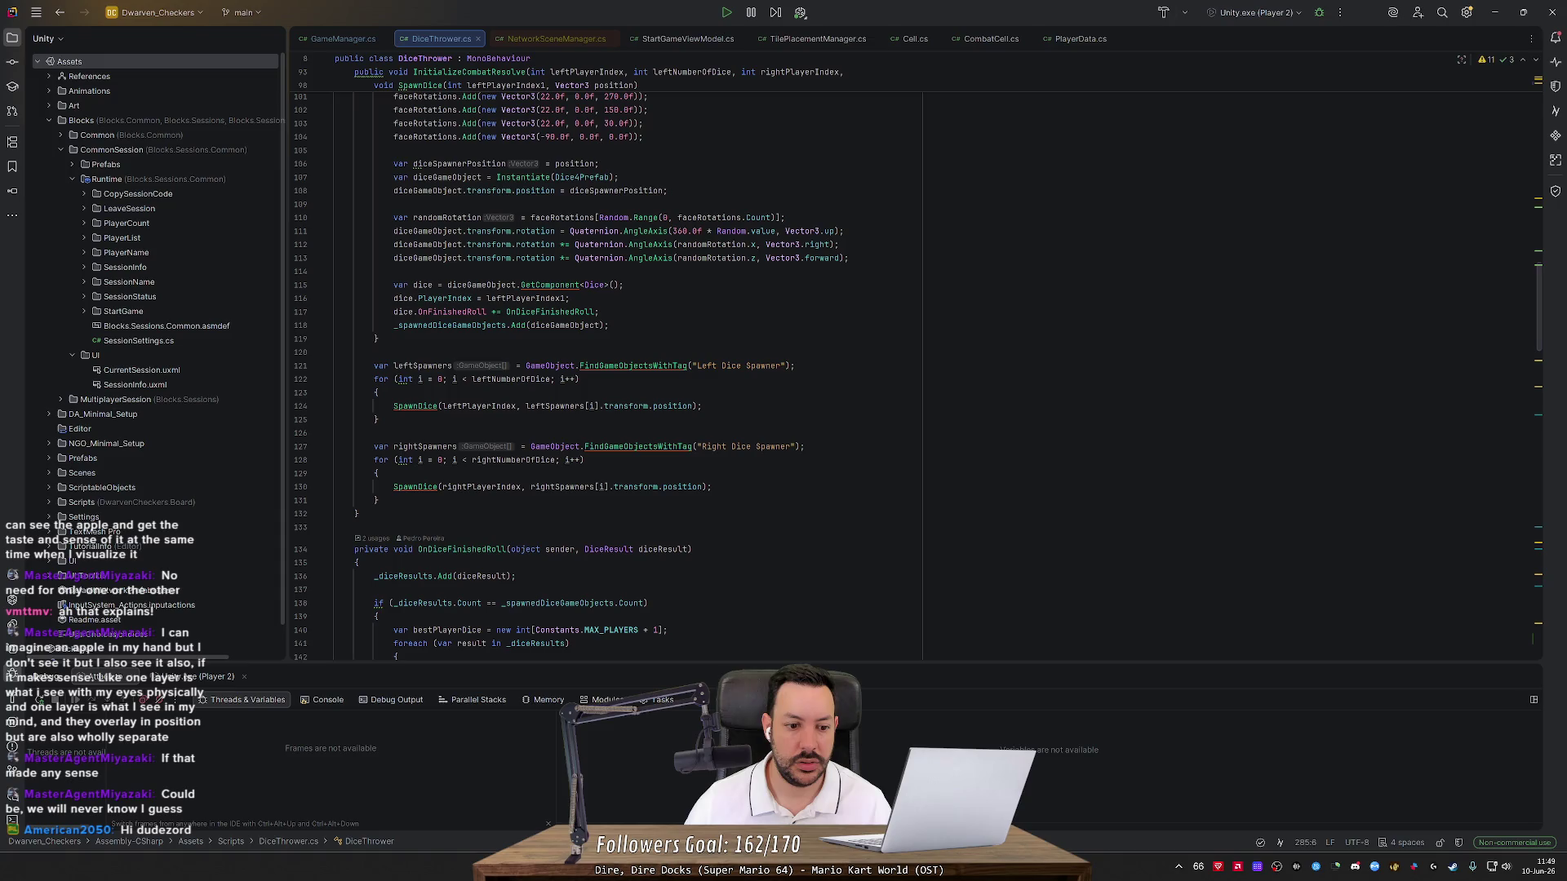
scroll(608, 368, down, 20)
scroll(608, 367, down, 8)
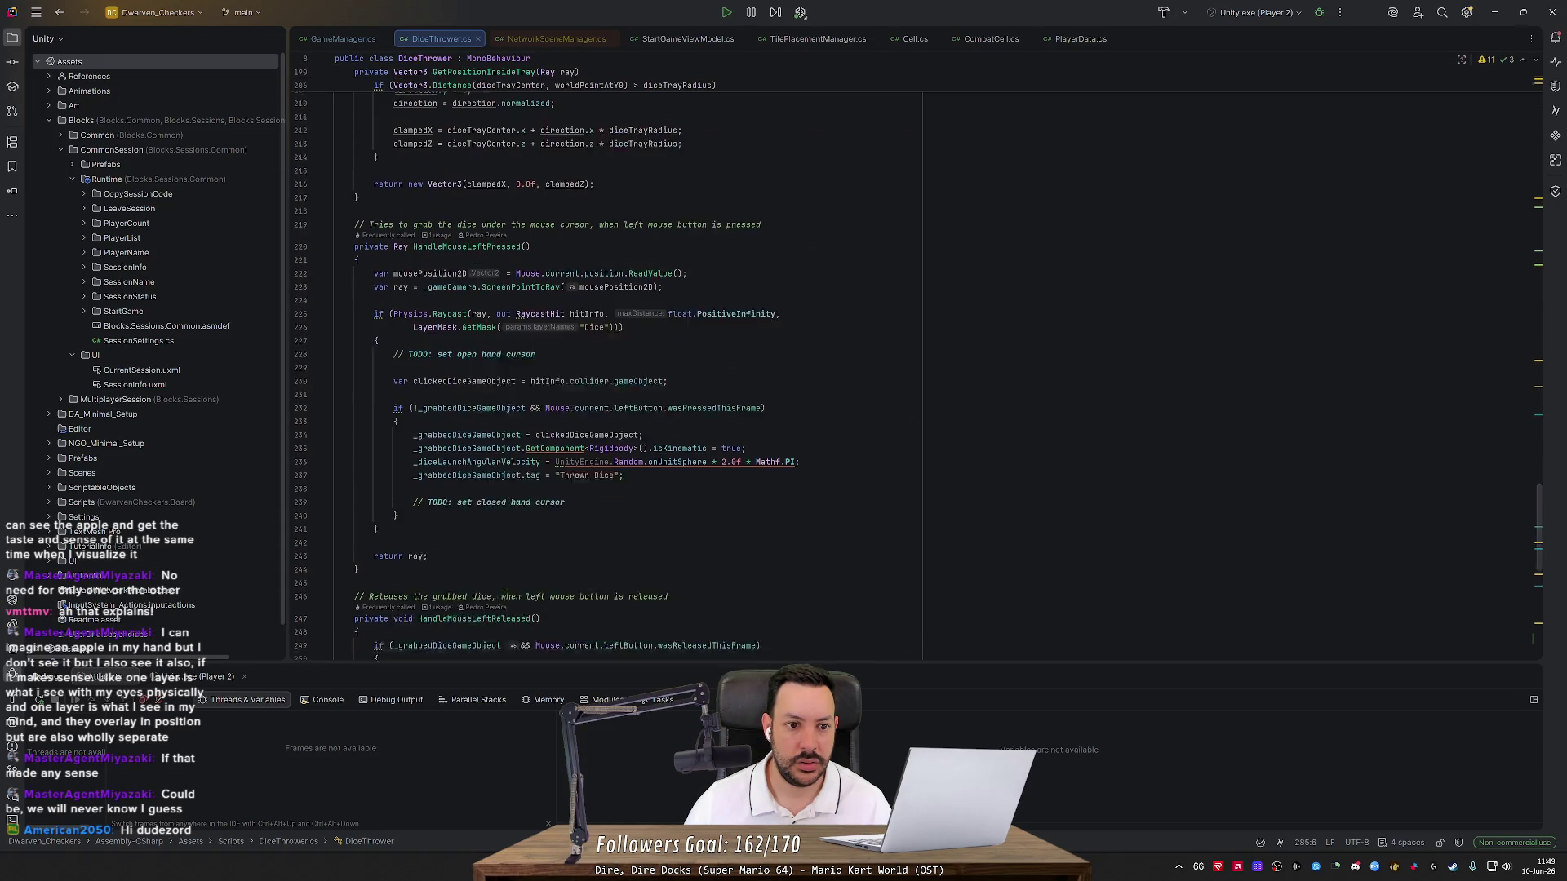
scroll(608, 367, up, 9)
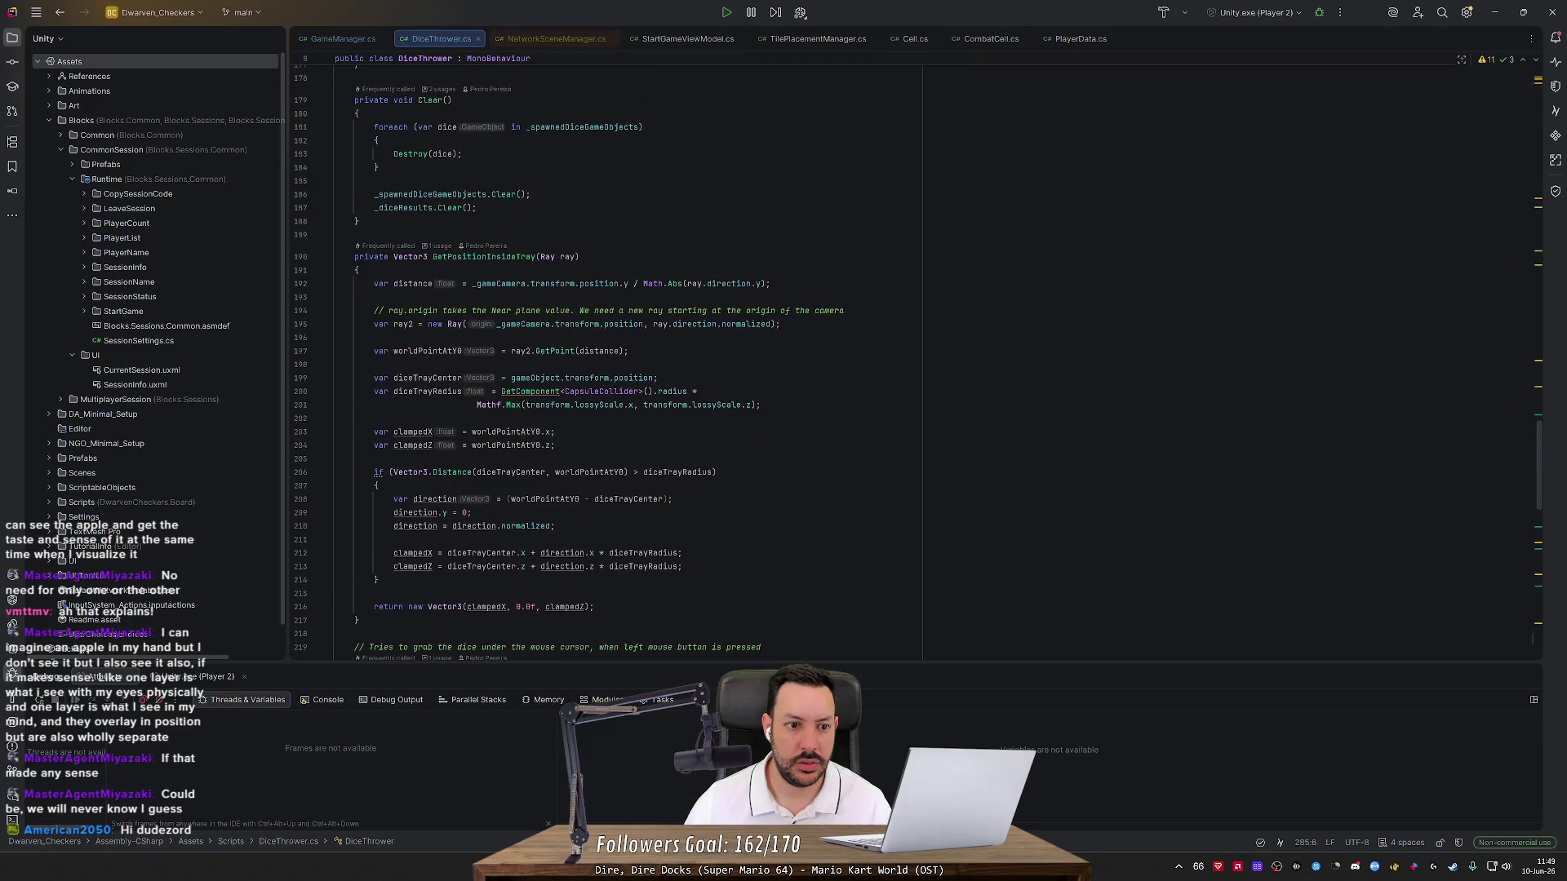
click(536, 257)
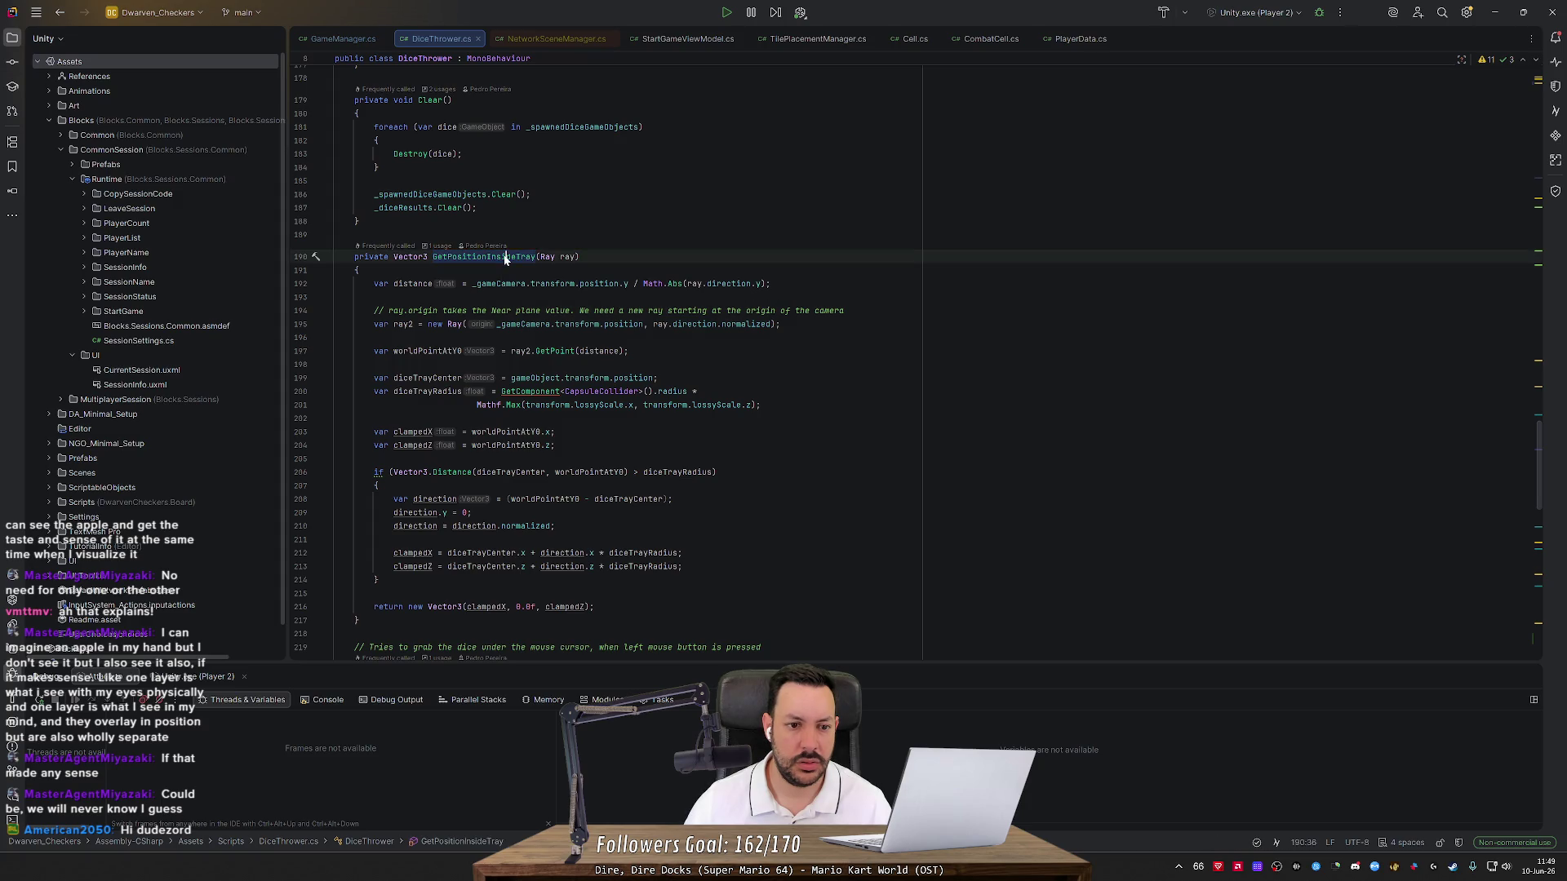
ctrl+click(507, 258)
scroll(608, 367, up, 4)
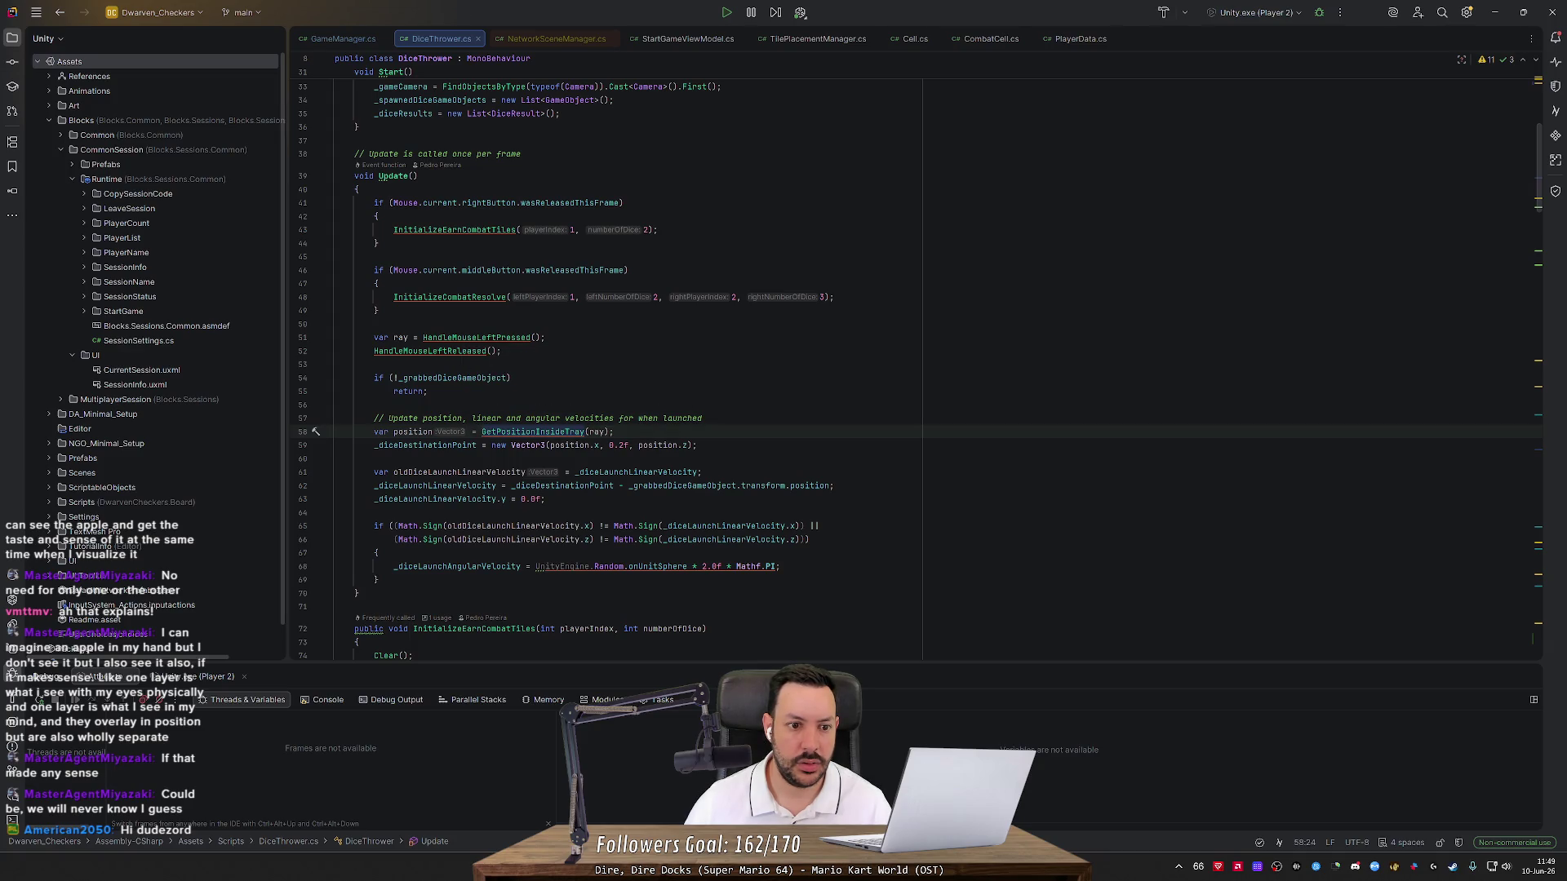
ctrl+click(466, 338)
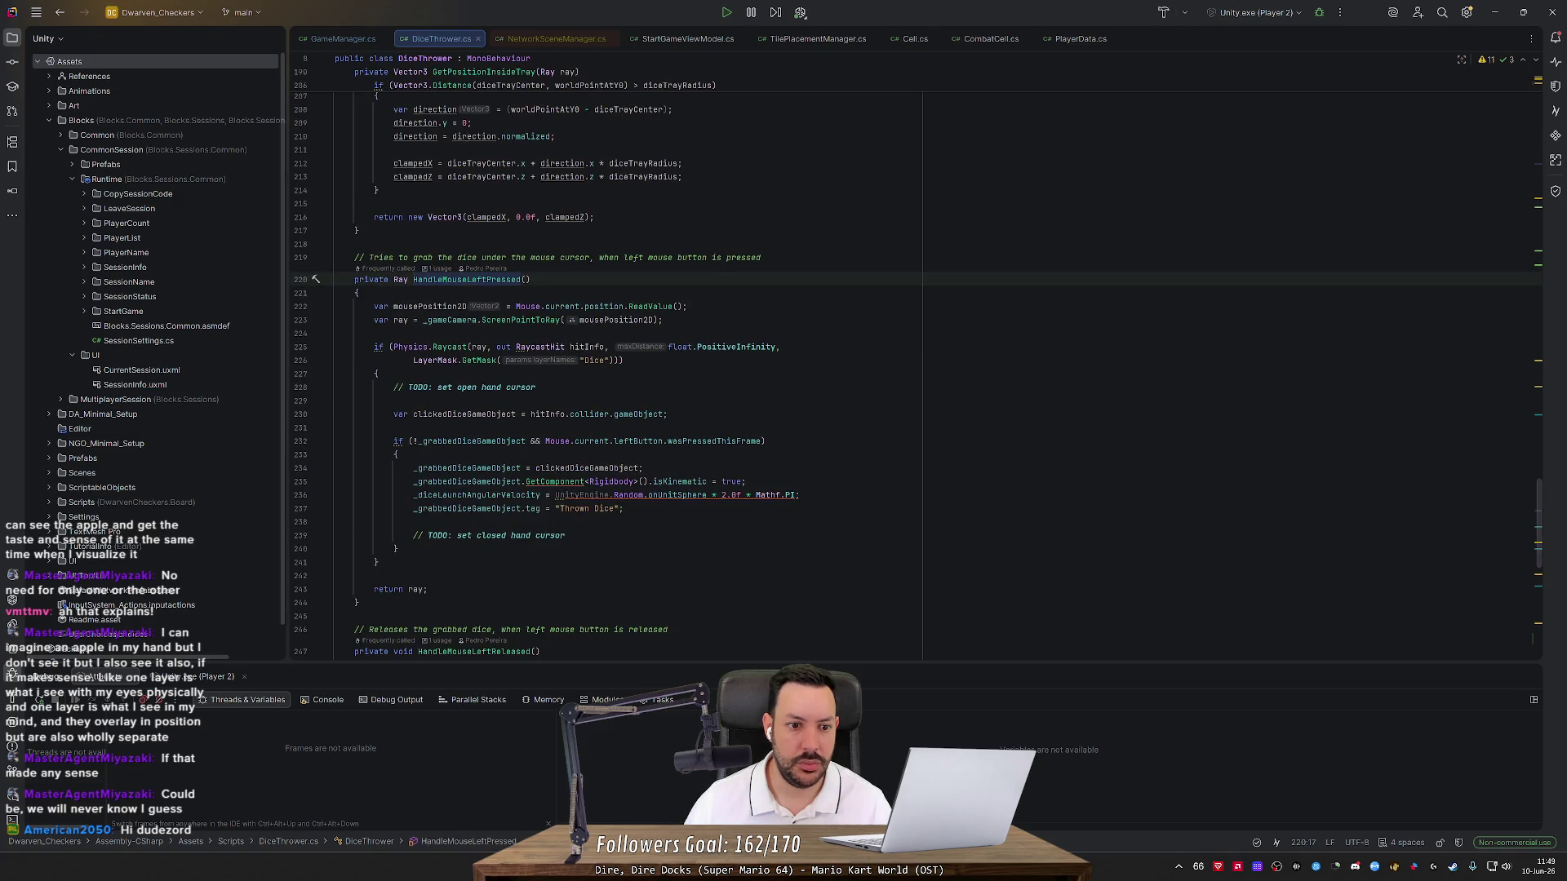
double_click(450, 320)
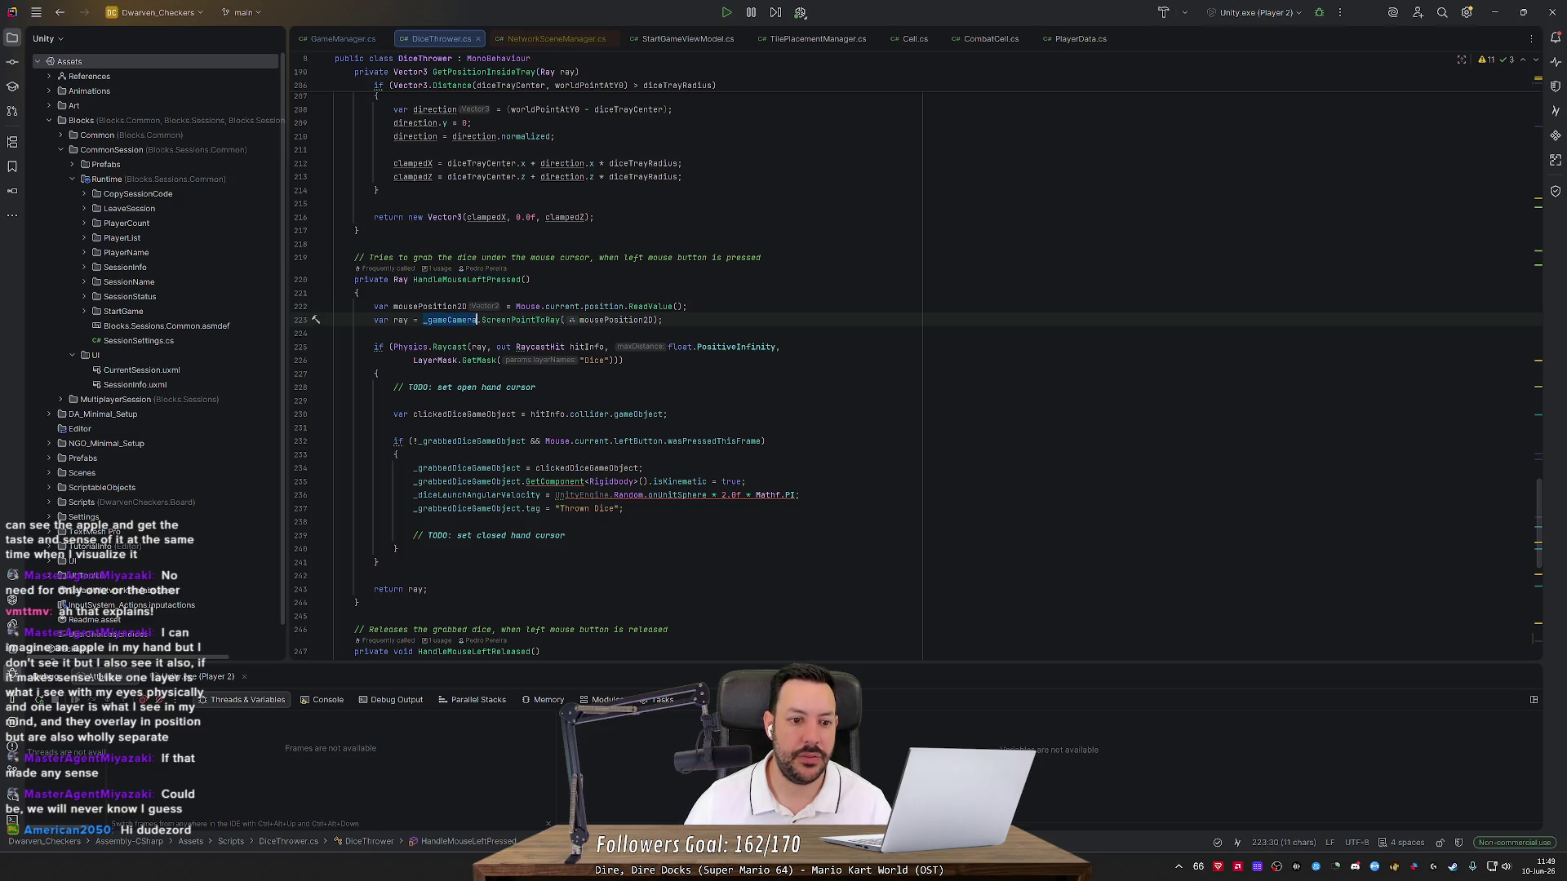
key(ctrl+alt+Left)
Add 'if (!_gameCamera) return;' at the top of DiceThrower's Update()
click(359, 189)
key(Return)
text(if (!_ga)
key(Return)
text())
key(Return)
text(return)
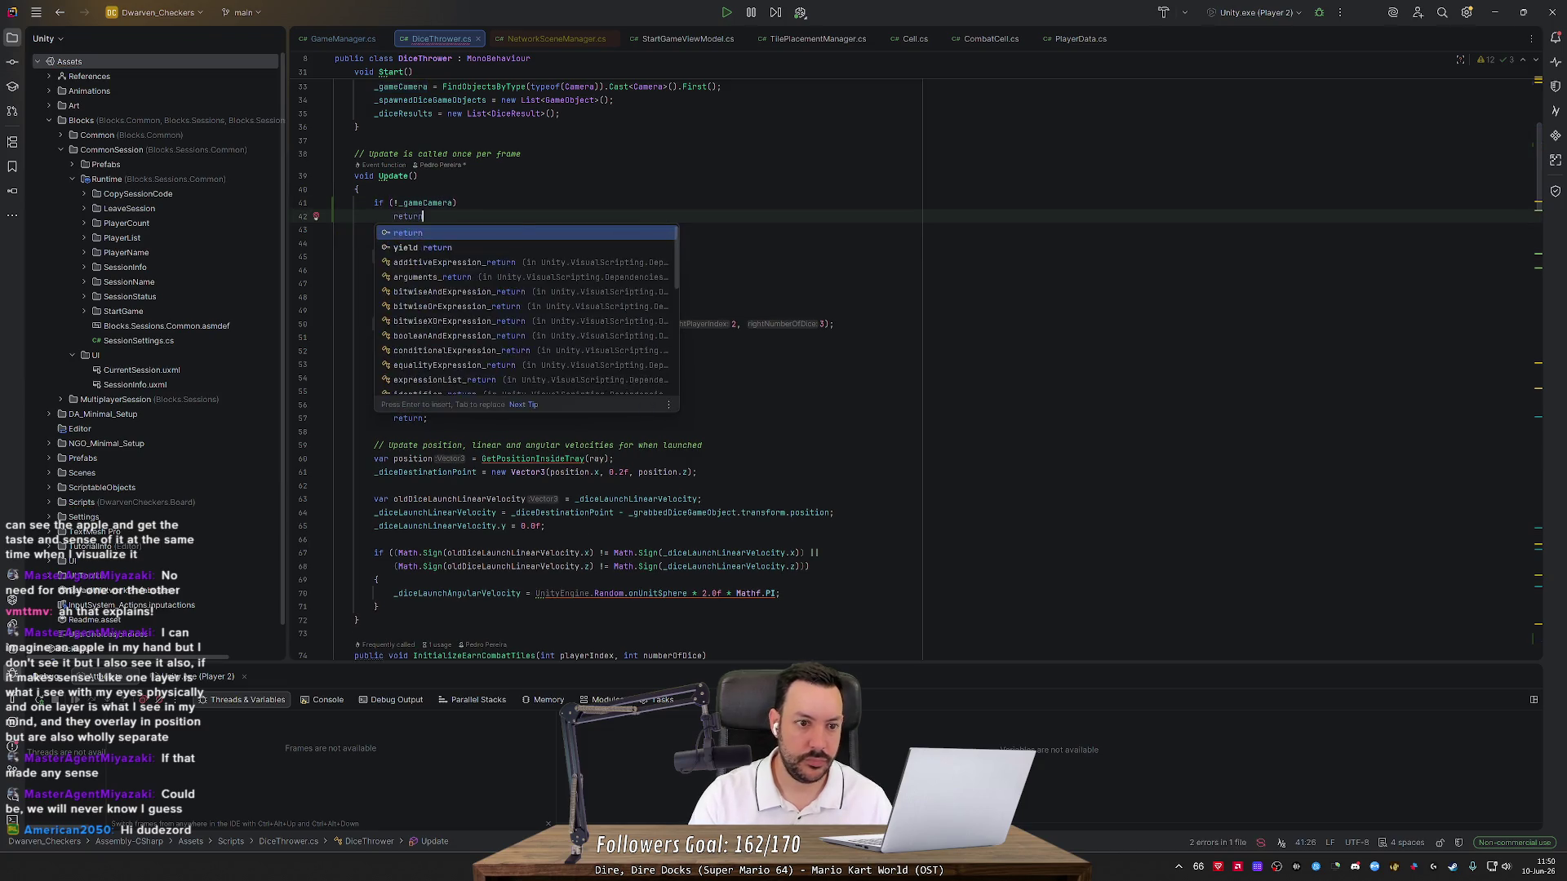
text(;)
key(Return)
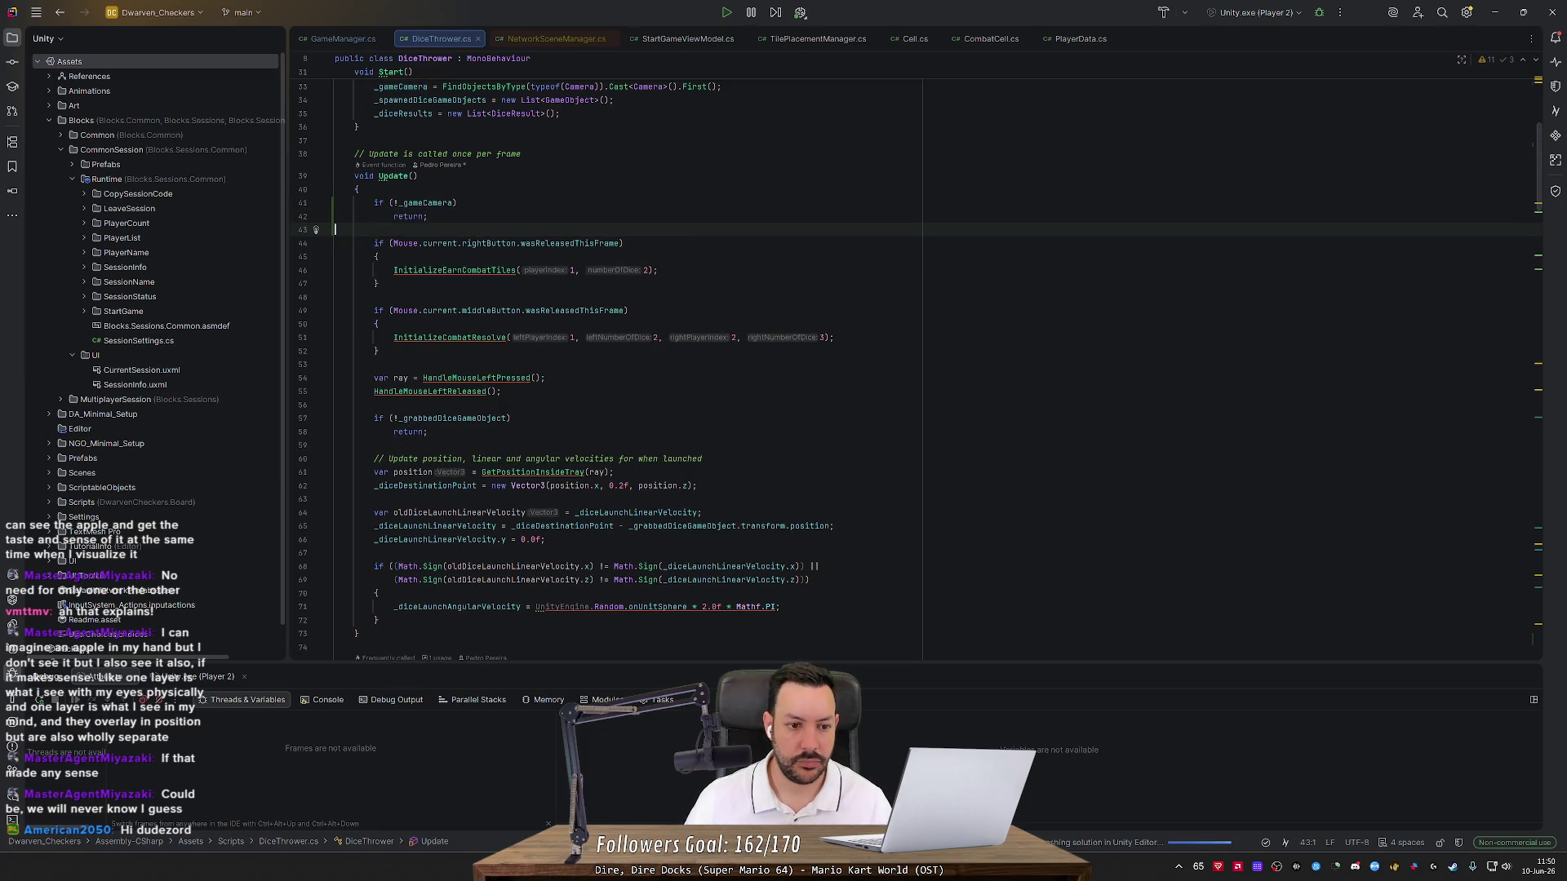
Bring the Unity editor to the front
key(alt+Tab)
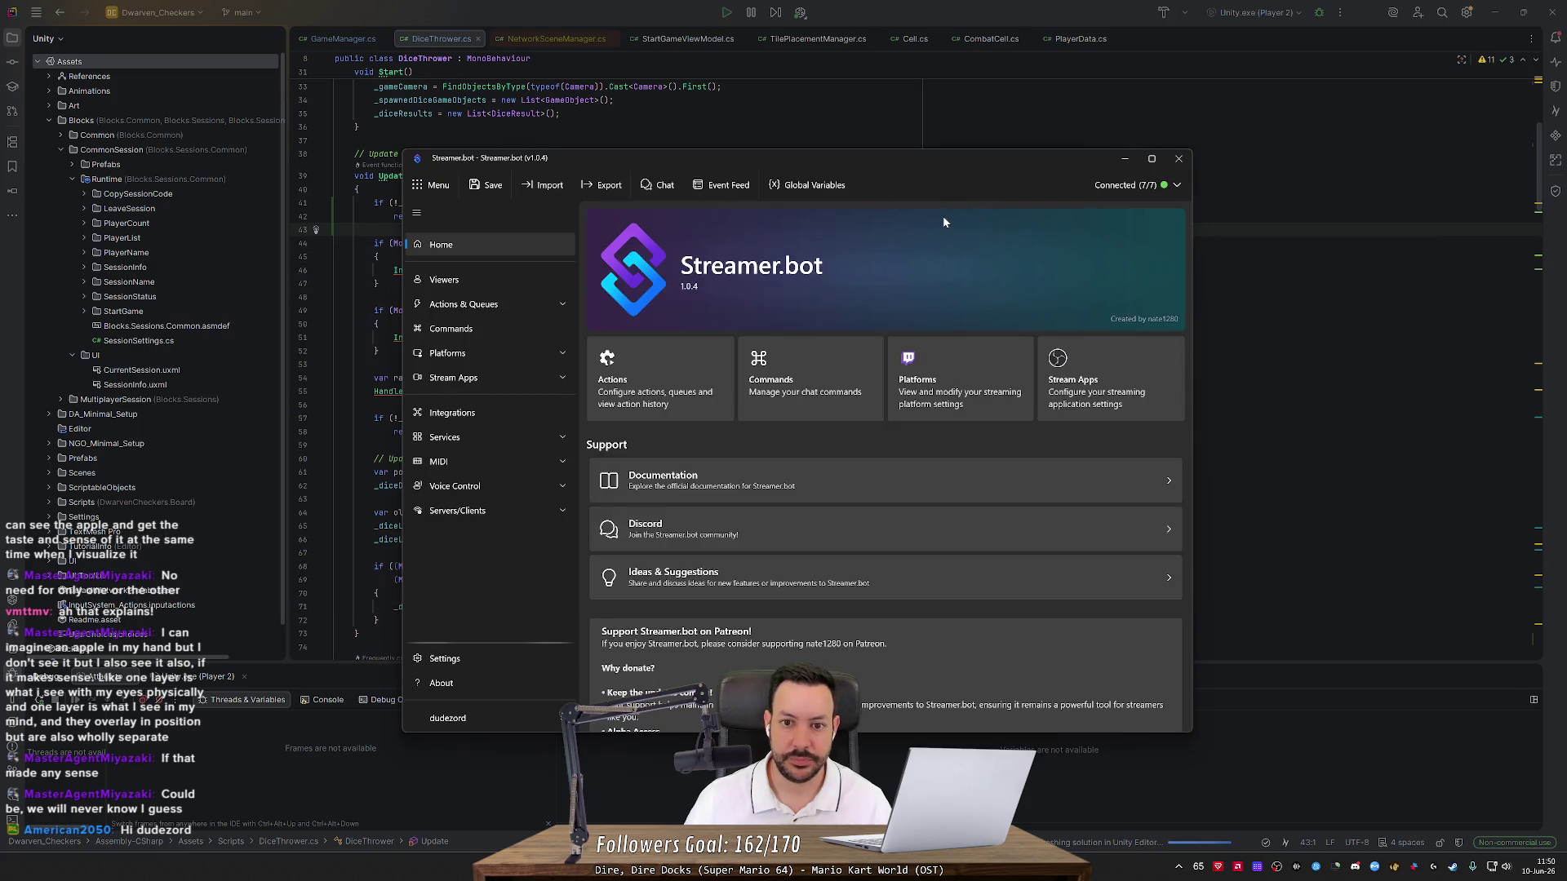
mouse_move(1069, 870)
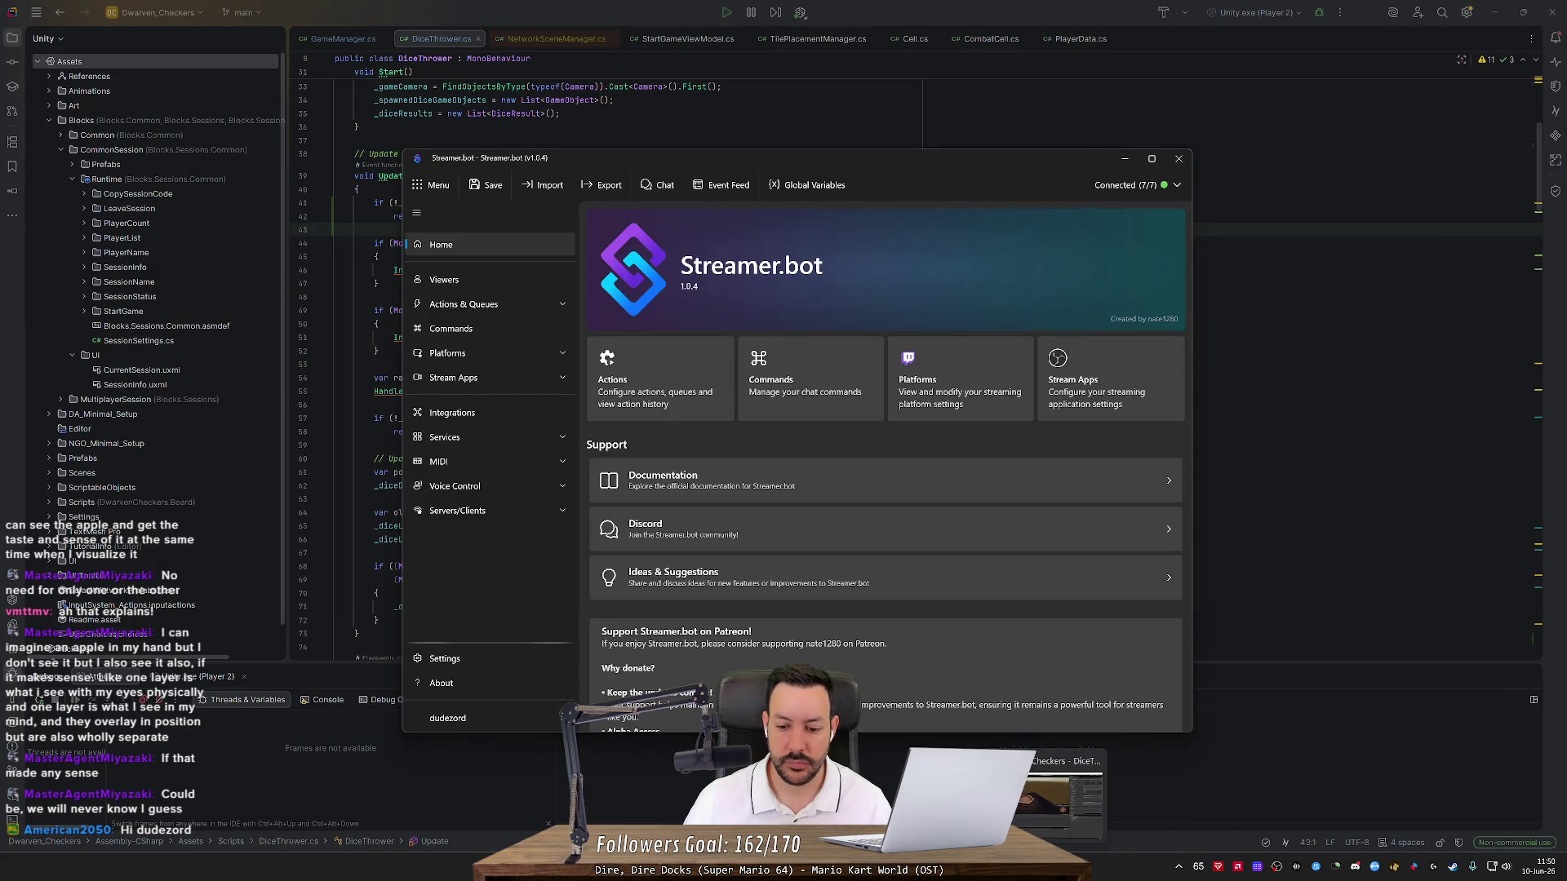
click(1065, 792)
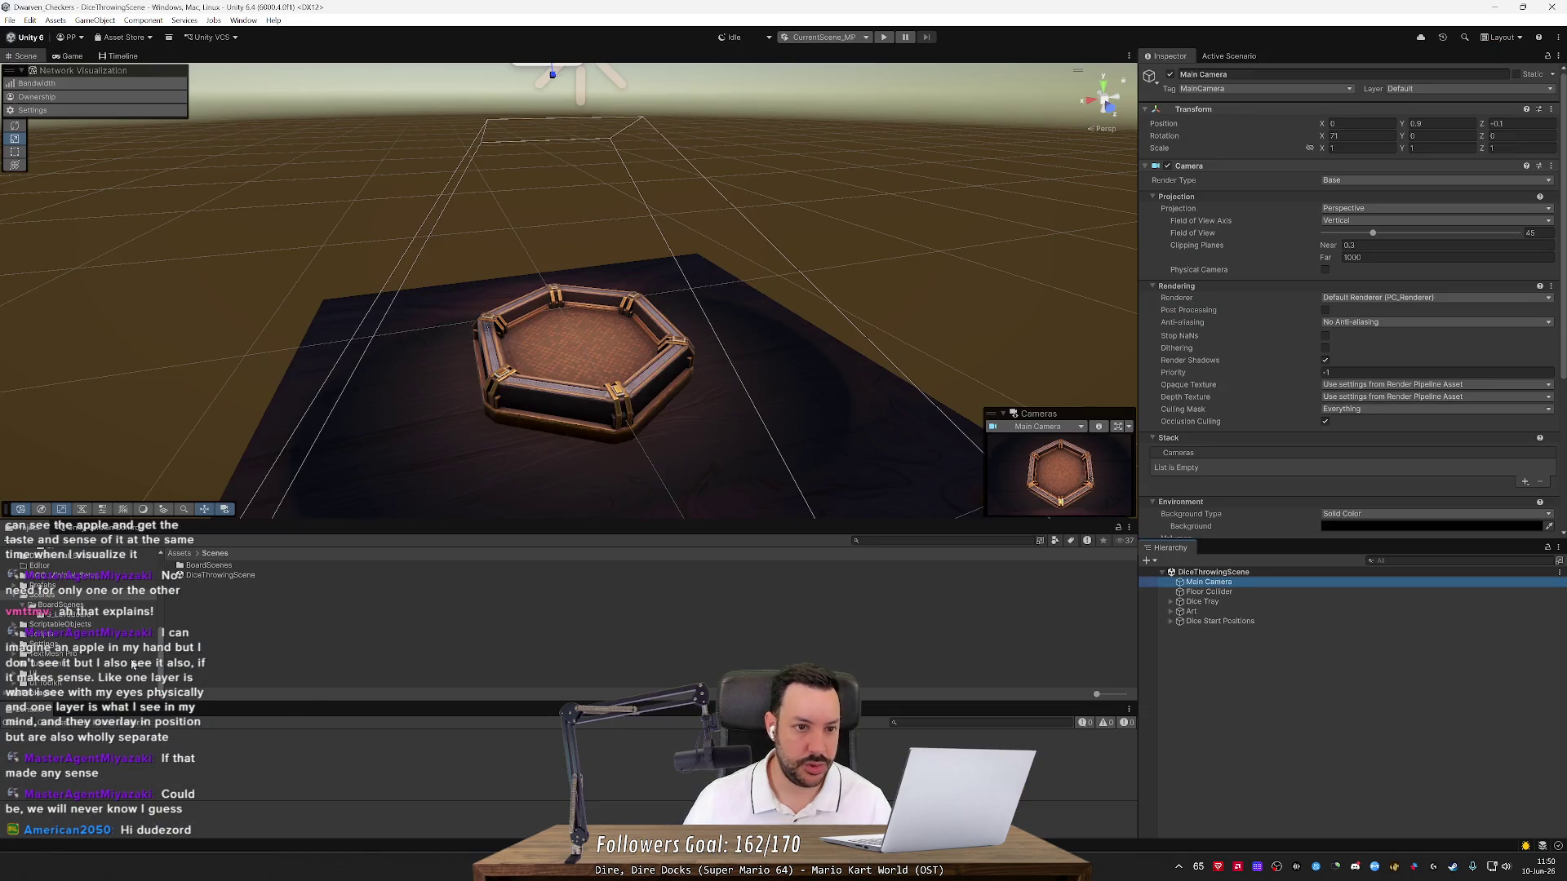
Open the S_LavaBoard scene from Scenes > BoardScenes
click(80, 606)
click(204, 577)
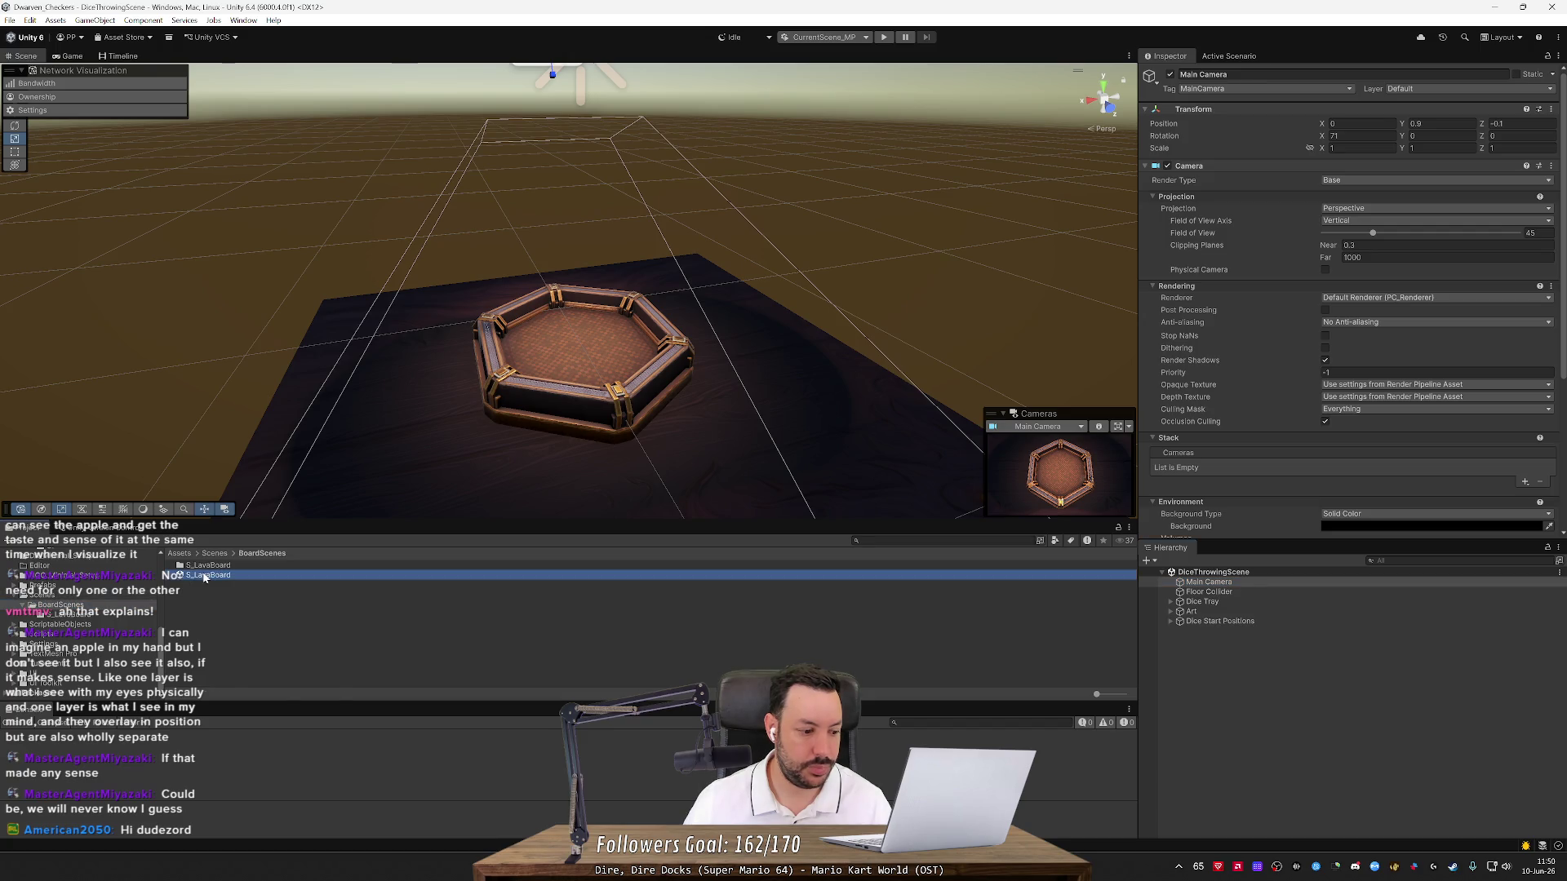
double_click(204, 576)
Start the play-test and bring the Player 2 client window to the front
click(884, 36)
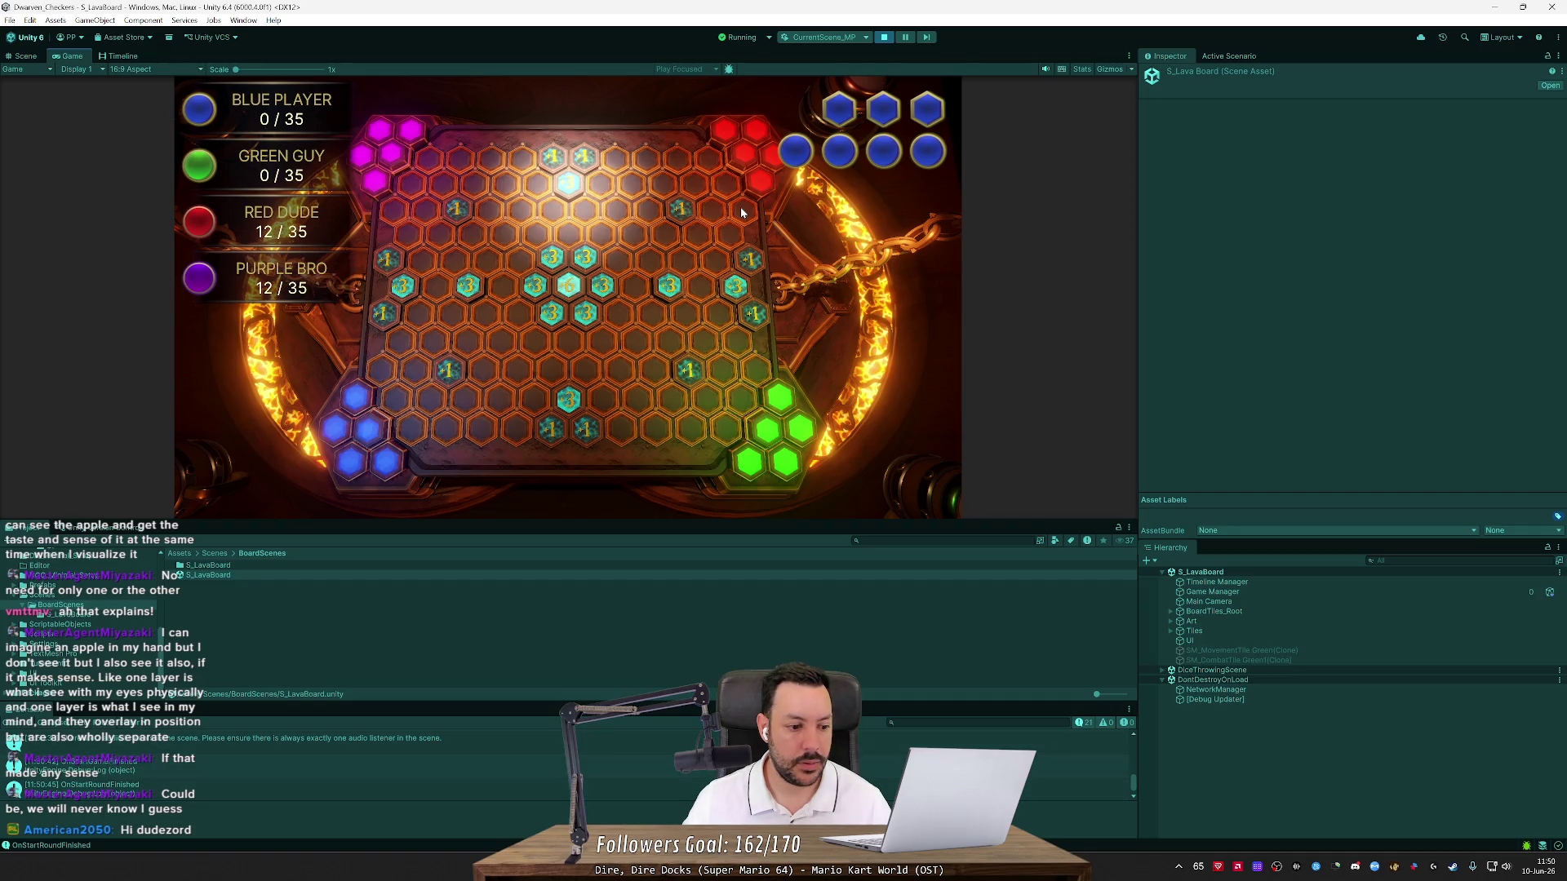
mouse_move(1080, 853)
click(1110, 818)
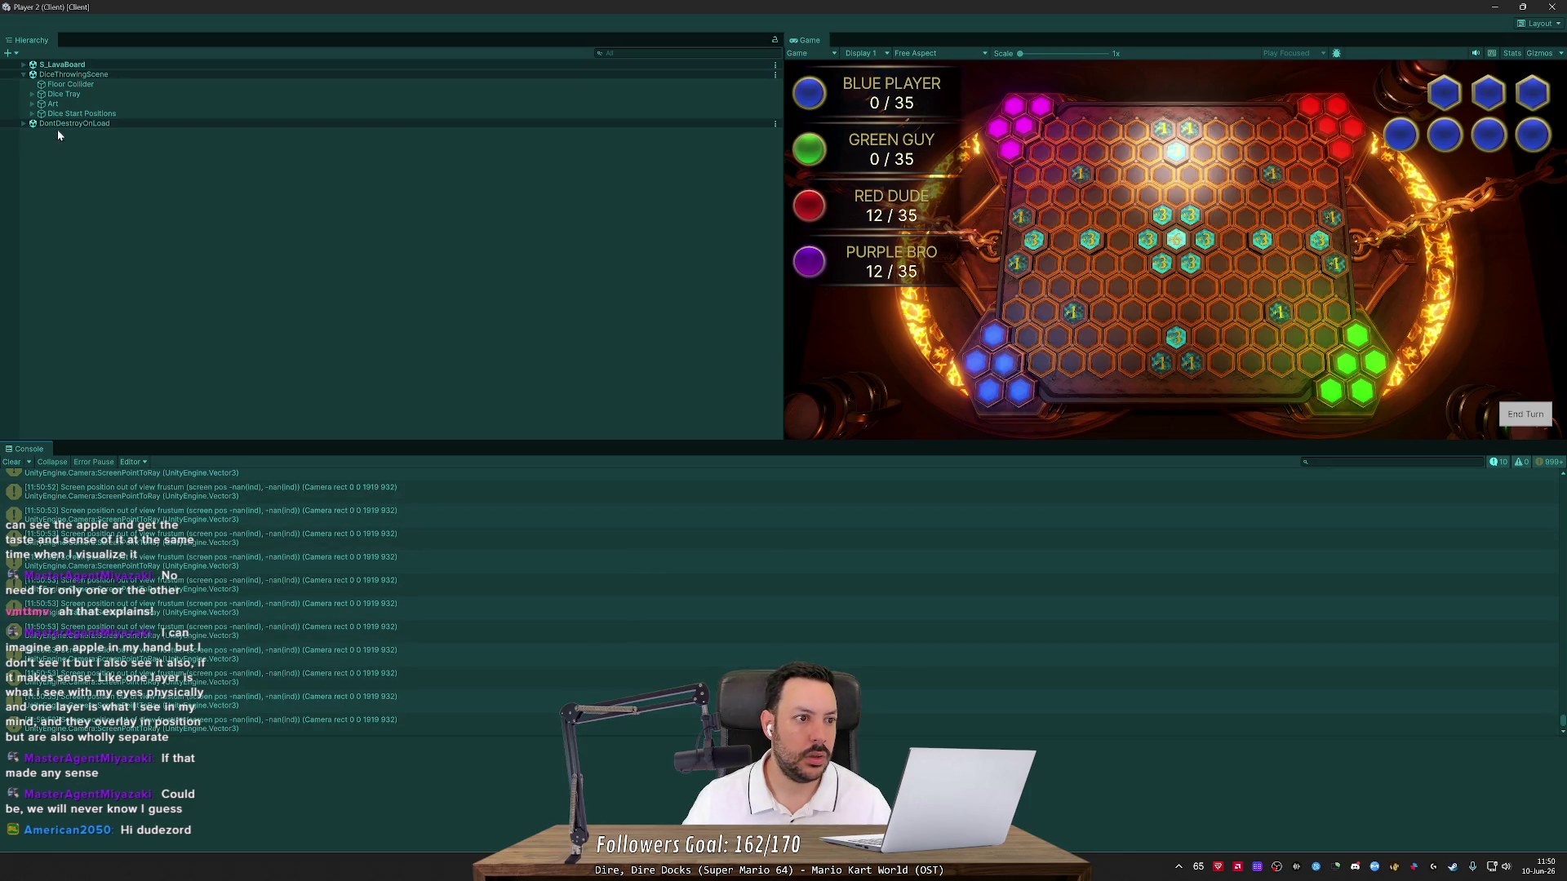
Read a console error, then inspect S_LavaBoard's Main Camera and Dice Tray objects
click(370, 574)
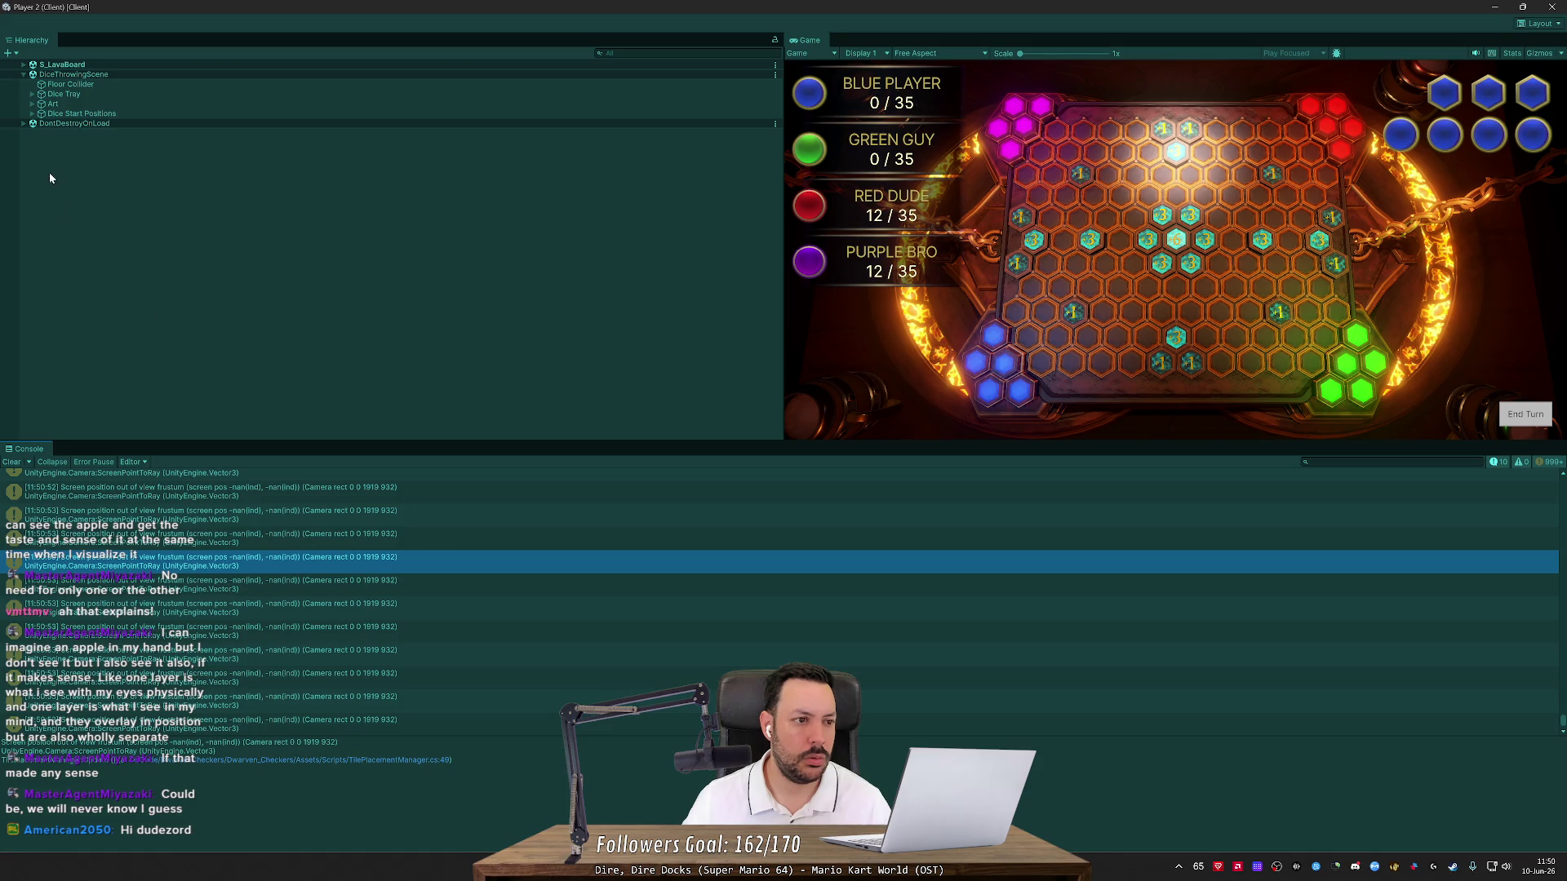
click(30, 69)
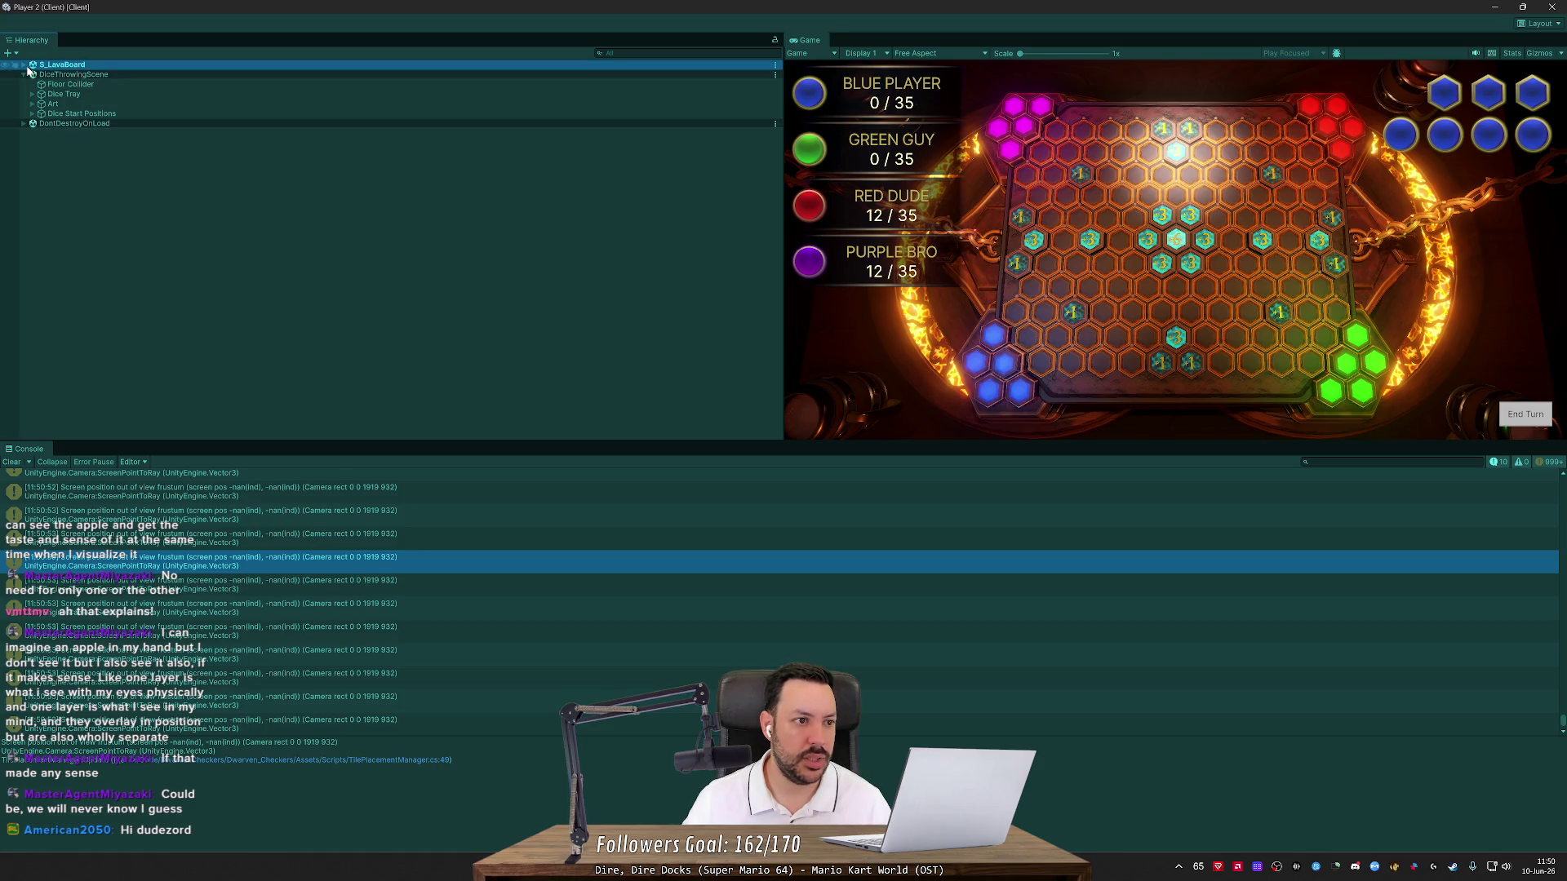
click(23, 65)
click(63, 95)
click(78, 184)
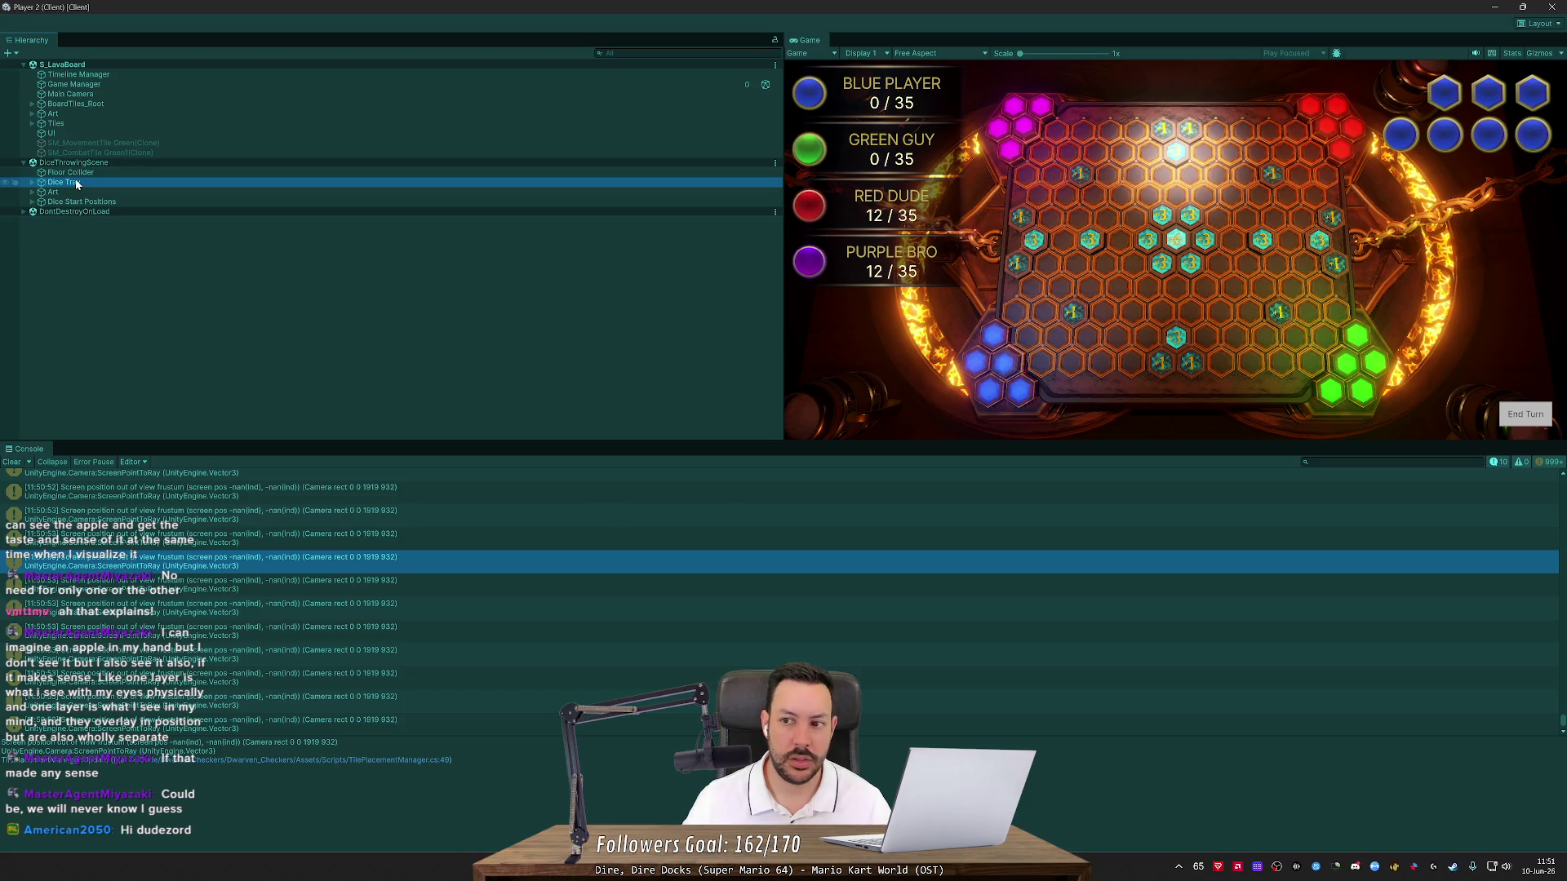
Add the Inspector panel, widen the Game view, close the Player 2 client and stop playback
click(1556, 25)
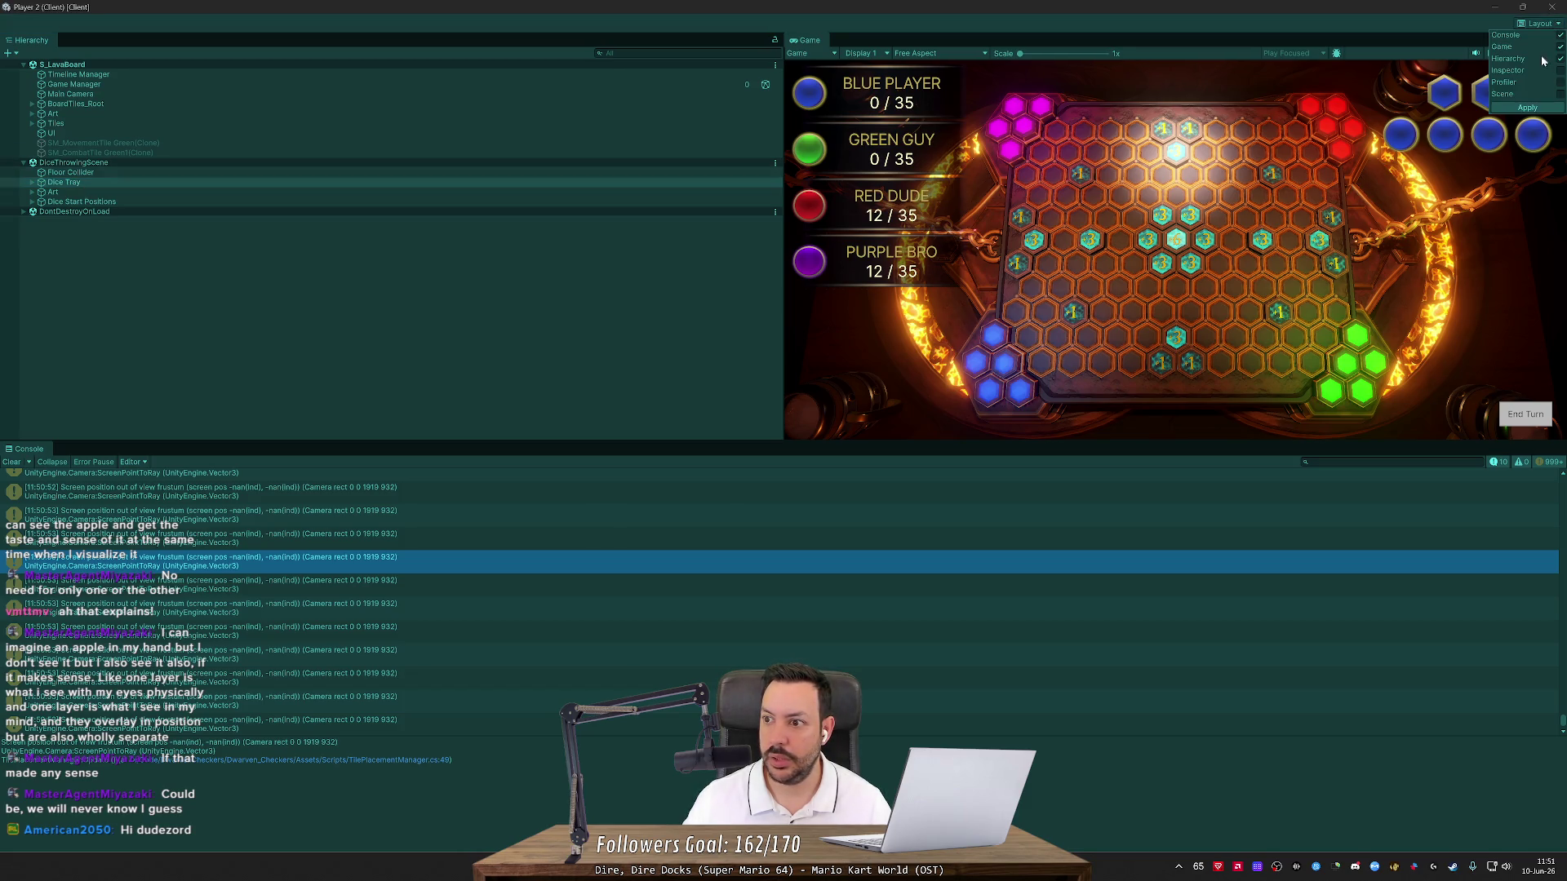
click(1547, 104)
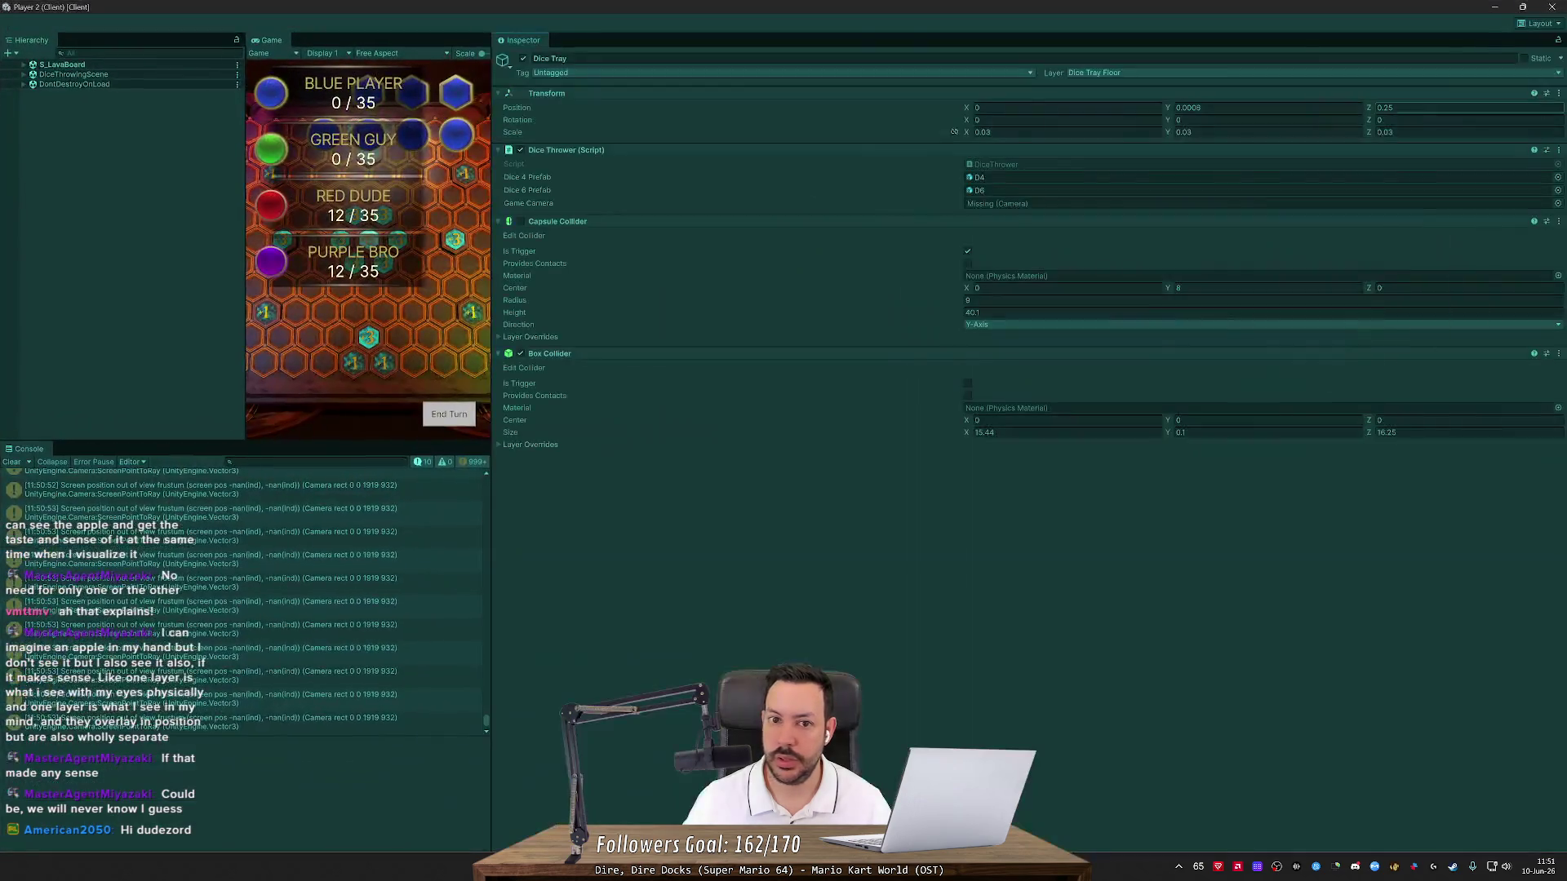
drag(492, 172, 807, 171)
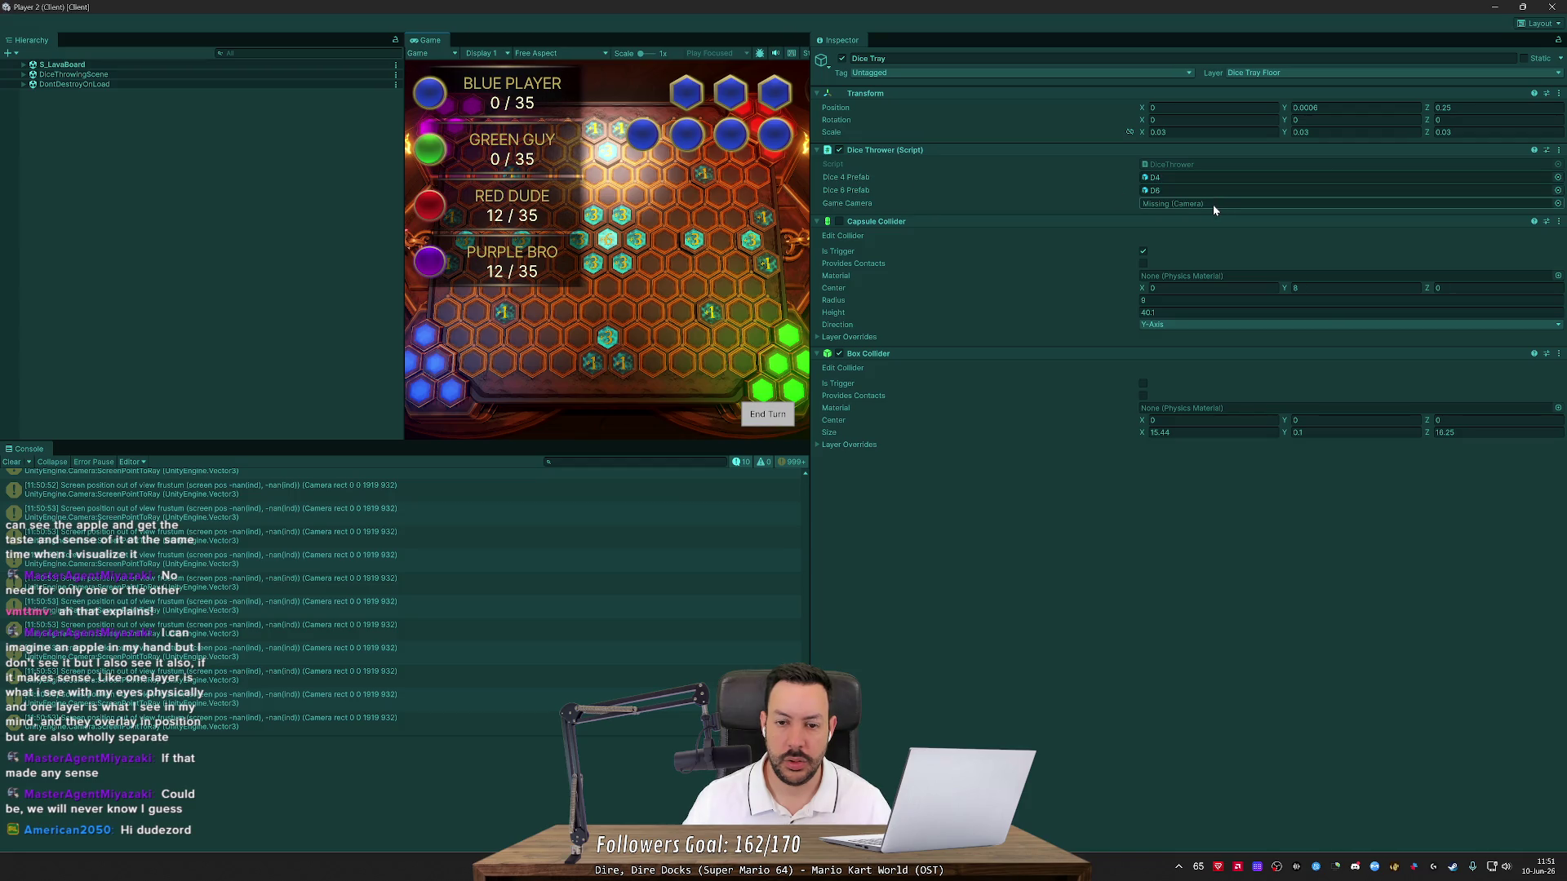
click(1559, 12)
click(885, 40)
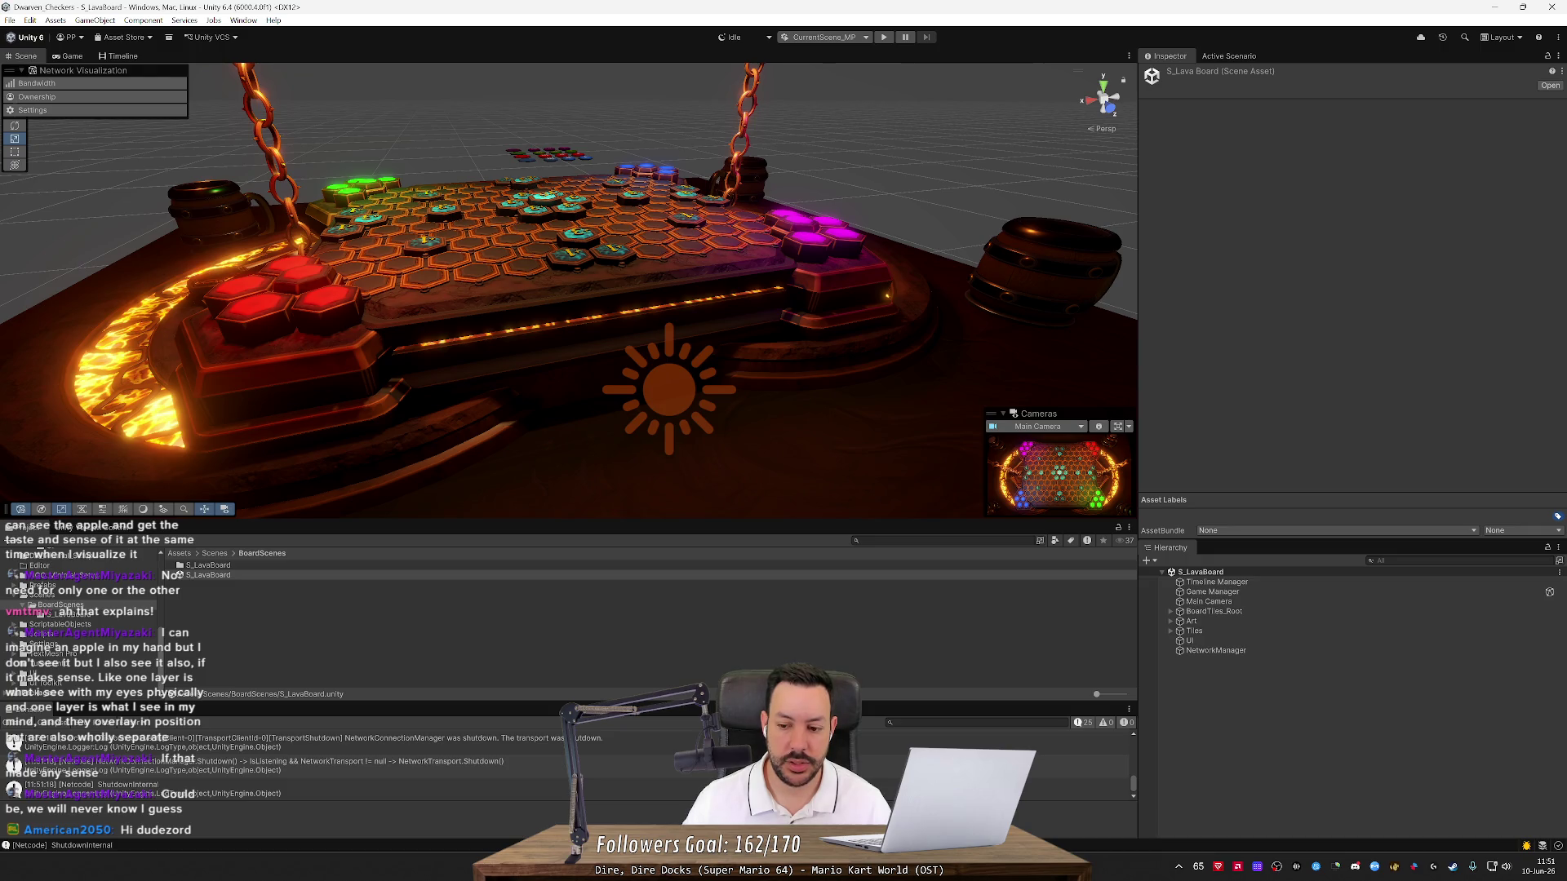
In DiceThrower, rename RemoveCamera to SetNewCamera without the rename refactoring
key(alt+Tab)
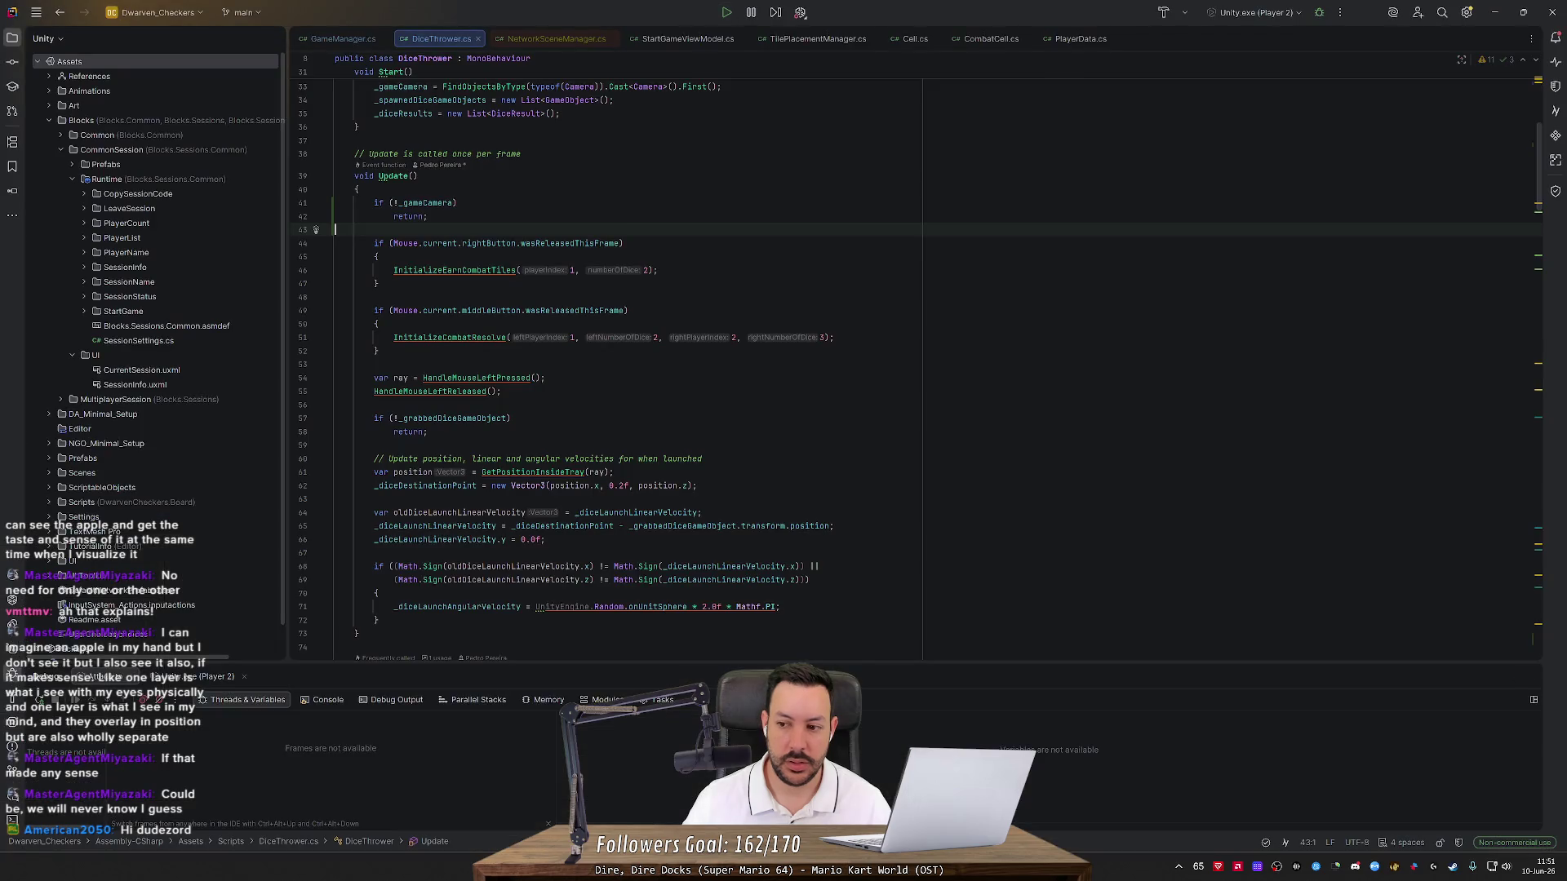
scroll(1543, 187, down, 20)
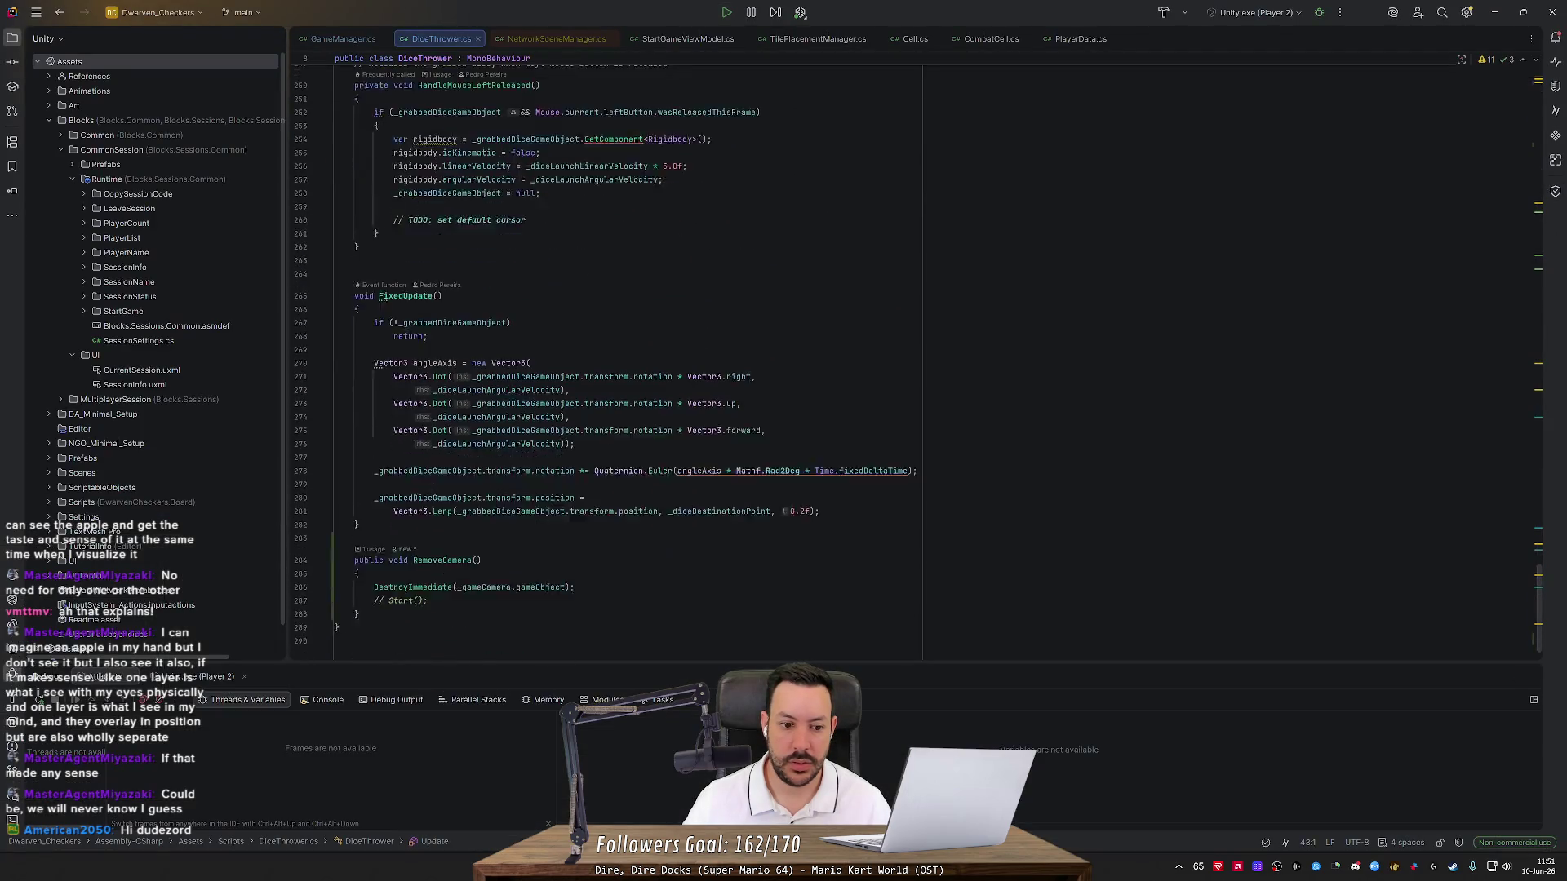
click(413, 506)
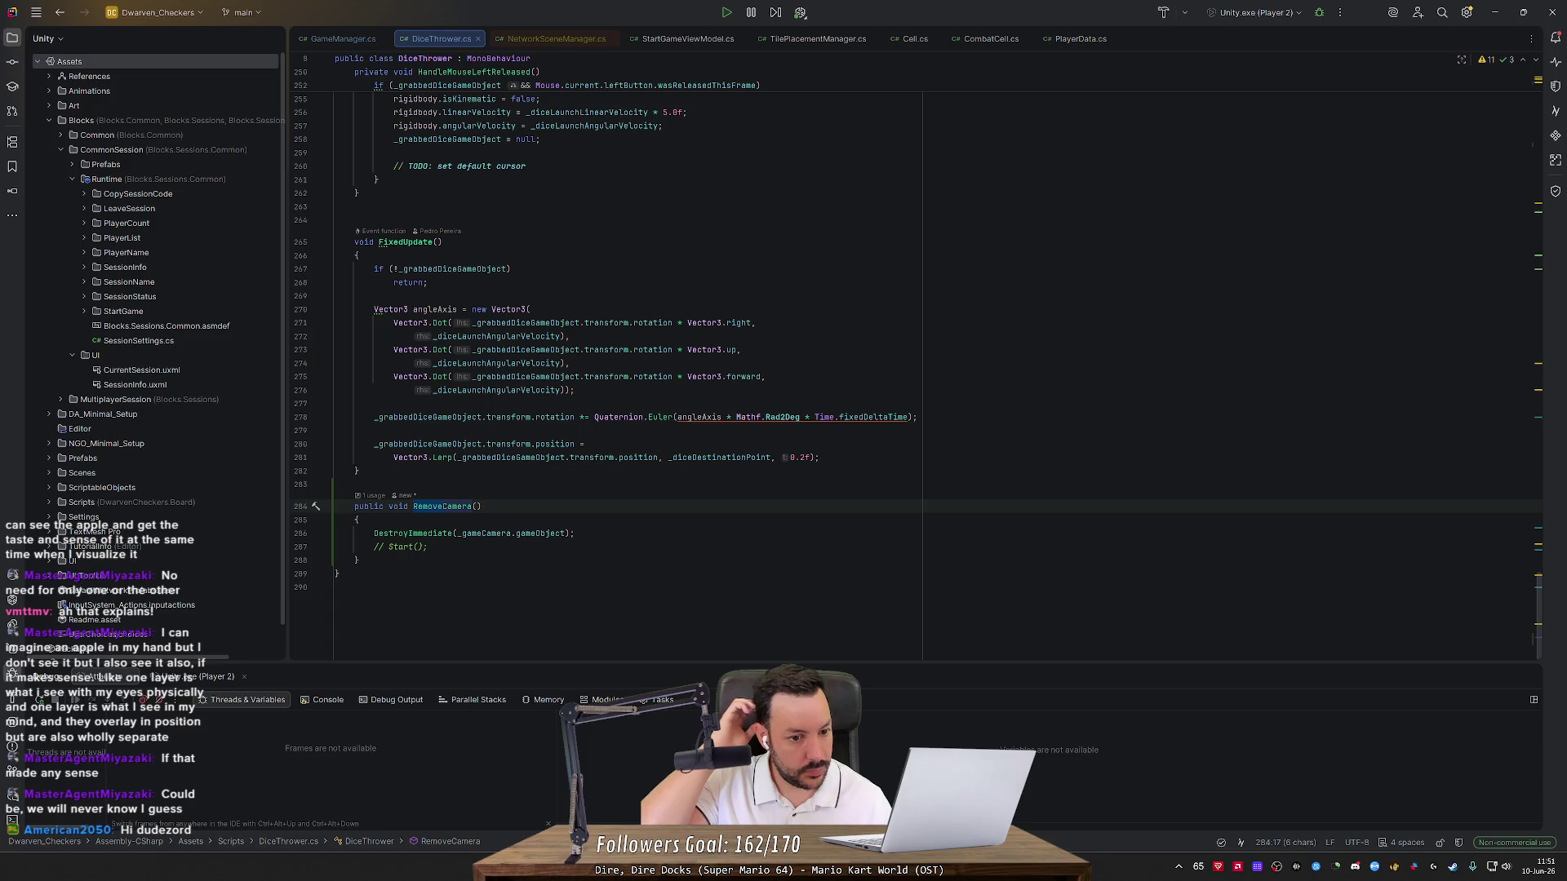
text(SetNew)
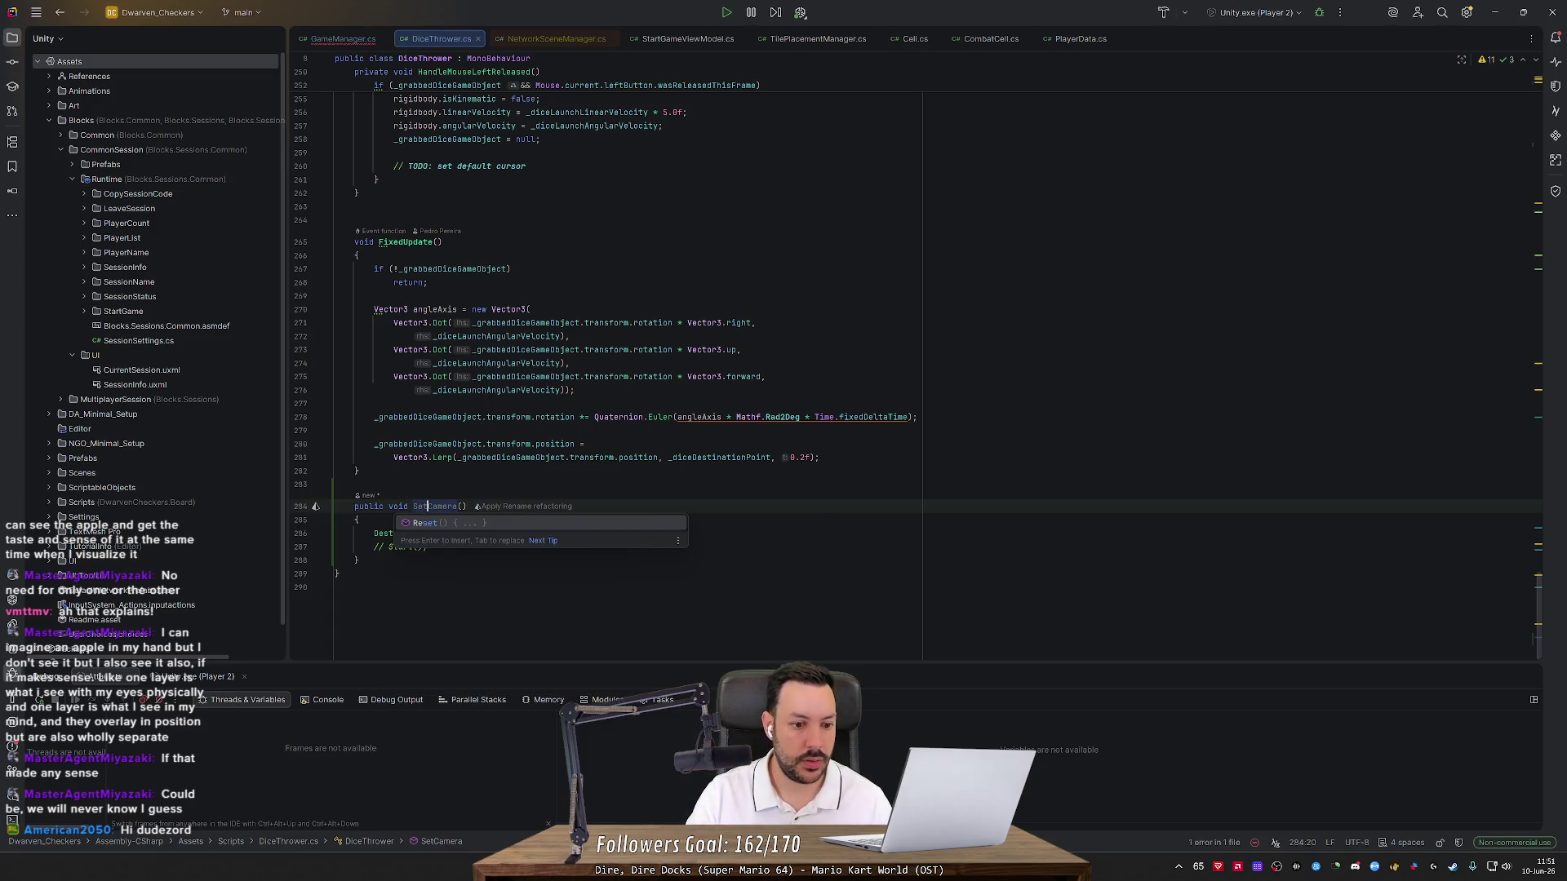
click(477, 506)
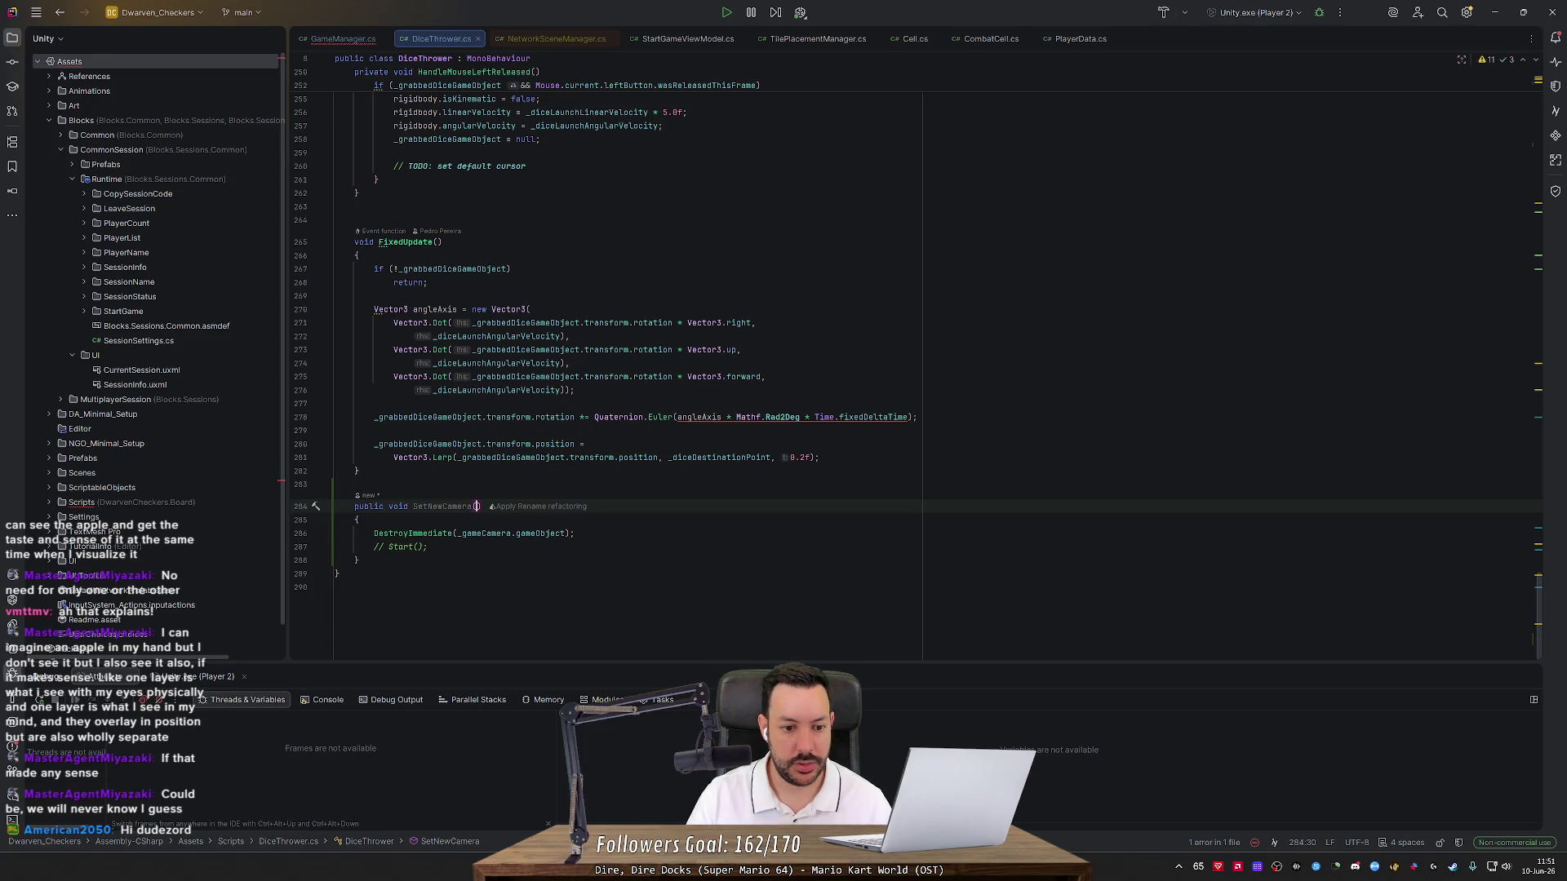
key(Escape)
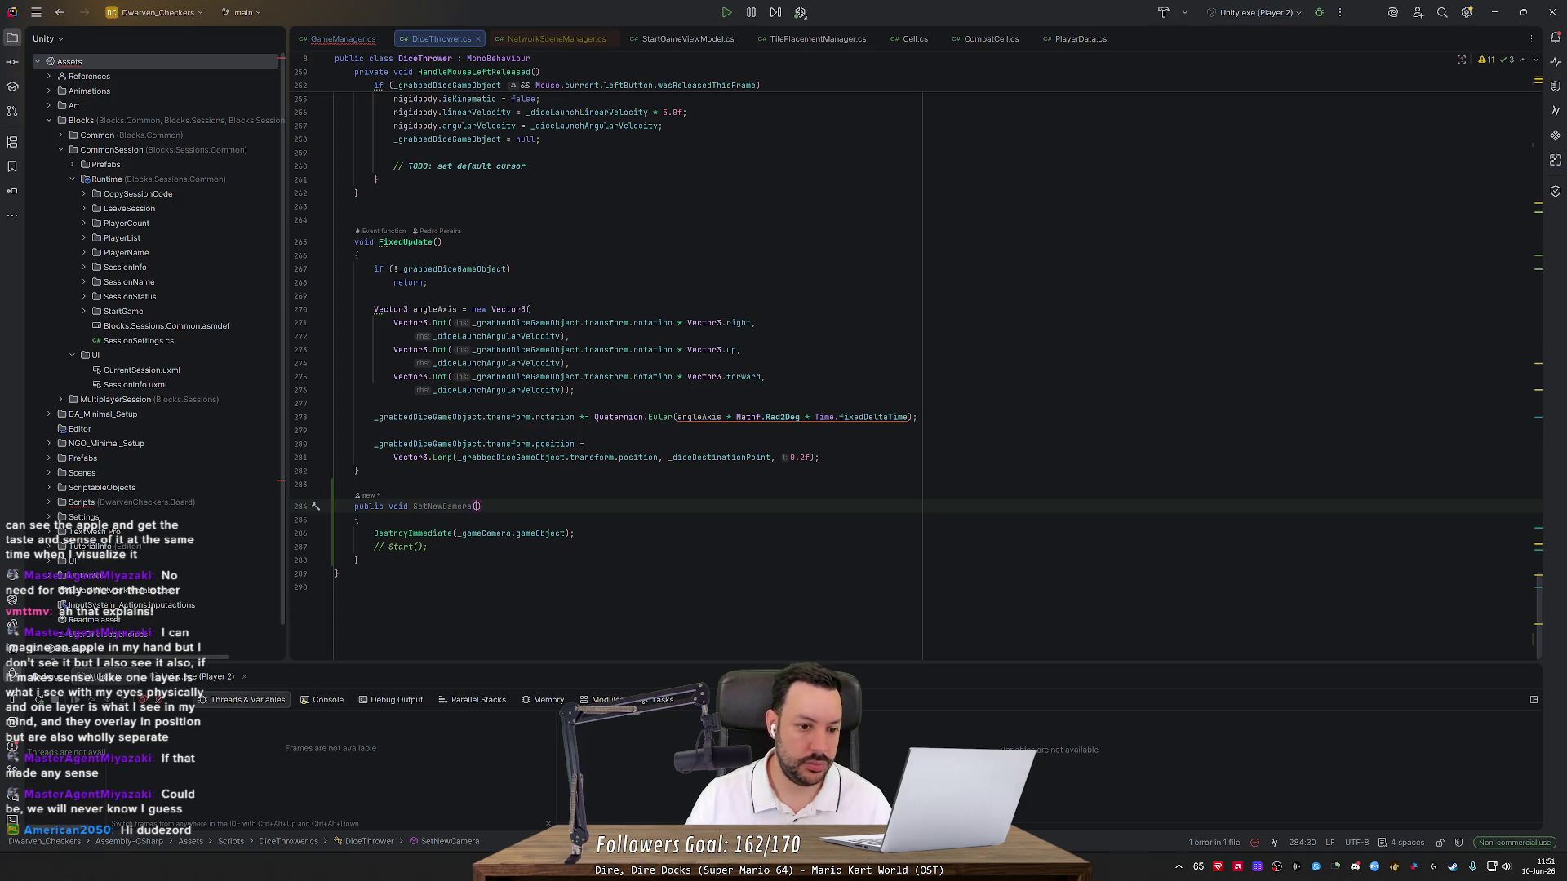
Delete the commented-out '// Start();' line inside SetNewCamera
key(Down)
key(Down)
key(Down)
key(ctrl+x)
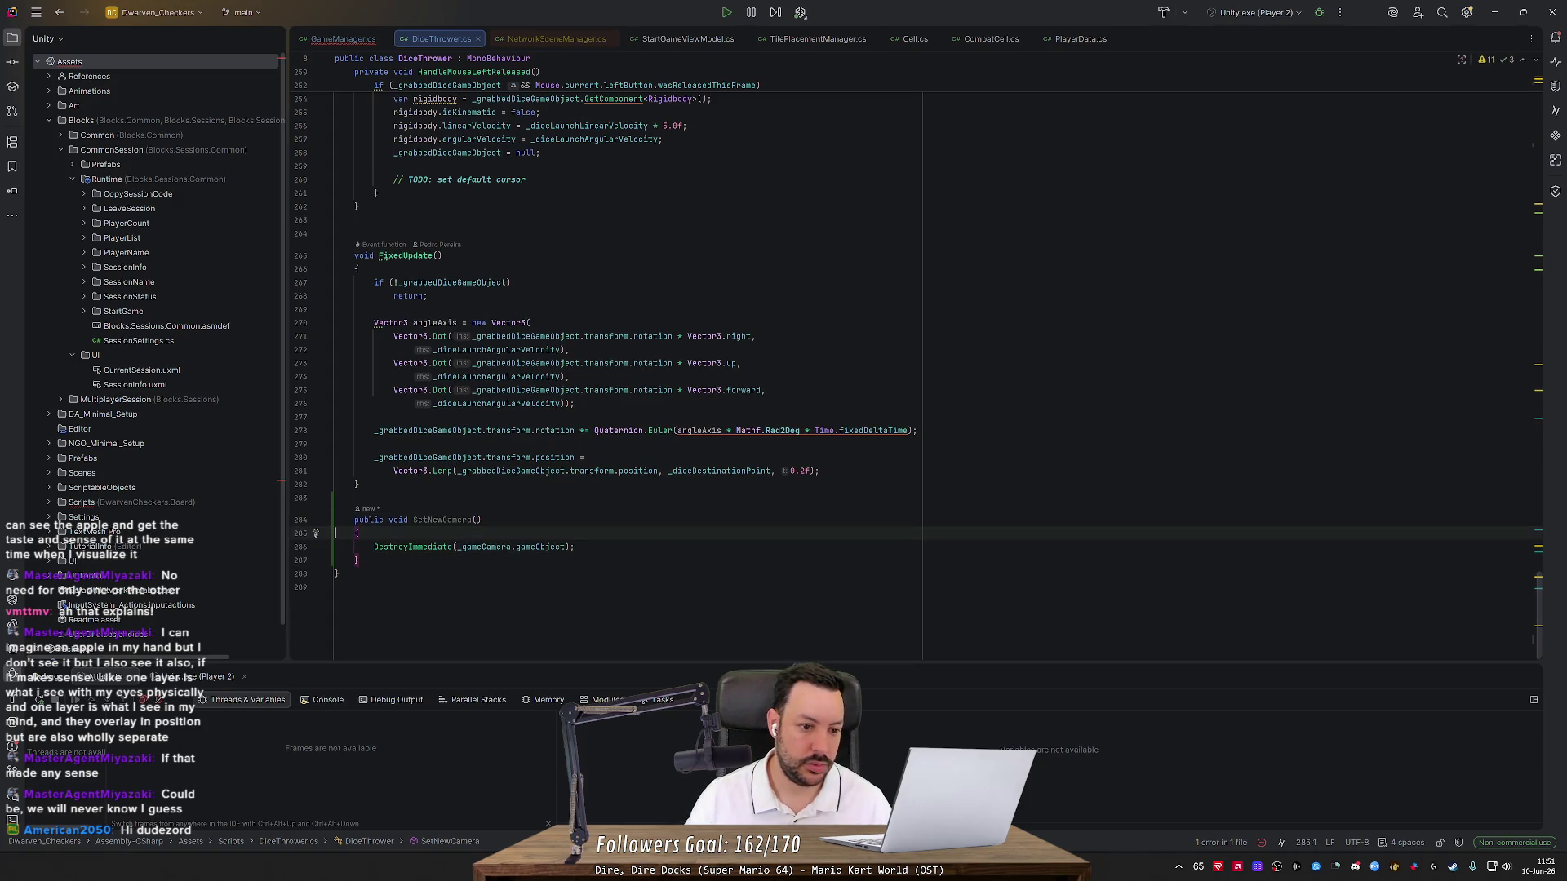
key(End)
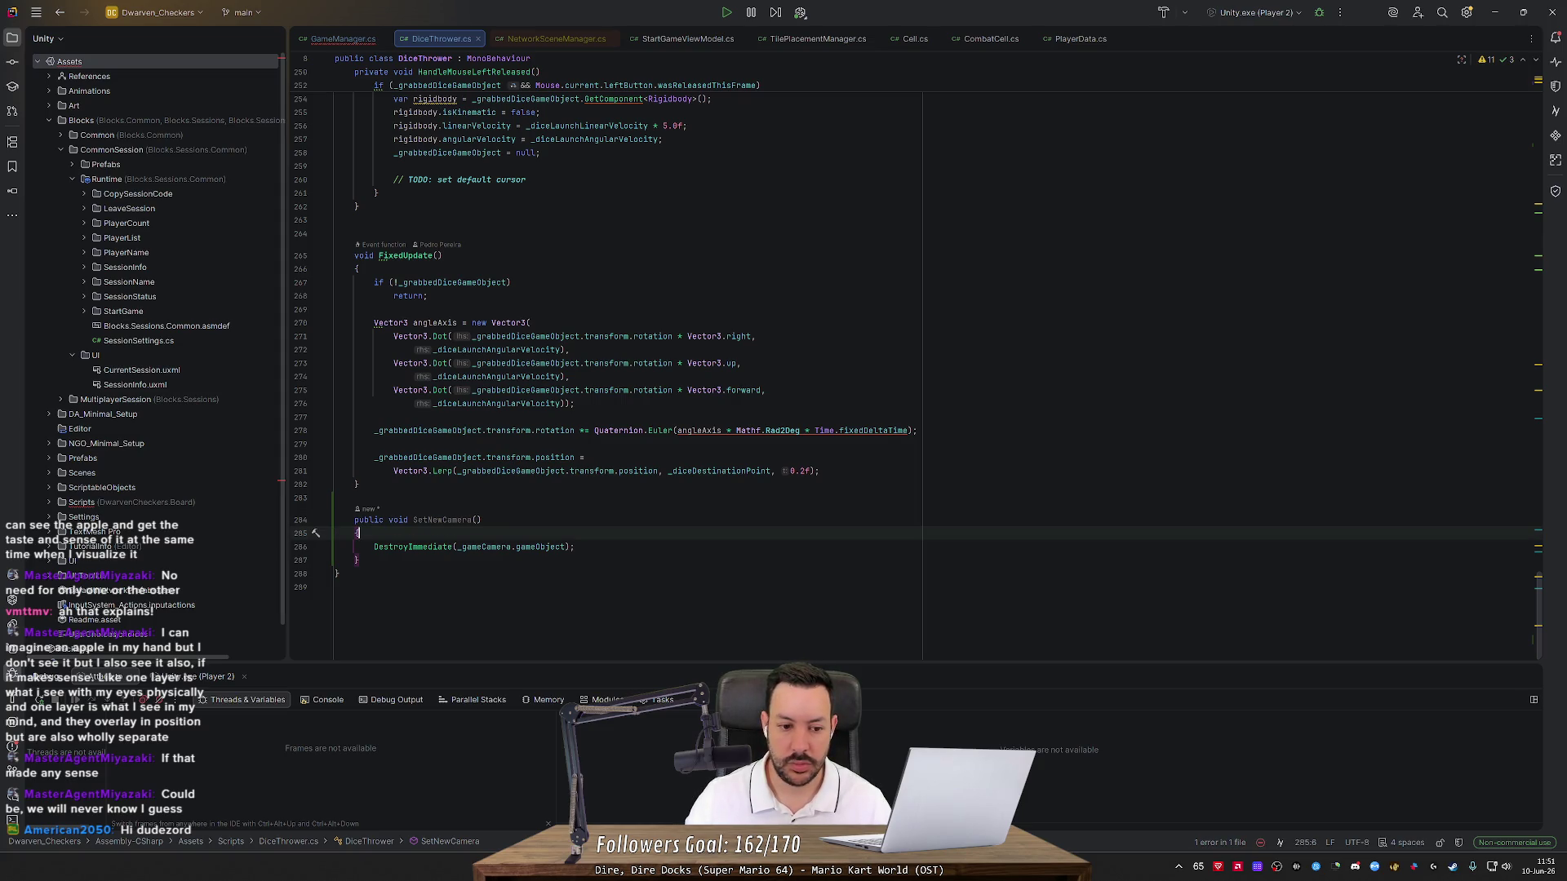
key(Down)
key(End)
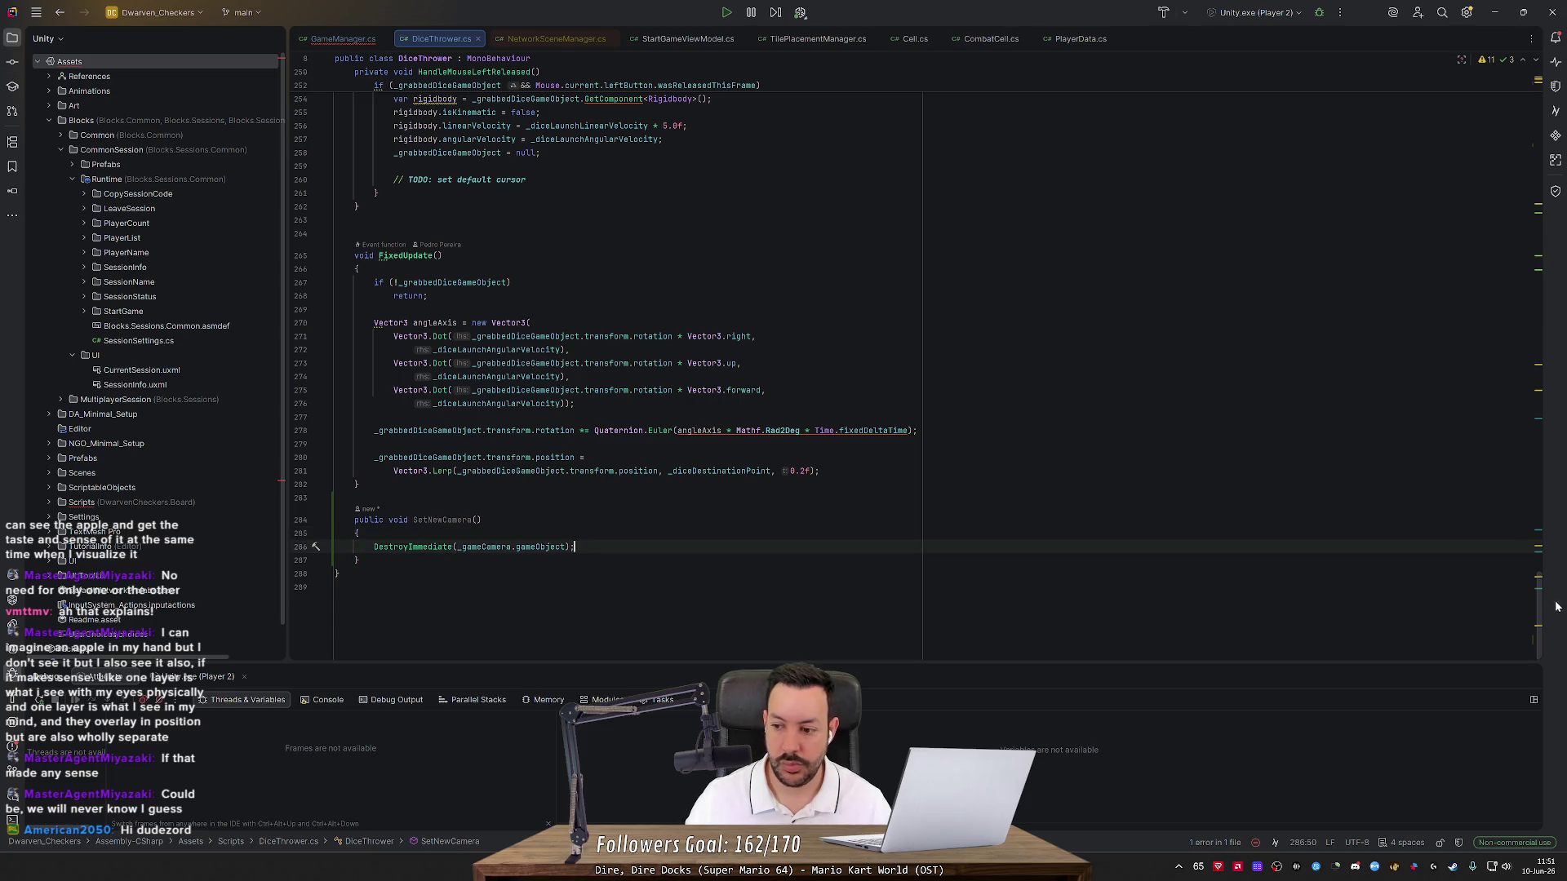
scroll(1545, 610, up, 20)
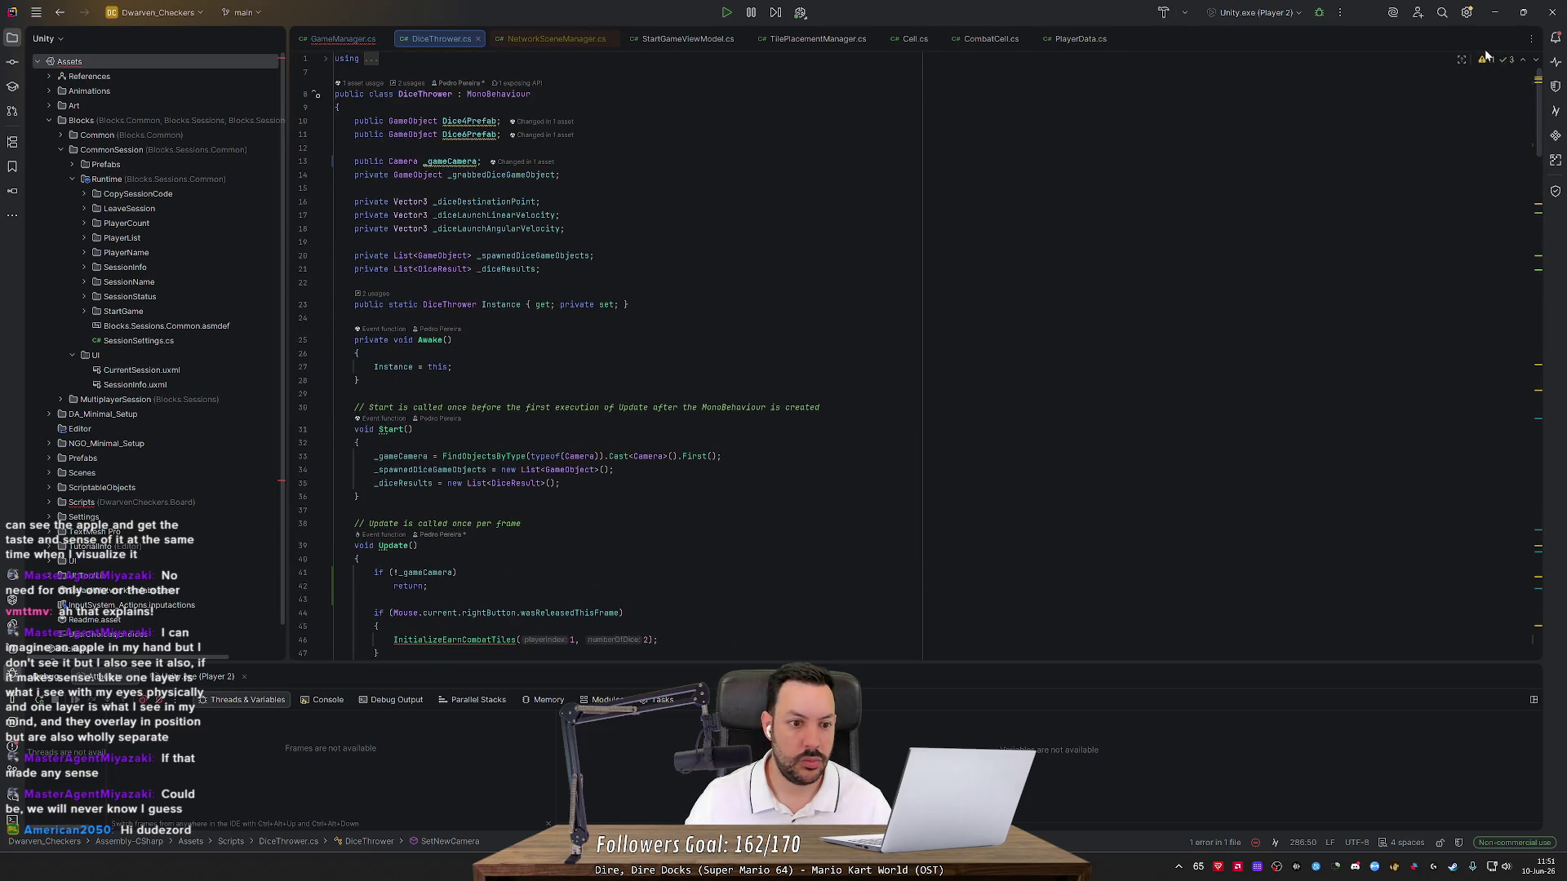
Comment out Start's camera lookup line, enlarge the code area, and select _gameCamera in SetNewCamera
click(723, 456)
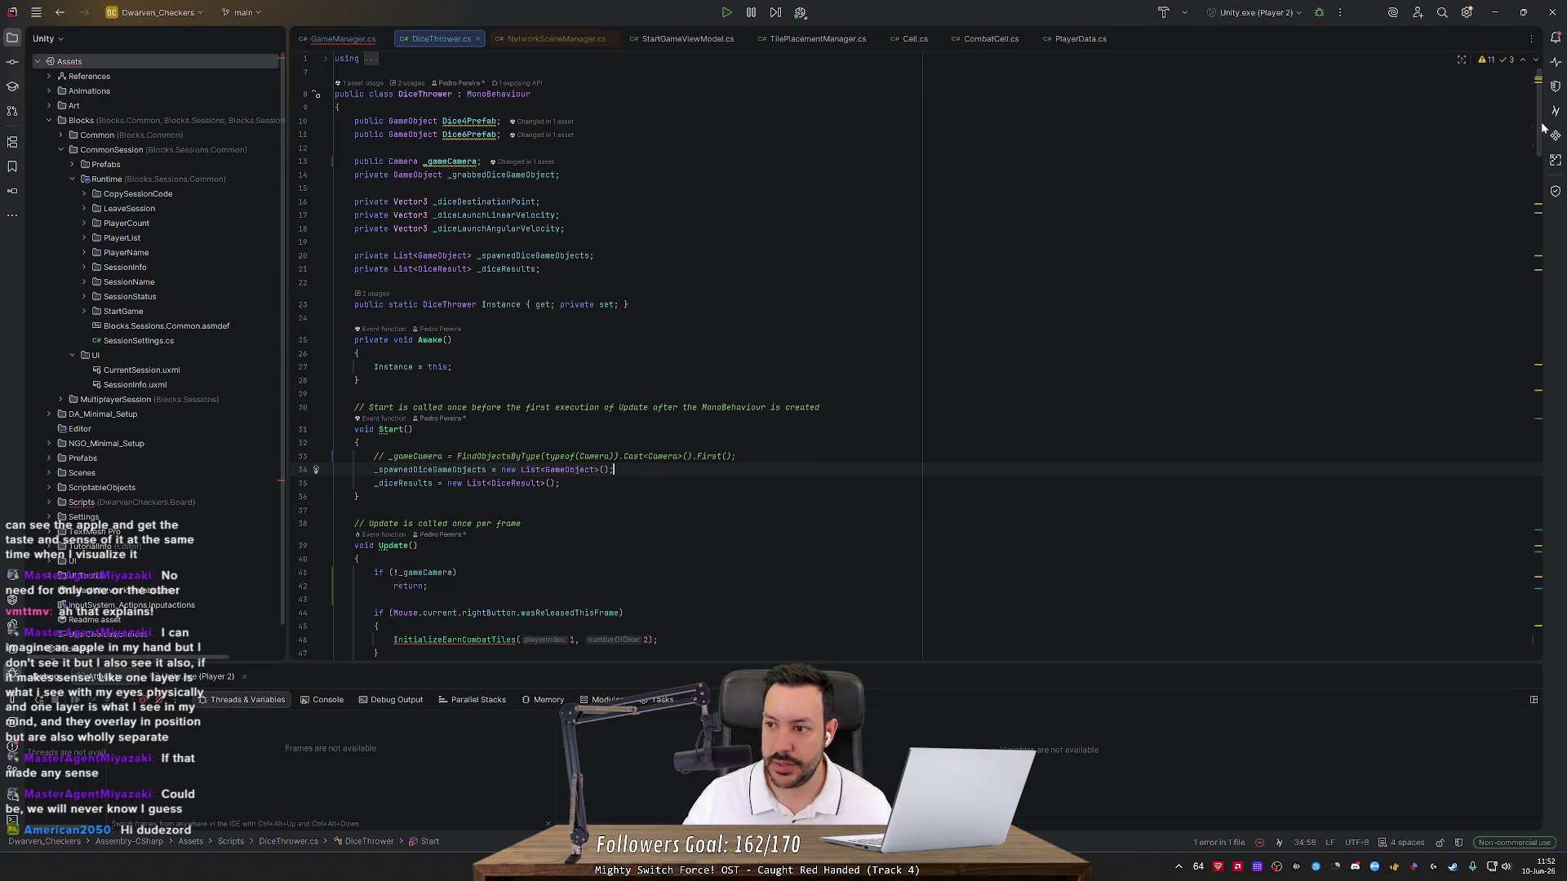
drag(1540, 131, 1528, 704)
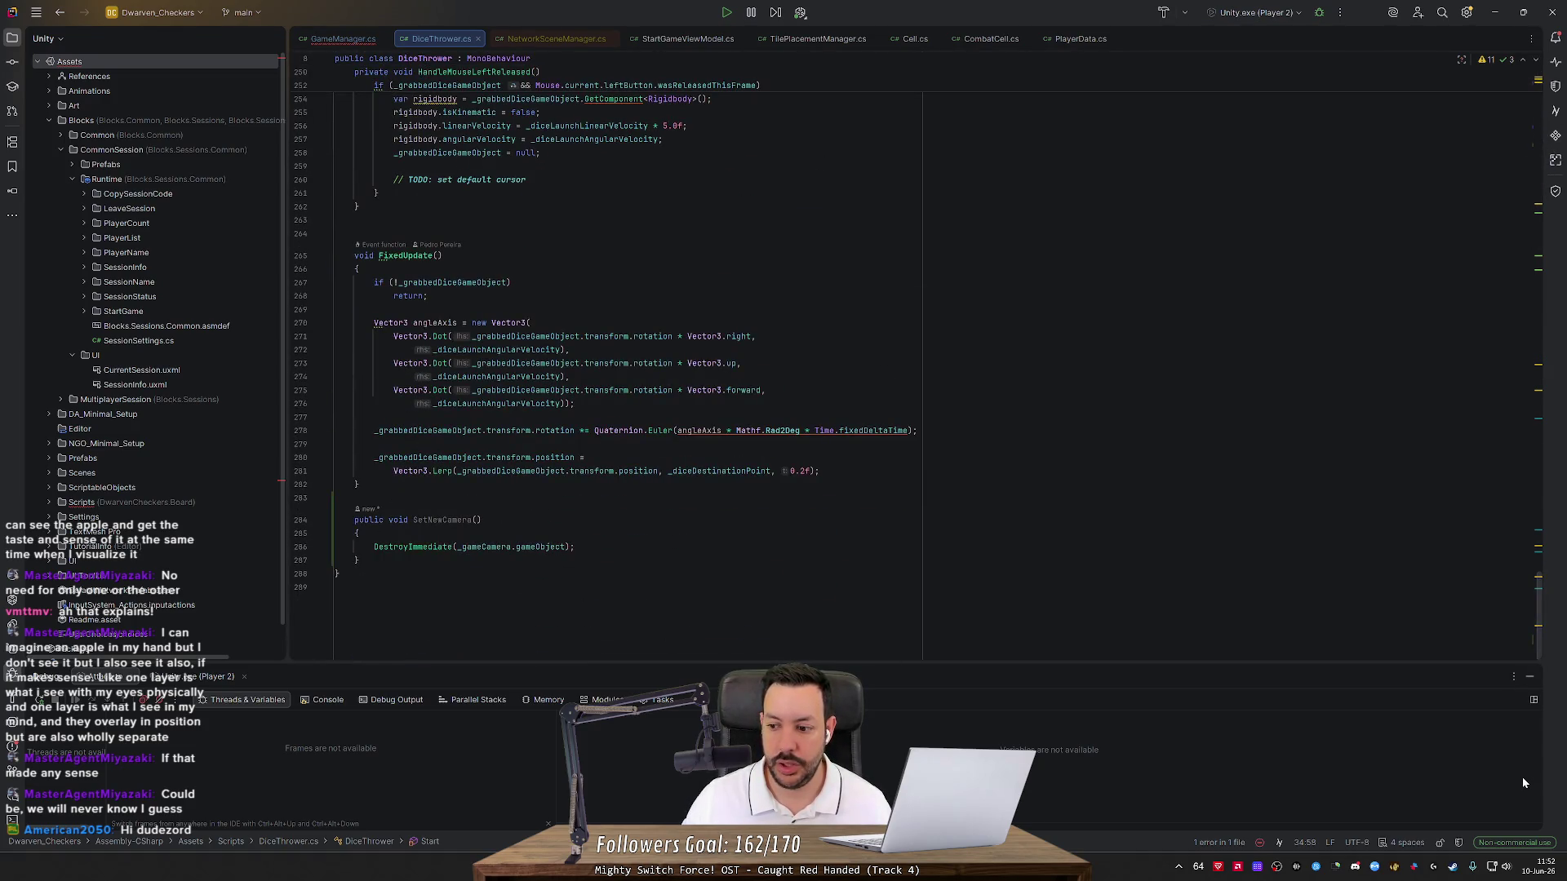
drag(1359, 668, 1358, 715)
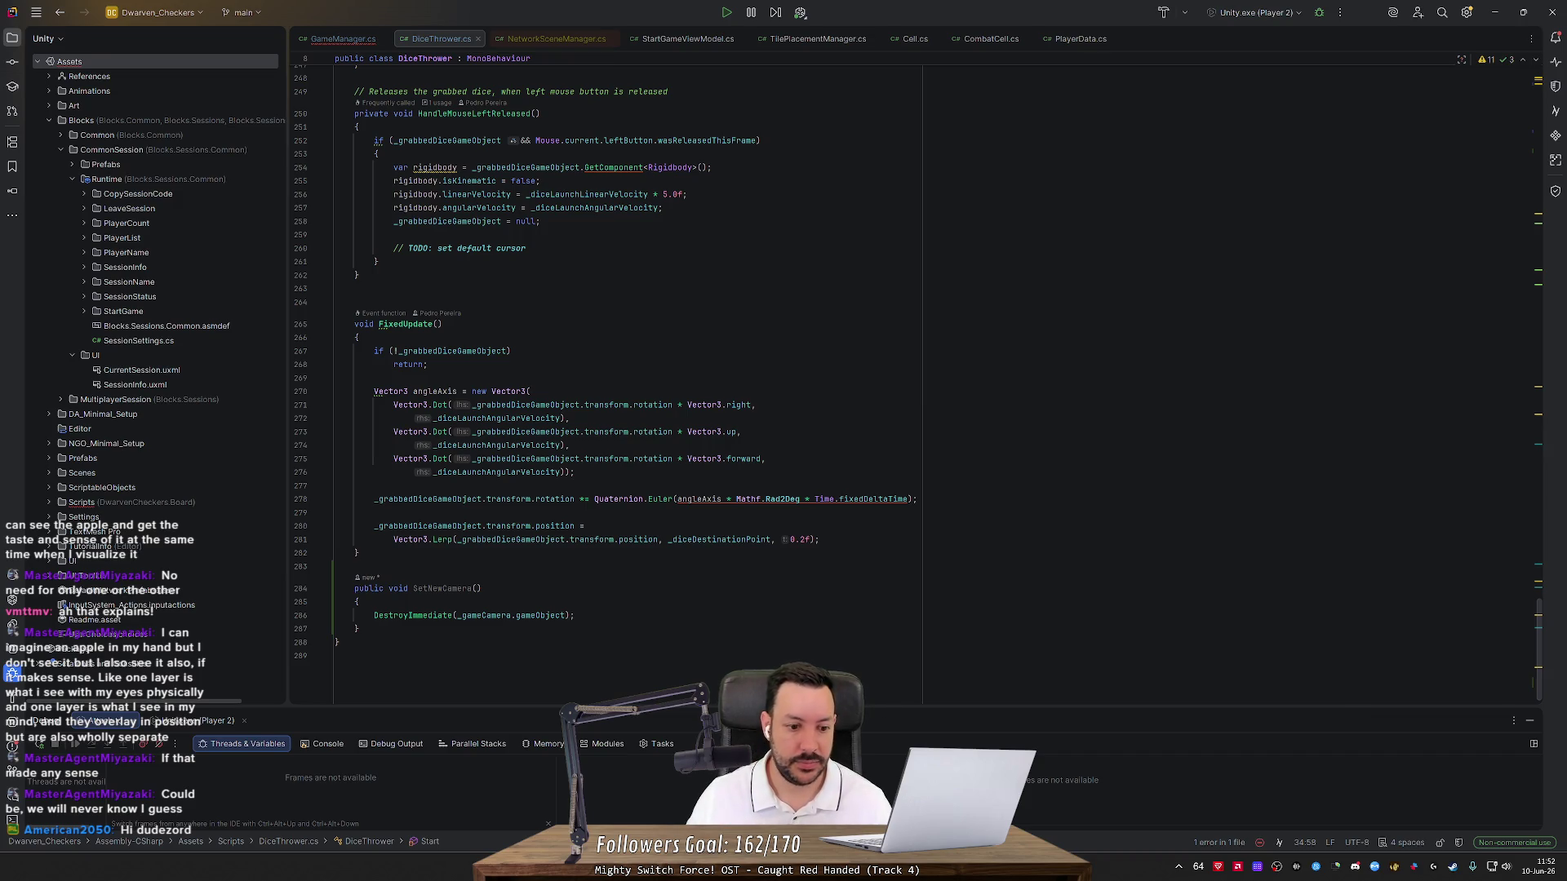
double_click(485, 615)
Delete the selected _gameCamera reference, then undo the accidental removal of the method body
key(ctrl+y)
key(ctrl+y)
key(ctrl+y)
key(ctrl+y)
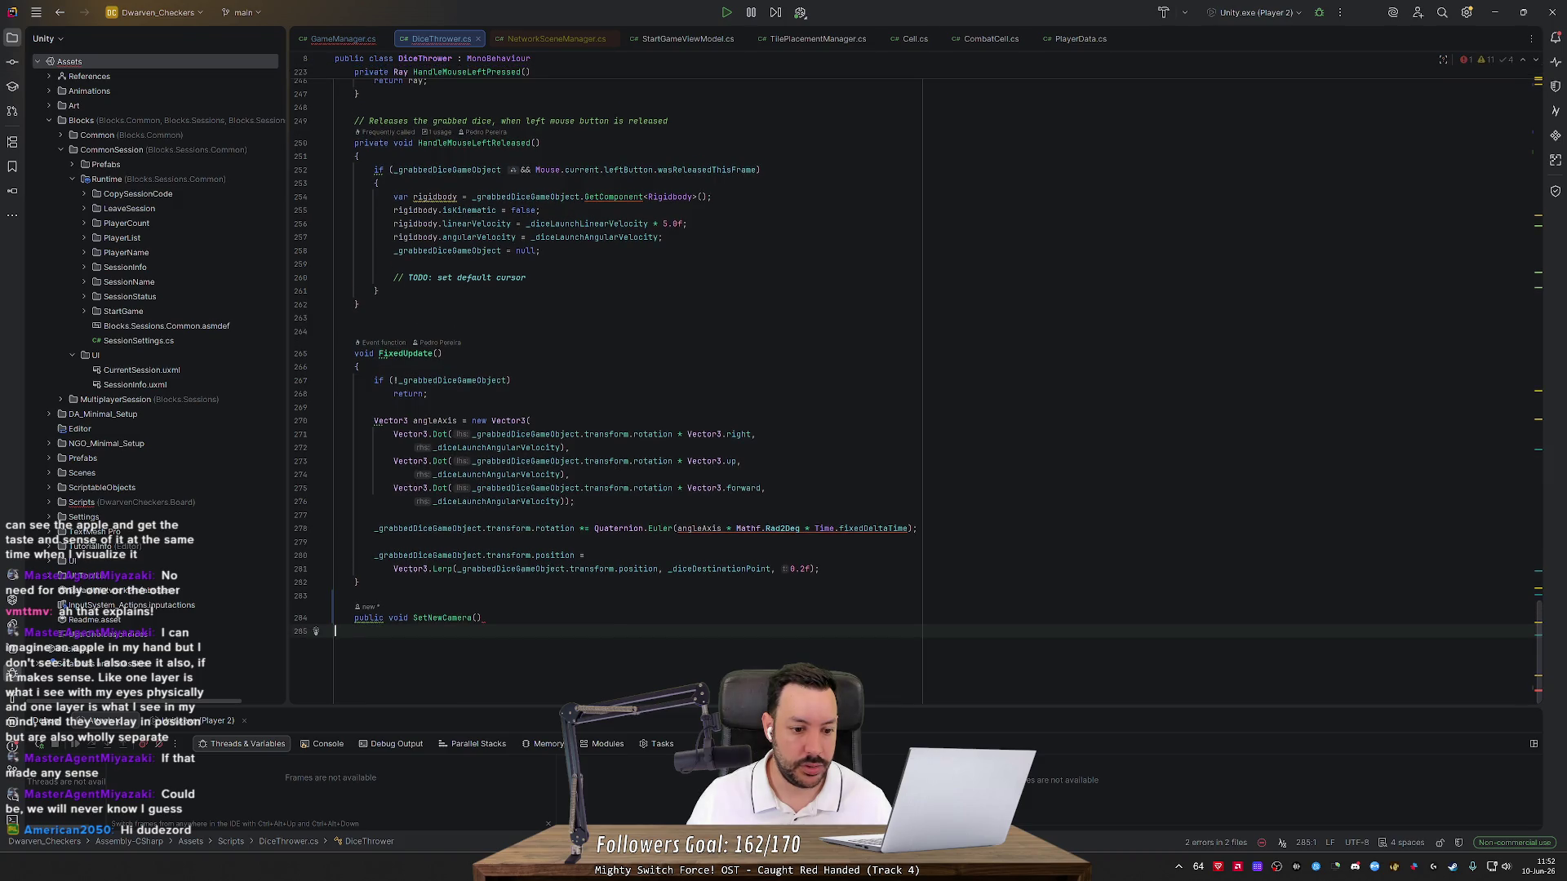
key(ctrl+z)
key(ctrl+z)
key(ctrl+z)
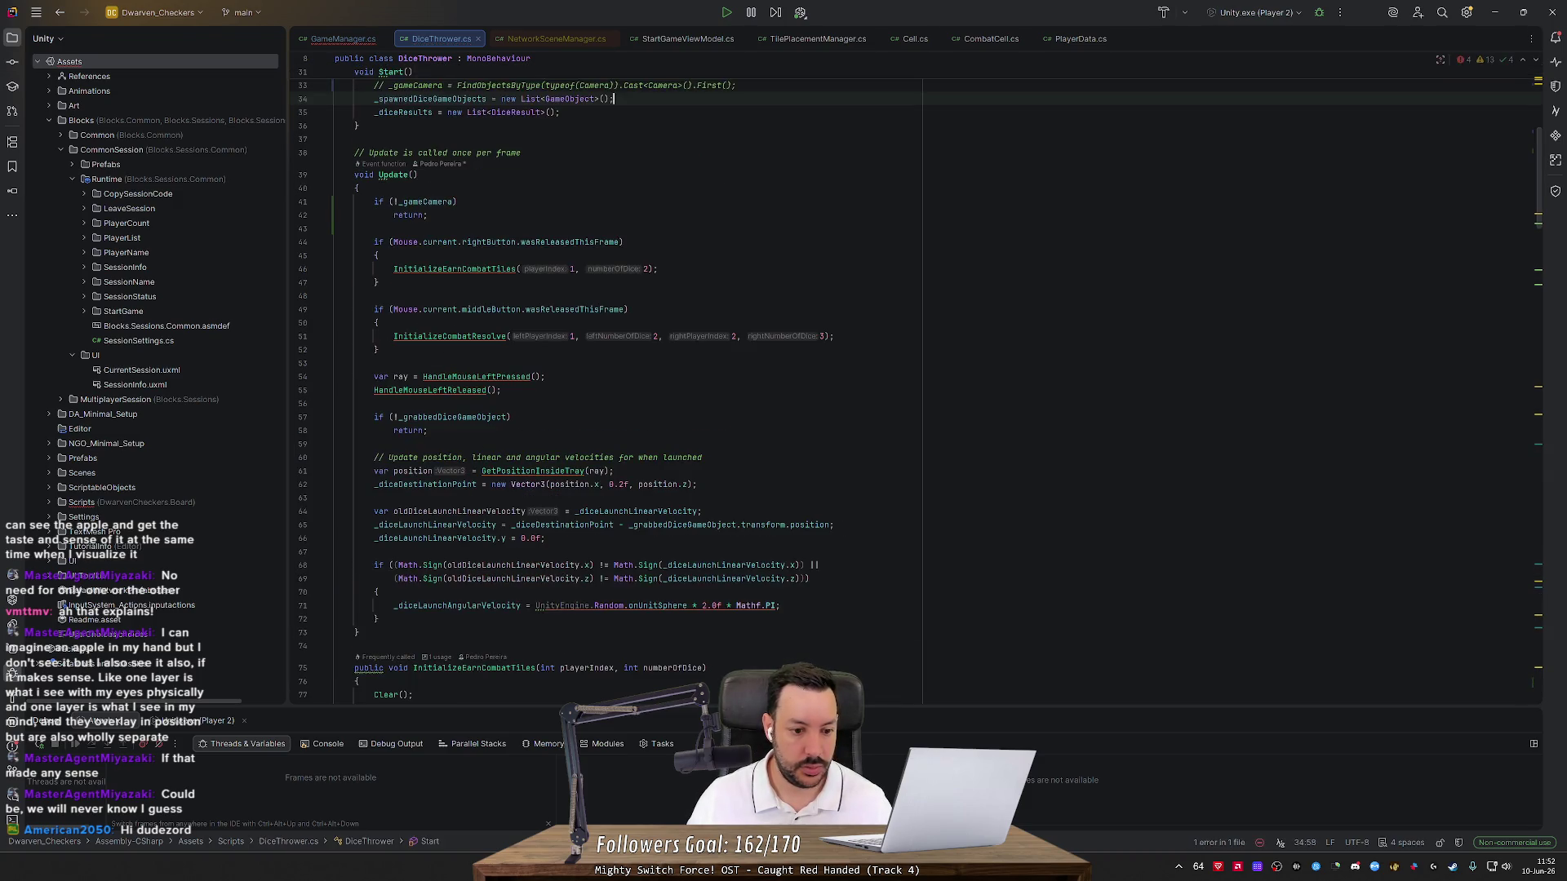
scroll(914, 391, down, 15)
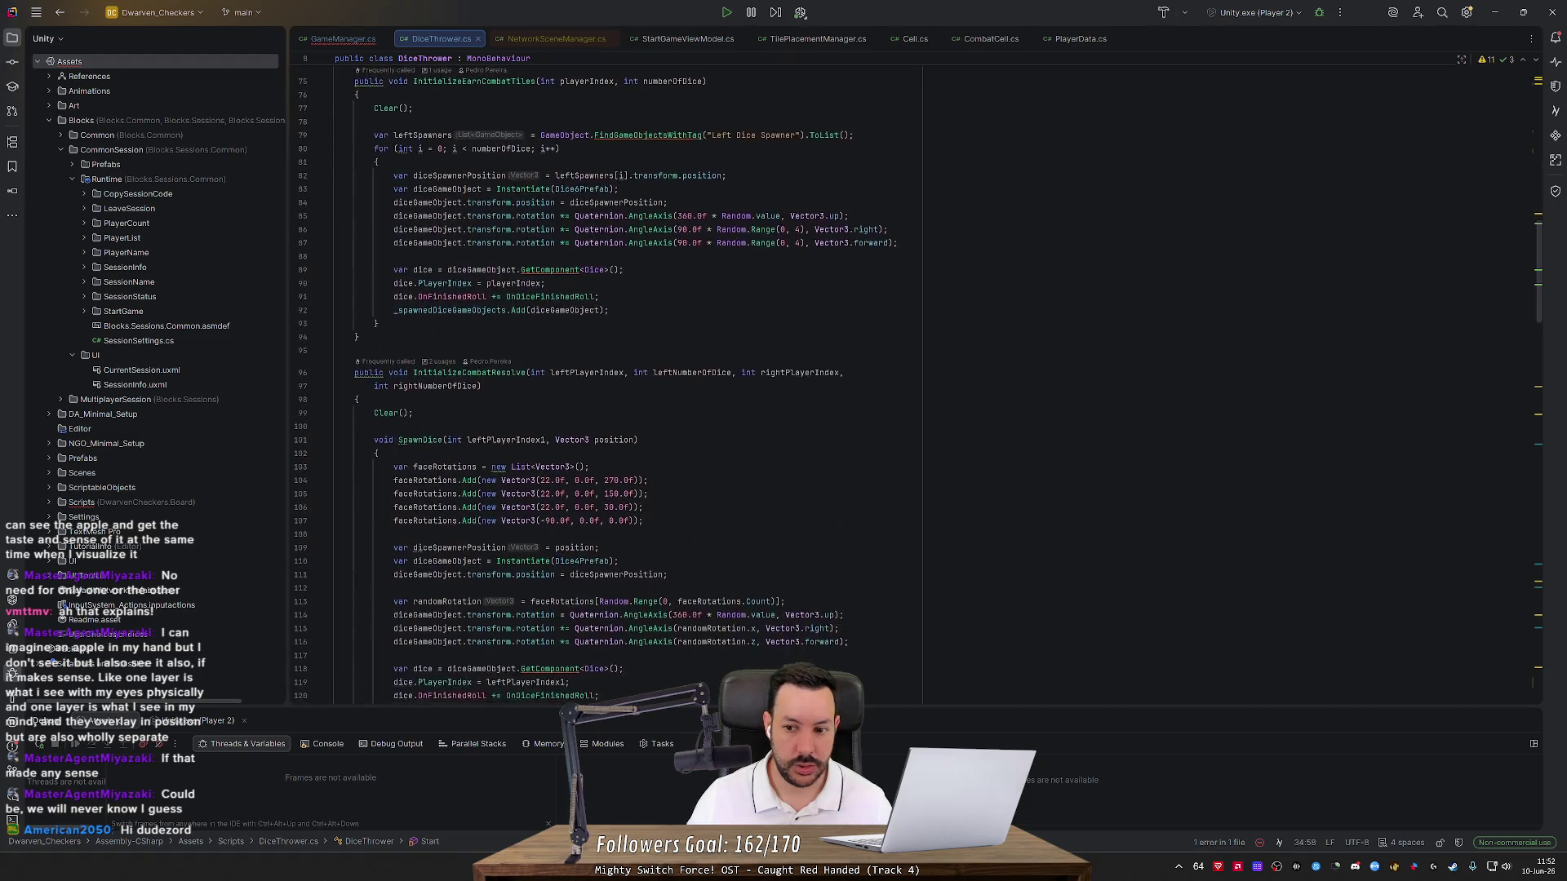
scroll(620, 390, down, 20)
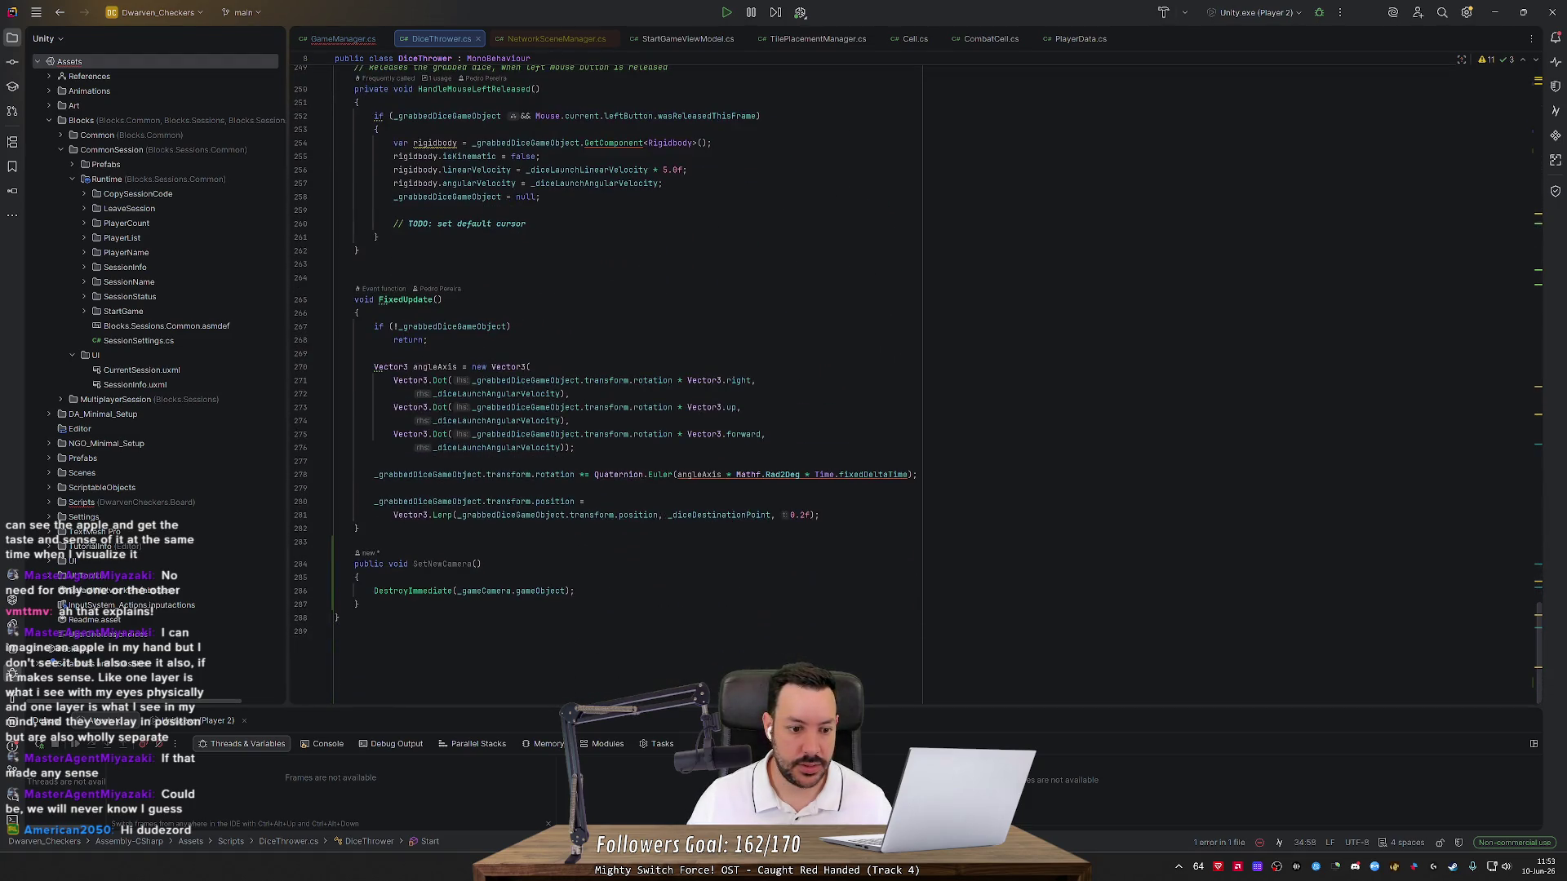
Add '_gameCamera = Camera.main;' below DestroyImmediate and open Camera.main's decompiled definition
click(574, 591)
key(Return)
text(_game)
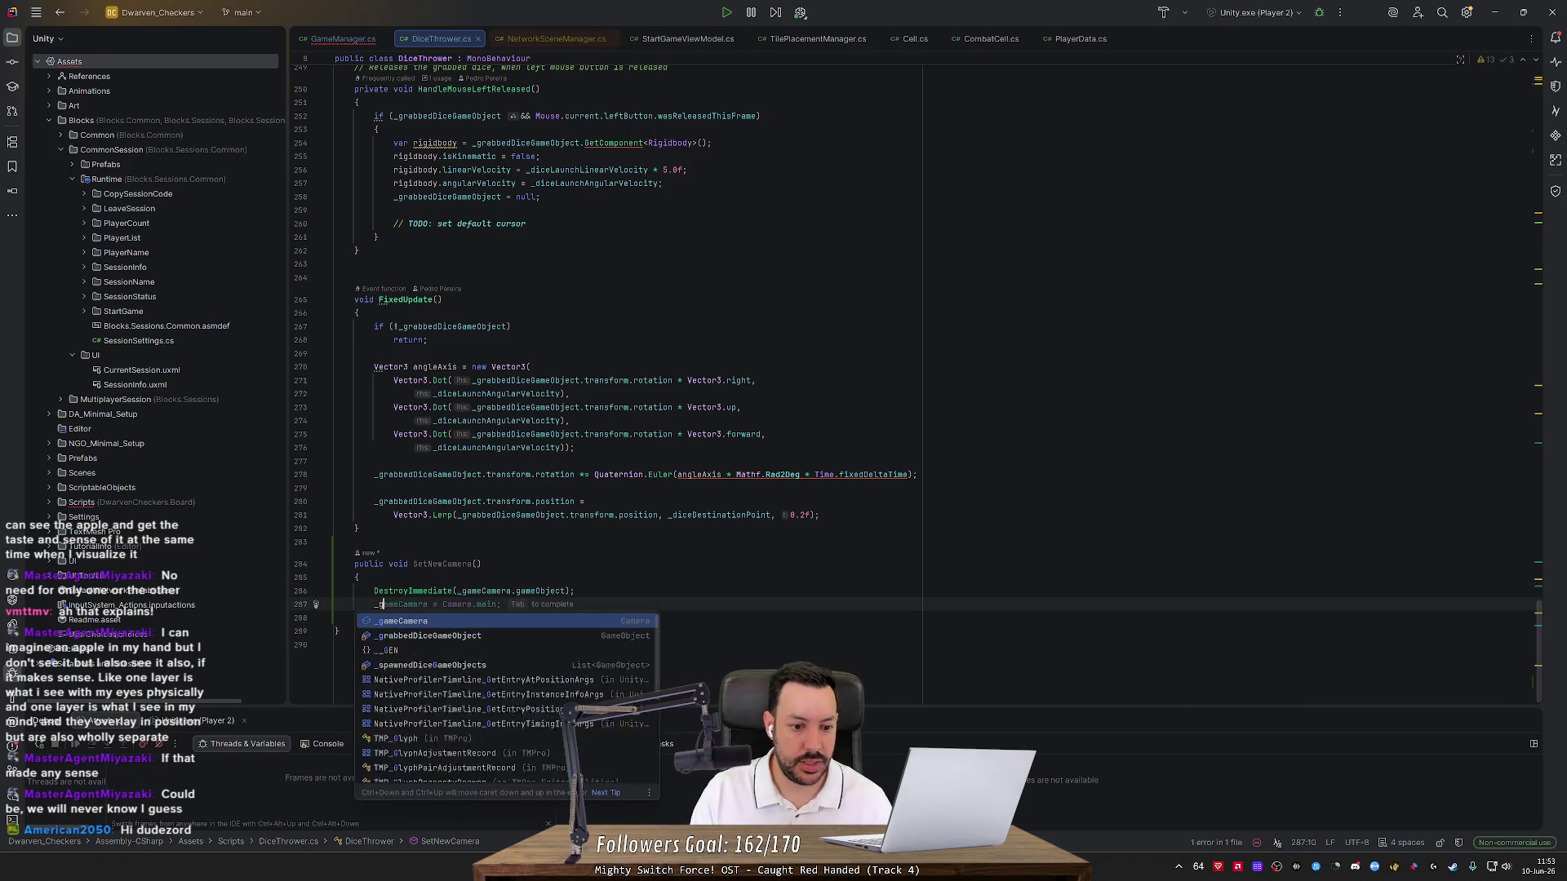
key(Tab)
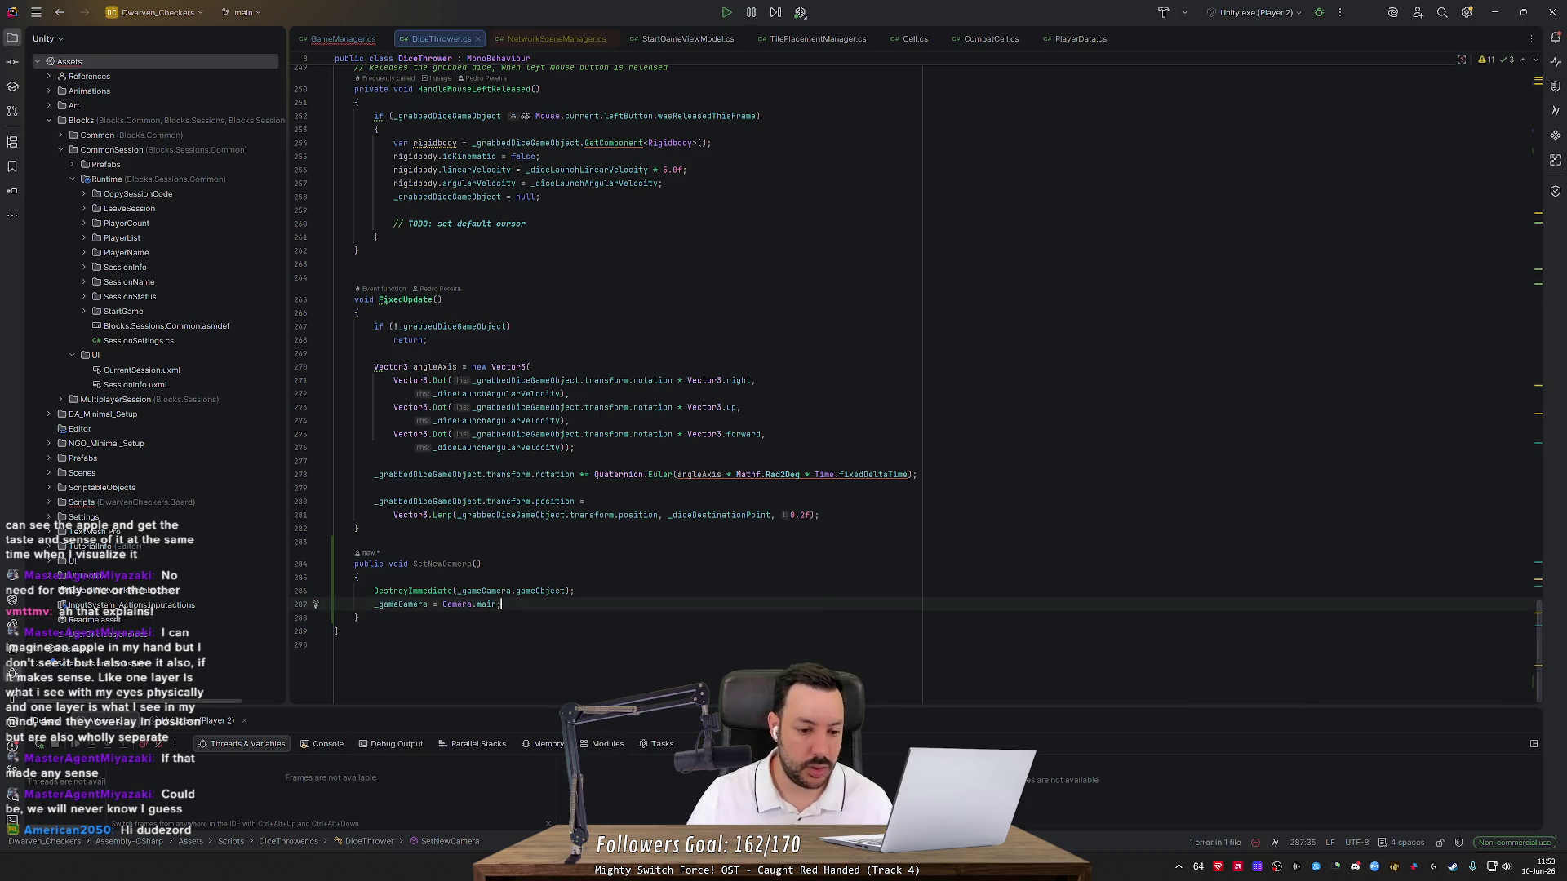
click(487, 605)
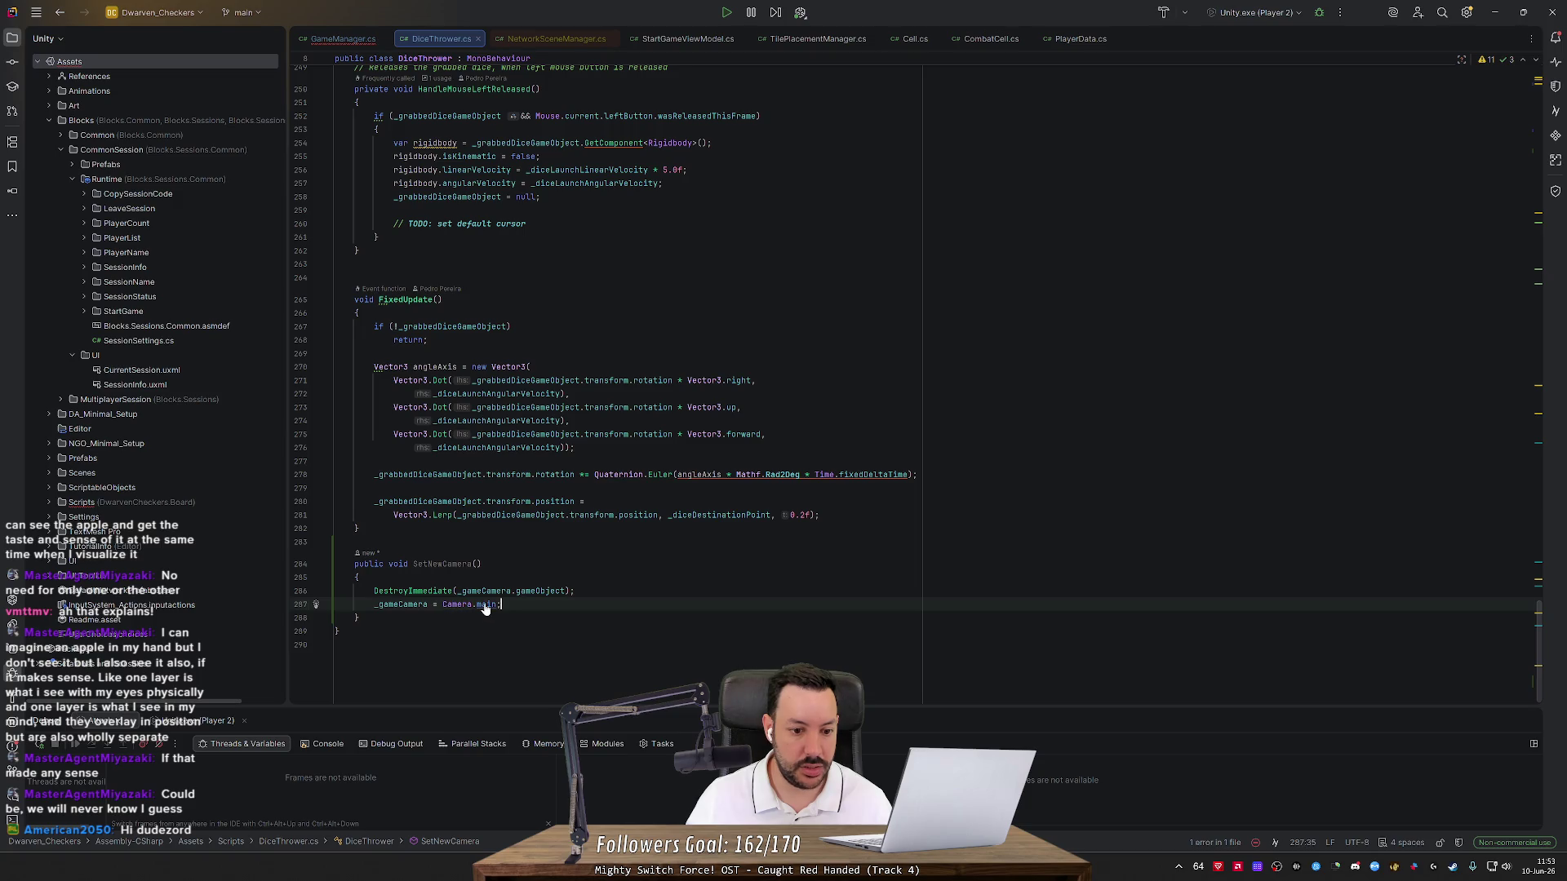
ctrl+click(486, 605)
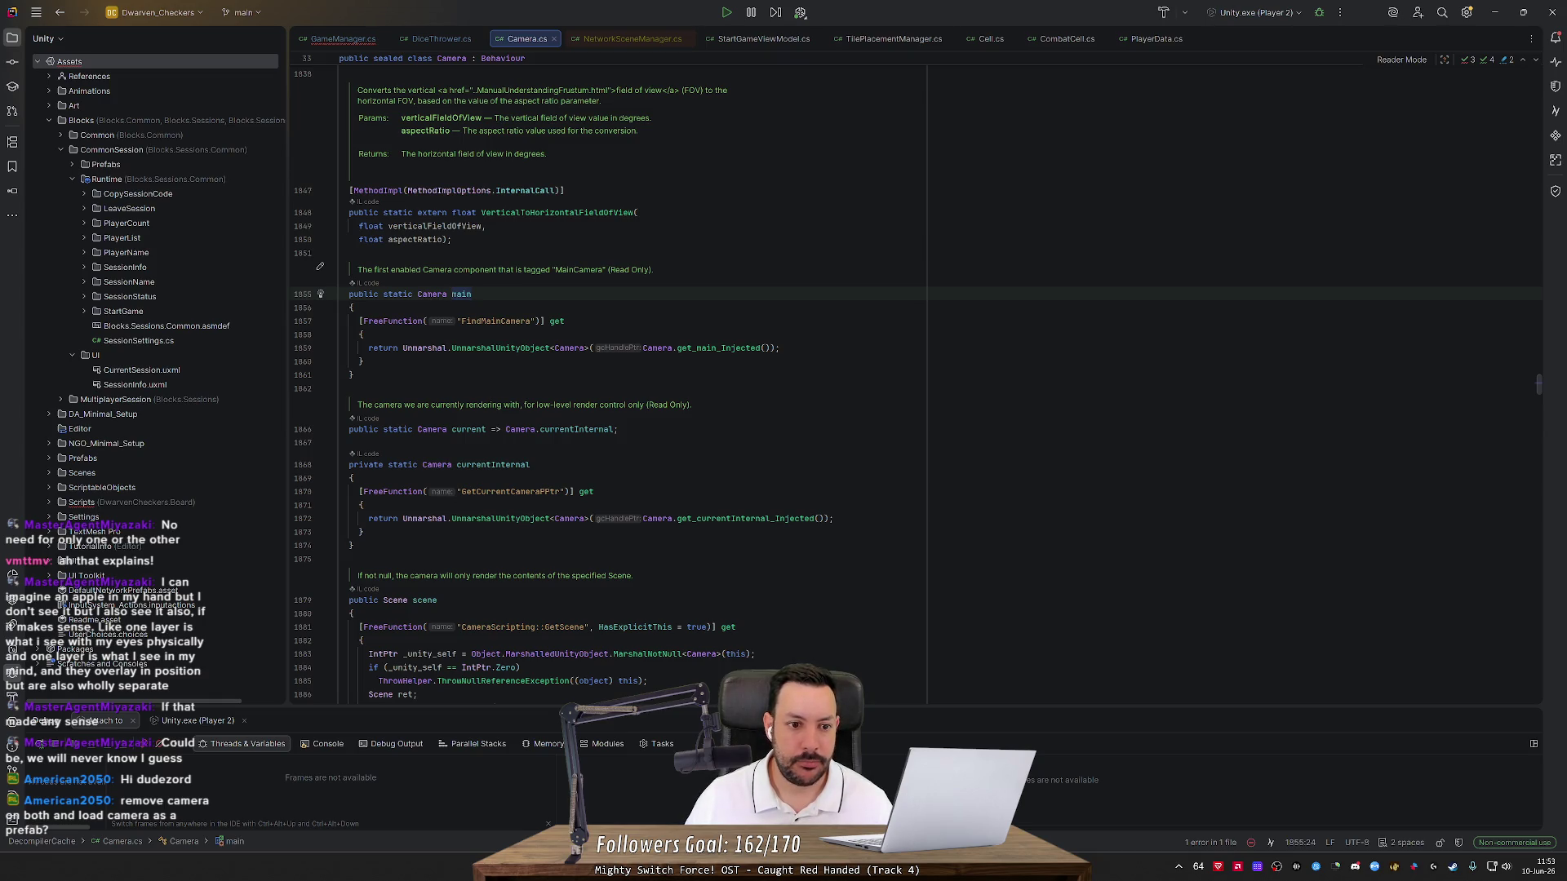
Return to DiceThrower.cs and review SetNewCamera's DestroyImmediate and Camera.main lines, then scroll up to Start()
key(ctrl+alt+Left)
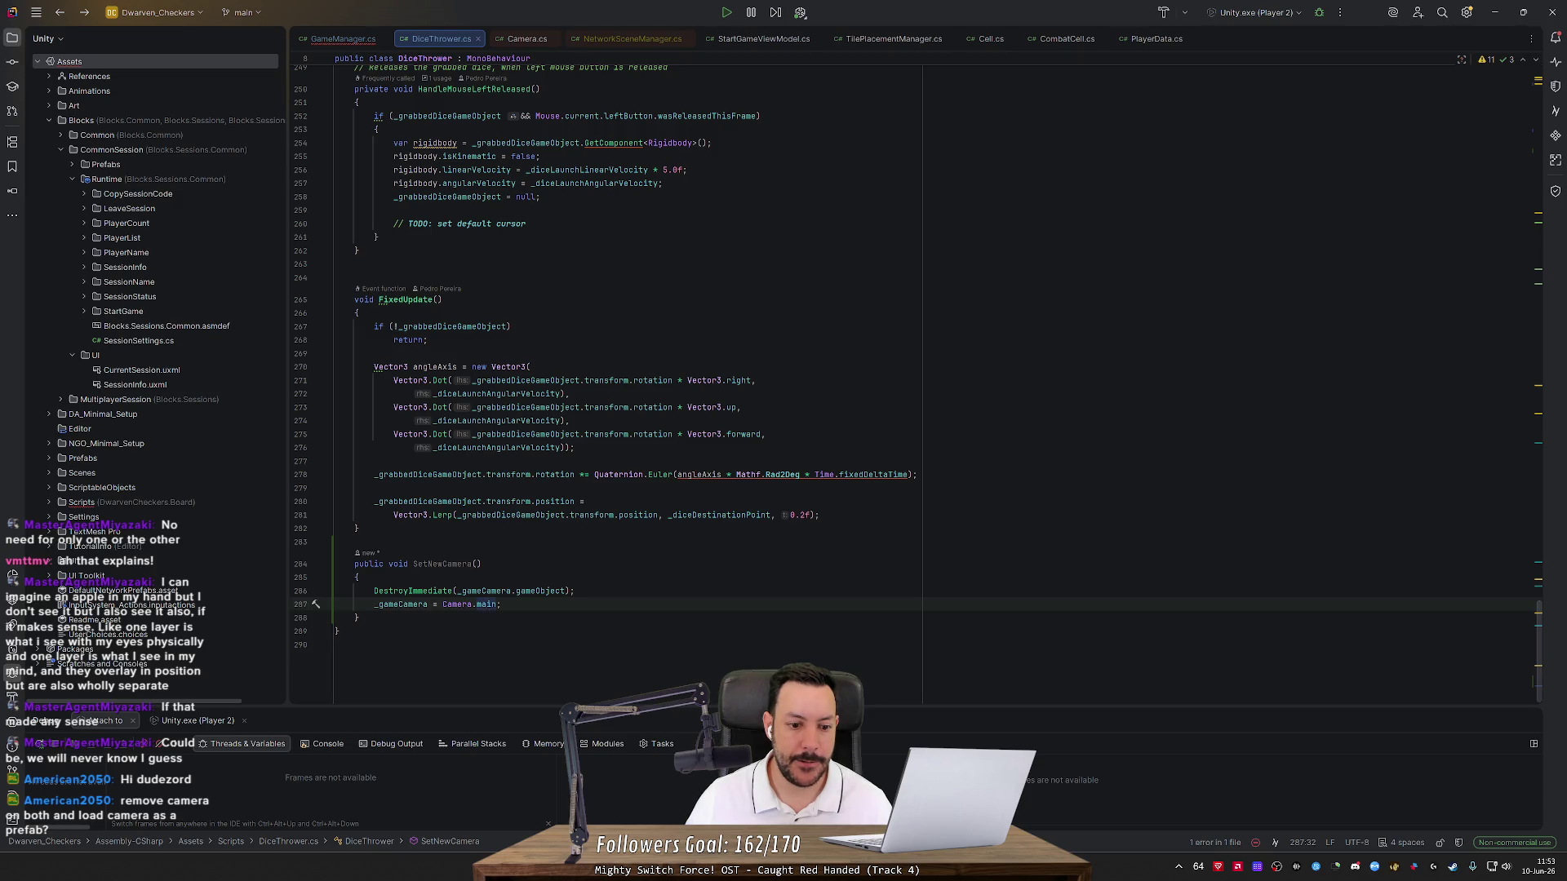
mouse_move(424, 593)
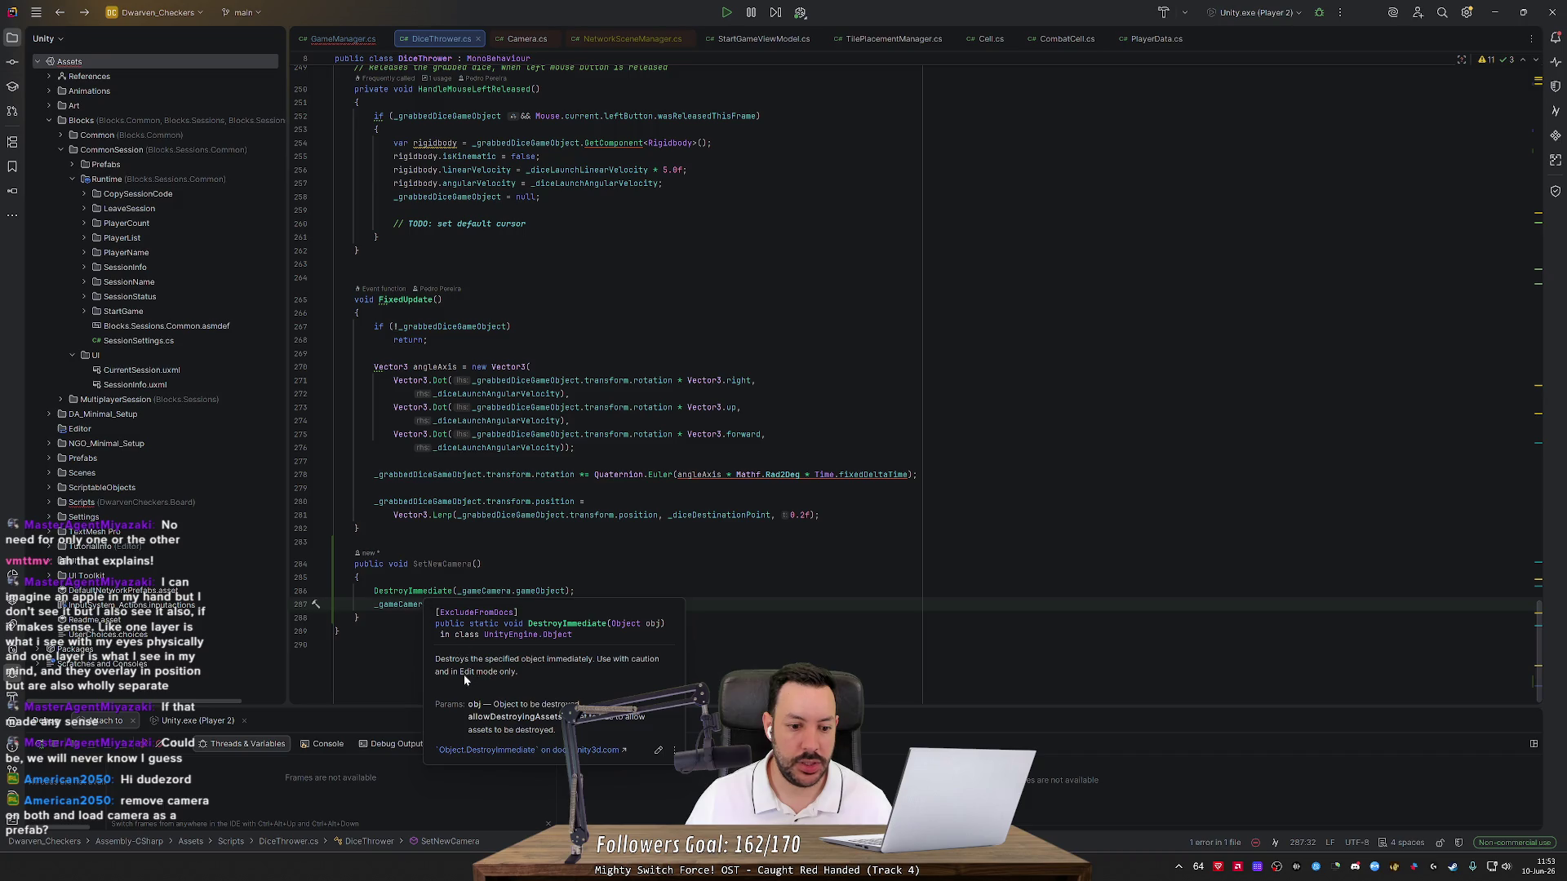
key(Up)
key(Up)
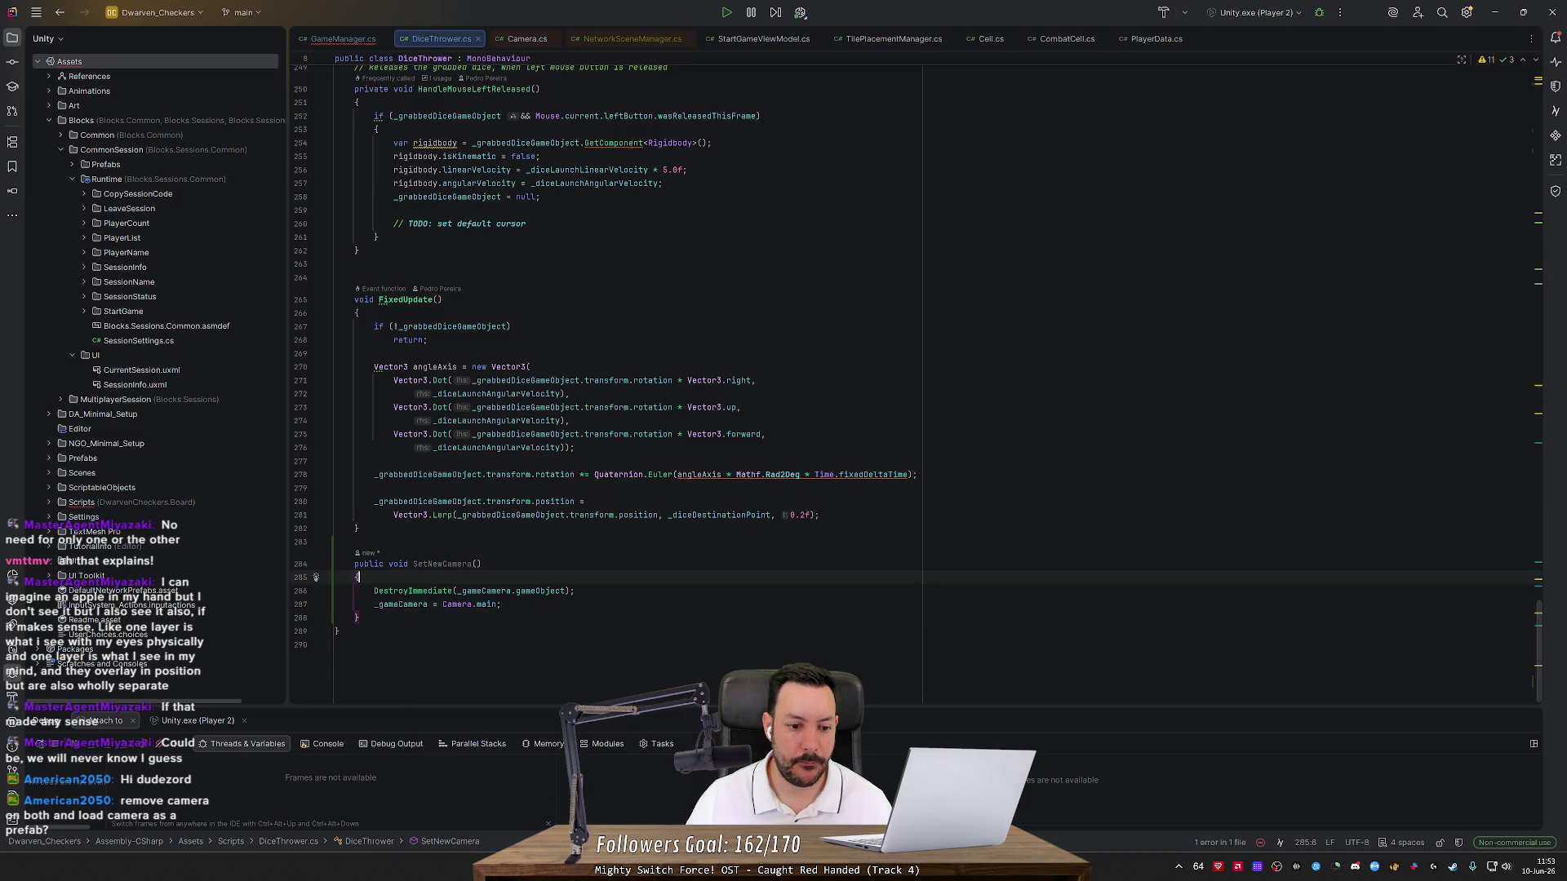
mouse_move(539, 591)
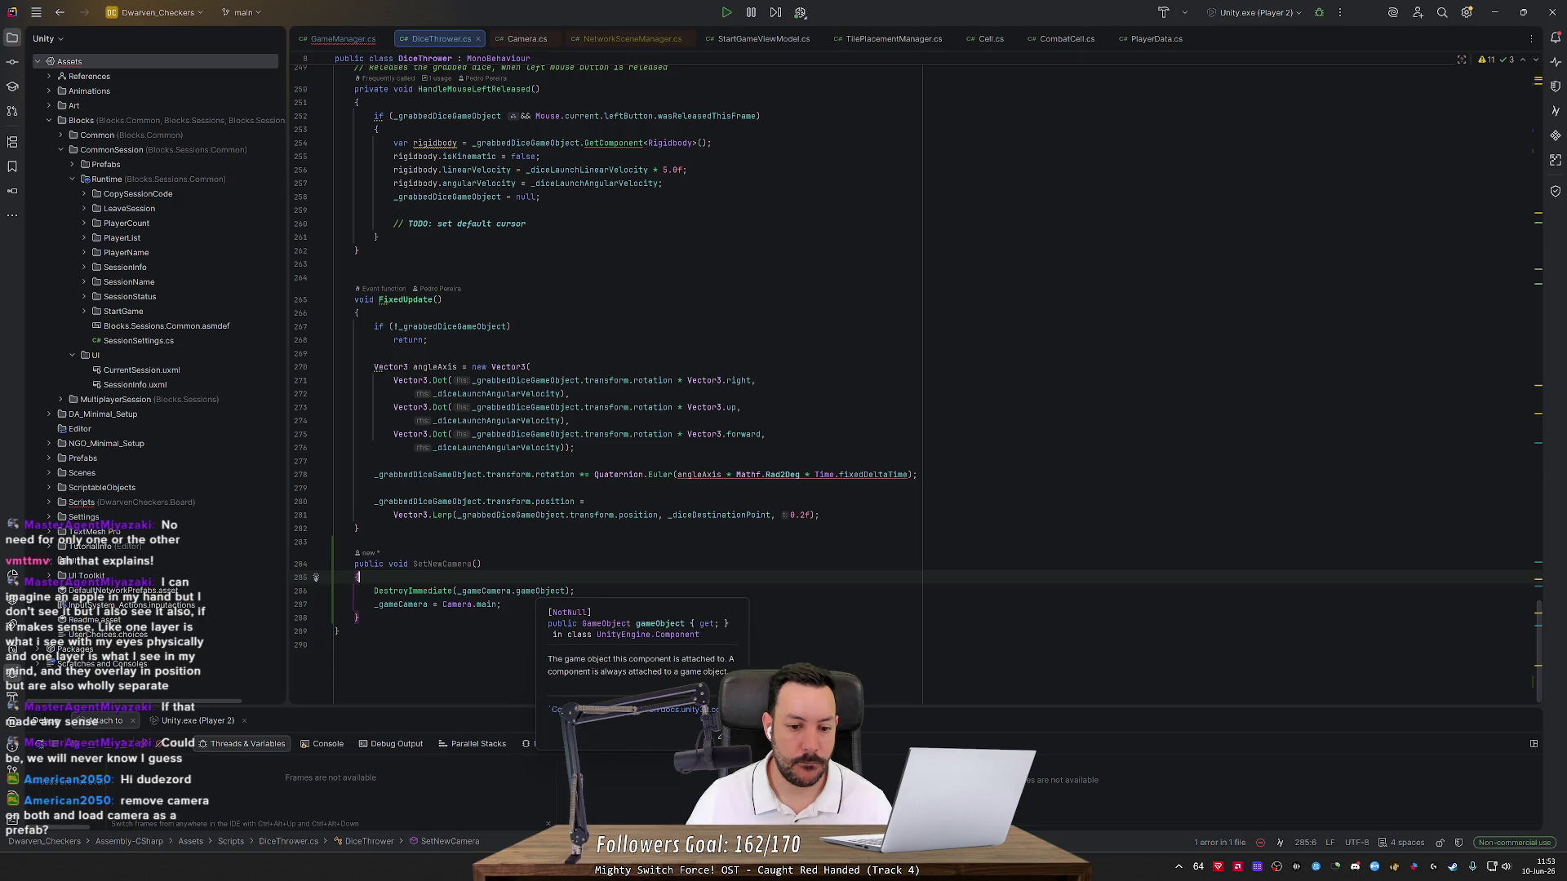
mouse_move(487, 605)
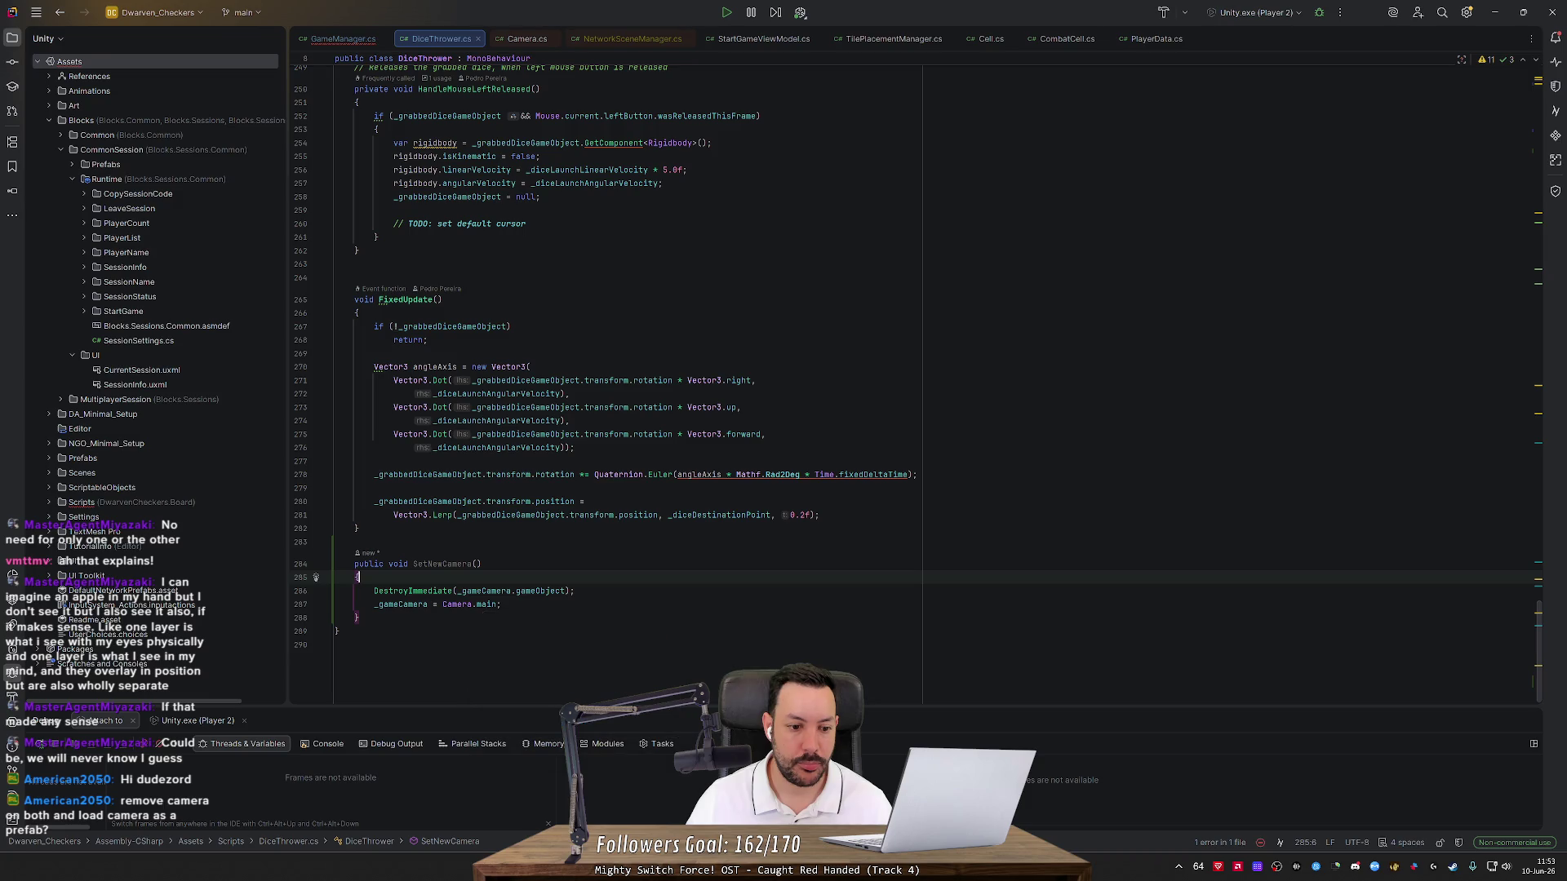
drag(501, 604, 276, 599)
click(457, 618)
mouse_move(487, 605)
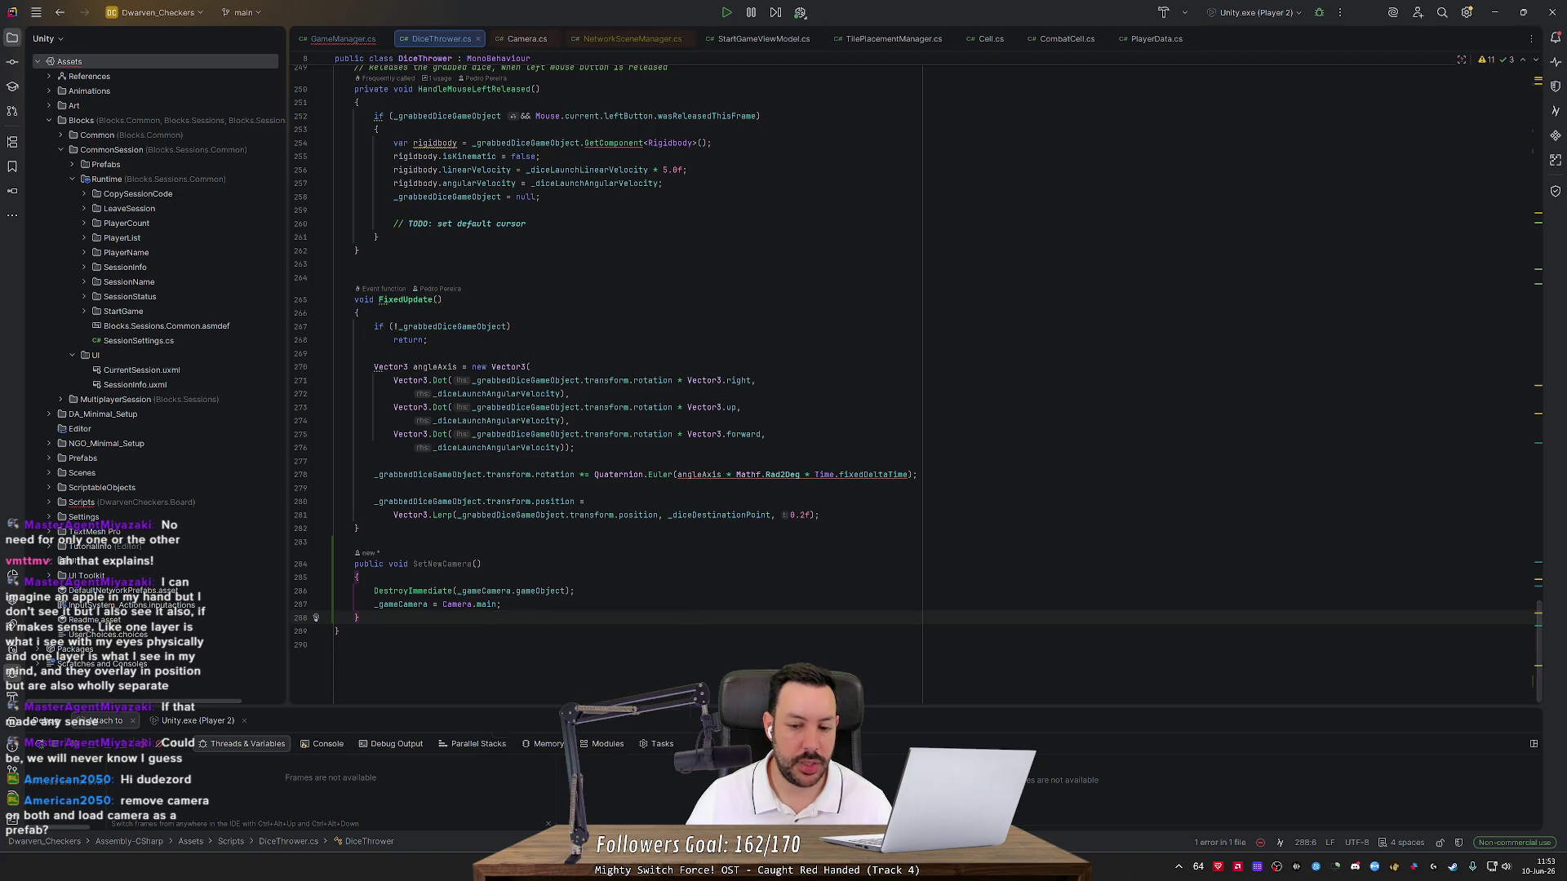
scroll(620, 383, up, 20)
scroll(620, 383, up, 15)
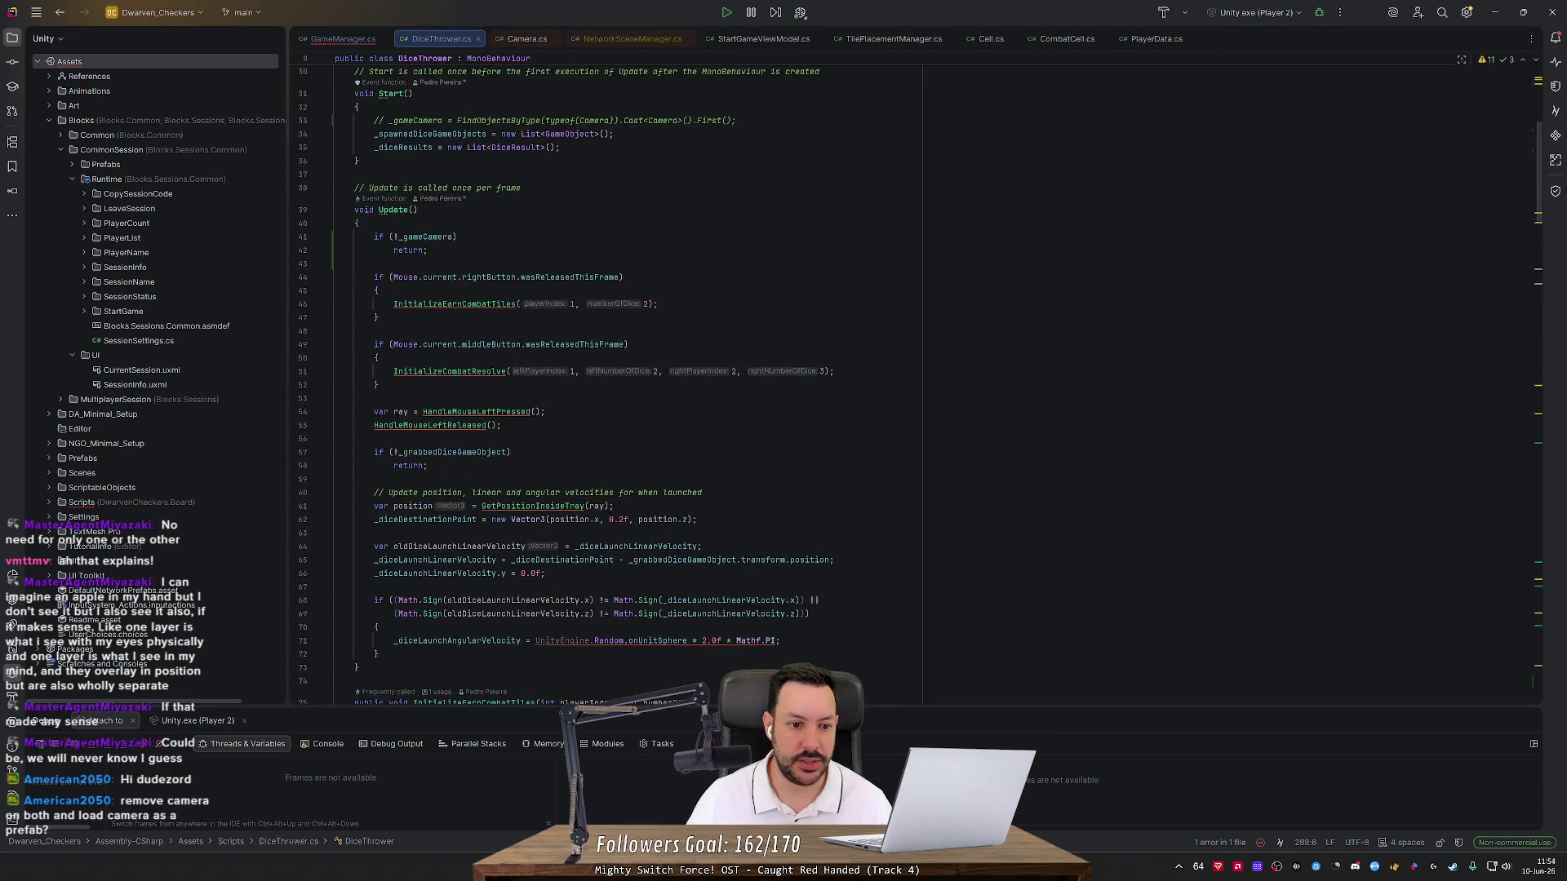
Review the commented camera lookup and check how GameManager.cs calls the camera method
double_click(560, 457)
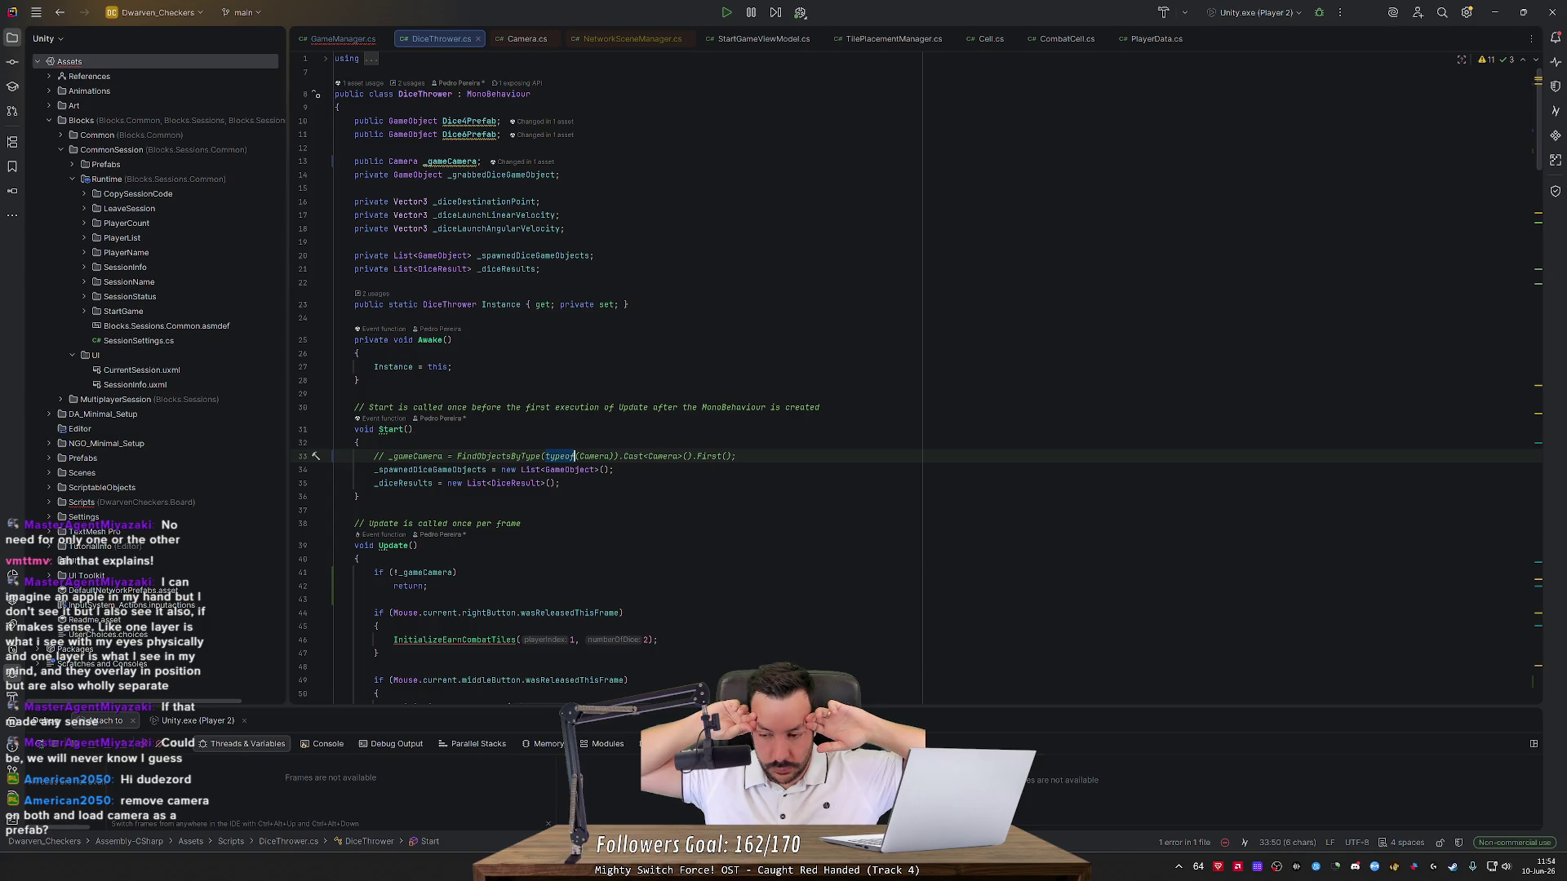
drag(1540, 133, 1561, 698)
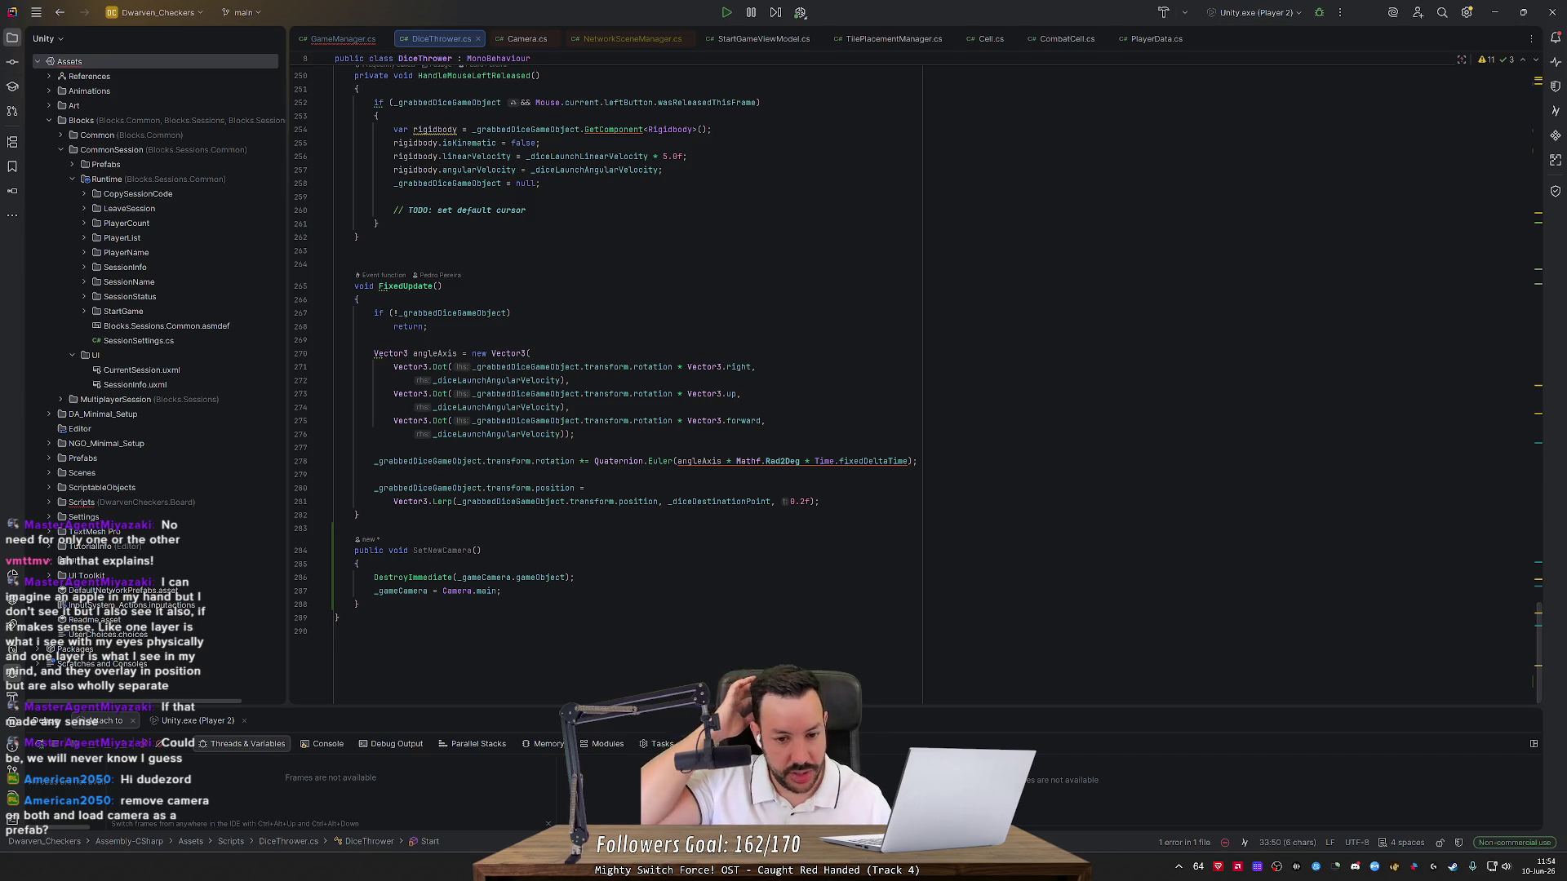
click(354, 38)
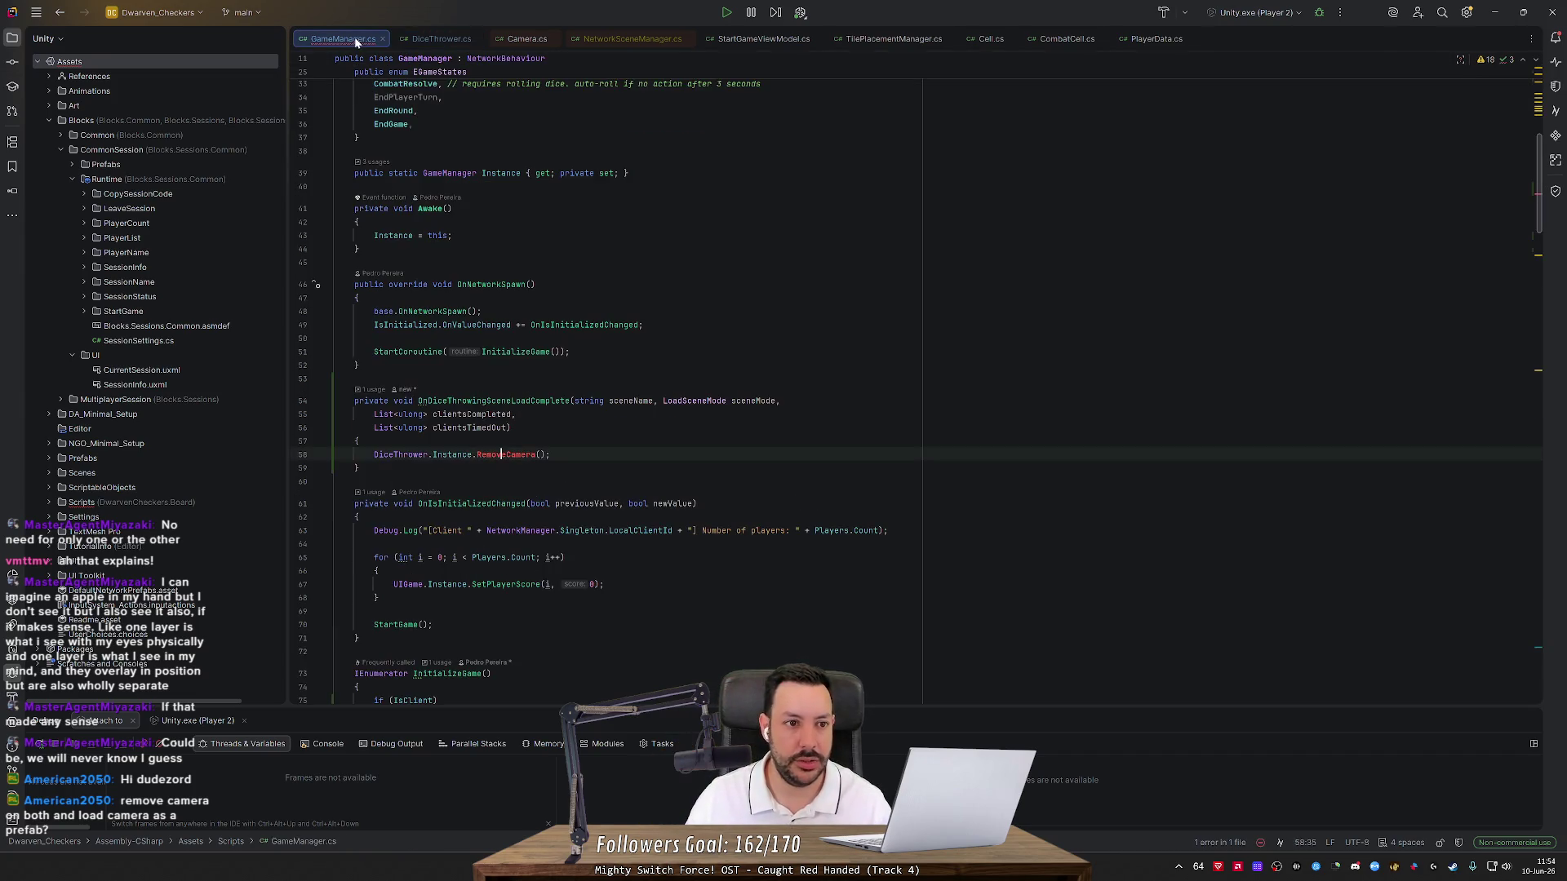
click(428, 39)
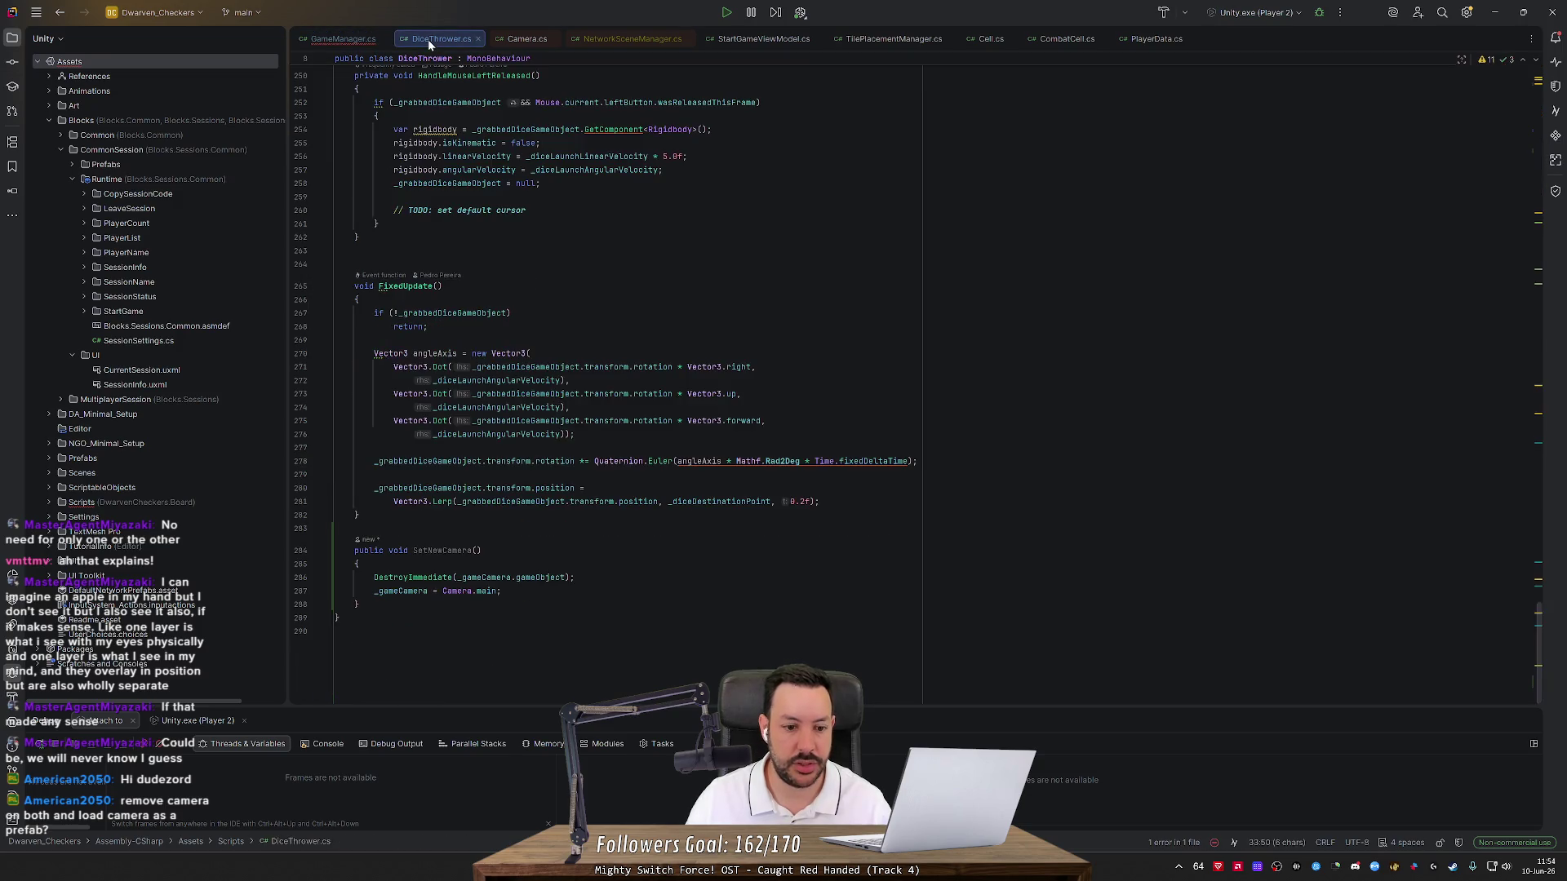
Rename SetNewCamera back to RemoveCamera in DiceThrower.cs and return to Unity
double_click(445, 551)
text(RemoveCamera)
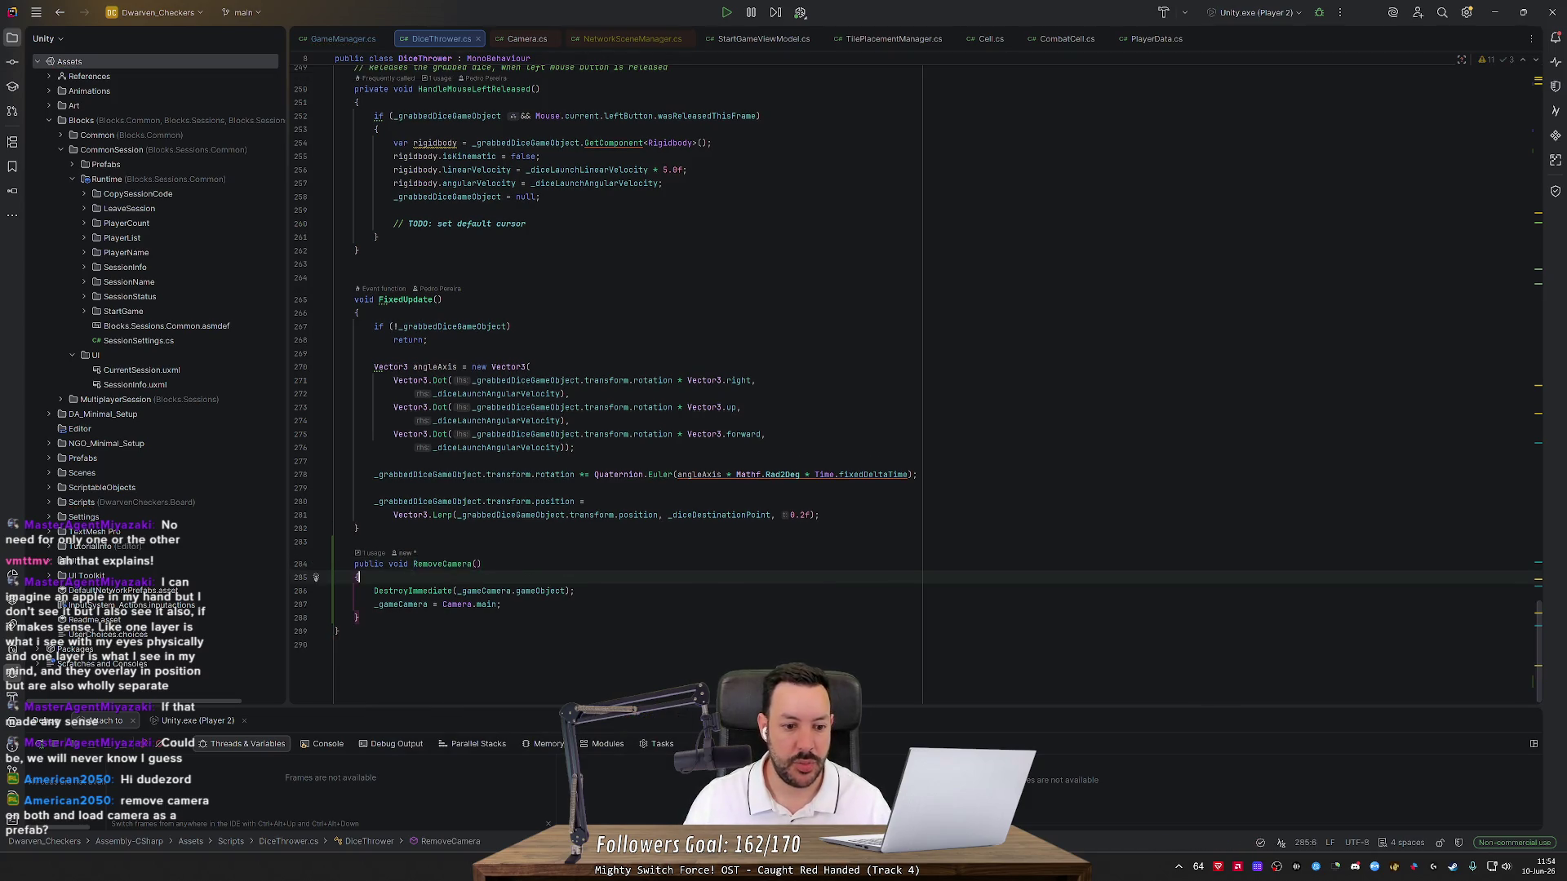
key(alt+Tab)
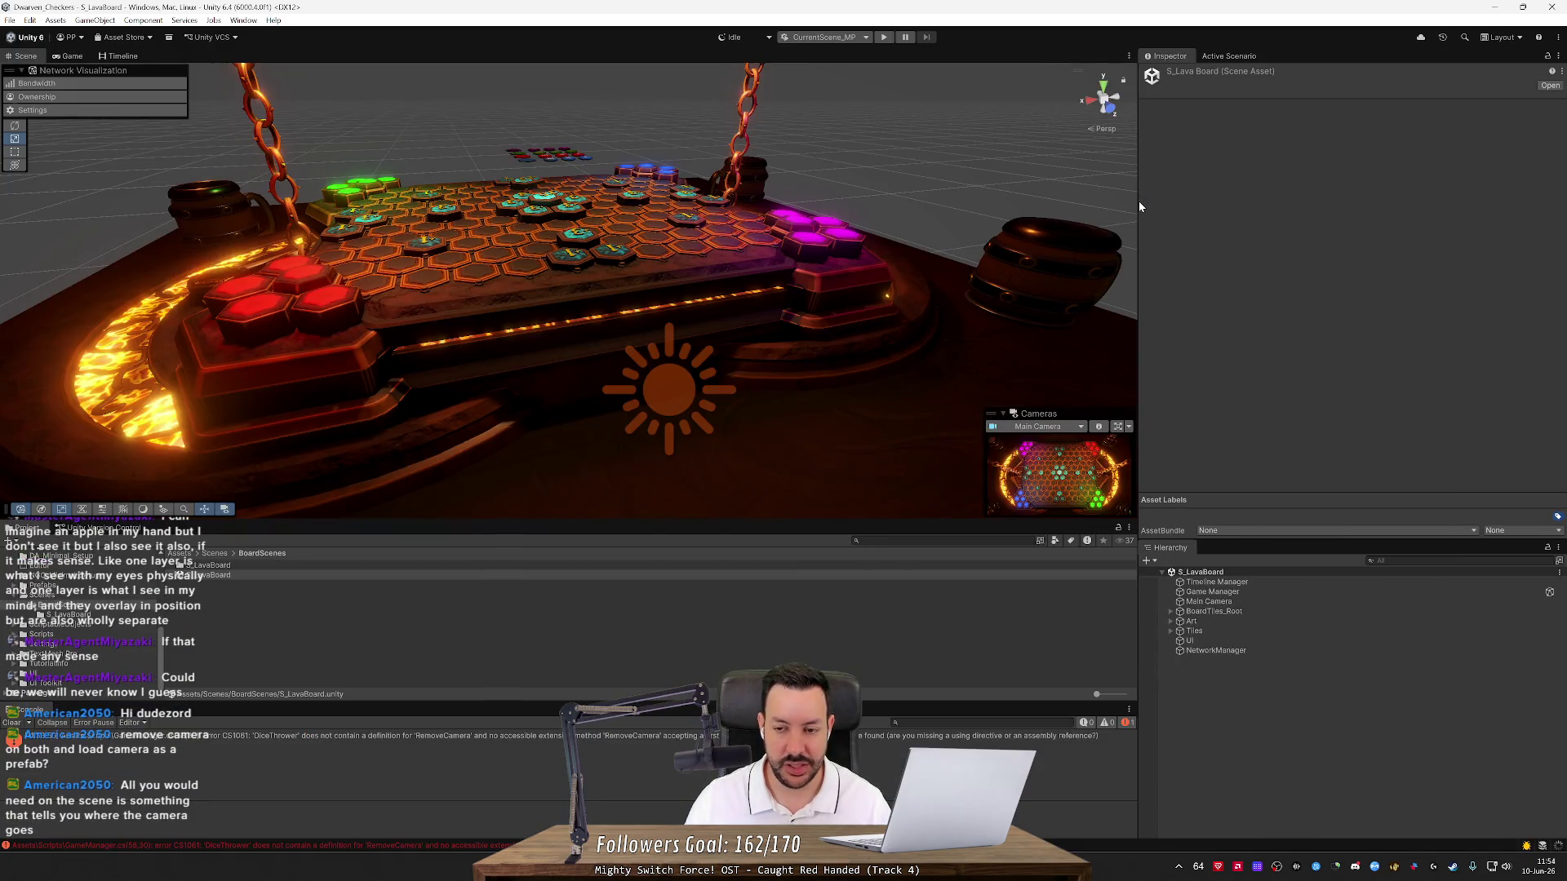
Start the lava board play-test in Unity
click(884, 37)
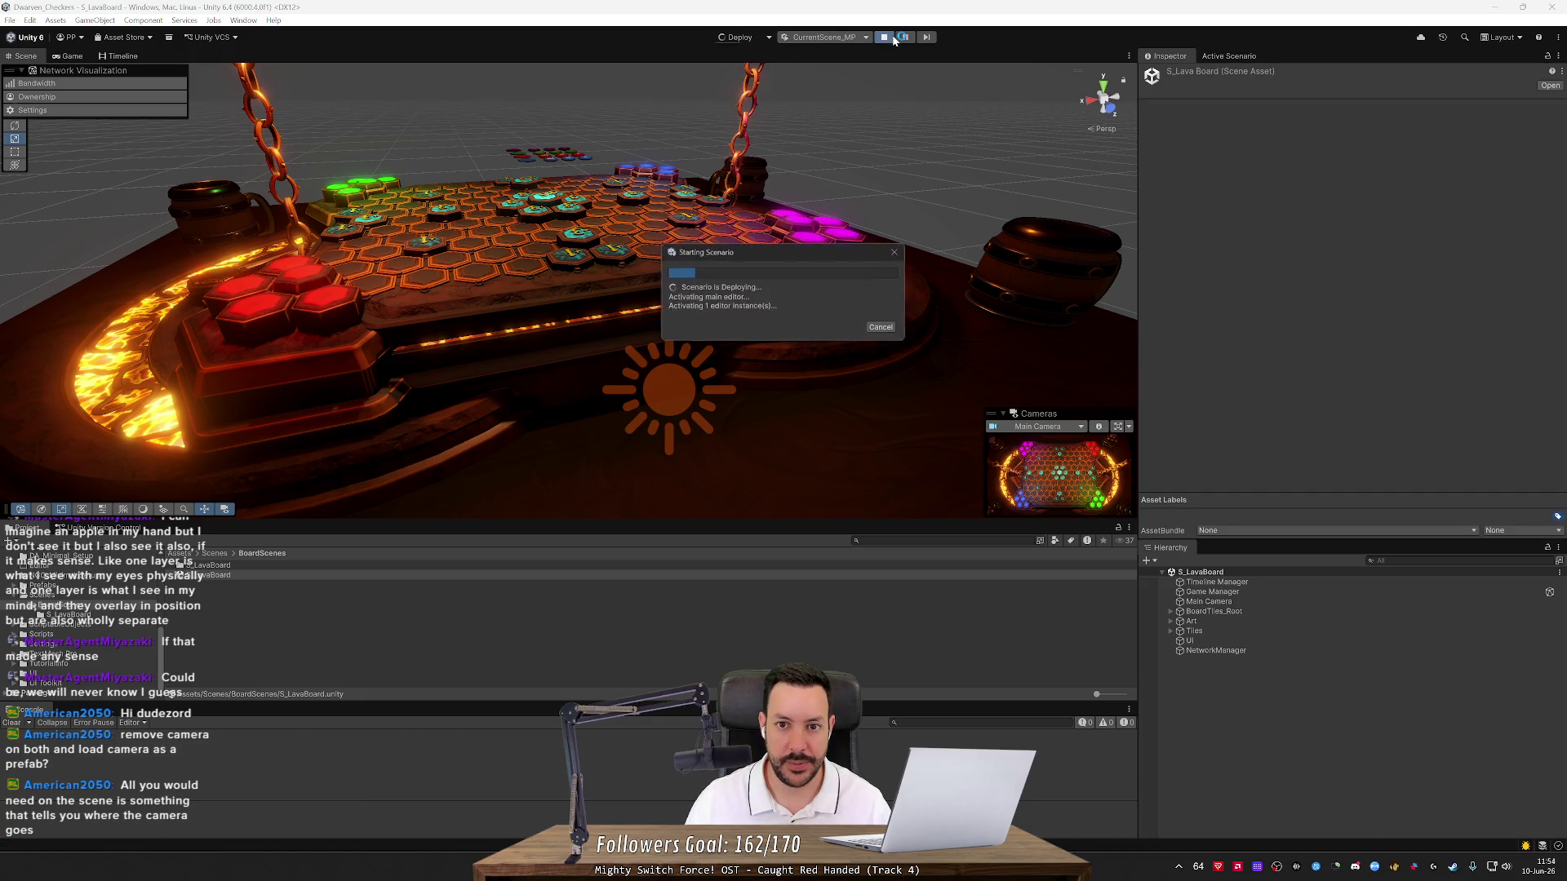
key(alt+Tab)
key(alt+Tab)
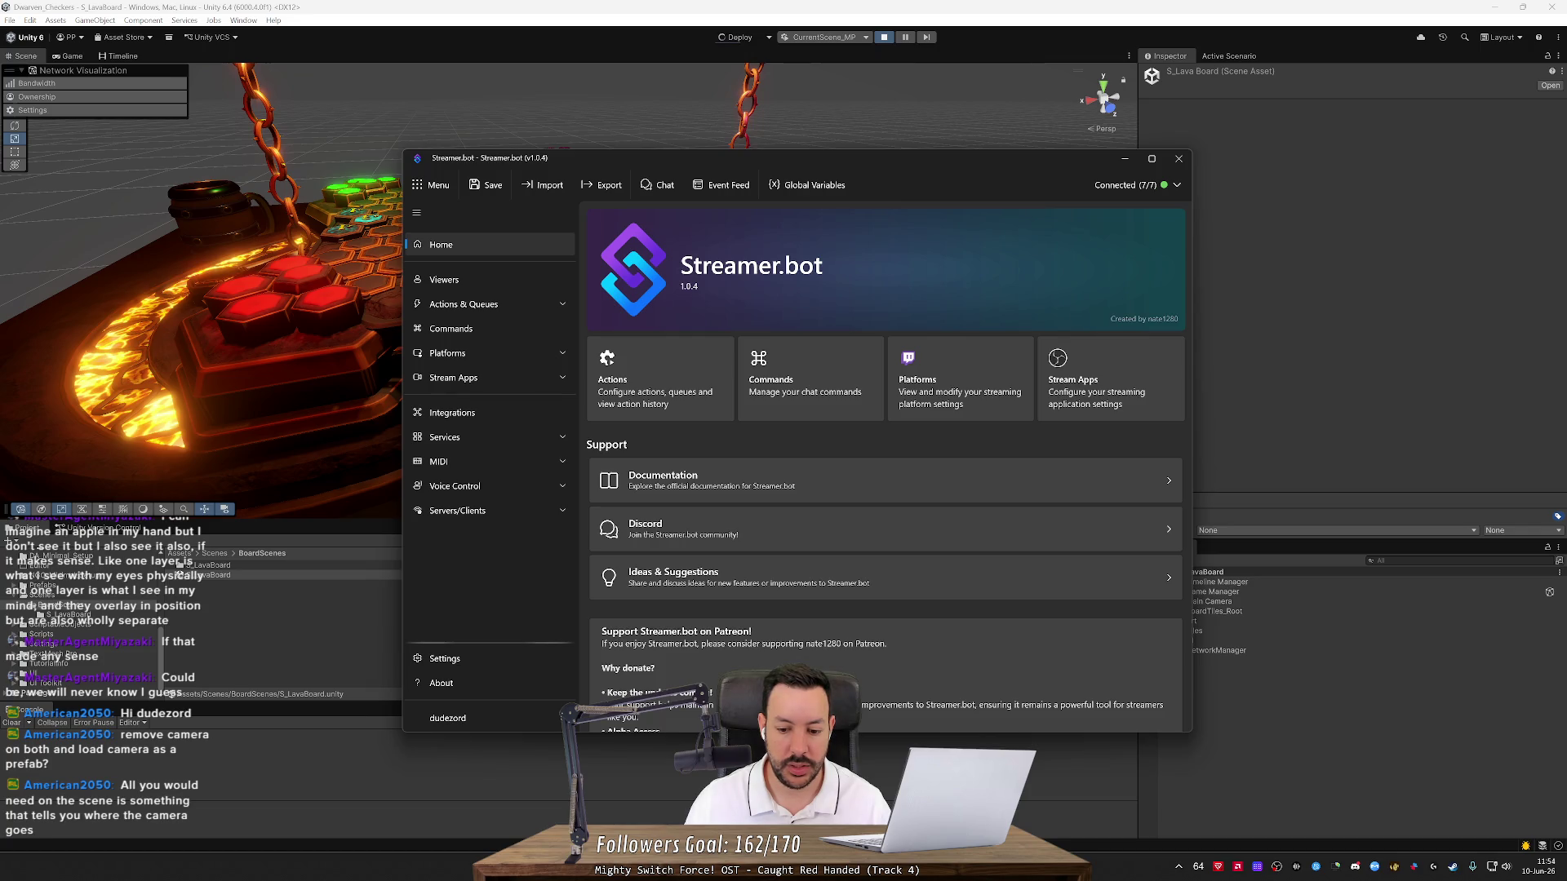
mouse_move(1058, 867)
Check GameManager.cs's DiceThrower.Instance.RemoveCamera() call in Rider, then return to the running game
key(alt+Tab)
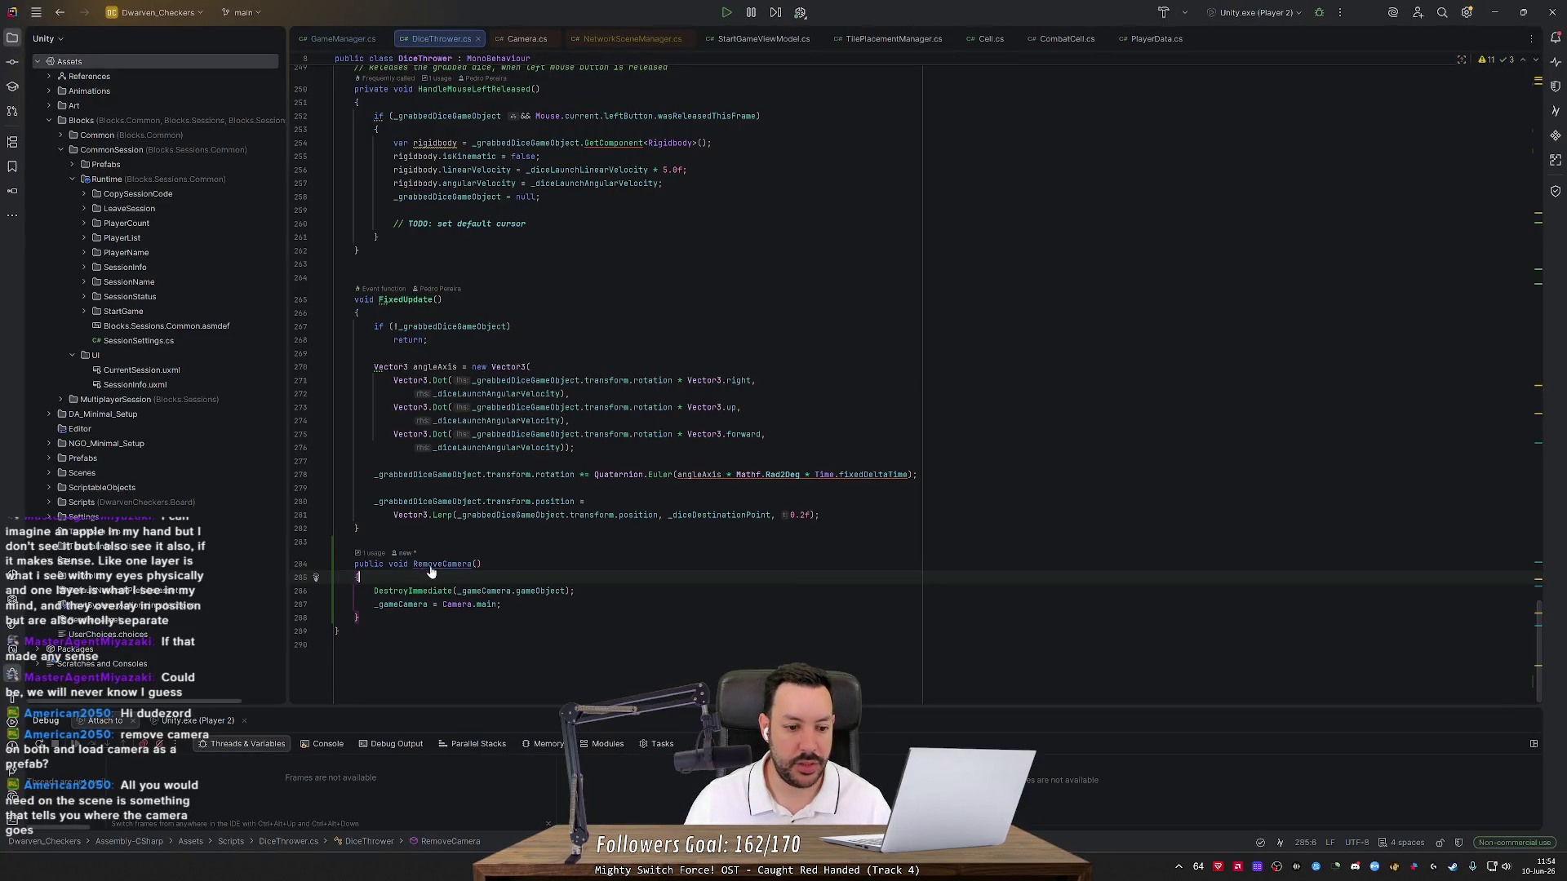
ctrl+click(442, 564)
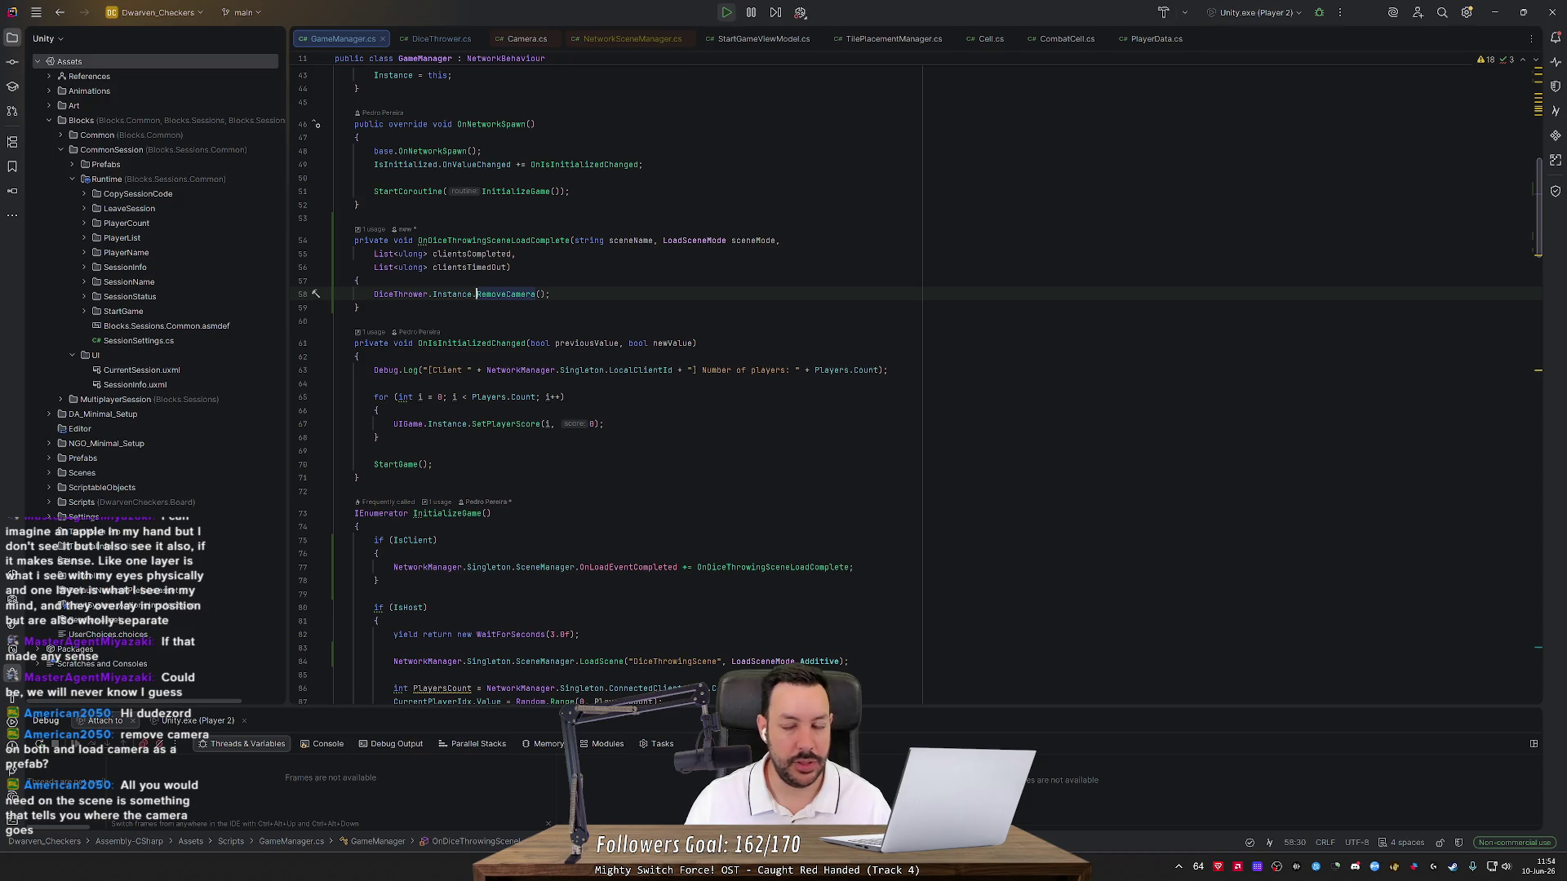
click(1496, 12)
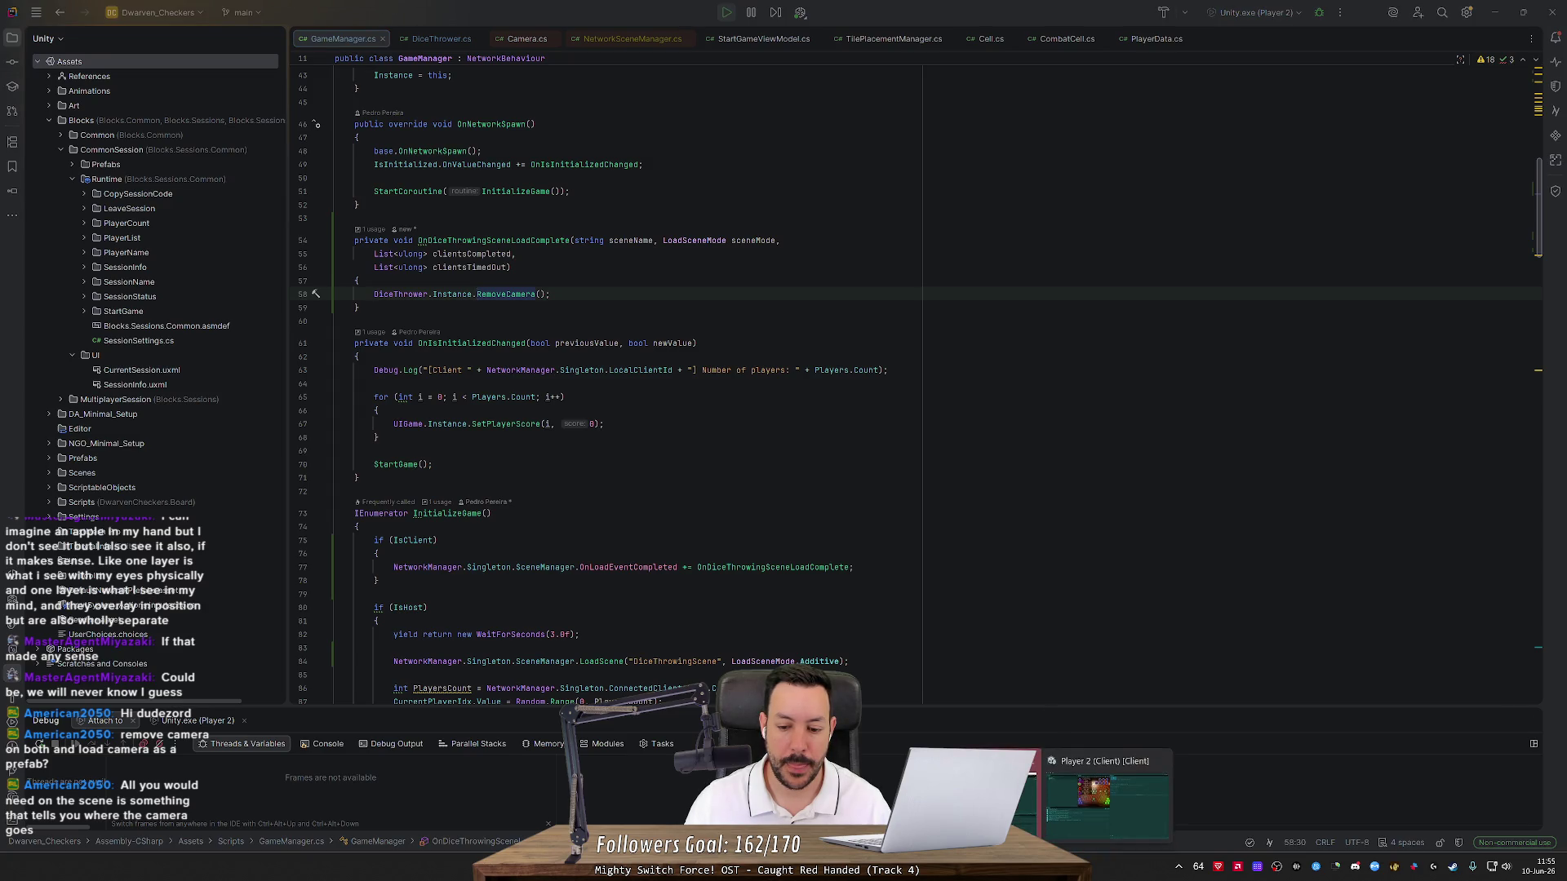
key(alt+Tab)
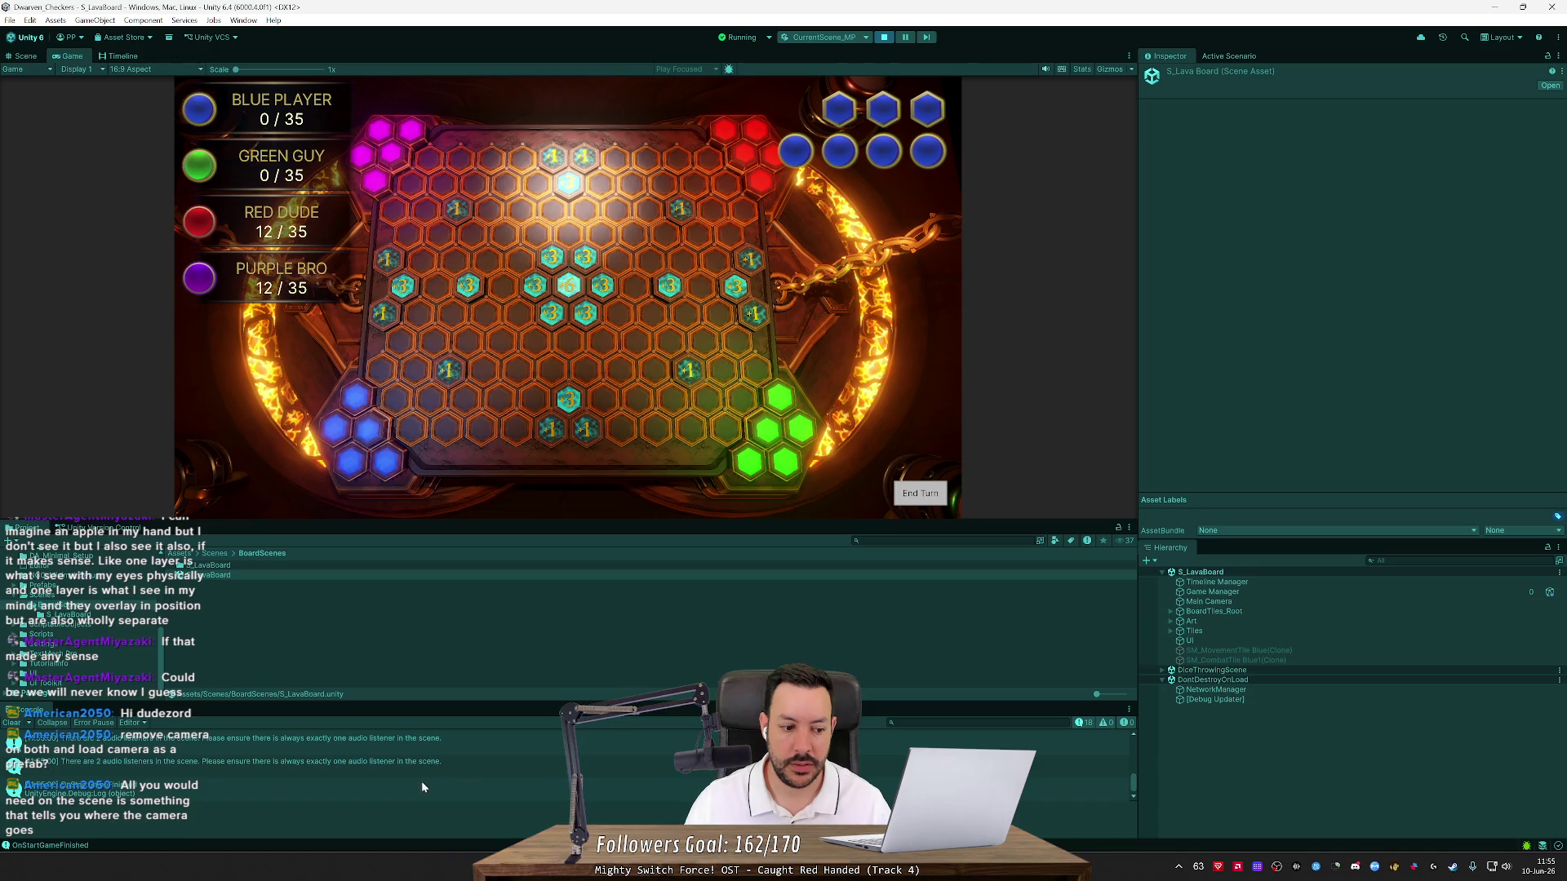
Clear the Console, inspect the Player 2 client's Dice Tray under DiceThrowingScene, then stop the play-test
click(13, 723)
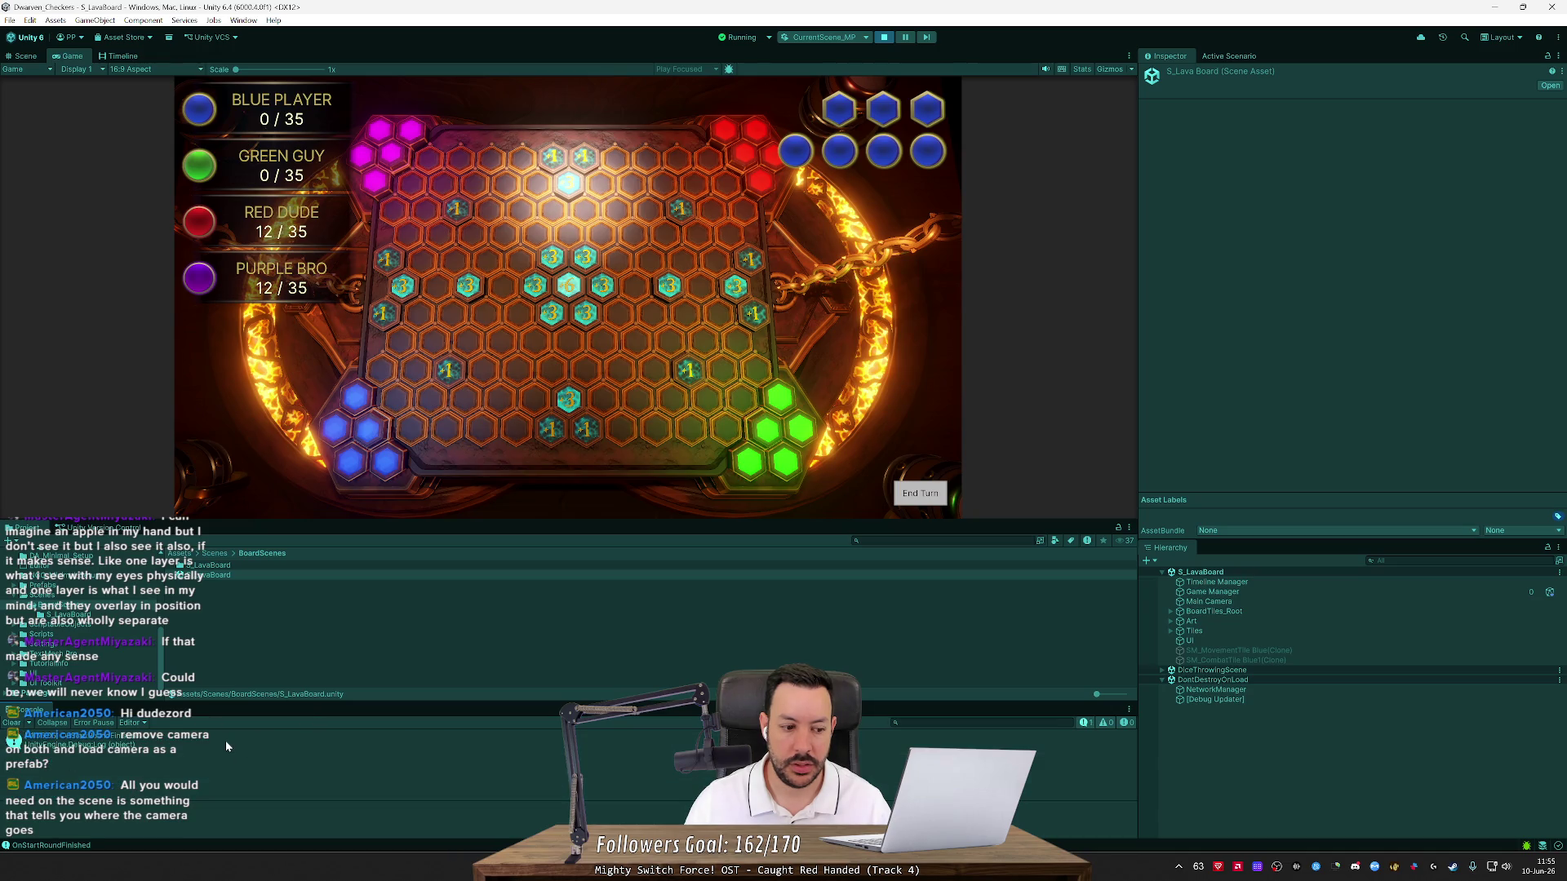
key(alt+Tab)
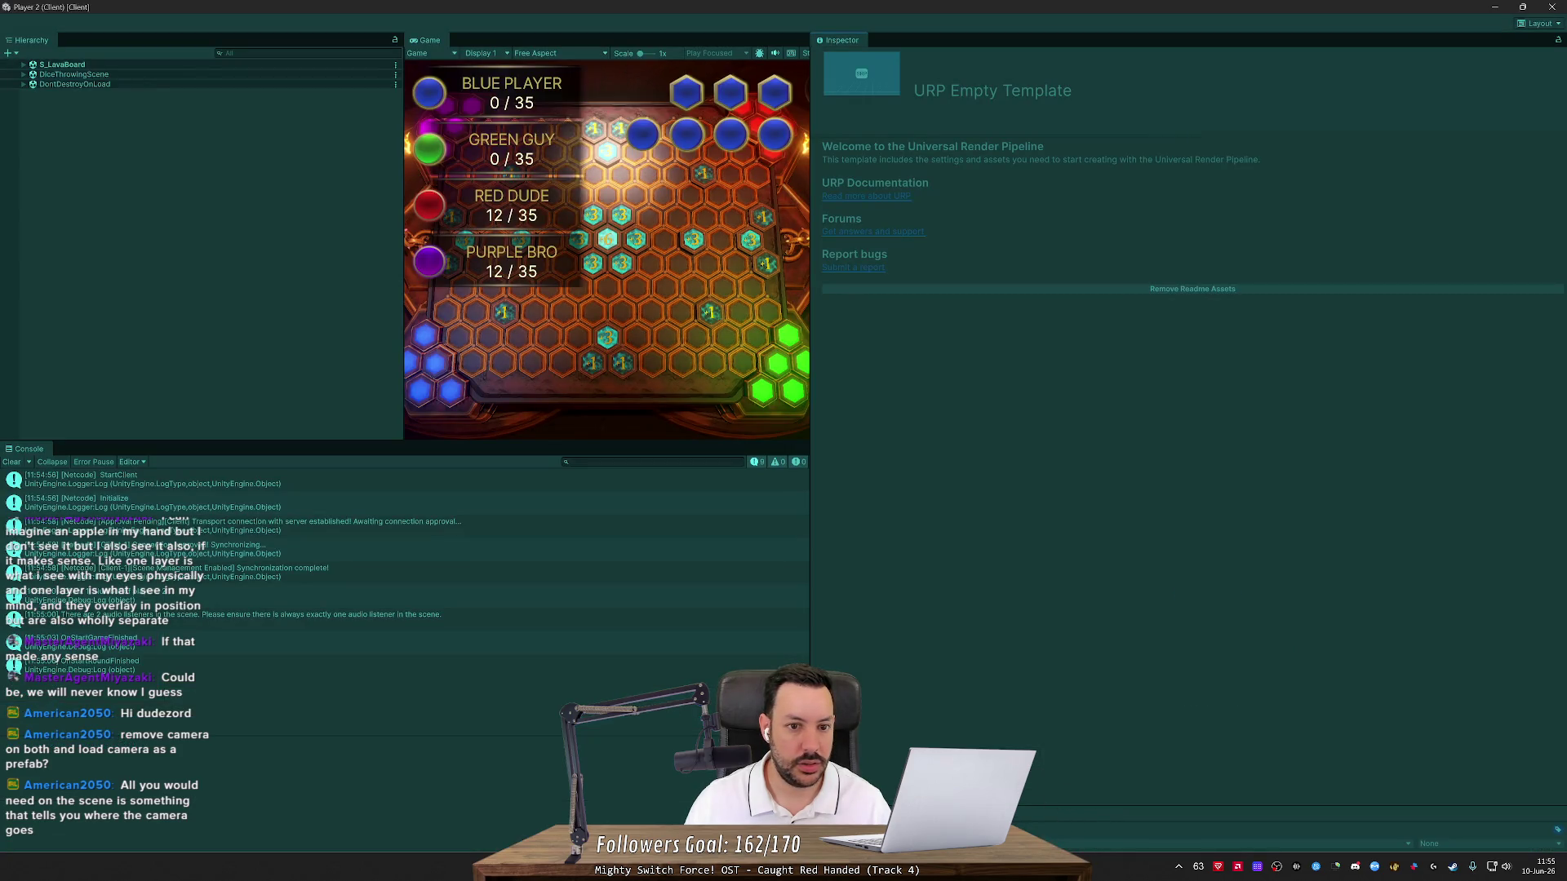
click(22, 75)
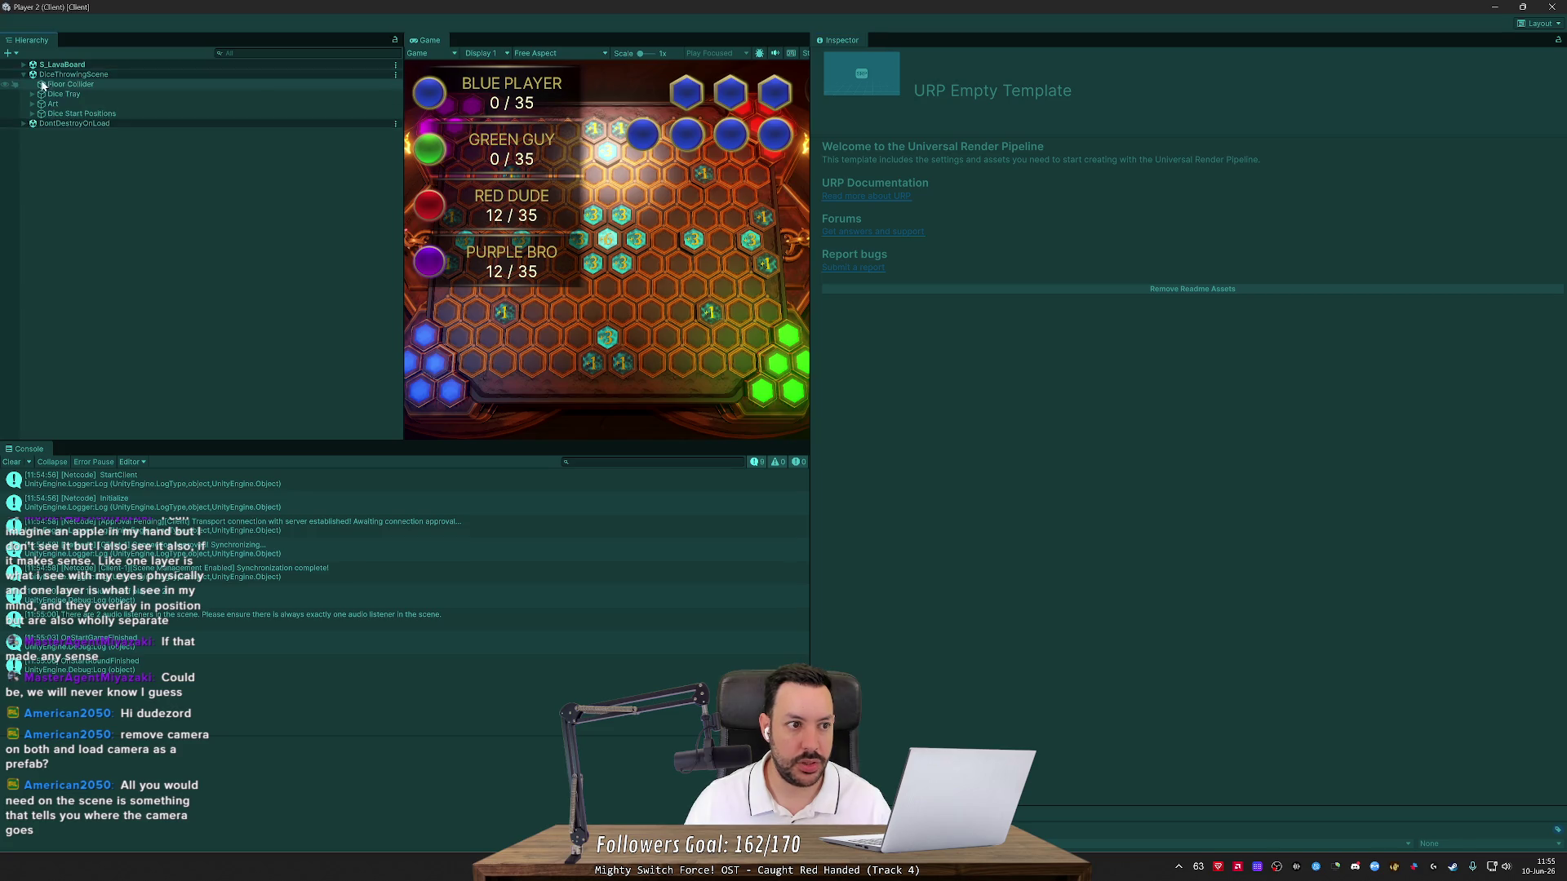
click(78, 94)
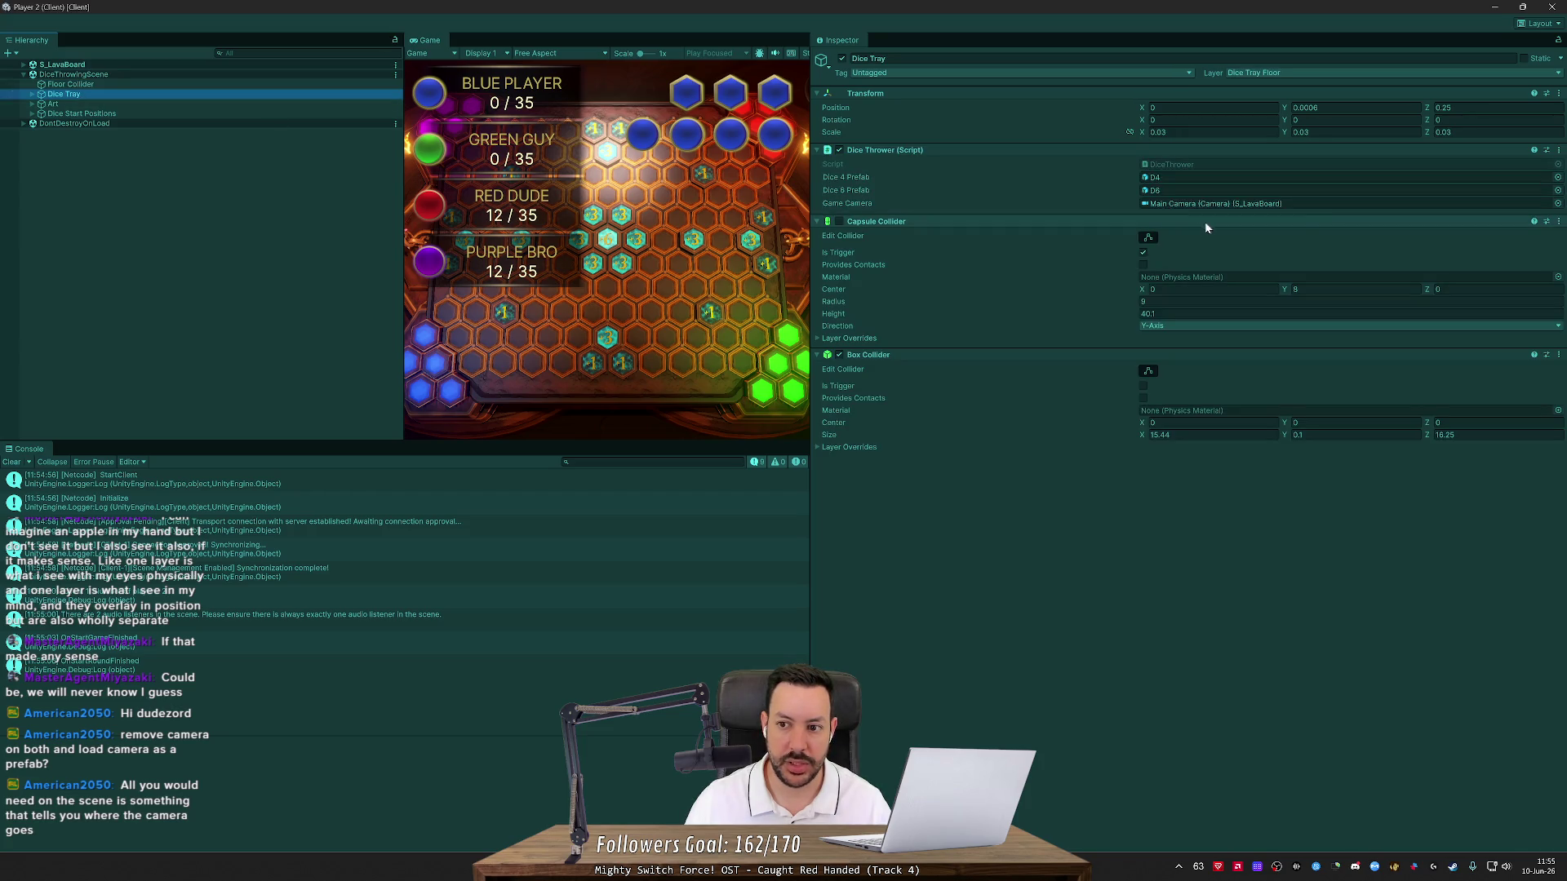
click(1551, 7)
click(884, 38)
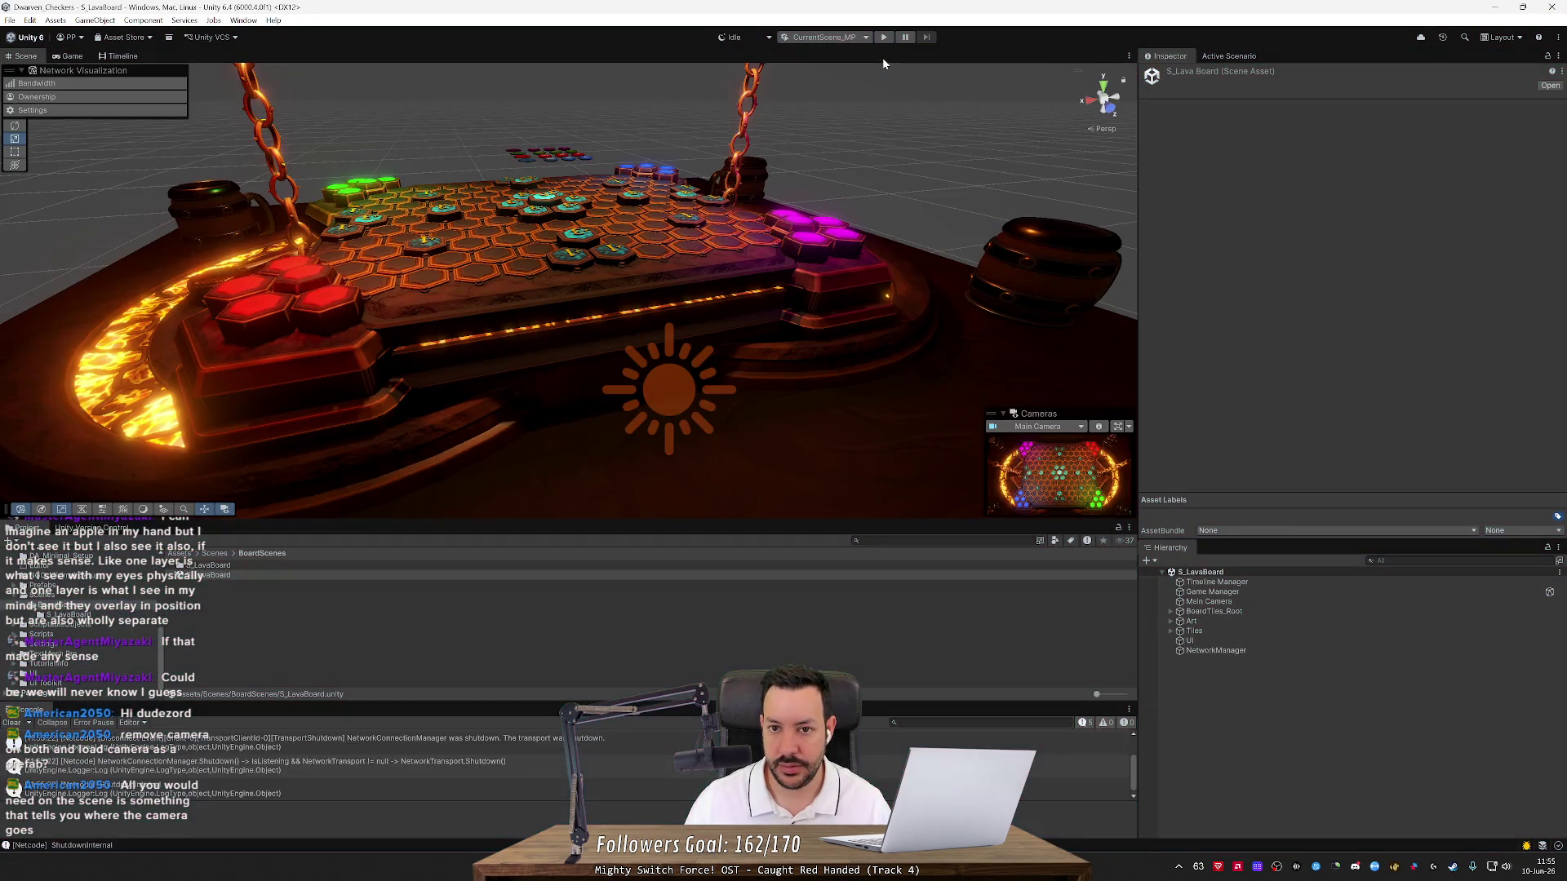
Restart the play-test and check the host Main Camera's tag options
click(884, 38)
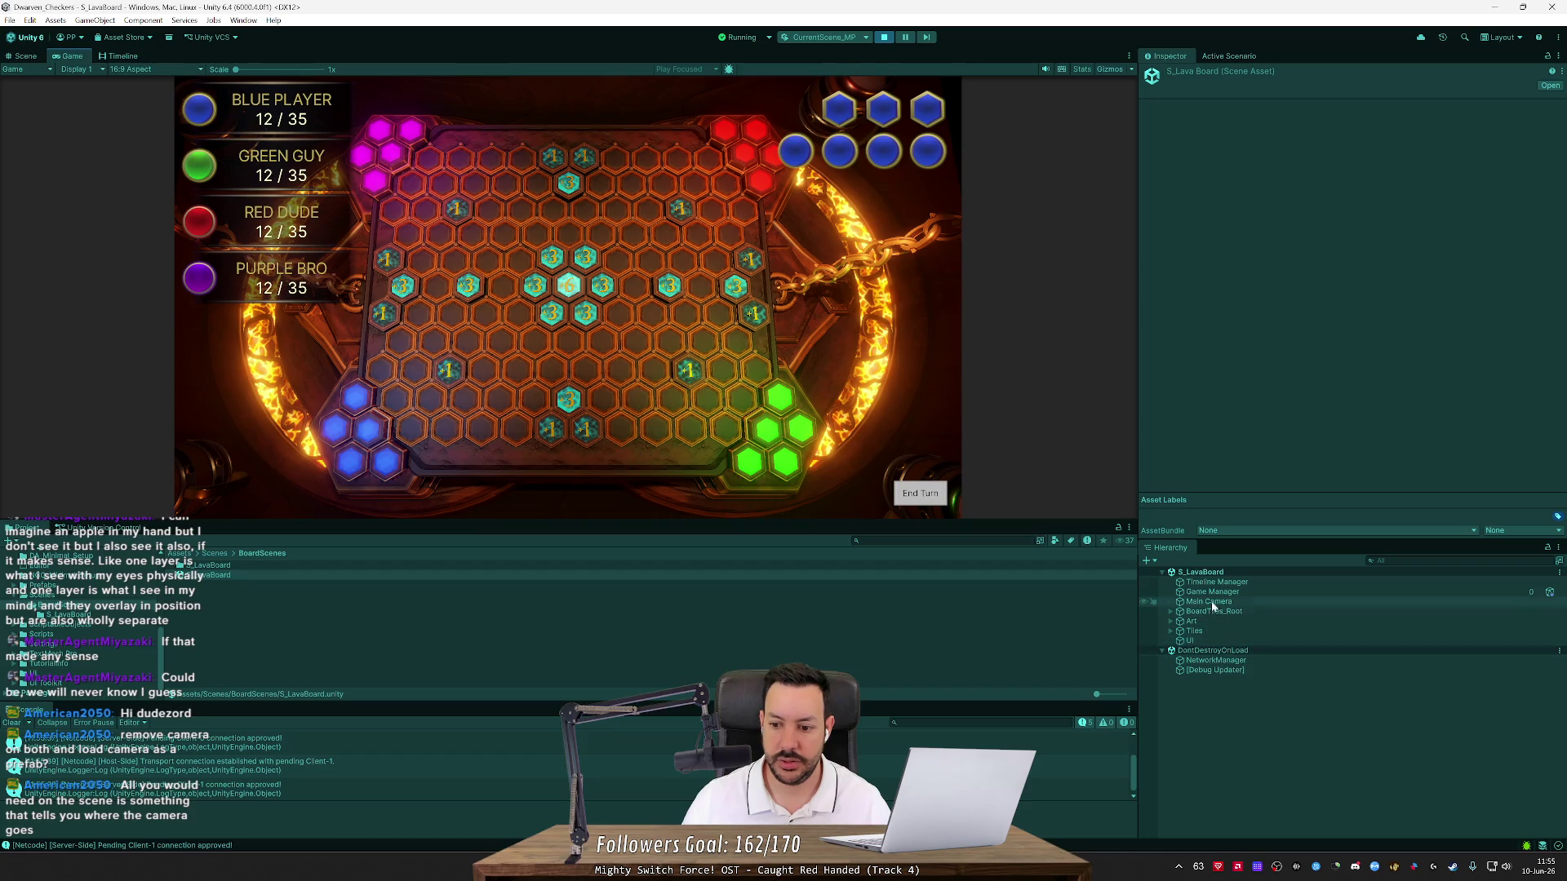
click(1214, 603)
click(1207, 87)
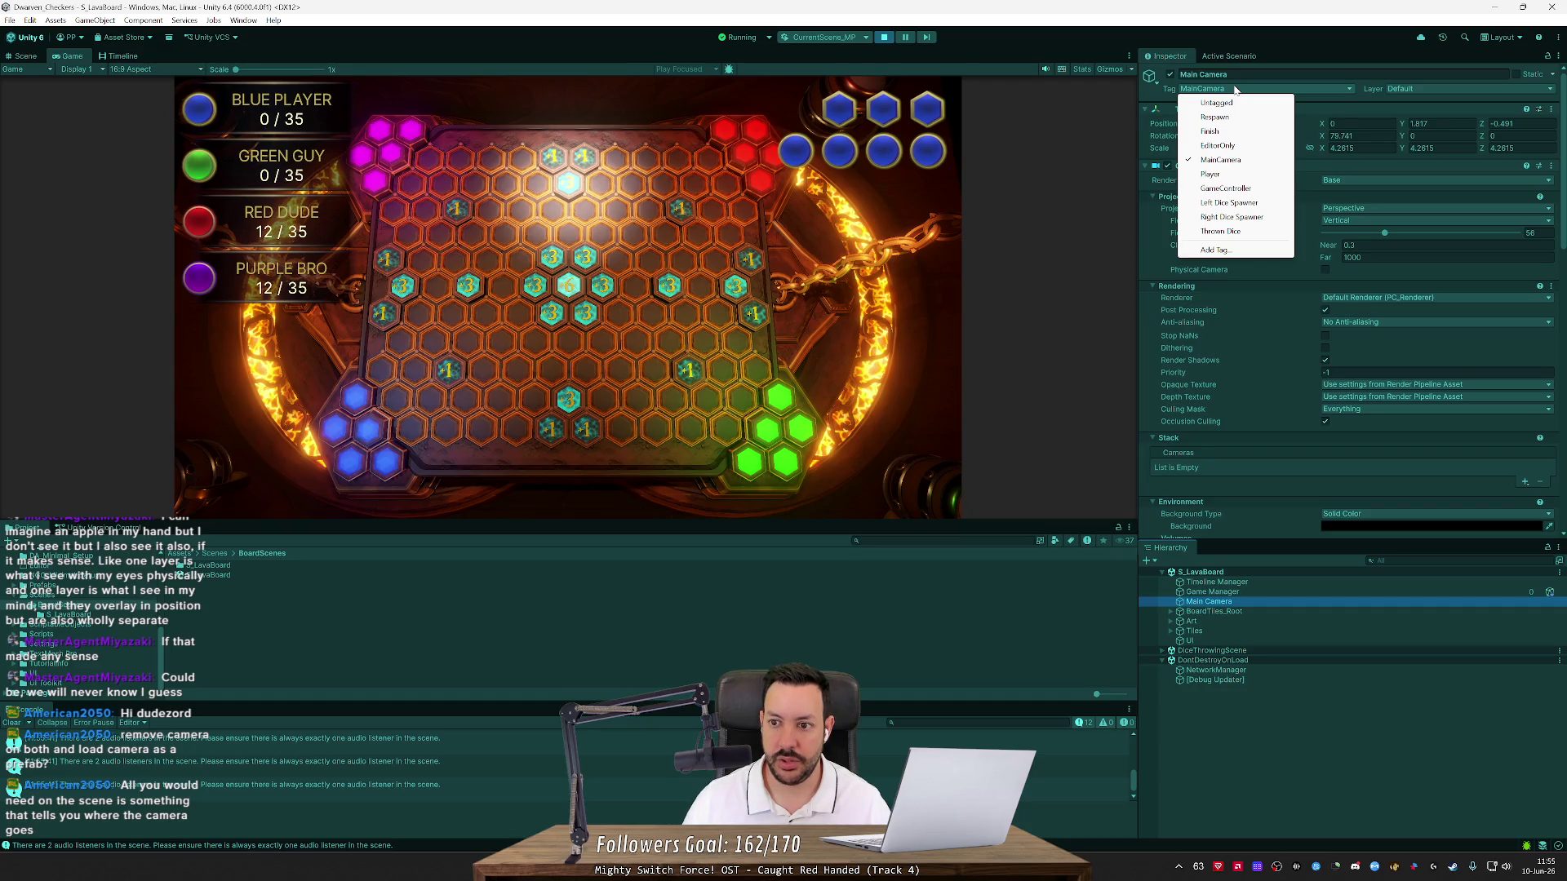
Inspect the host's Dice Tray under DiceThrowingScene, then bring up the Player 2 client window
click(1162, 652)
click(1205, 671)
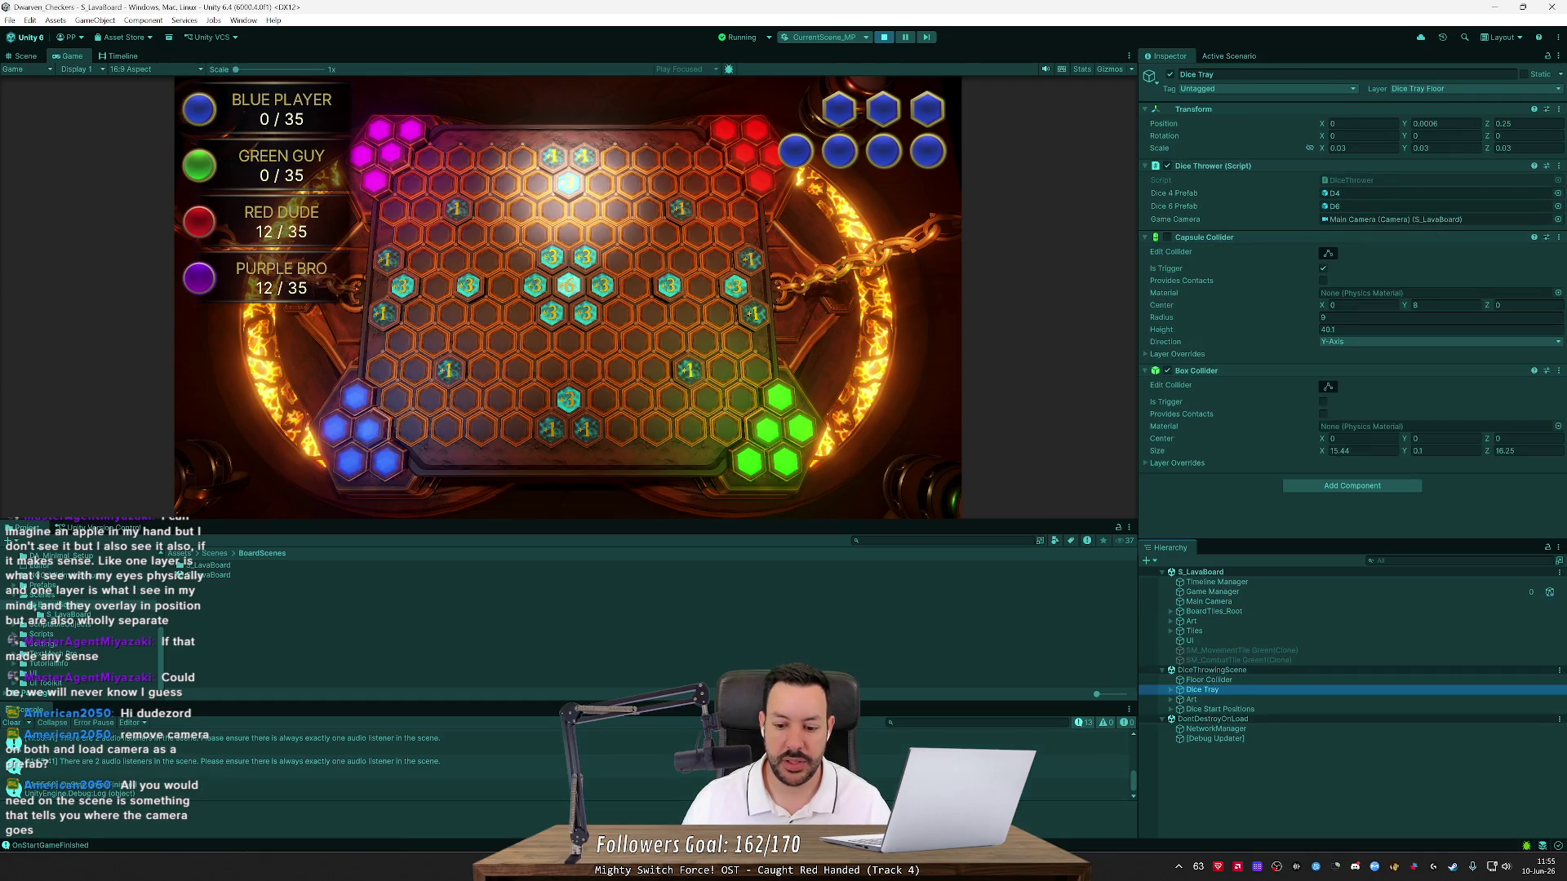
click(1085, 820)
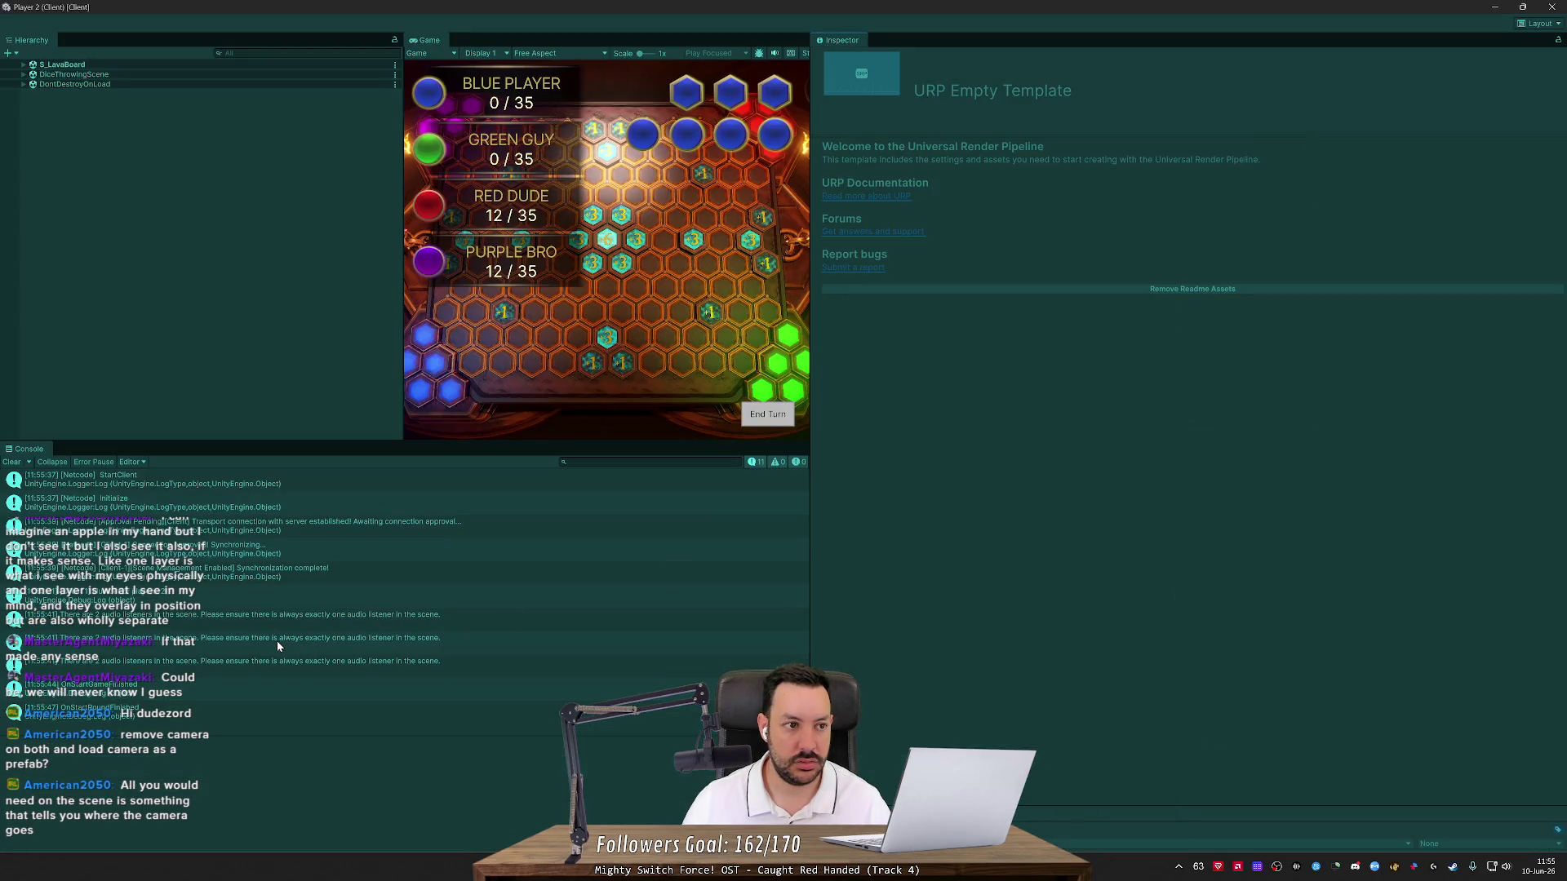
In the client editor, inspect the Dice Tray and switch the layout to game and console panels only
click(23, 75)
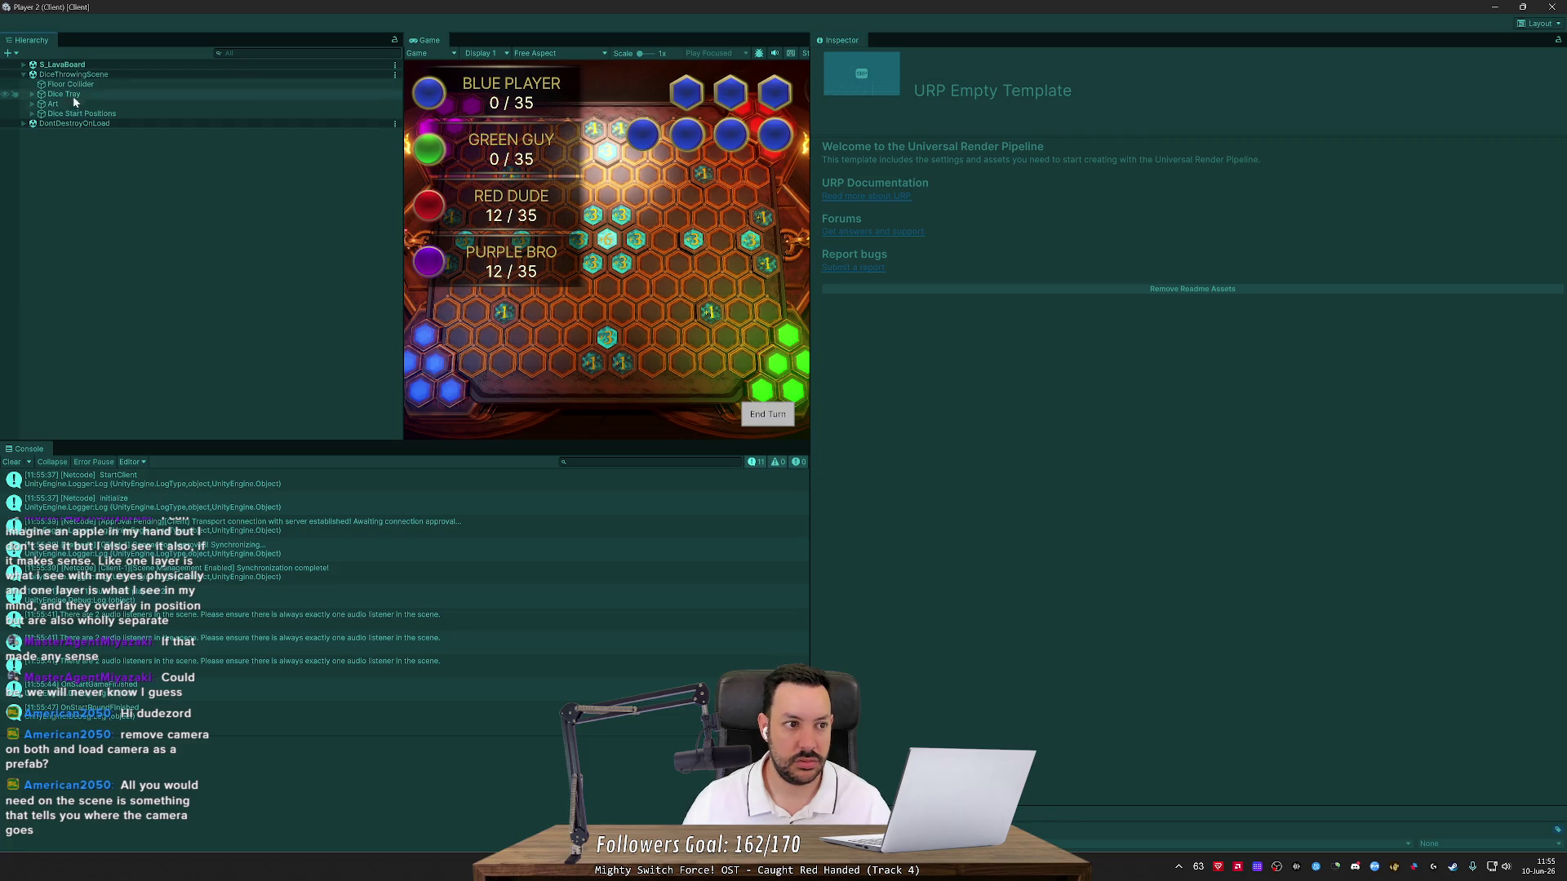
click(100, 97)
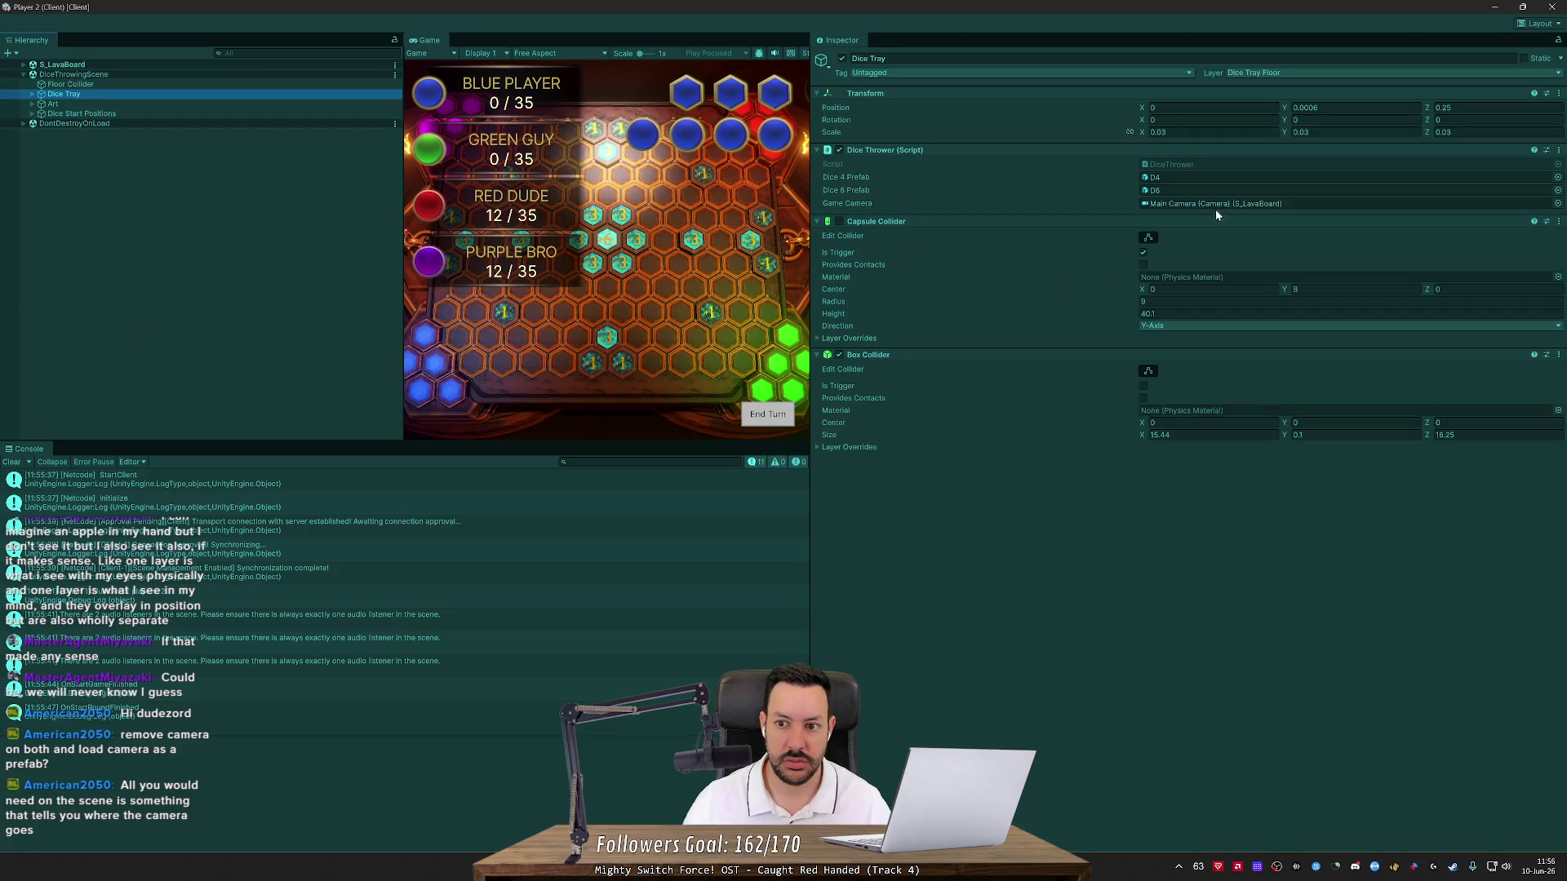
click(1549, 25)
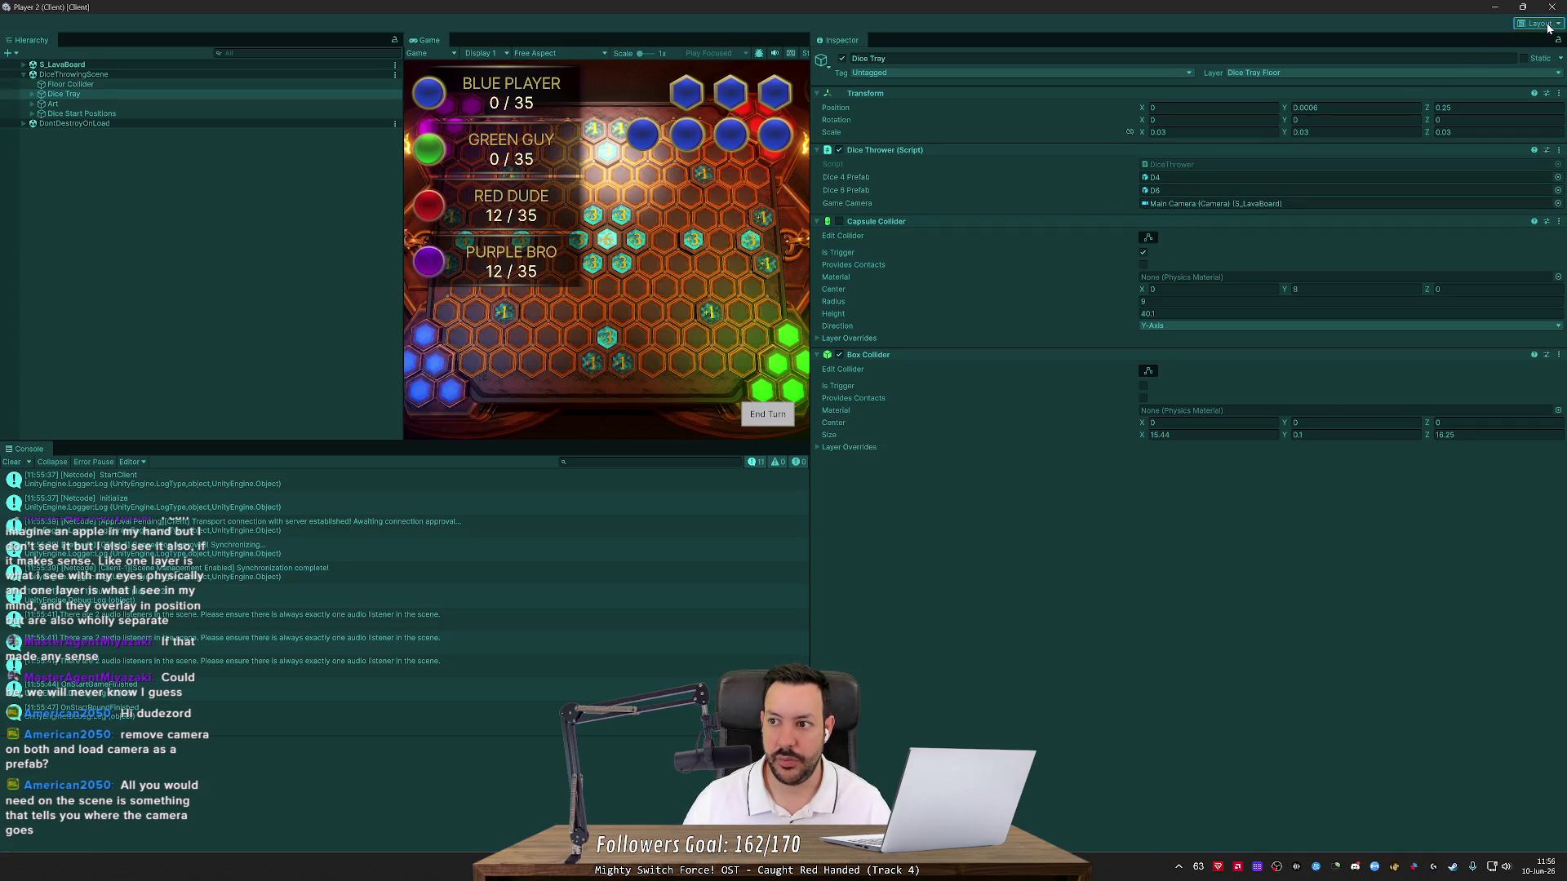
click(1548, 25)
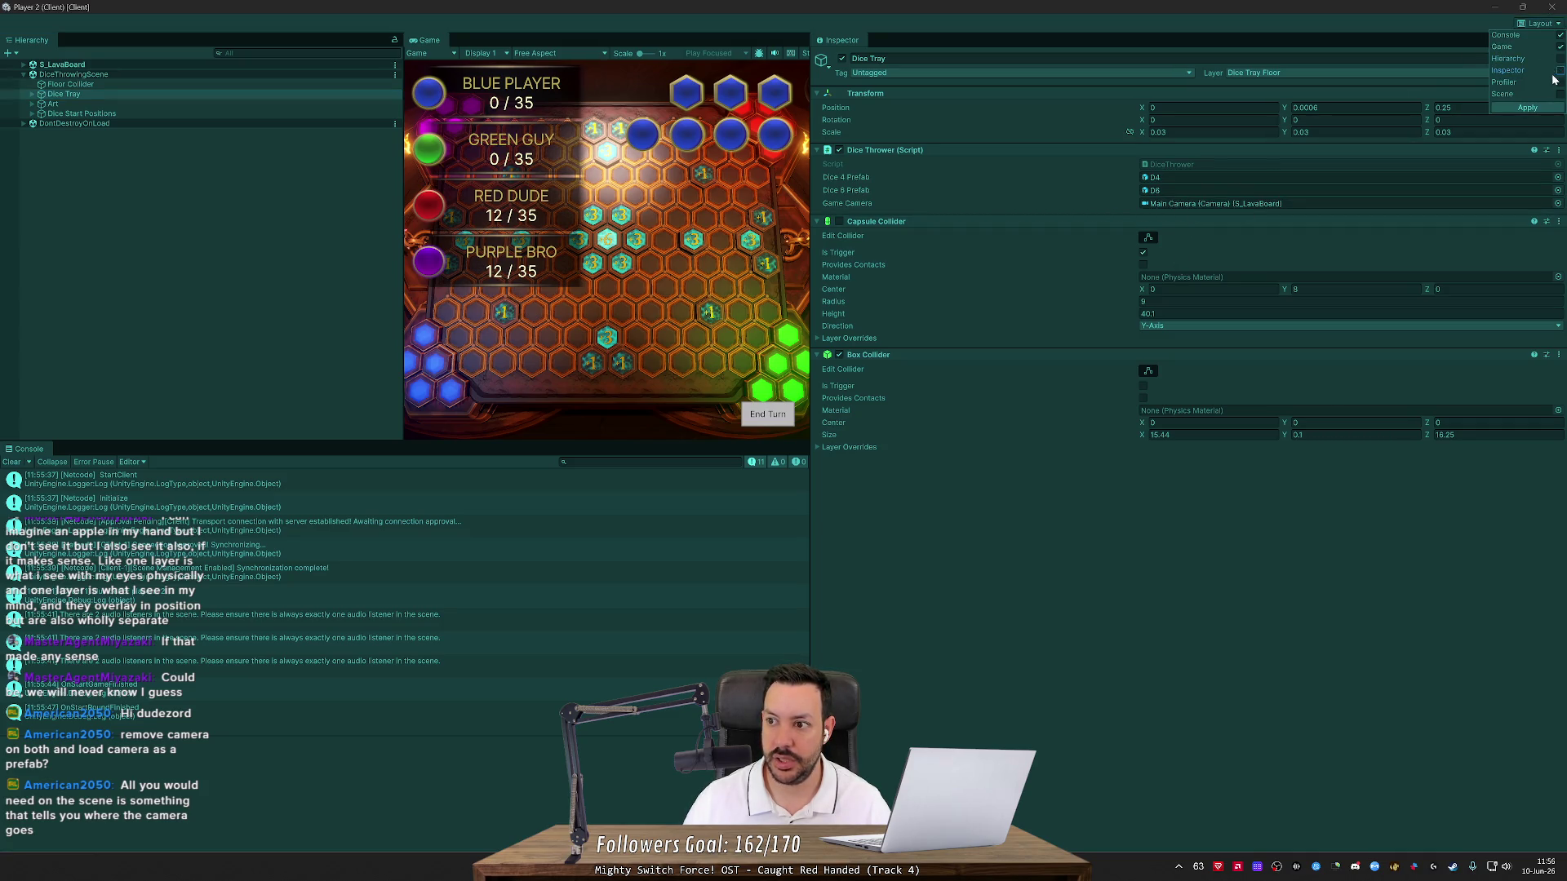
click(1527, 107)
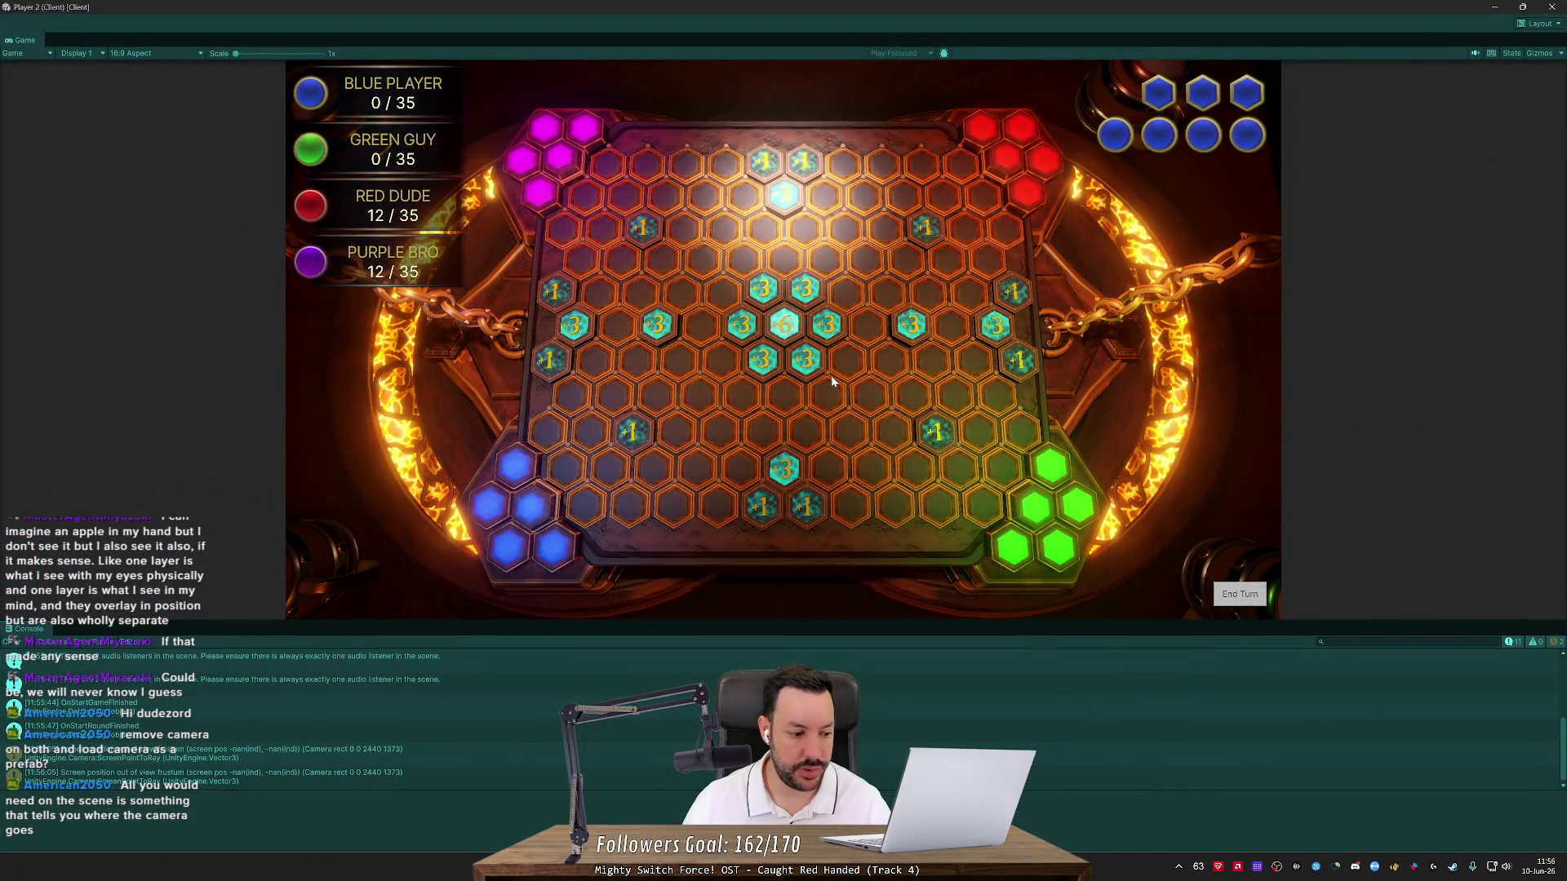
In the main editor's Scene view, inspect the Floor Collider under the dice tray, then stop play mode
key(alt+Tab)
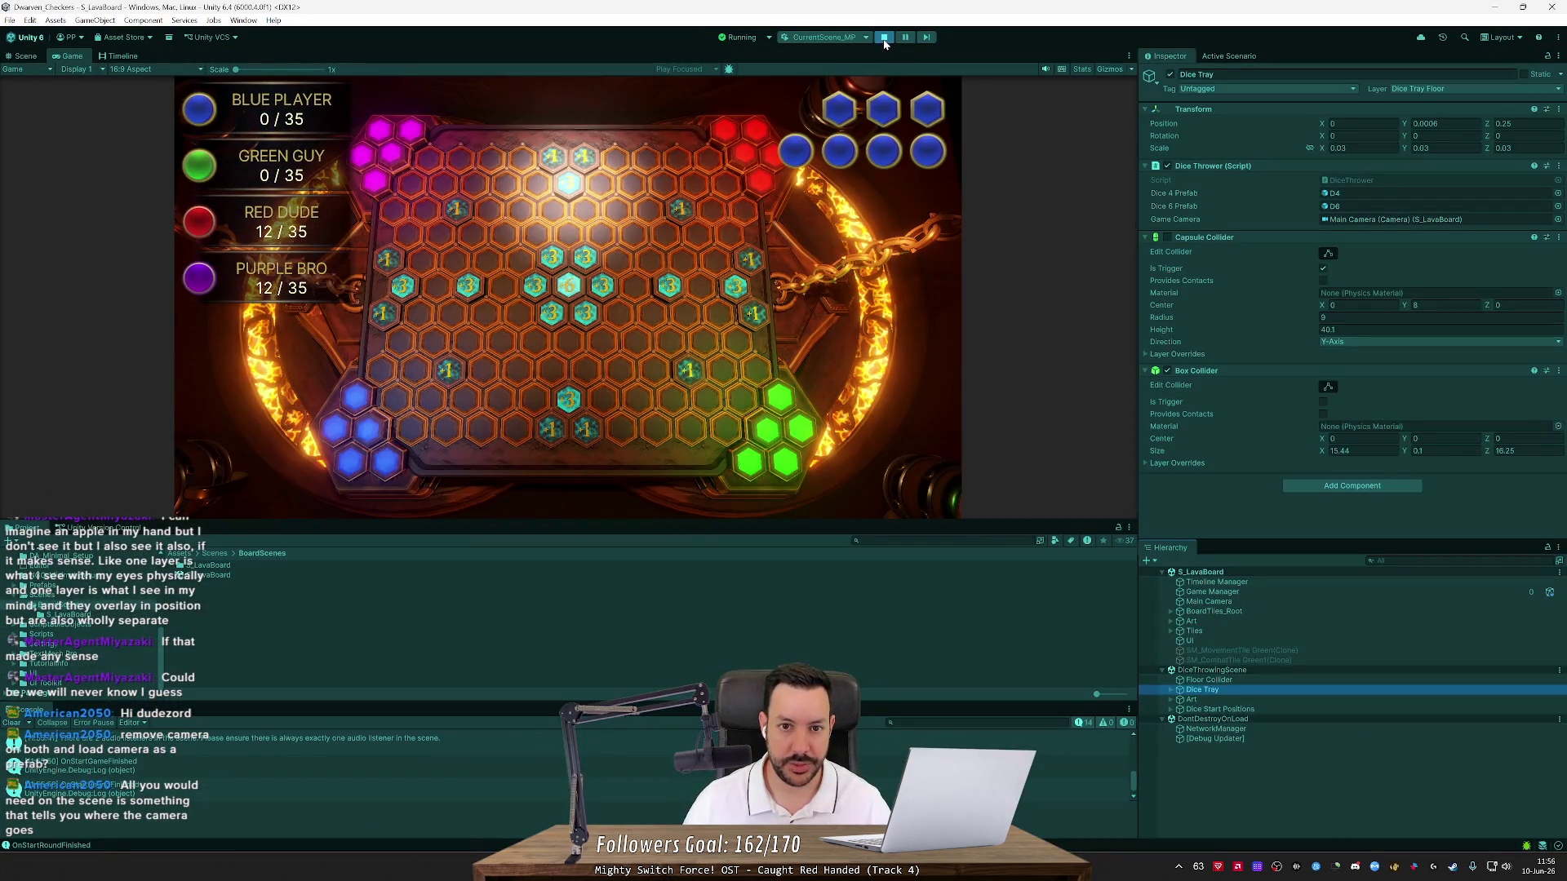
click(25, 56)
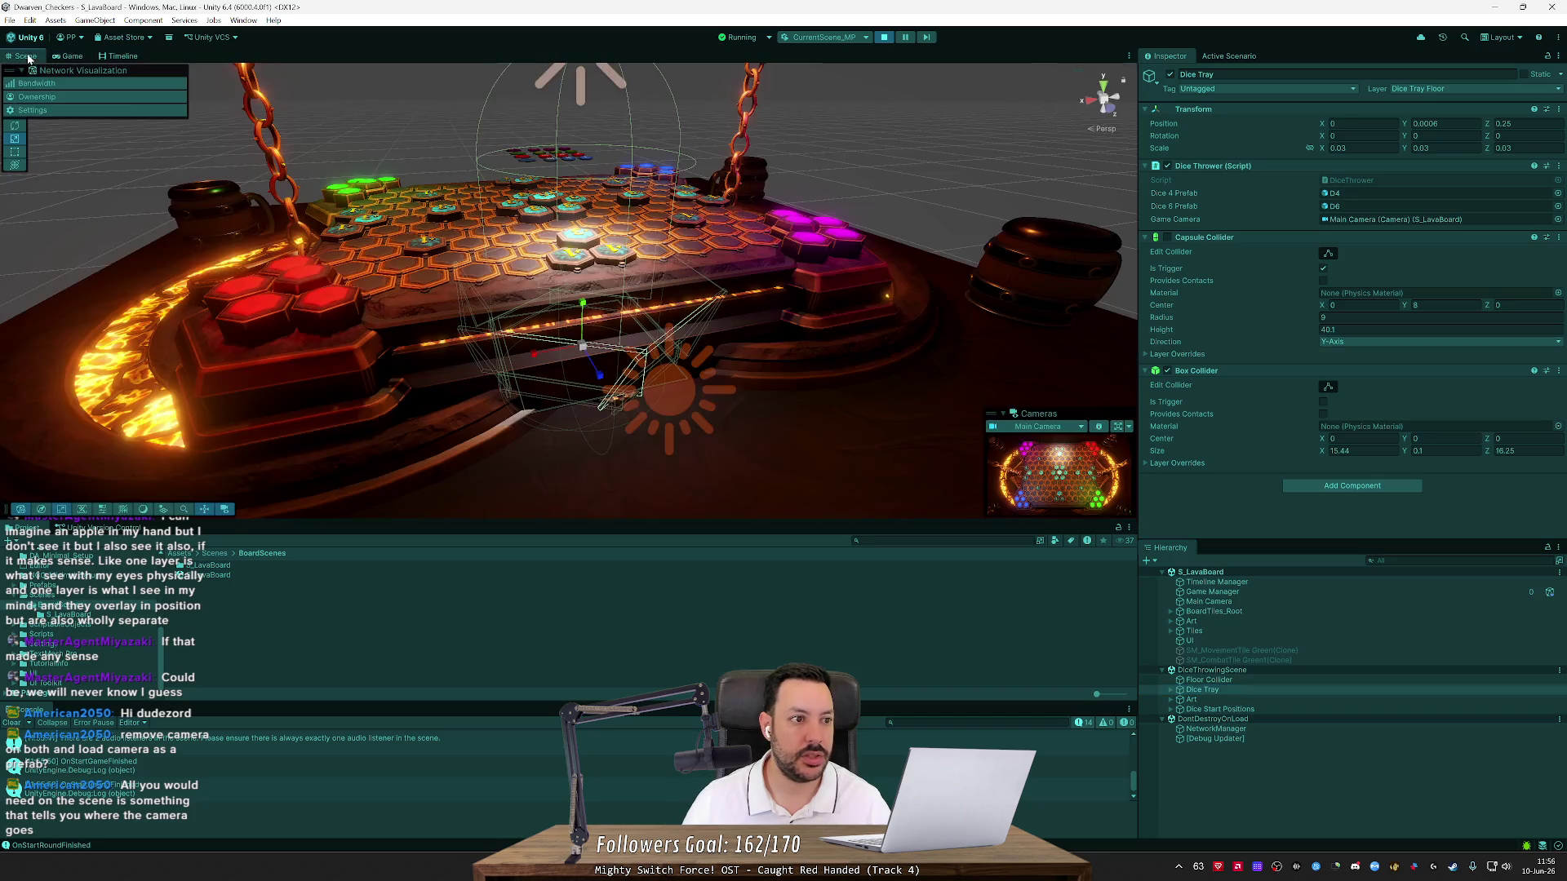
mouse_move(448, 276)
mouse_down()
mouse_move(595, 288)
mouse_move(441, 220)
mouse_move(821, 419)
mouse_move(797, 466)
mouse_move(839, 513)
mouse_move(918, 491)
mouse_move(783, 486)
mouse_move(762, 448)
mouse_move(752, 471)
mouse_up()
click(1229, 682)
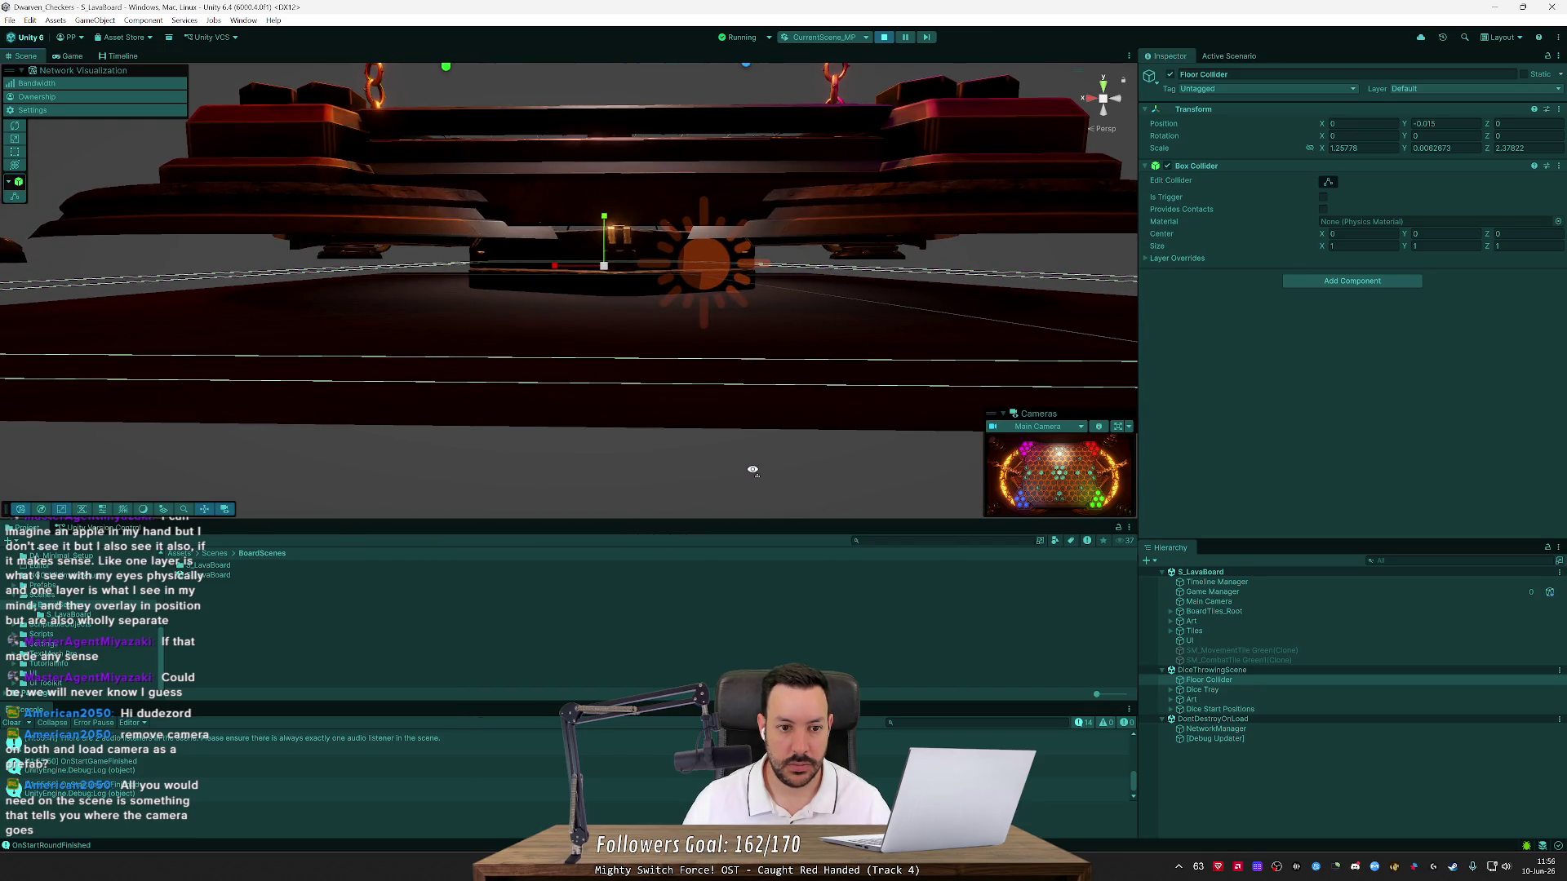
drag(752, 471, 753, 471)
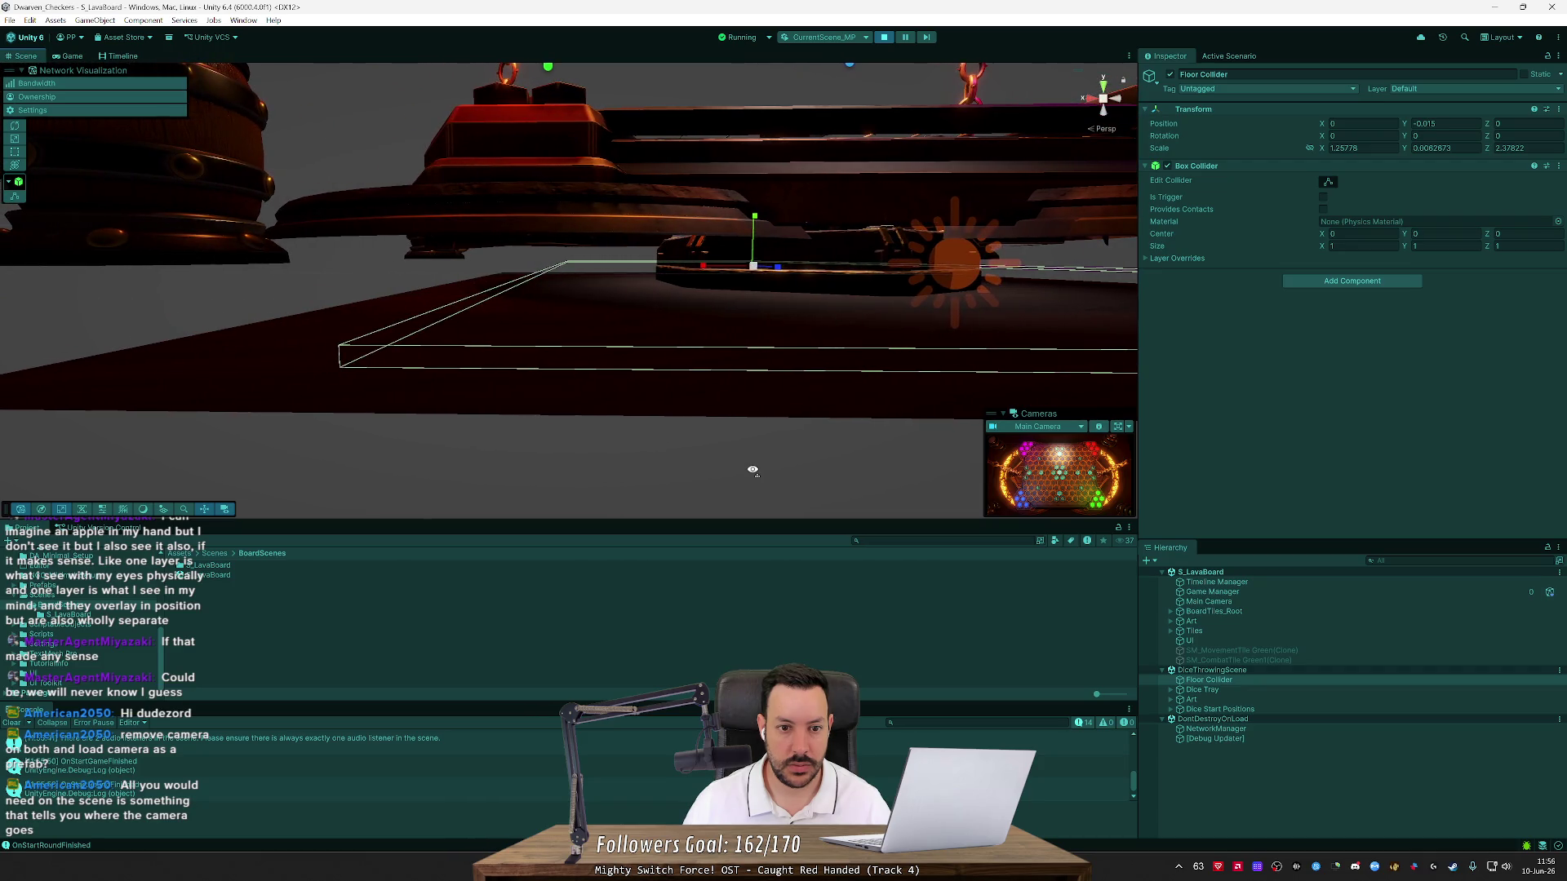
click(885, 38)
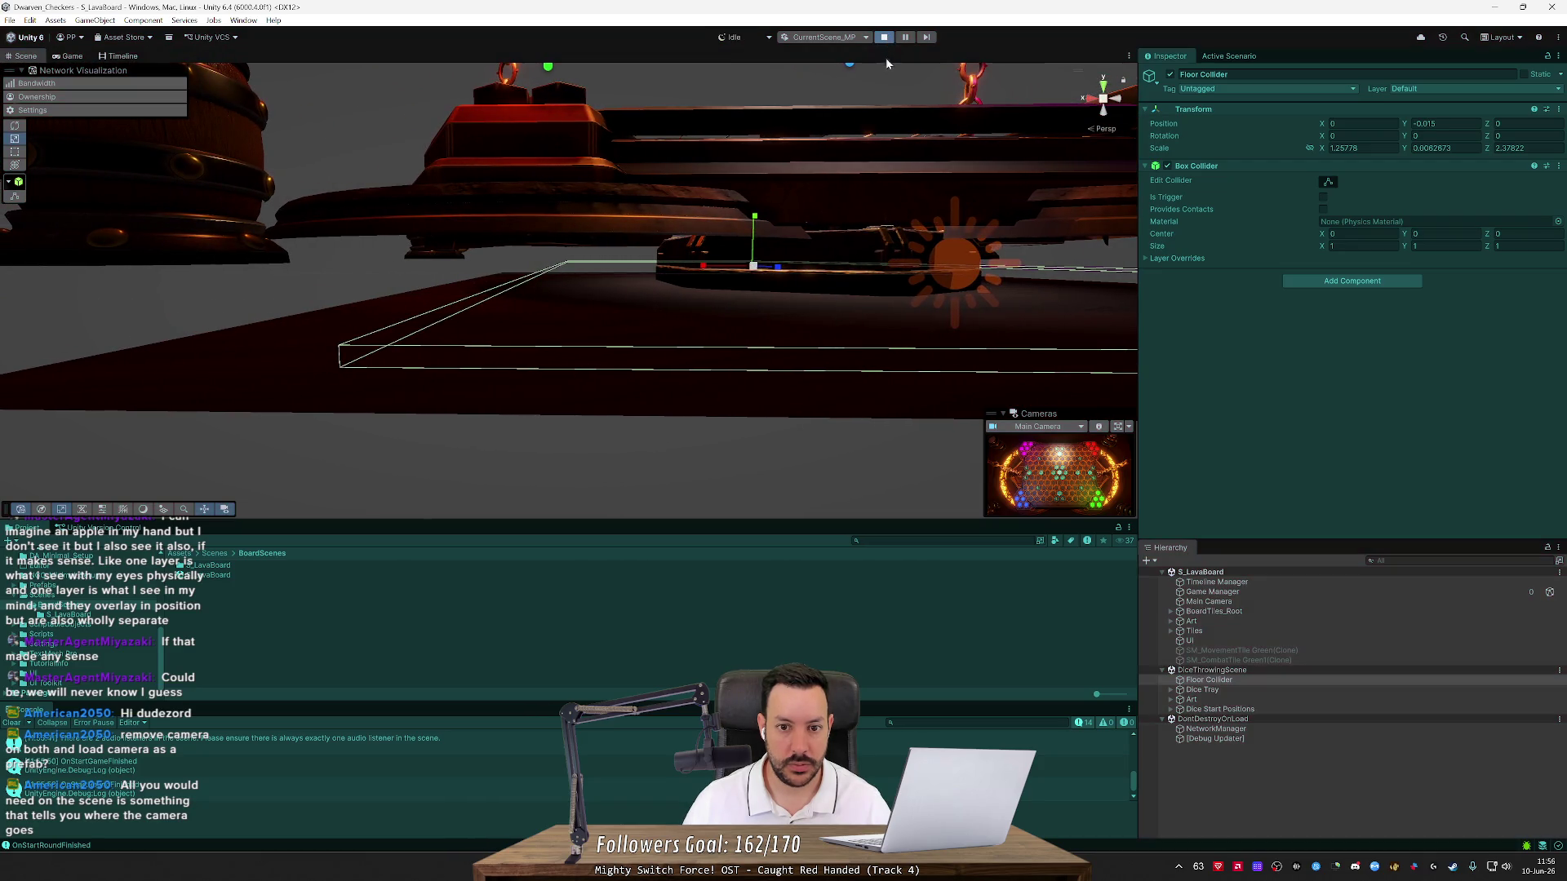
Load DiceThrowingScene additively from Assets > Scenes and inspect the Timeline Manager object
drag(903, 281, 836, 420)
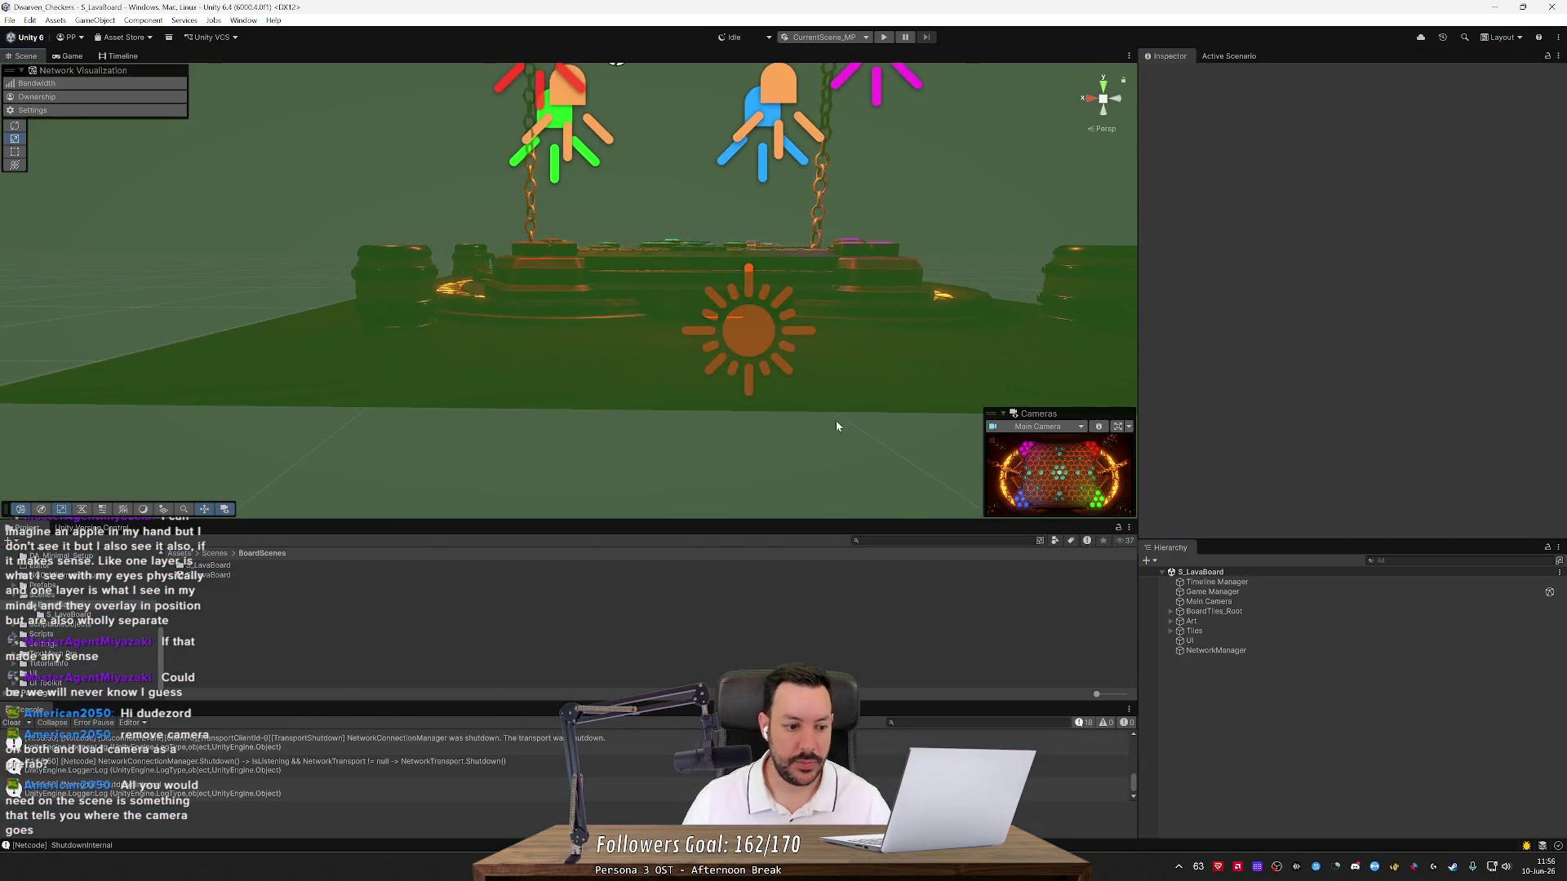
click(215, 554)
drag(225, 575, 1213, 727)
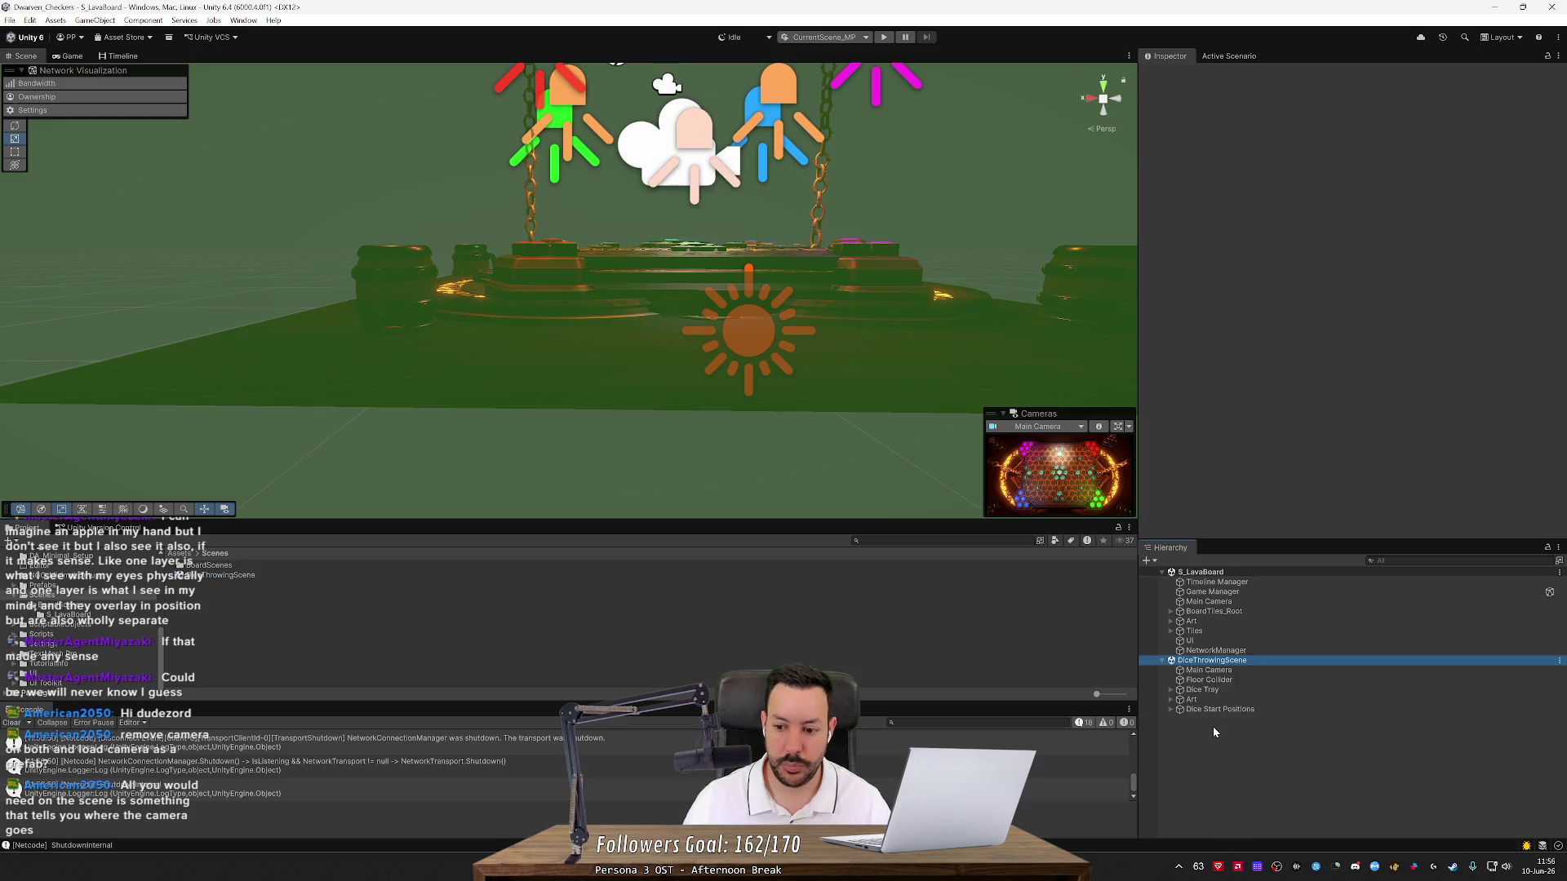
mouse_move(751, 365)
mouse_down()
mouse_move(746, 339)
mouse_move(771, 340)
mouse_move(777, 381)
mouse_up()
click(1217, 582)
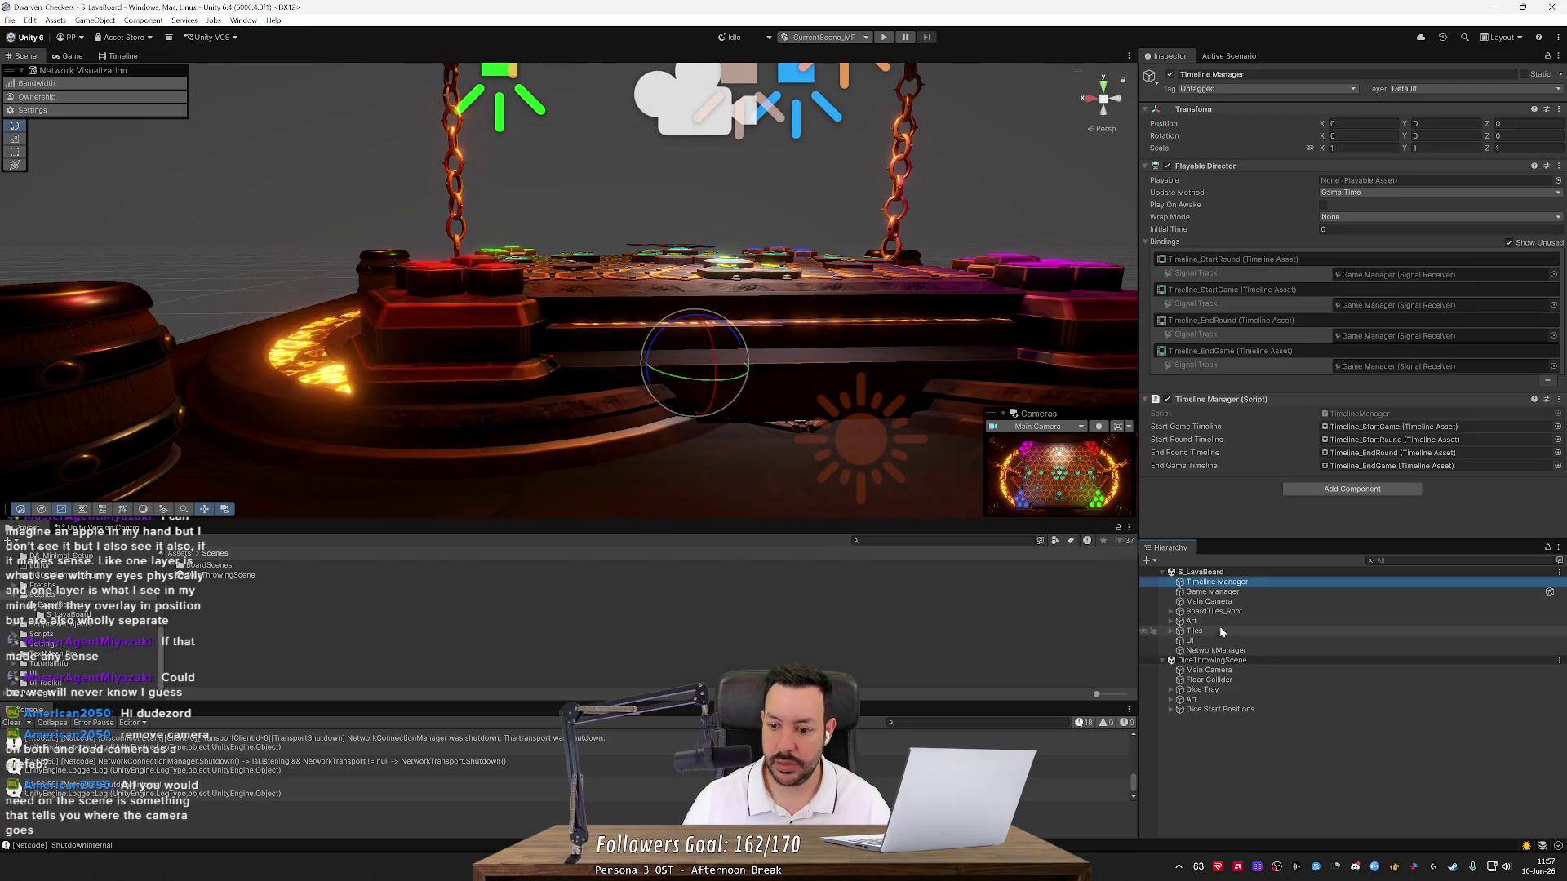
Set the Game Manager's position Y to 2 and Z to 0
click(1219, 594)
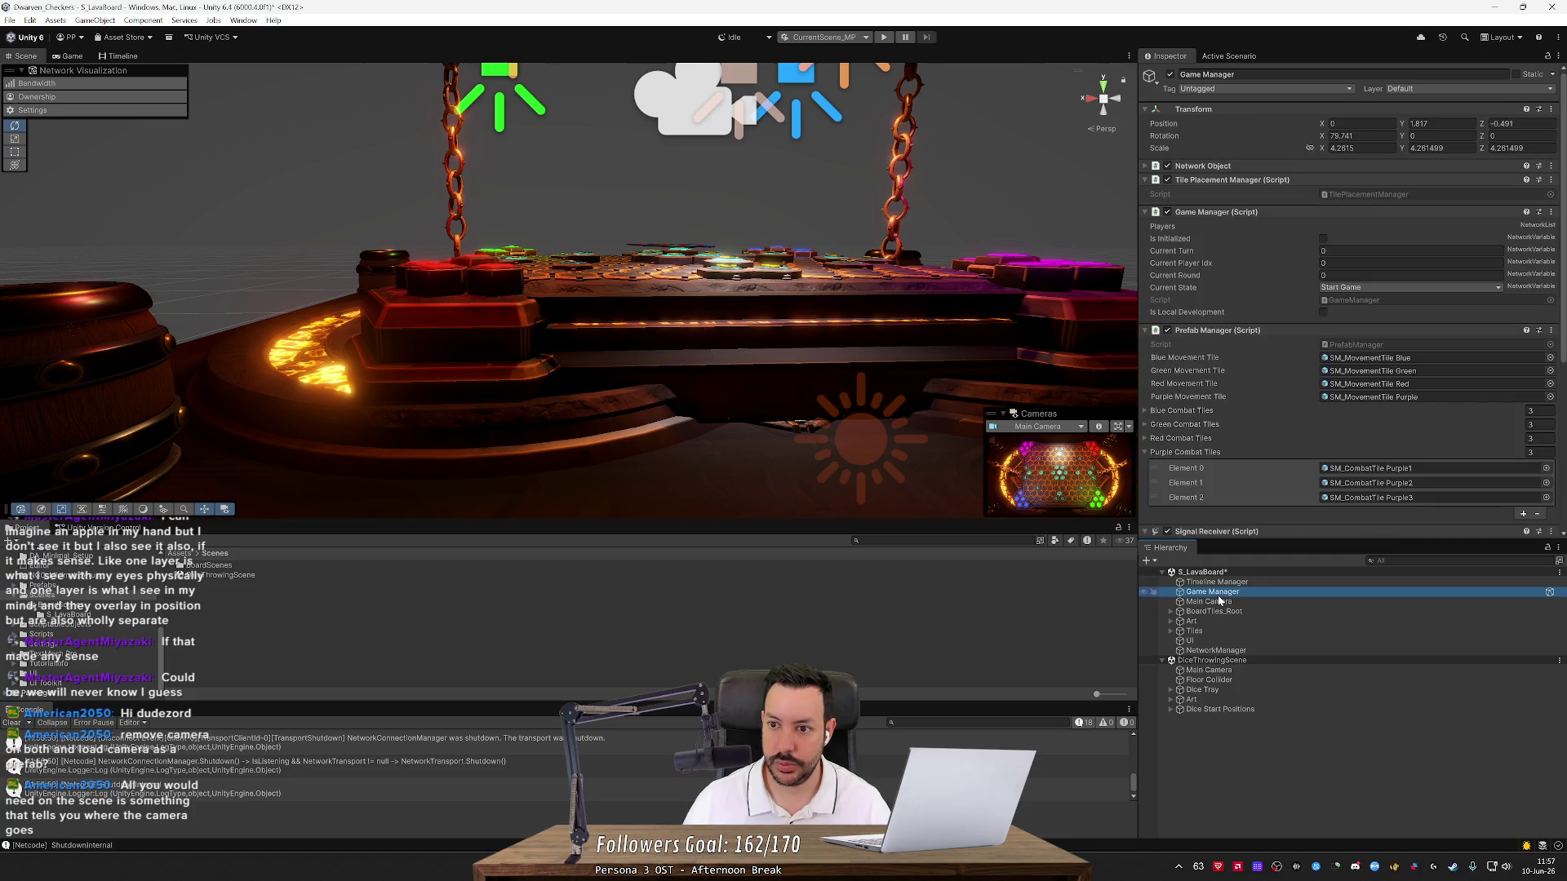
click(1441, 124)
text(2)
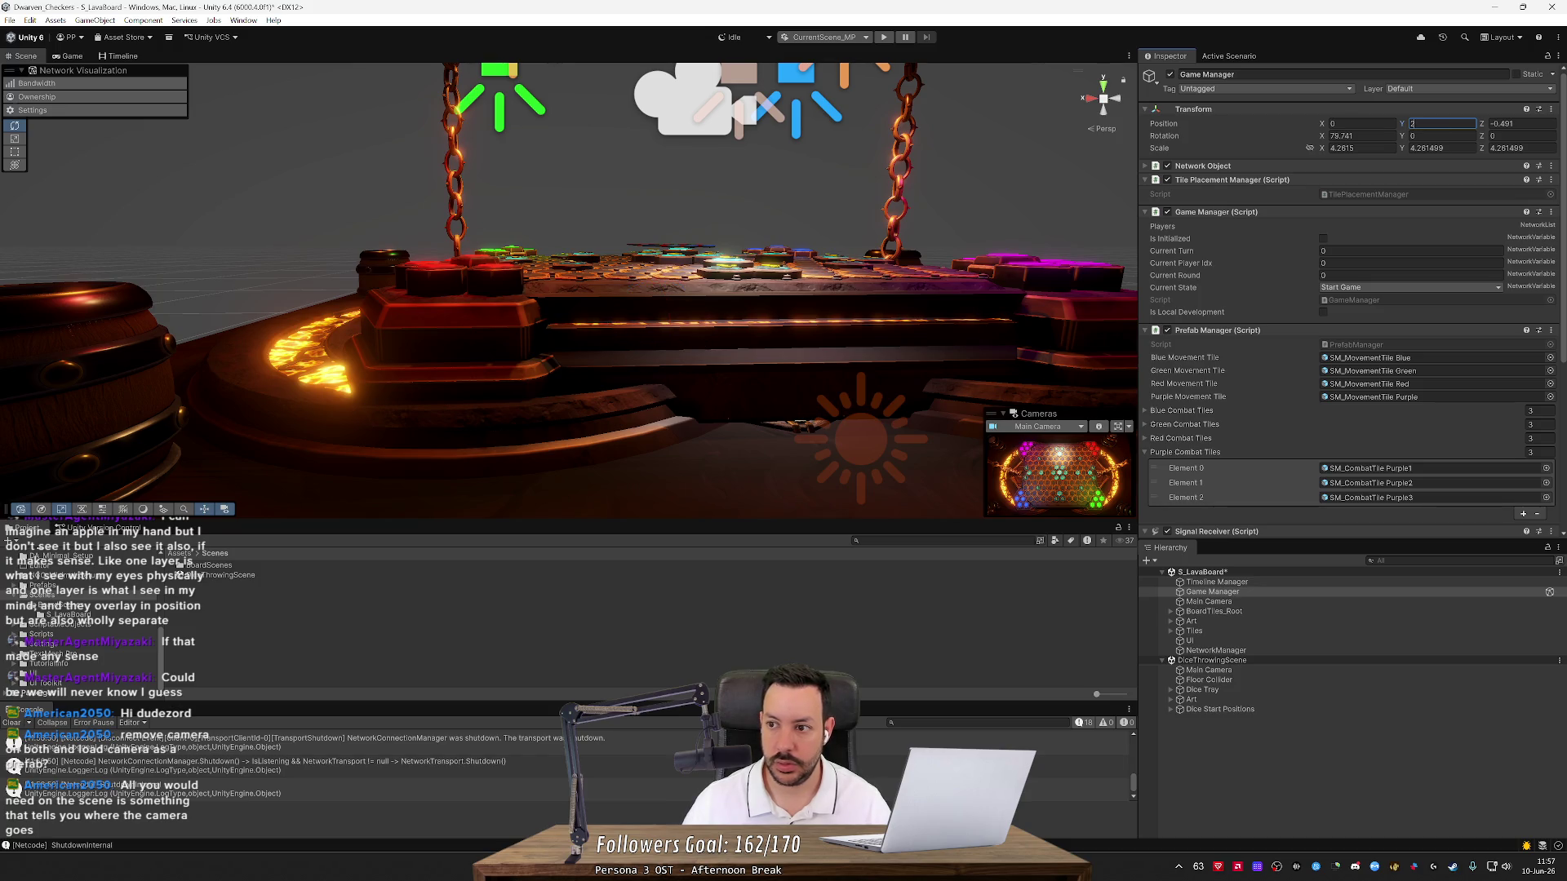
key(Tab)
text(0)
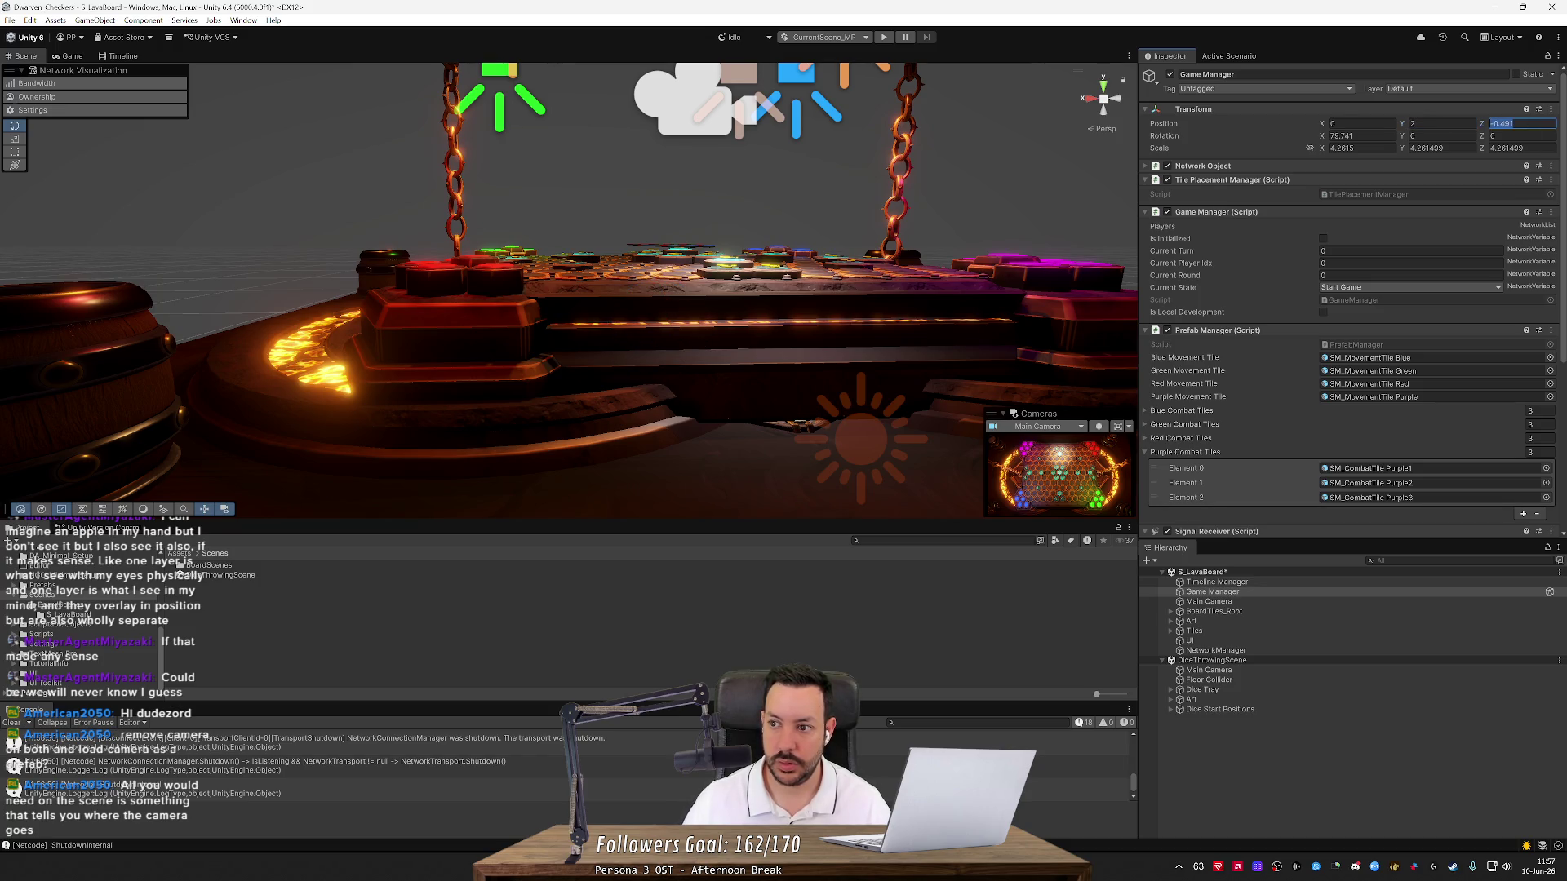
Review the Main Camera, BoardTiles_Root, Tiles, UI and Art objects, briefly hiding the board art
click(1227, 604)
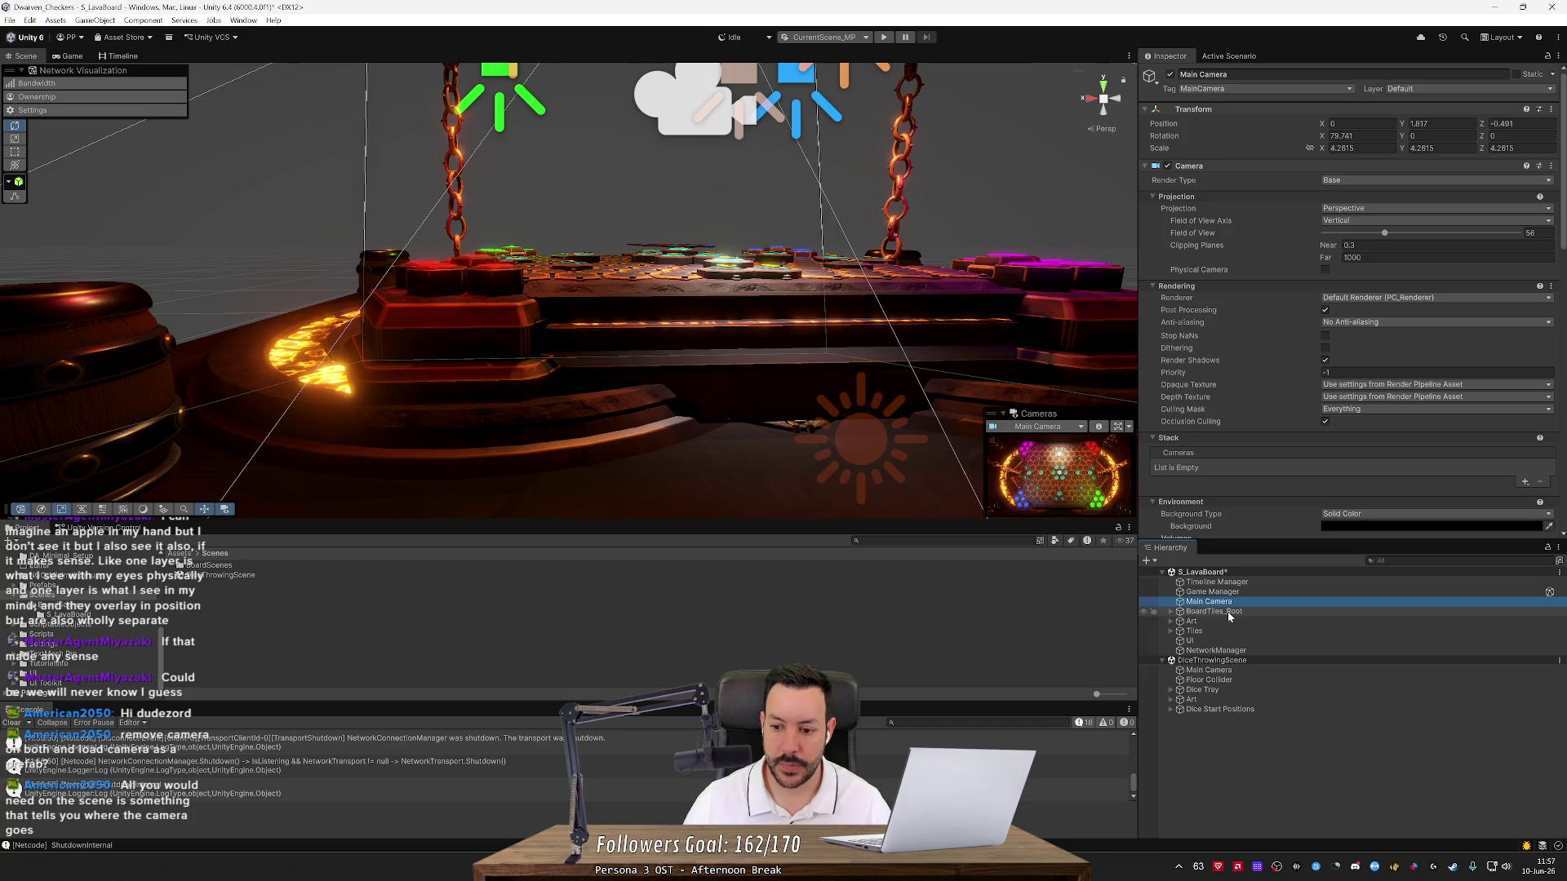
click(1229, 613)
click(1219, 634)
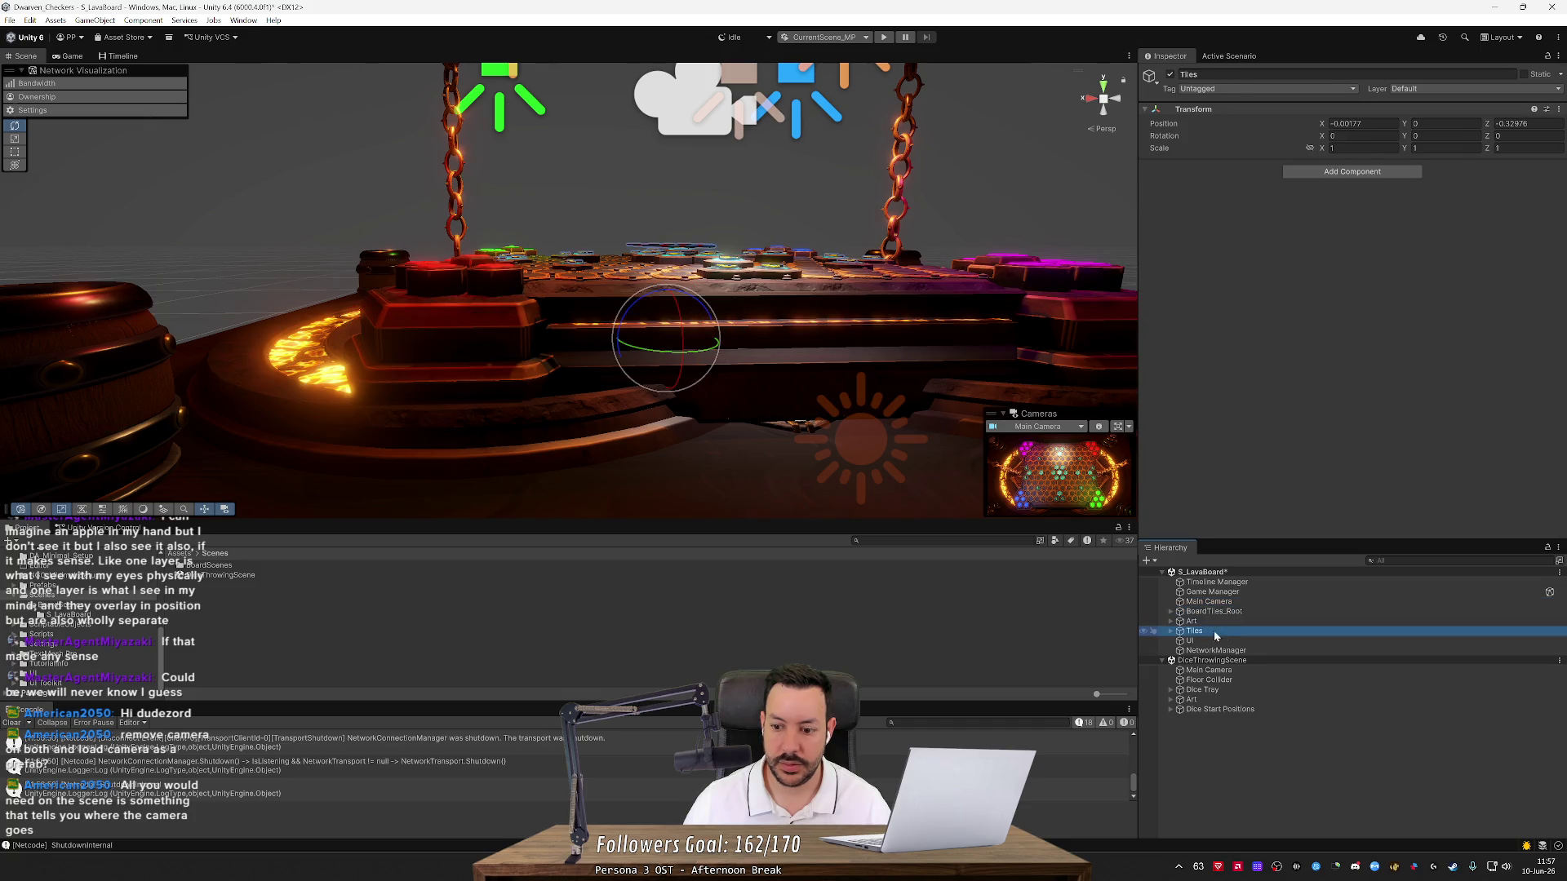
click(1173, 632)
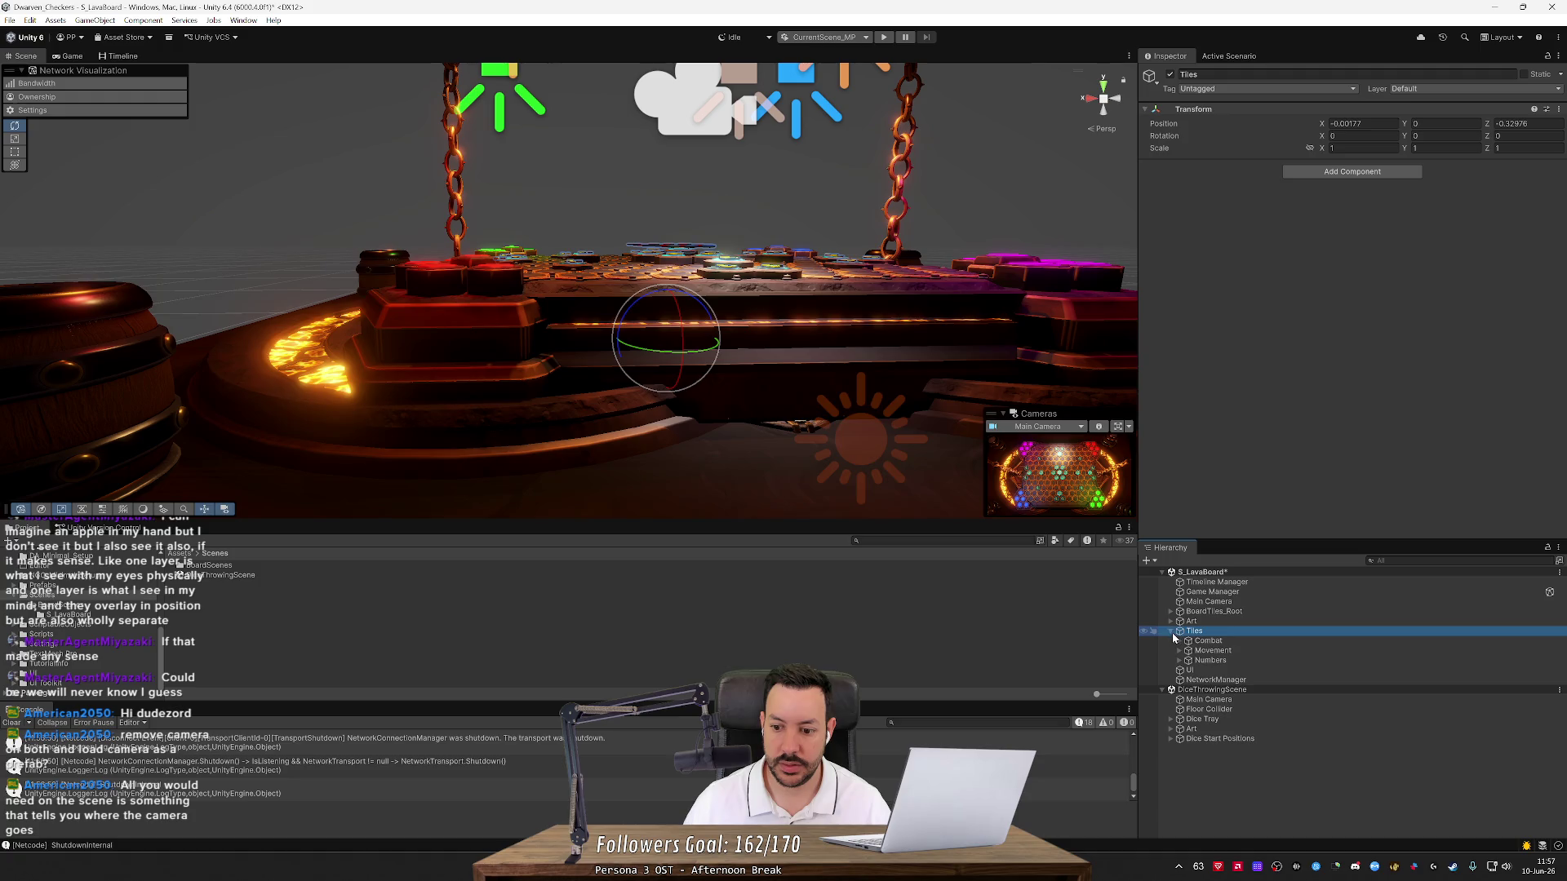
click(1181, 642)
click(1183, 642)
click(1188, 671)
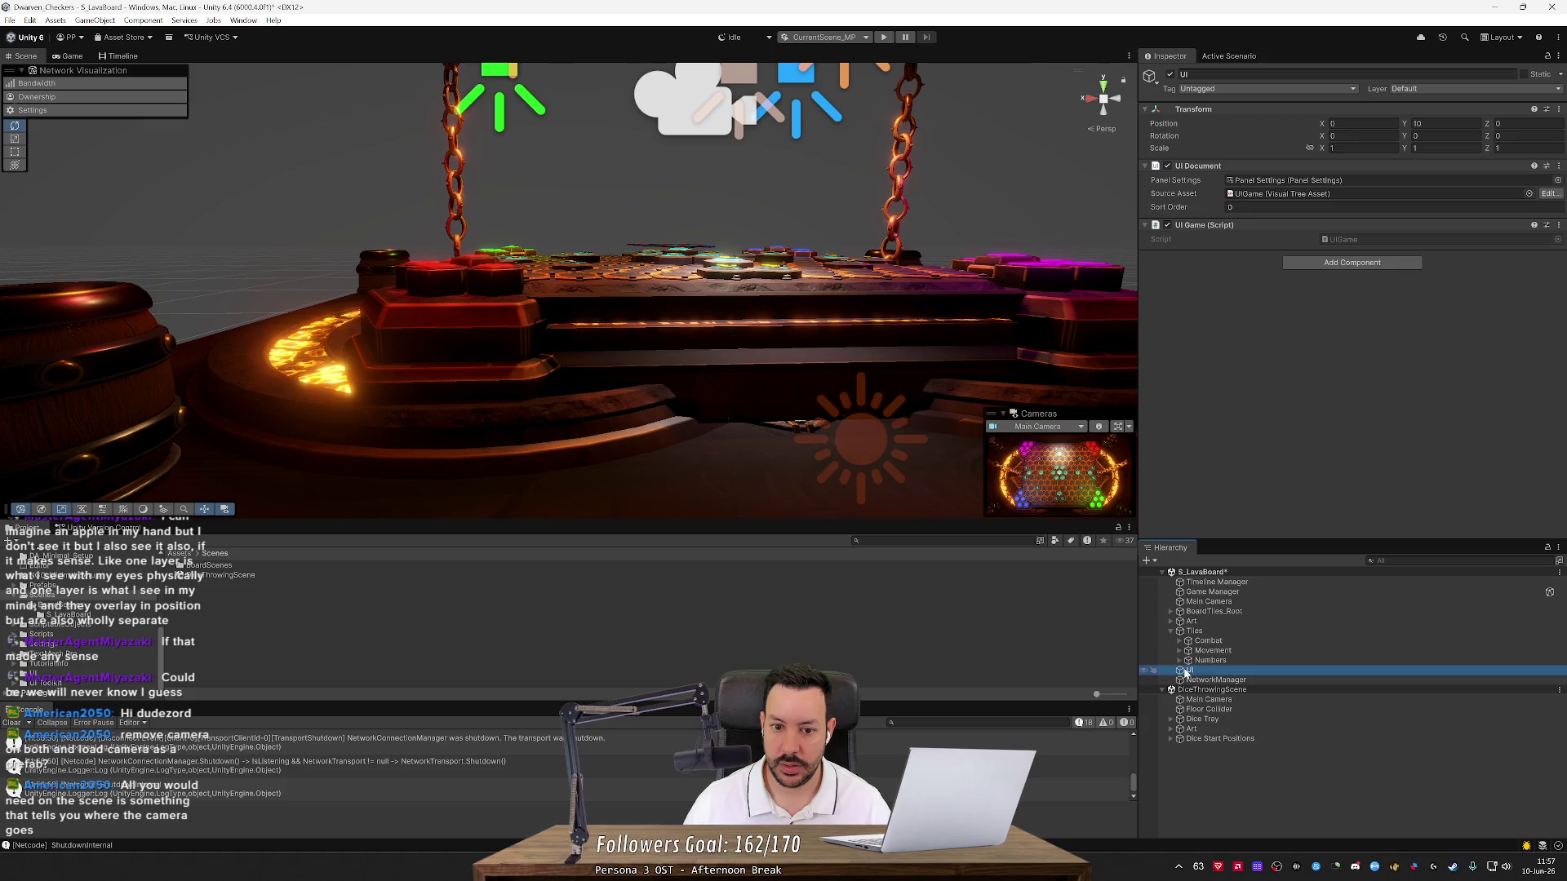
click(1172, 631)
click(1173, 622)
click(1144, 623)
click(1144, 623)
Multi-select Art, BoardTiles_Root and Main Camera
click(1205, 623)
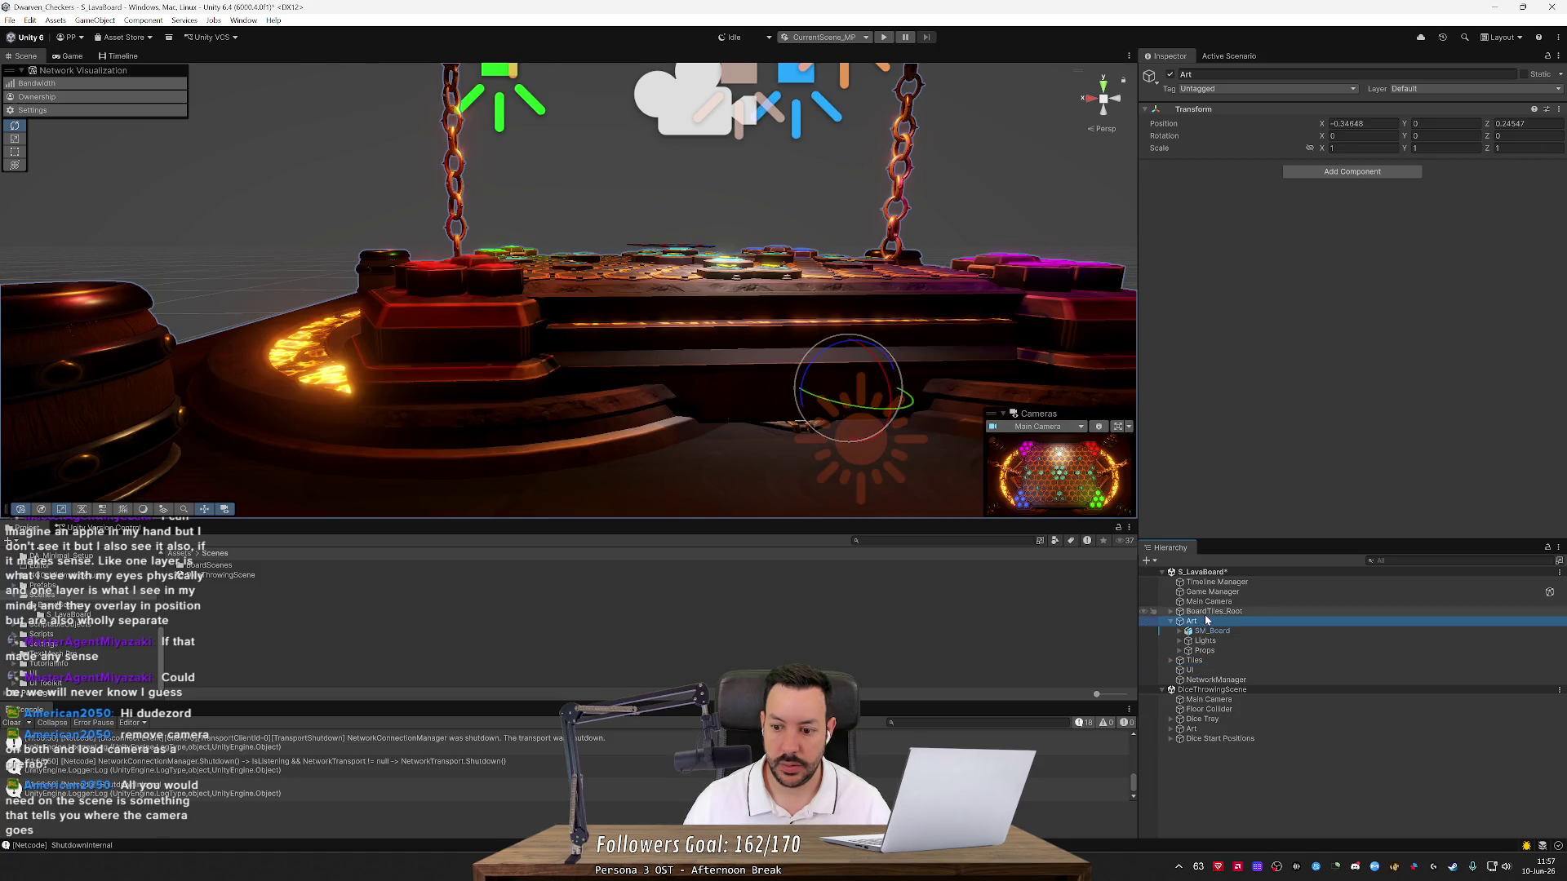
ctrl+click(1206, 614)
ctrl+click(1208, 602)
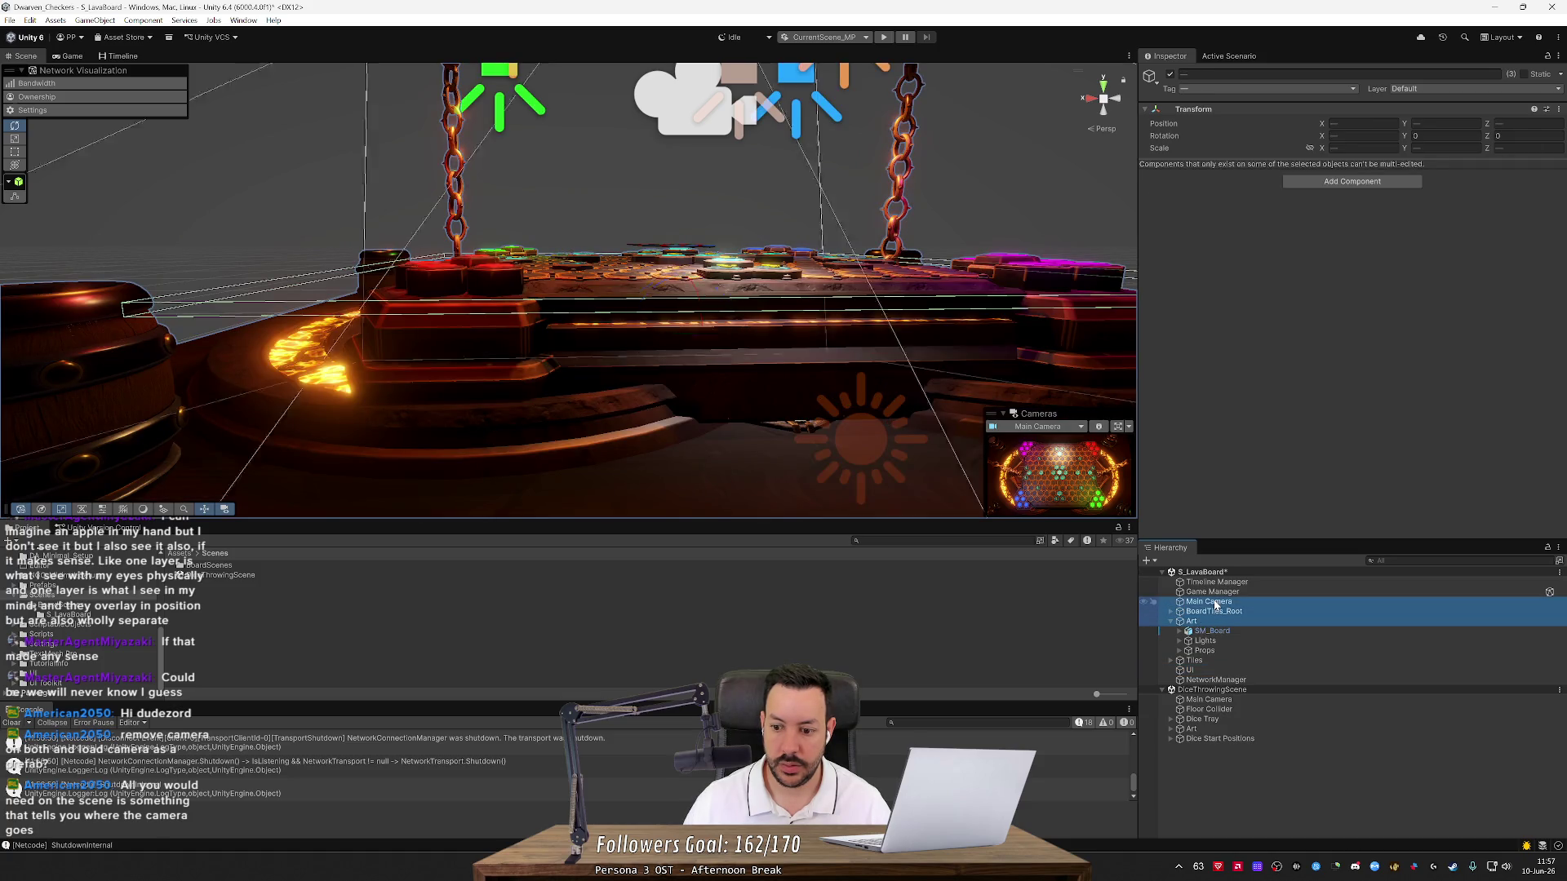
Set Position Y of Main Camera, BoardTiles_Root and Art to 0, then select the dice scene's Floor Collider
drag(1412, 126, 1404, 127)
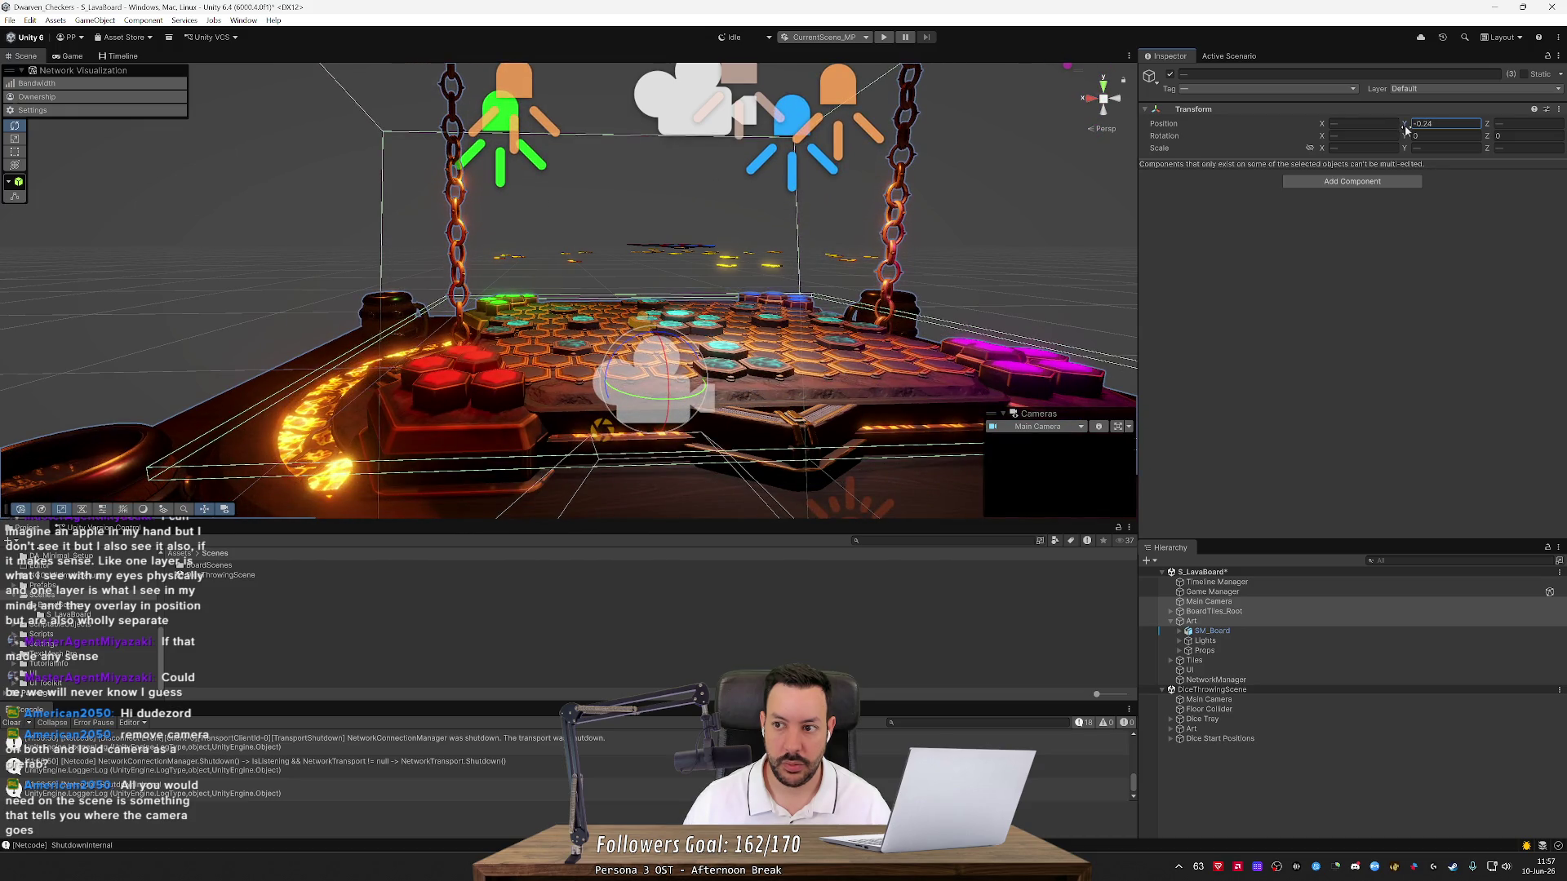
text(0)
key(Return)
mouse_move(923, 189)
mouse_down()
mouse_move(810, 232)
mouse_move(819, 220)
mouse_up()
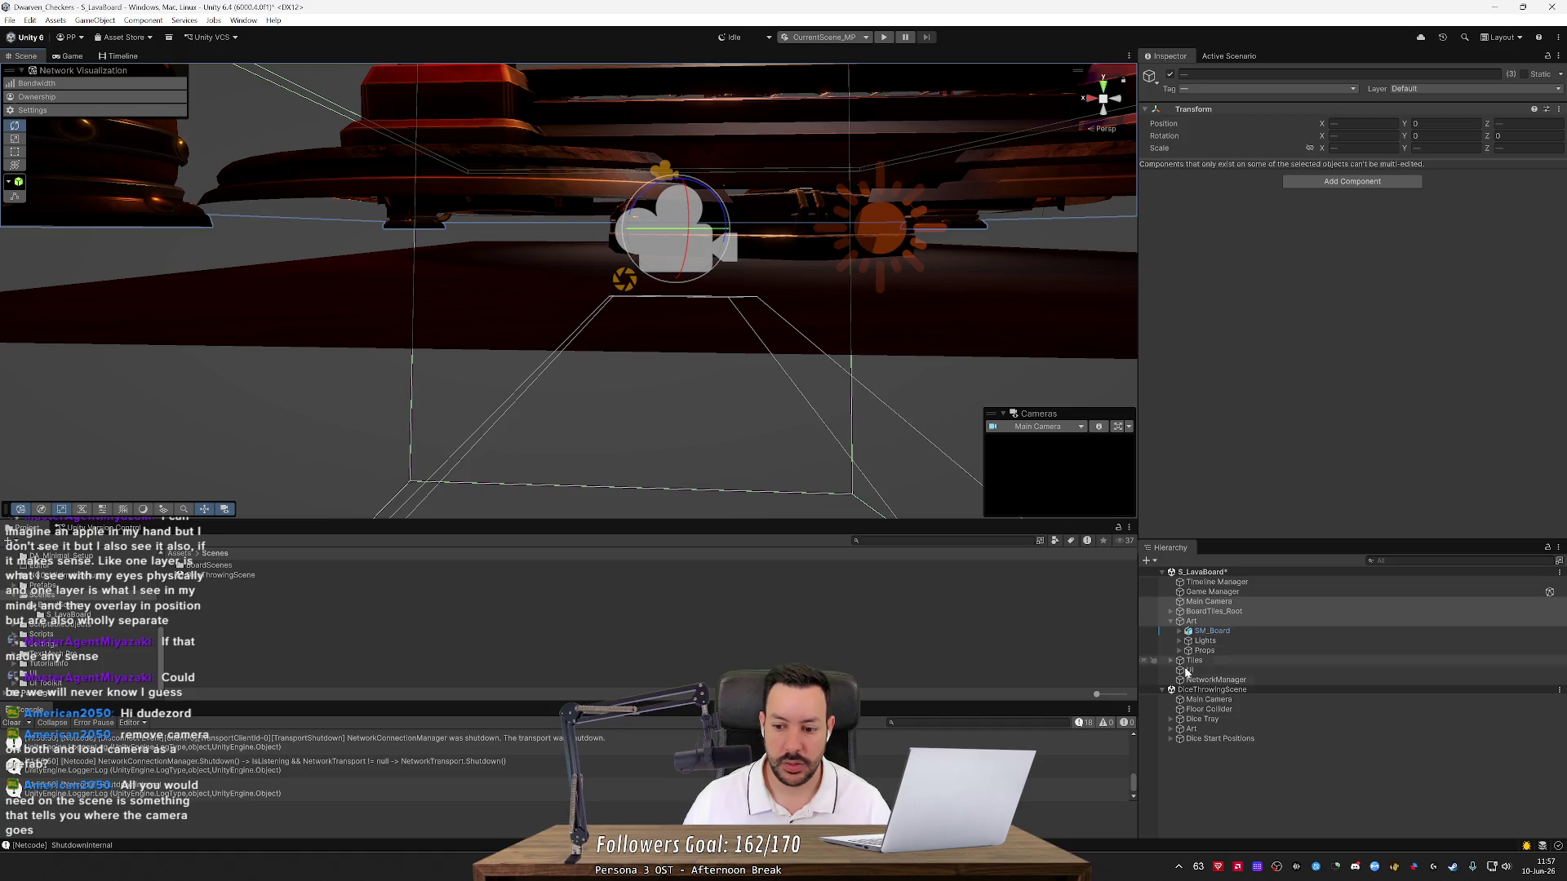
click(1215, 710)
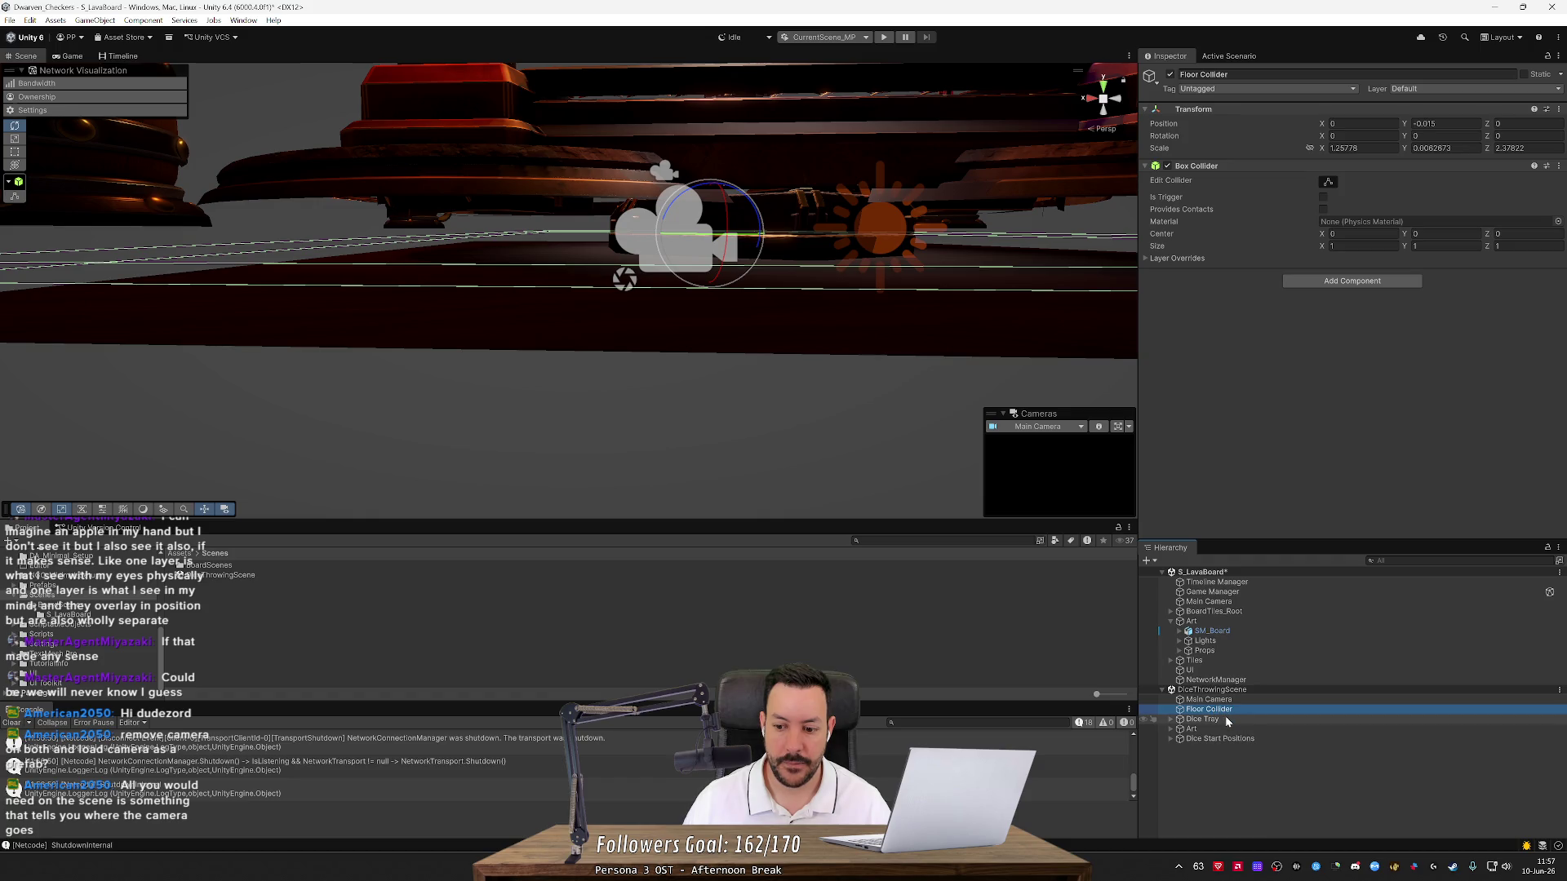
Raise the dice scene's Floor Collider Y position by 0.015
key(Up)
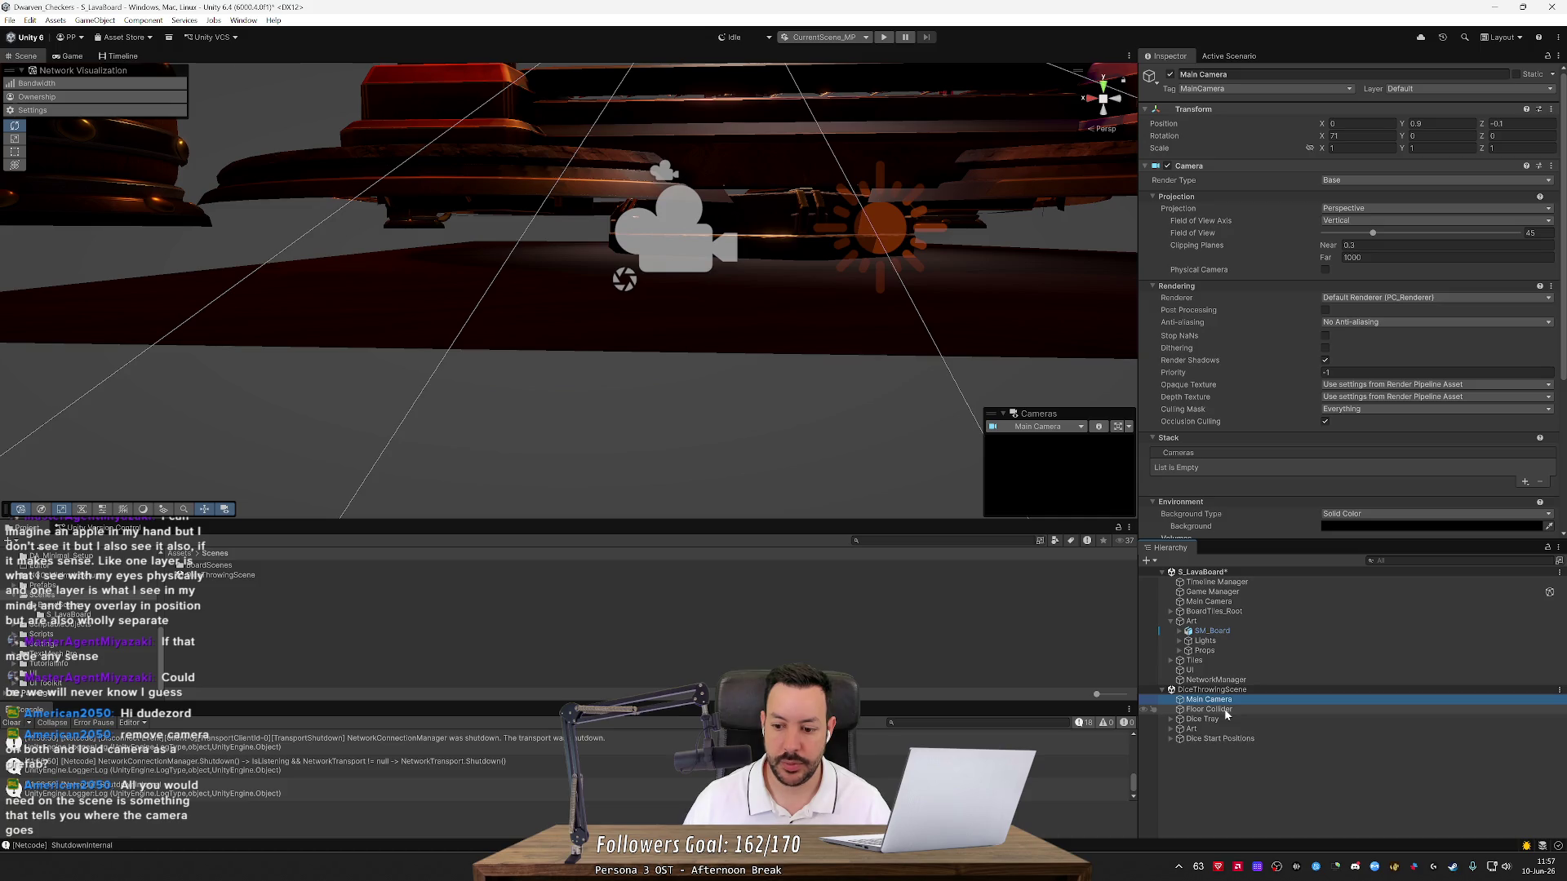
click(1225, 710)
click(1441, 123)
key(ctrl+a)
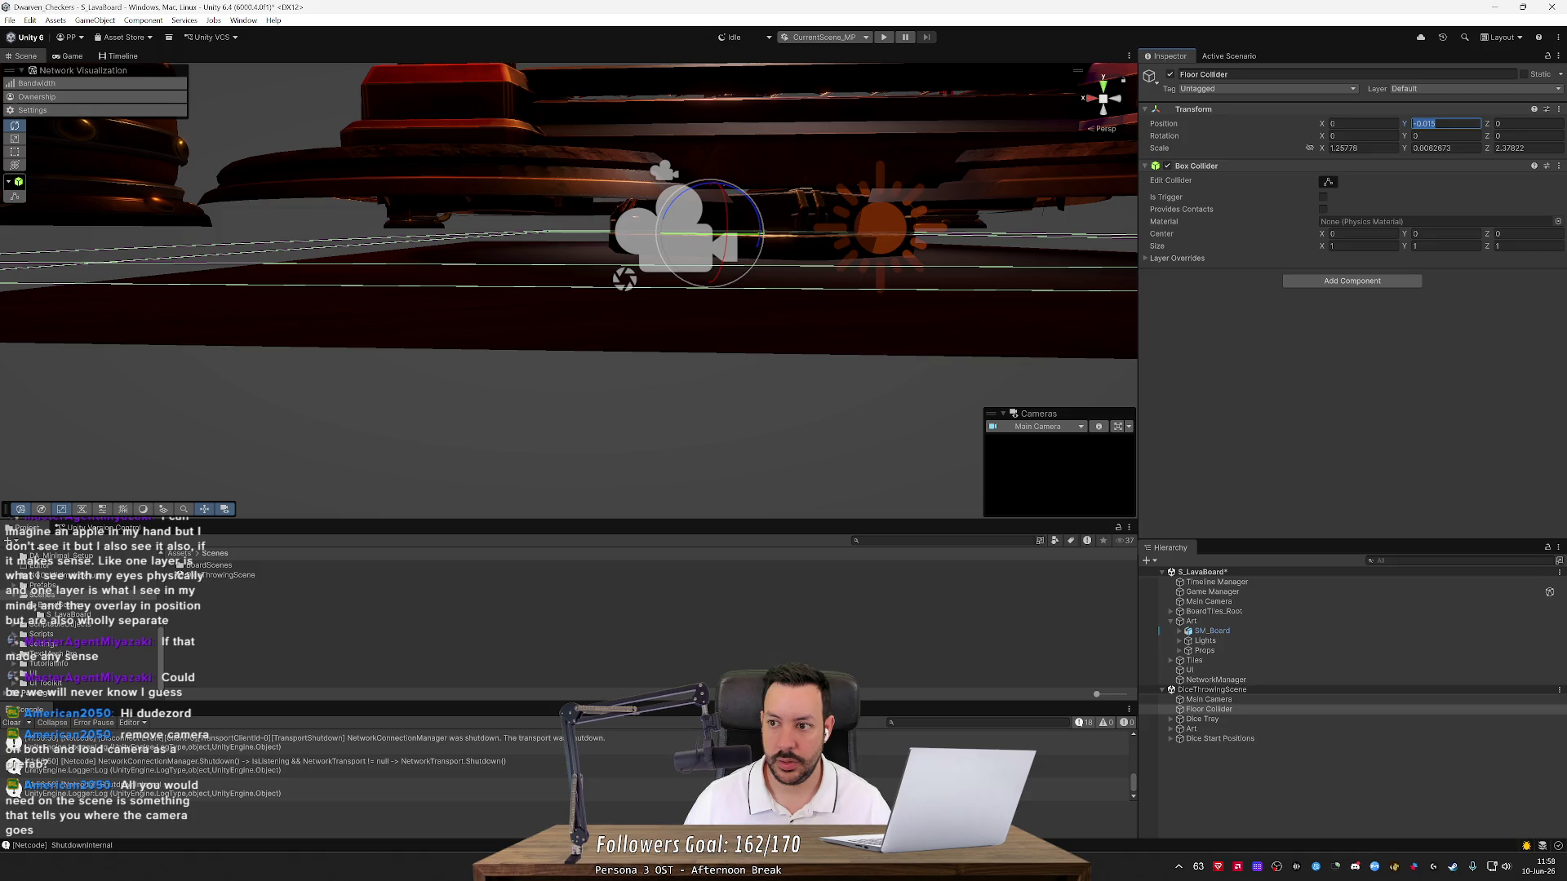
text(+0.0)
text(15)
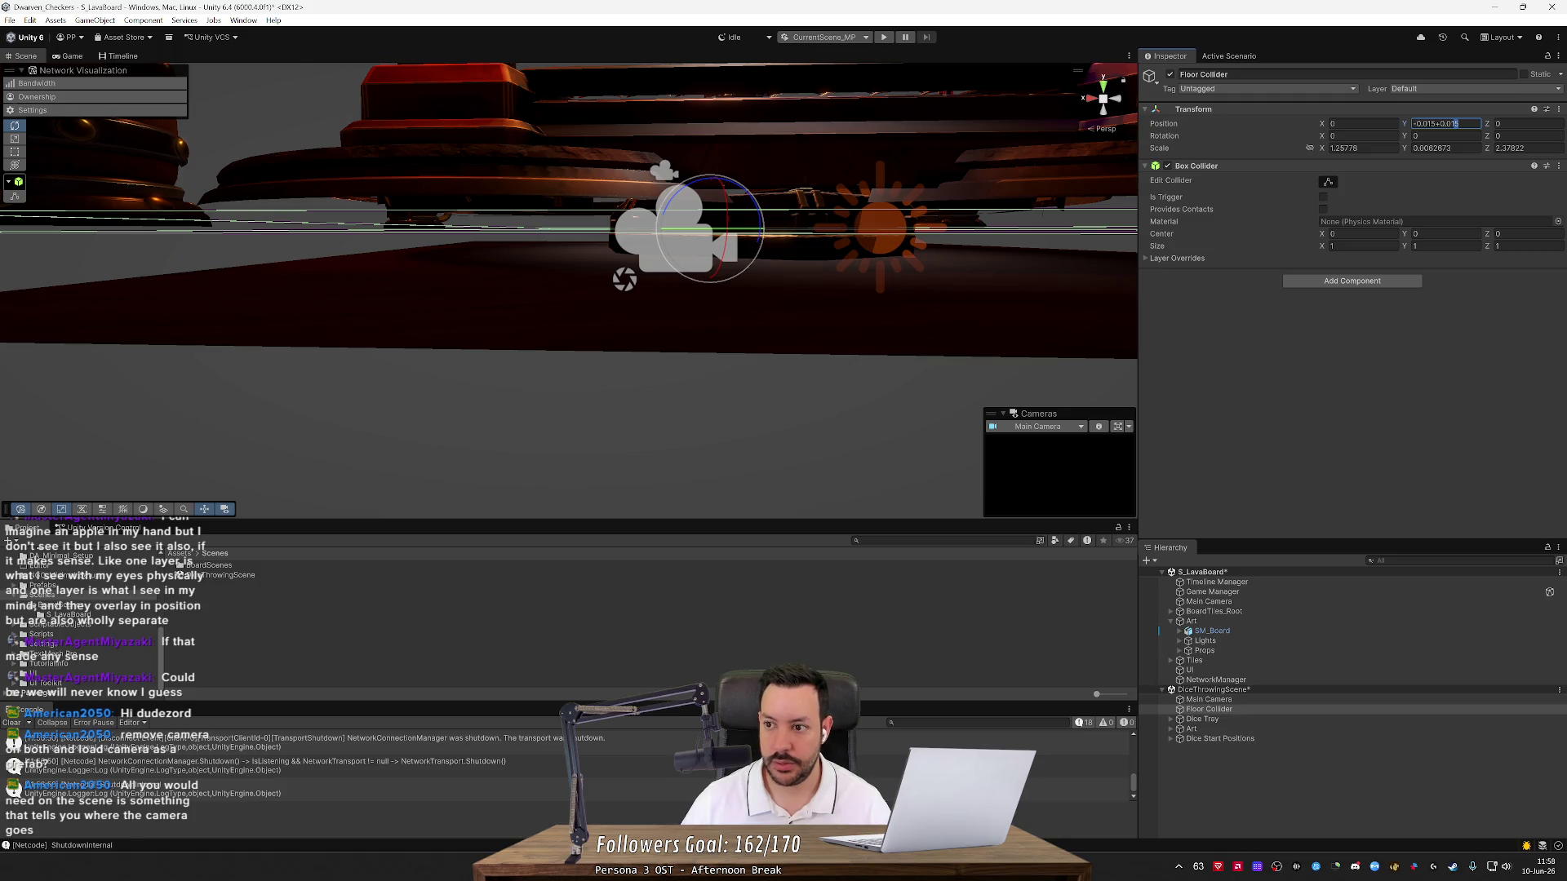
key(Return)
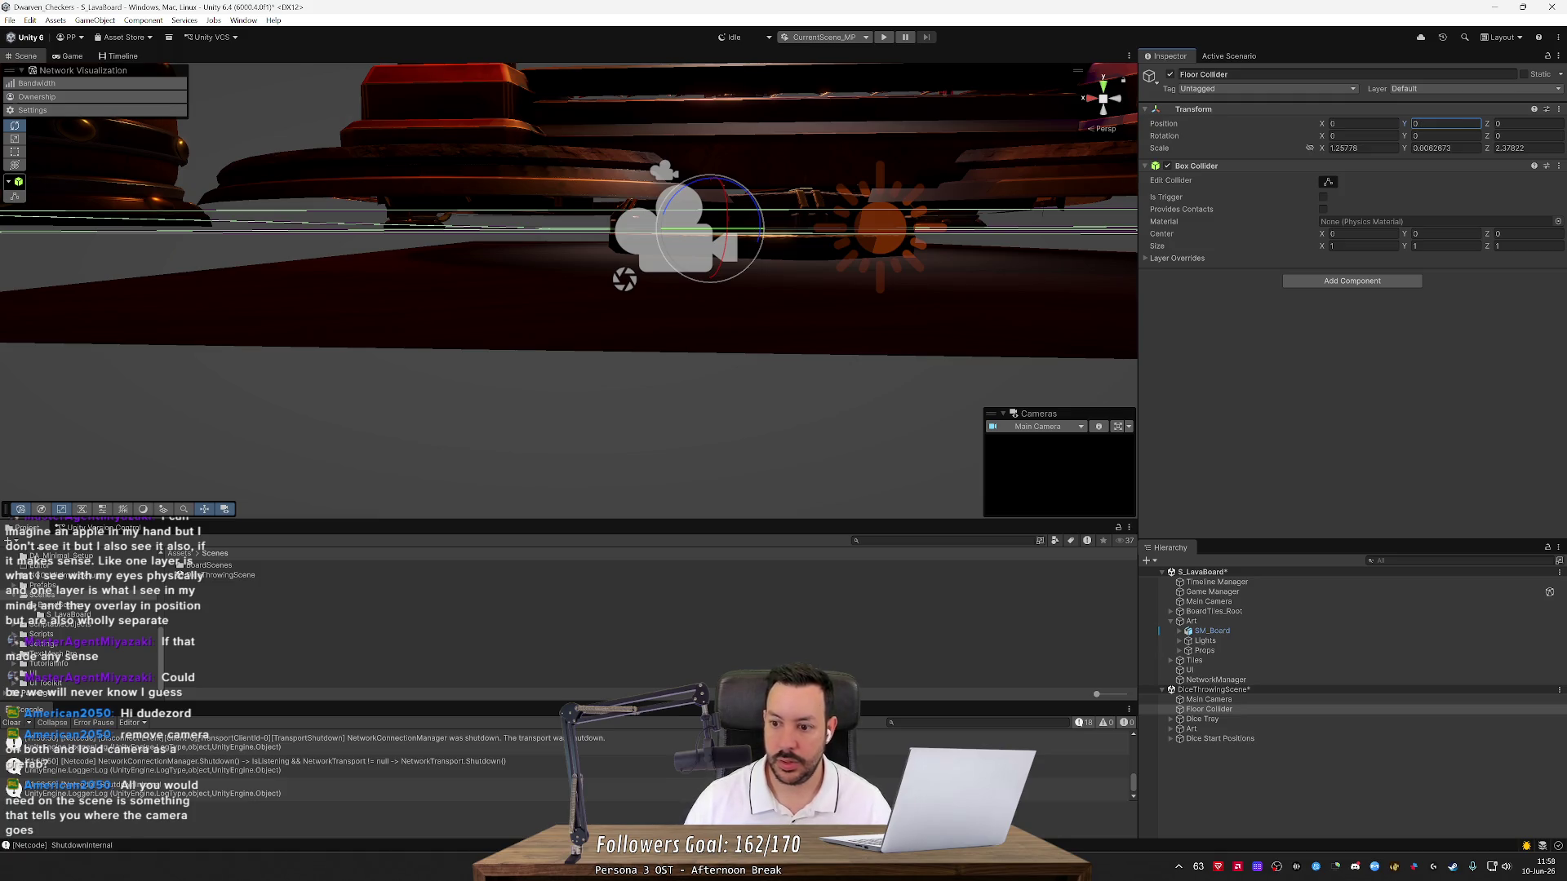
Raise the dice scene's Main Camera, Dice Tray and Art Y positions by 0.015 each
click(1226, 700)
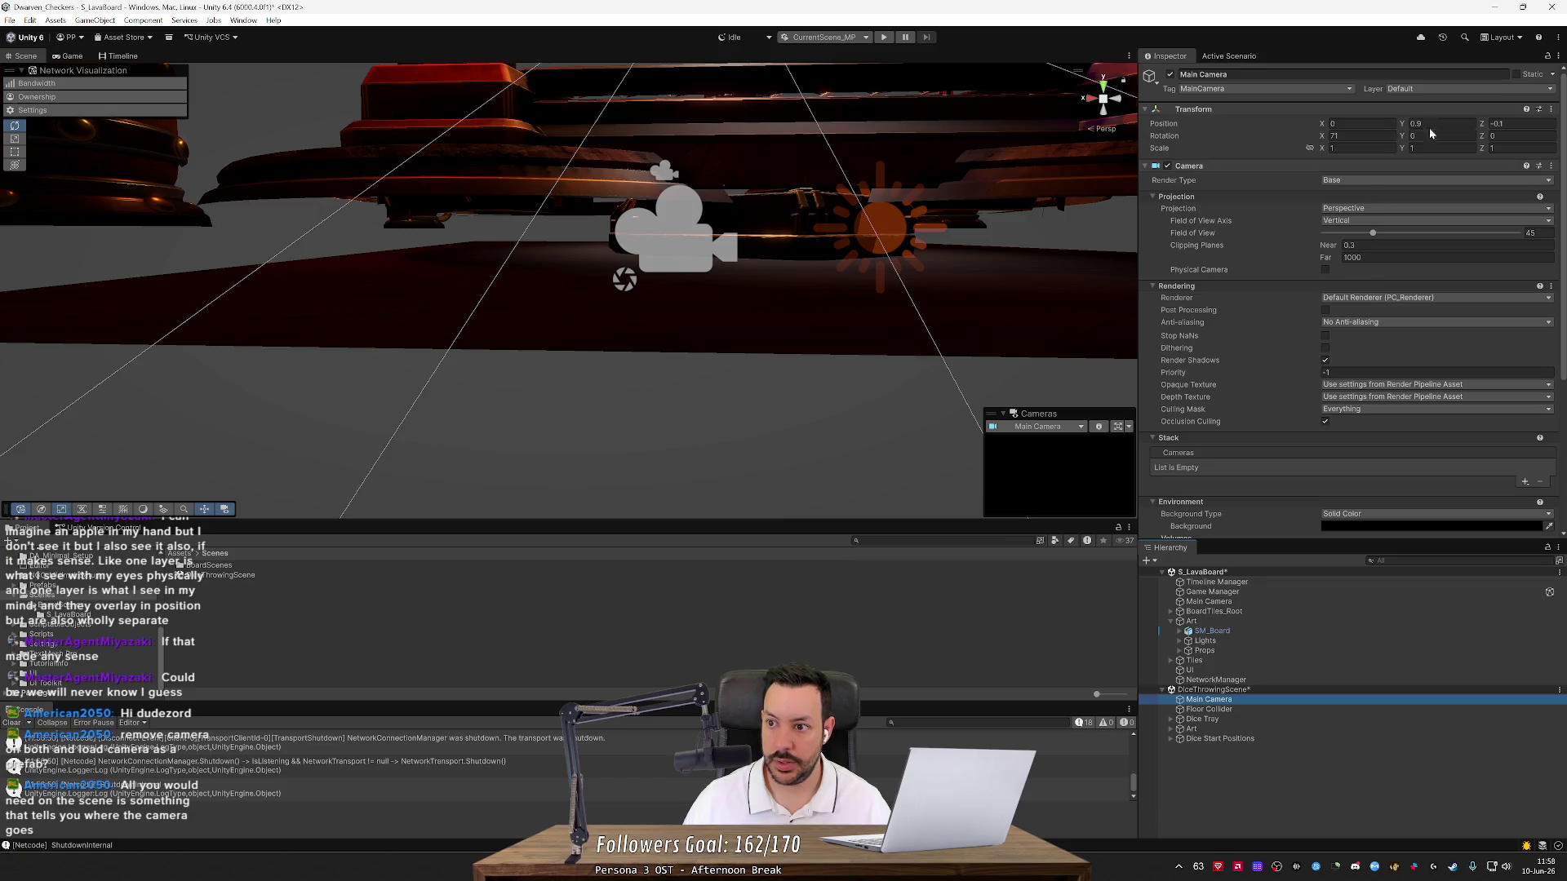
text(+0.015)
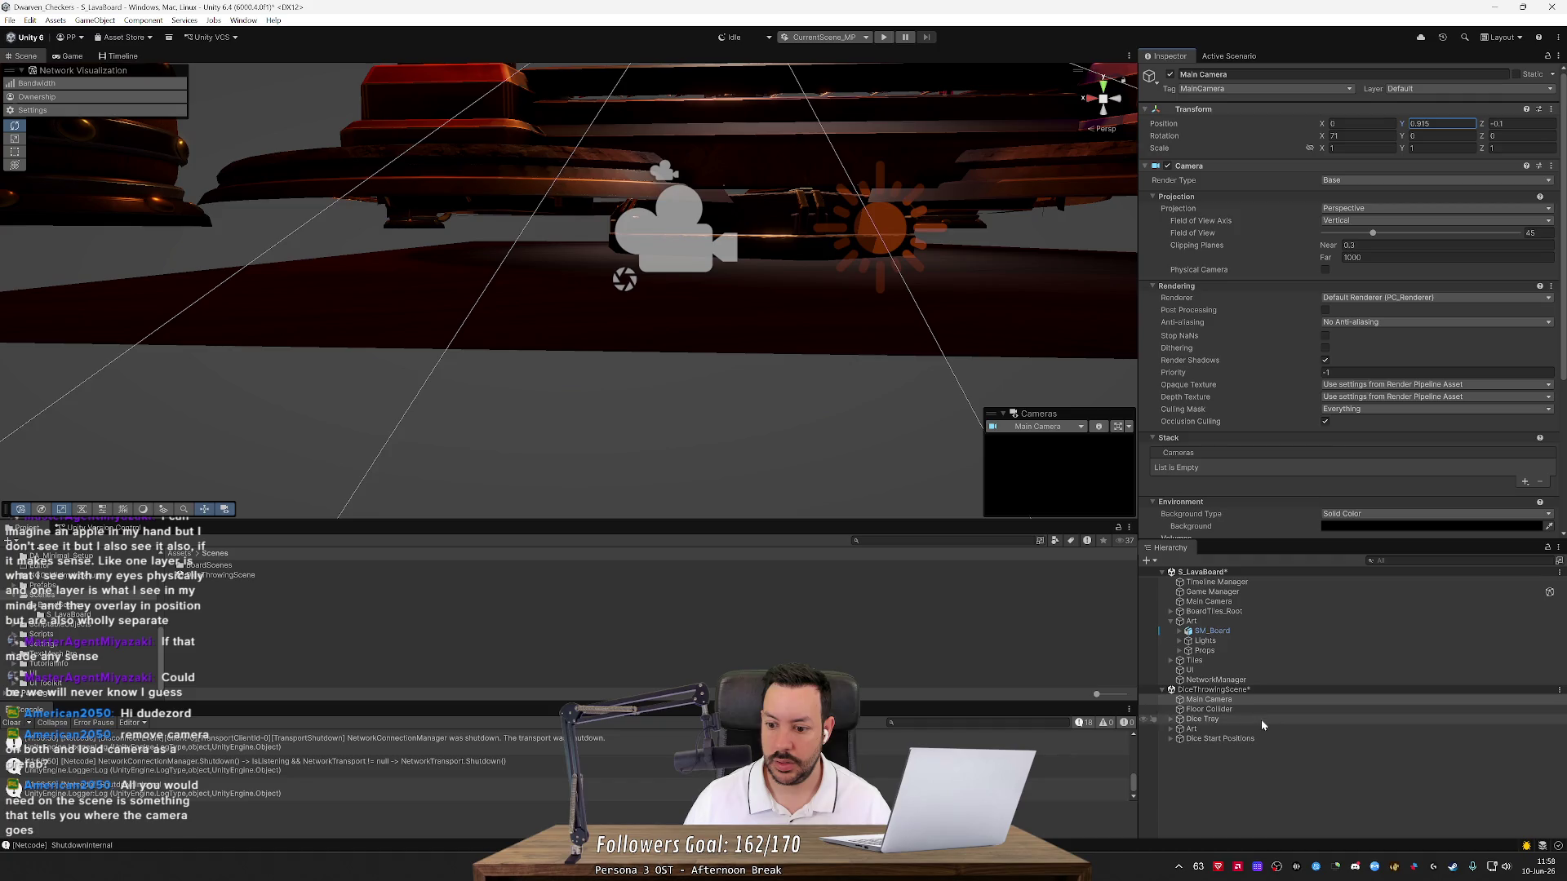
click(1201, 719)
click(1443, 123)
text(+0.0156)
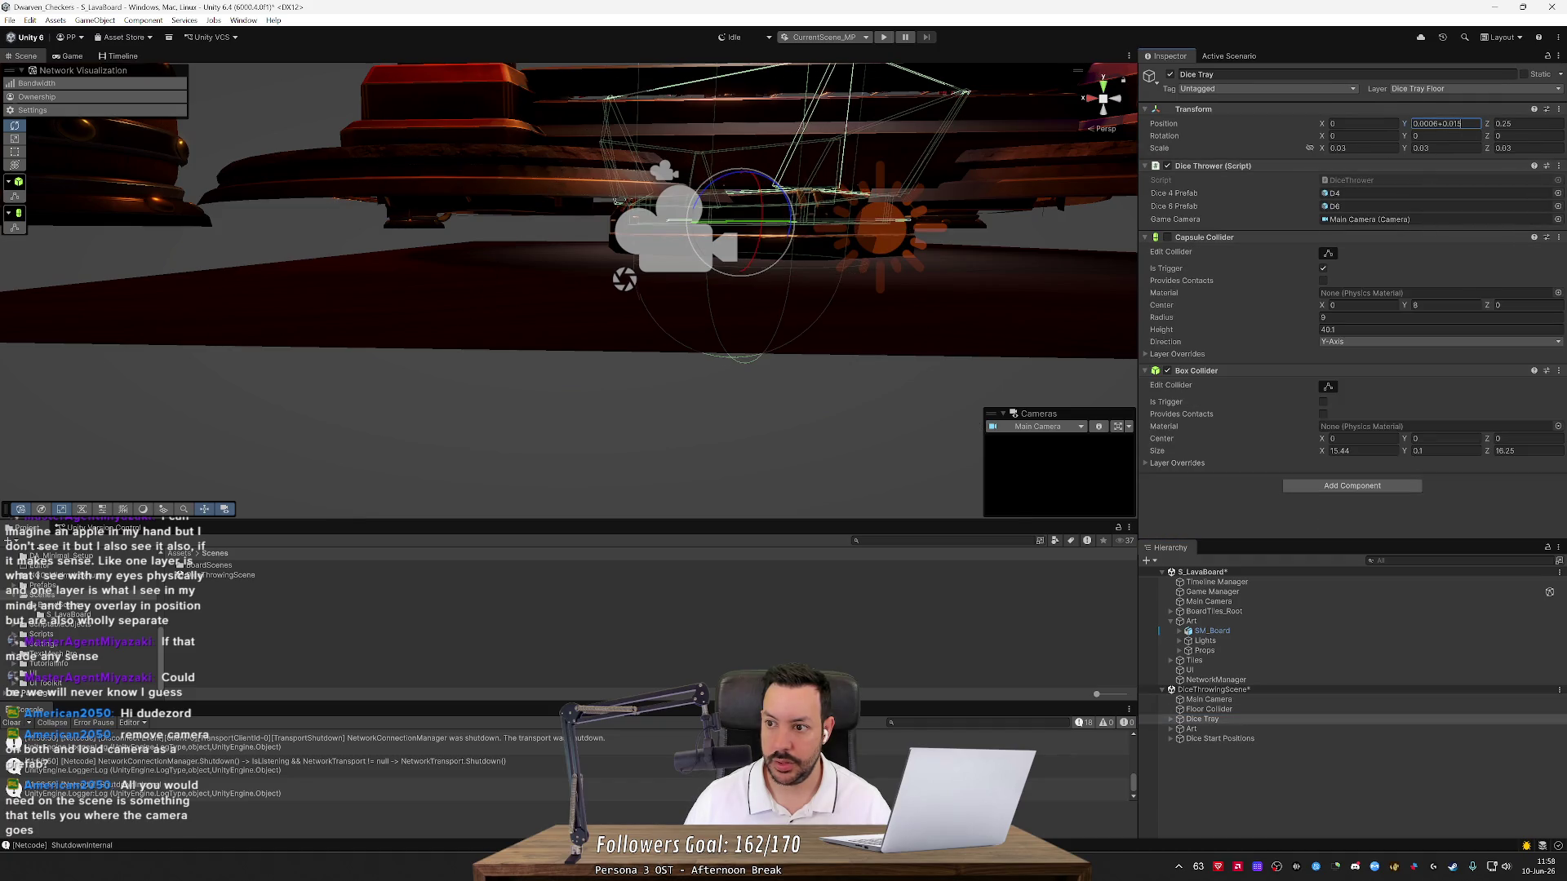
click(1239, 730)
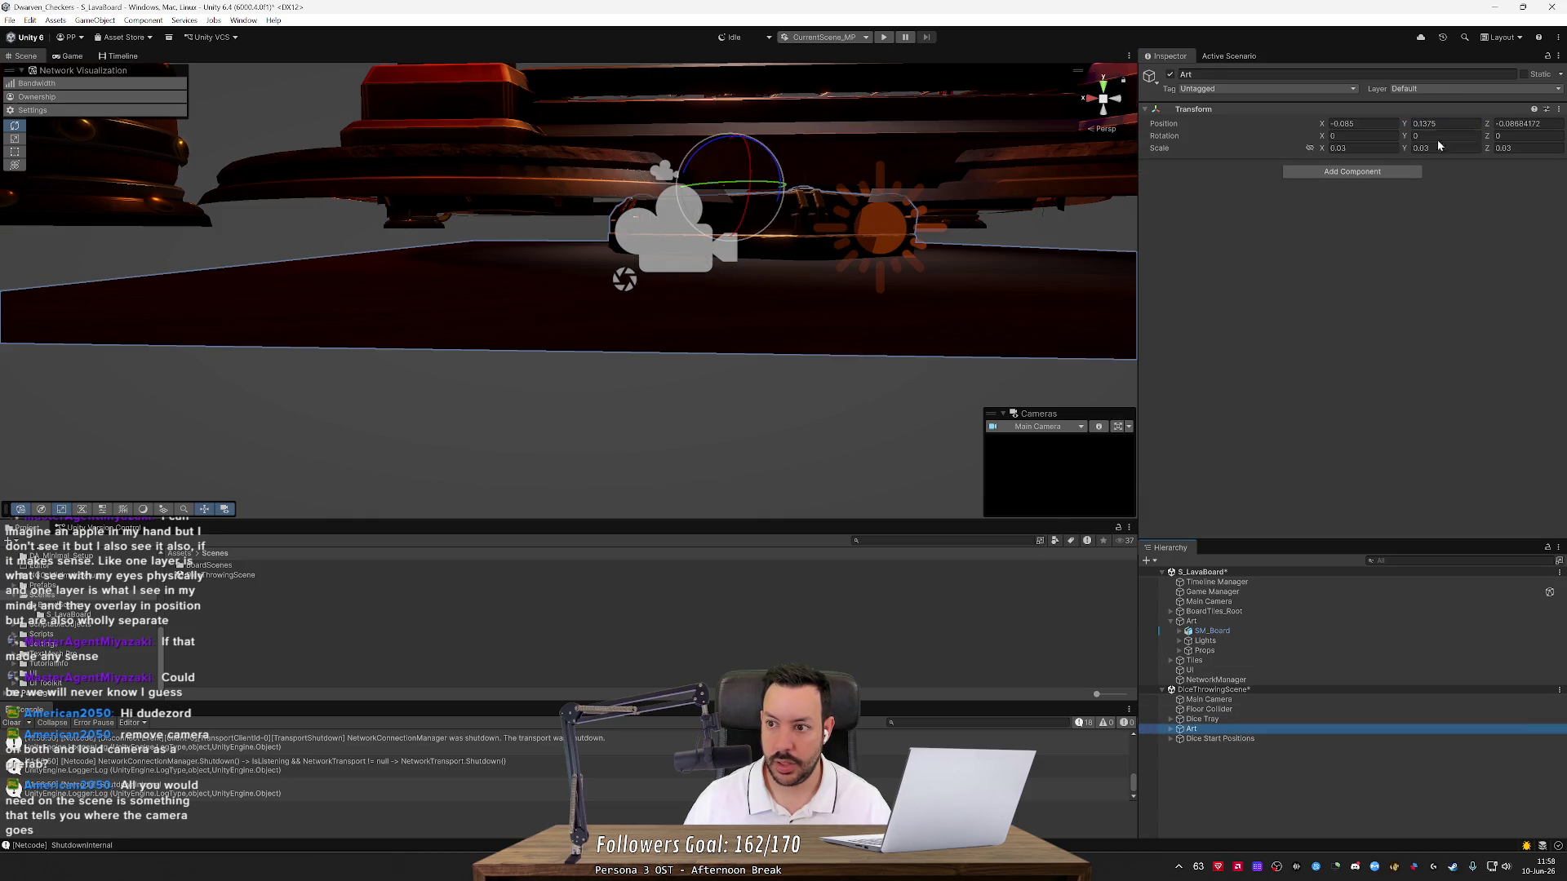
click(1462, 124)
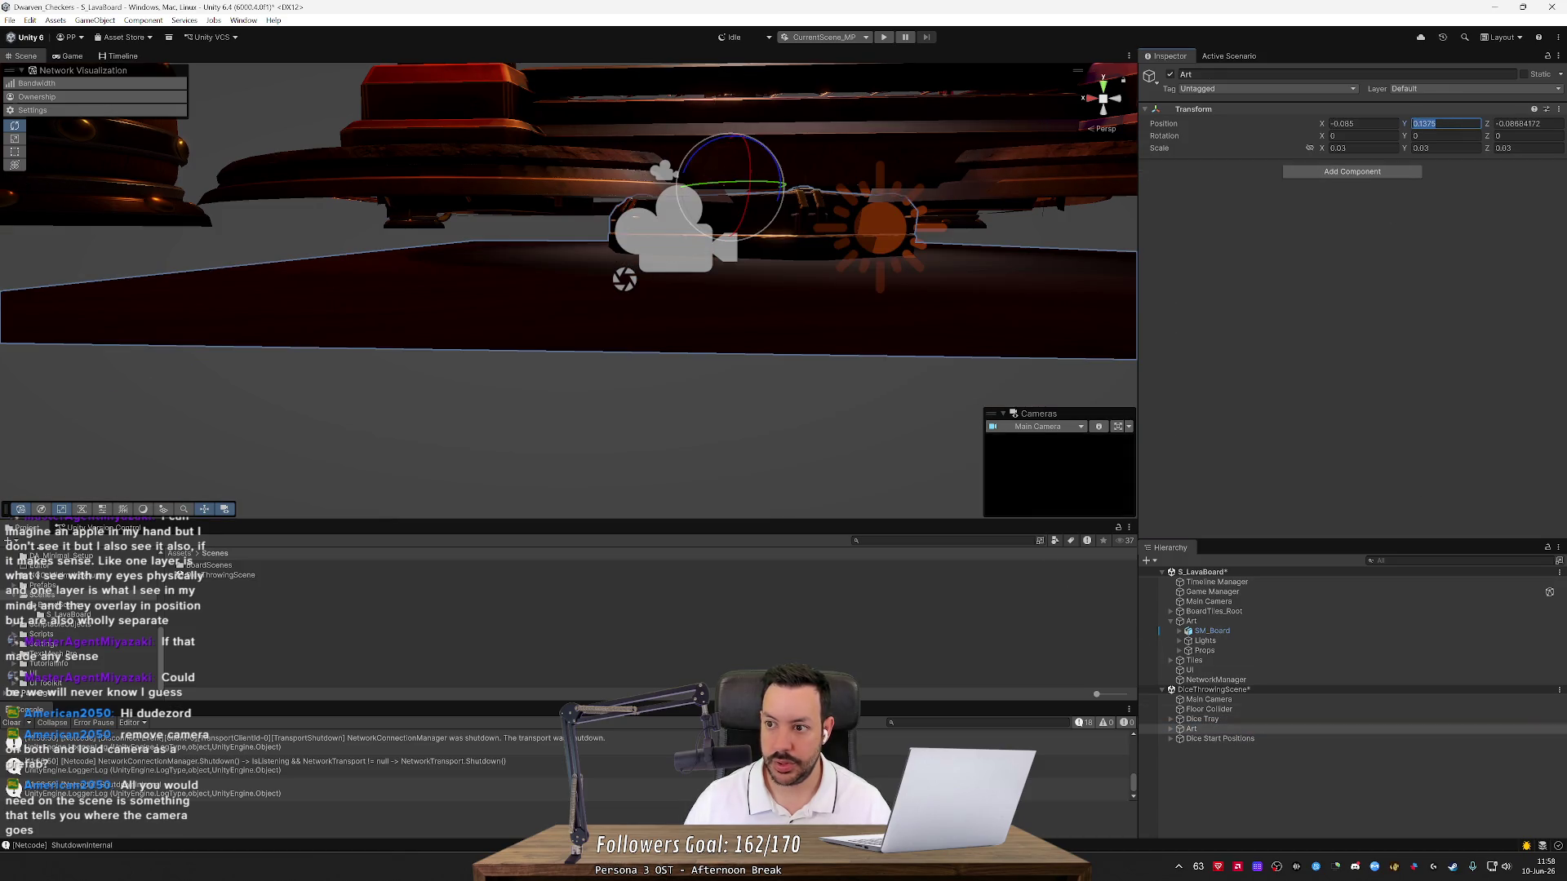
text(+0.015)
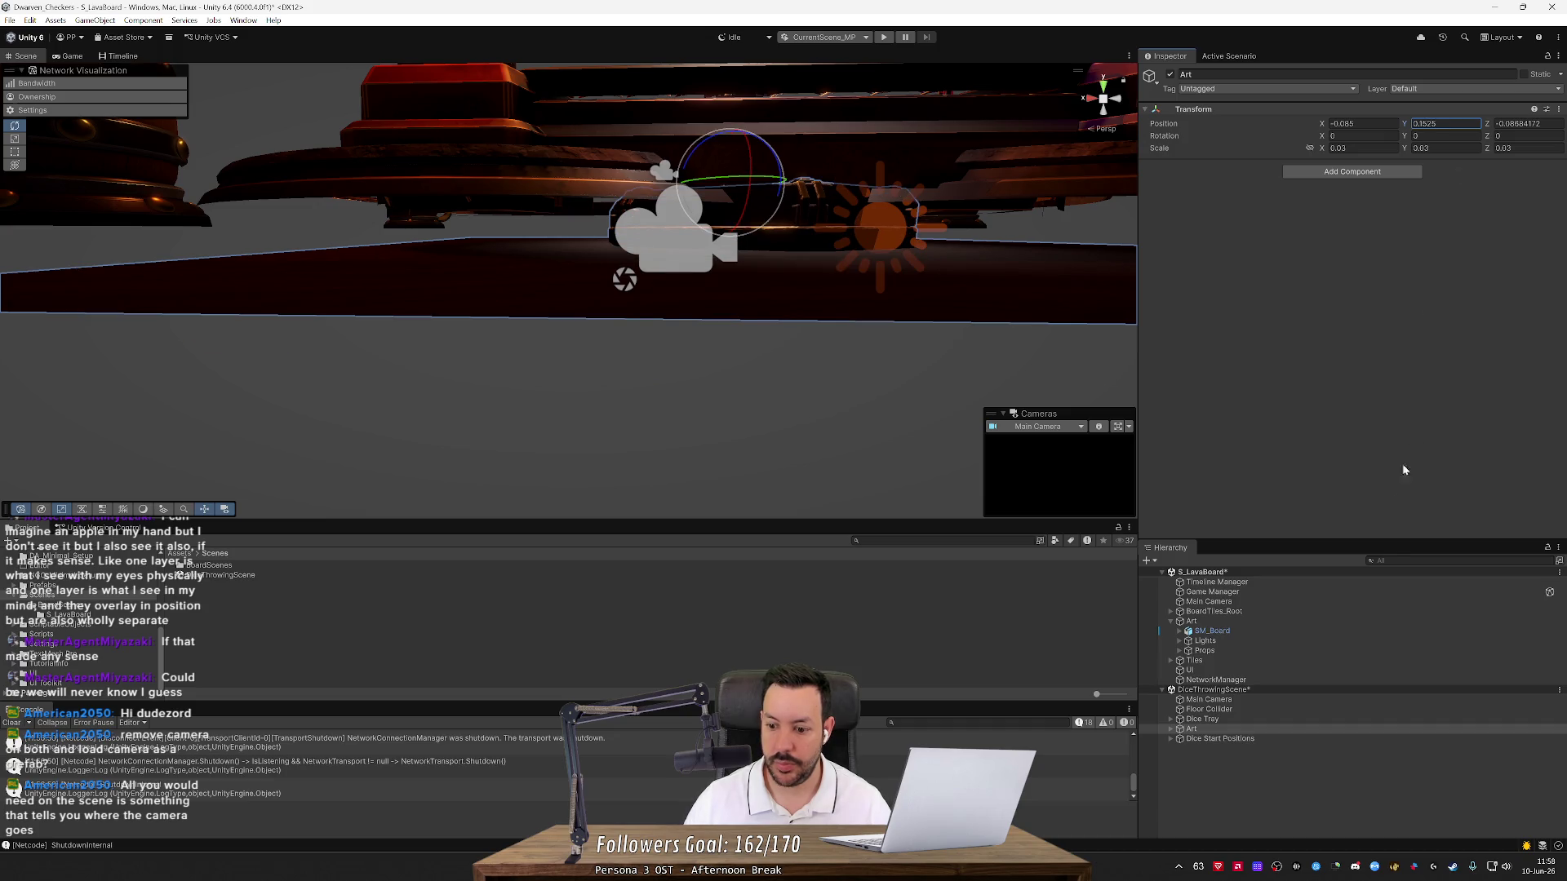
Multi-select the dice scene objects and scrub their shared Y position to 0.21
alt+drag(653, 335, 730, 350)
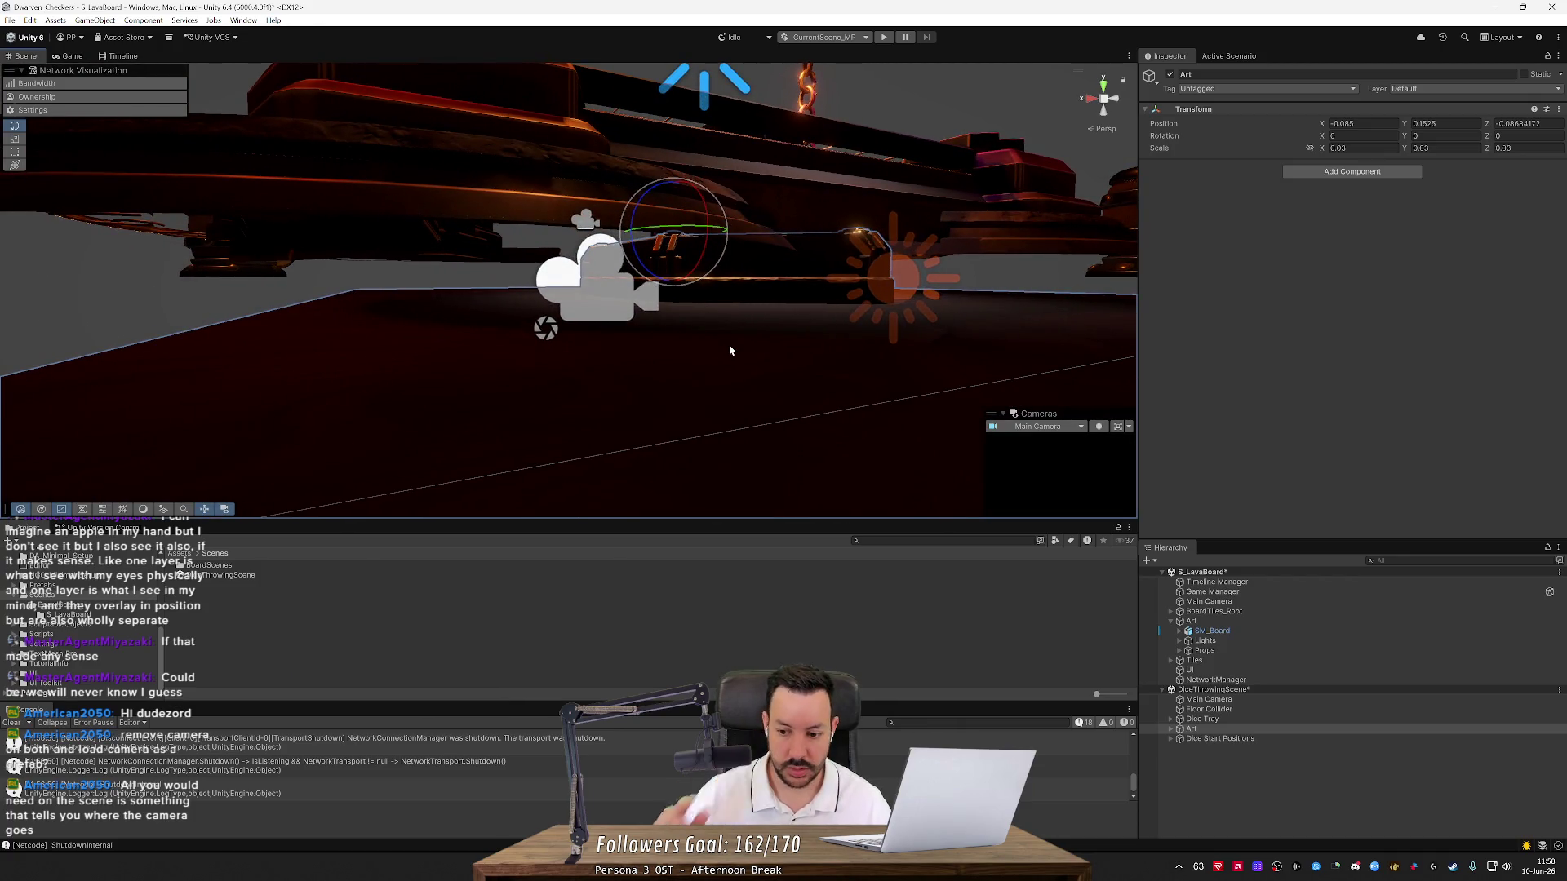
click(1257, 700)
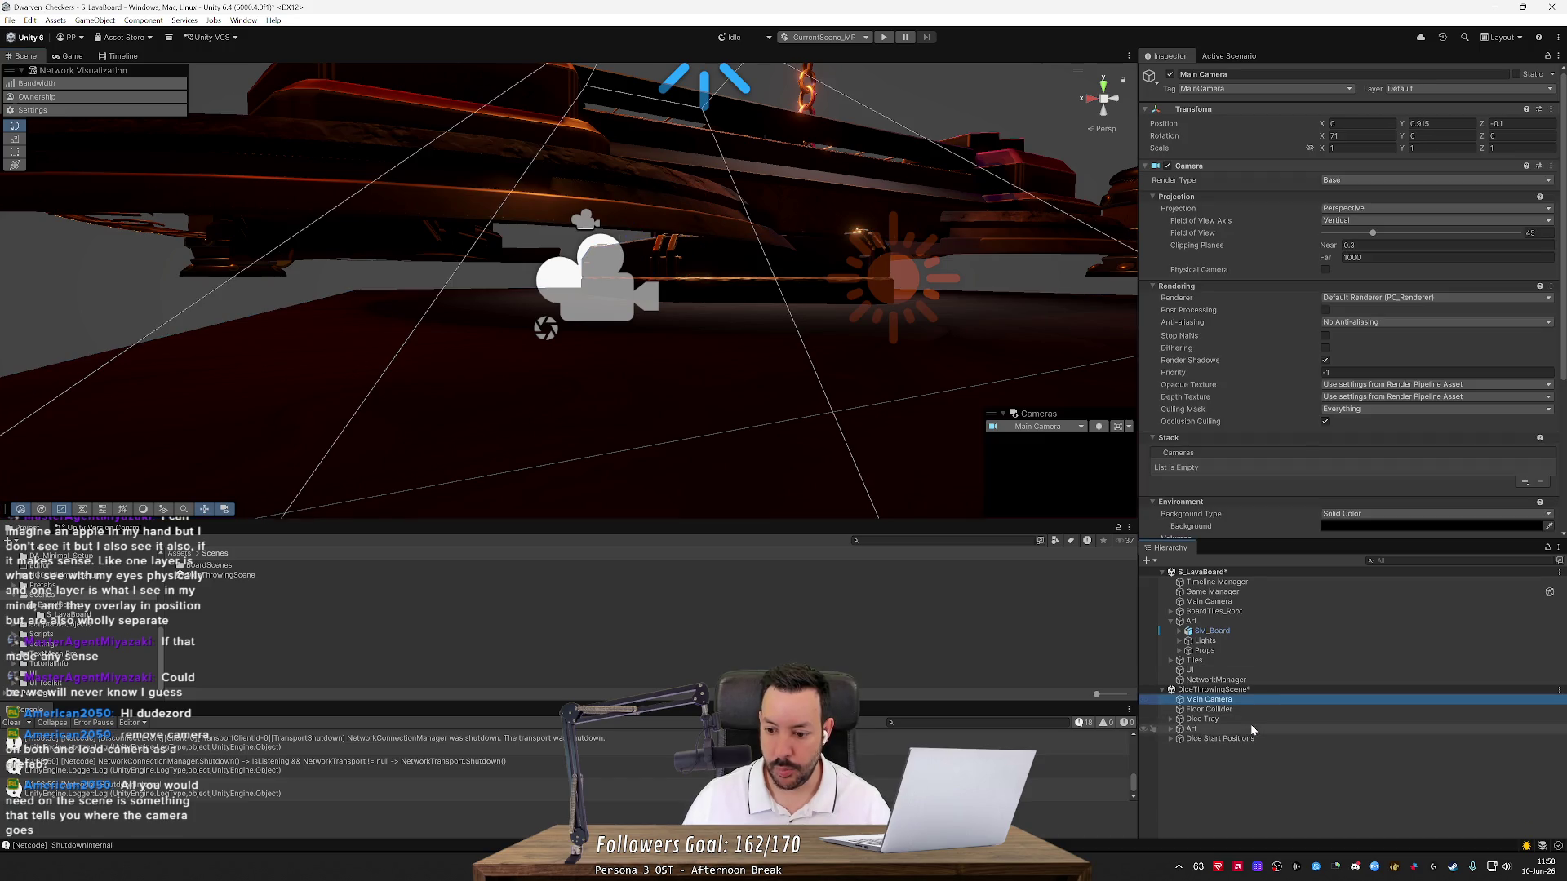
shift+click(1251, 727)
drag(1407, 125, 1425, 124)
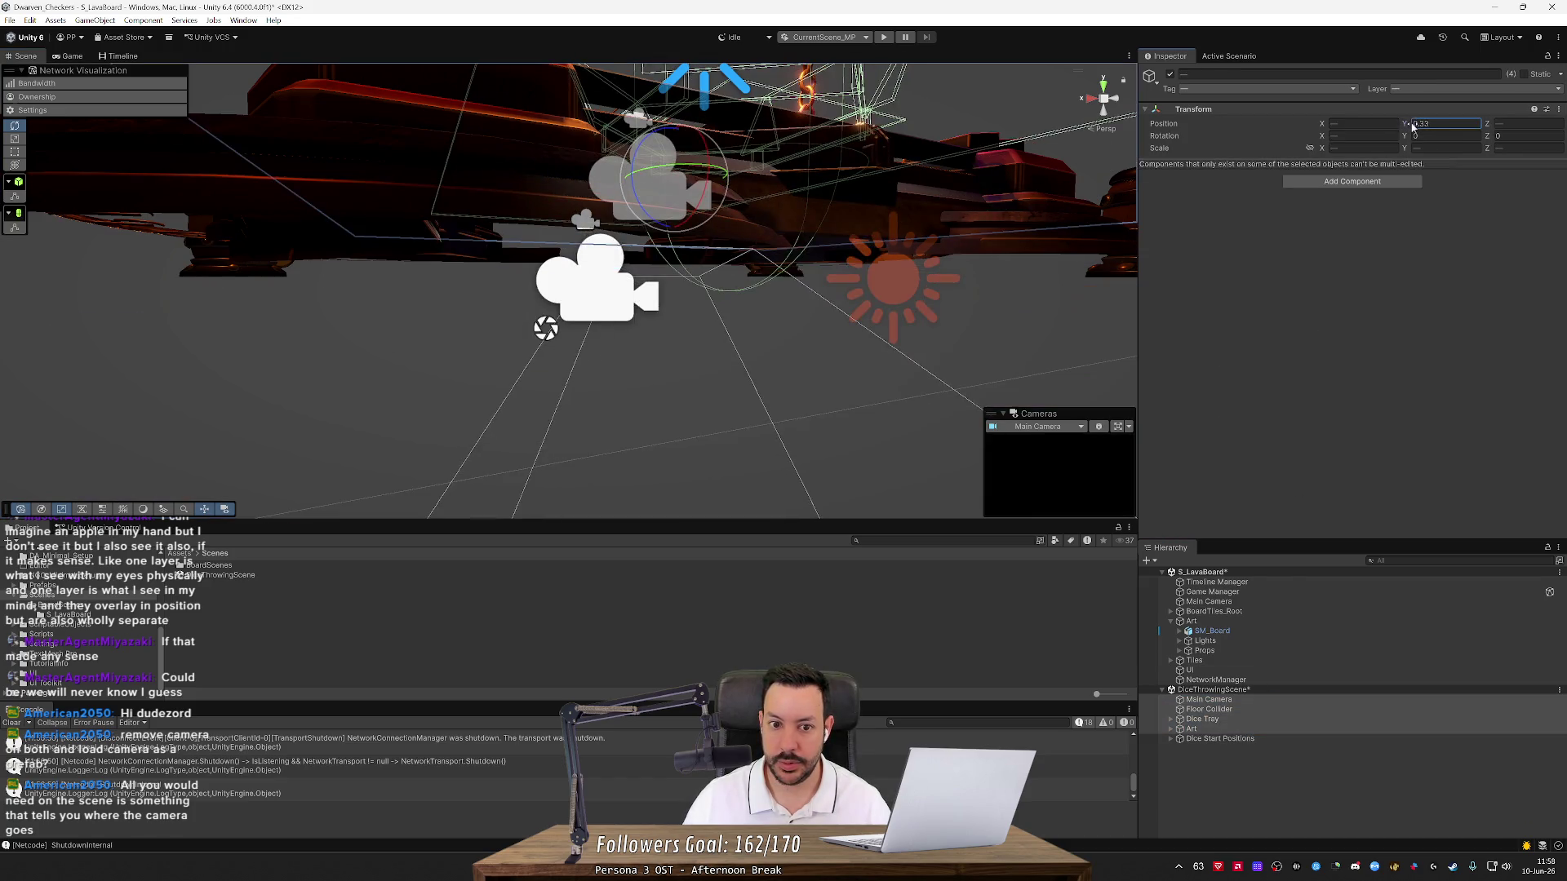
Set the grouped dice scene objects' Y position to 0.25
mouse_move(816, 310)
mouse_down()
mouse_move(866, 306)
mouse_move(803, 285)
mouse_move(796, 254)
mouse_move(929, 213)
mouse_up()
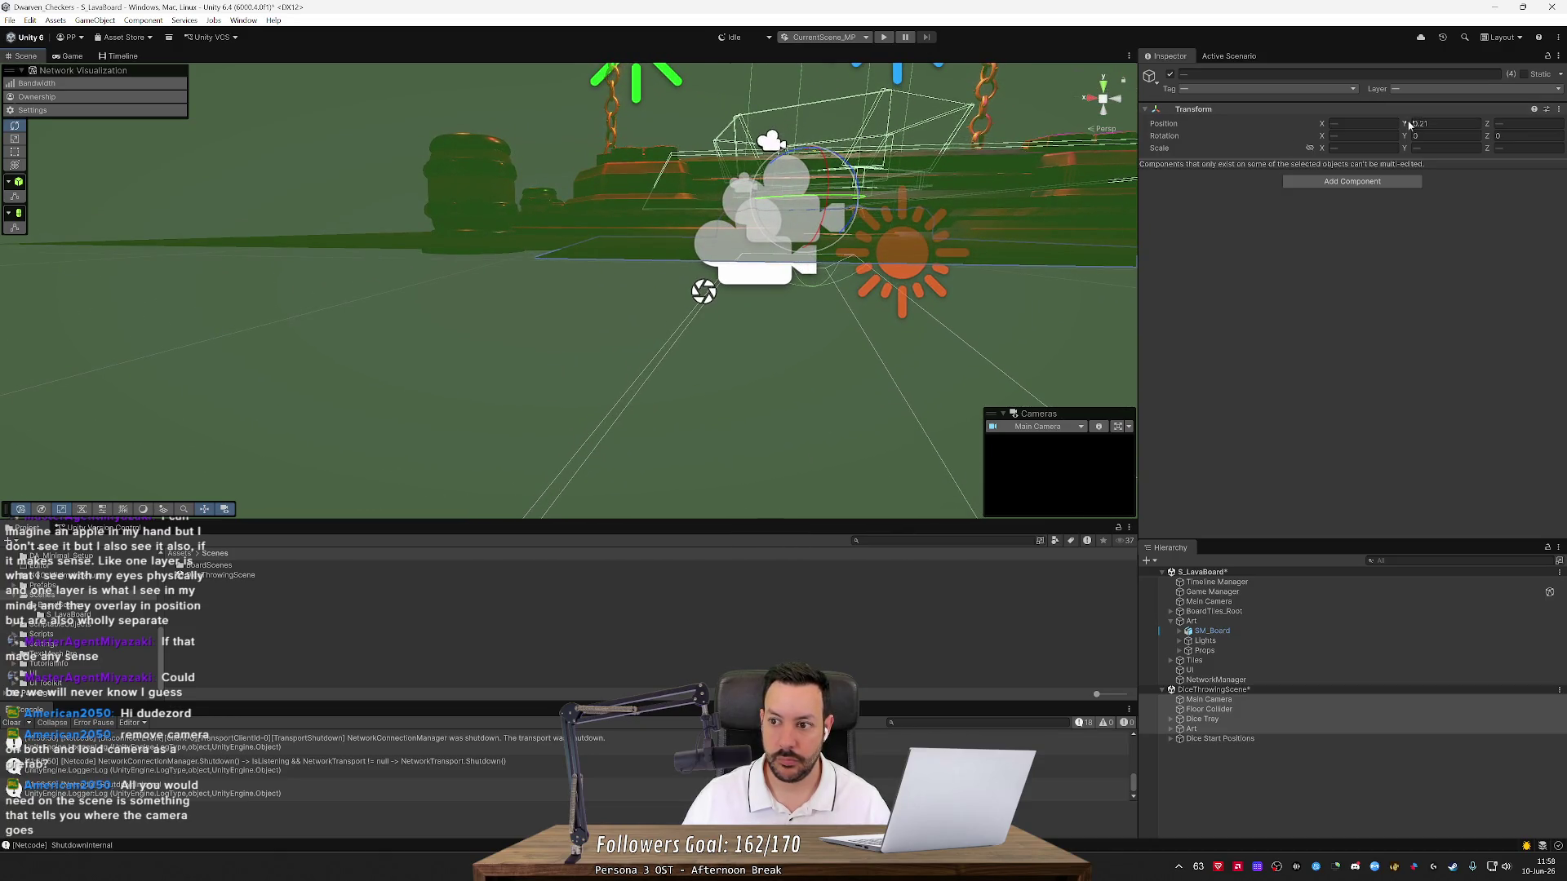
drag(1410, 125, 1413, 127)
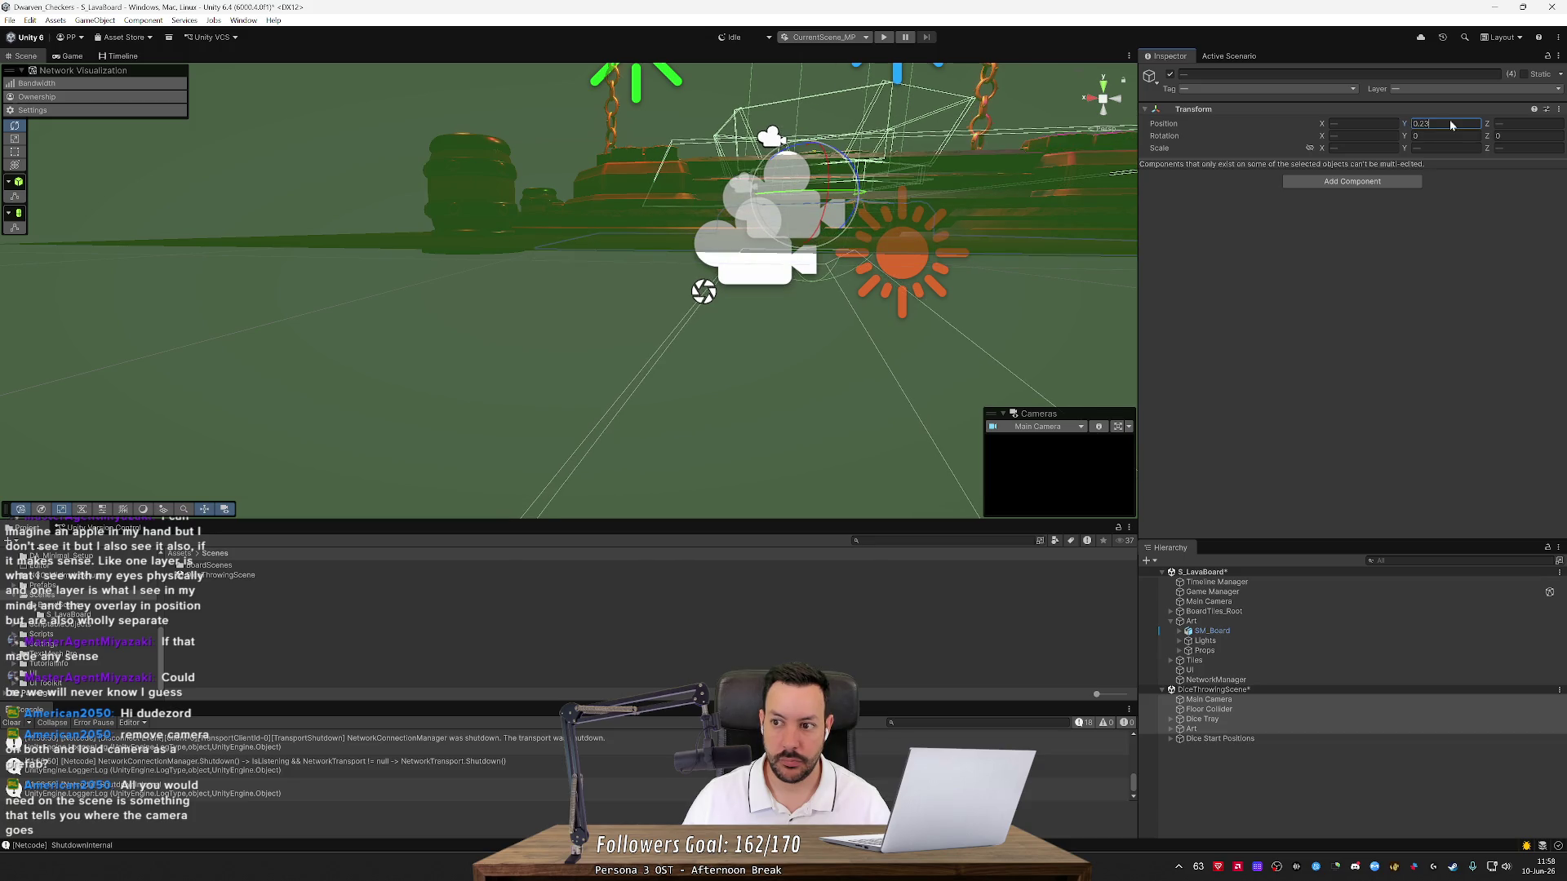
key(BackSpace)
text(5)
key(Return)
Move the group to X -2.17 and Z -0.47, then select only the Floor Collider
mouse_move(520, 311)
mouse_down()
mouse_move(543, 274)
mouse_move(545, 355)
mouse_move(587, 361)
mouse_up()
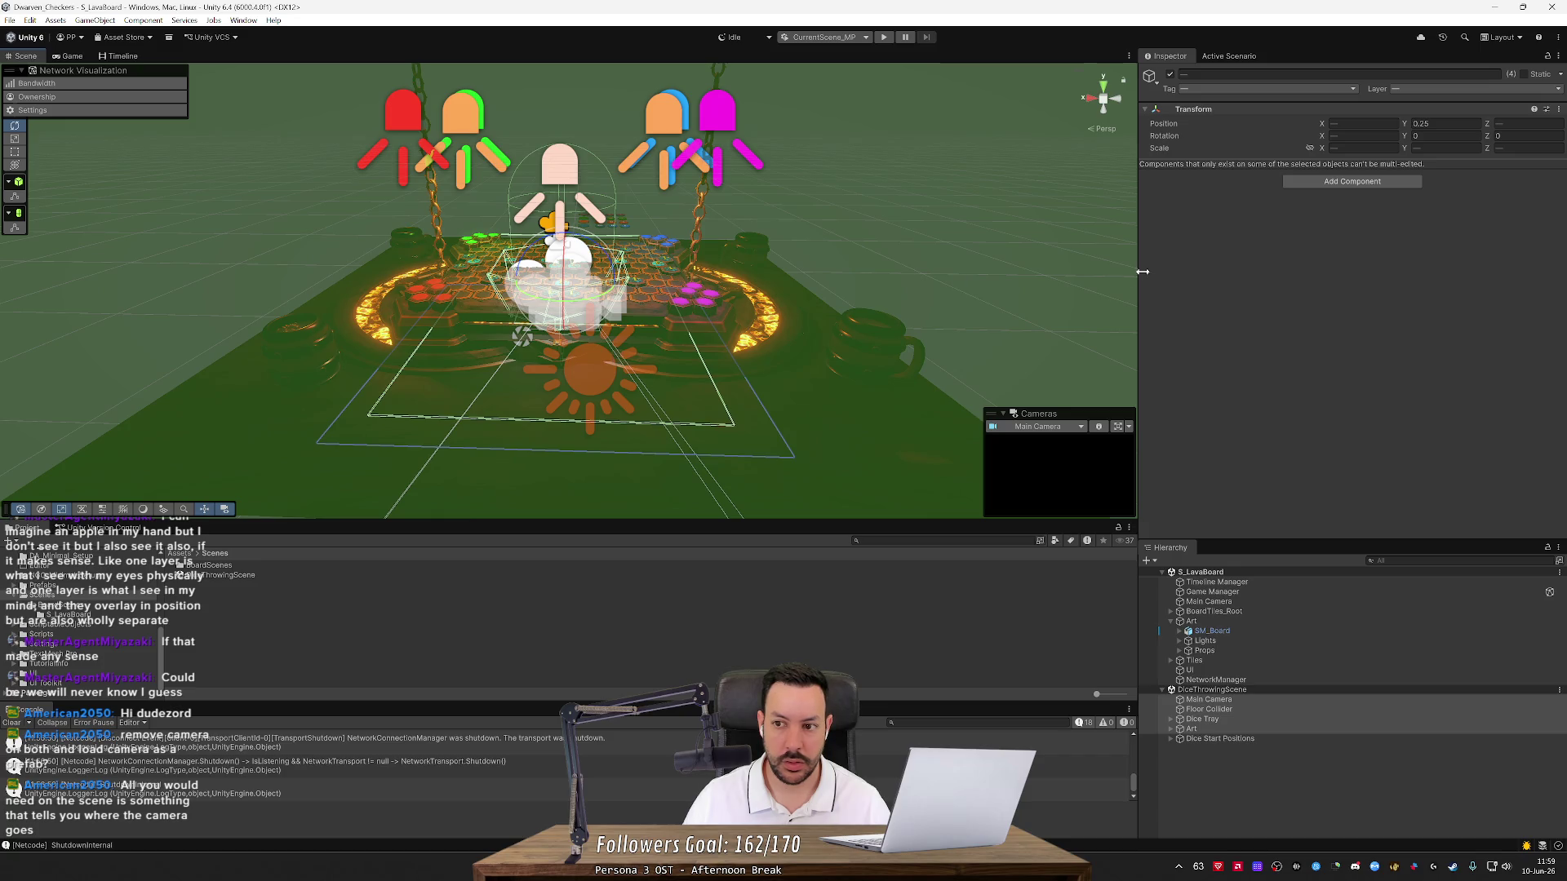
mouse_move(1321, 124)
mouse_down()
mouse_move(1262, 135)
mouse_move(1281, 149)
mouse_up()
mouse_move(1062, 281)
mouse_down()
mouse_move(1021, 285)
mouse_move(1249, 320)
mouse_move(950, 295)
mouse_up()
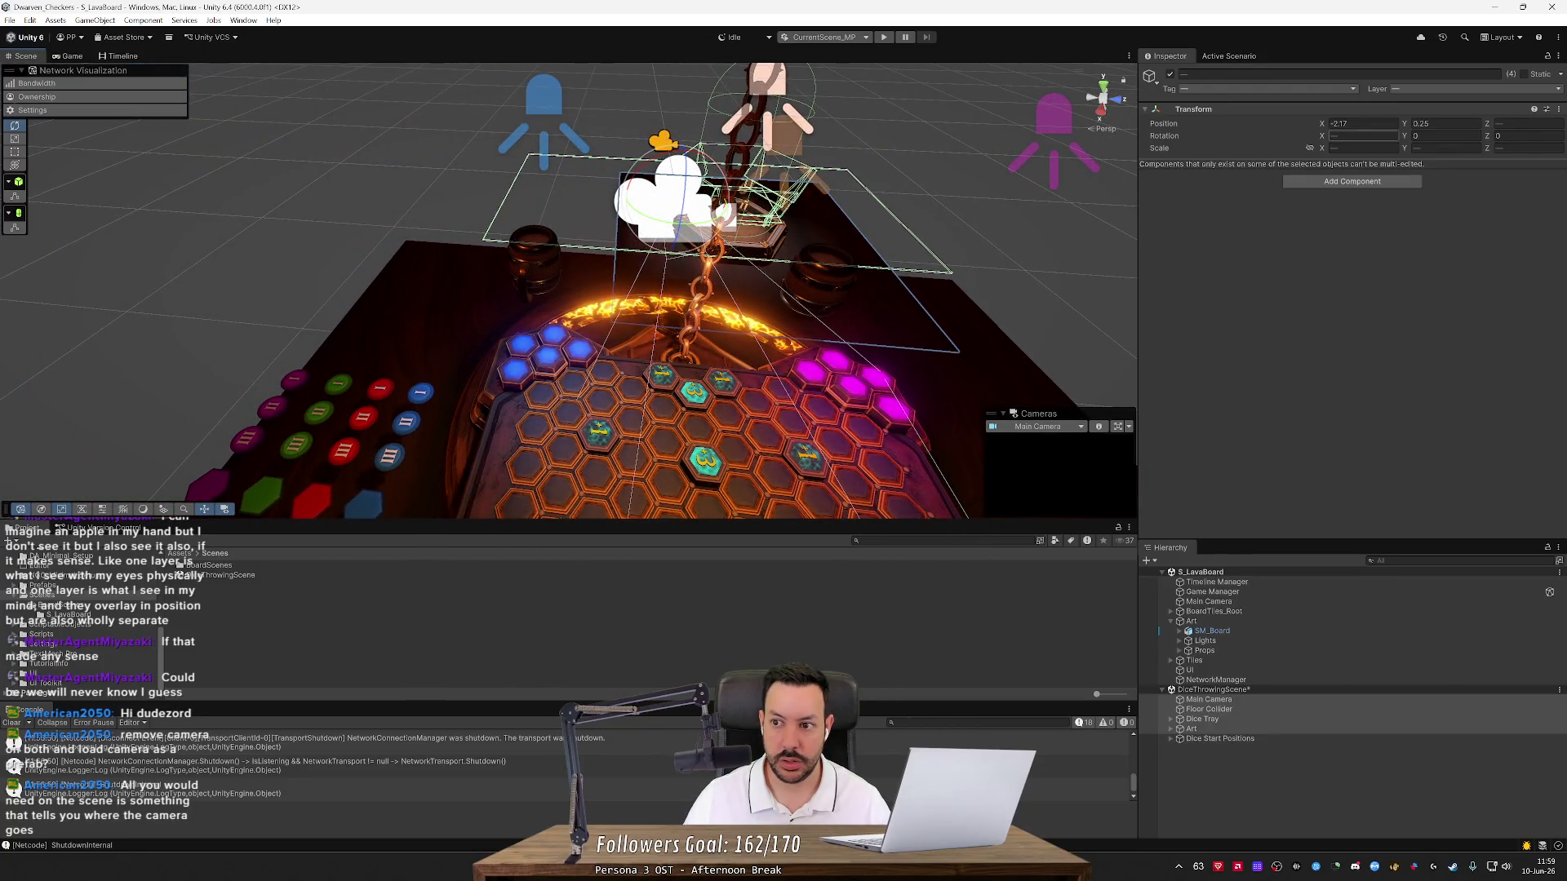
drag(1487, 125, 1482, 128)
drag(963, 248, 661, 235)
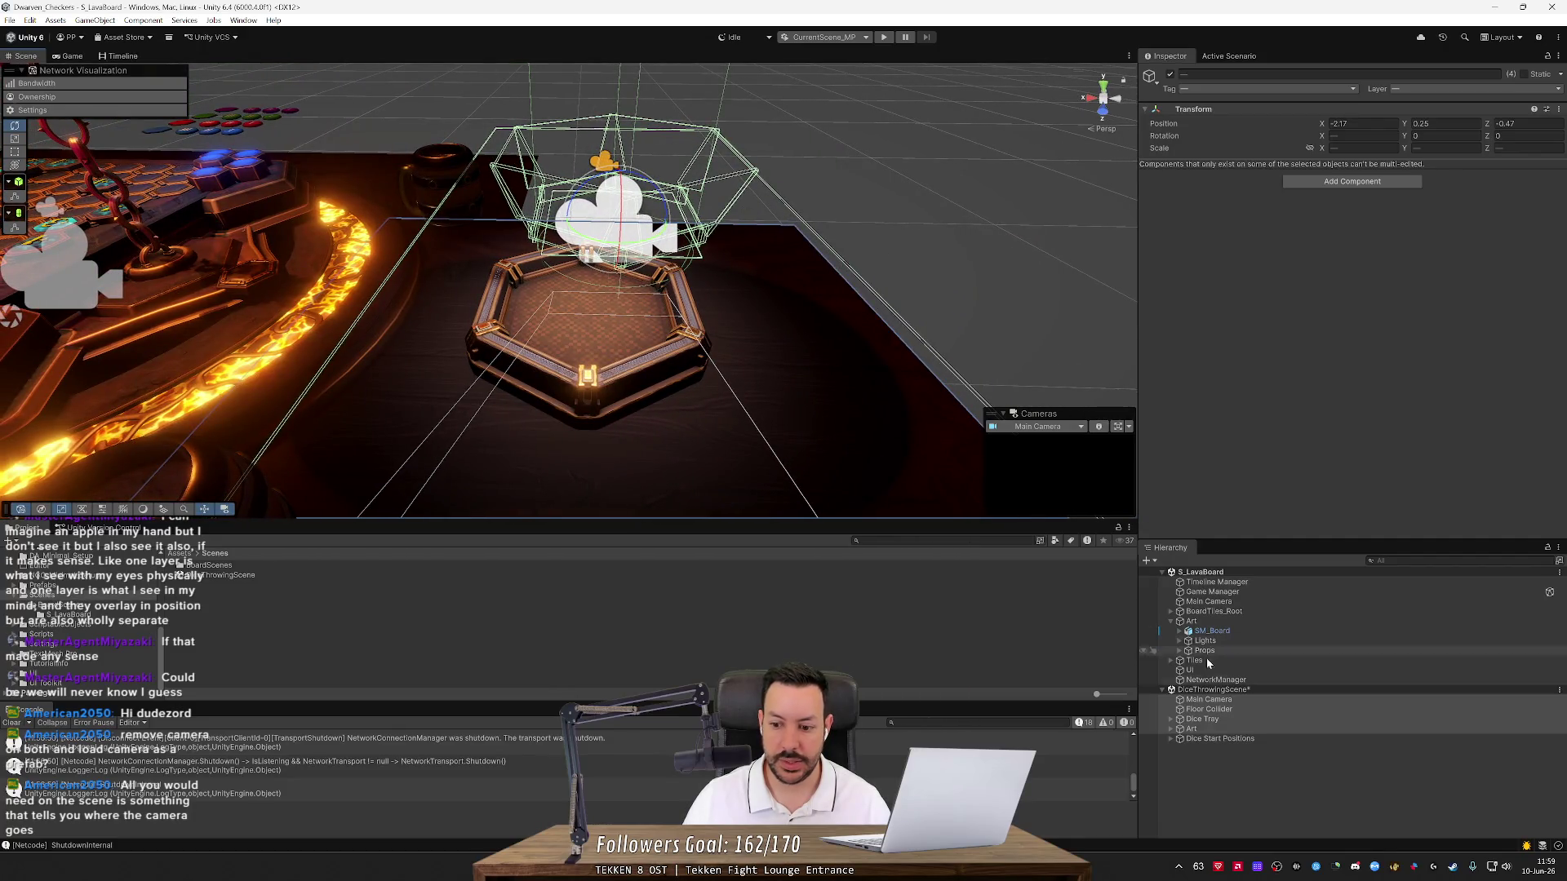
click(1212, 709)
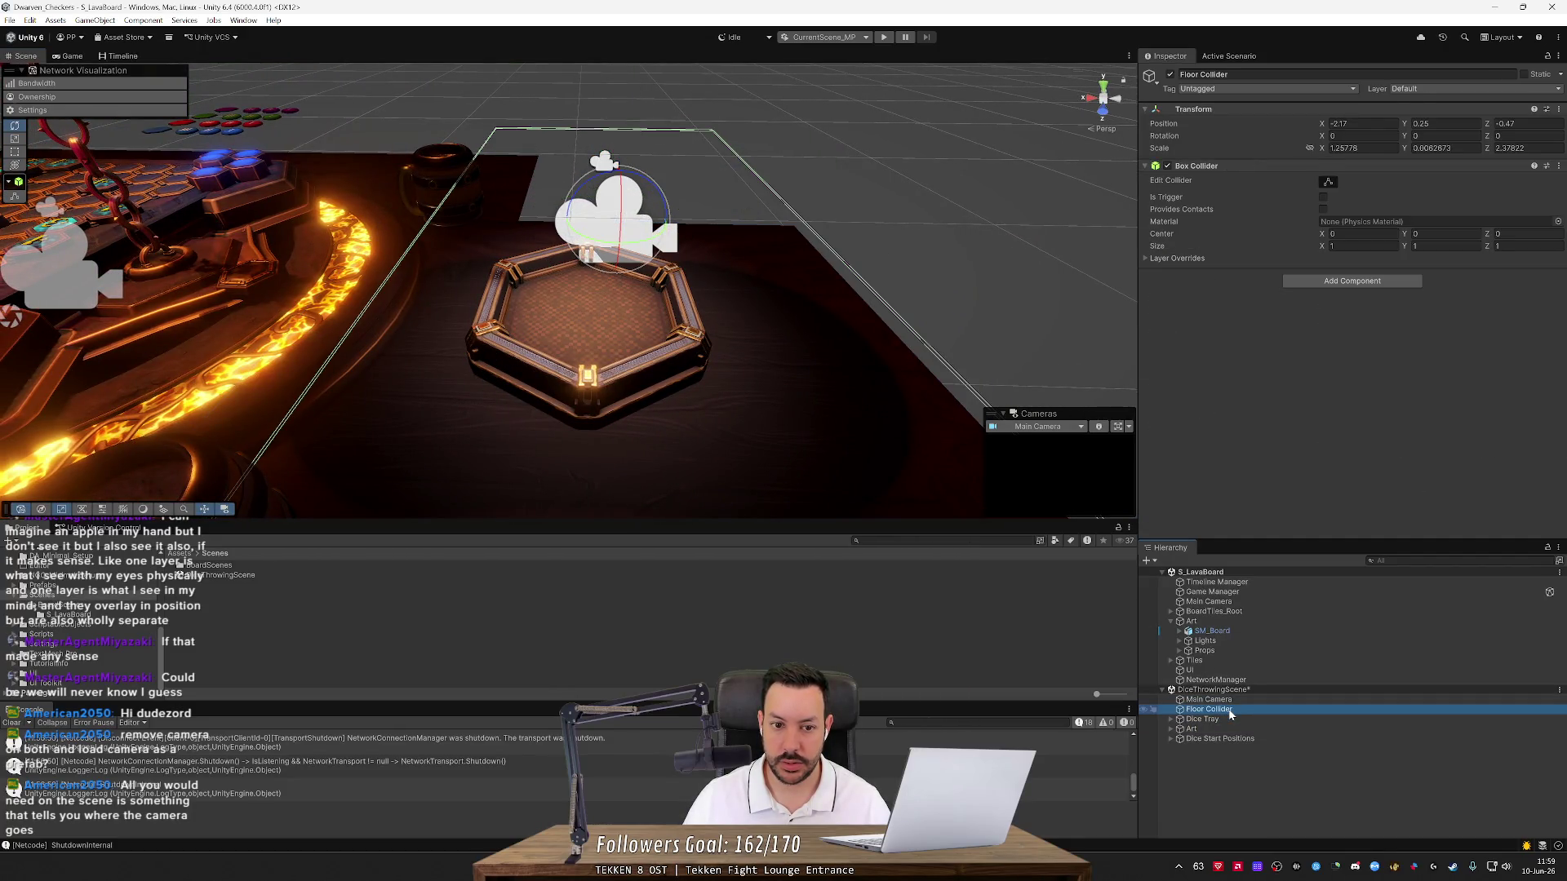
Move the Dice Tray to Z -0.14 and Y 0.07, framing it in the view
click(1230, 719)
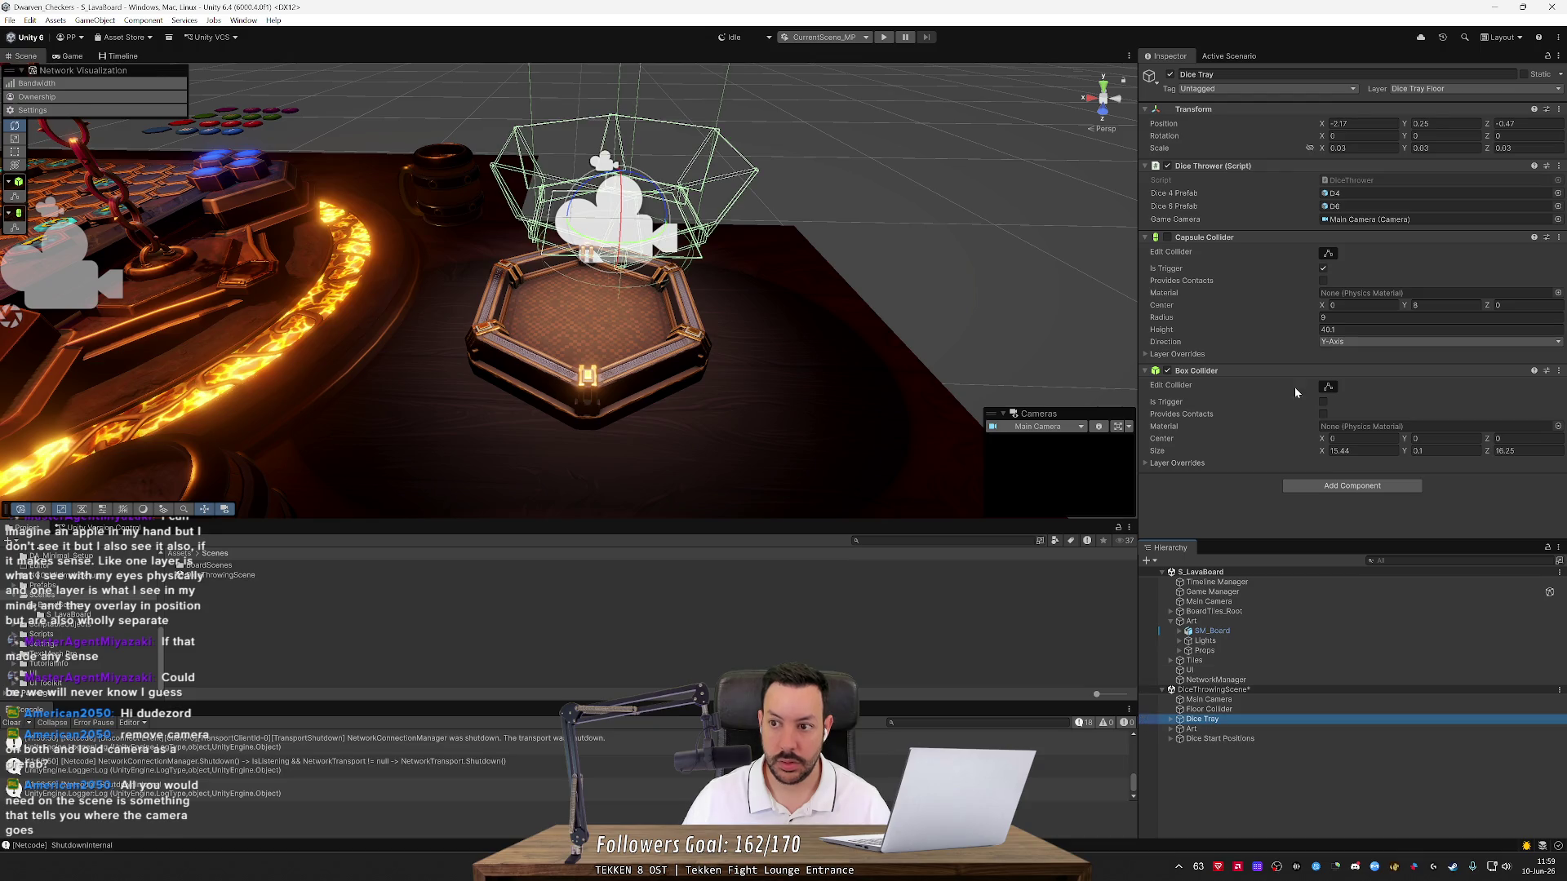
mouse_move(1322, 125)
mouse_down()
mouse_move(1347, 129)
mouse_move(1306, 132)
mouse_move(1321, 139)
mouse_up()
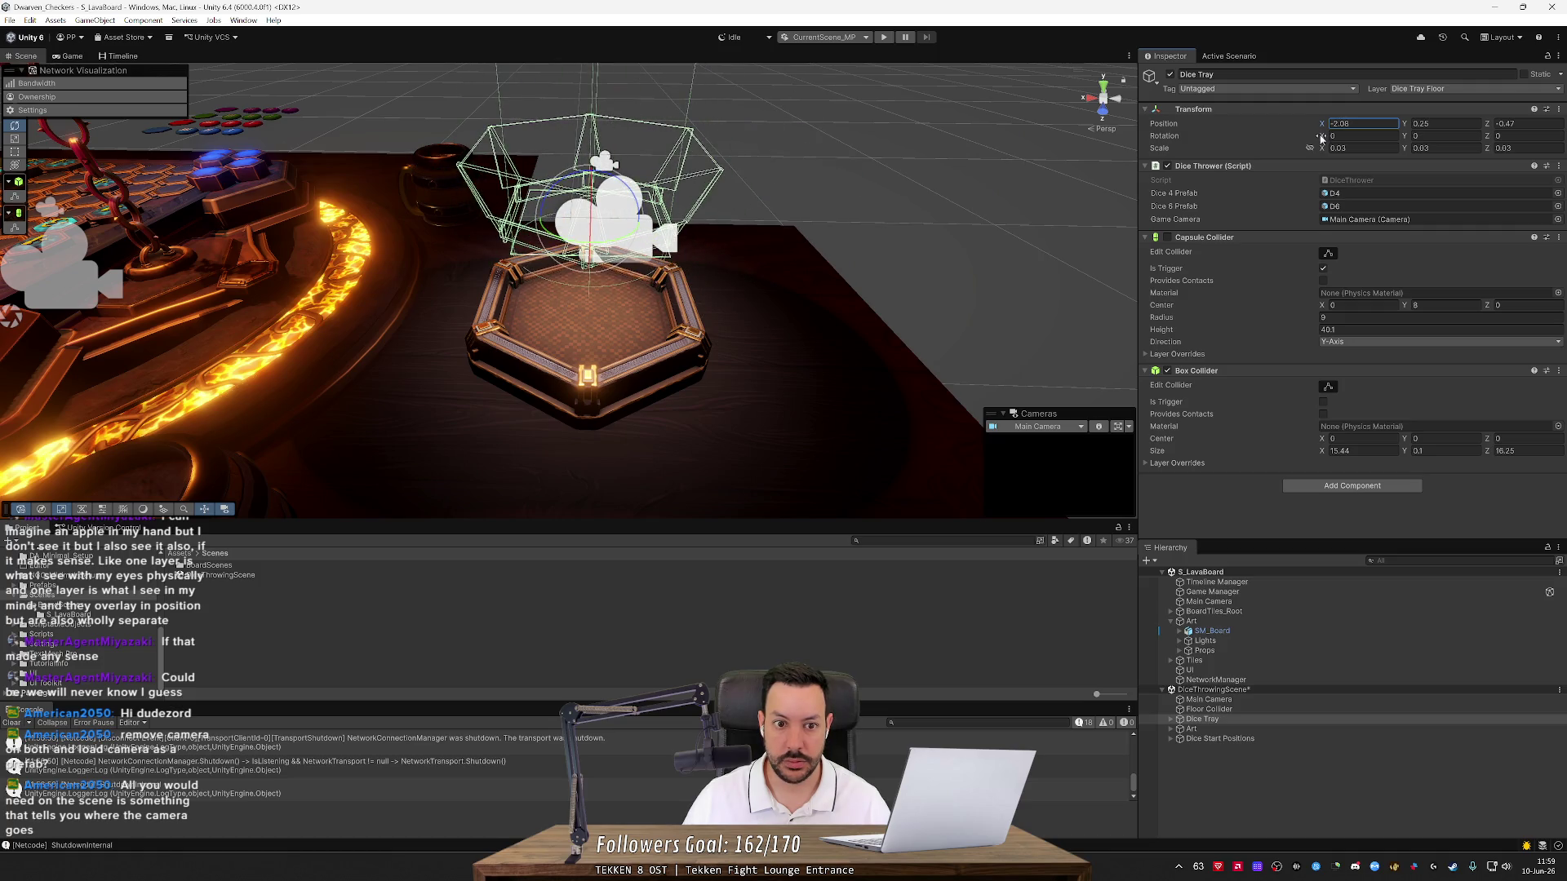
drag(857, 245, 1099, 272)
drag(1485, 125, 1488, 125)
mouse_move(898, 309)
mouse_down()
mouse_move(889, 273)
mouse_move(914, 220)
mouse_up()
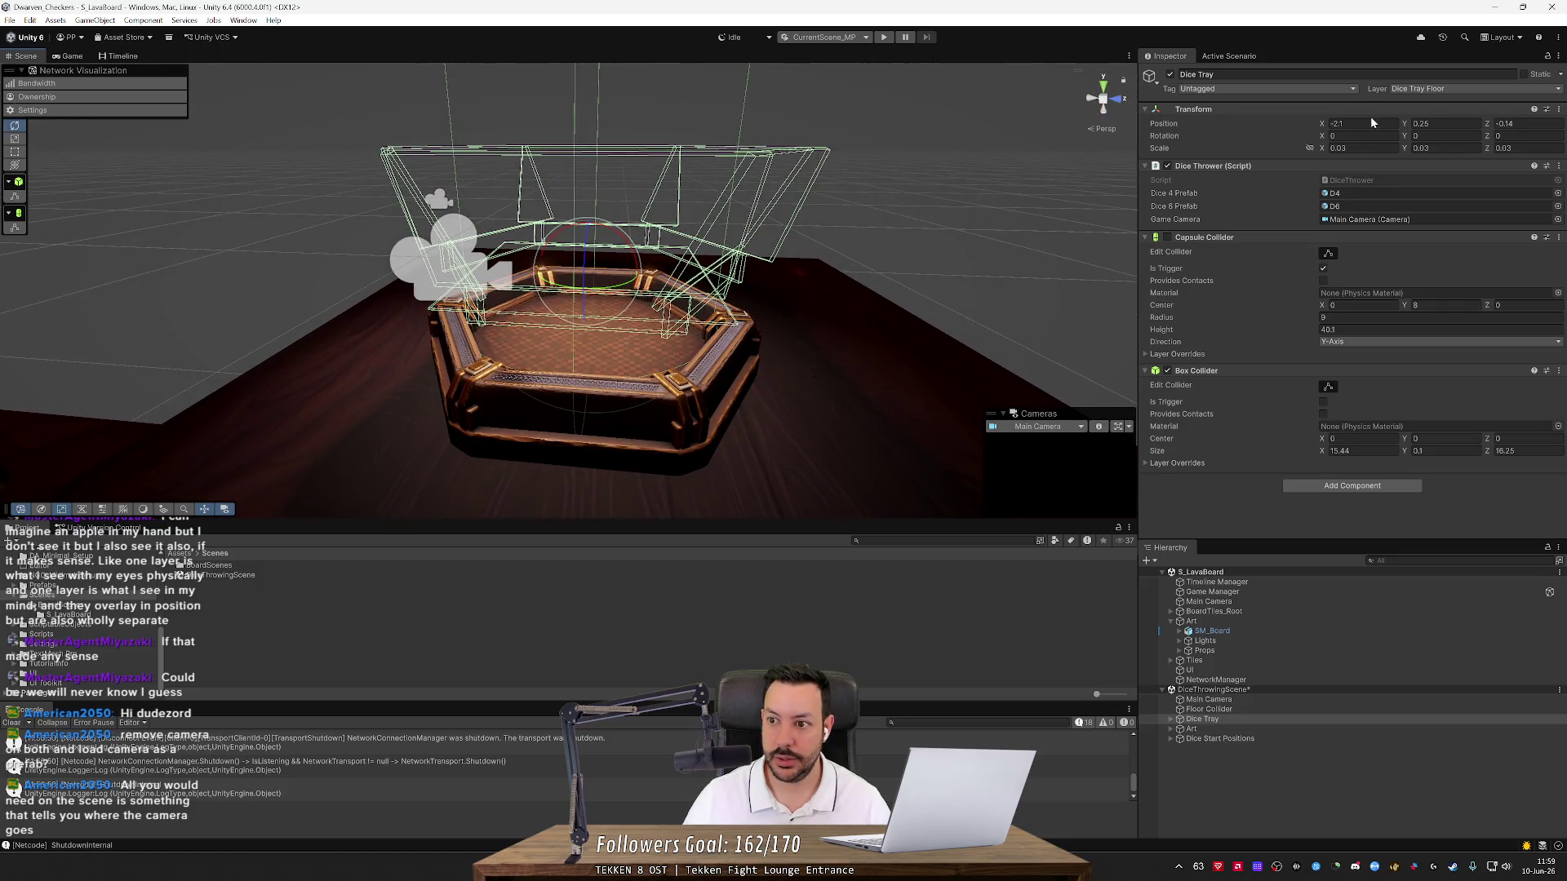
drag(1404, 125, 1395, 120)
drag(800, 270, 566, 196)
key(f)
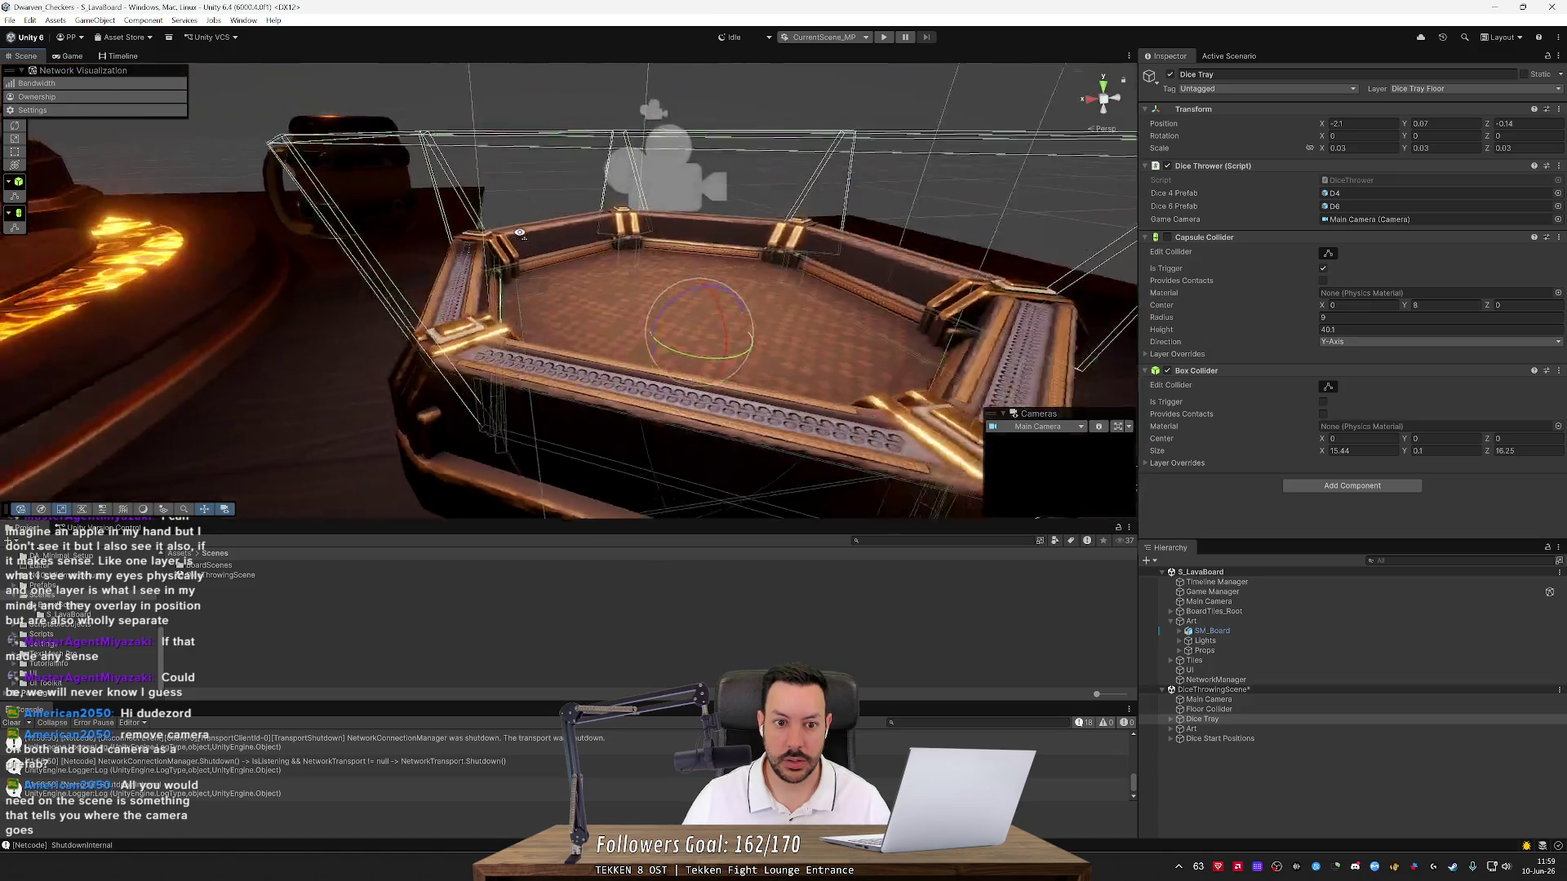
mouse_move(638, 264)
mouse_down()
mouse_move(575, 363)
mouse_move(621, 372)
mouse_up()
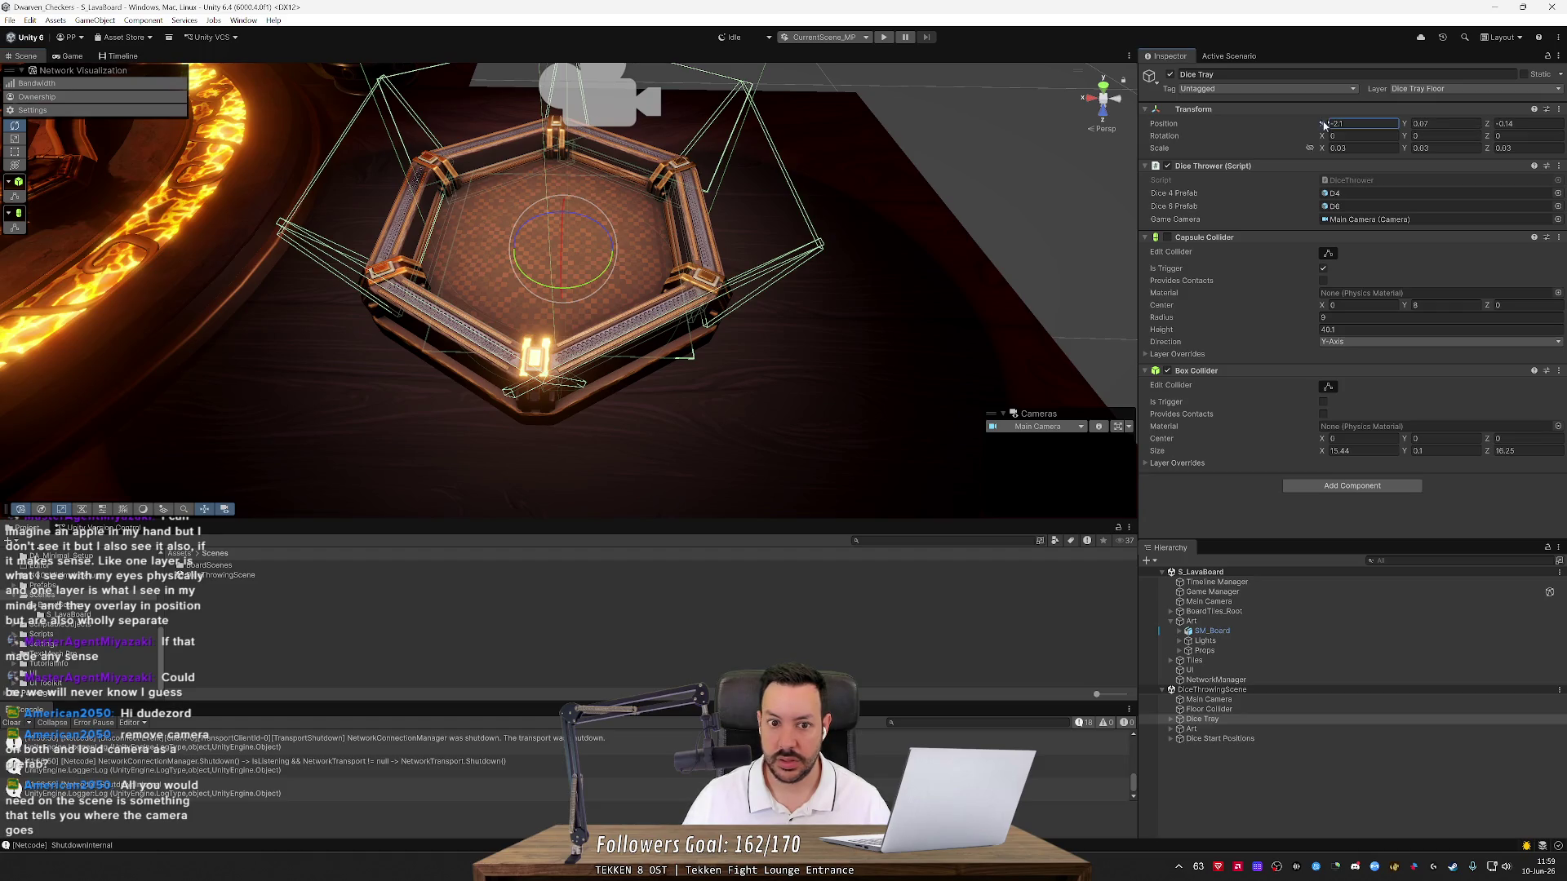
Try Dice Tray X values between -2.04 and -2.09, settling on -2.08, then view from above
drag(1323, 124, 1335, 124)
text(2)
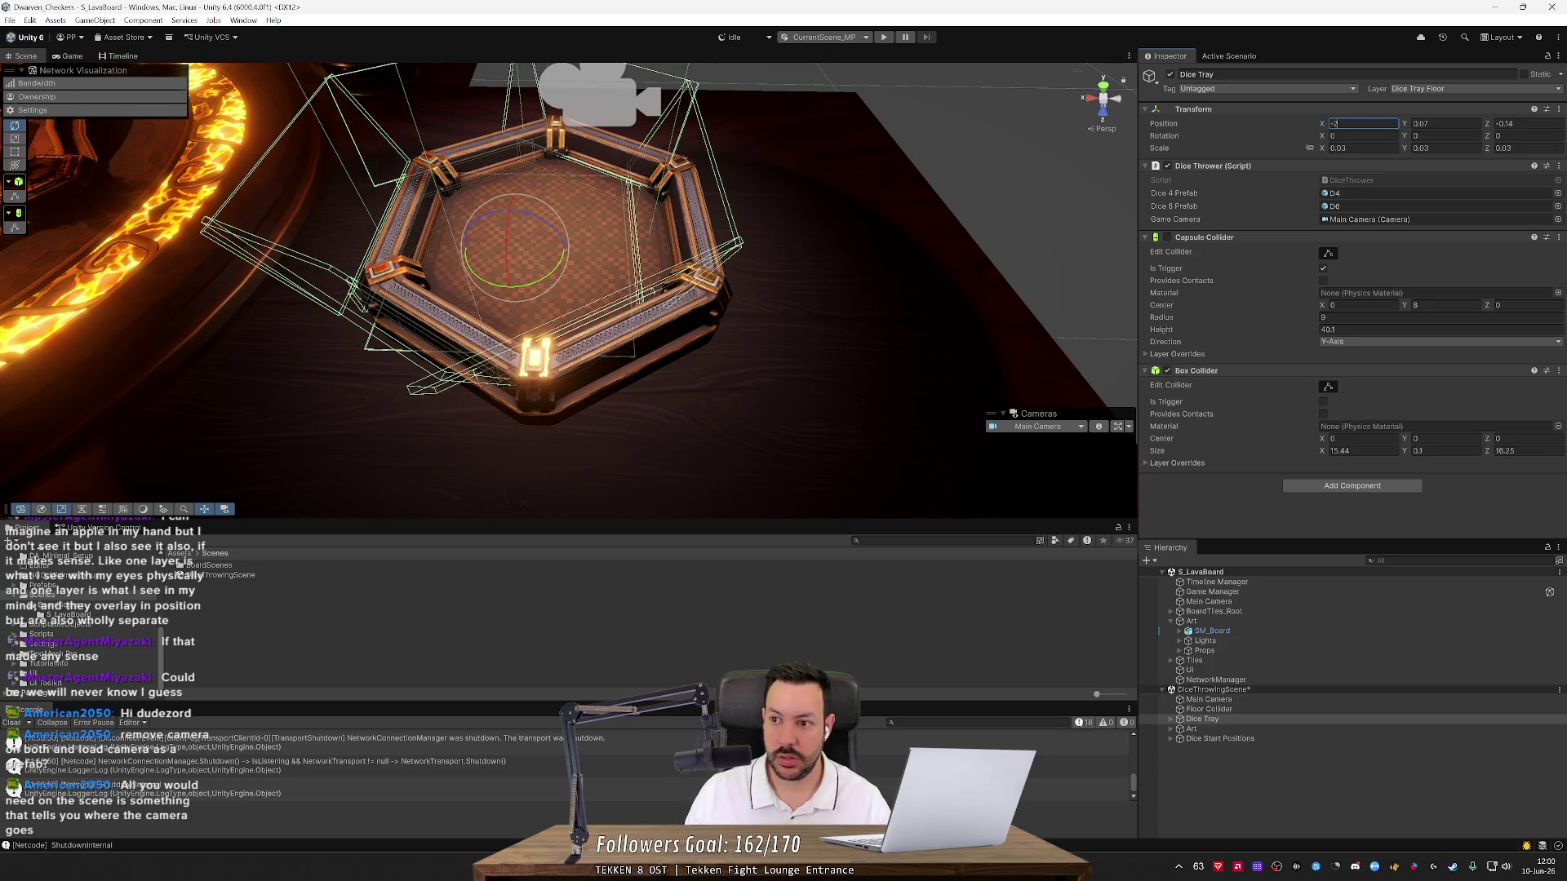
text(.05)
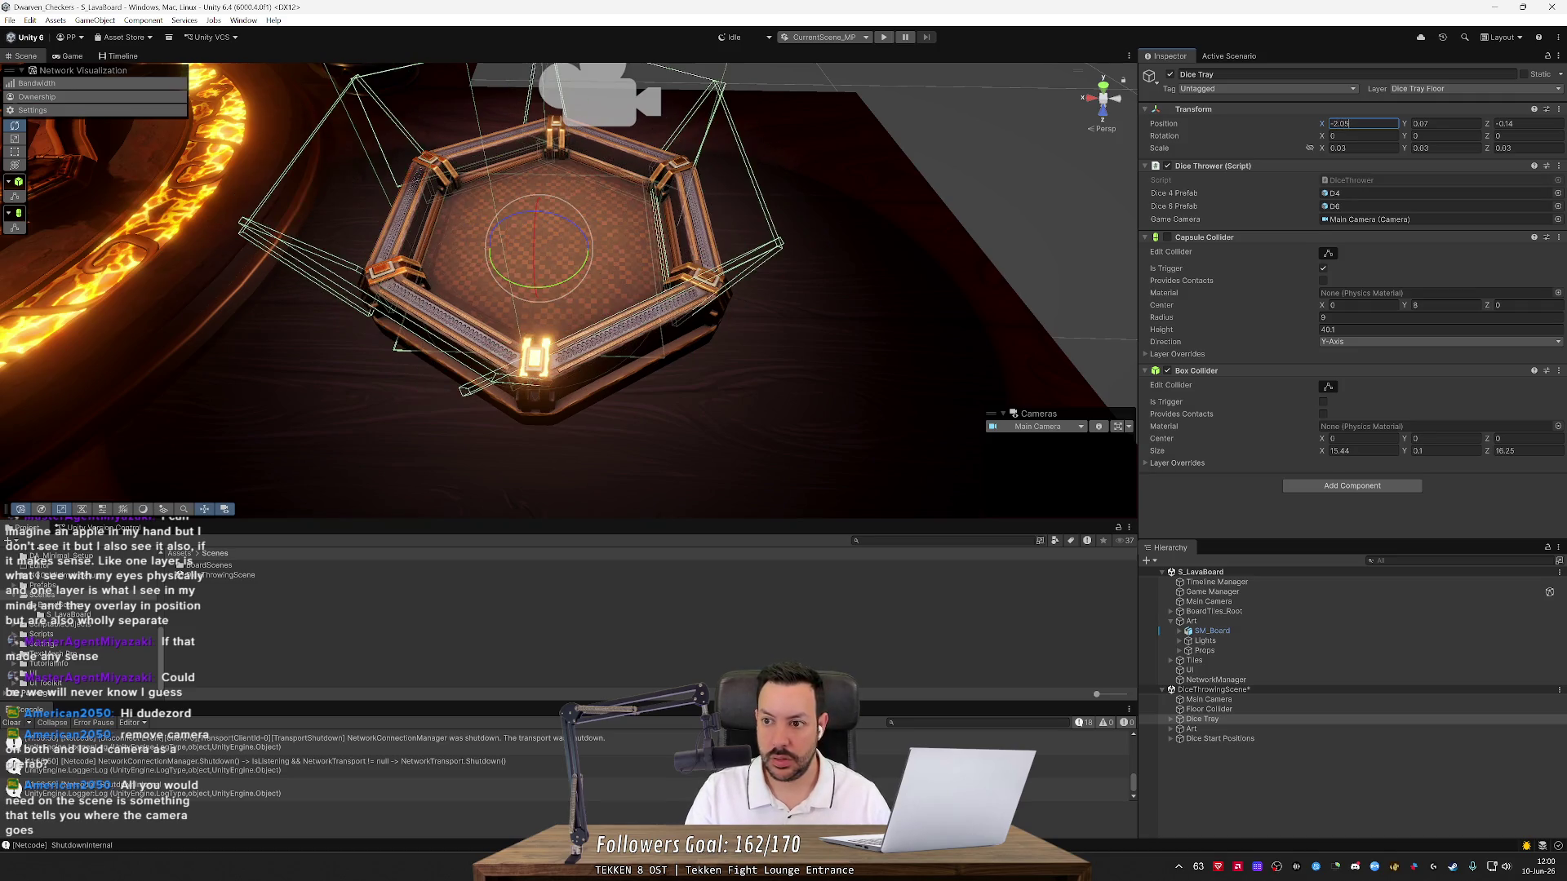
key(BackSpace)
text(8)
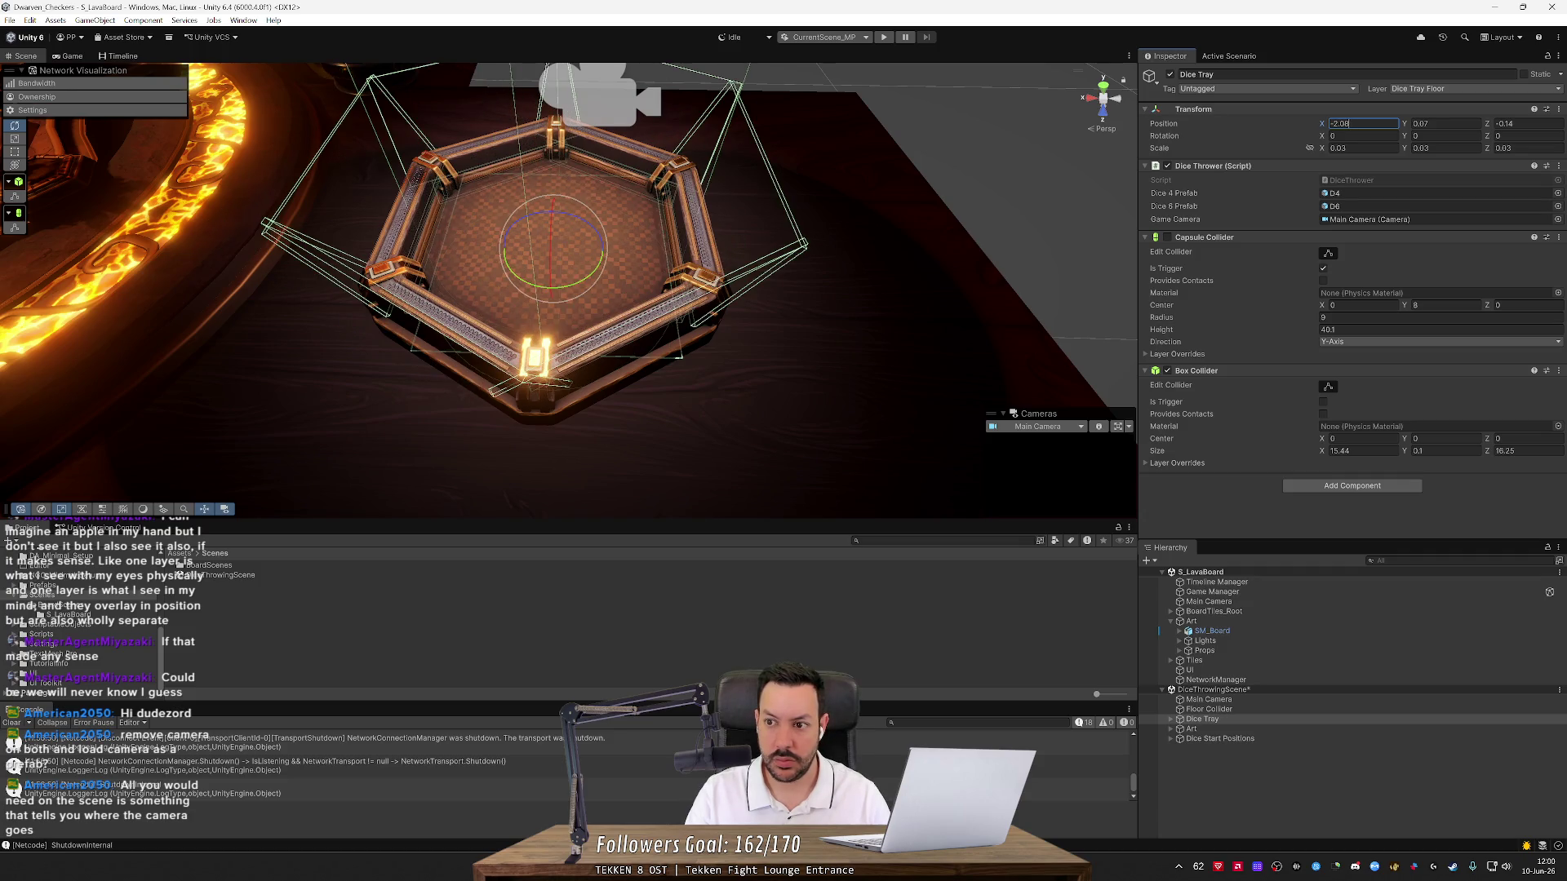
key(BackSpace)
text(9)
key(BackSpace)
text(8)
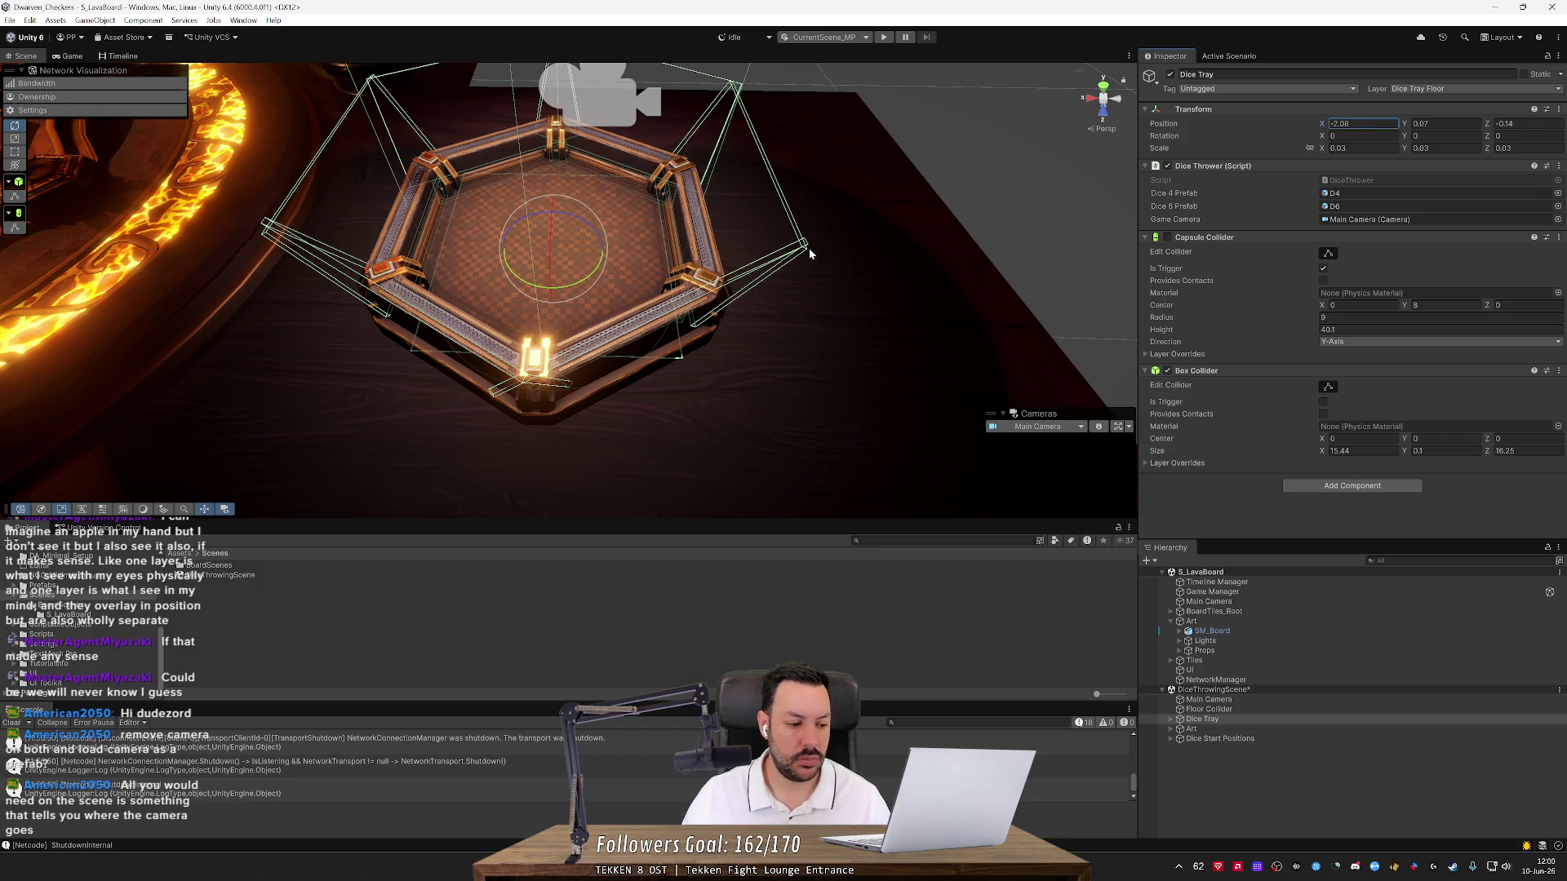
click(1104, 89)
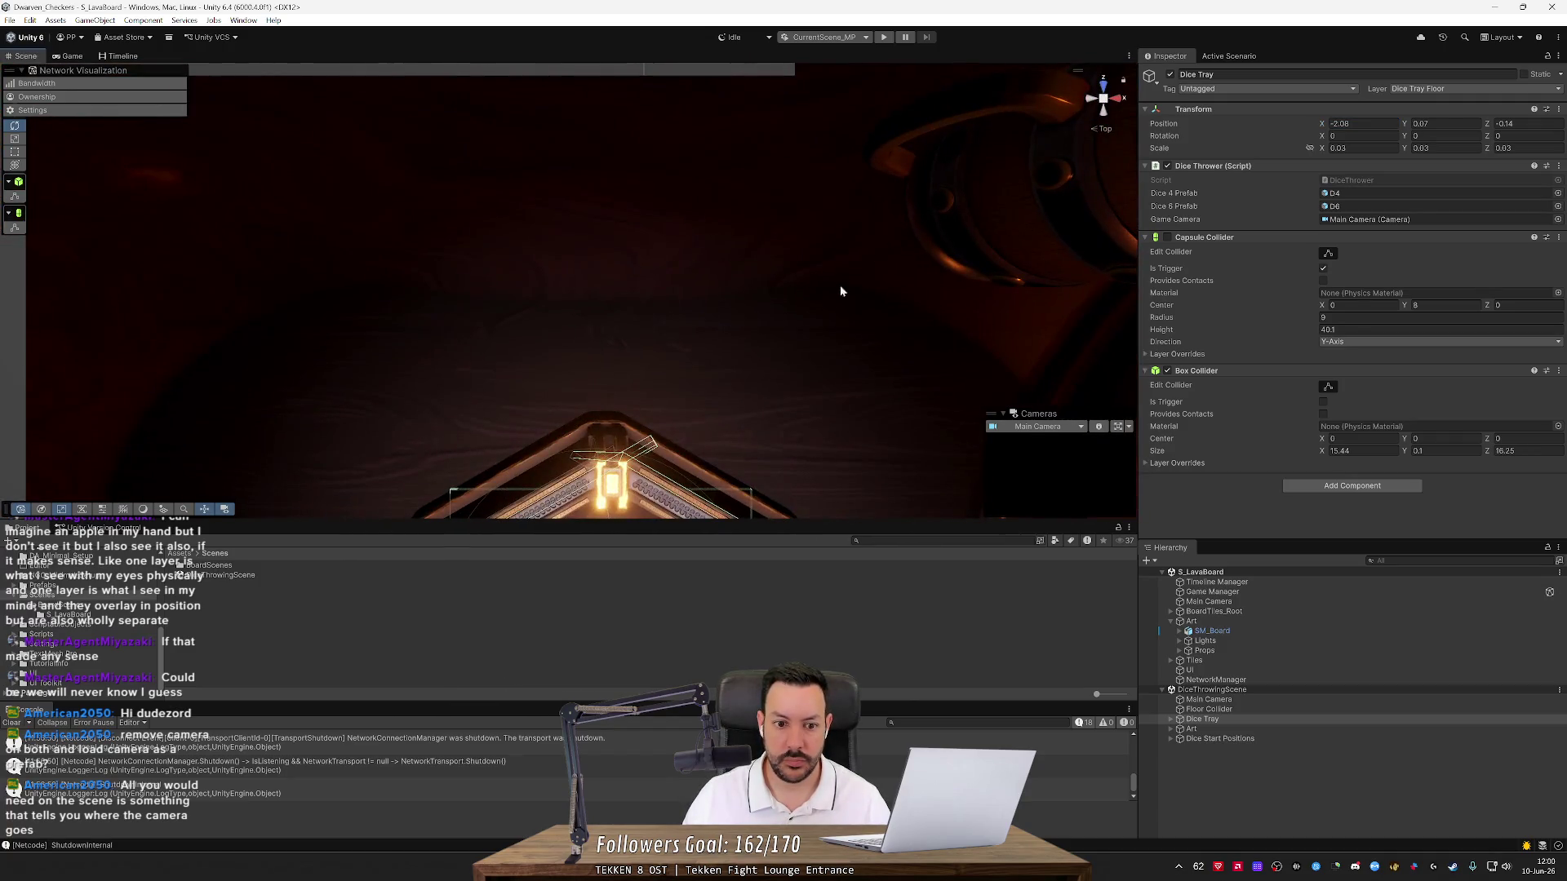
Deselect the Dice Tray and switch to a top-down view centred on the tray
click(660, 393)
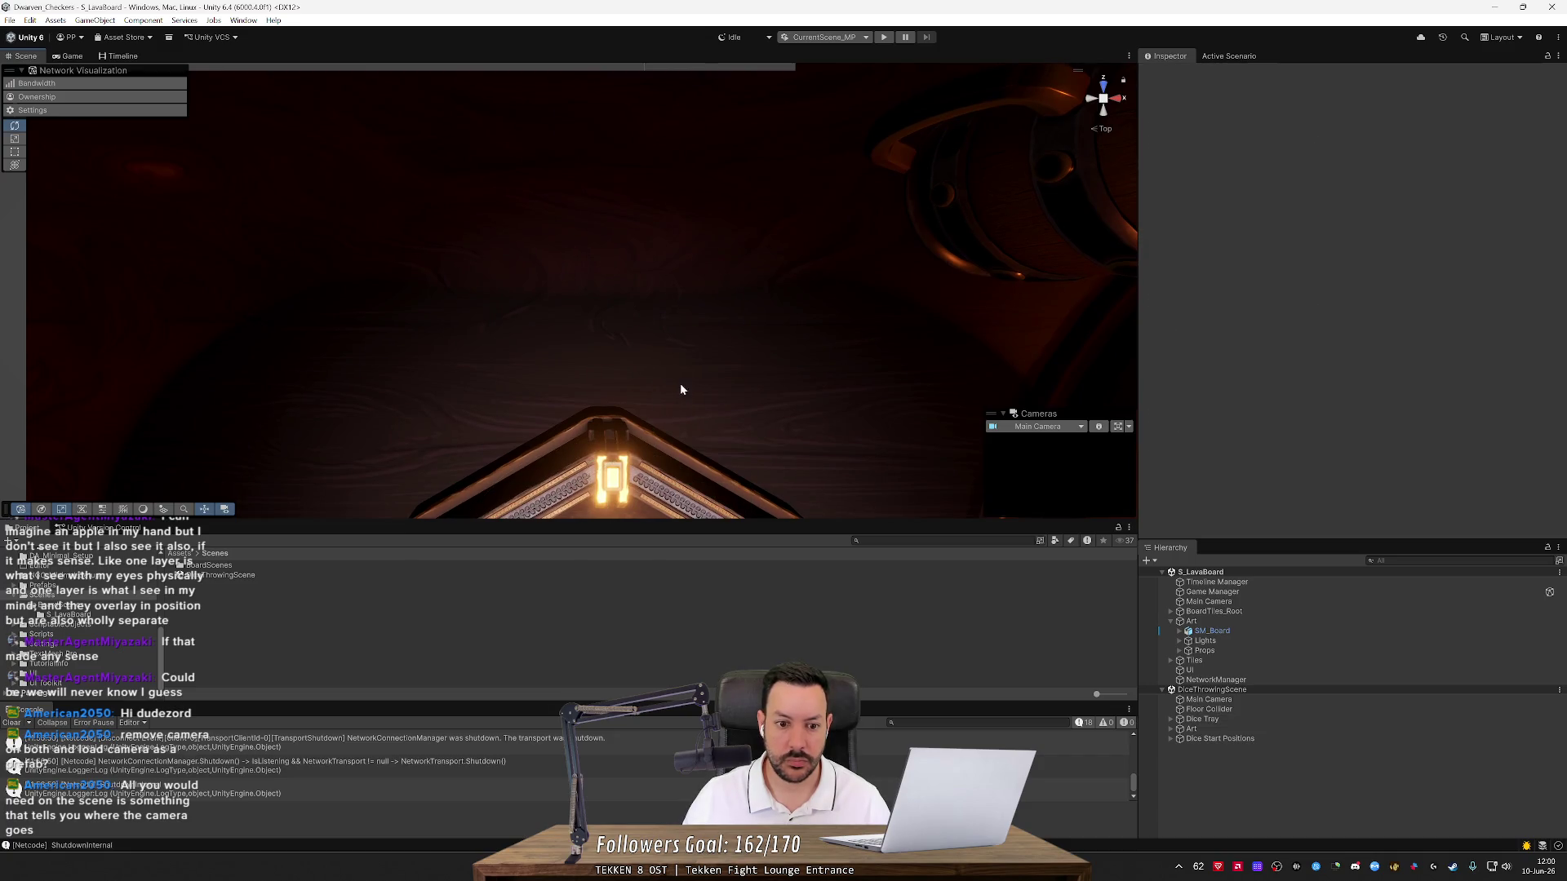
drag(681, 390, 690, 291)
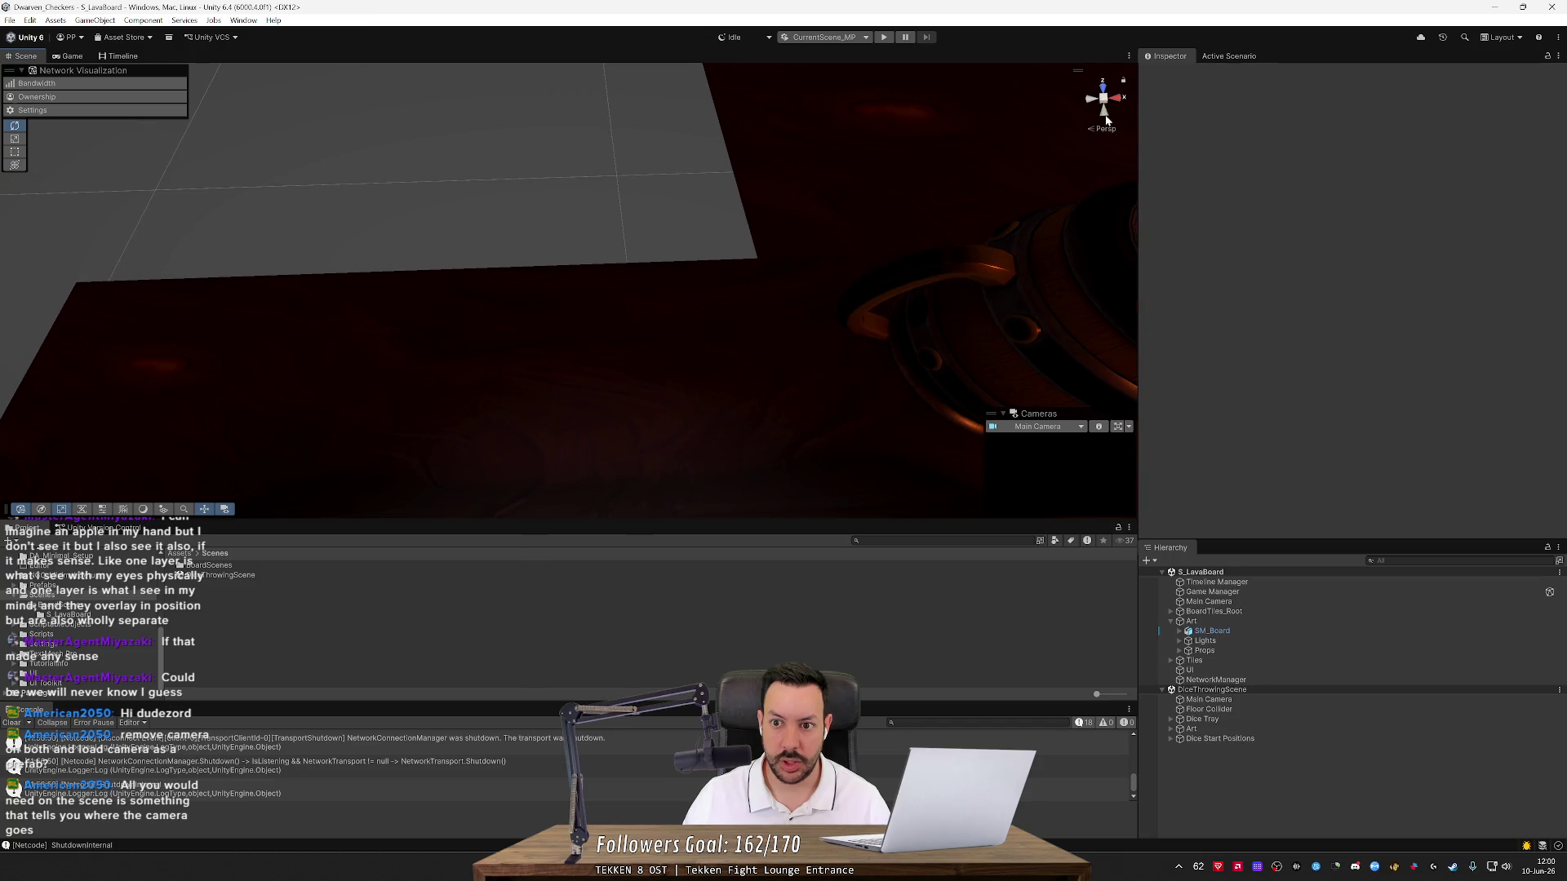
click(1106, 118)
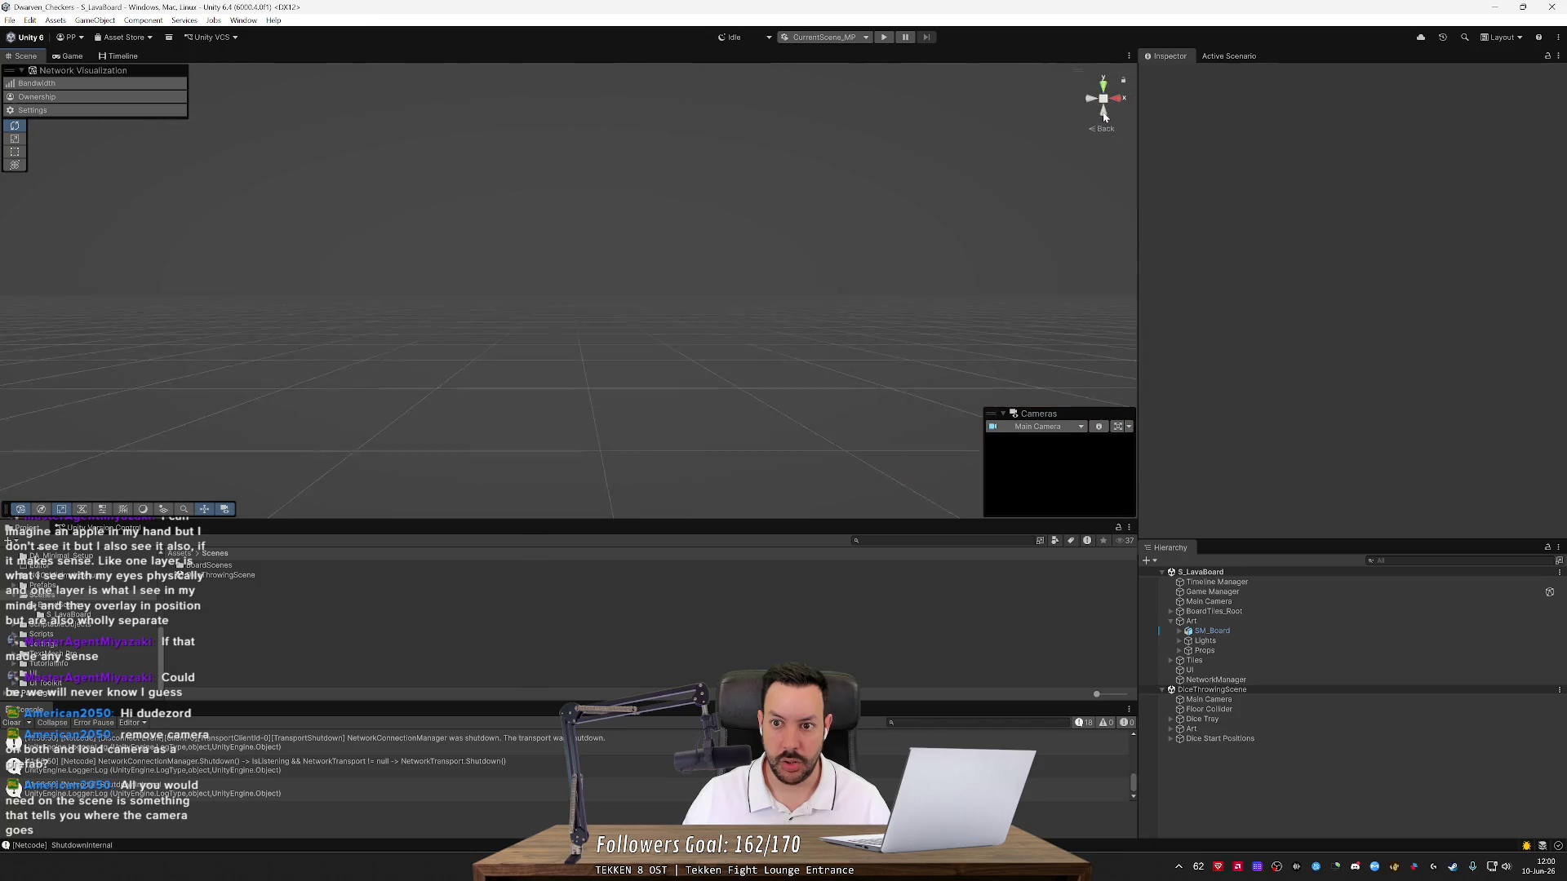
click(1104, 85)
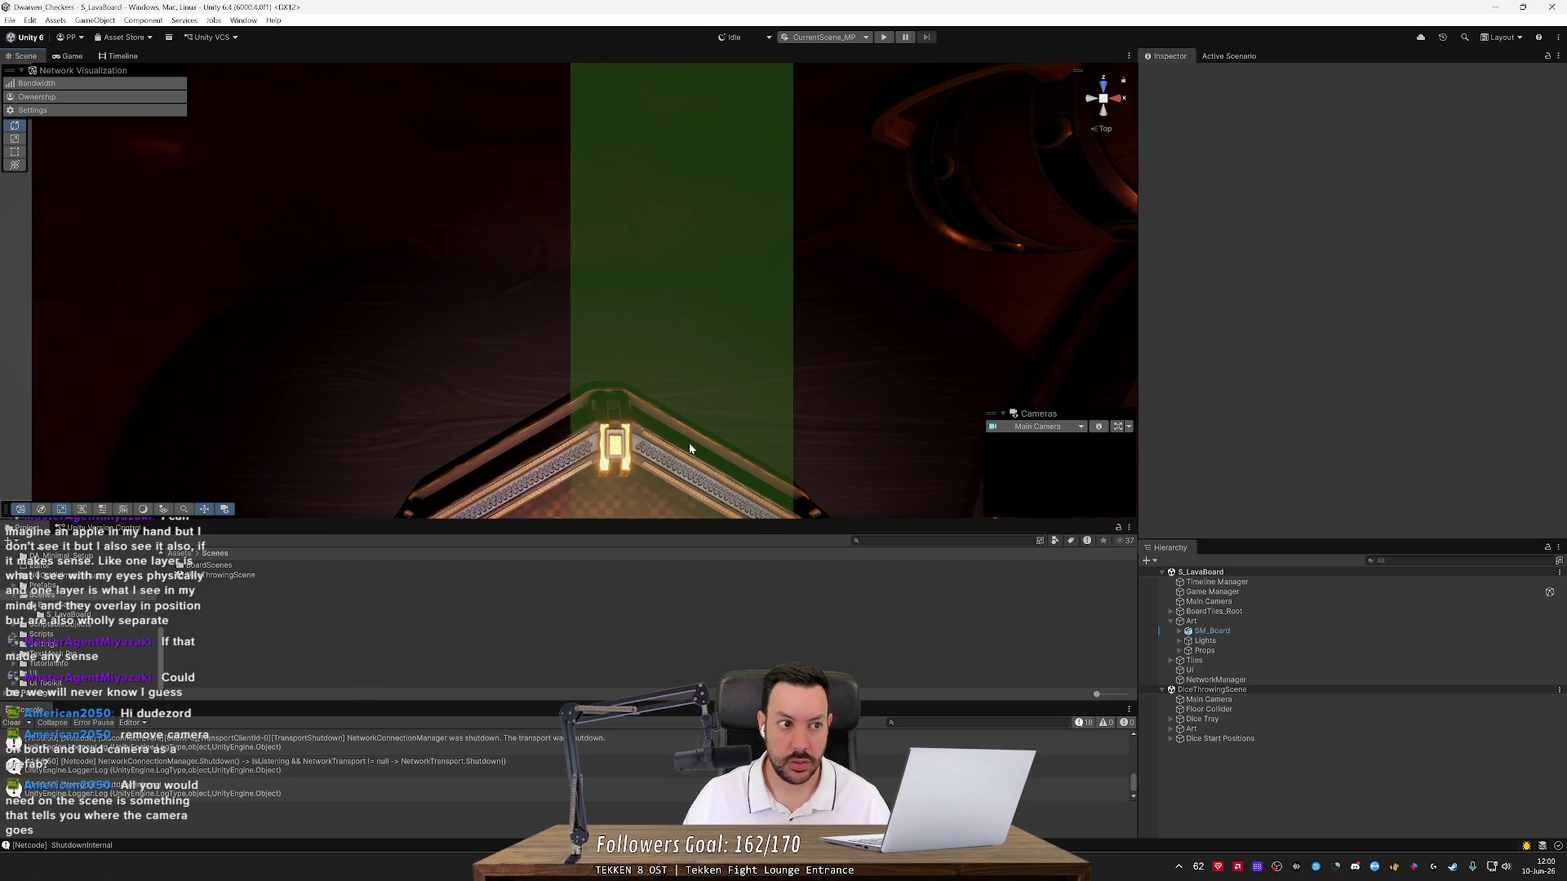
scroll(689, 232, up, 5)
key(Down)
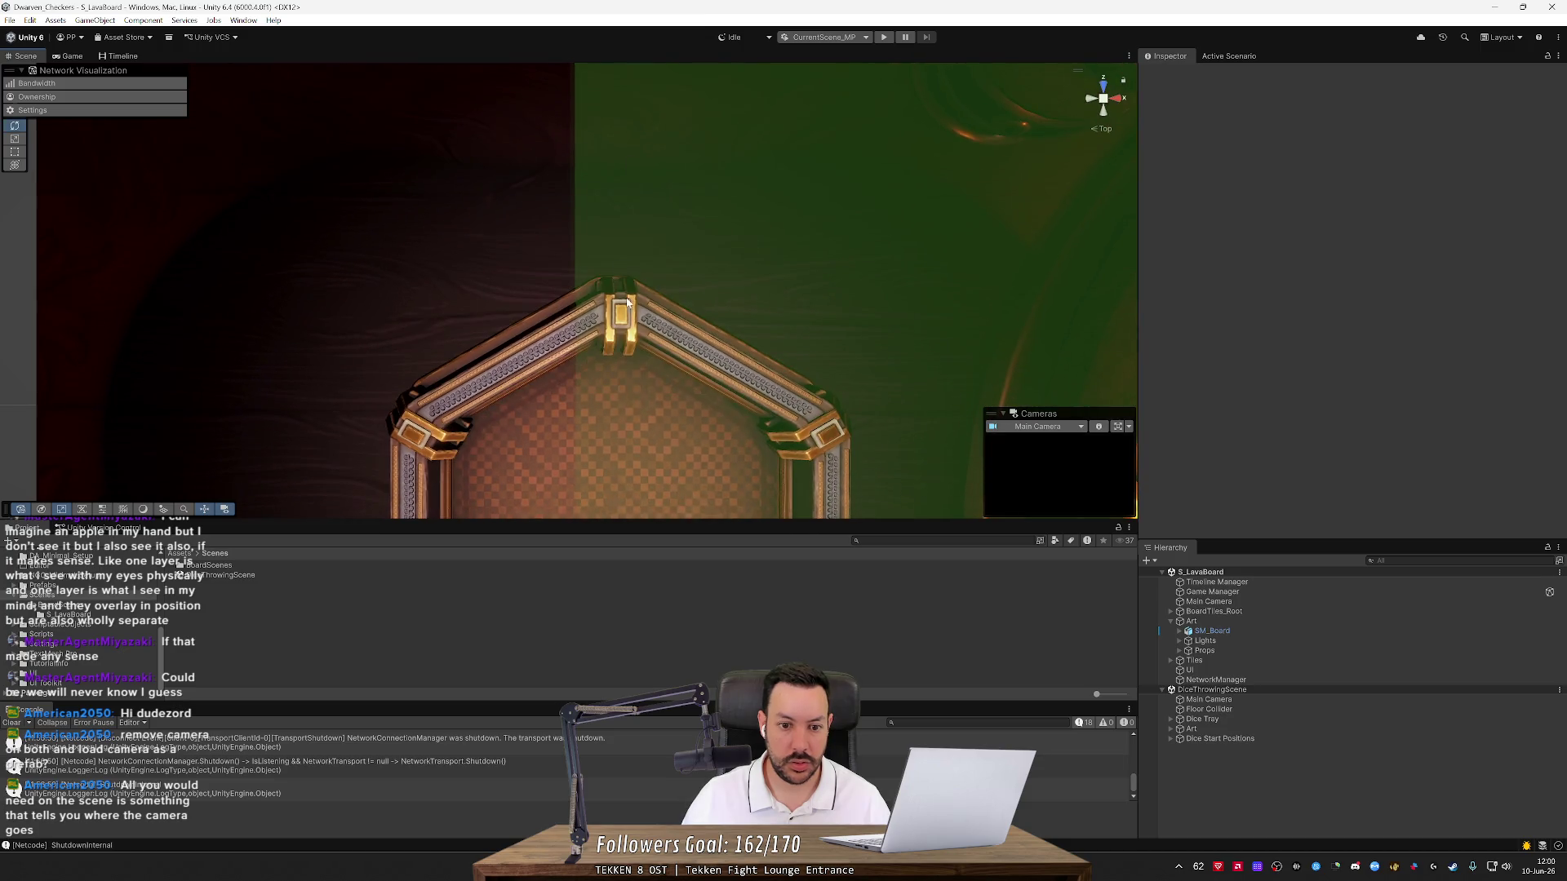
key(Down)
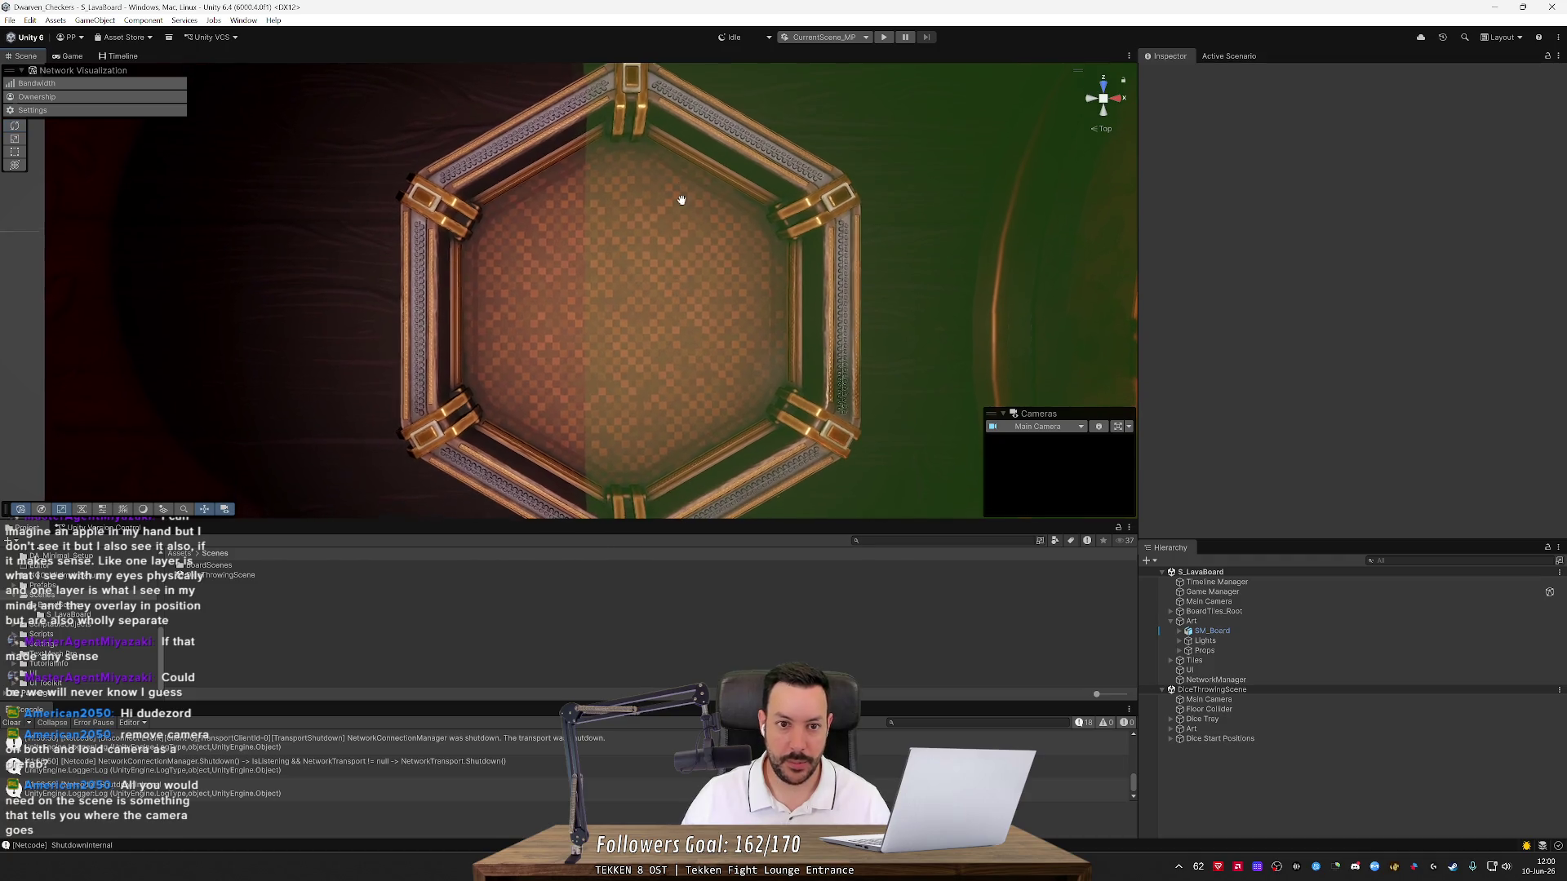
Reselect the Dice Tray, focus on it and test its X alignment over the tray
click(1210, 709)
click(1204, 719)
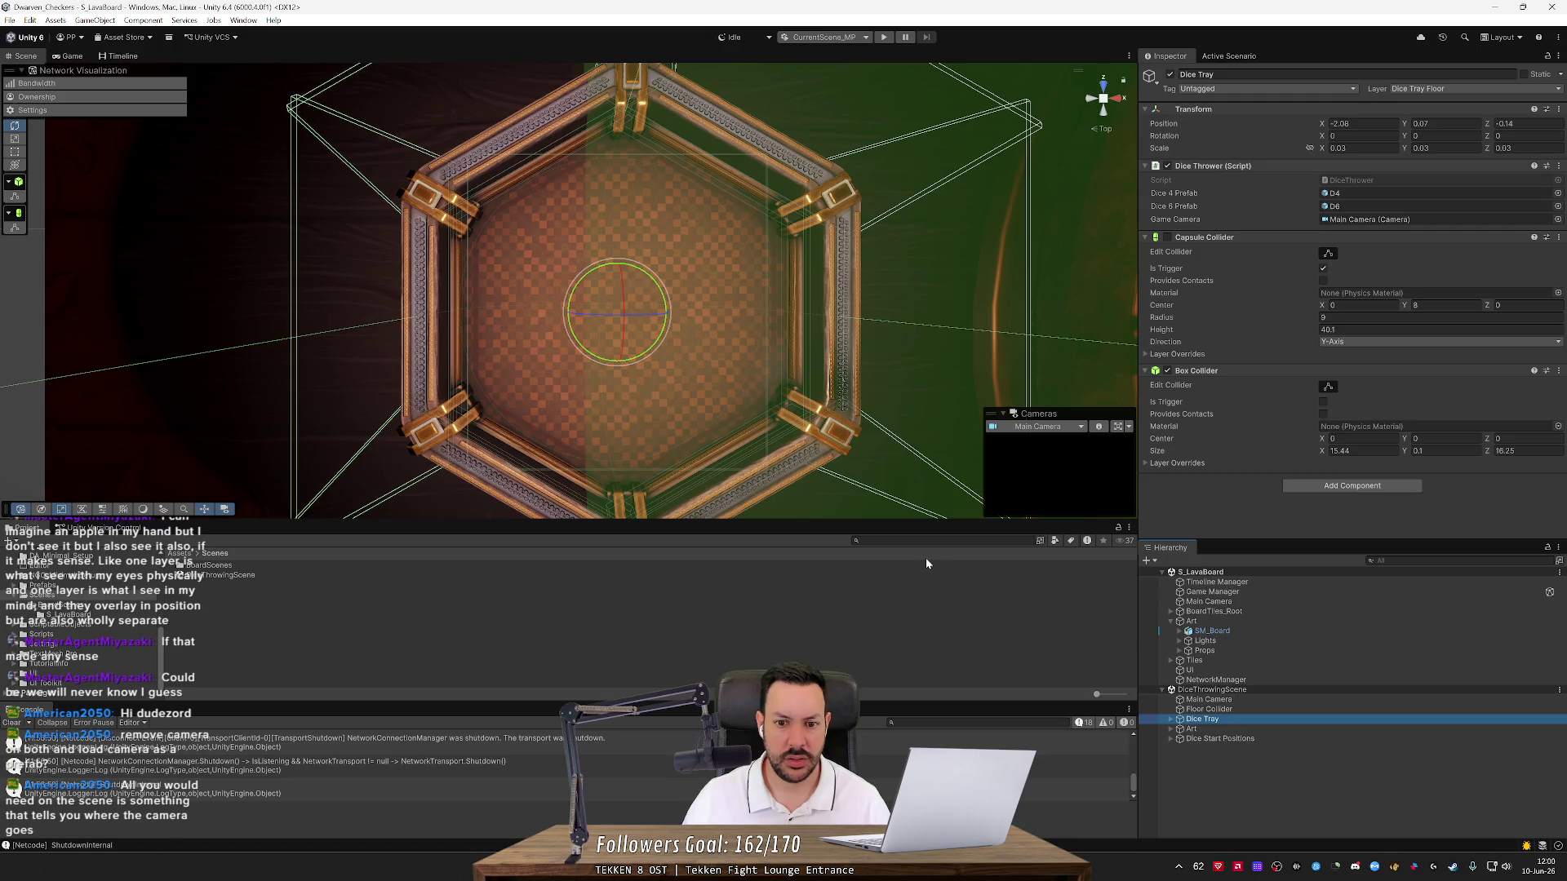
click(1104, 130)
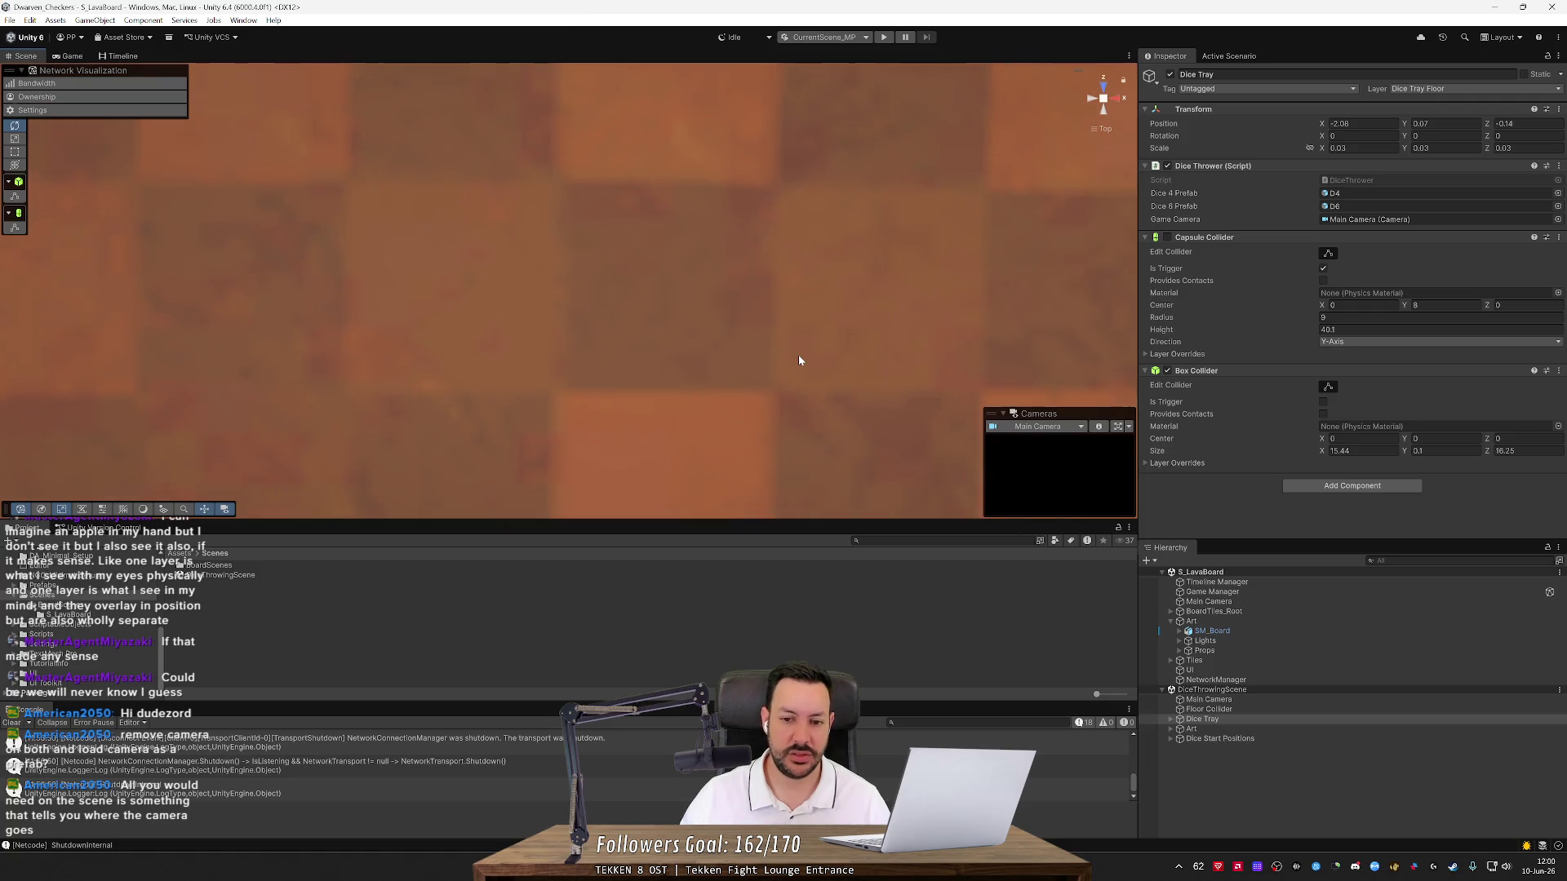
scroll(799, 359, down, 5)
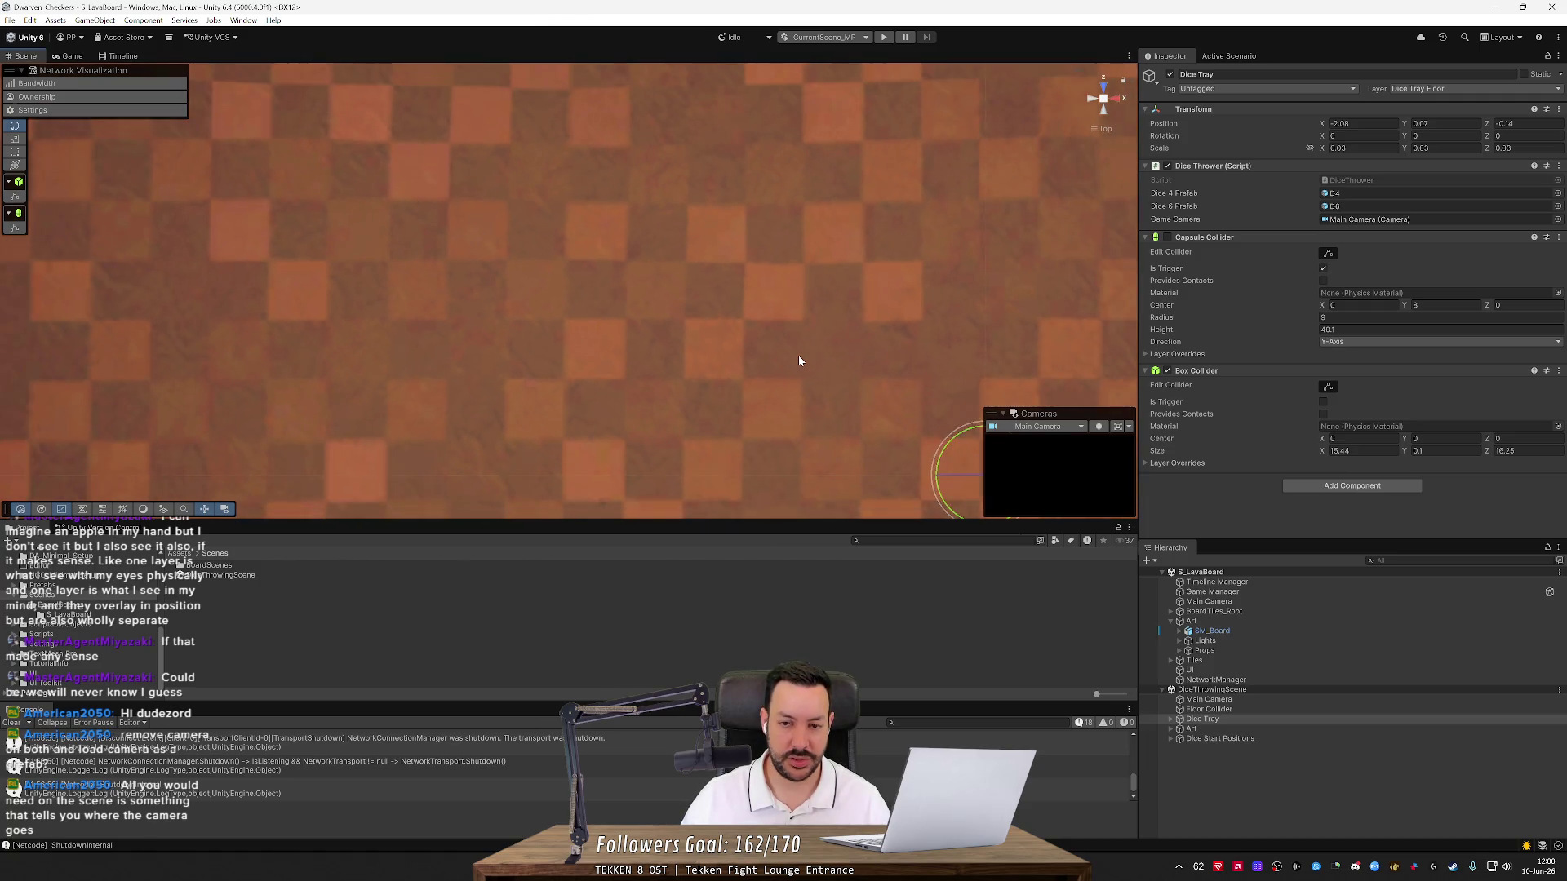
scroll(799, 358, down, 8)
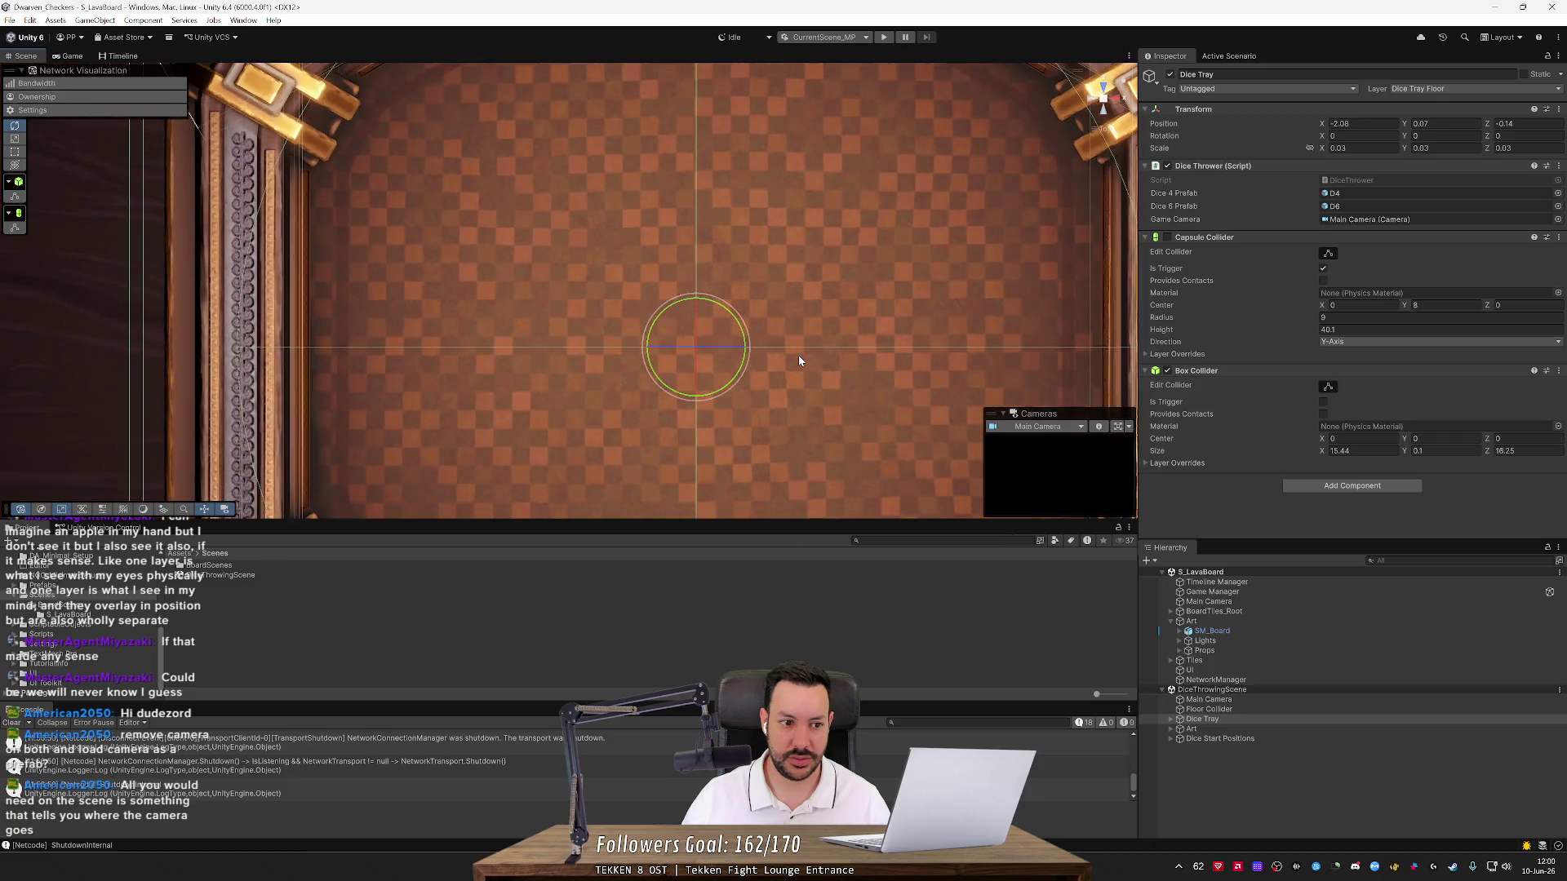
scroll(799, 359, down, 8)
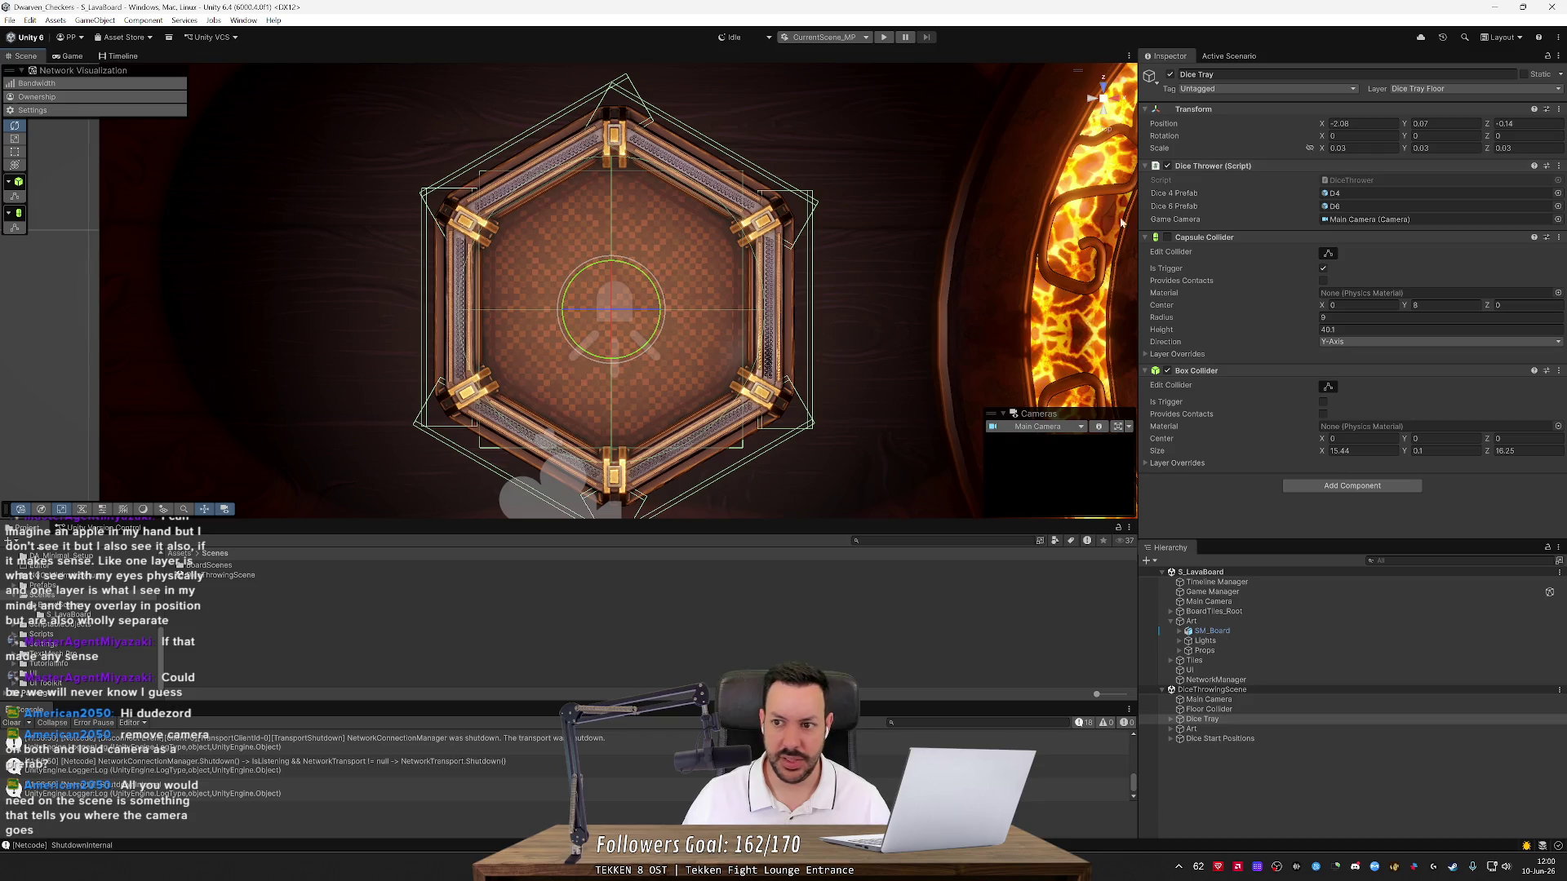
mouse_move(1323, 124)
mouse_down()
mouse_move(1281, 124)
mouse_move(1346, 124)
mouse_move(1267, 131)
mouse_move(1285, 140)
mouse_up()
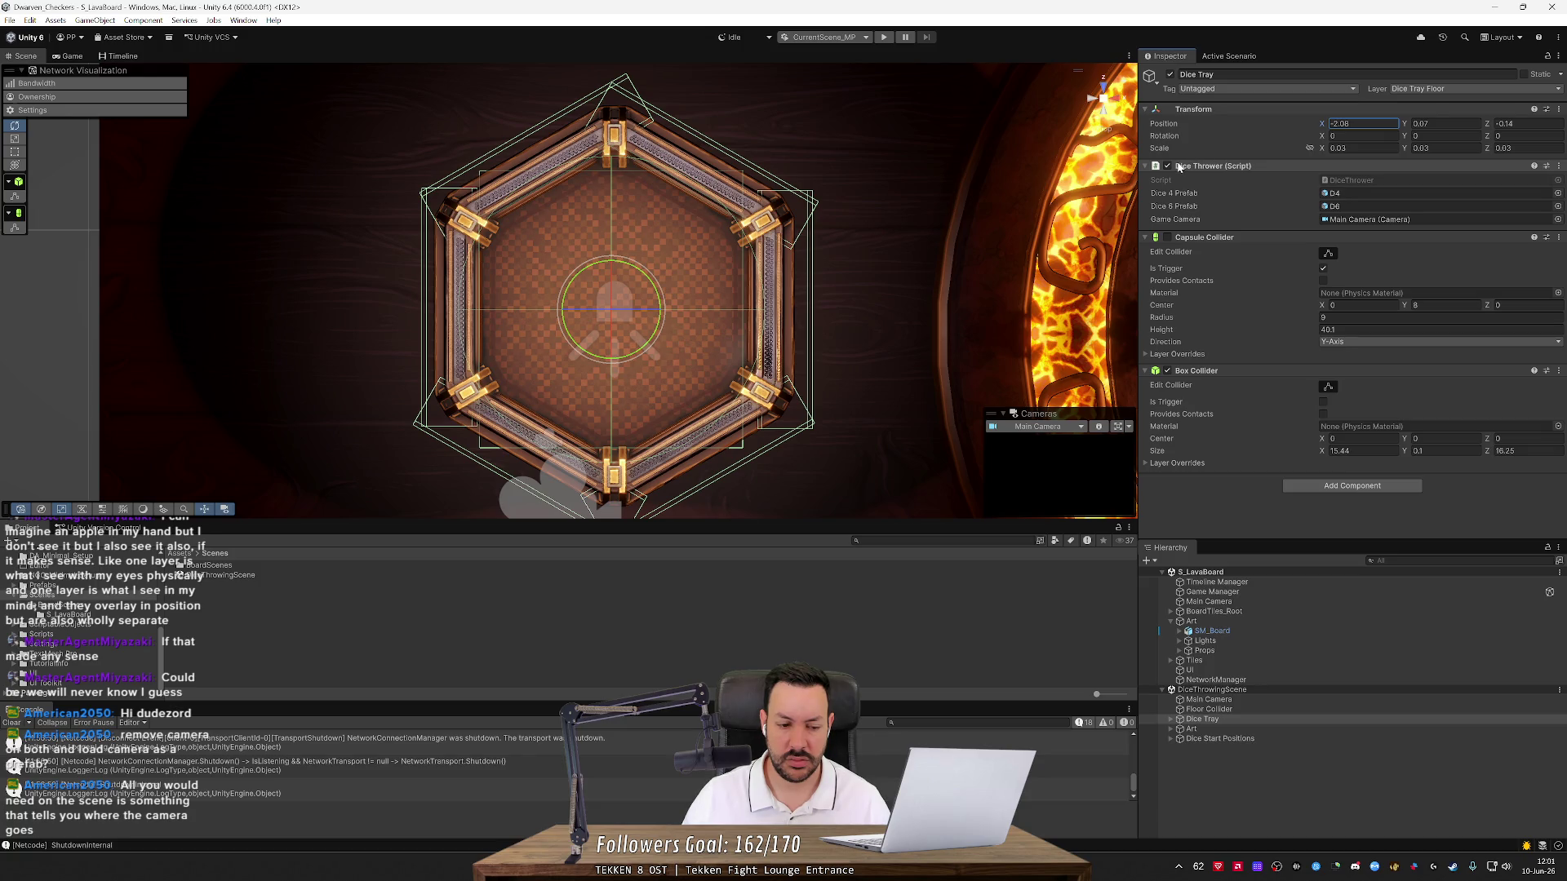
Open DiceThrowingScene on its own from Assets > Scenes
click(115, 613)
click(87, 599)
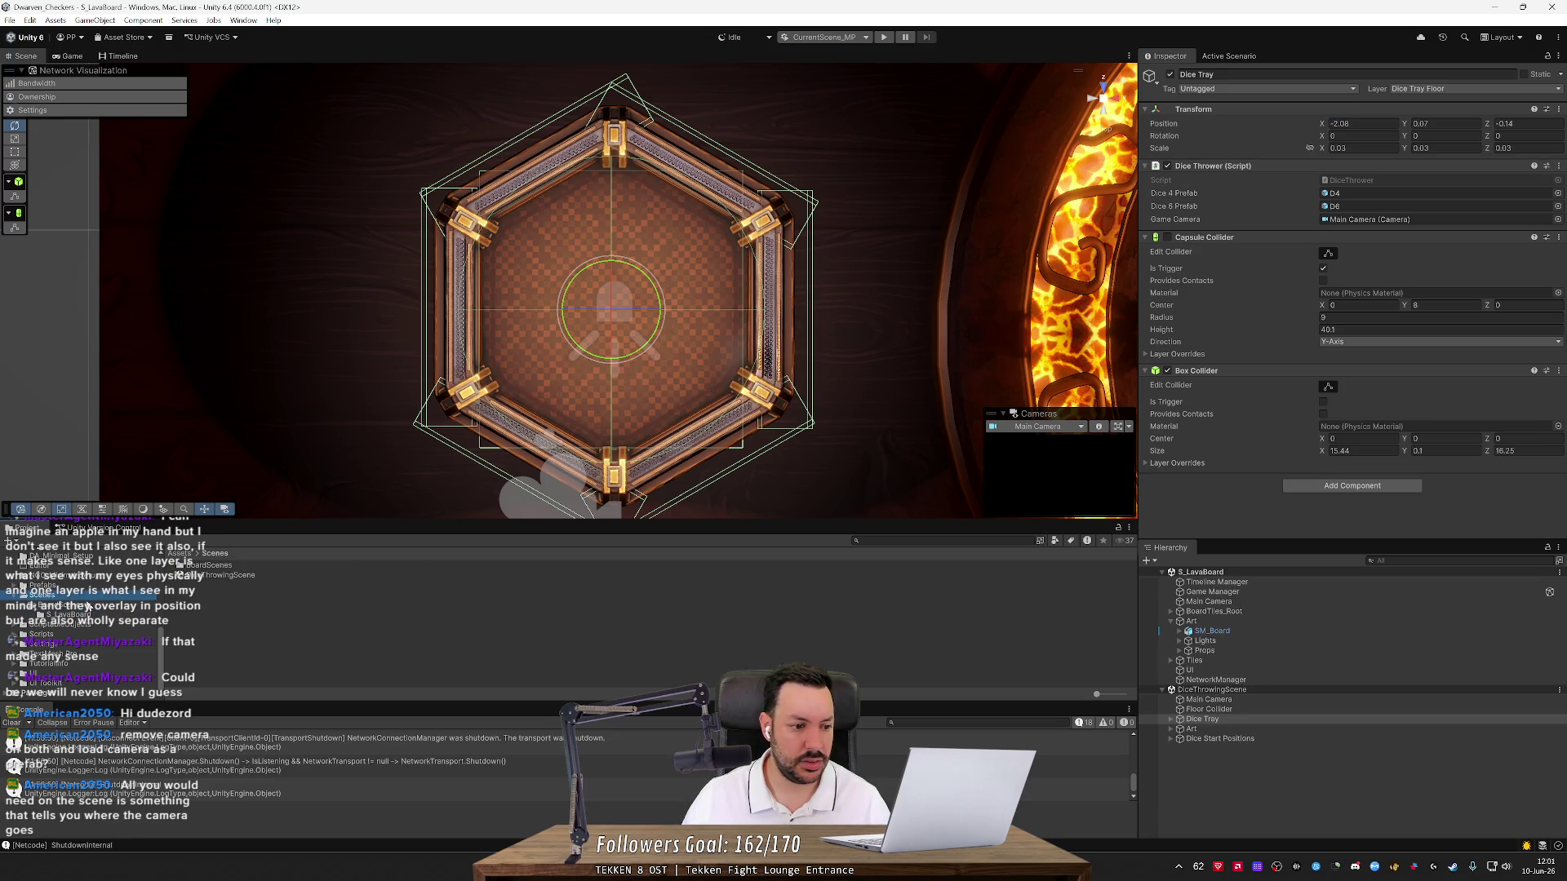
double_click(199, 576)
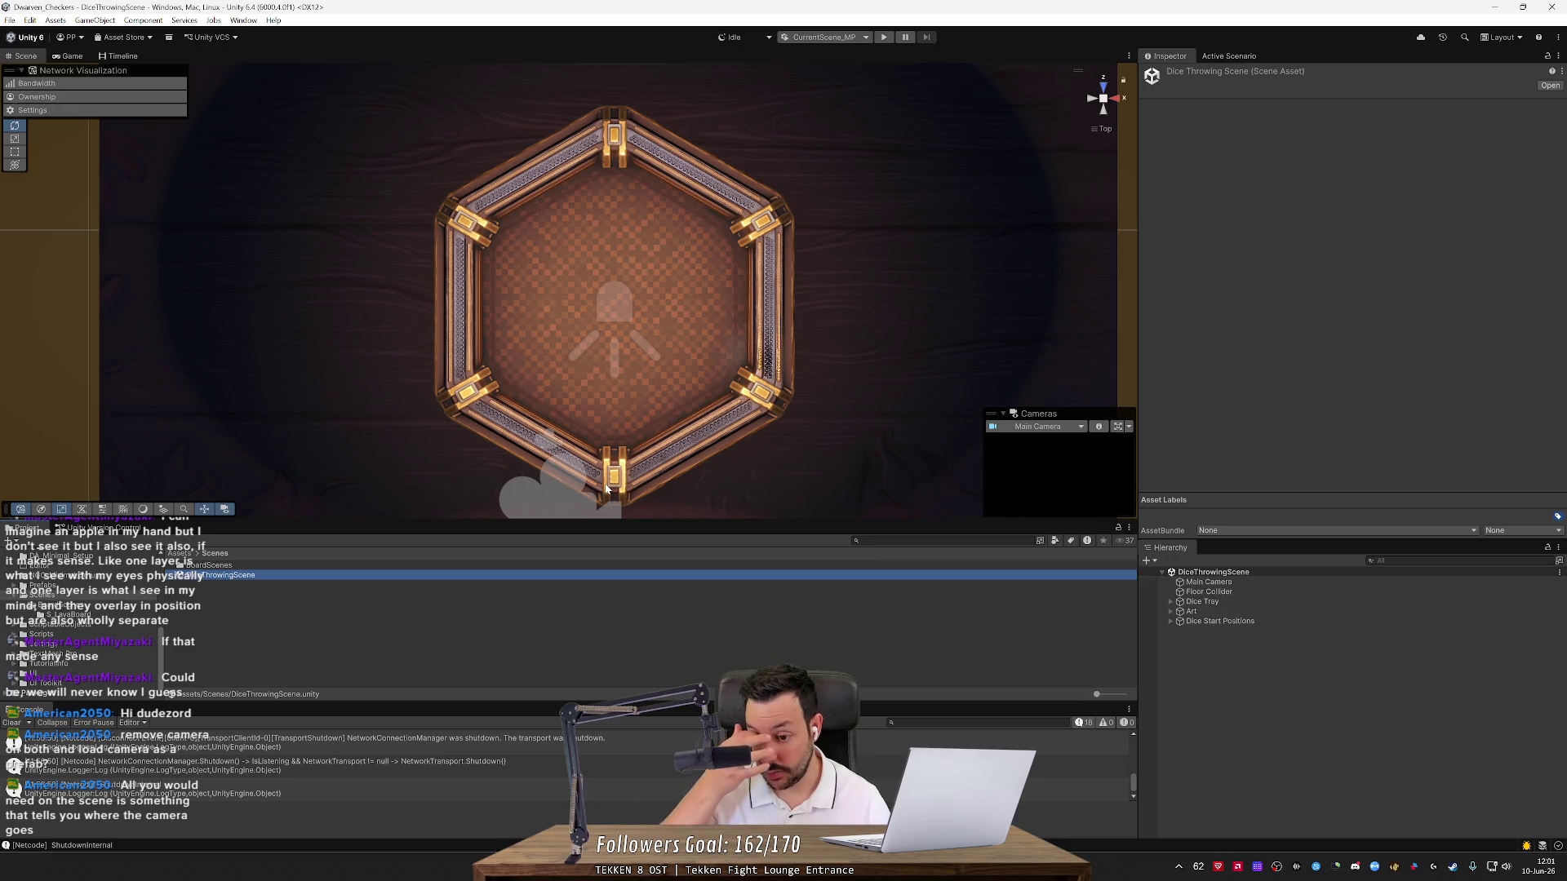
Bring the dice tray into a perspective view and select the Dice Tray
mouse_move(606, 488)
mouse_down()
mouse_move(777, 74)
mouse_move(1088, 103)
mouse_up()
scroll(743, 138, down, 3)
click(1104, 129)
drag(970, 157, 888, 179)
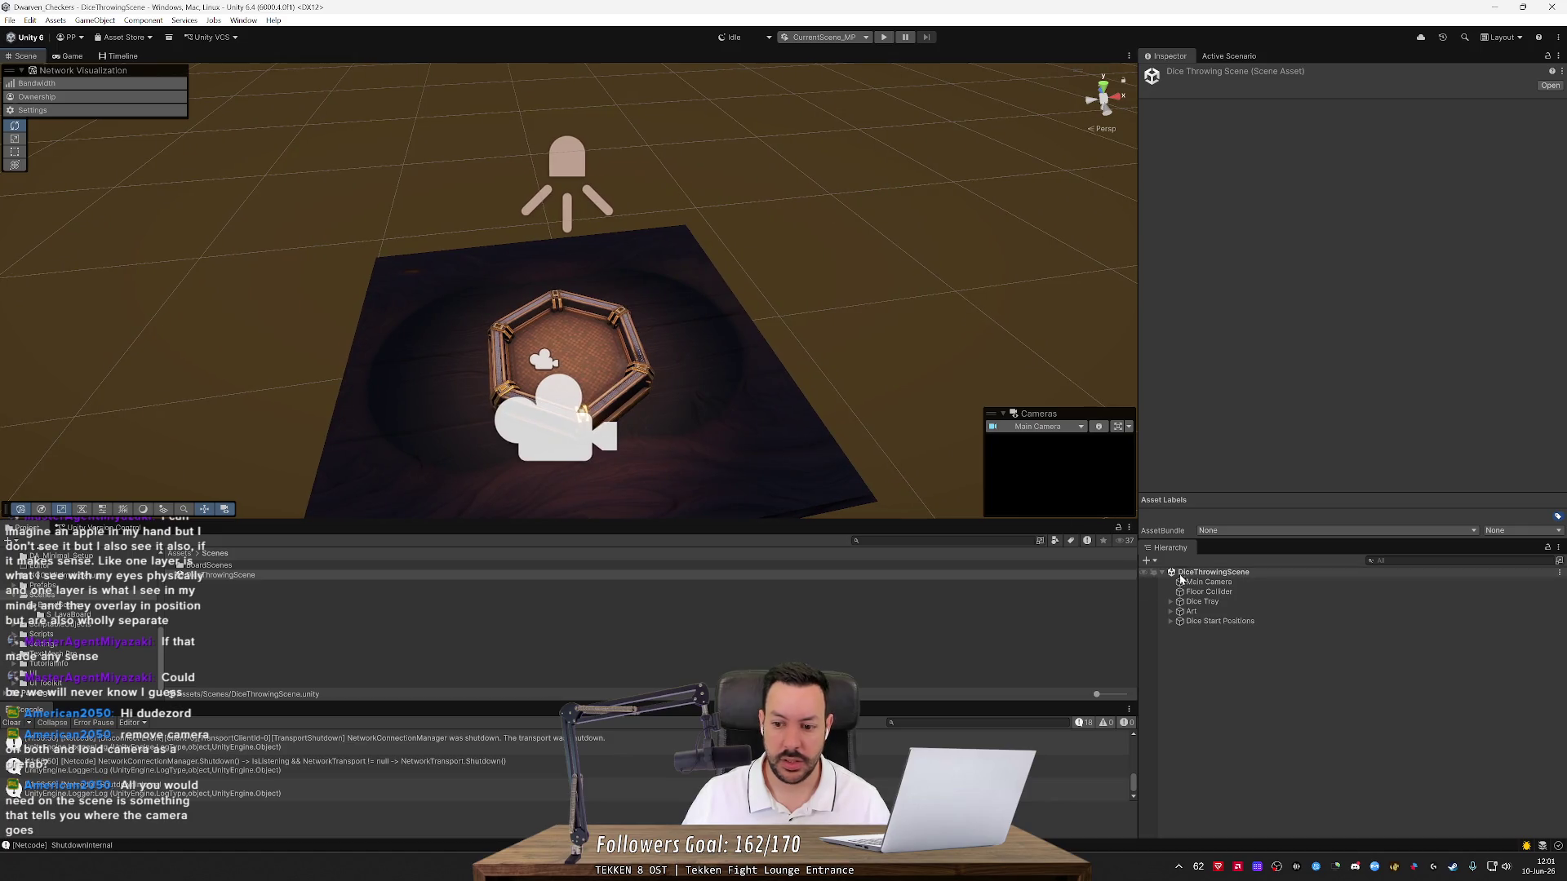
click(1208, 603)
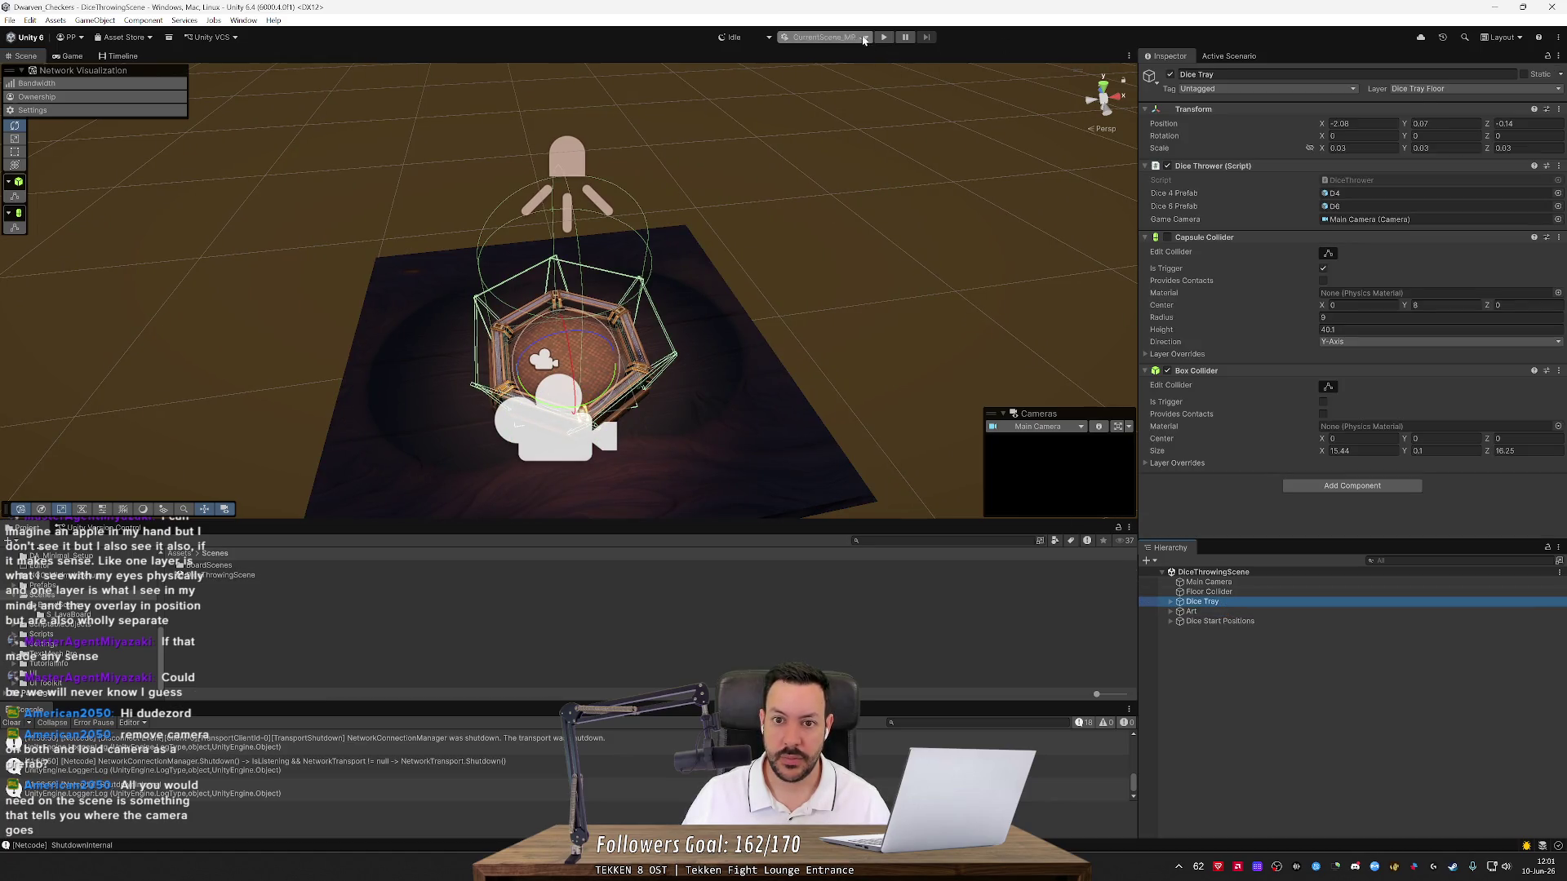
Switch the start scene from CurrentScene_MP to Default and briefly play-test the scene
click(825, 37)
click(814, 59)
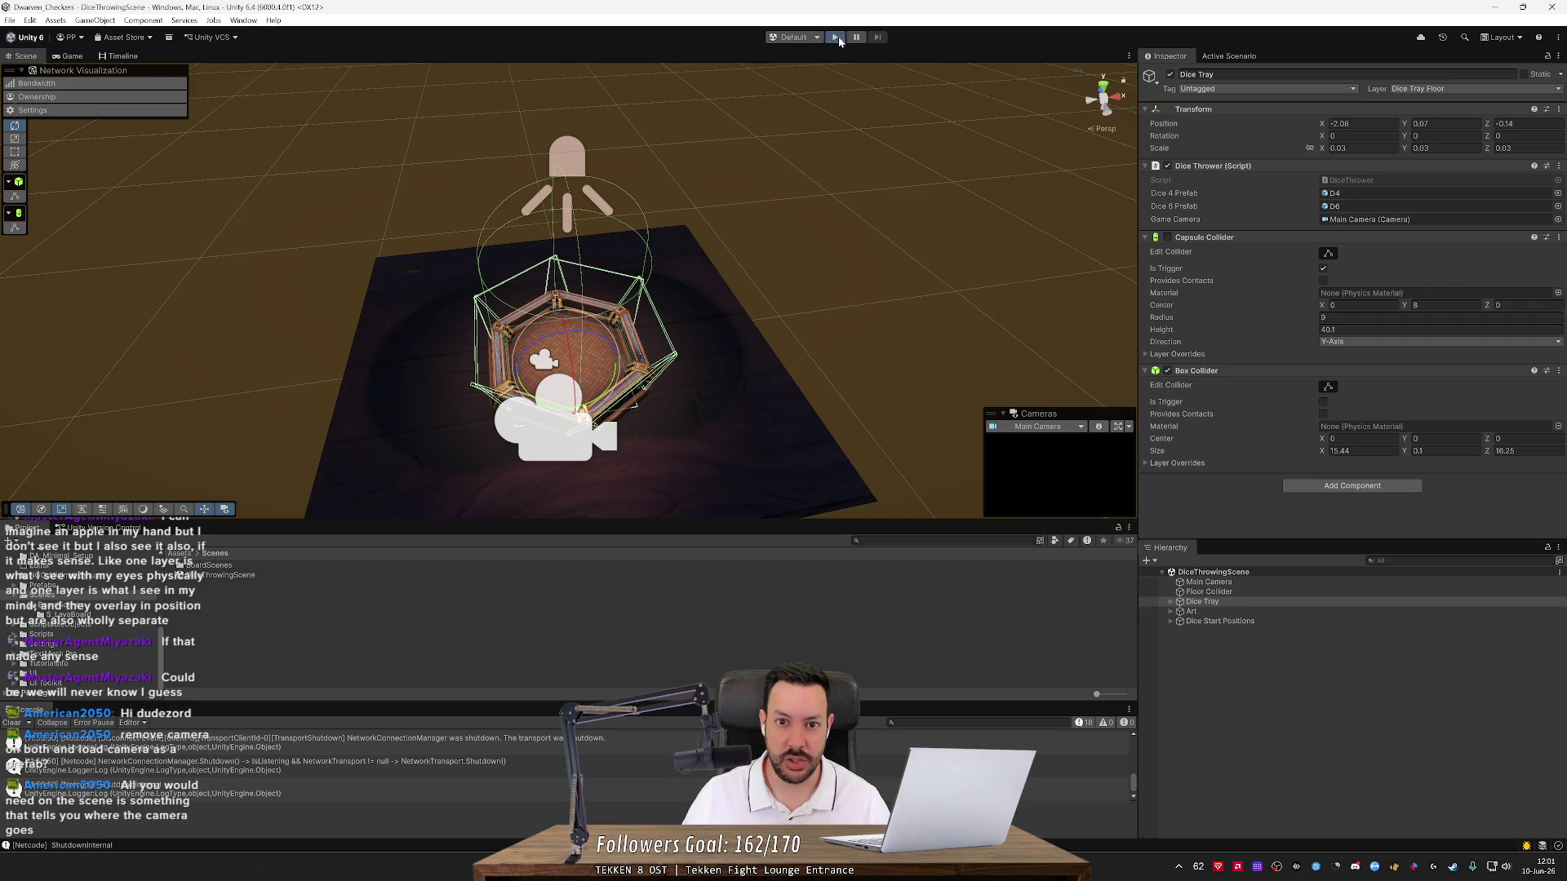
click(836, 38)
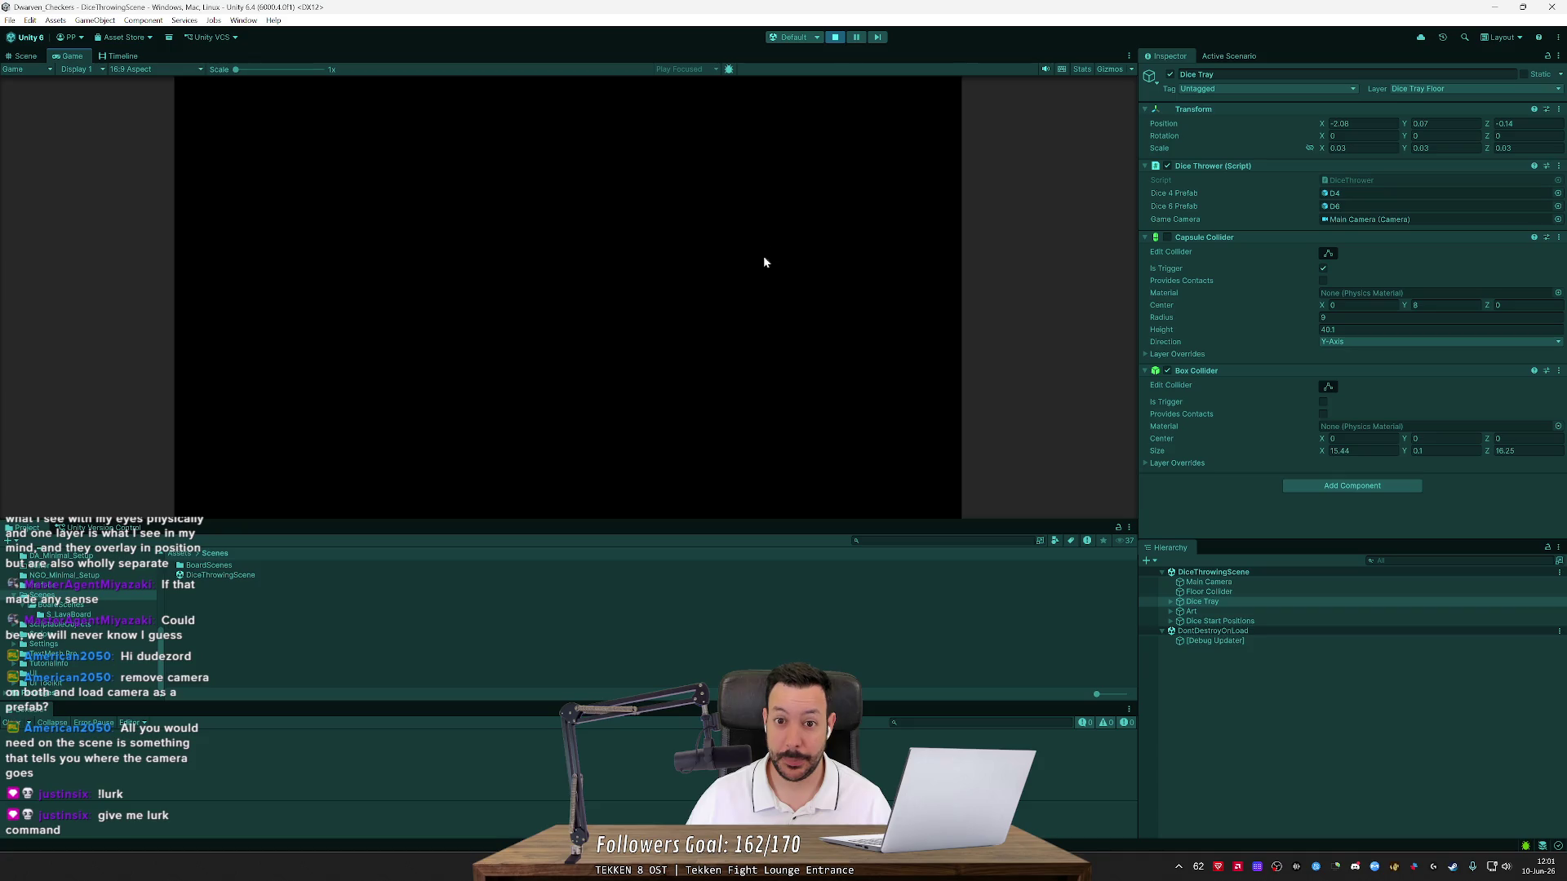
click(835, 37)
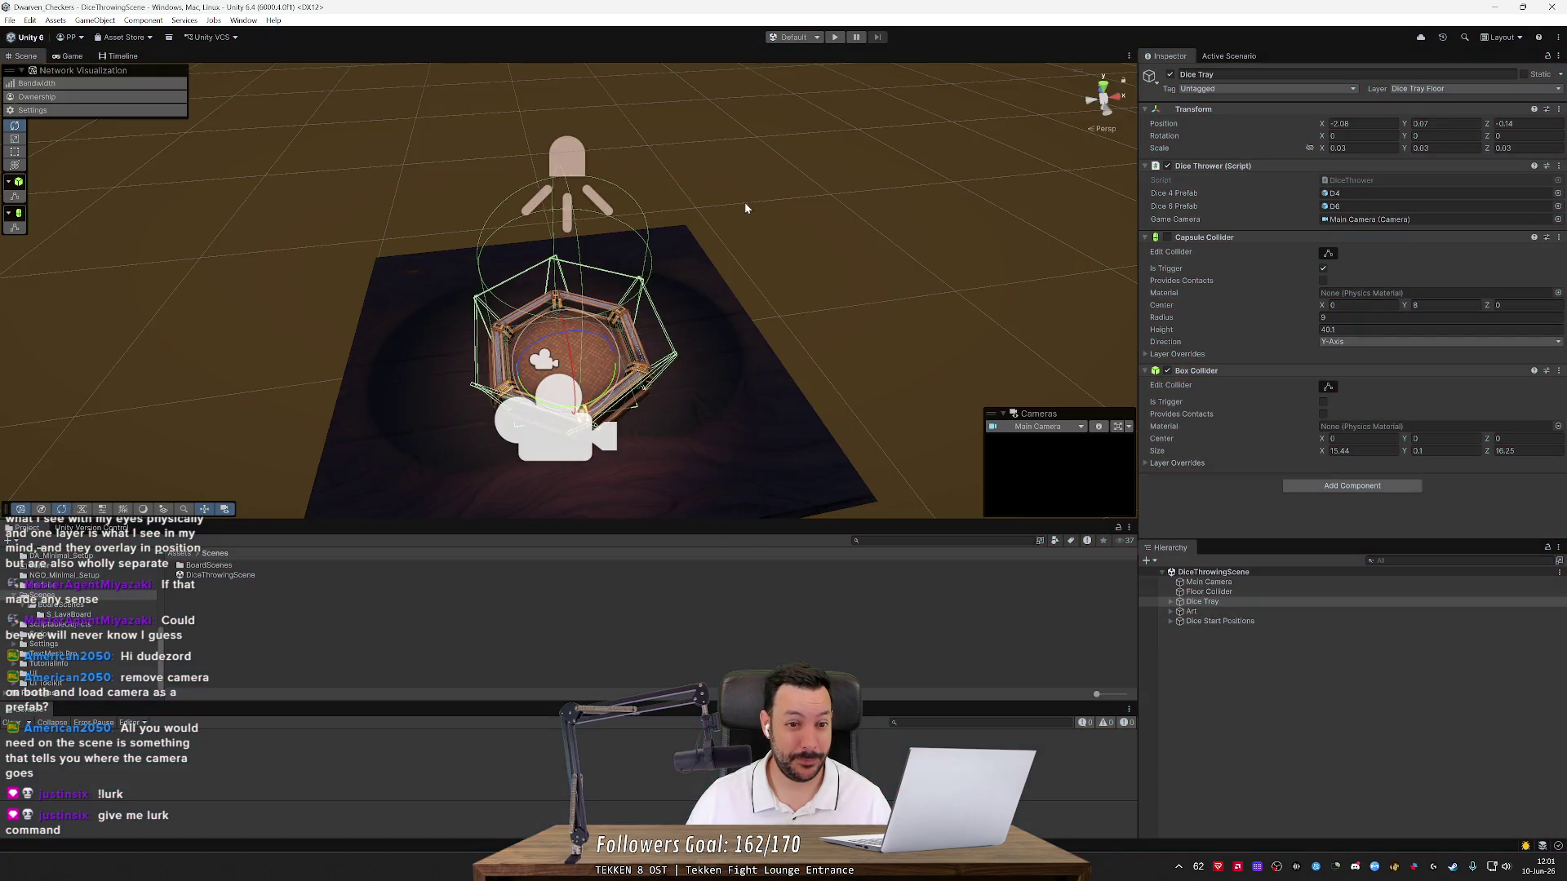
Frame and orbit around the Spot Light above the dice tray, then switch to Streamer.bot
click(582, 168)
mouse_move(583, 167)
mouse_down()
mouse_move(638, 73)
mouse_move(684, 98)
mouse_up()
key(f)
drag(705, 160, 776, 167)
scroll(776, 167, up, 2)
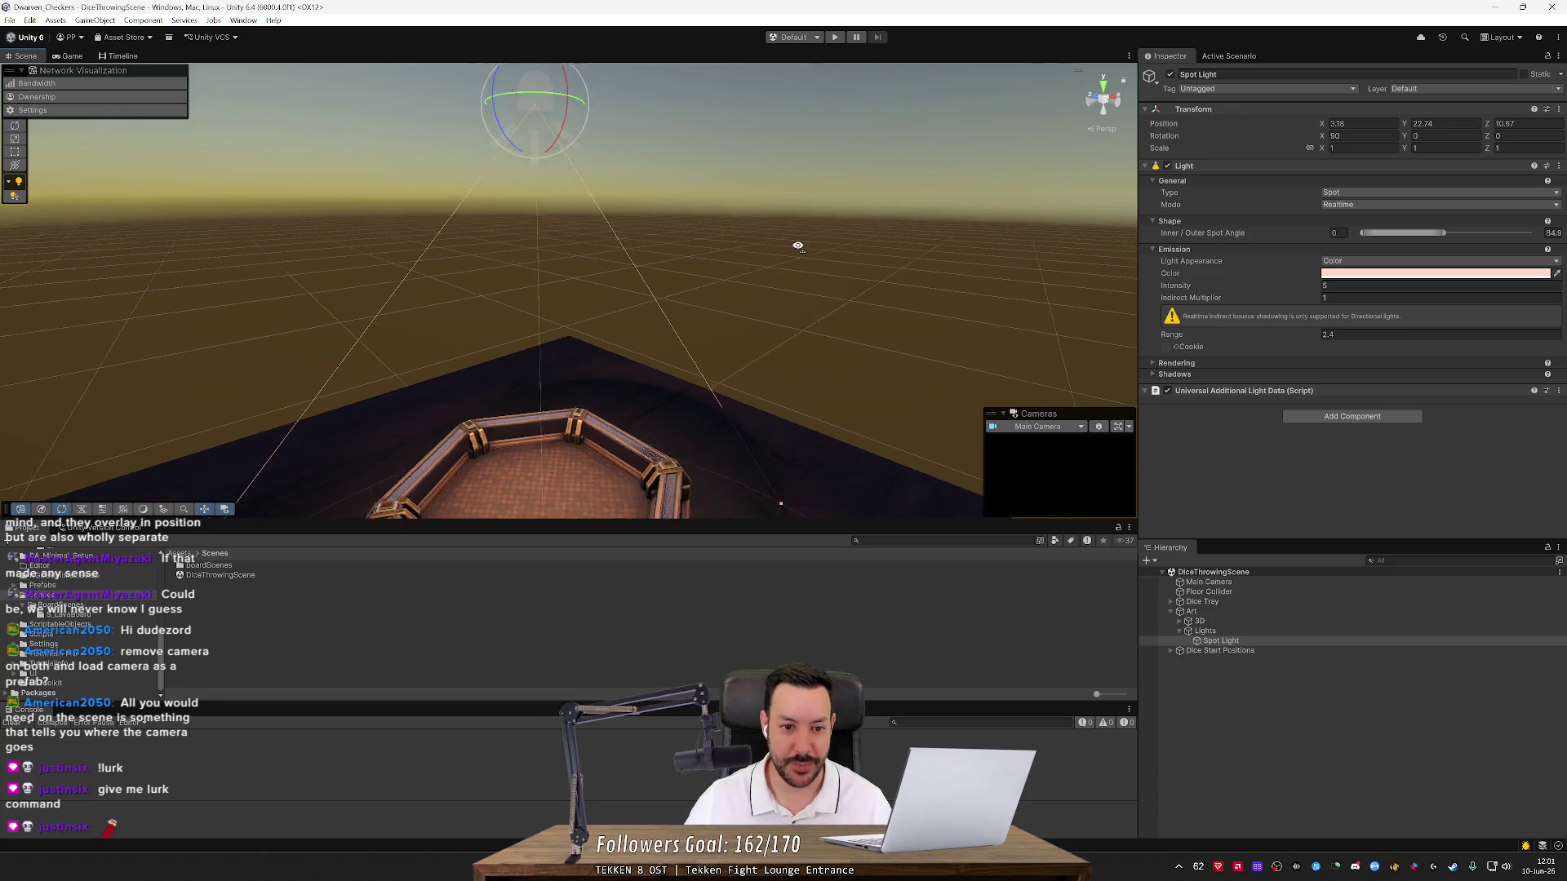
scroll(798, 245, down, 5)
drag(867, 245, 865, 245)
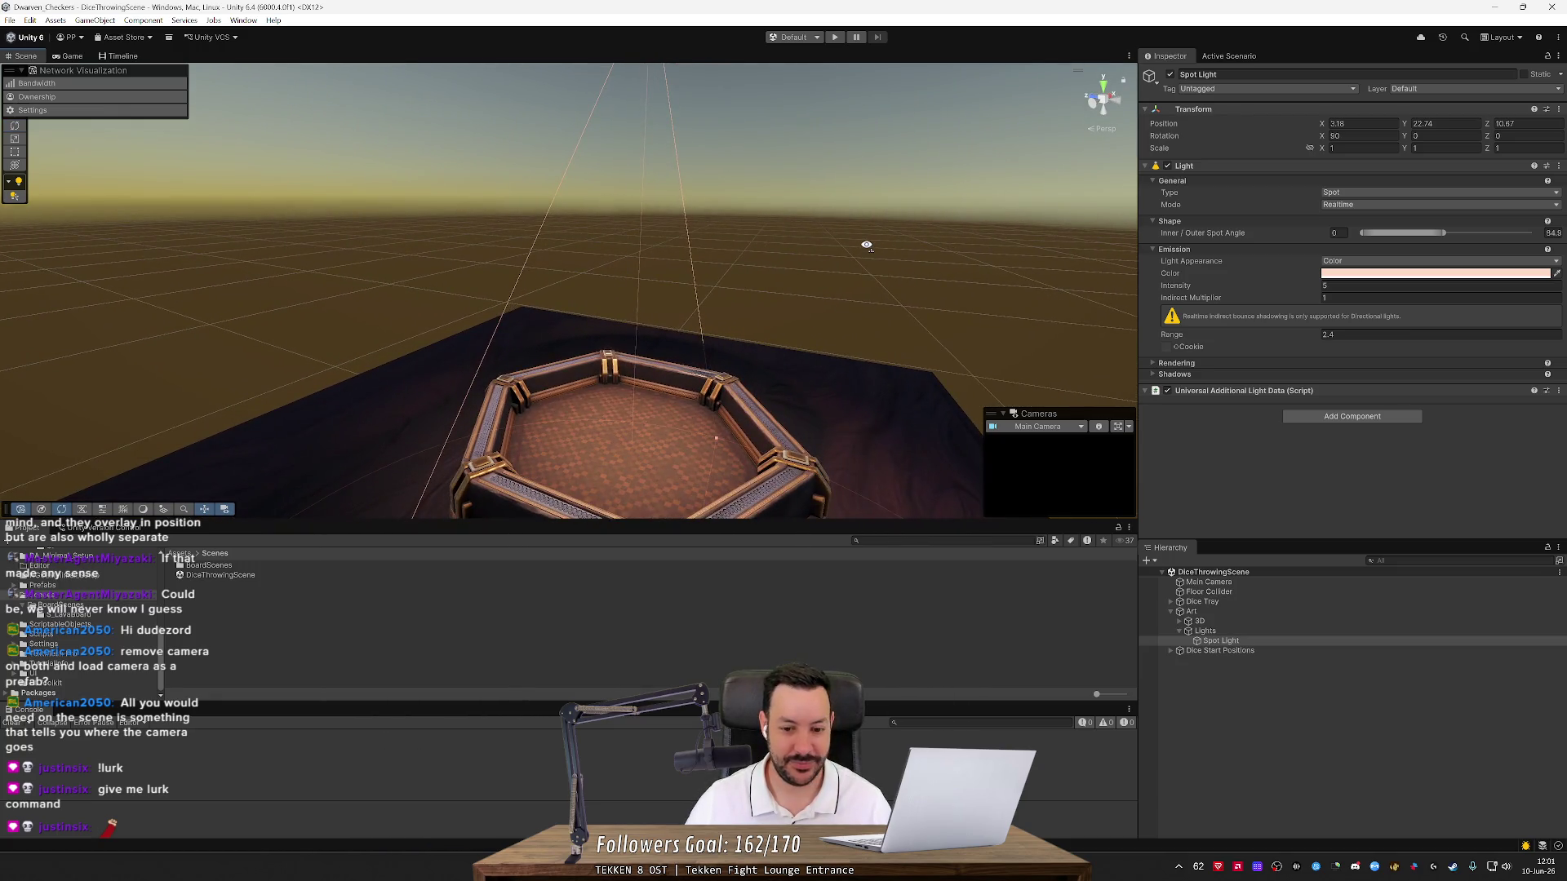
key(alt+Tab)
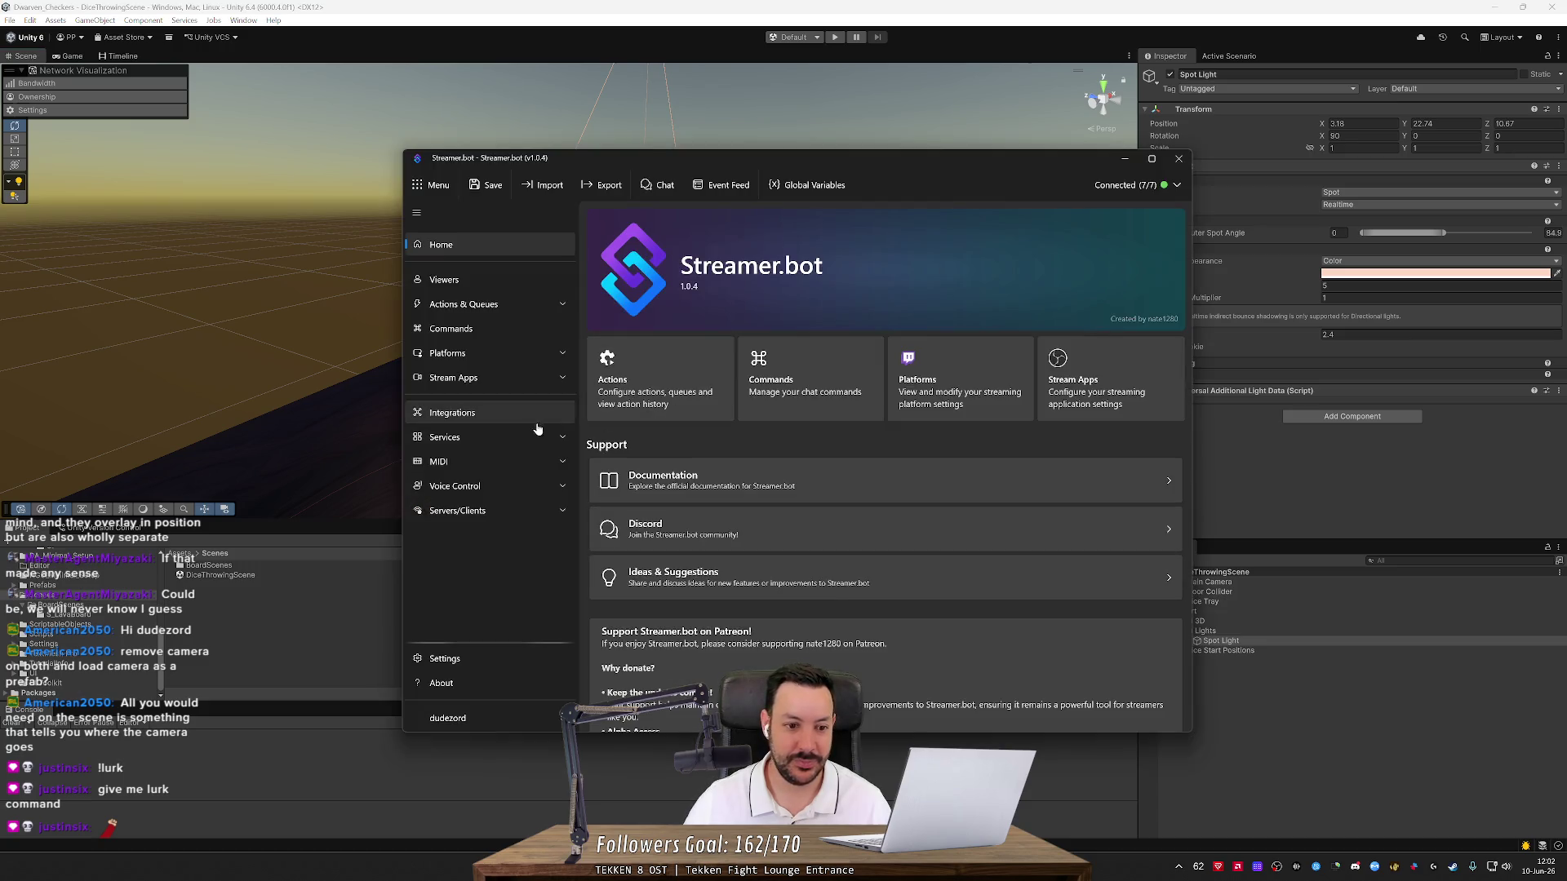
Add a new chat command with the text !lurk and save it
click(506, 328)
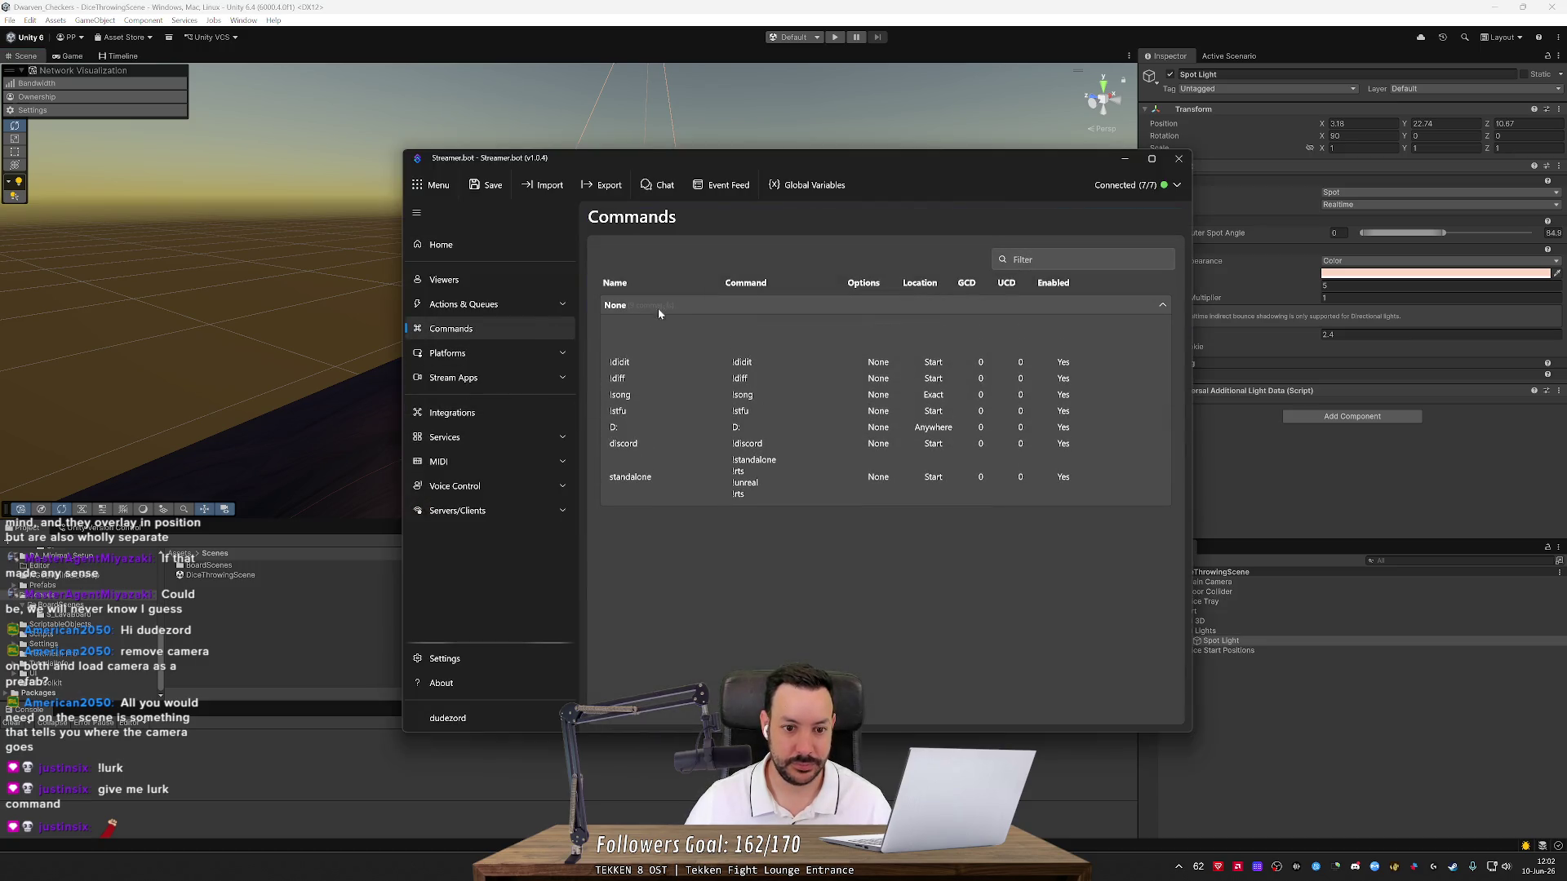
right_click(665, 339)
click(688, 347)
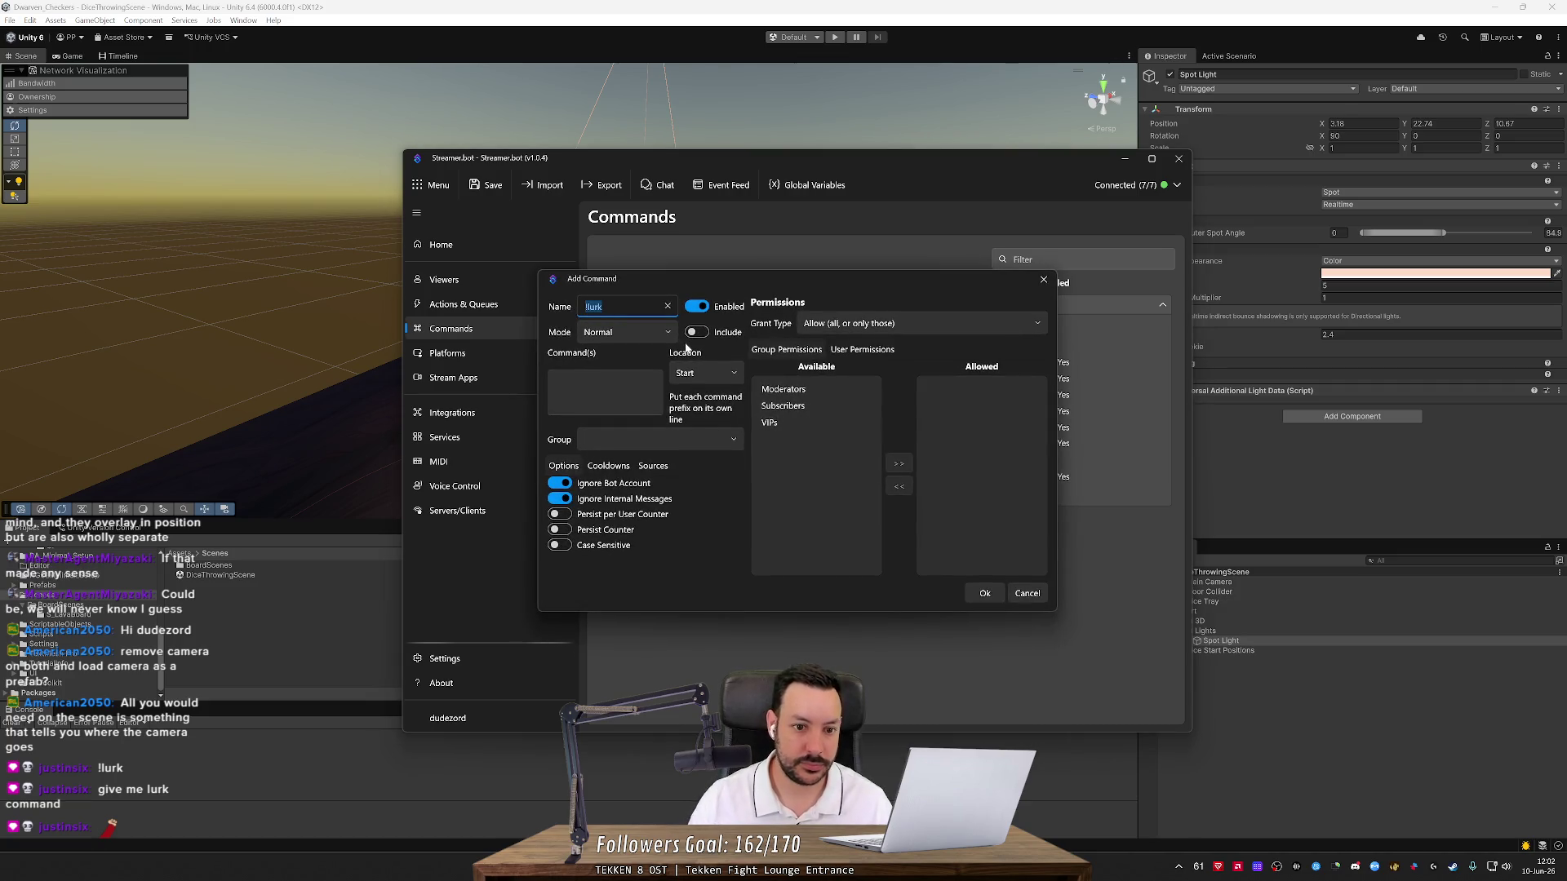
click(604, 382)
text(!lurk)
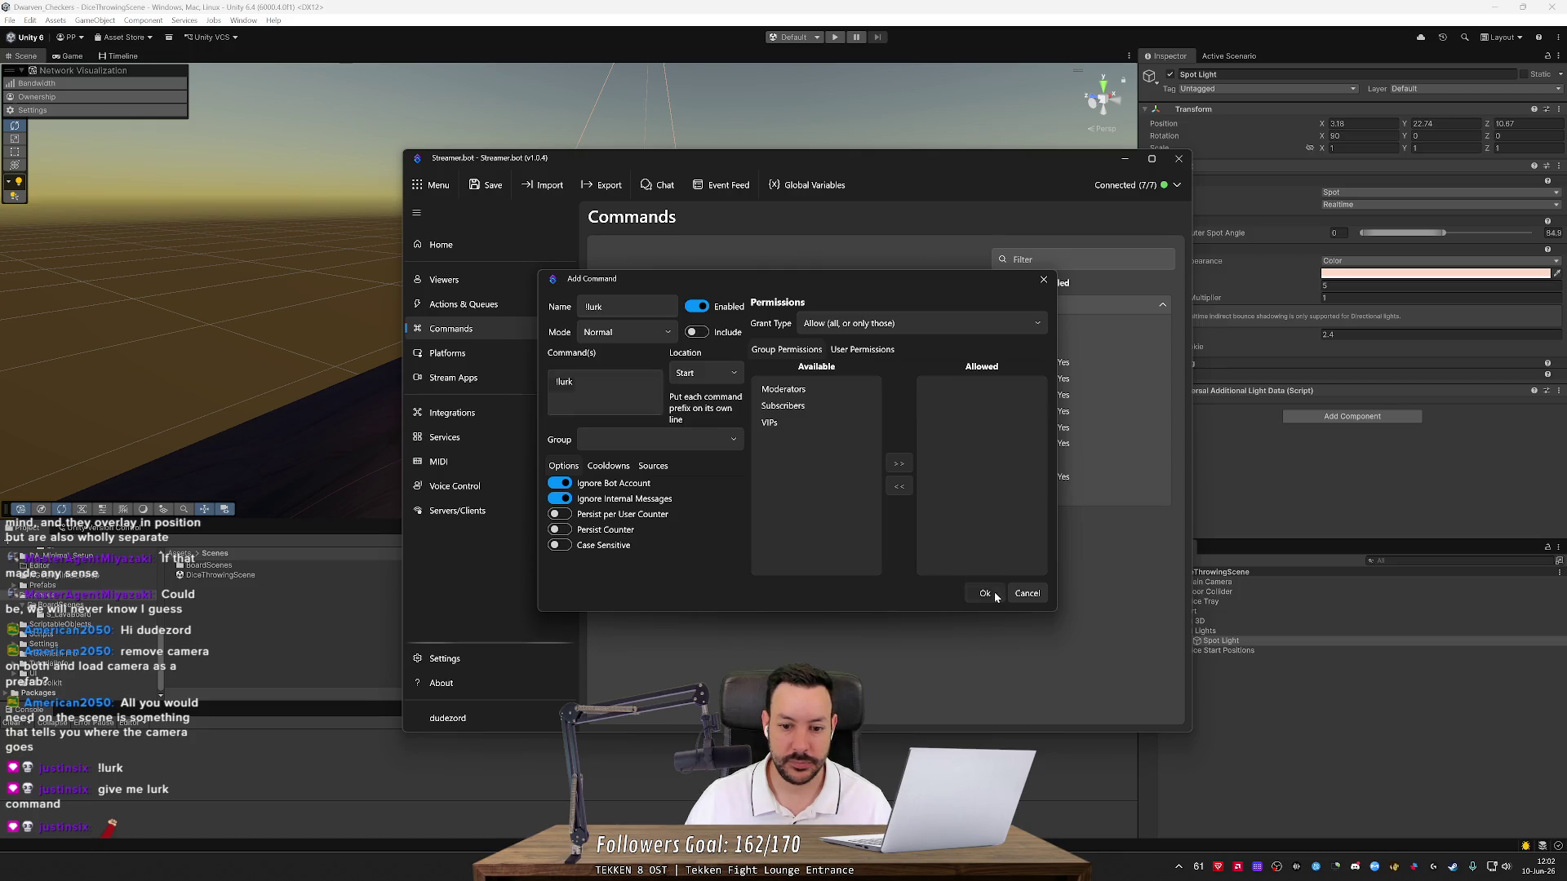
click(985, 594)
Create an action named !lurk in the Bot Commands group
click(514, 309)
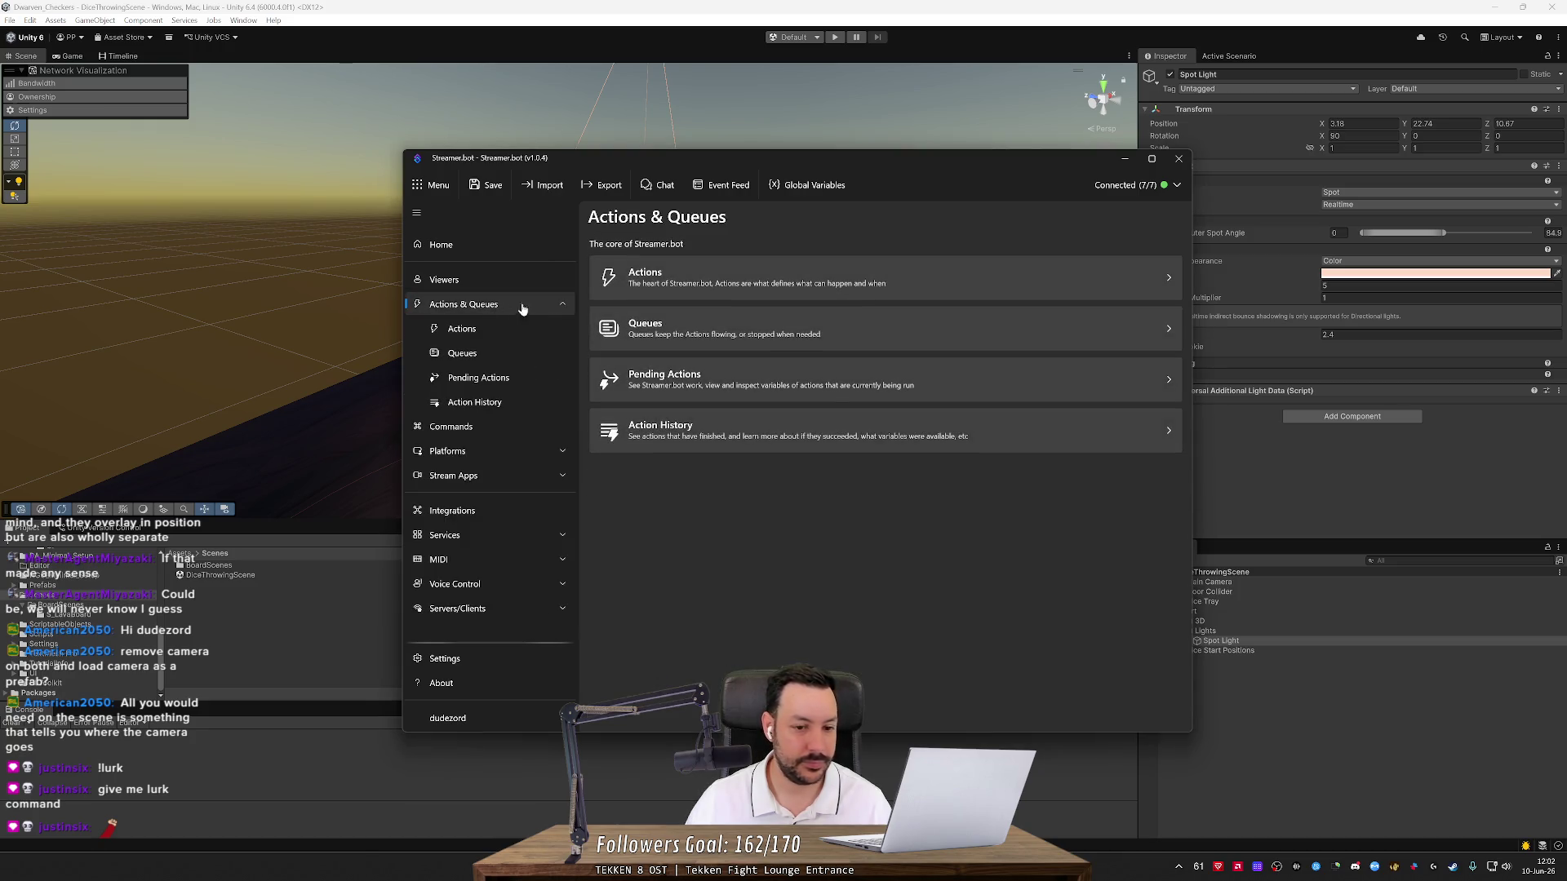
click(651, 289)
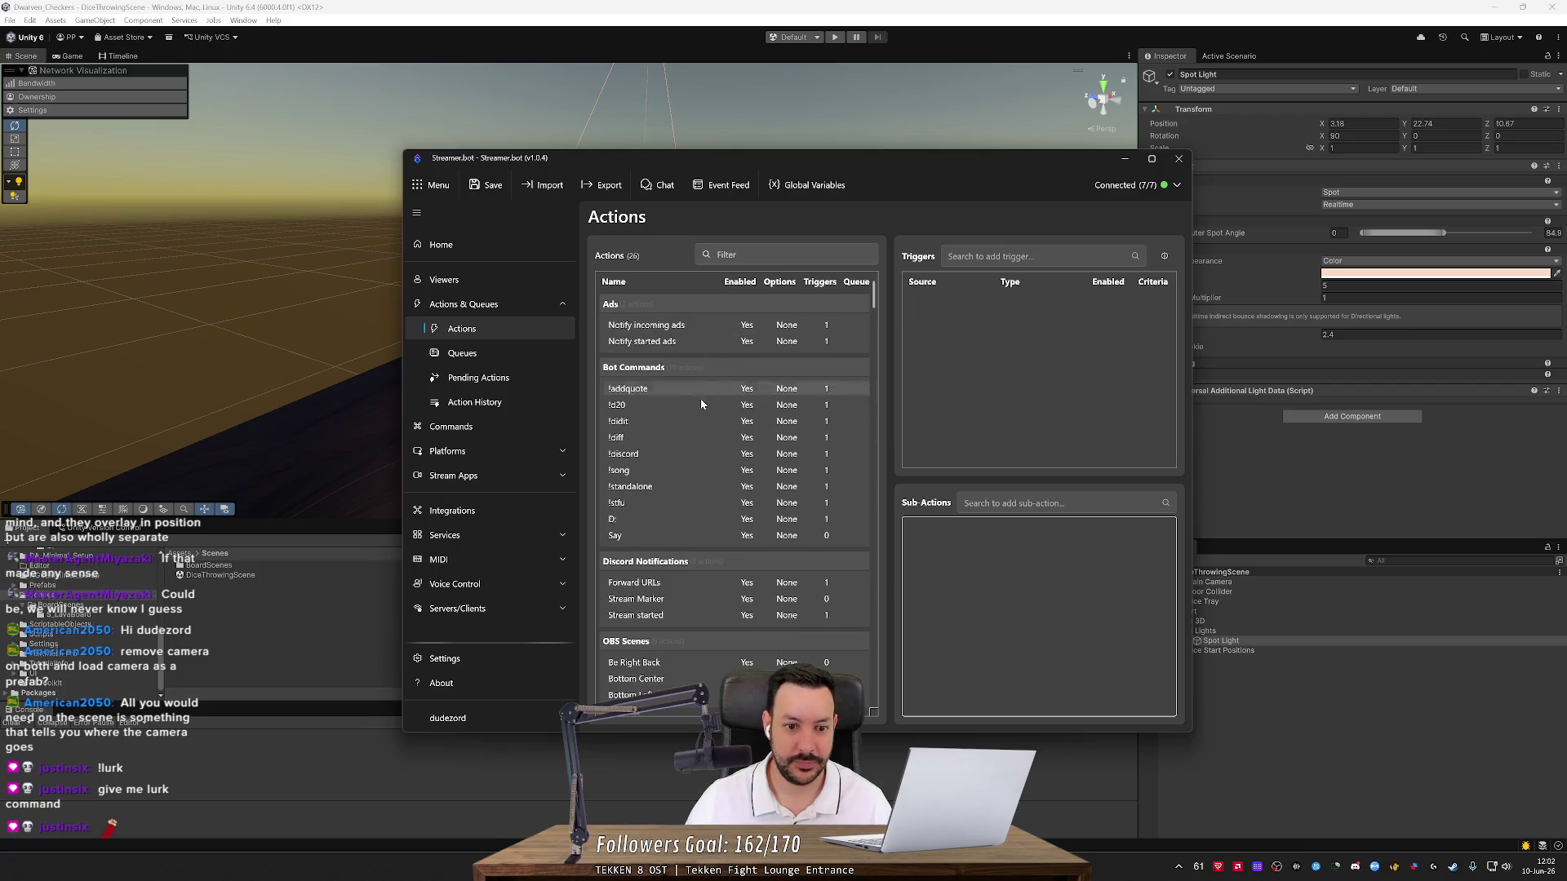
right_click(675, 364)
click(689, 373)
text(!lurk)
click(864, 501)
Give the !lurk action a Command Triggered trigger for the !lurk command
right_click(1023, 383)
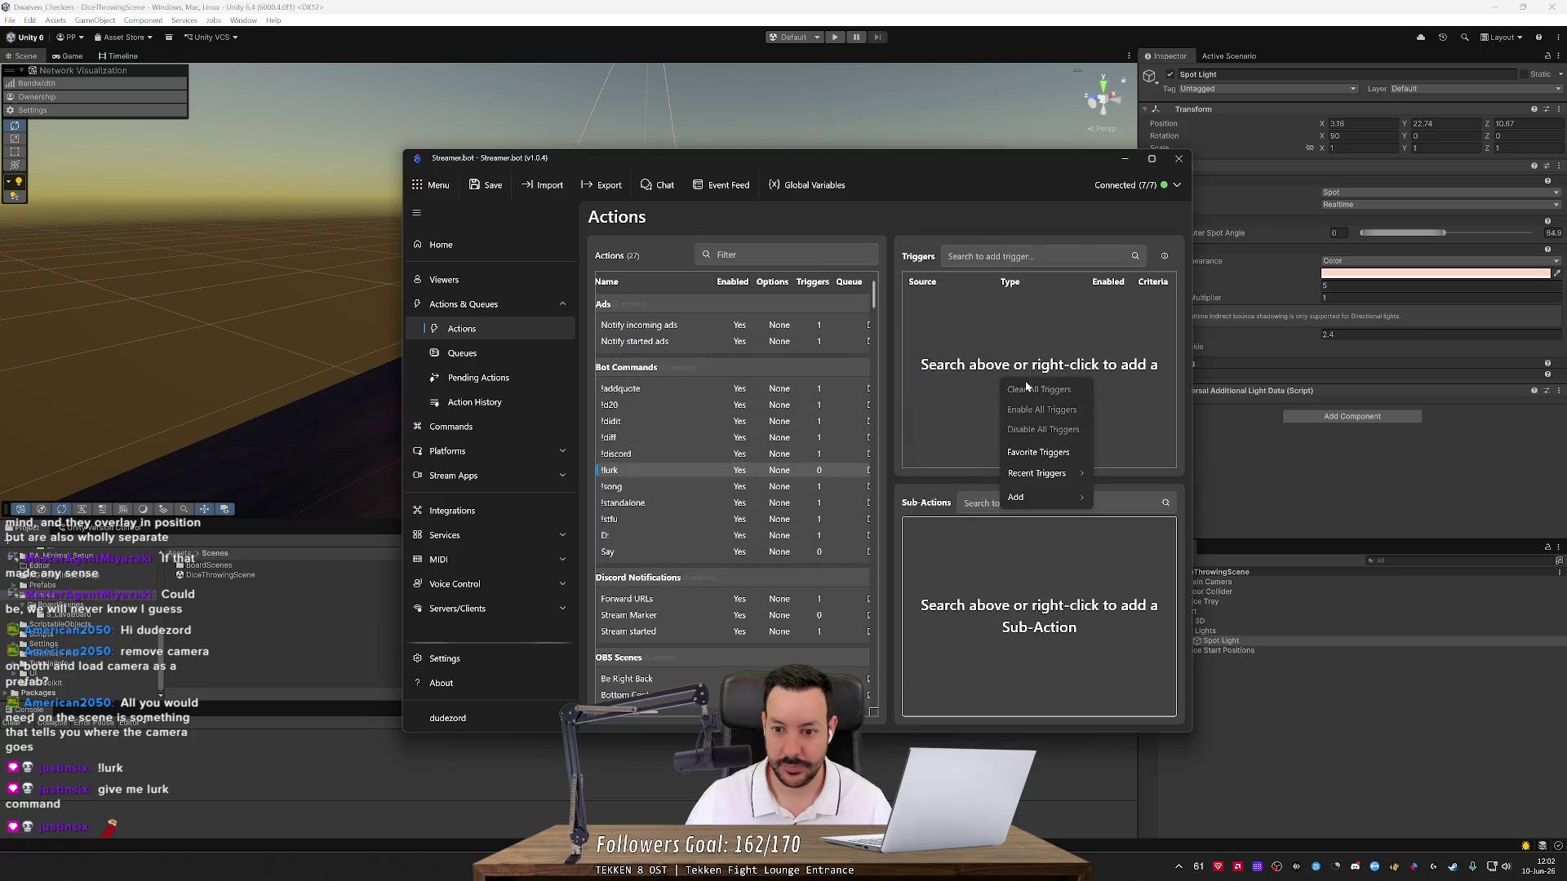
mouse_move(1049, 492)
mouse_move(1167, 503)
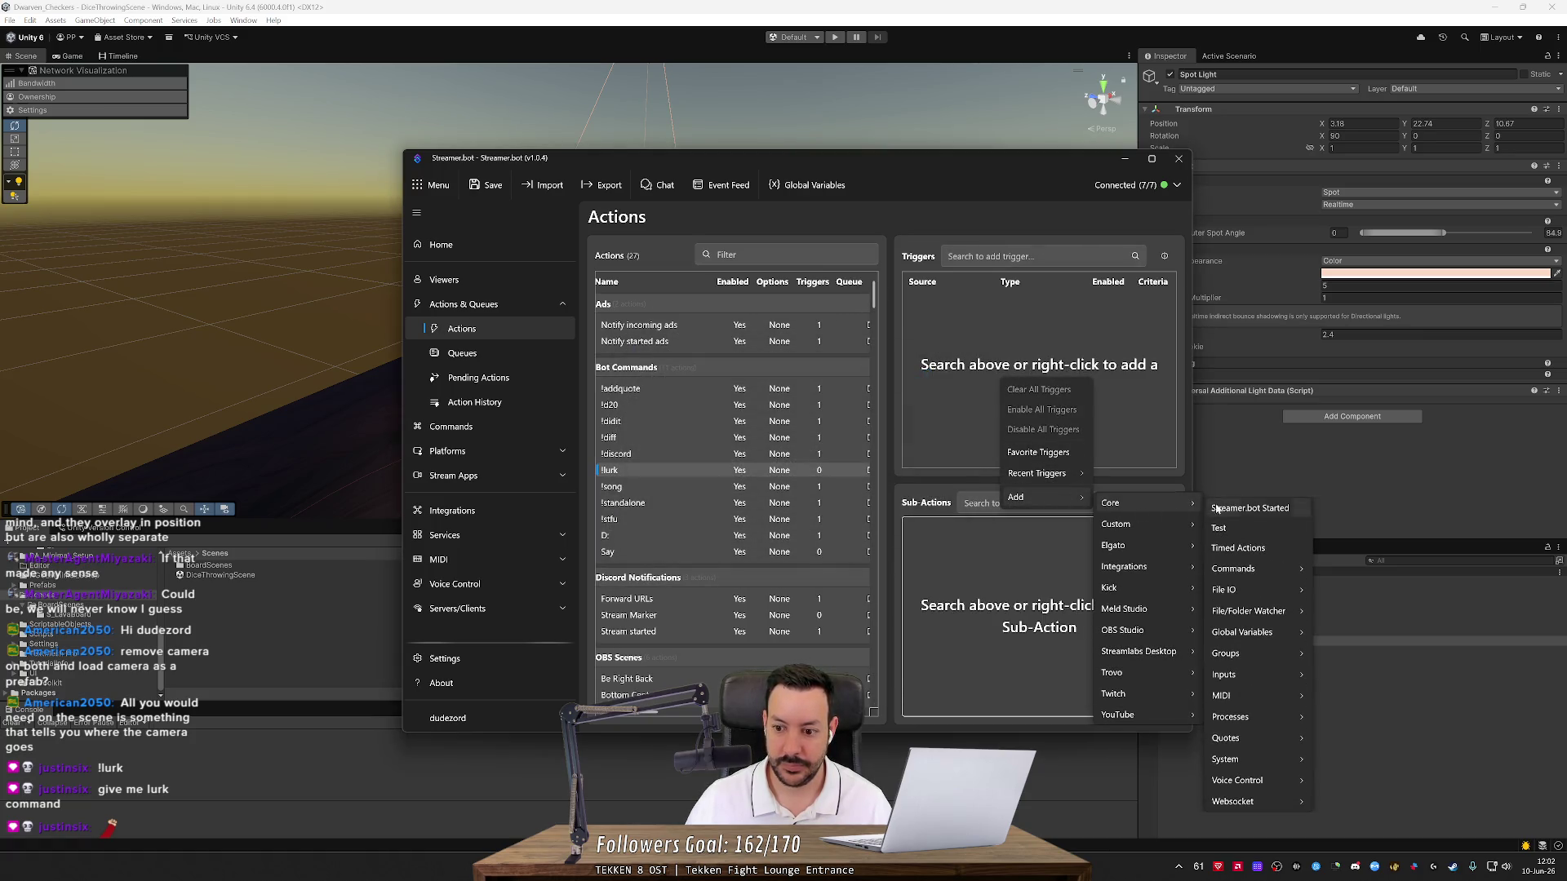
mouse_move(1257, 568)
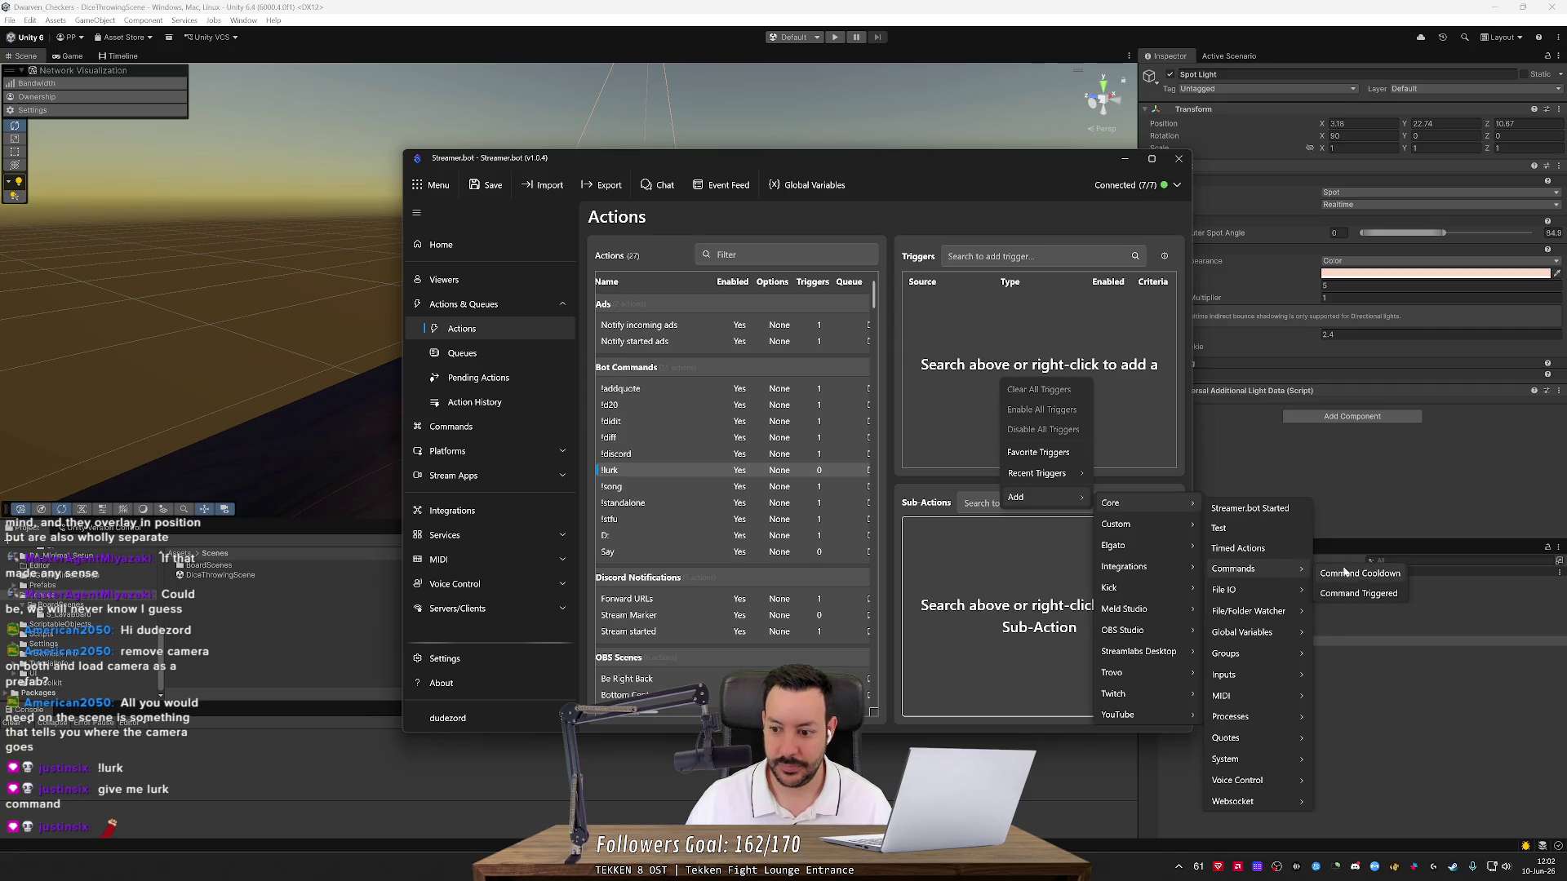
click(1376, 593)
click(799, 418)
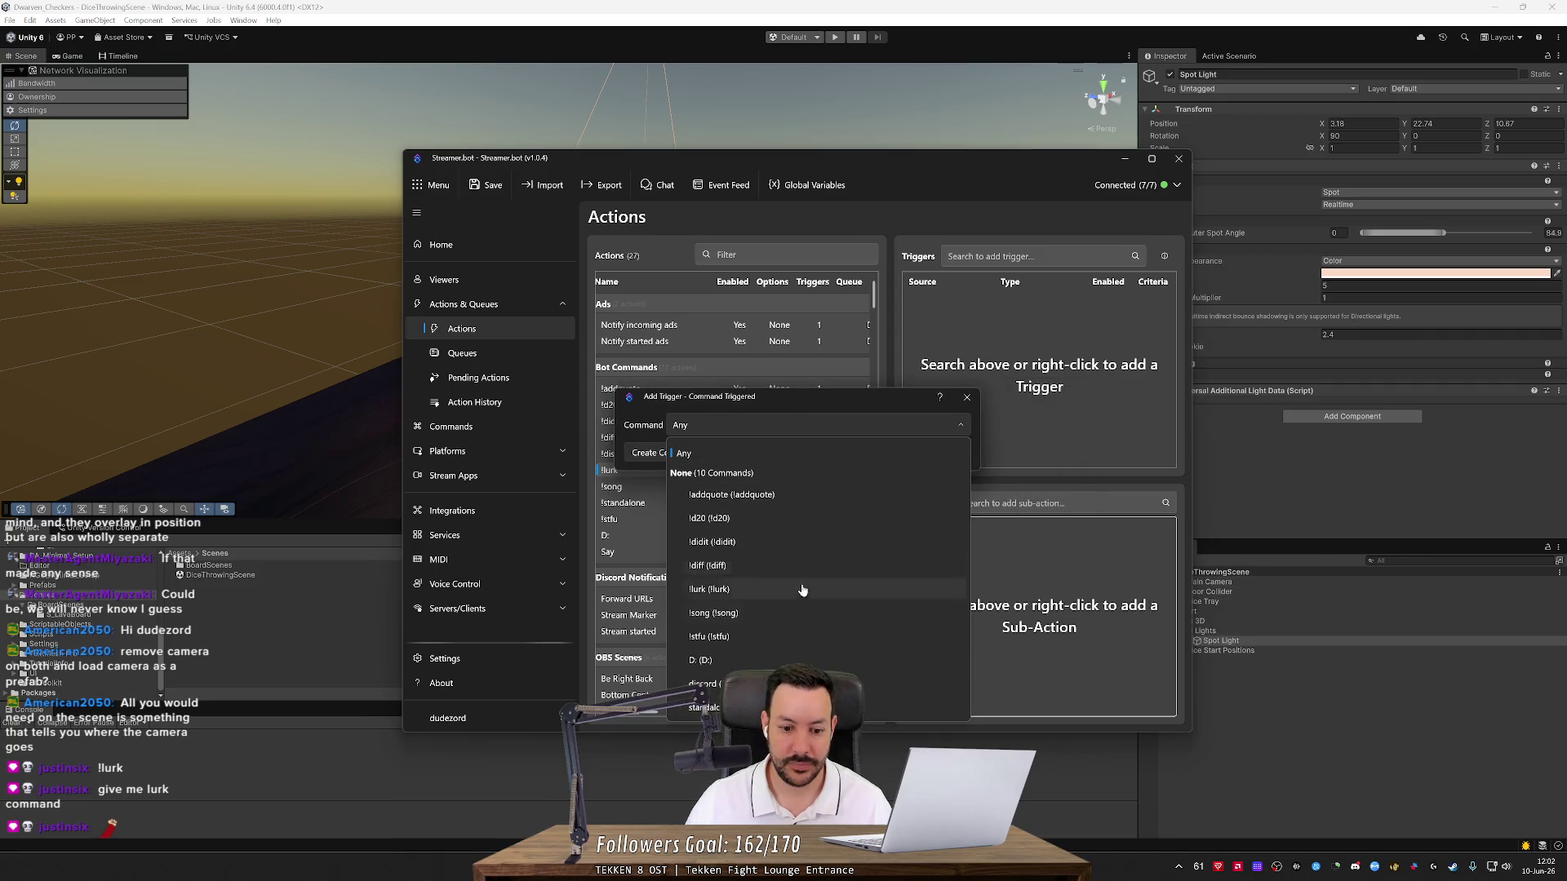
click(804, 589)
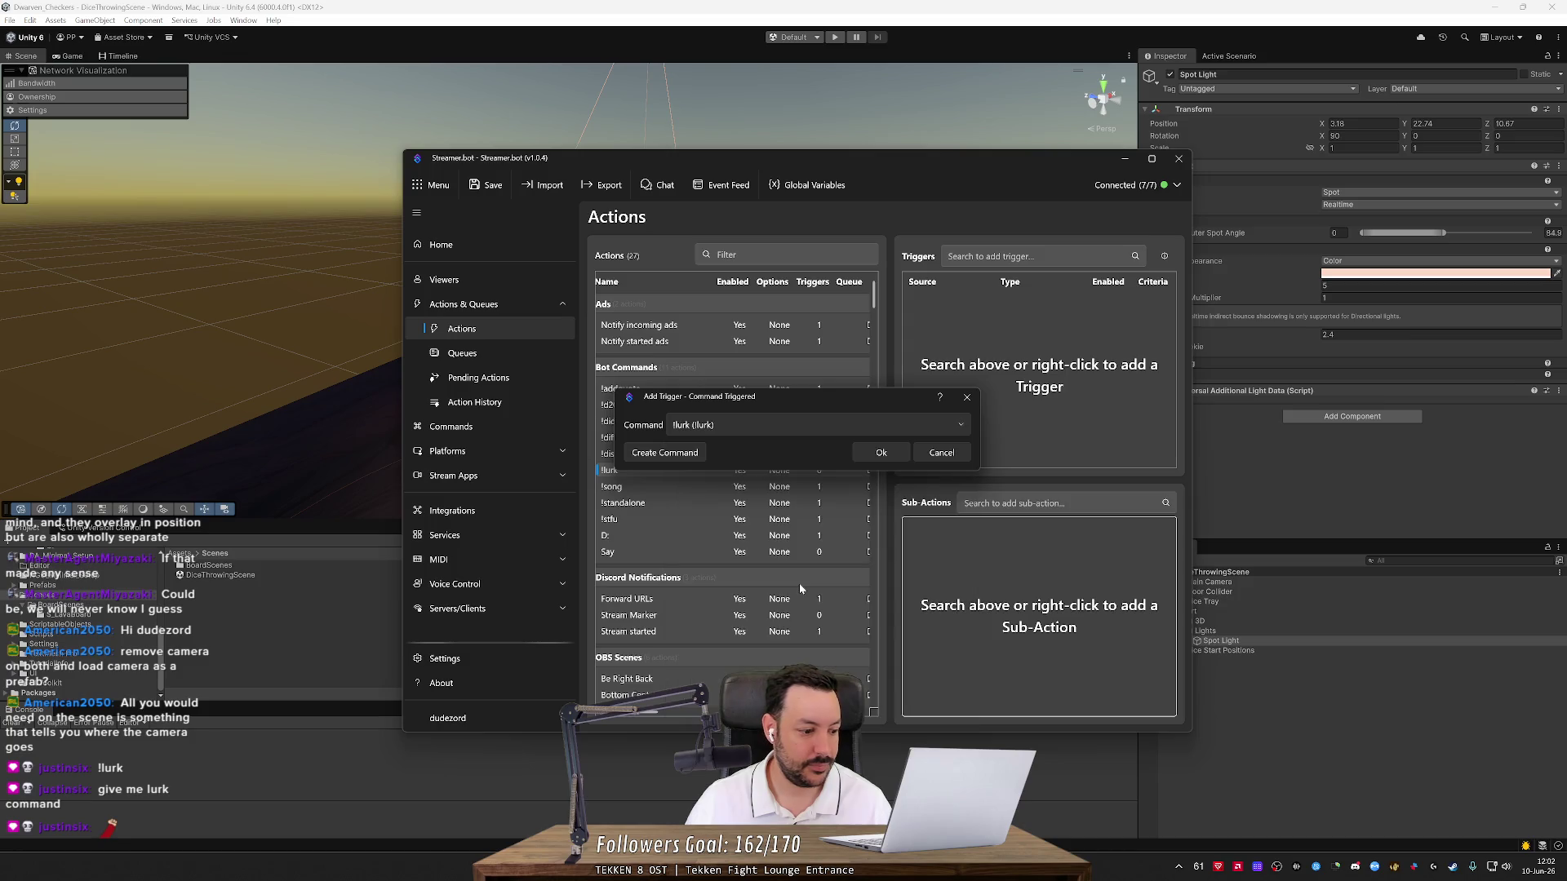
click(881, 452)
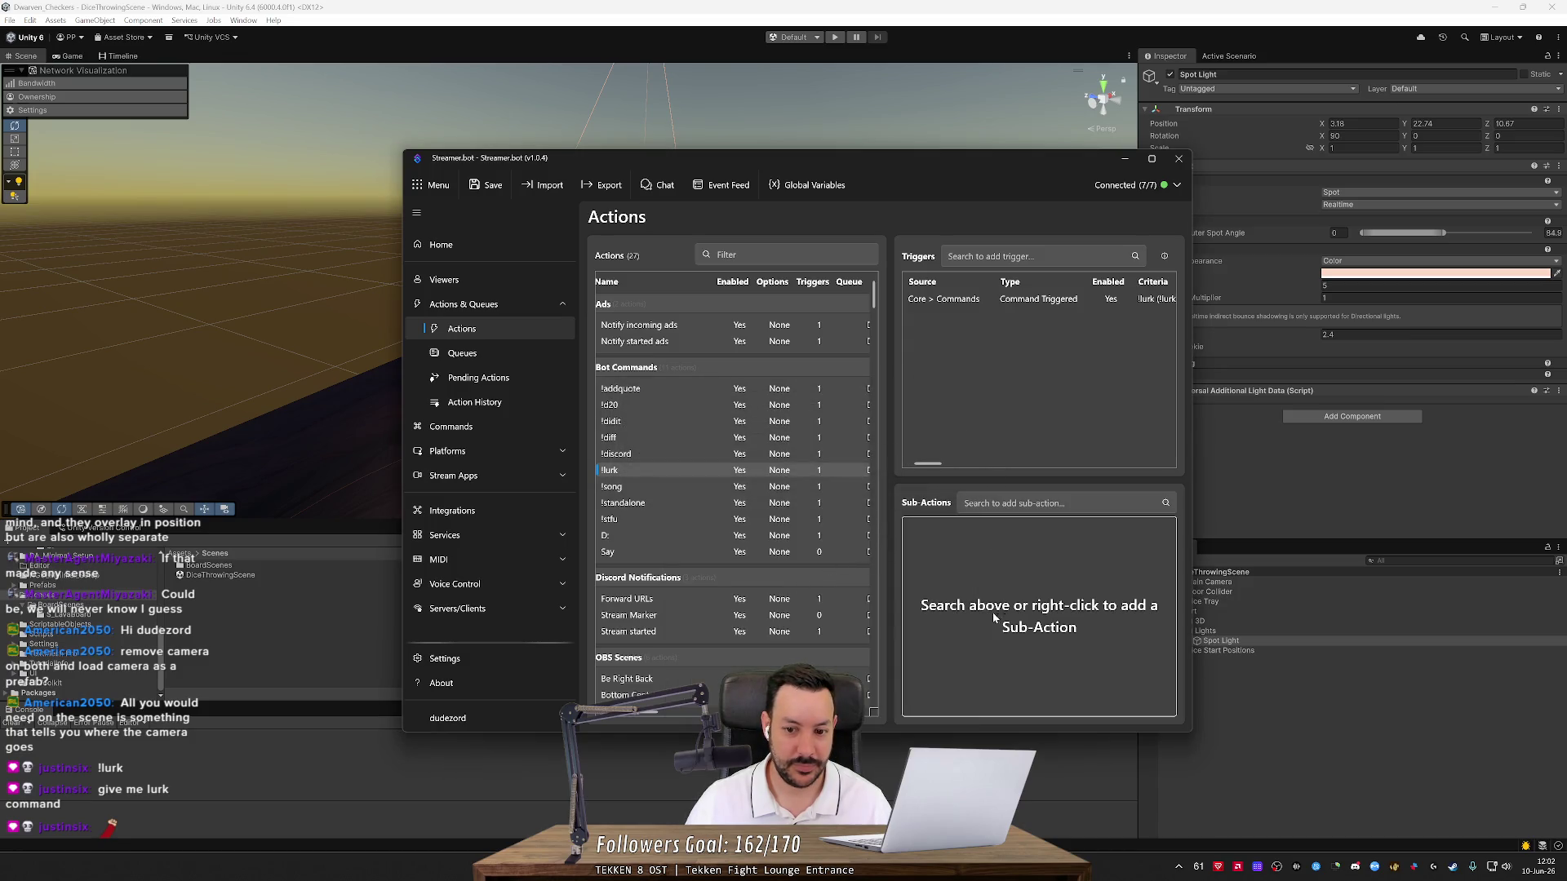
right_click(1032, 612)
click(948, 559)
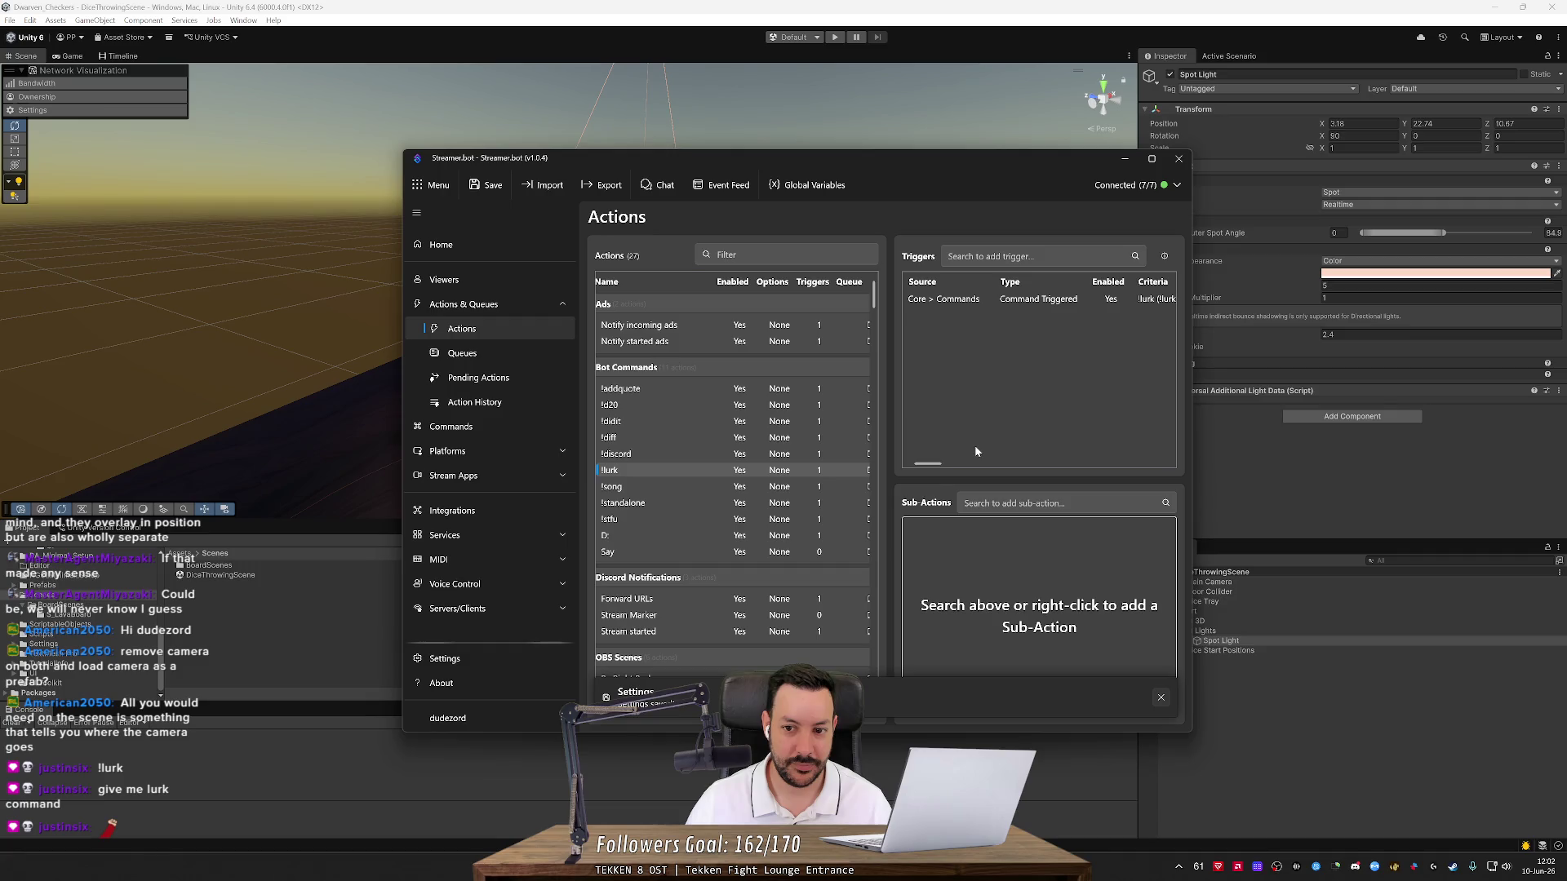
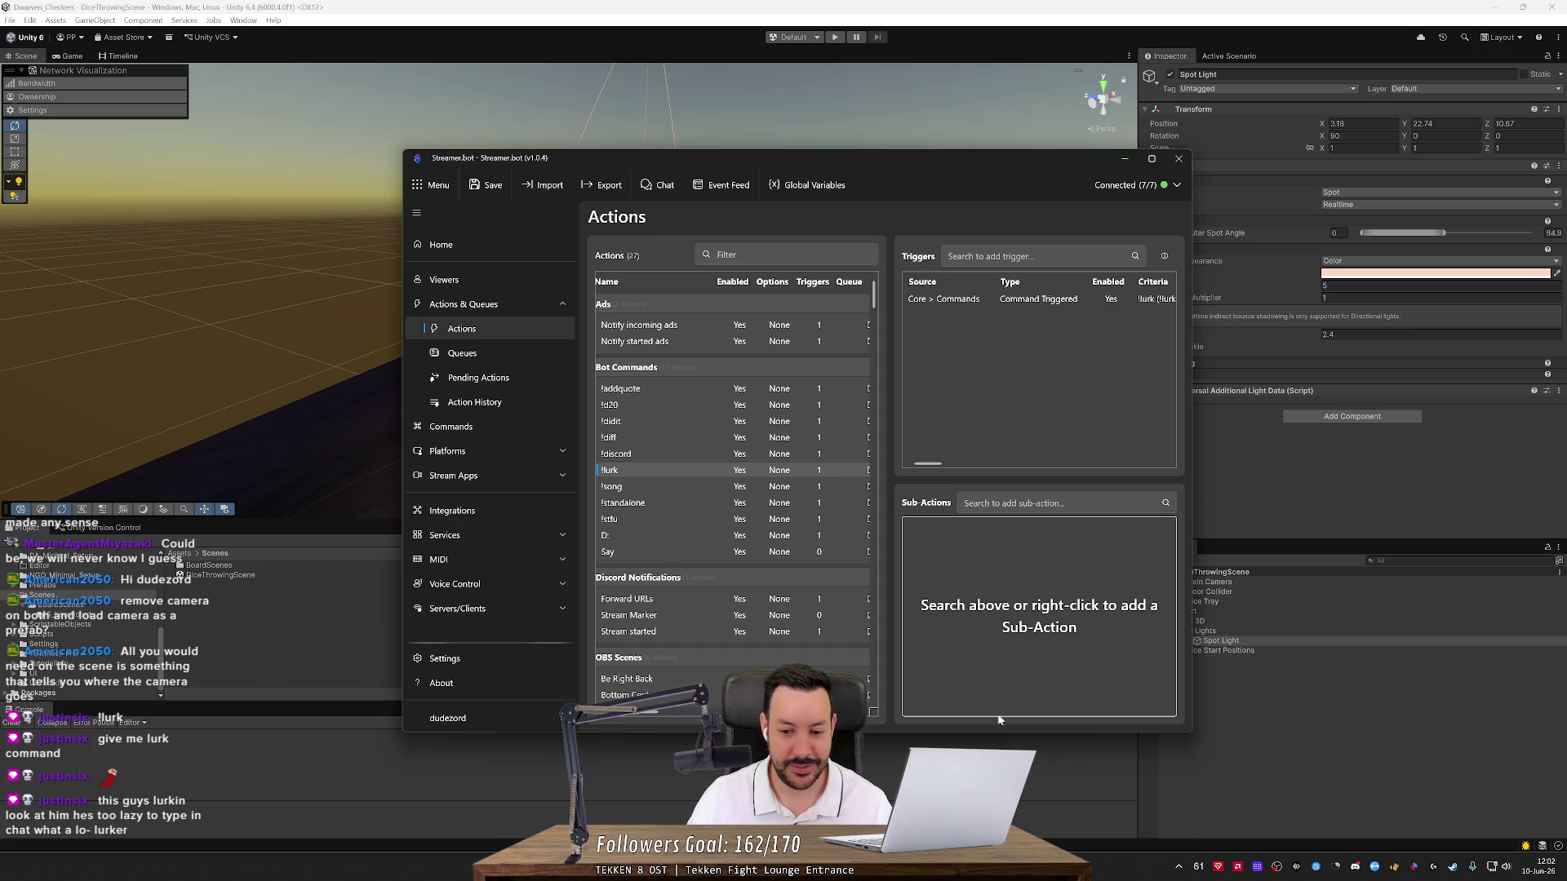
Open the Twitch Chat 'Send Message to Channel' sub-action dialog, then cancel it
right_click(1022, 642)
mouse_move(1085, 740)
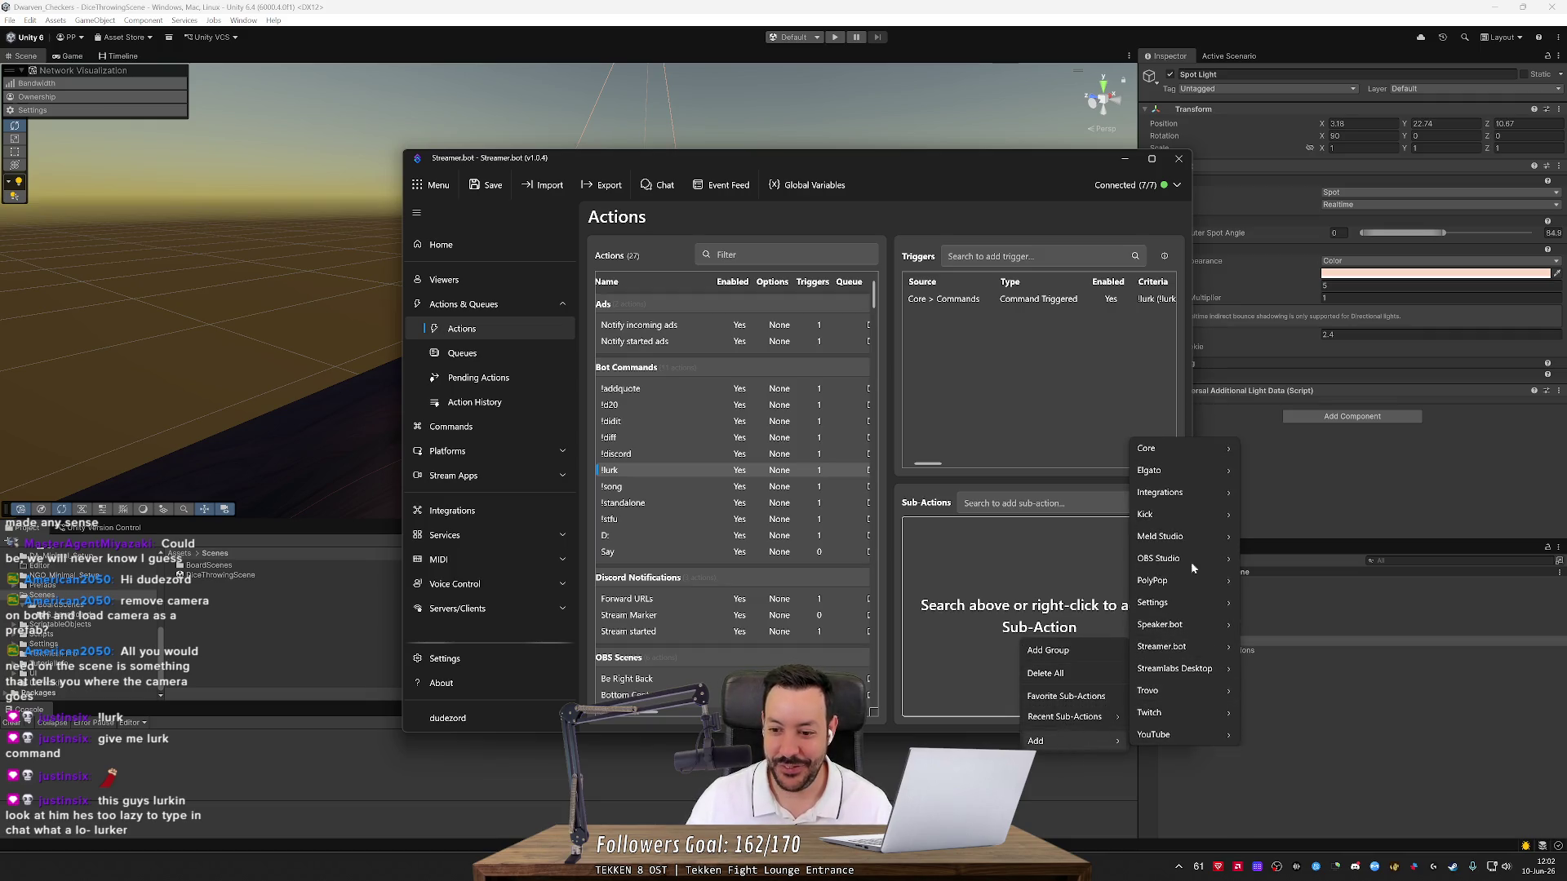
mouse_move(1176, 715)
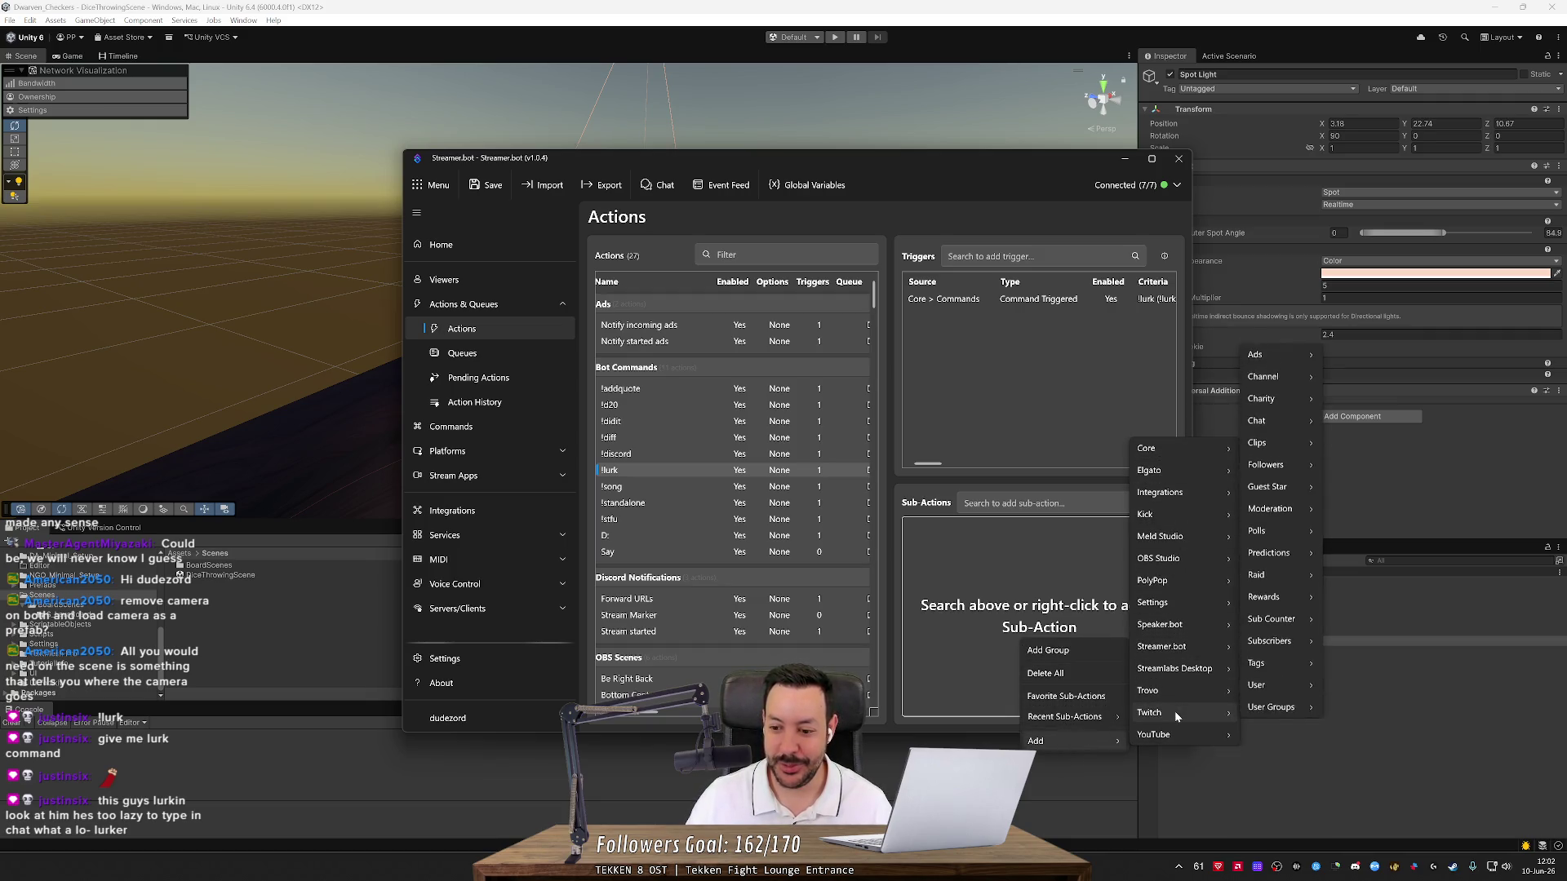
mouse_move(1274, 425)
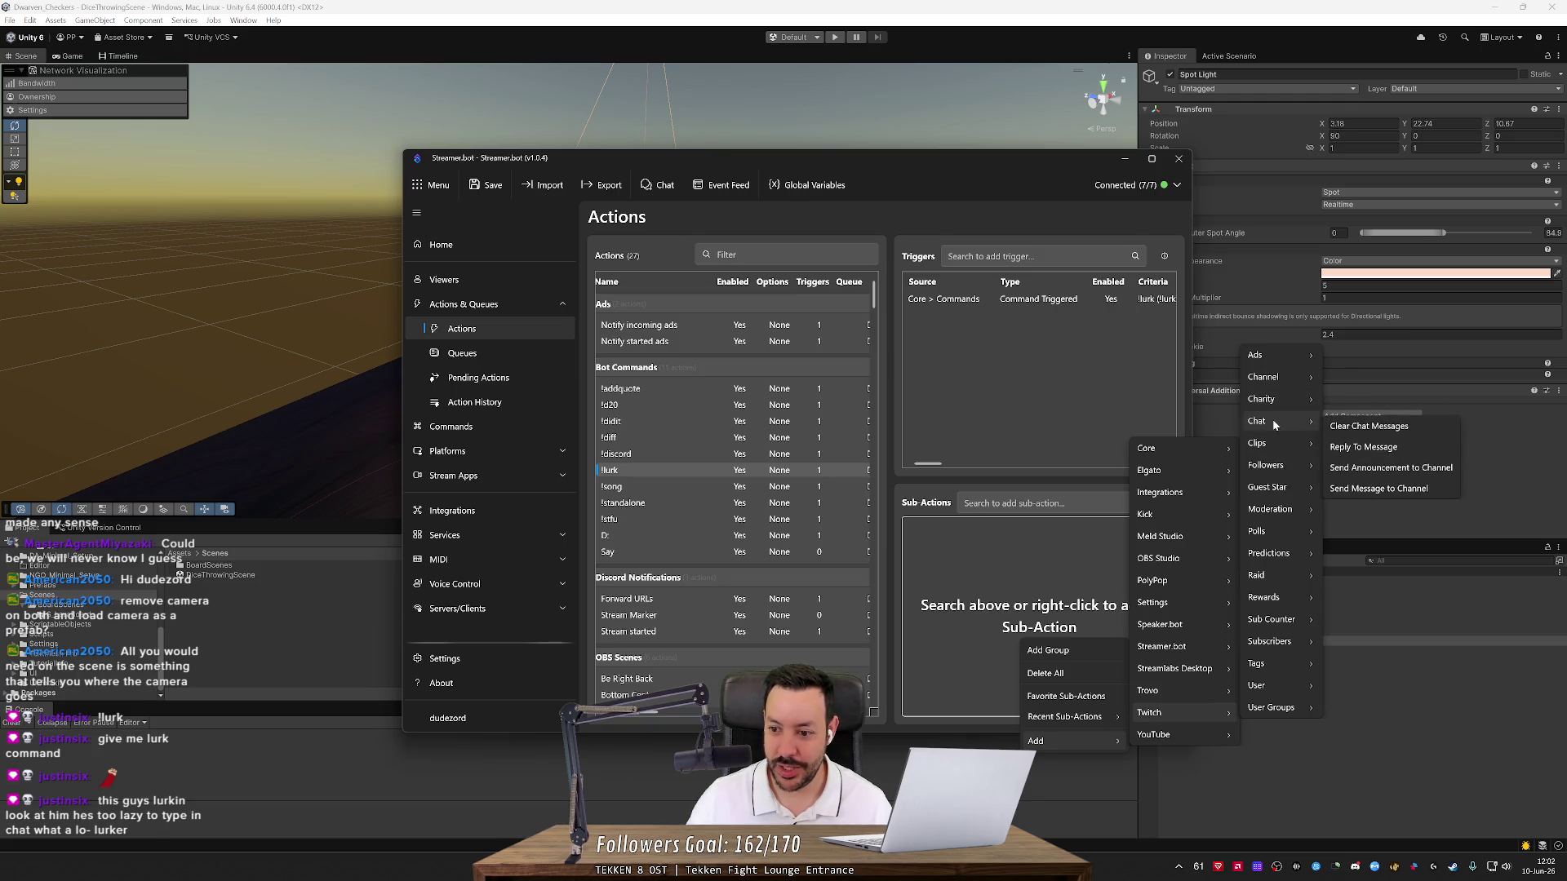
click(1377, 489)
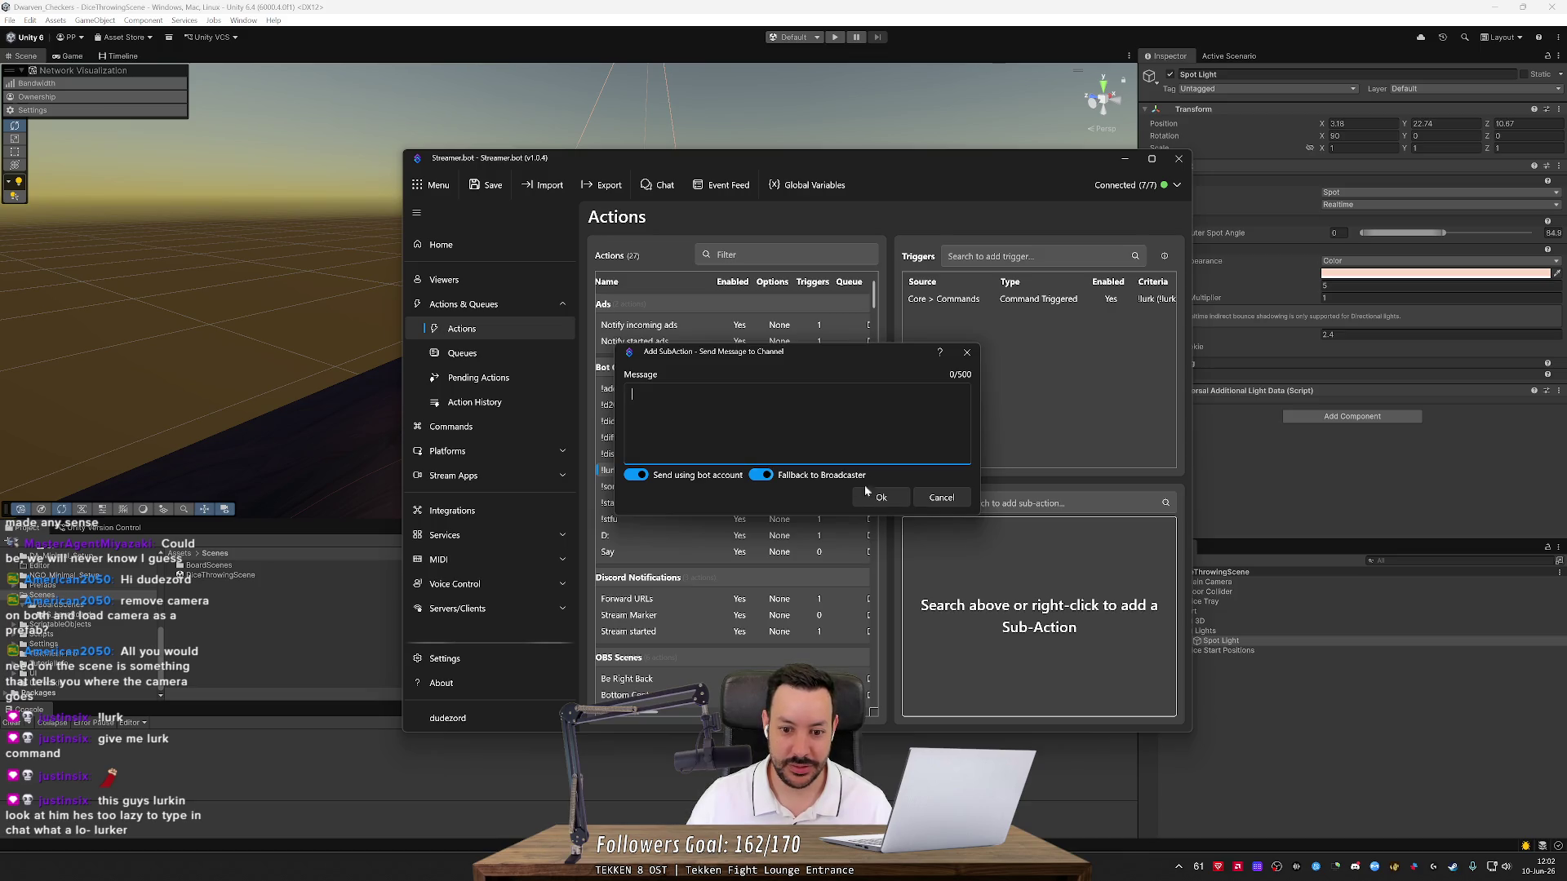
click(941, 497)
Bring the Add > Twitch > Chat sub-action list back up
right_click(977, 594)
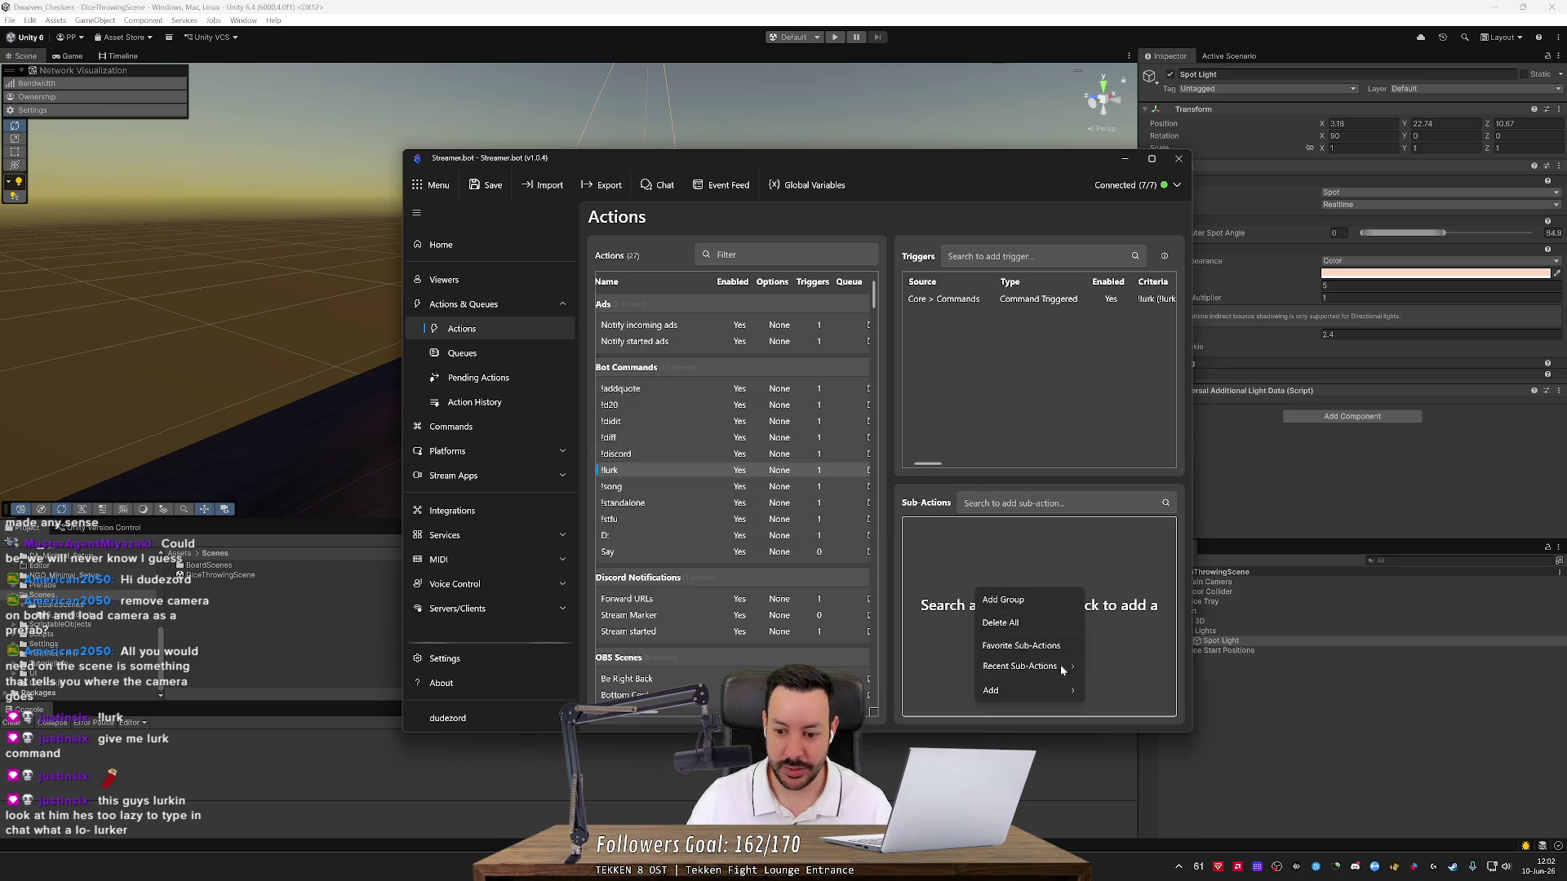
mouse_move(1059, 694)
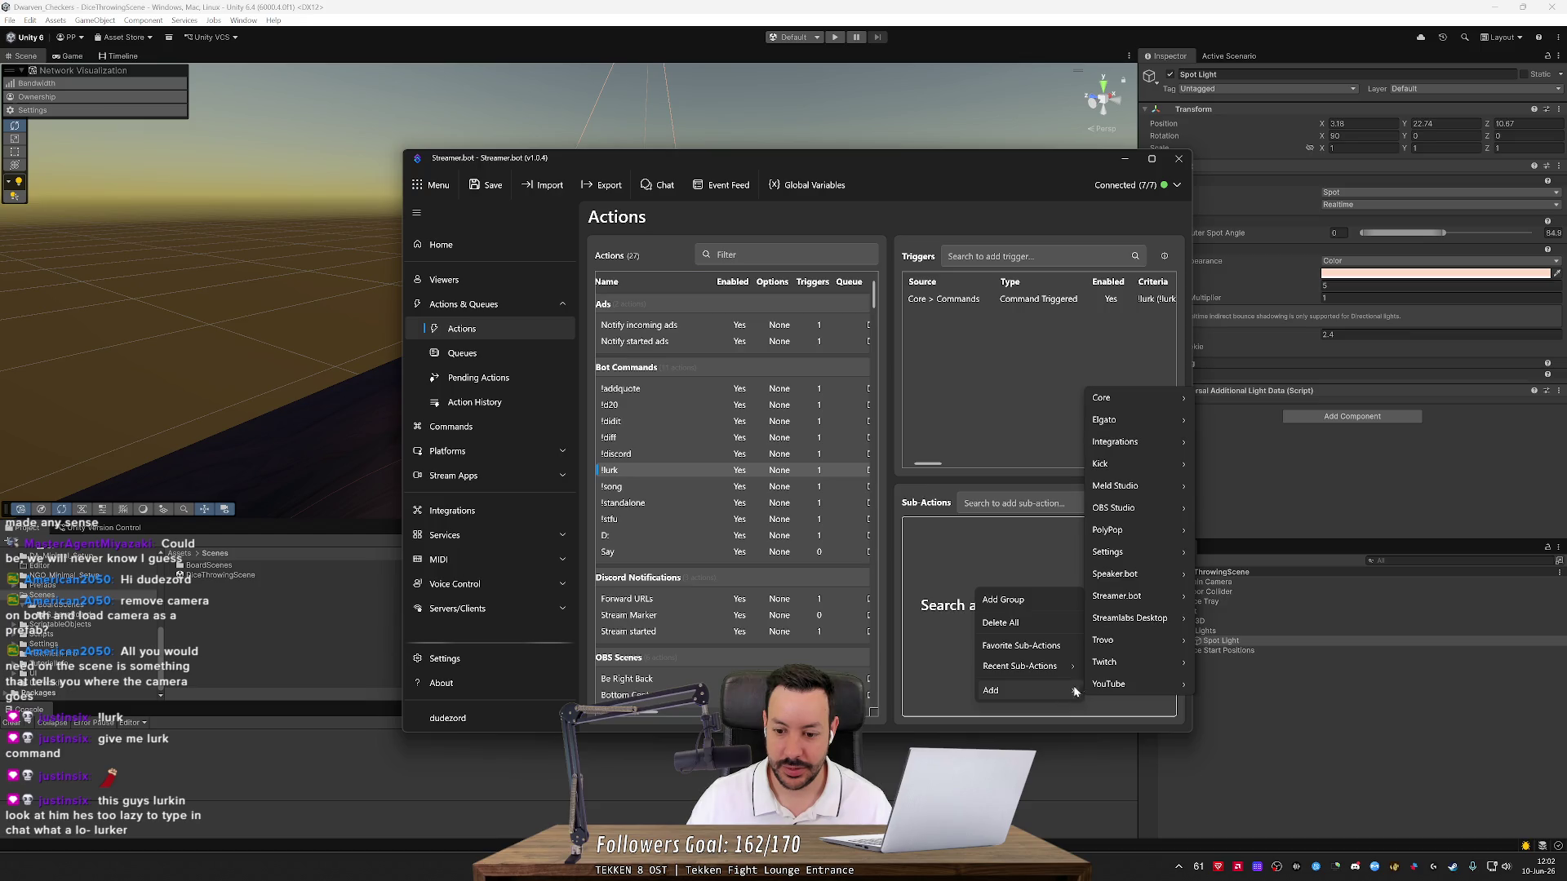
mouse_move(1167, 400)
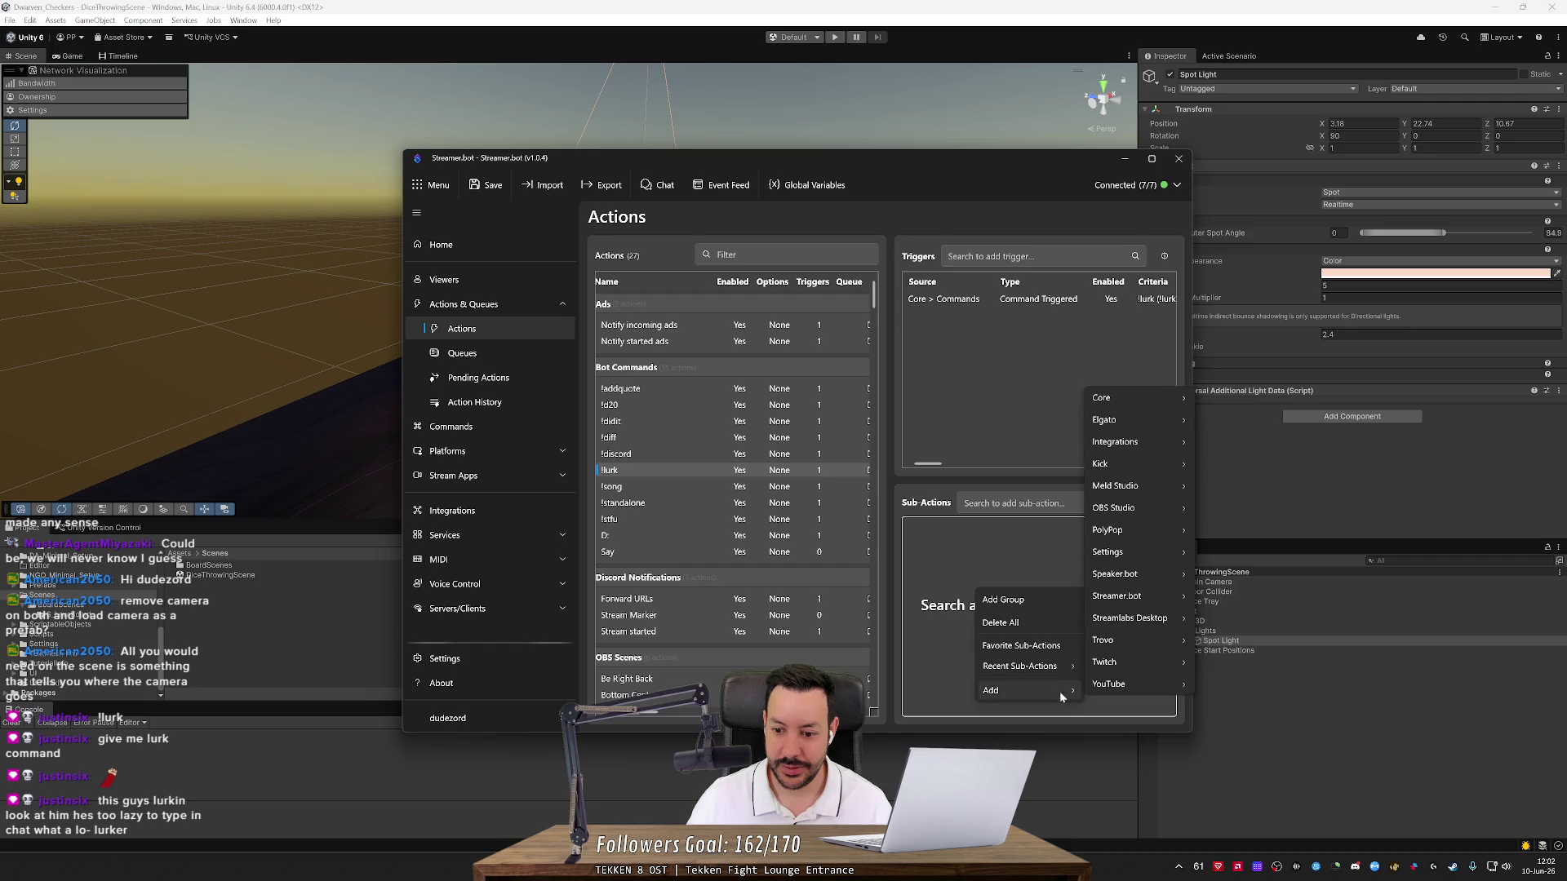
Add a Twitch Reply To Message sub-action containing the pasted teasing lurker reply
mouse_move(1139, 663)
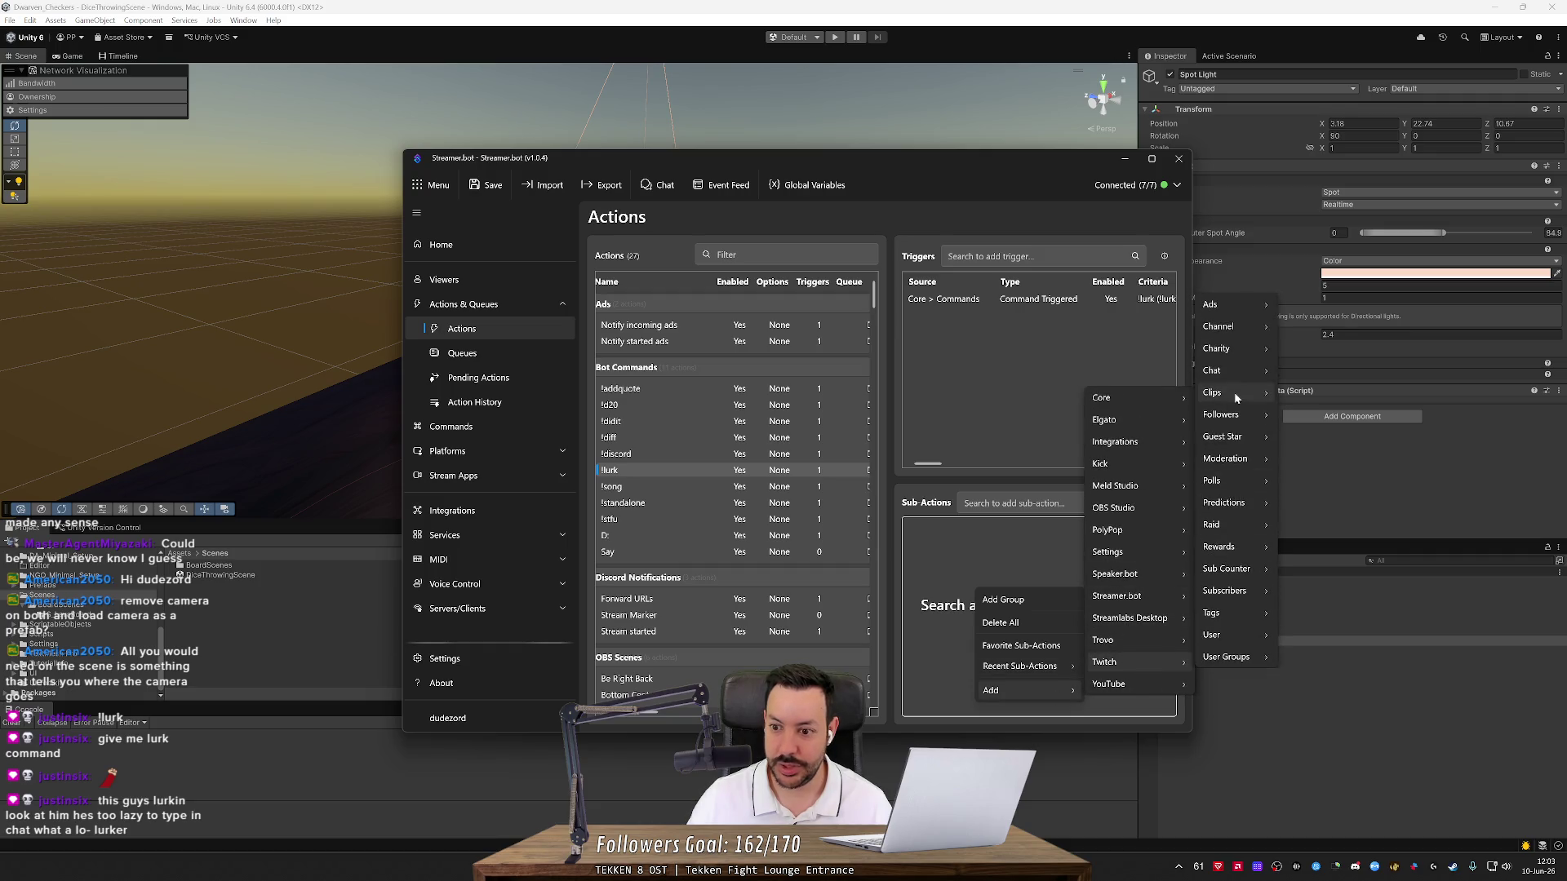
mouse_move(1237, 372)
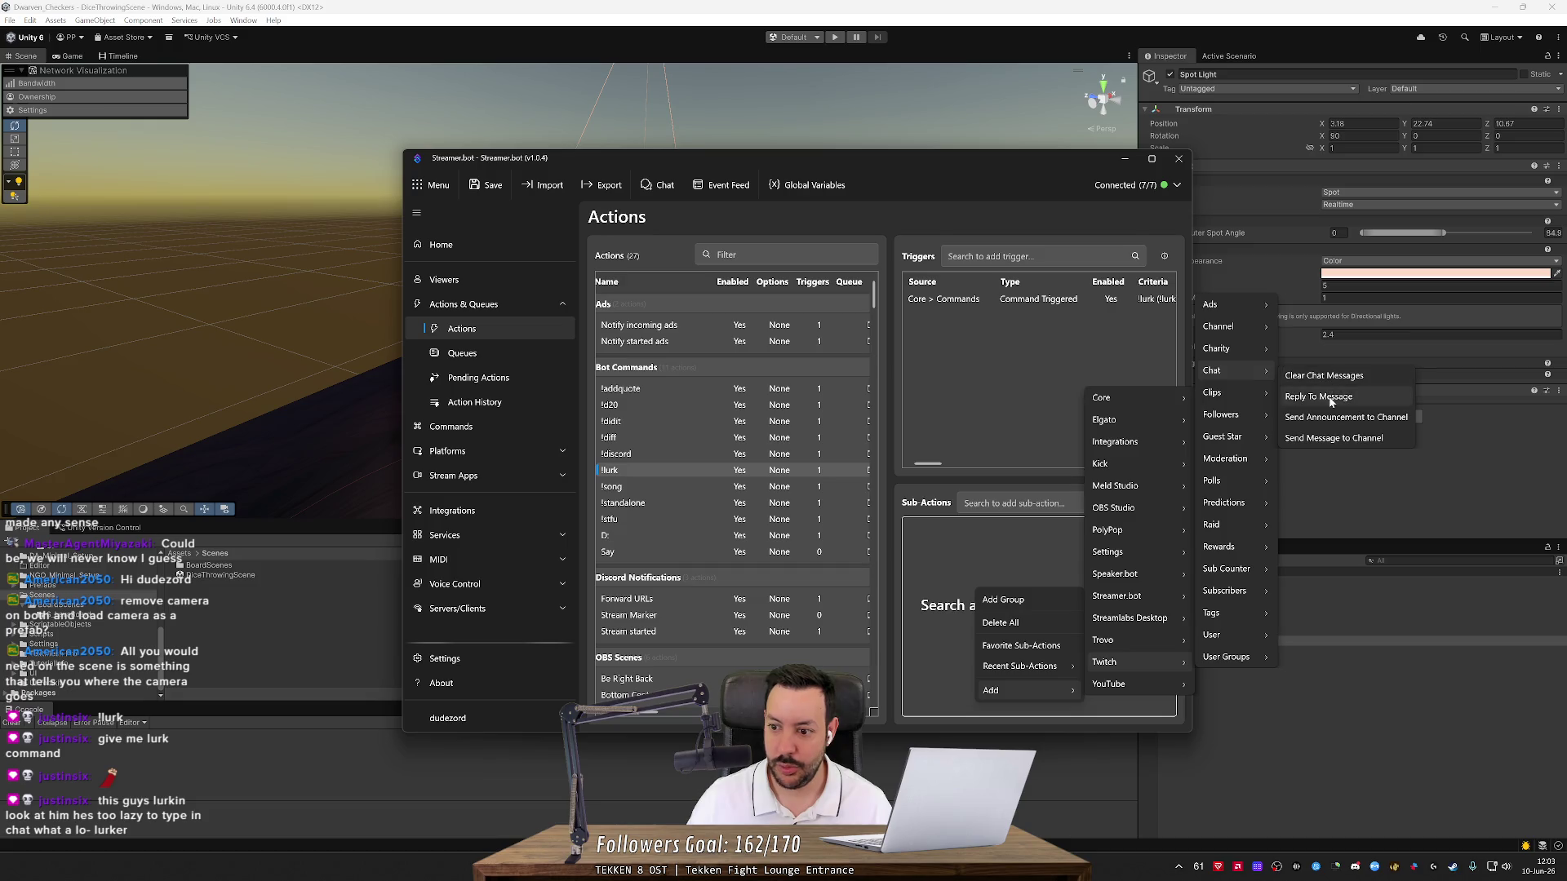
click(1330, 399)
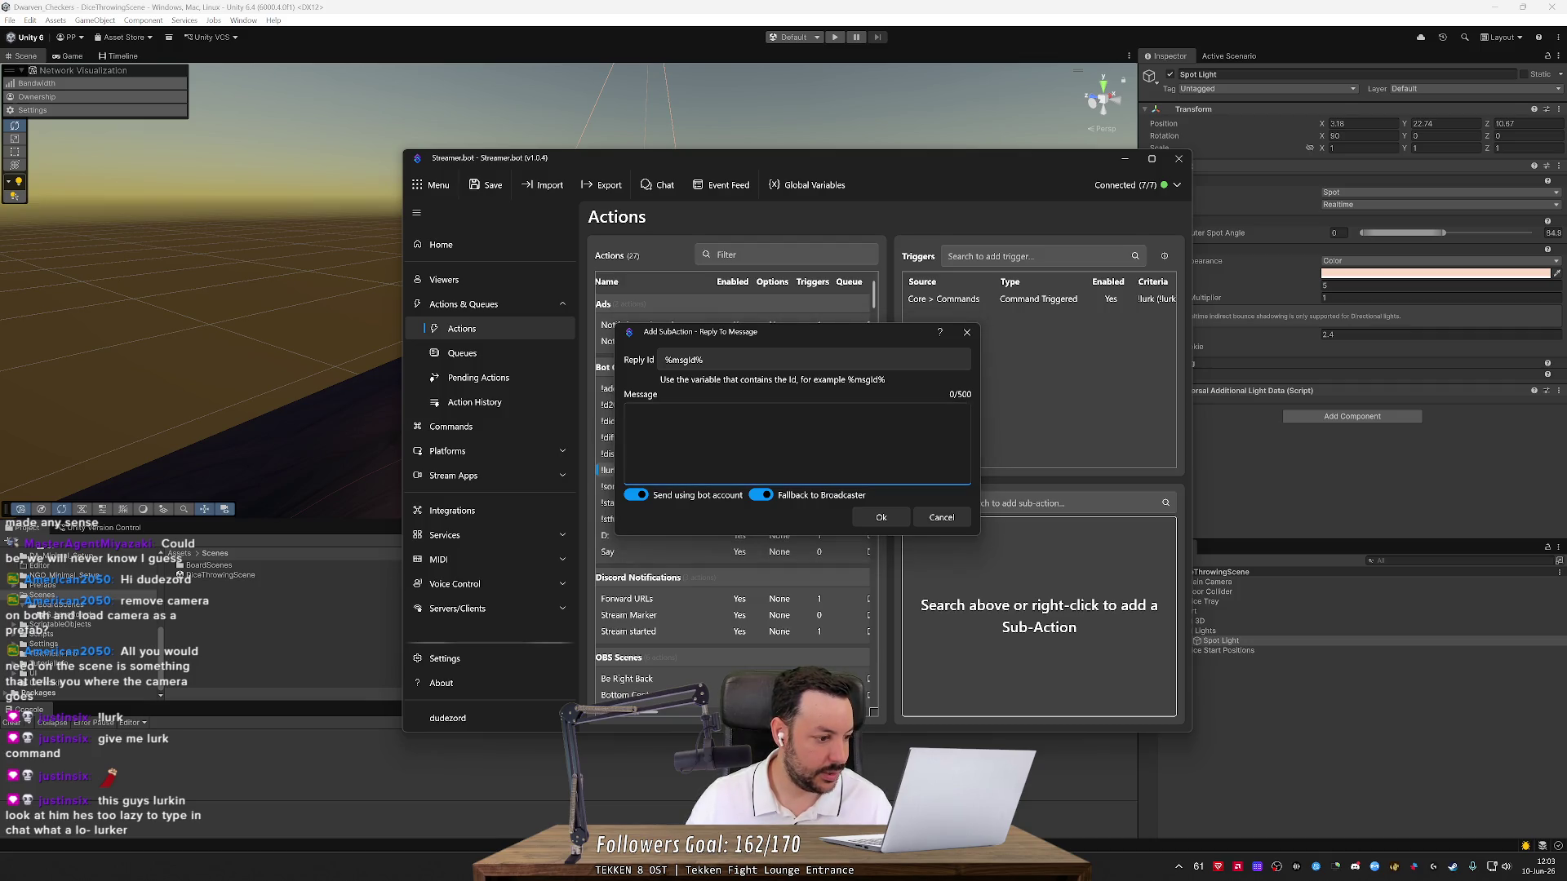
text(this guys lurkin look at him hes too lazy to type in chat what a lo- lurker)
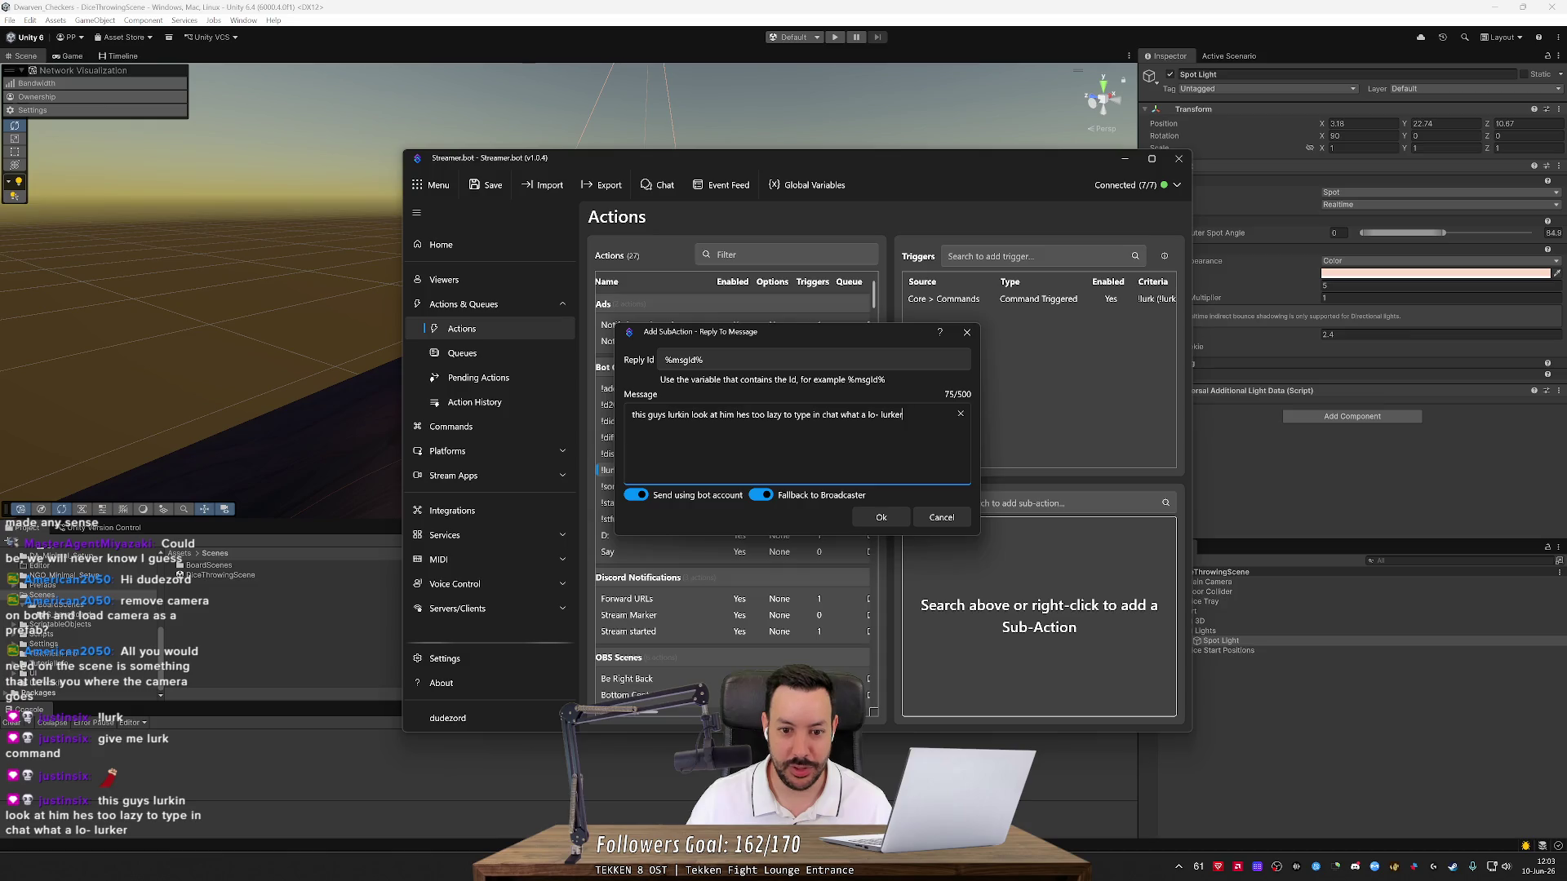
click(882, 518)
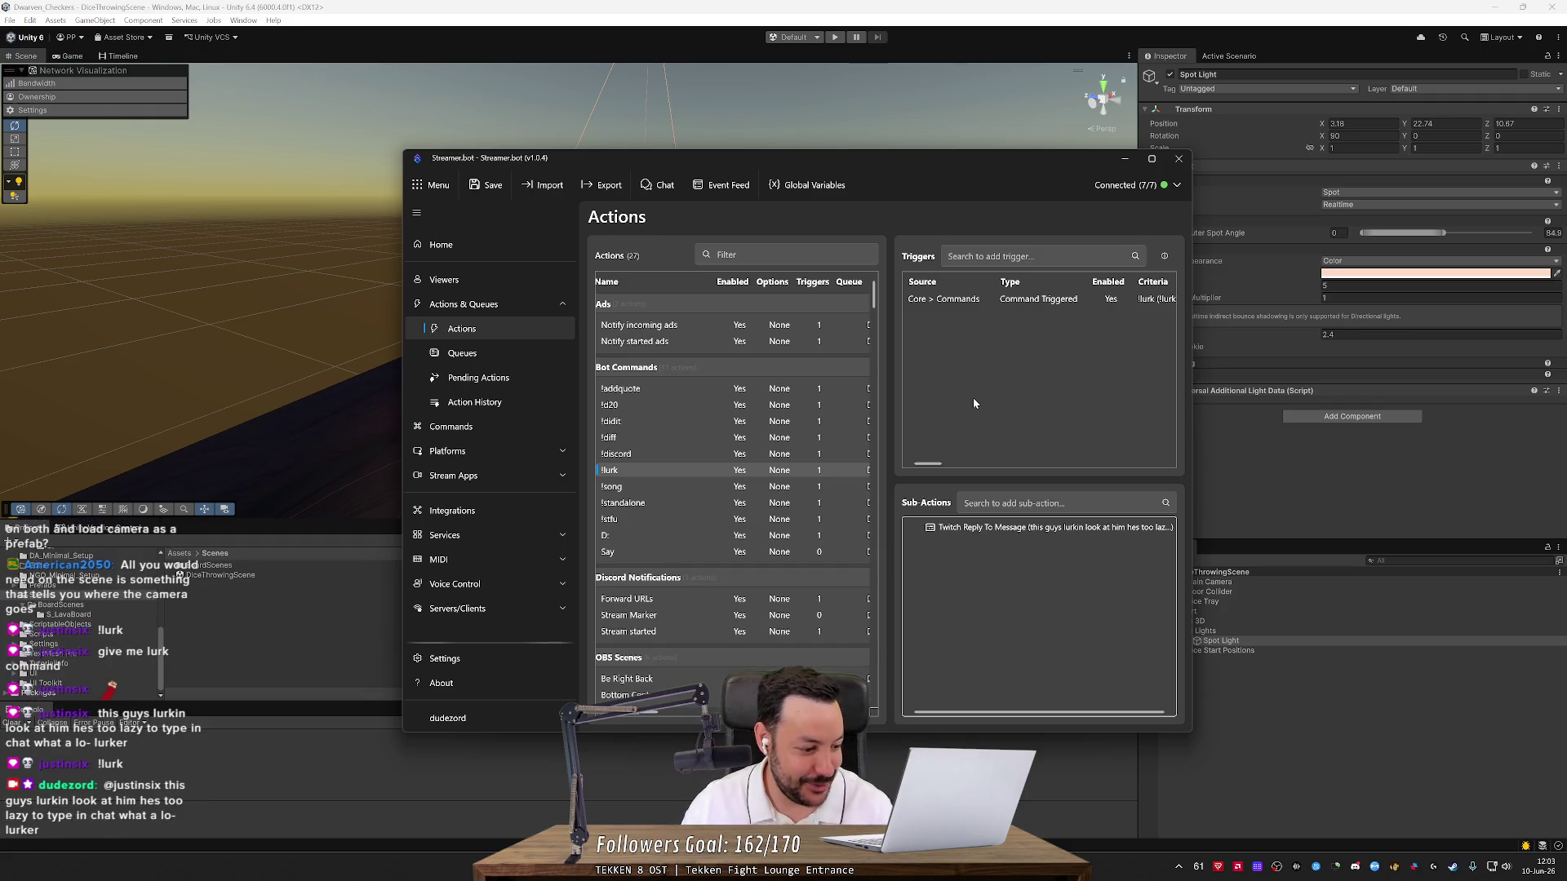
Minimize Streamer.bot, orbit around the hexagonal tray and spot light, and check the Cameras overlay
click(1124, 161)
mouse_move(894, 325)
mouse_down()
mouse_move(710, 353)
mouse_move(994, 353)
mouse_move(779, 380)
mouse_up()
scroll(709, 361, down, 3)
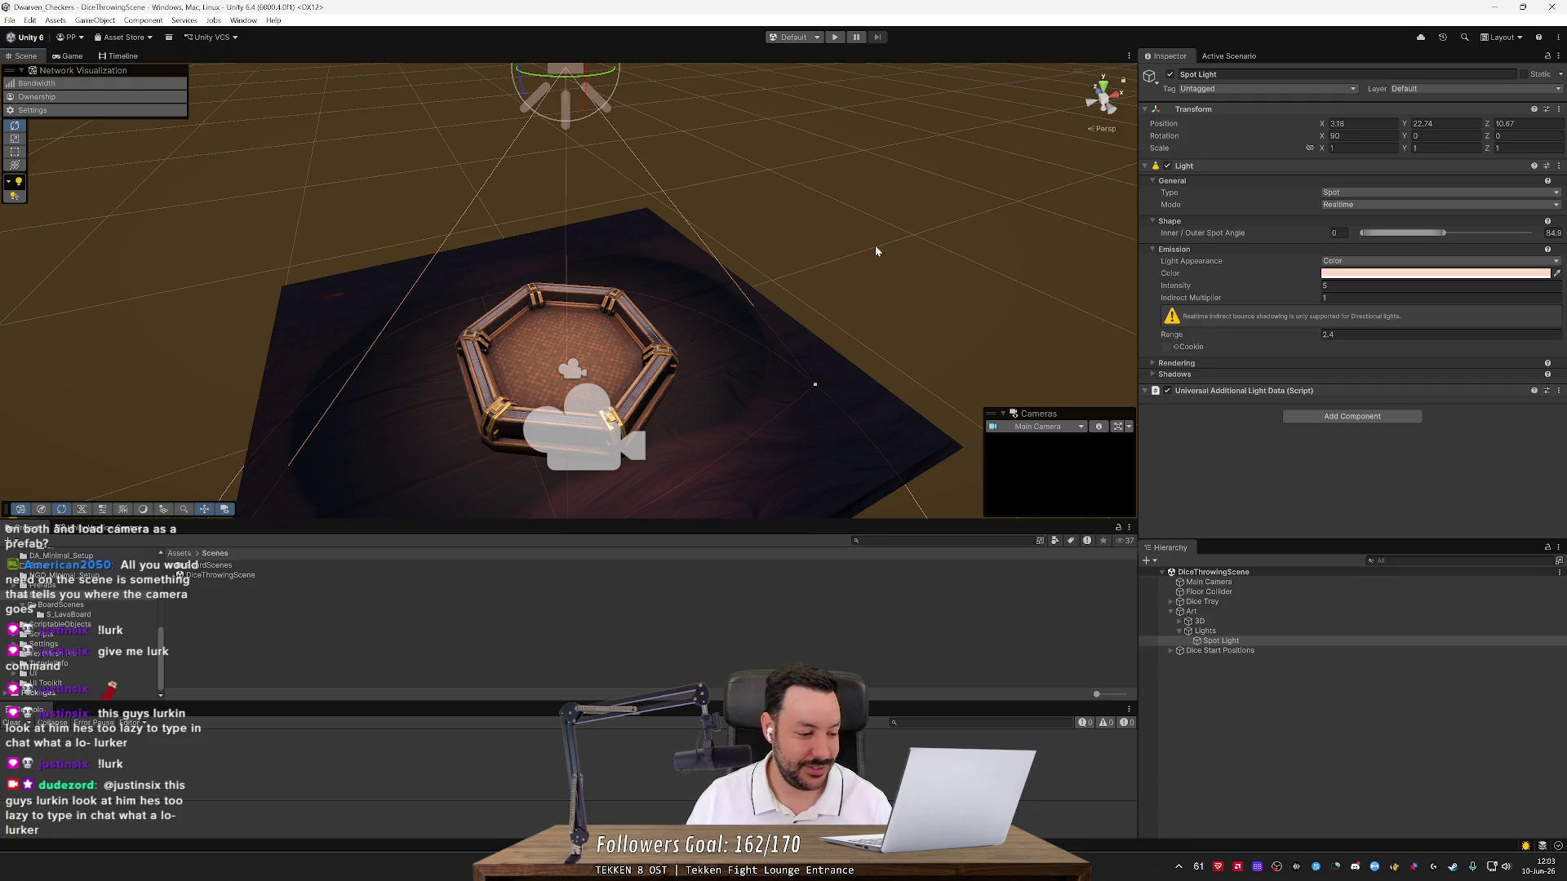
mouse_move(700, 287)
mouse_down()
mouse_move(713, 252)
mouse_move(698, 309)
mouse_up()
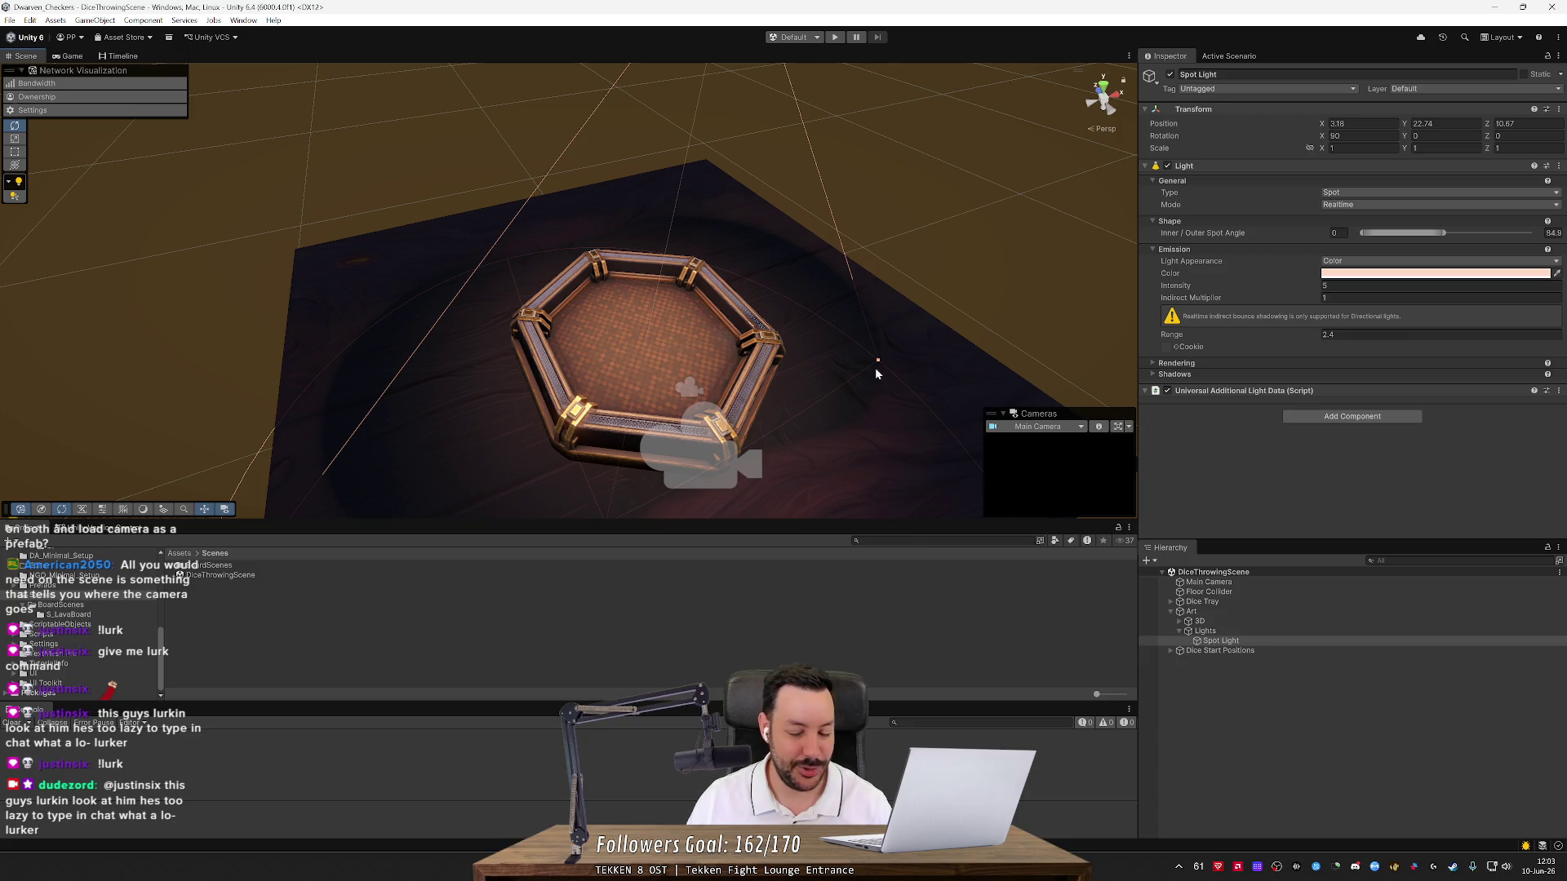
click(1058, 428)
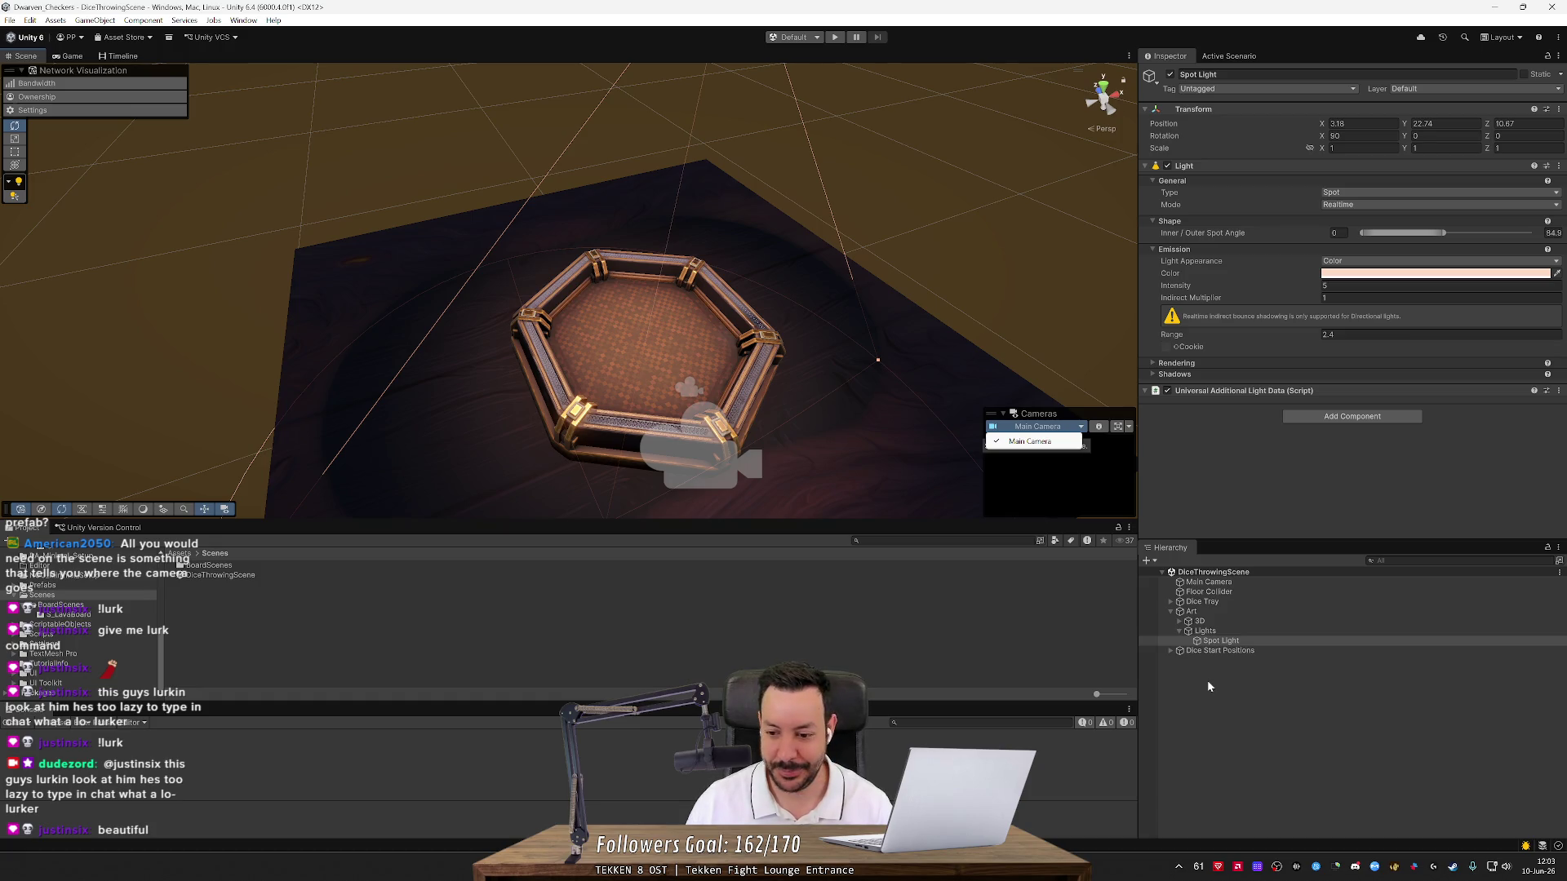
drag(552, 463, 612, 345)
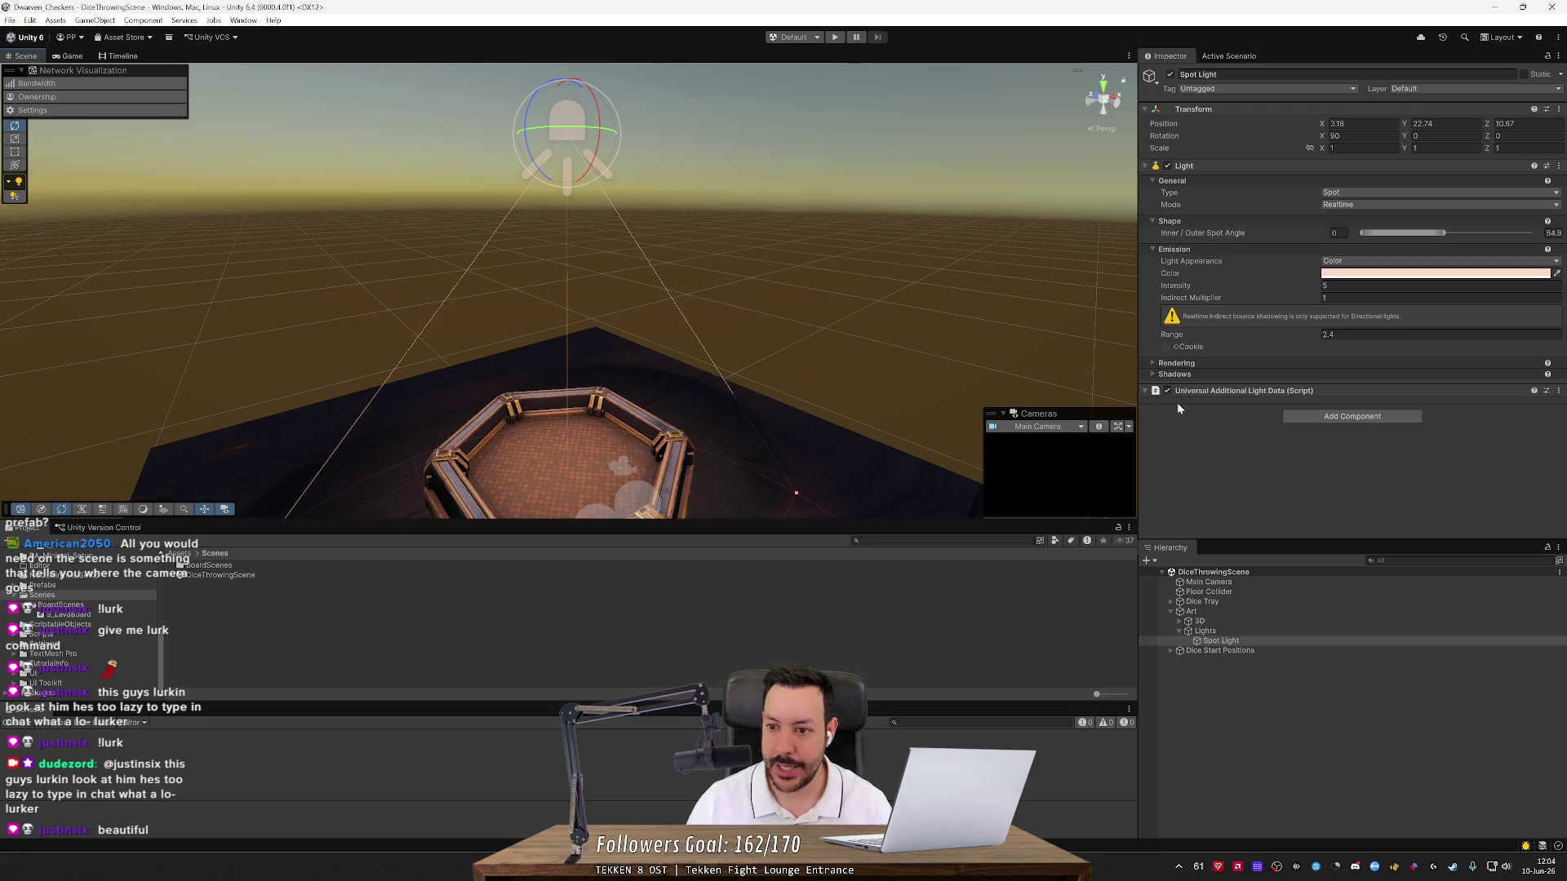
click(1229, 583)
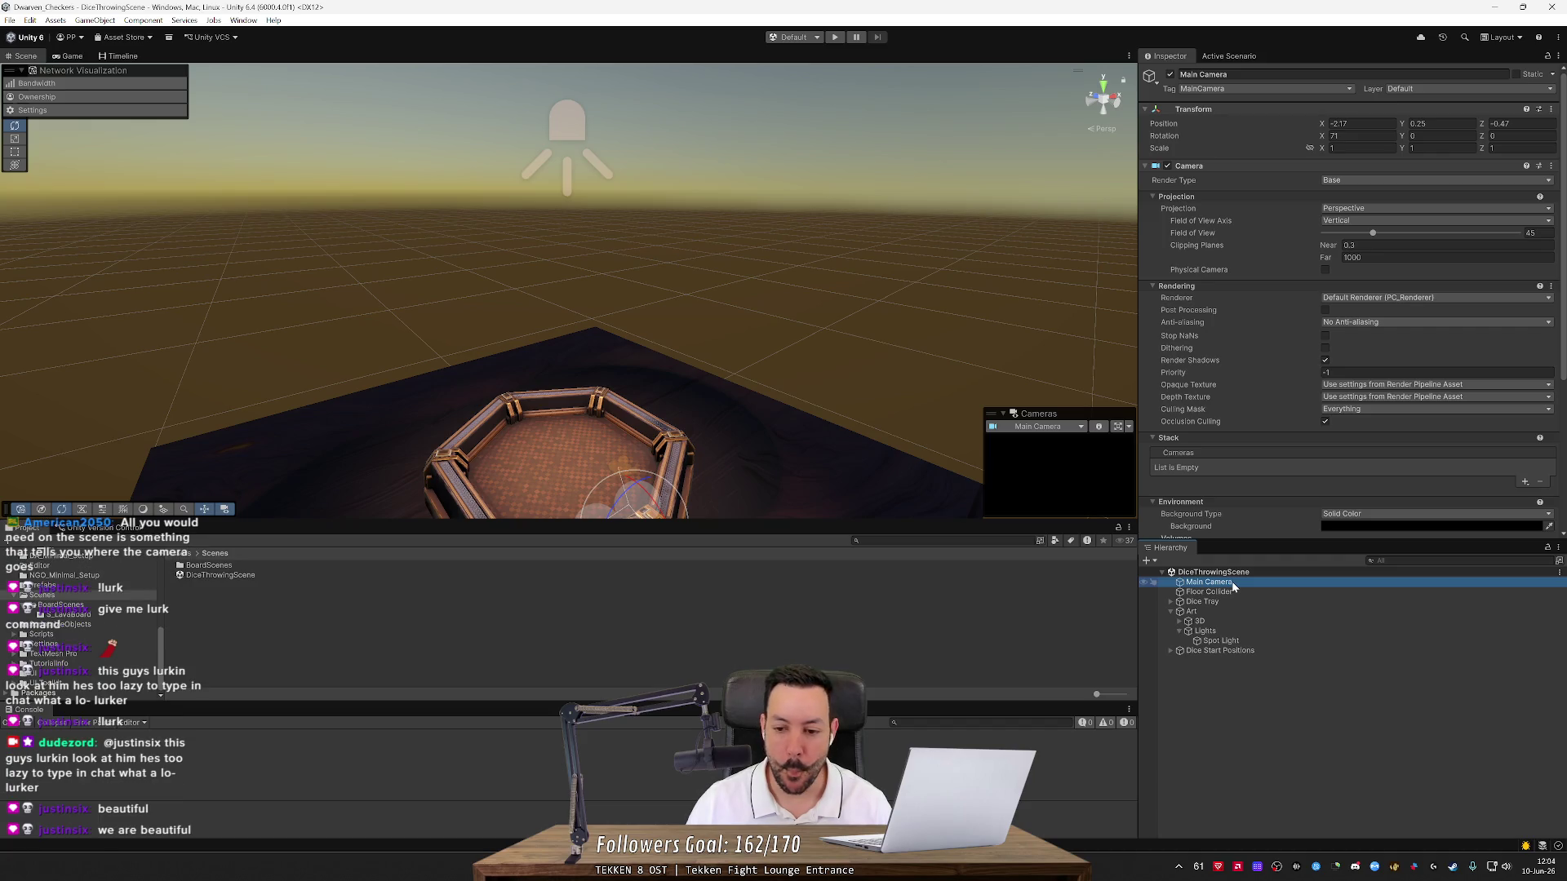
Align Main Camera to an overhead view of the tray, nudge its Z, and play-test
scroll(1301, 443, down, 6)
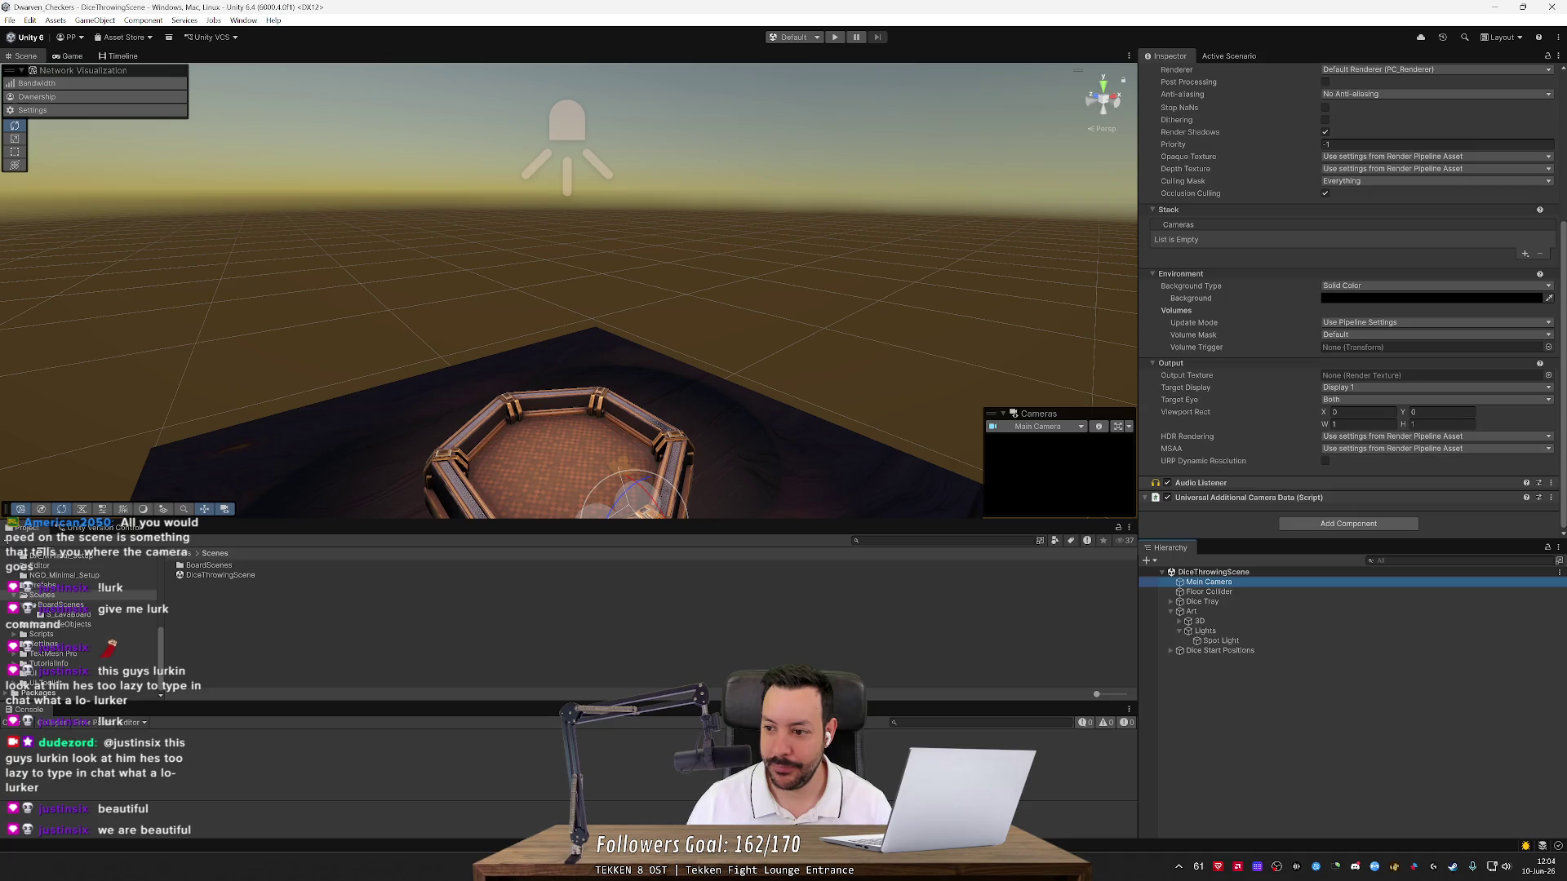
drag(1565, 466, 1565, 318)
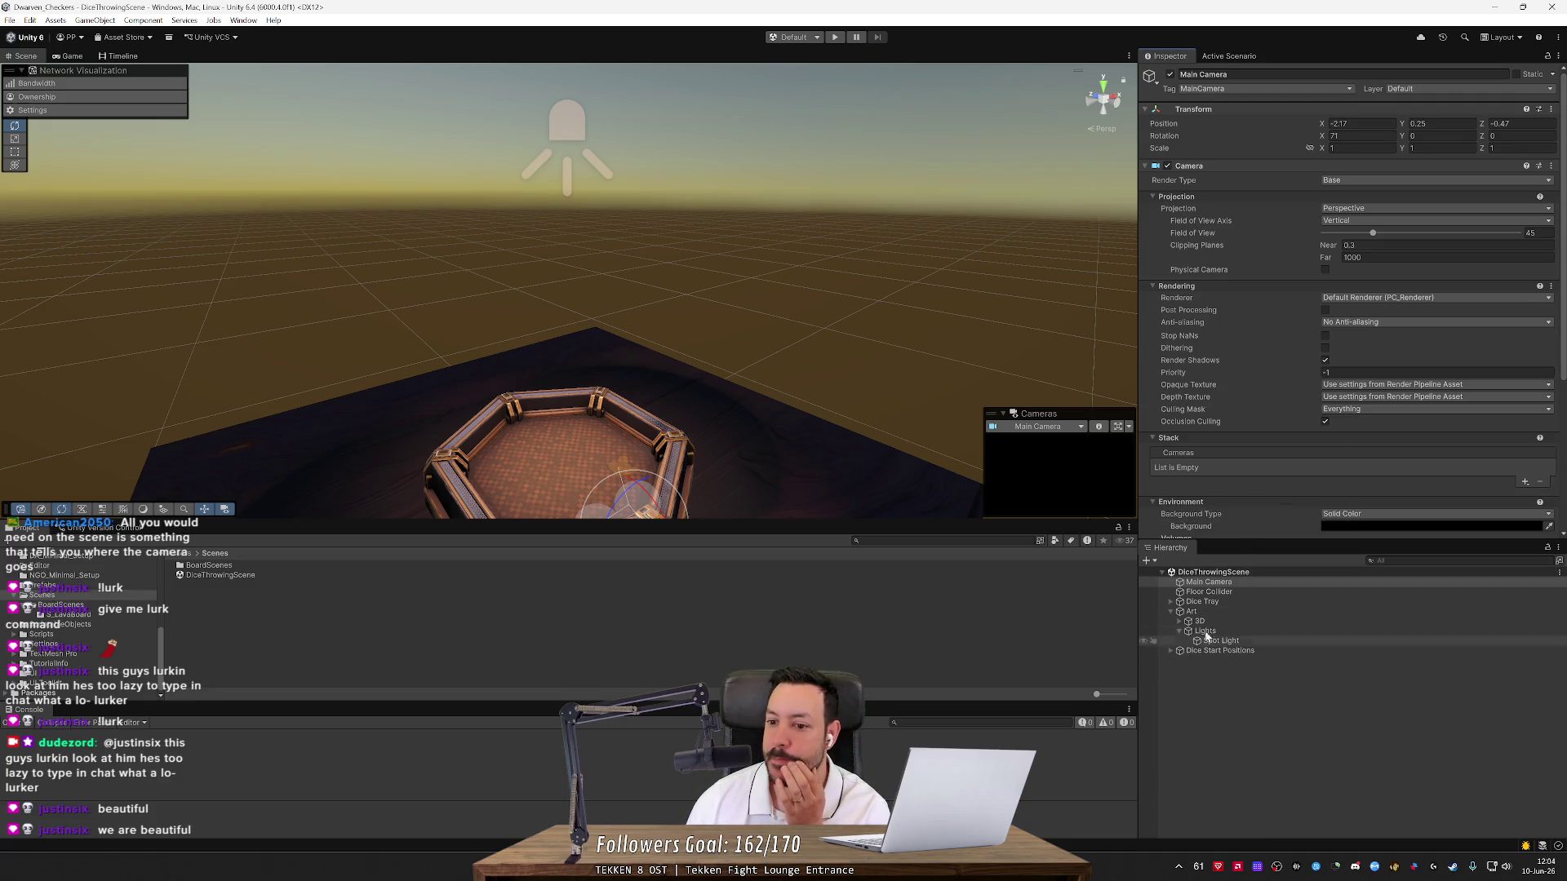
click(1072, 428)
click(1070, 425)
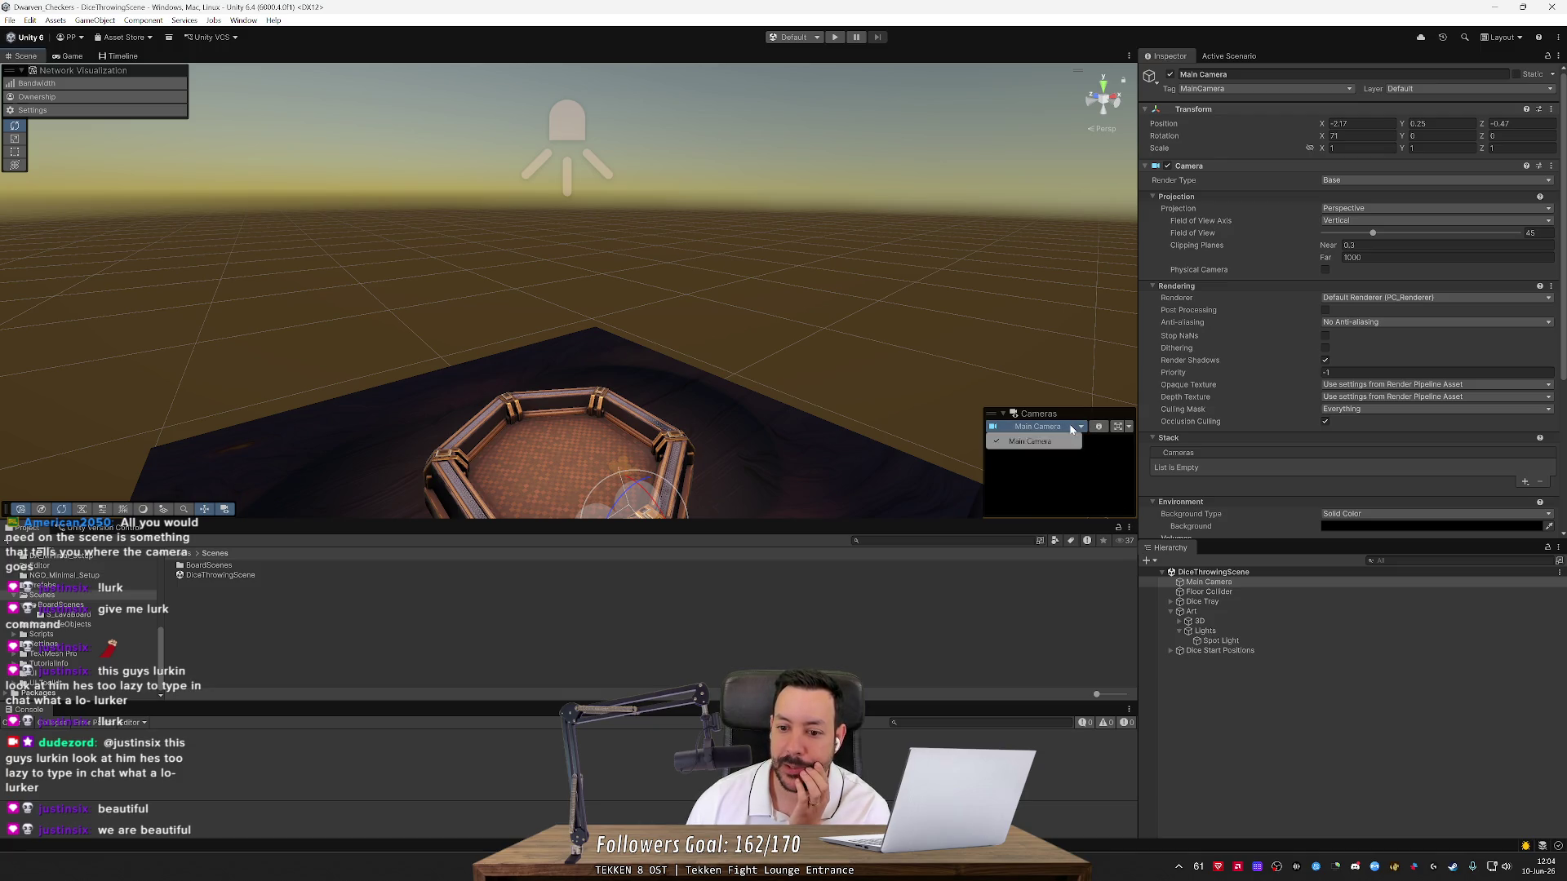
mouse_move(692, 428)
mouse_down()
mouse_move(702, 441)
mouse_move(699, 413)
mouse_move(721, 419)
mouse_move(693, 420)
mouse_move(649, 475)
mouse_move(602, 466)
mouse_move(614, 421)
mouse_up()
key(ctrl+alt+f)
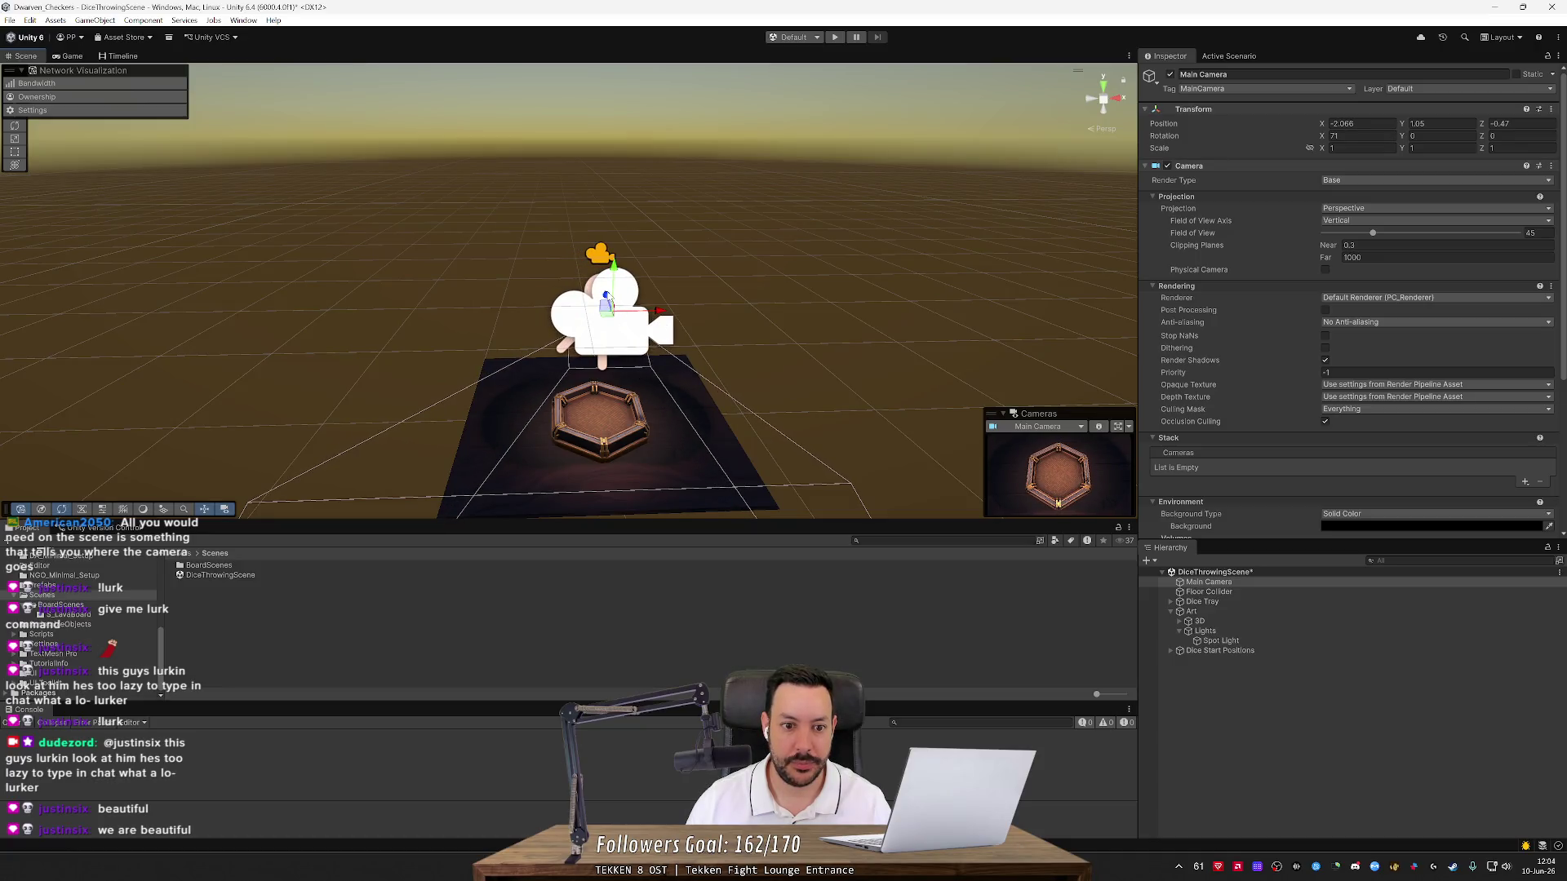
drag(606, 296, 608, 300)
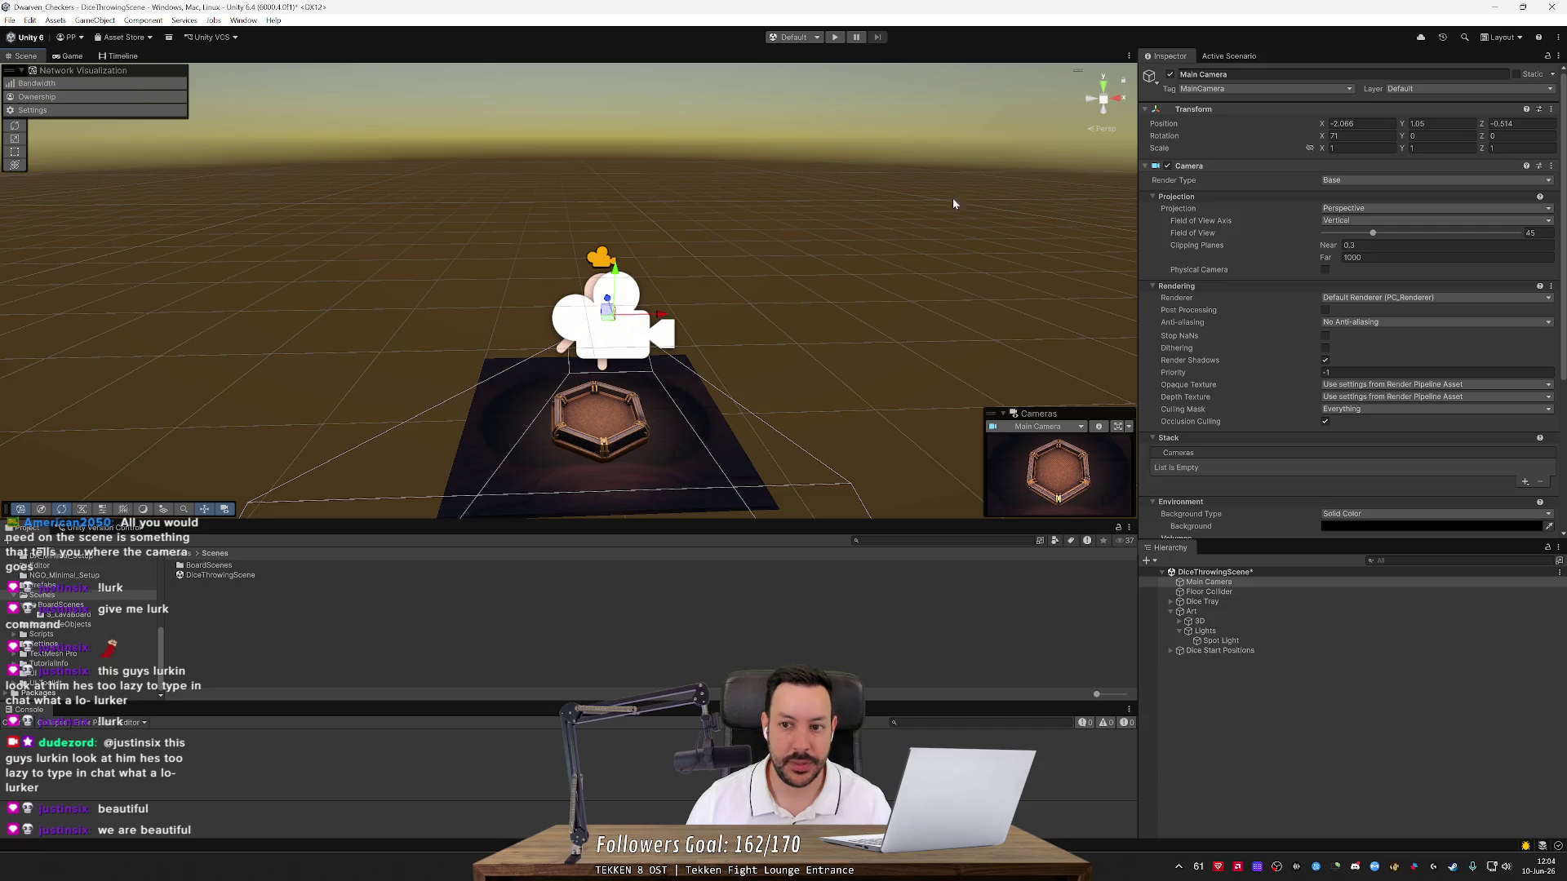
click(835, 37)
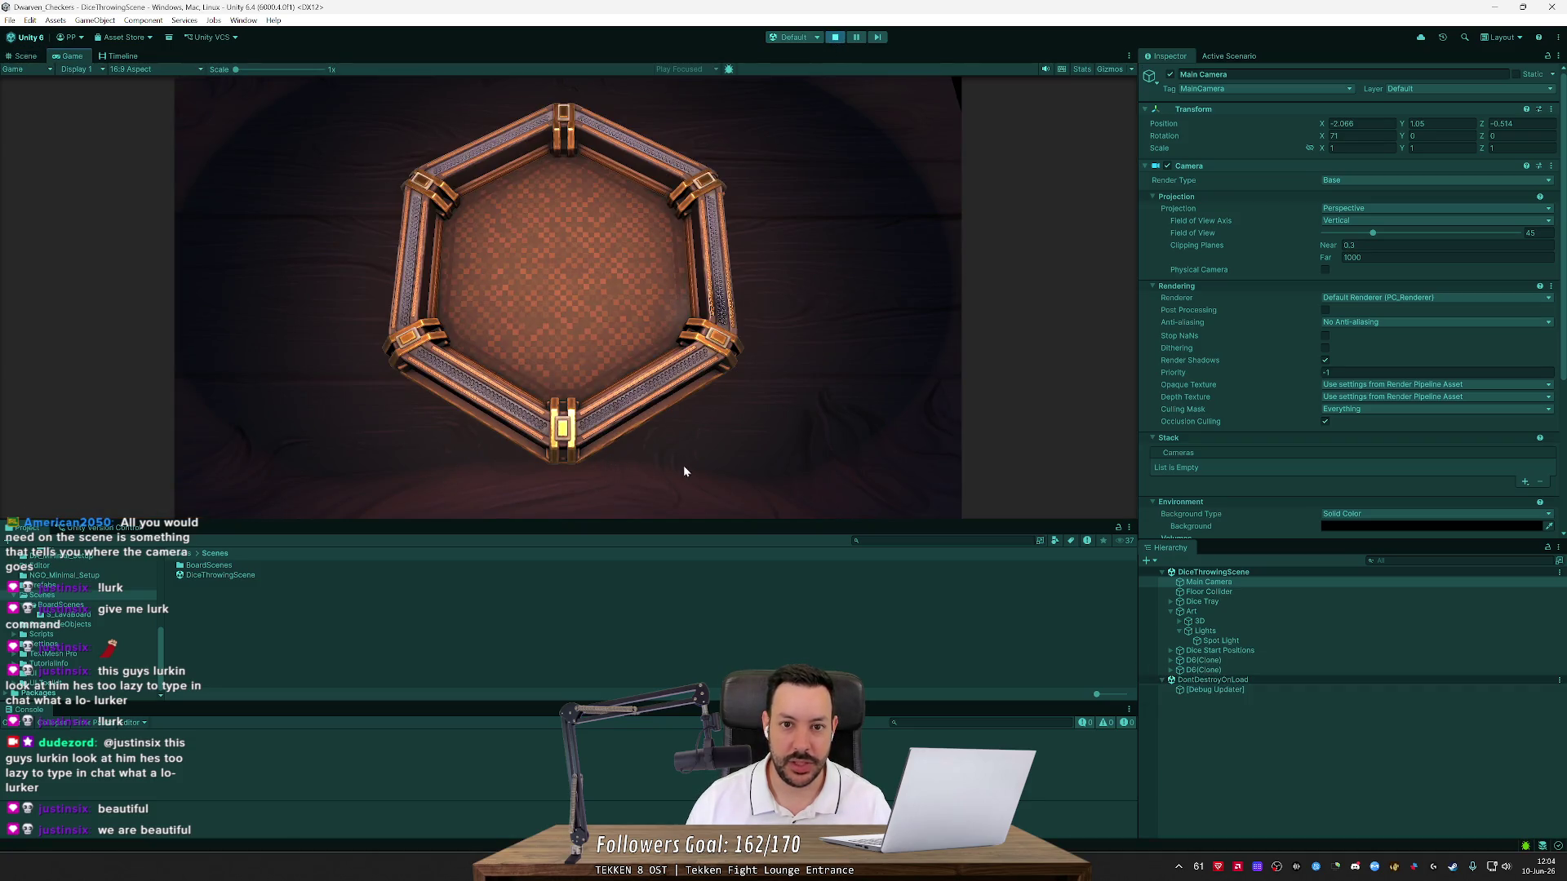
click(853, 40)
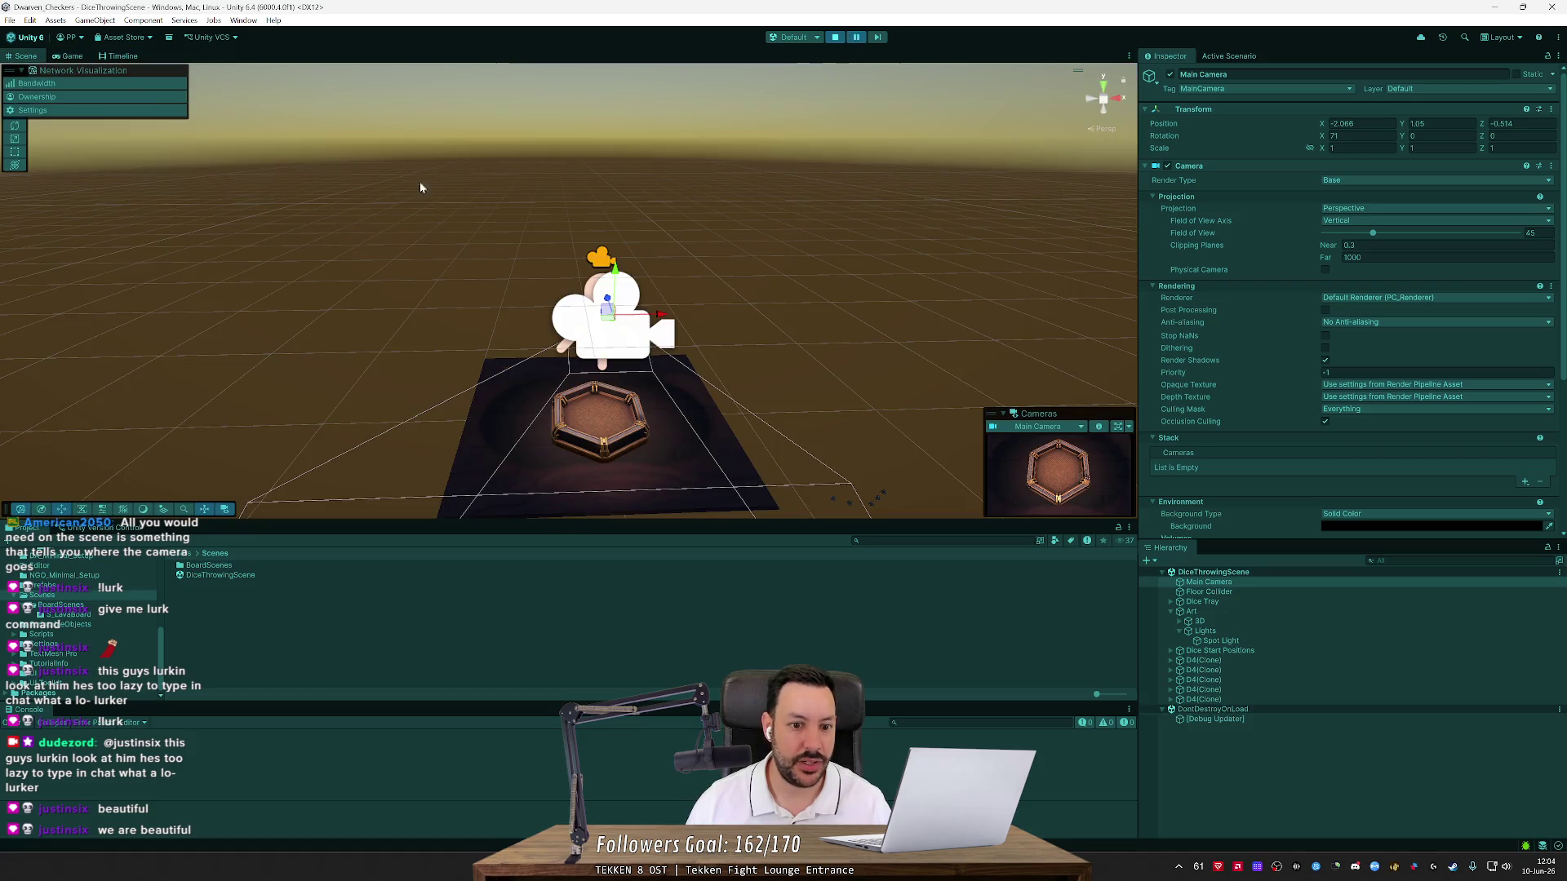
mouse_move(690, 336)
mouse_down()
mouse_move(797, 374)
mouse_move(737, 374)
mouse_move(709, 395)
mouse_up()
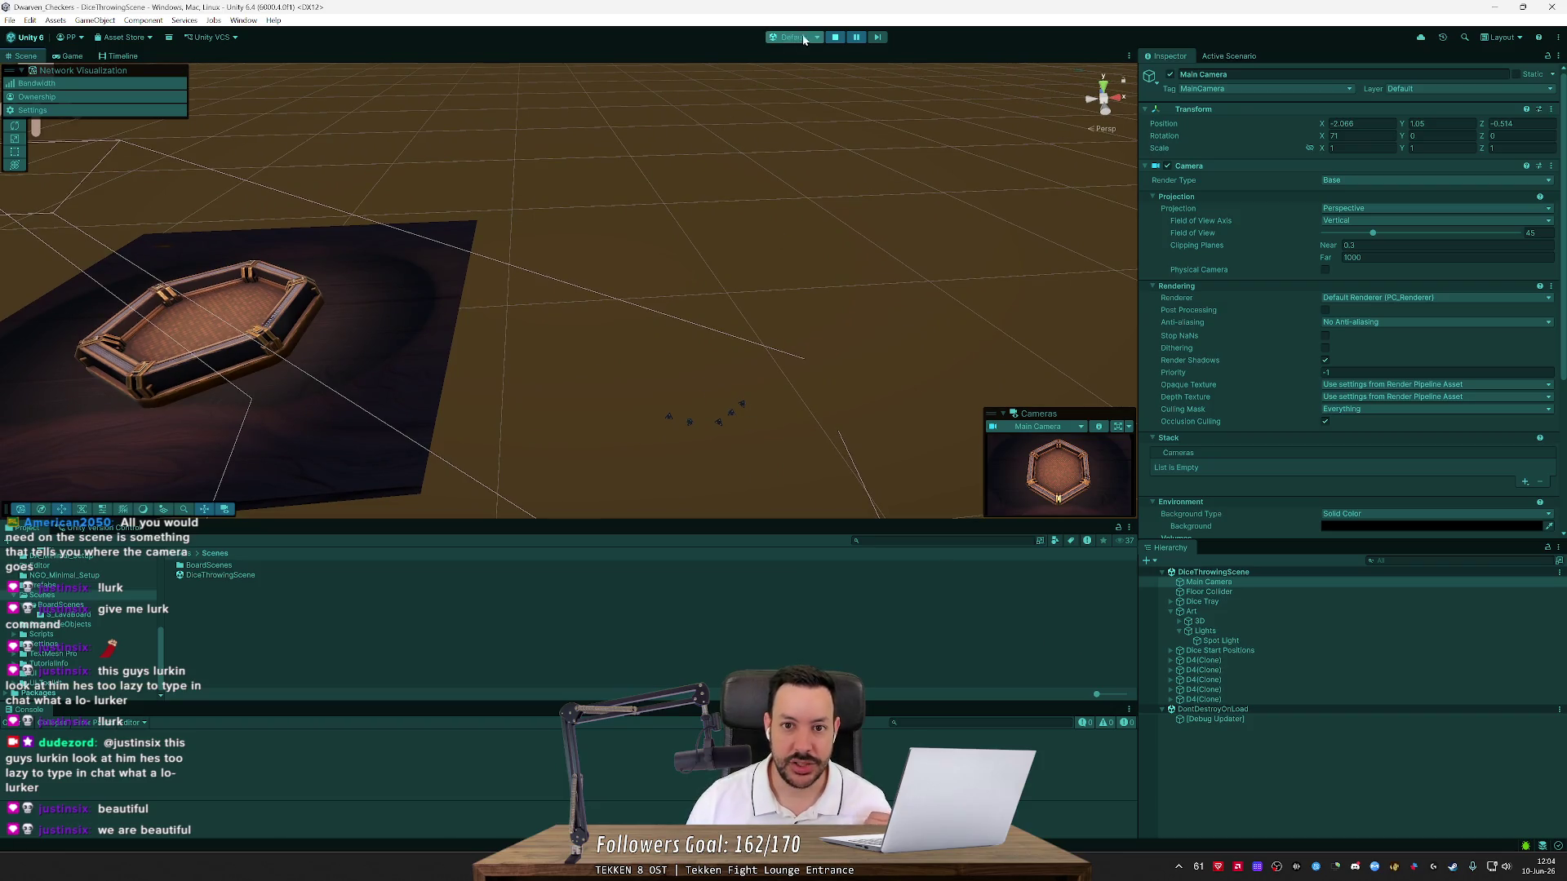
click(835, 38)
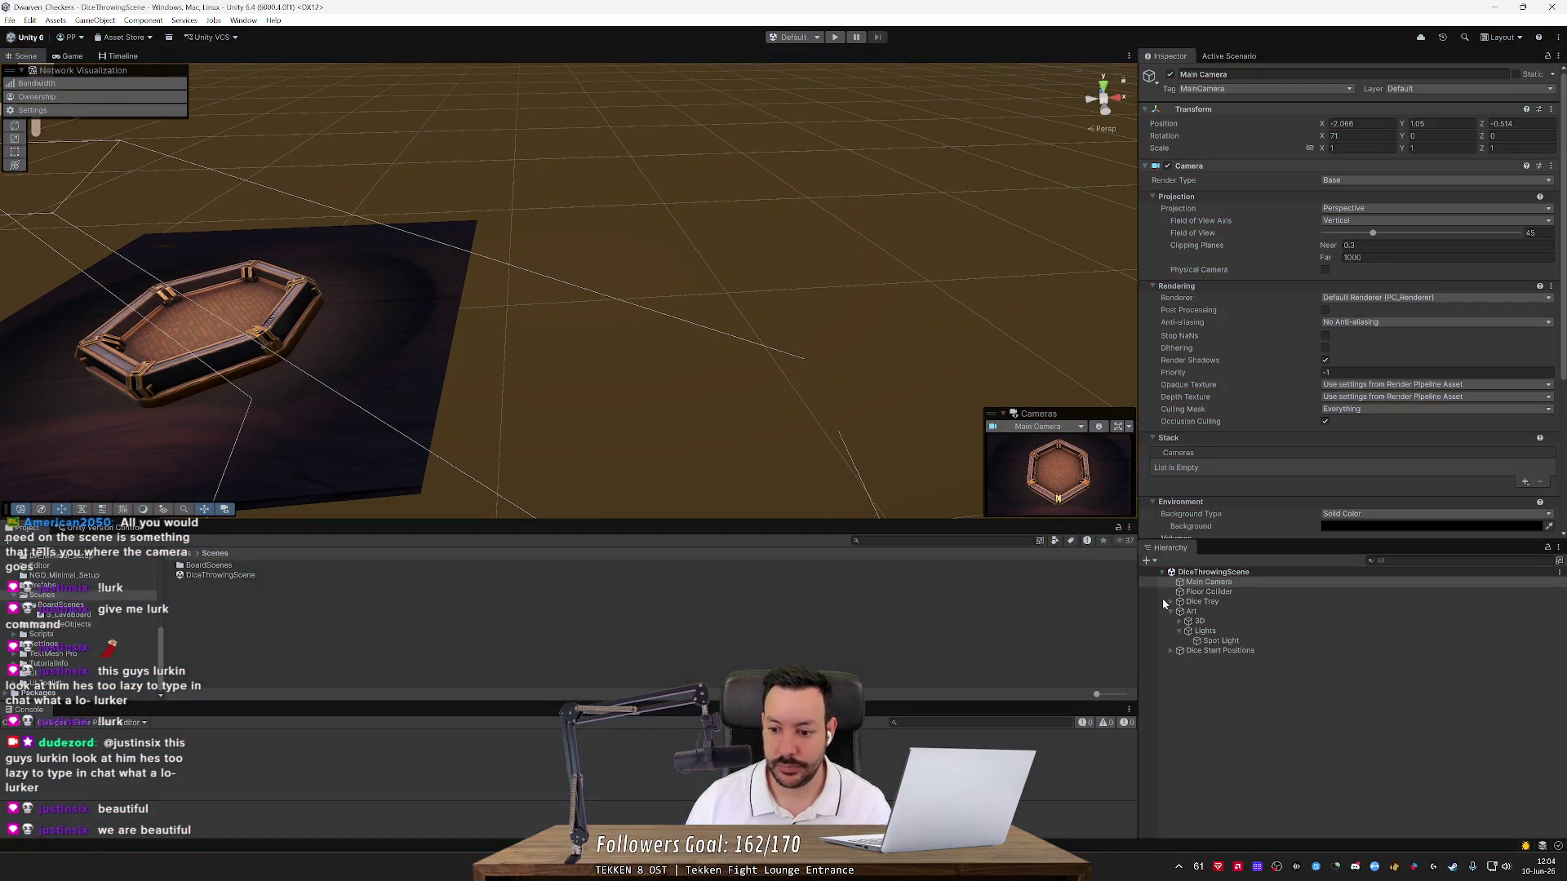
click(1210, 651)
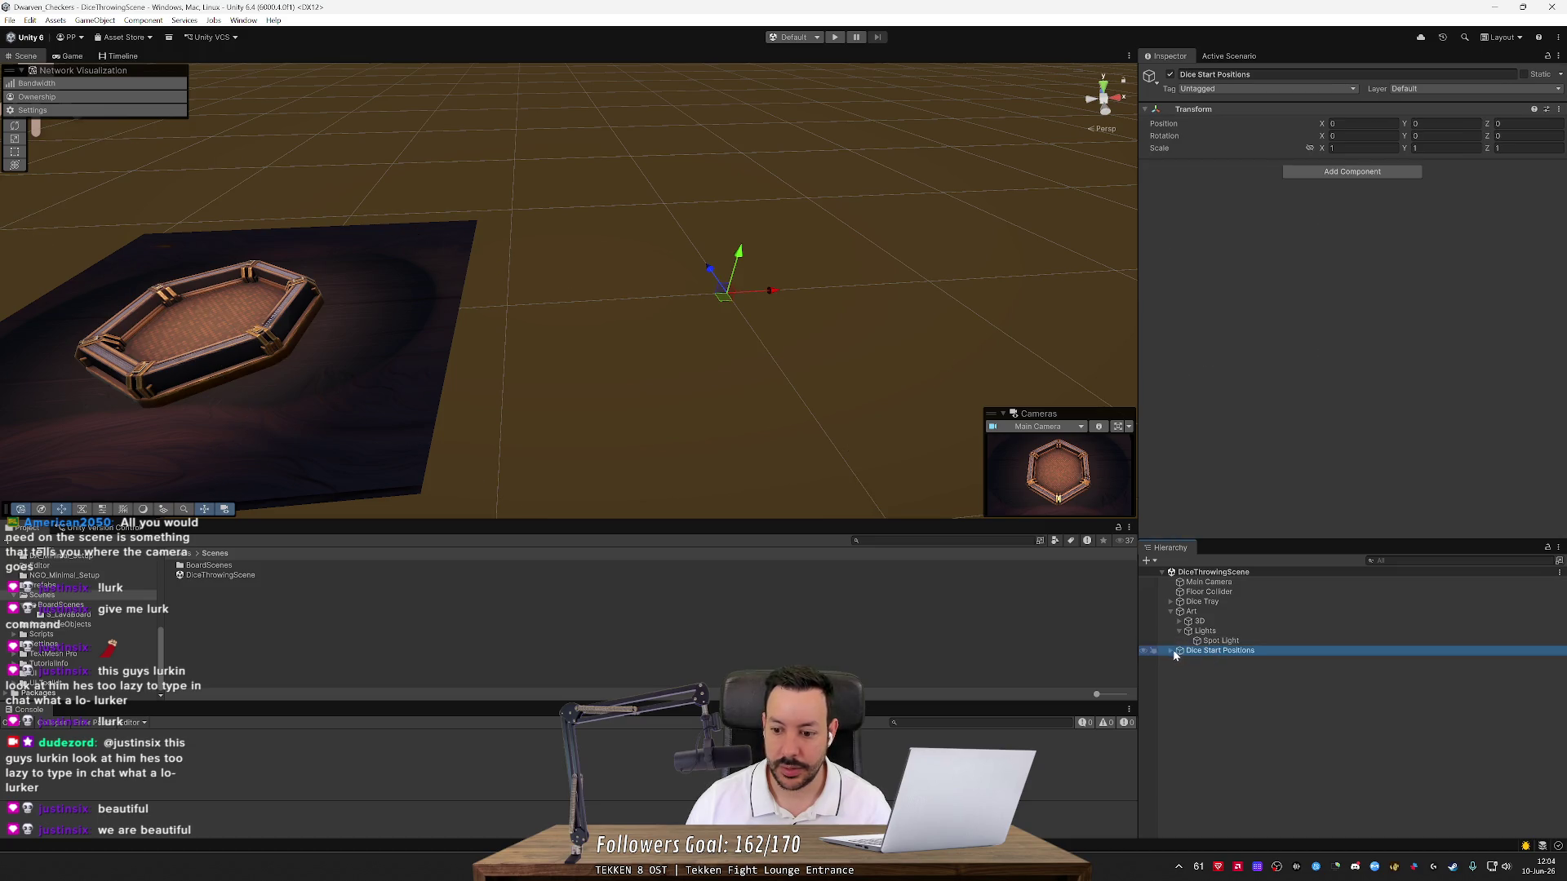
Shift Dice Start Positions to X -2.08 in the Inspector
click(1204, 660)
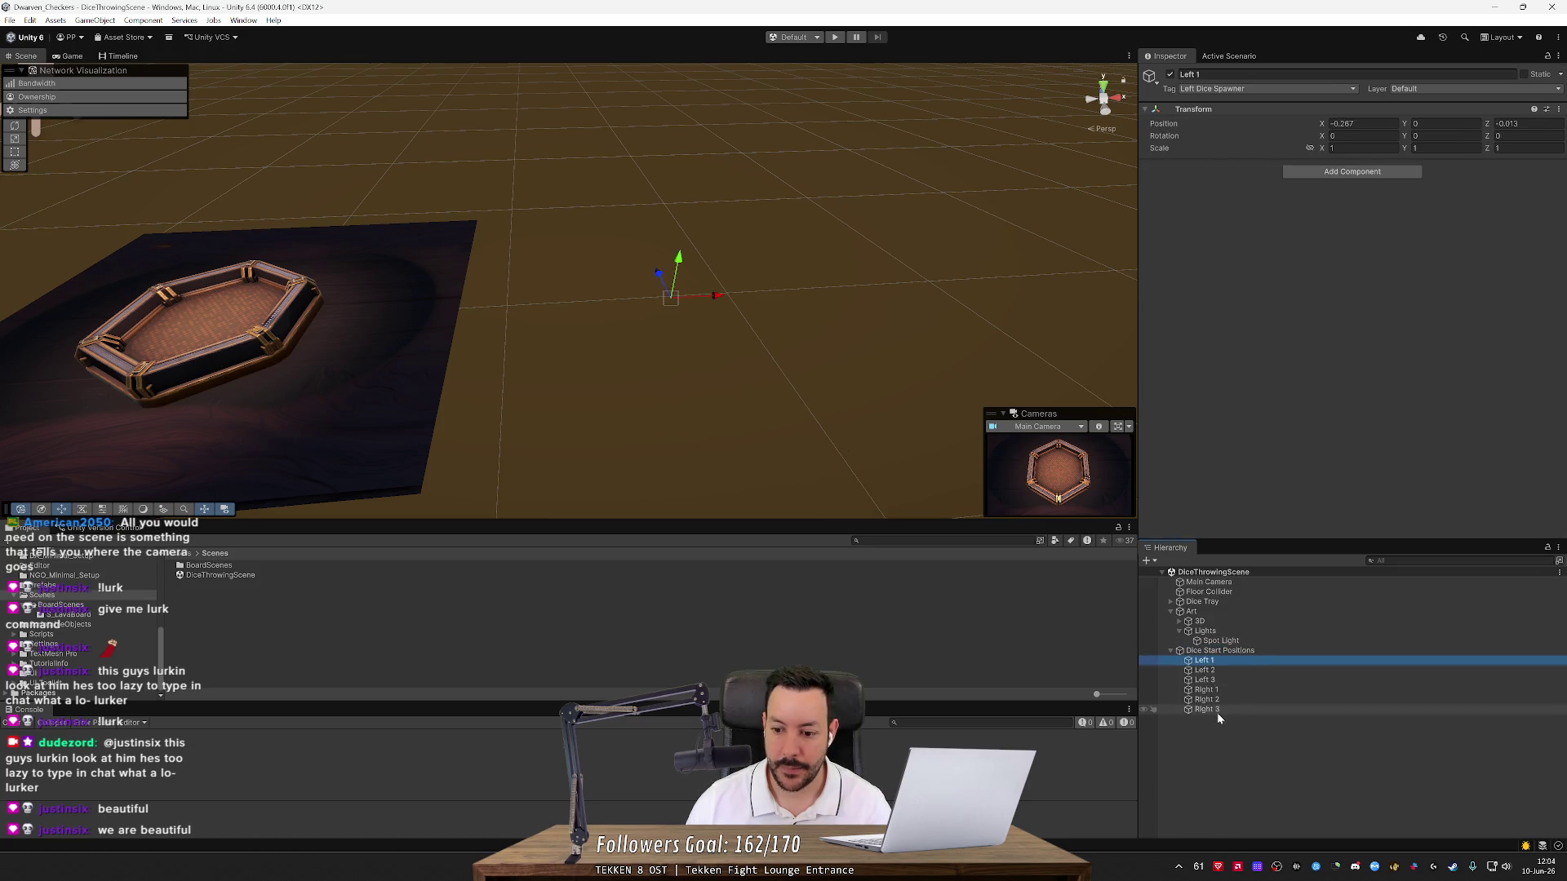
shift+click(1217, 712)
click(1222, 653)
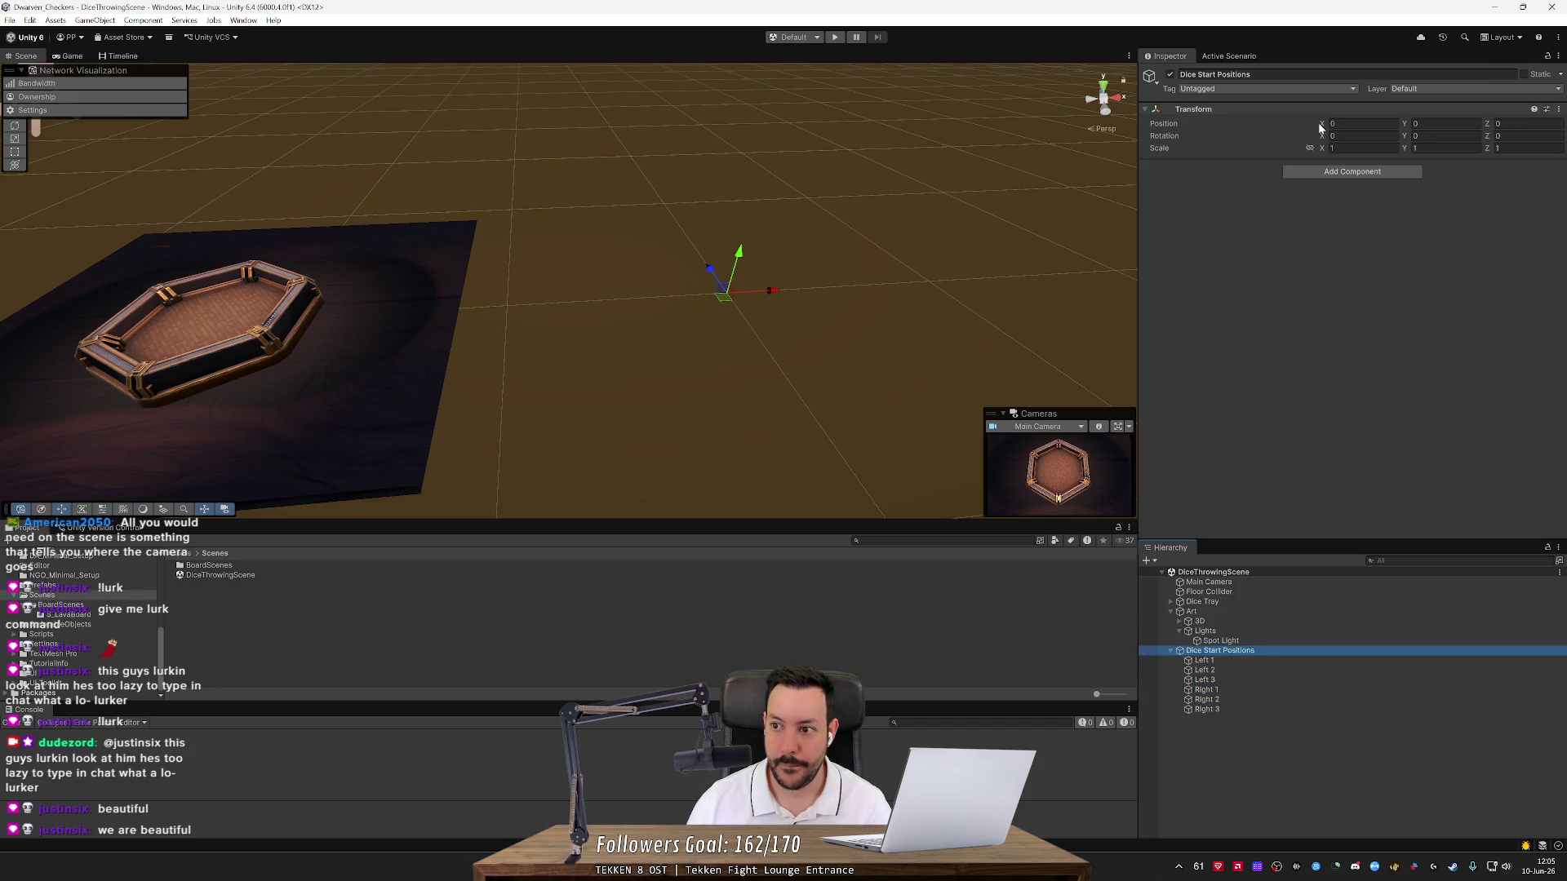
drag(1319, 128, 1270, 130)
mouse_move(718, 291)
mouse_down()
mouse_move(662, 308)
mouse_move(776, 301)
mouse_up()
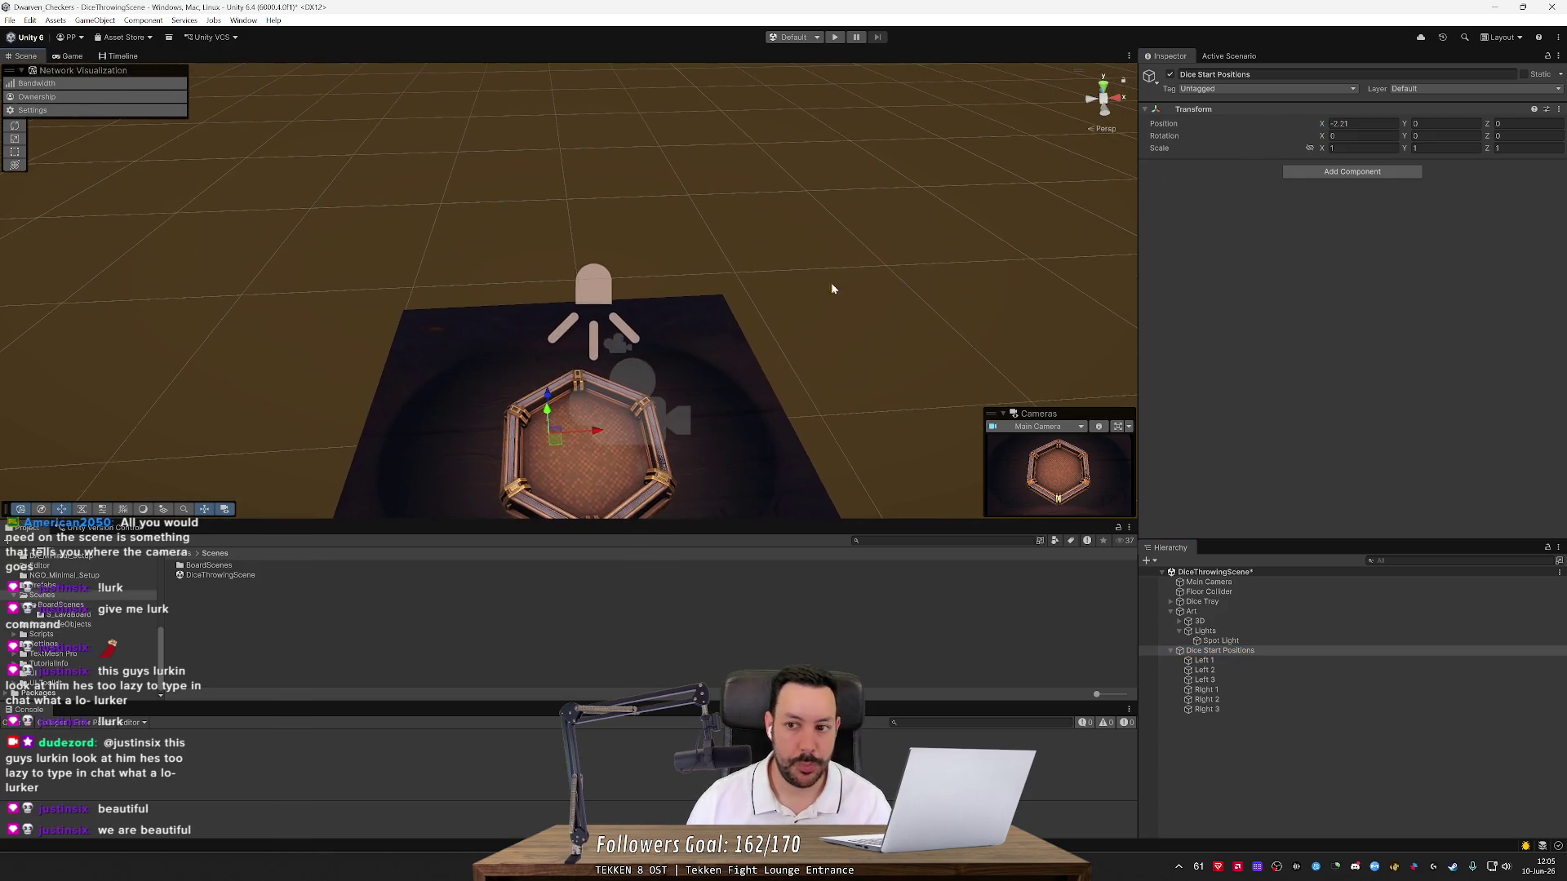
click(1324, 126)
drag(1324, 127, 1341, 127)
Play-test the new dice spawn points, then pause the game
key(ctrl+p)
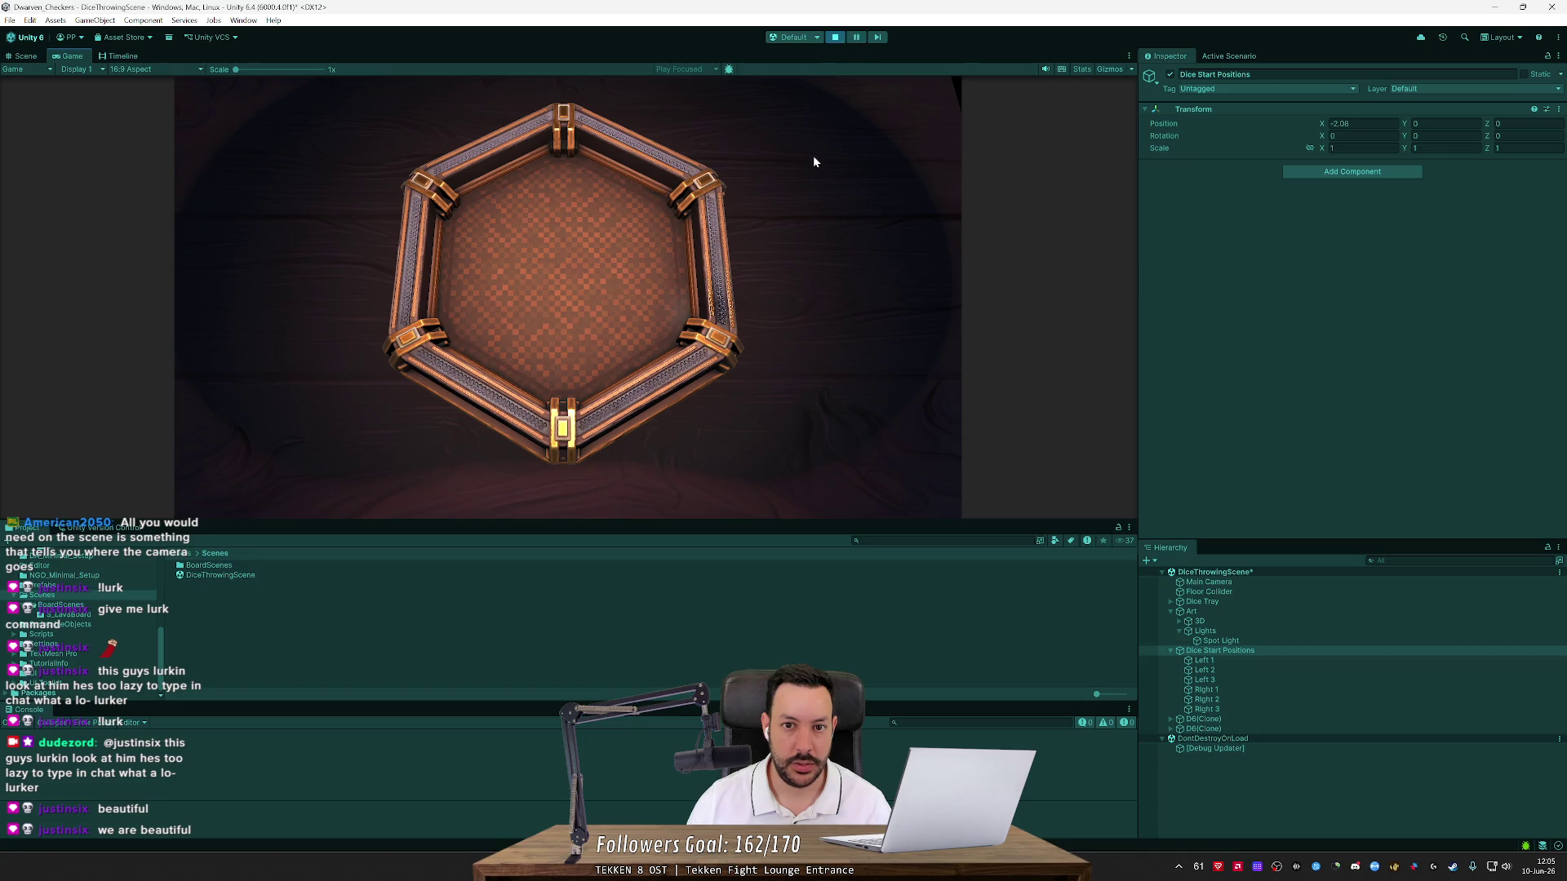
click(856, 37)
key(ctrl+1)
Frame the six dice start points and drag Dice Start Positions over the tray
drag(571, 368, 588, 170)
scroll(589, 173, up, 2)
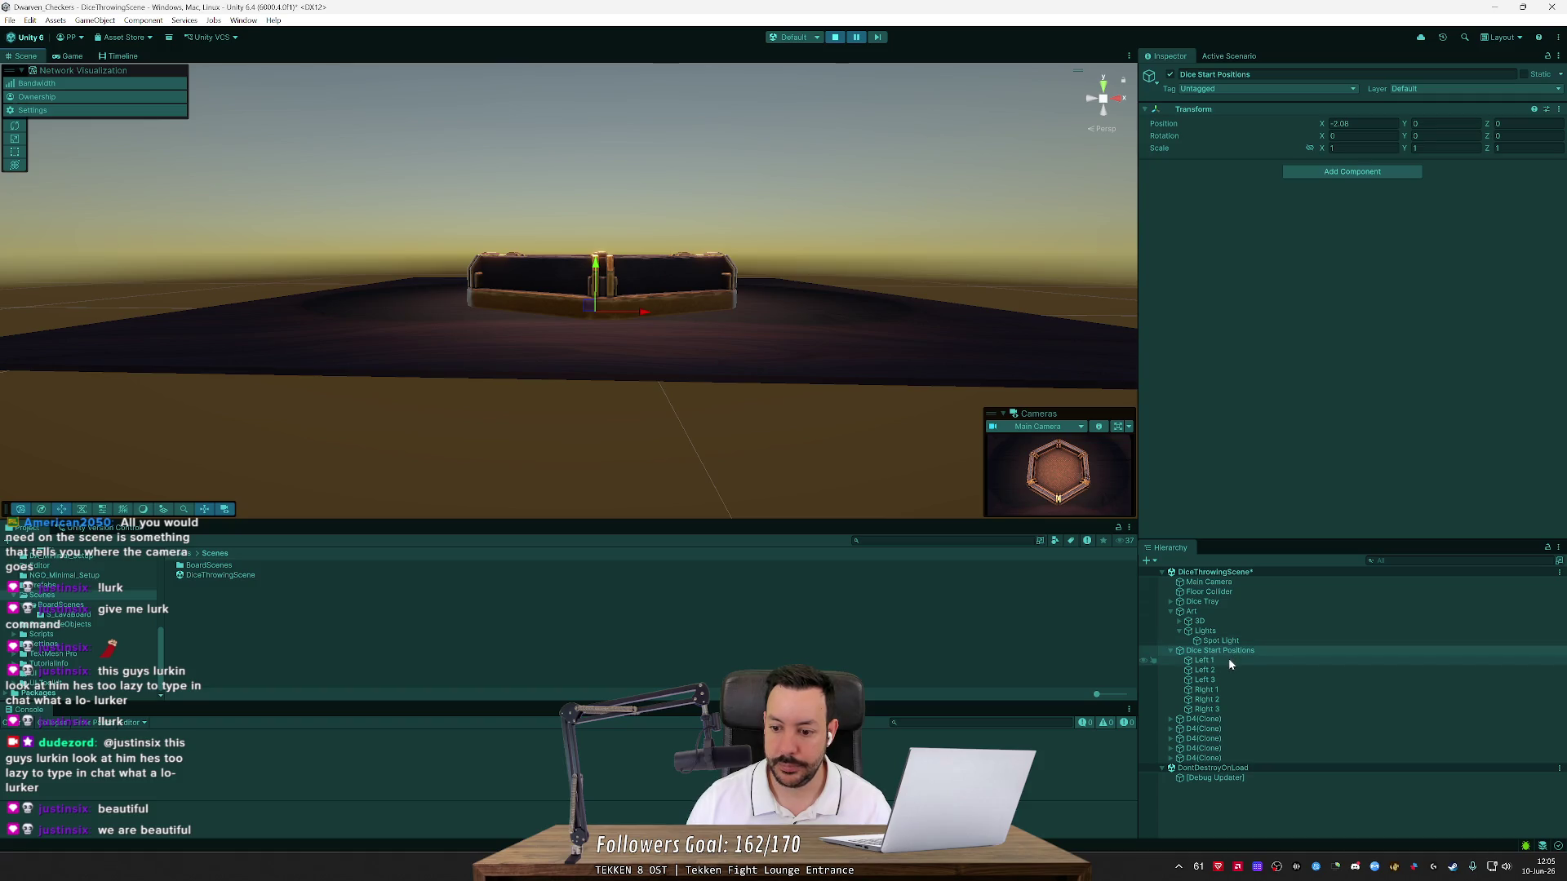
click(1362, 123)
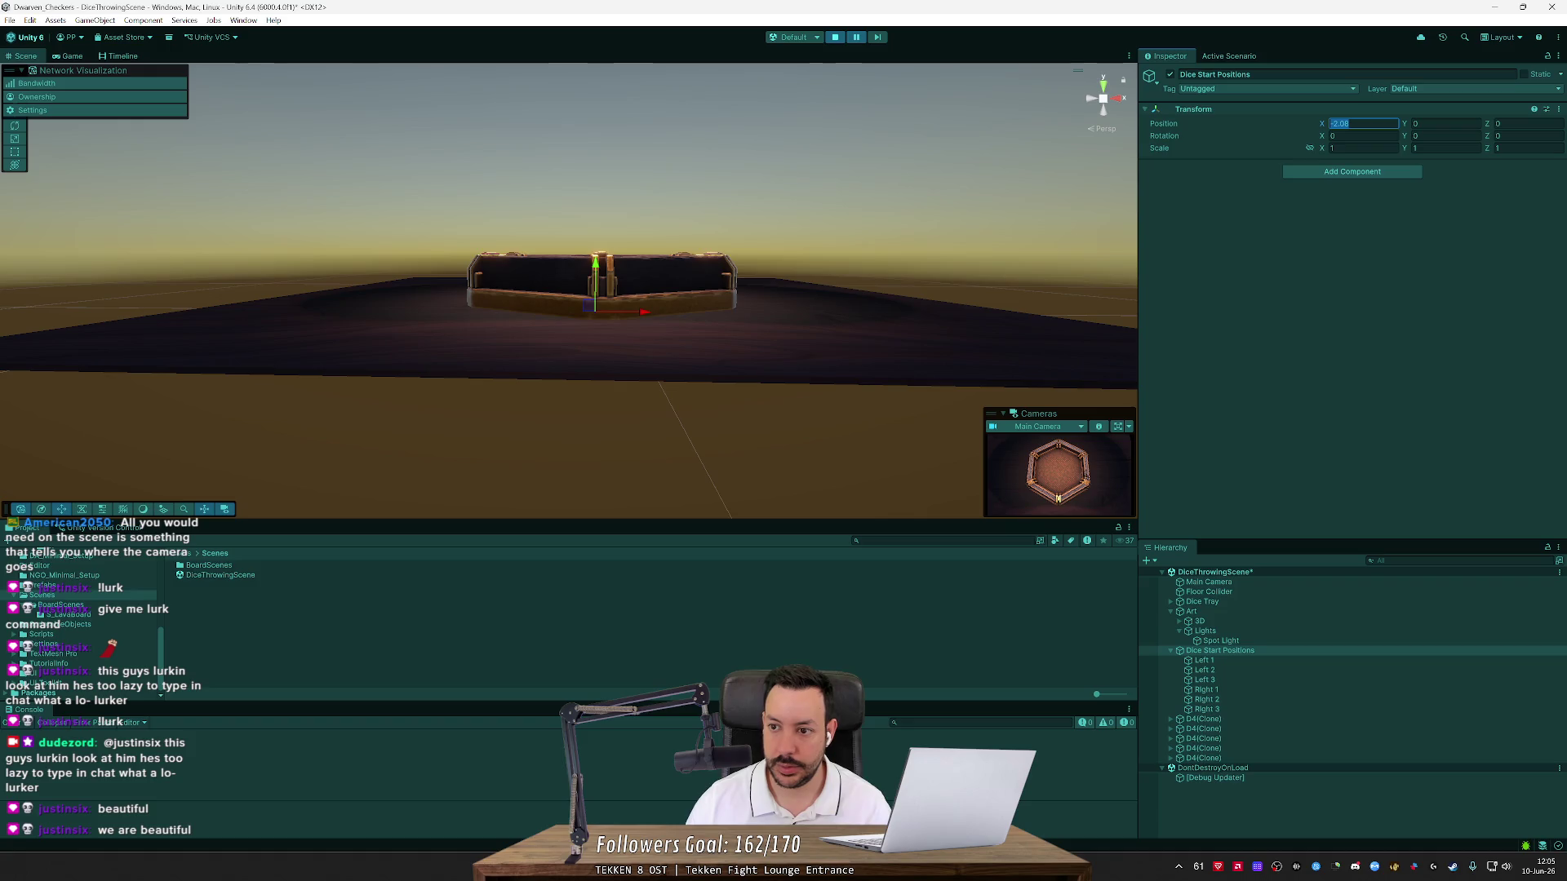
text(0)
click(1234, 660)
shift+click(1232, 707)
key(f)
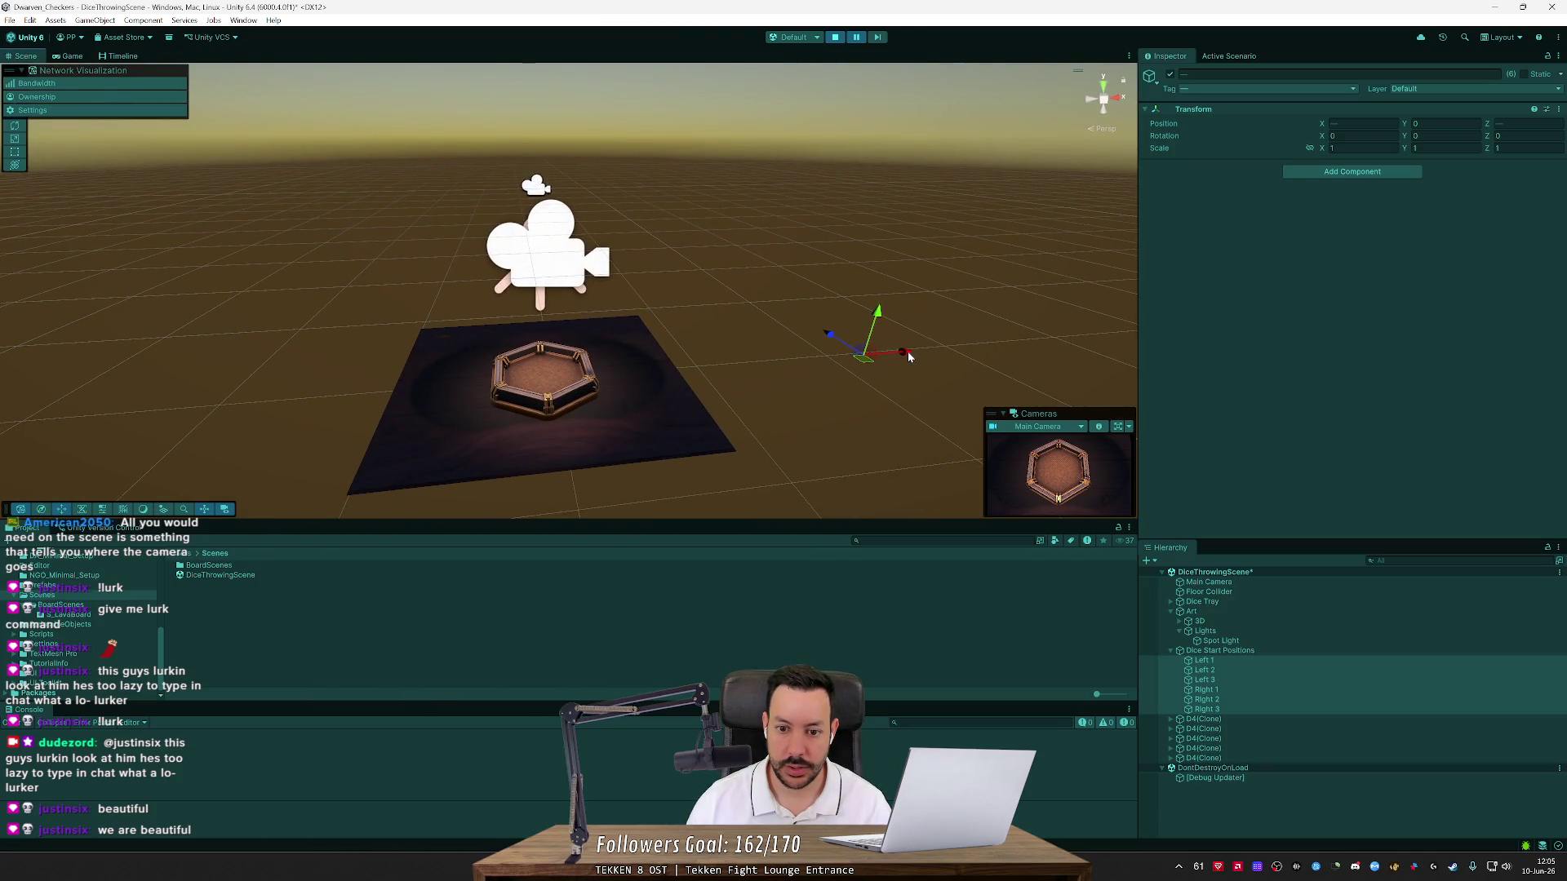
click(1213, 652)
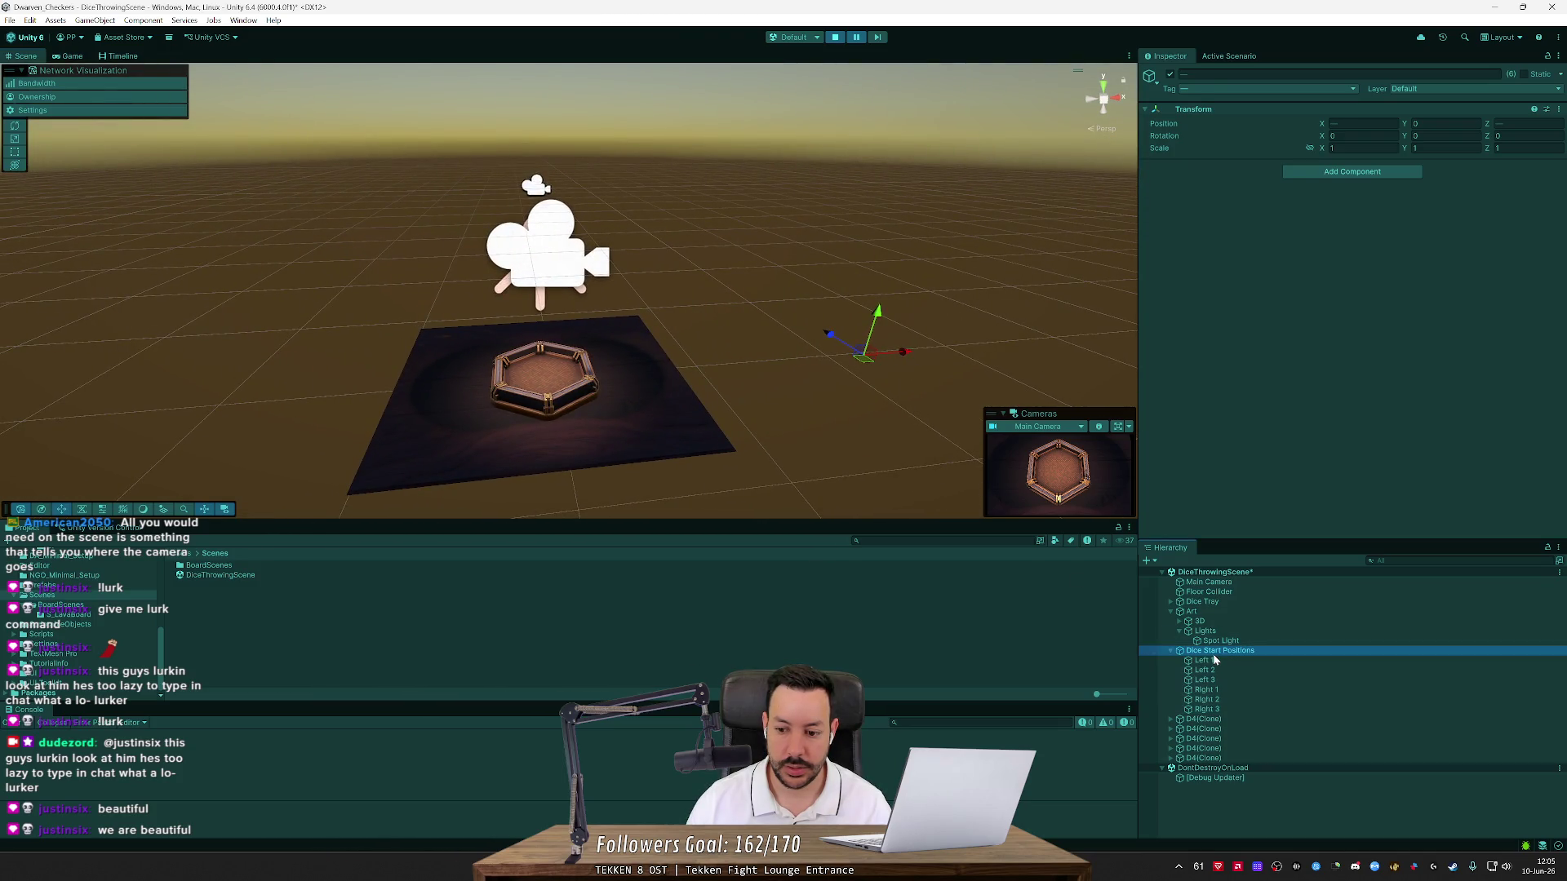
drag(868, 357, 586, 395)
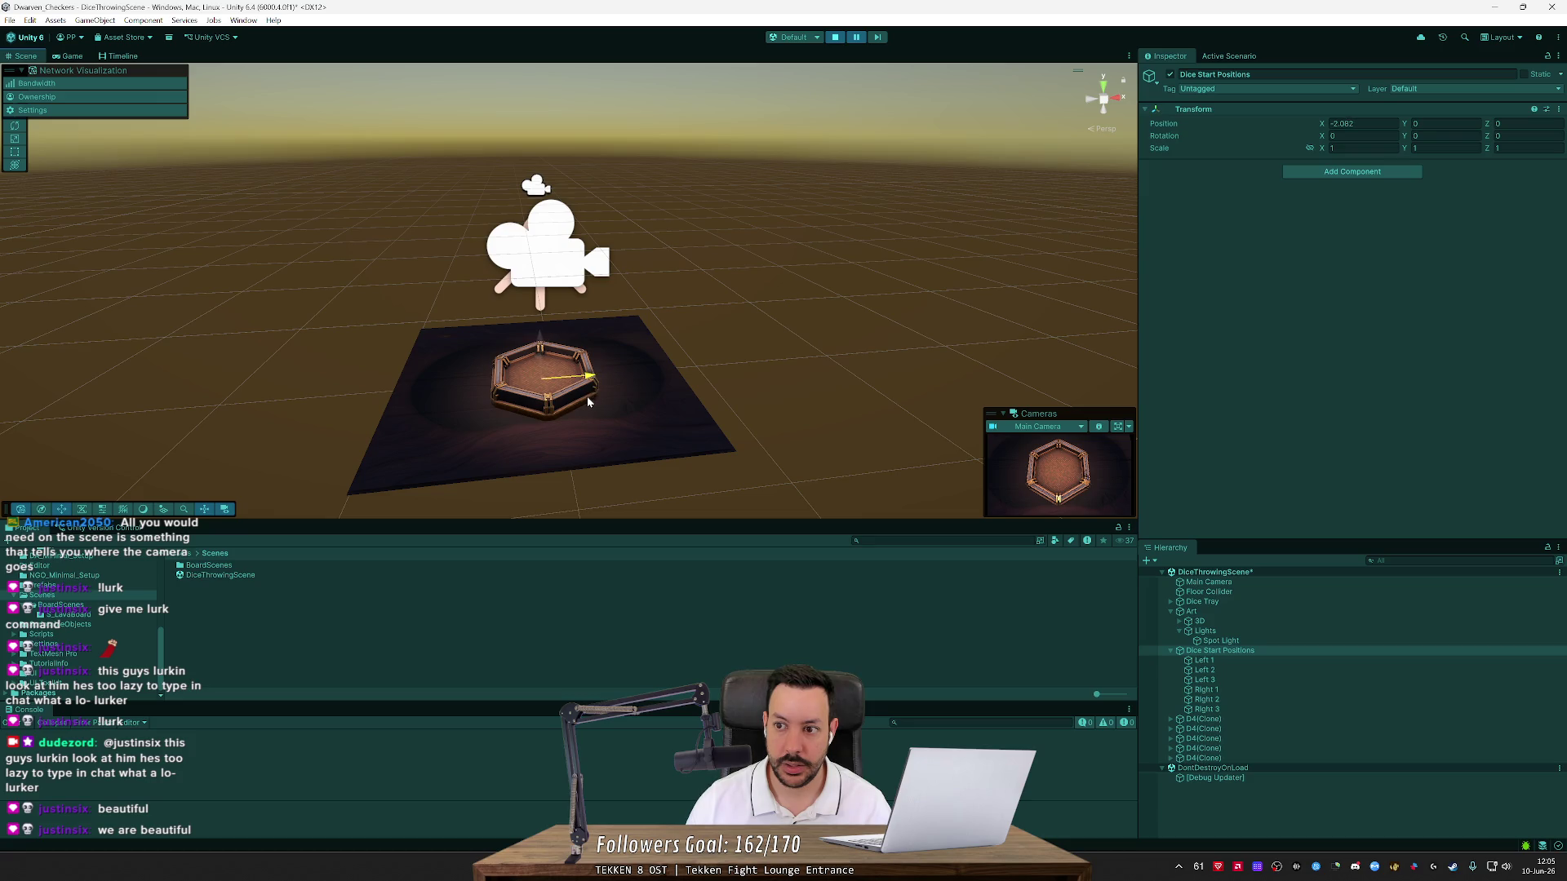
Lift the start positions slightly off the floor, then play and throw the dice
click(834, 37)
drag(684, 368, 651, 311)
scroll(650, 311, up, 5)
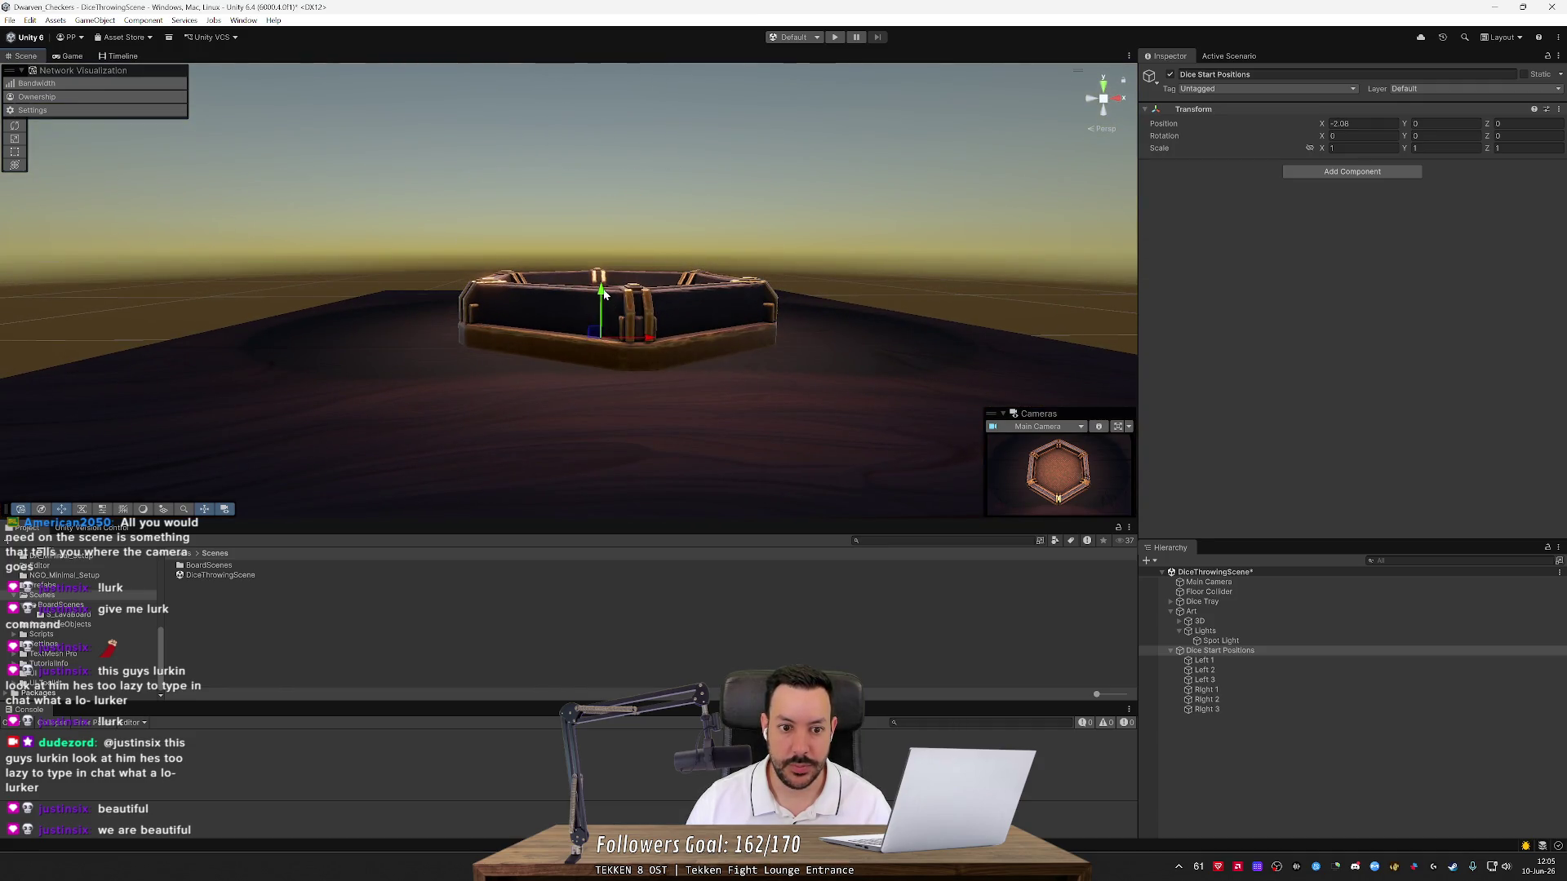
drag(604, 294, 602, 210)
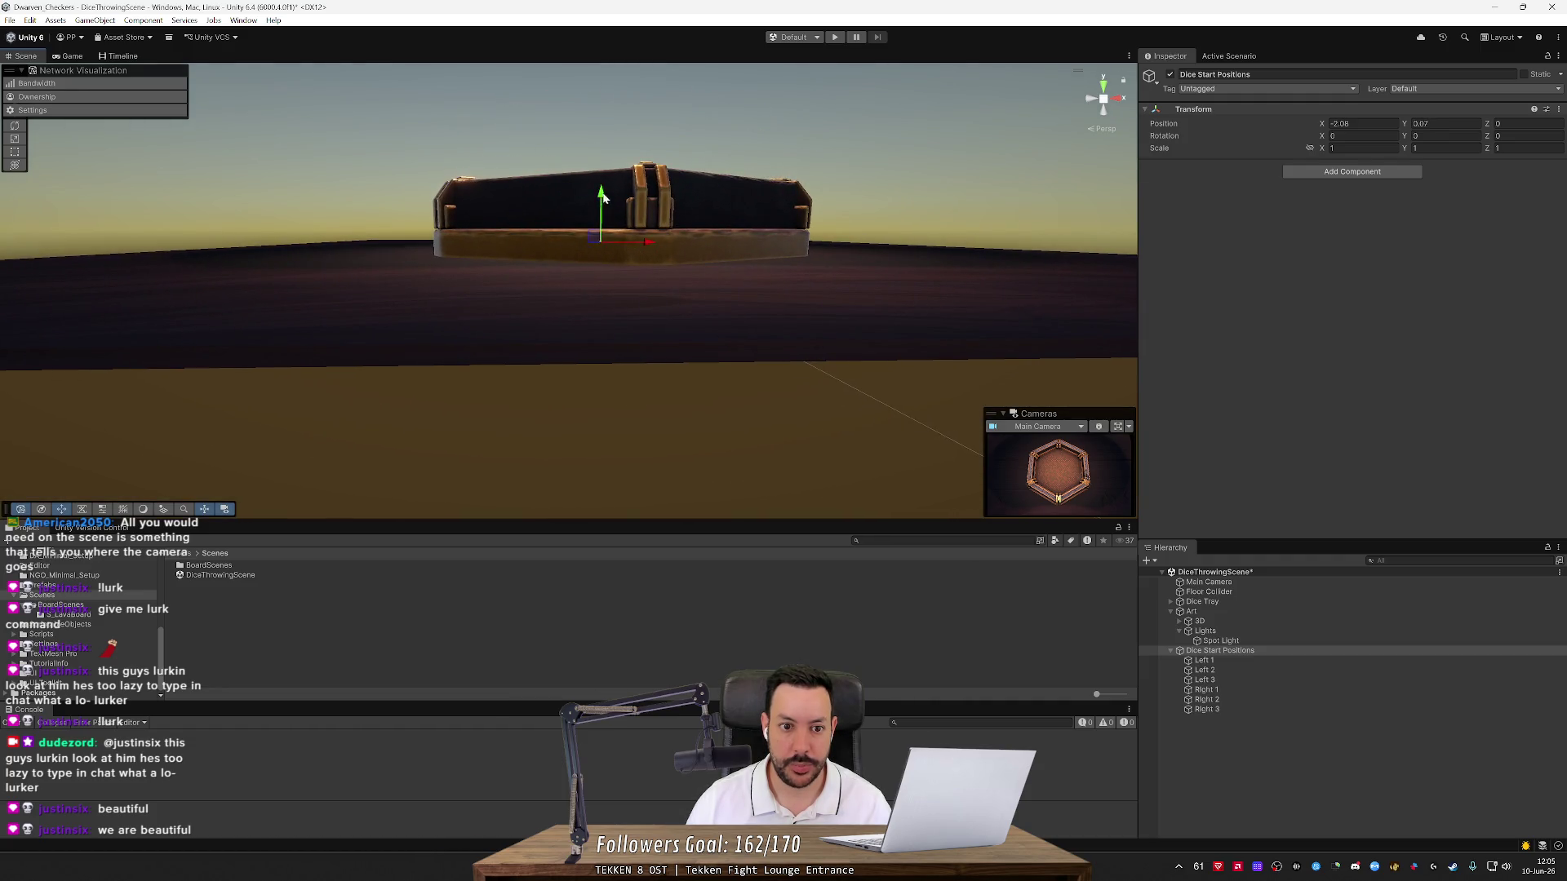
click(833, 36)
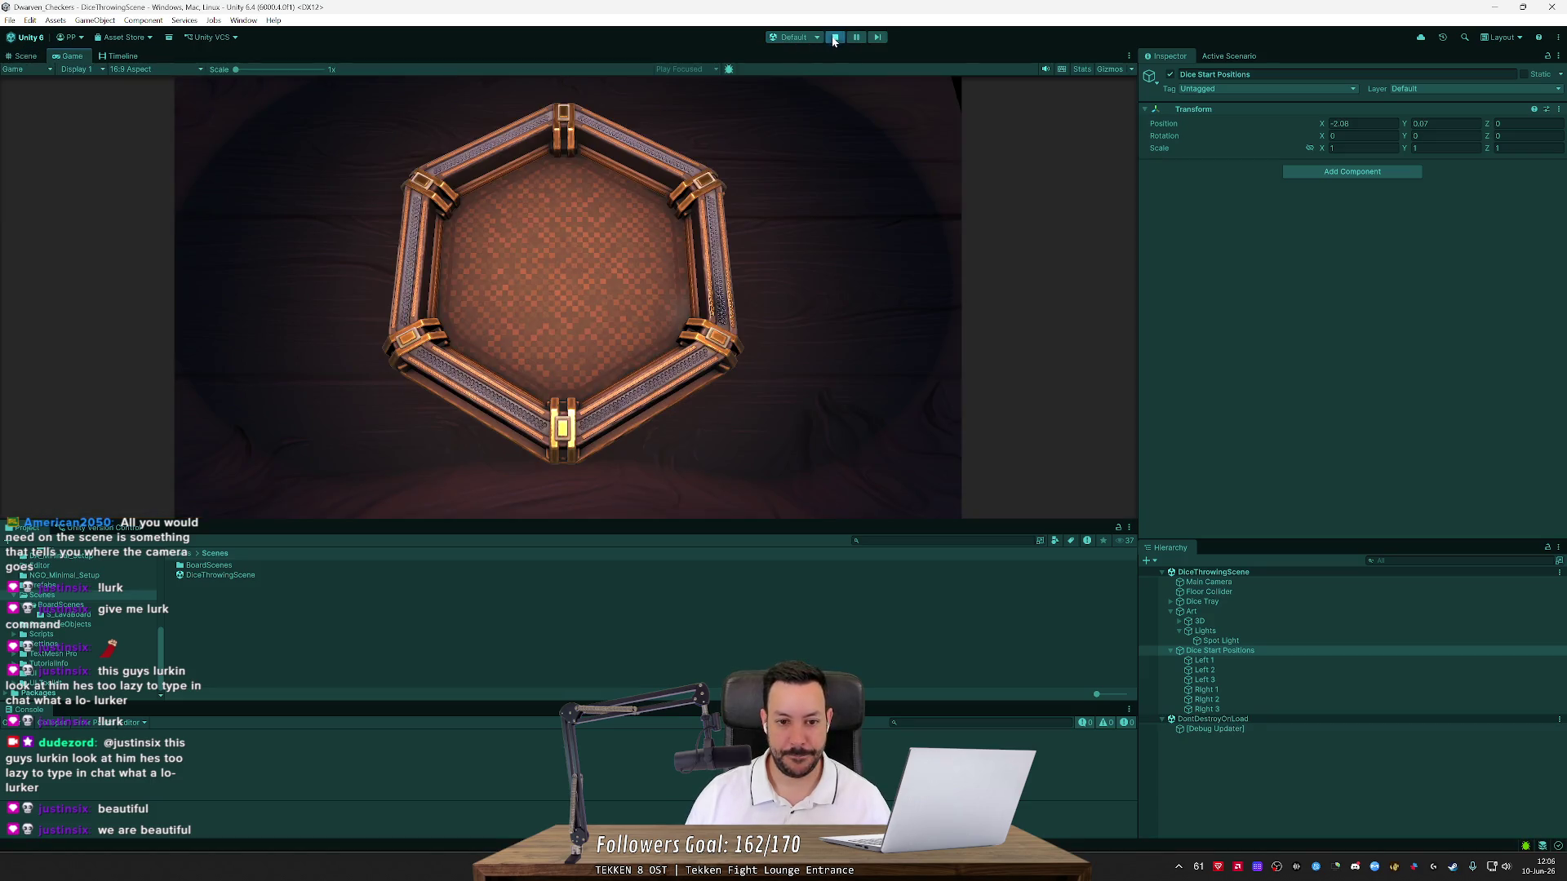
click(507, 440)
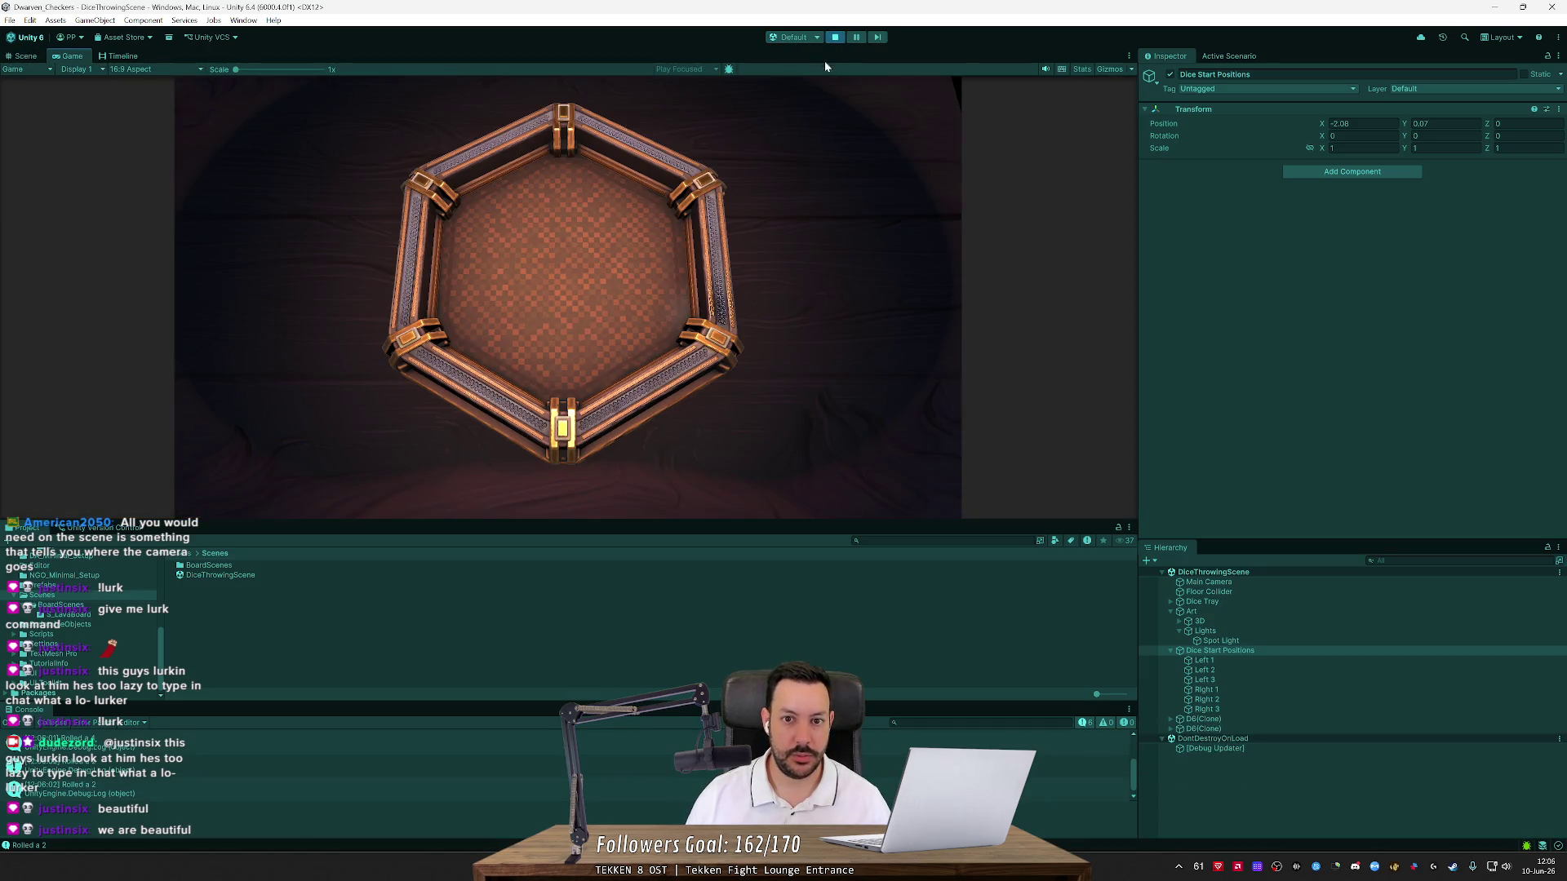
click(857, 38)
Orbit around the paused scene to find where the dice landed relative to the tray
mouse_move(701, 262)
mouse_down()
mouse_move(697, 224)
mouse_move(668, 297)
mouse_up()
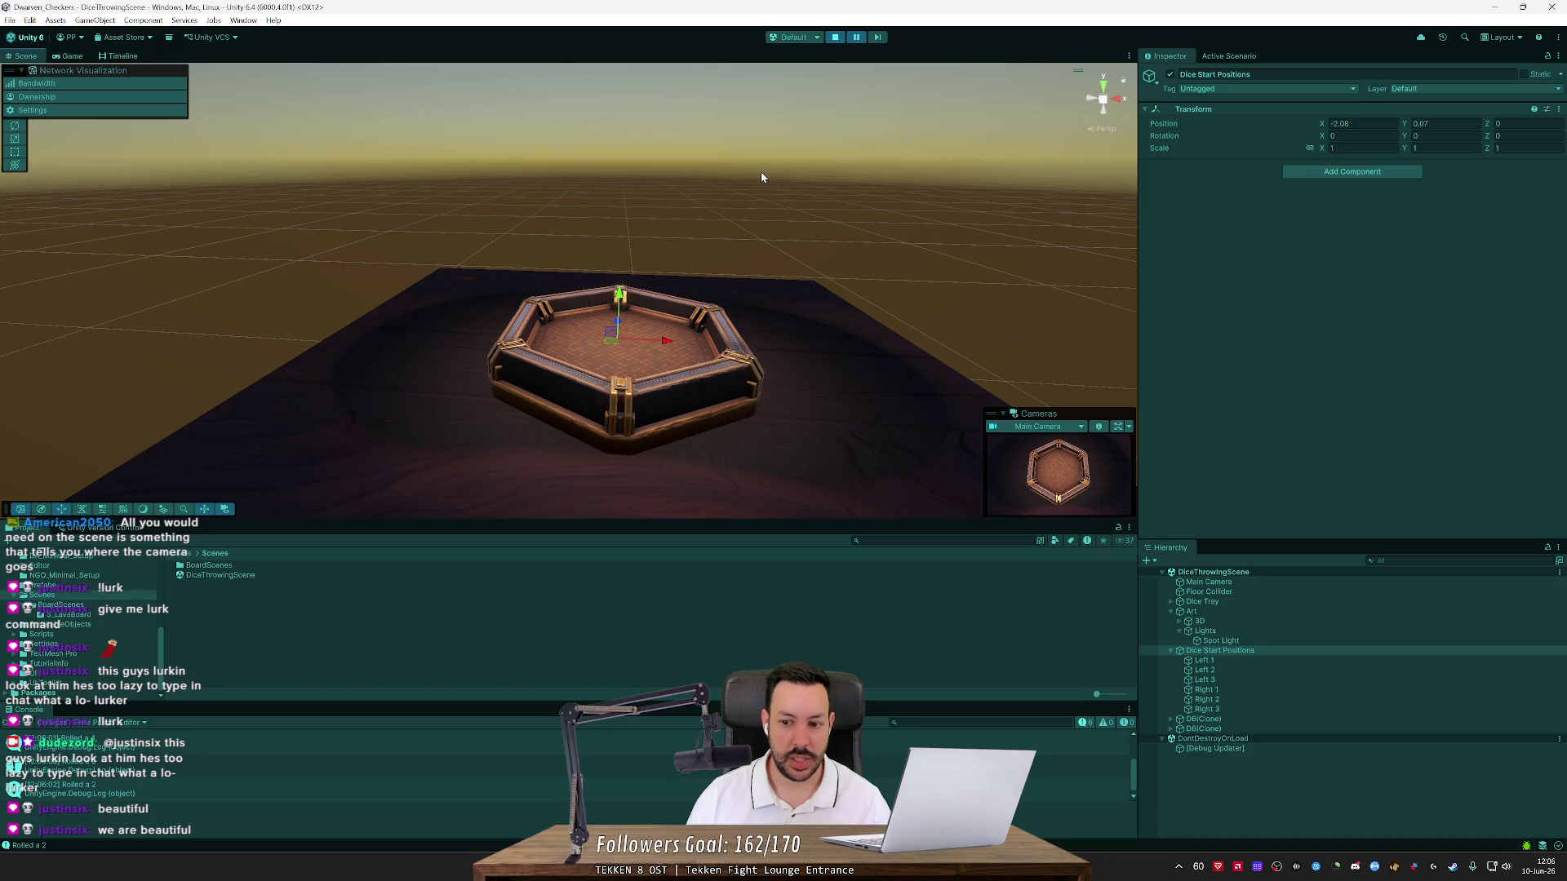
mouse_move(674, 388)
mouse_down()
mouse_move(702, 392)
mouse_move(687, 345)
mouse_move(879, 418)
mouse_up()
click(855, 38)
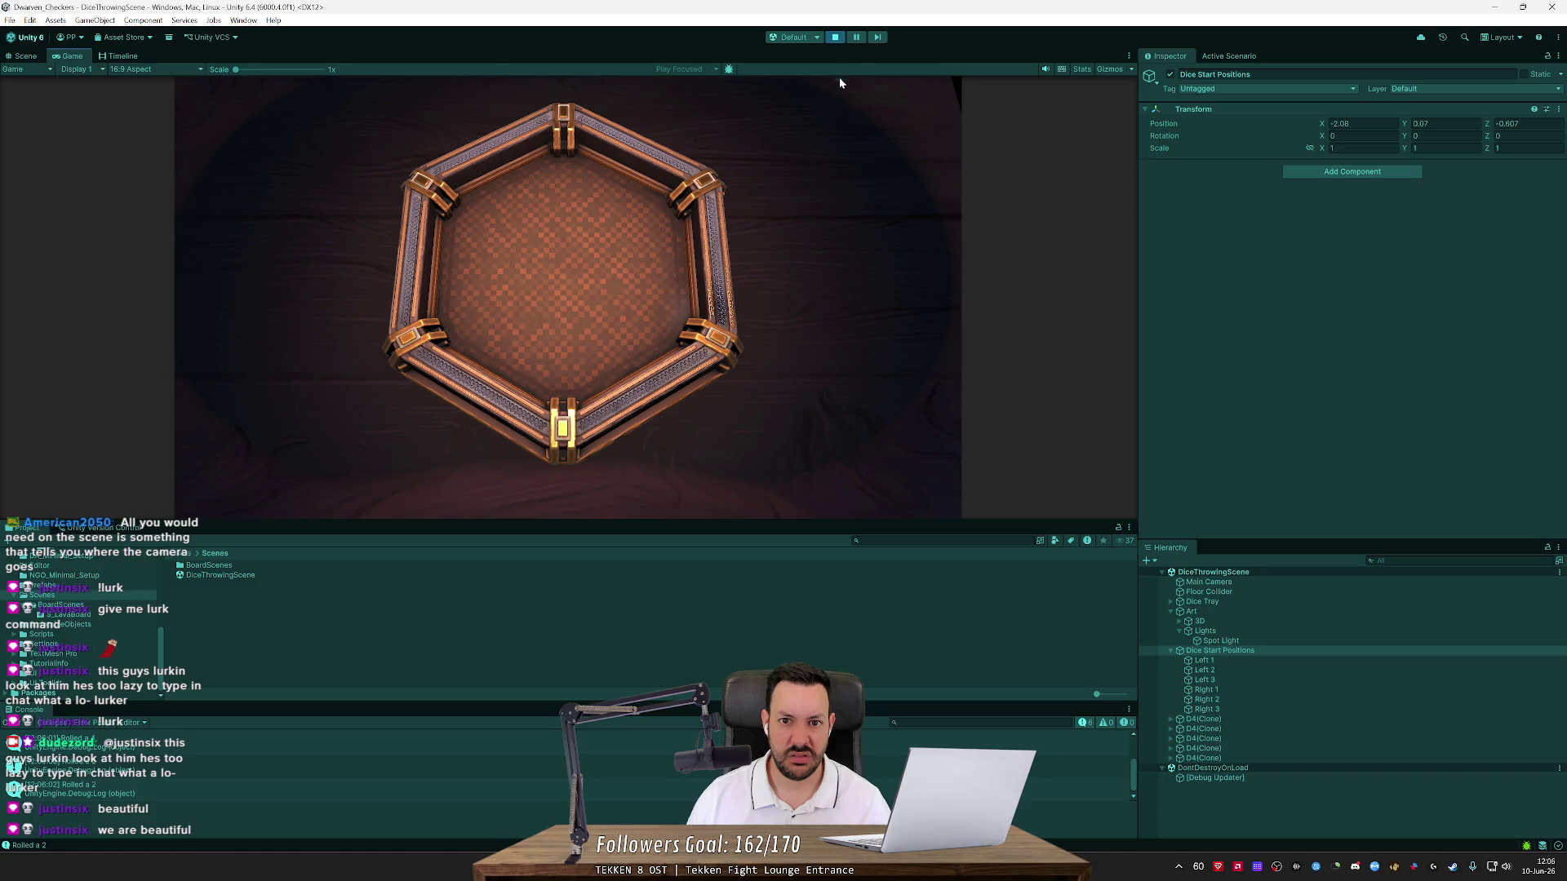
click(856, 38)
mouse_move(790, 305)
mouse_down()
mouse_move(822, 262)
mouse_move(820, 290)
mouse_move(845, 295)
mouse_up()
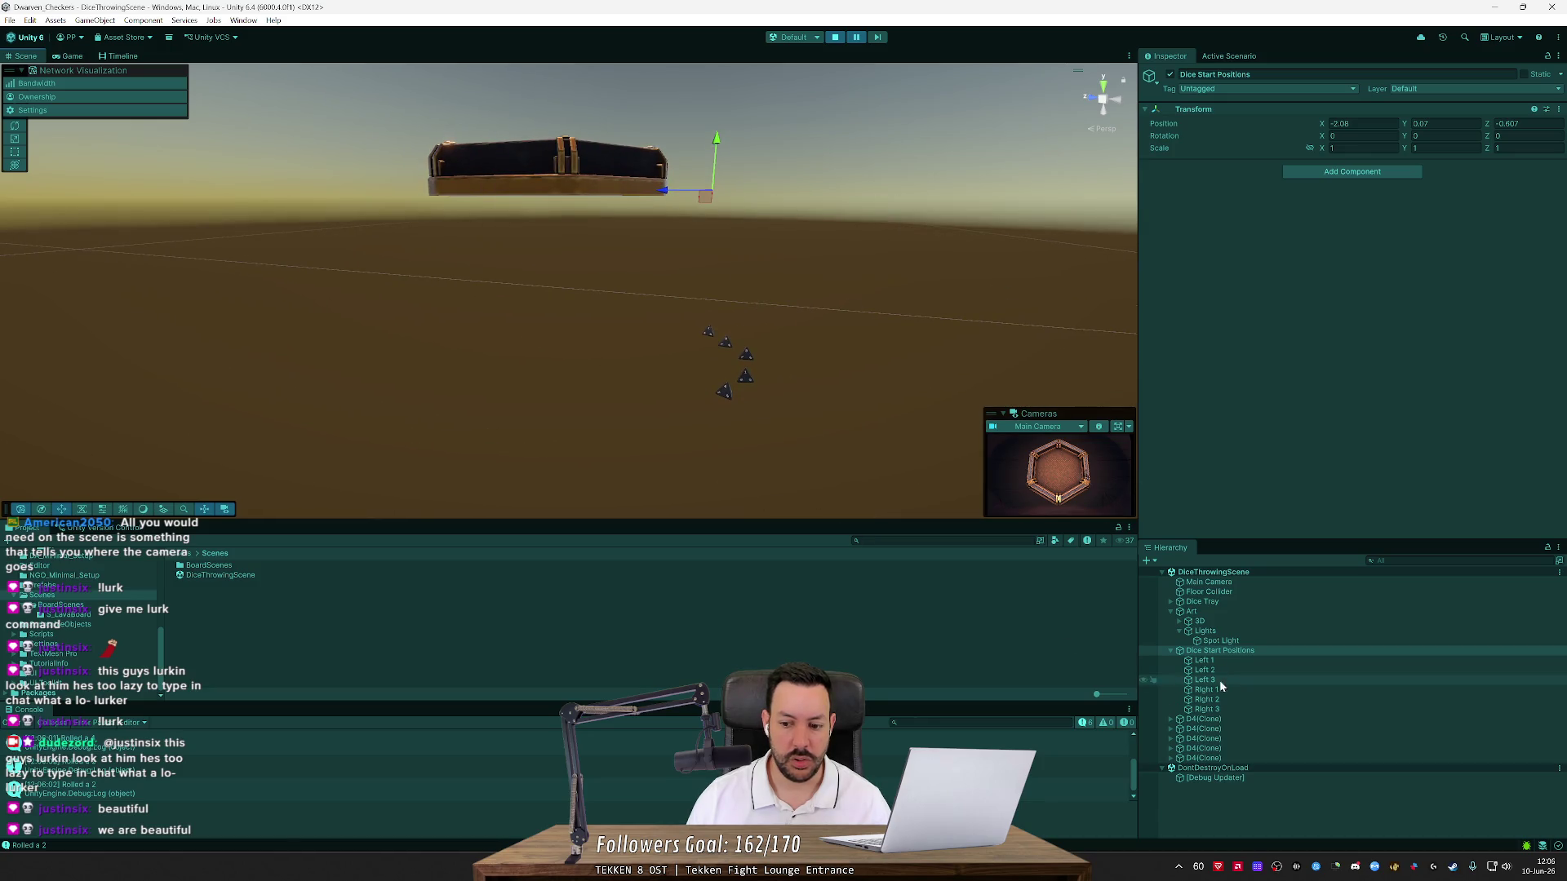
mouse_move(972, 493)
mouse_down()
mouse_move(809, 430)
mouse_move(623, 444)
mouse_move(882, 449)
mouse_up()
key(f)
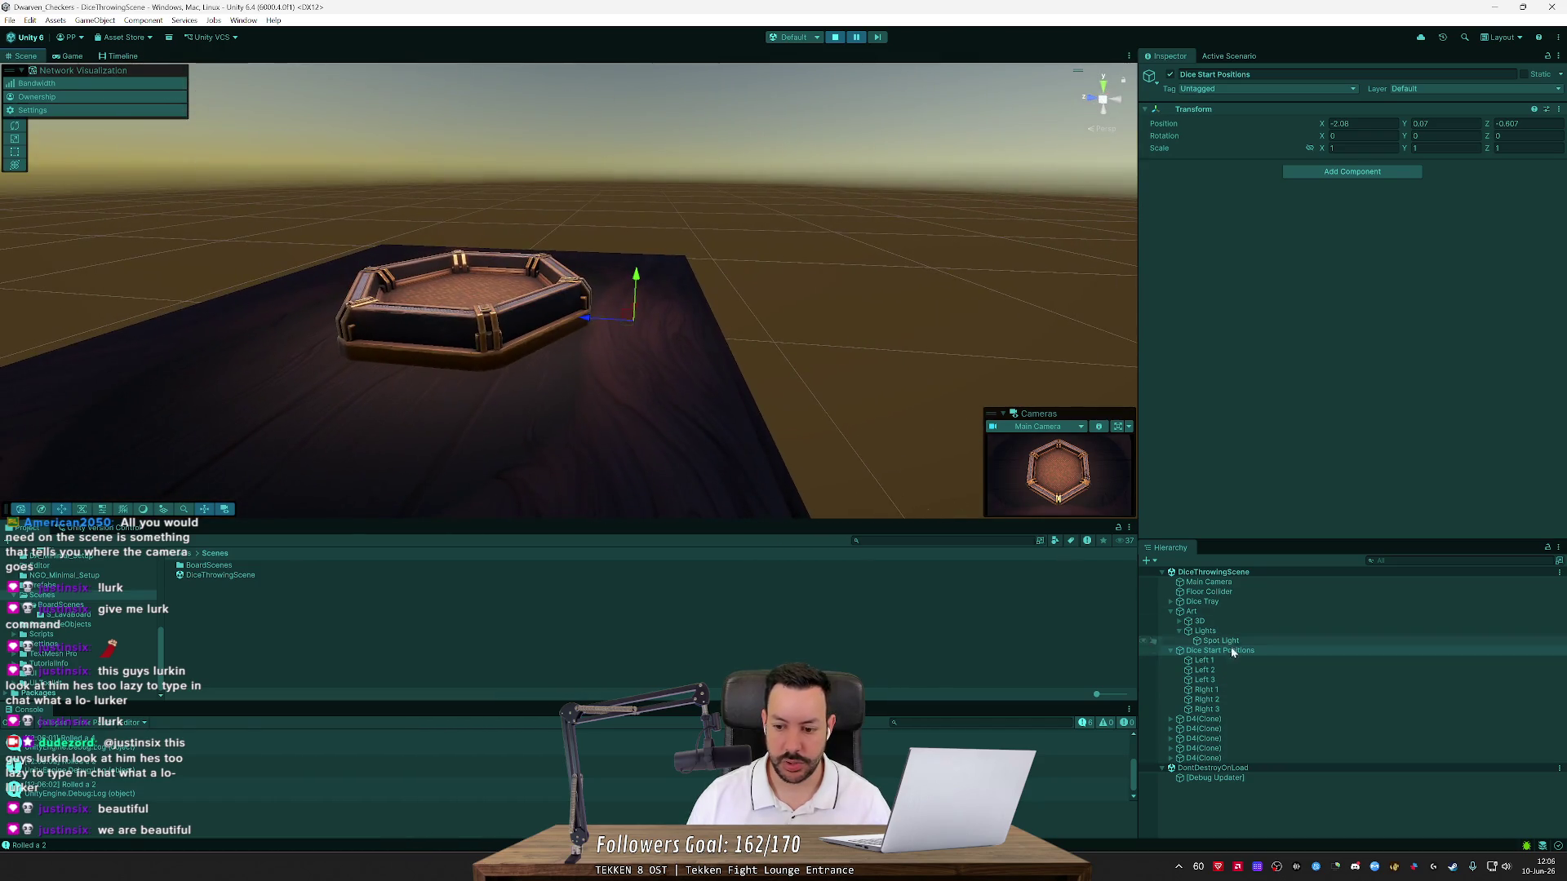
Raise Dice Start Positions higher above the table and test the new height
click(1257, 661)
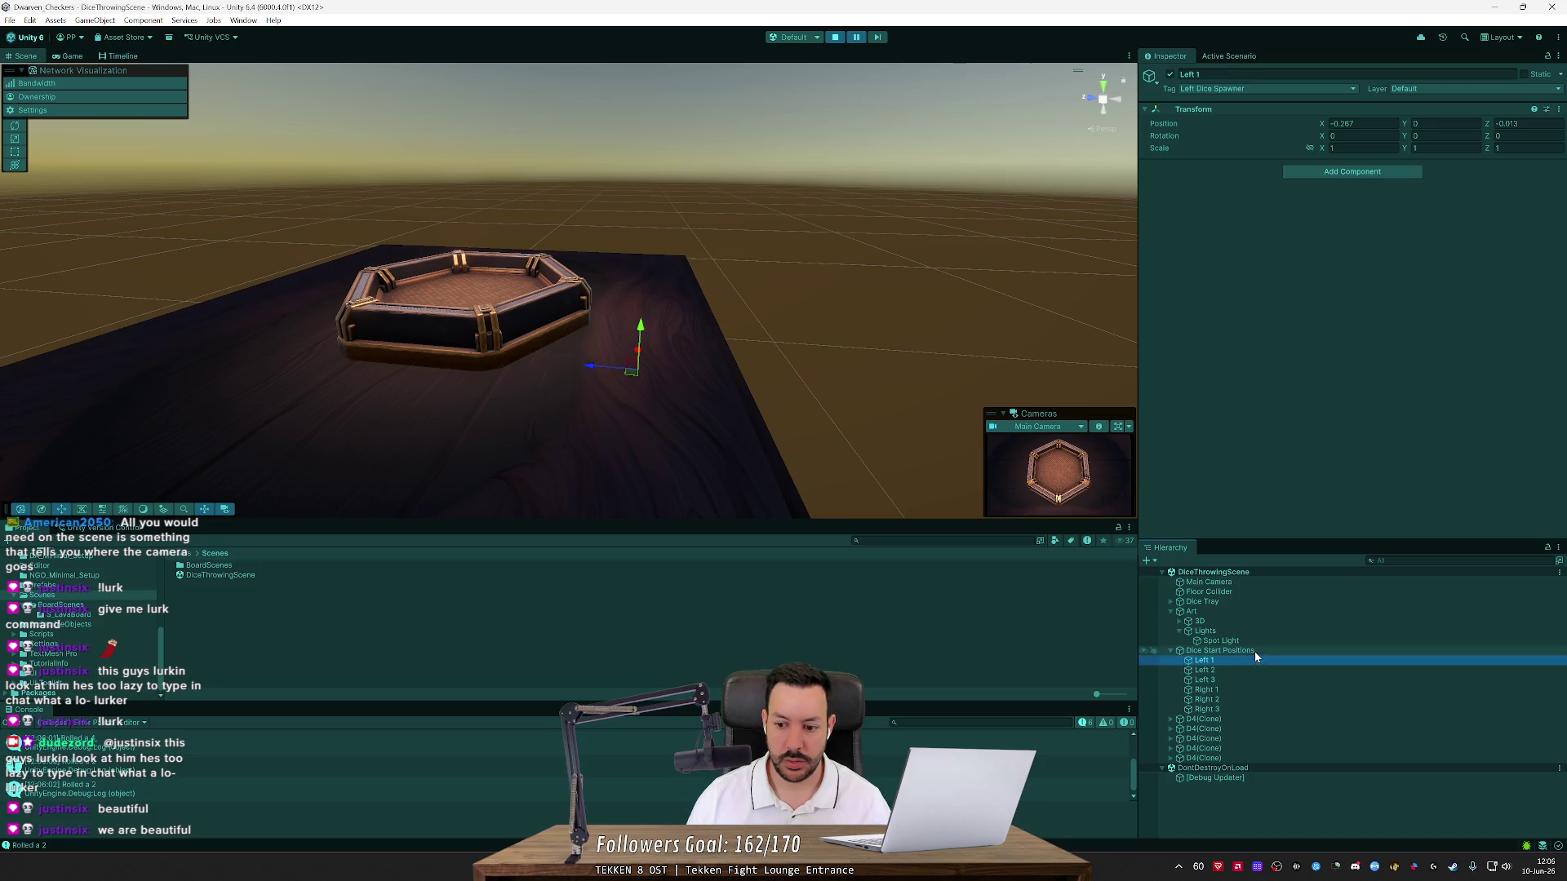
click(1256, 651)
drag(635, 273, 641, 204)
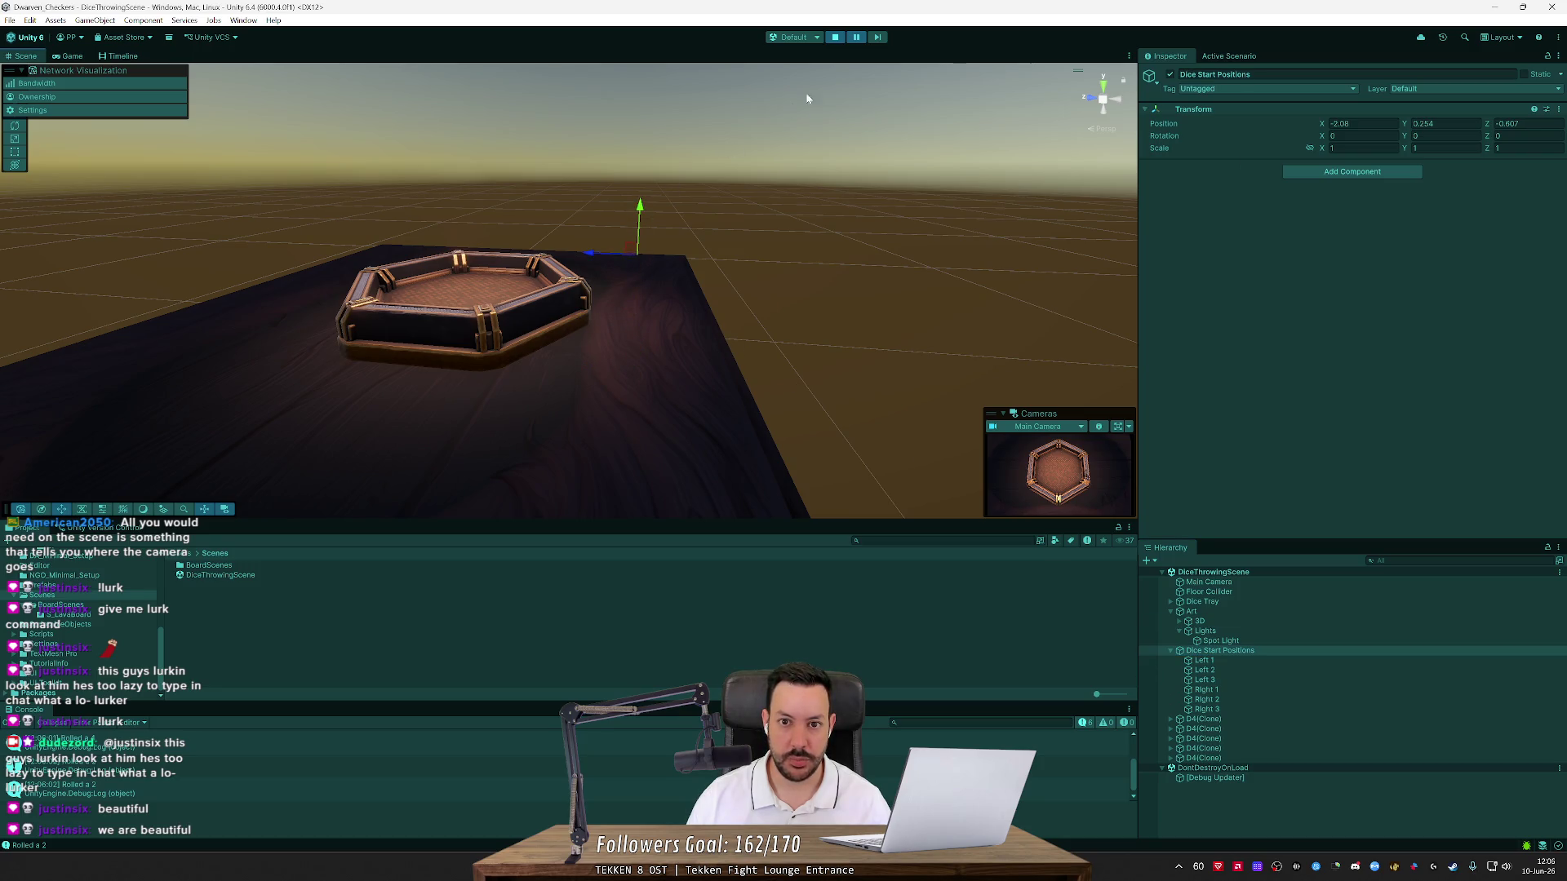
key(ctrl+2)
click(856, 36)
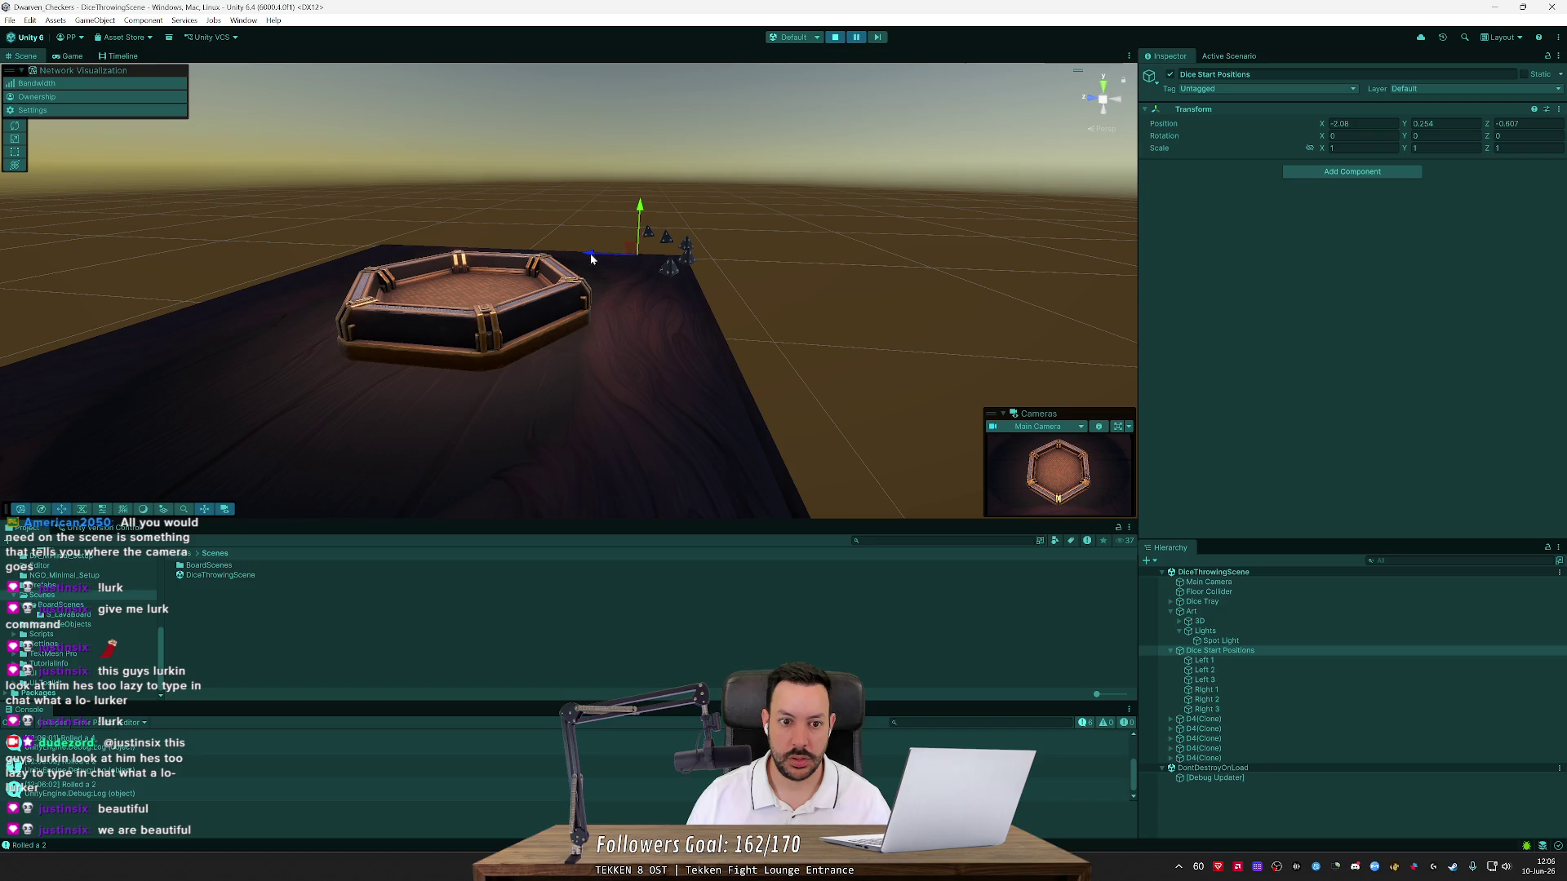
Shift the start positions along depth and lower them slightly, testing each change
drag(581, 256, 563, 254)
click(857, 37)
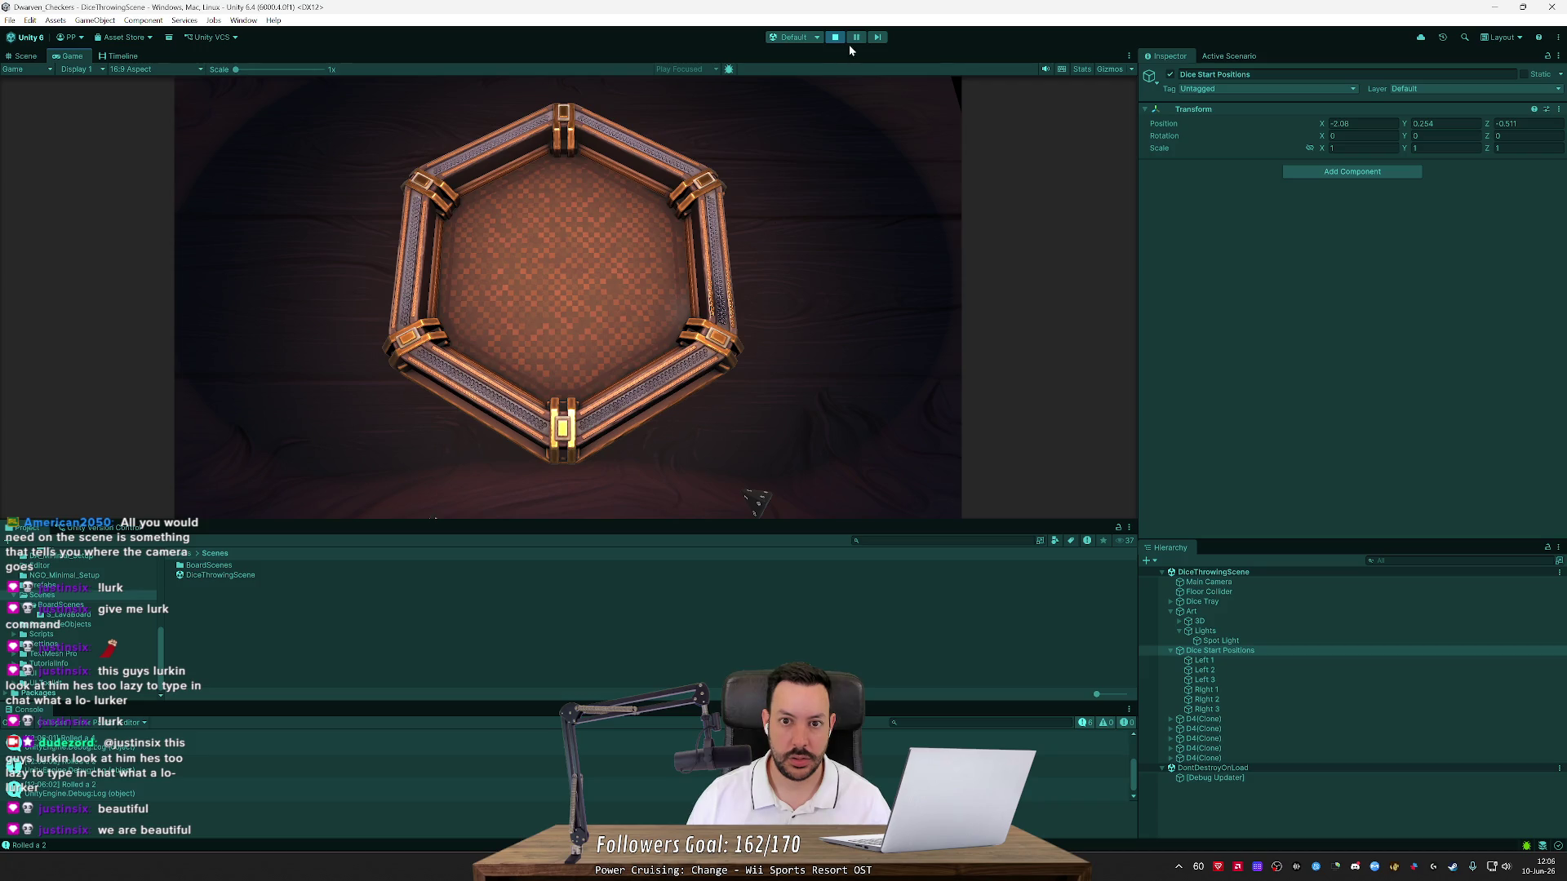
click(857, 37)
drag(609, 179, 606, 189)
click(856, 37)
key(ctrl+shift+p)
Nudge the start points toward the tray and re-roll the dice as D6s, then D4s
mouse_move(621, 280)
mouse_down()
mouse_move(600, 360)
mouse_move(584, 362)
mouse_up()
key(ctrl+shift+p)
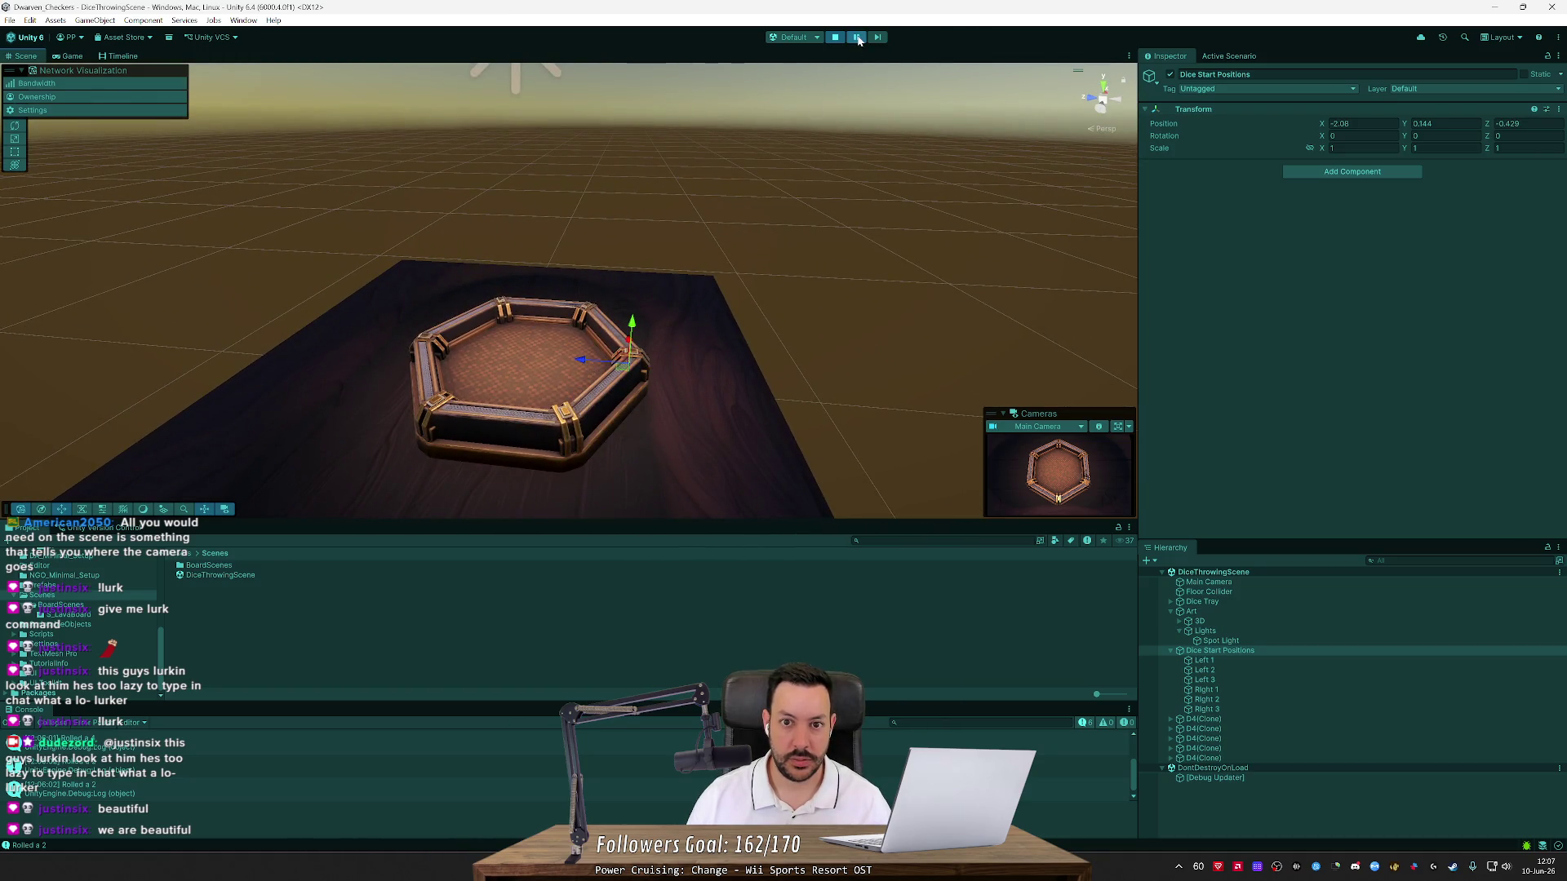
click(854, 37)
click(856, 36)
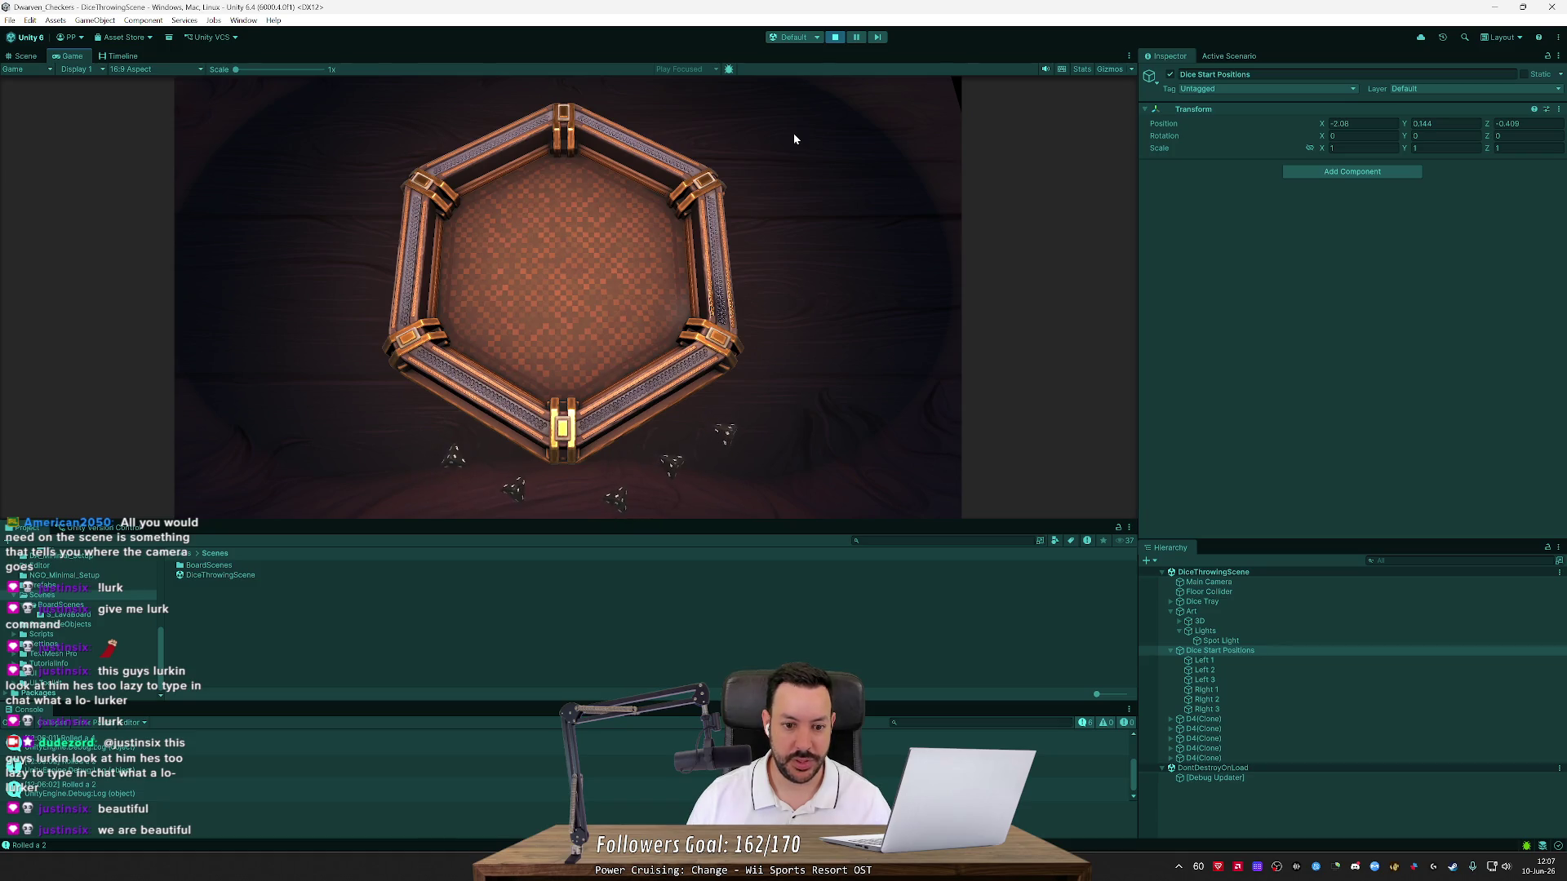
click(855, 37)
click(854, 38)
key(space)
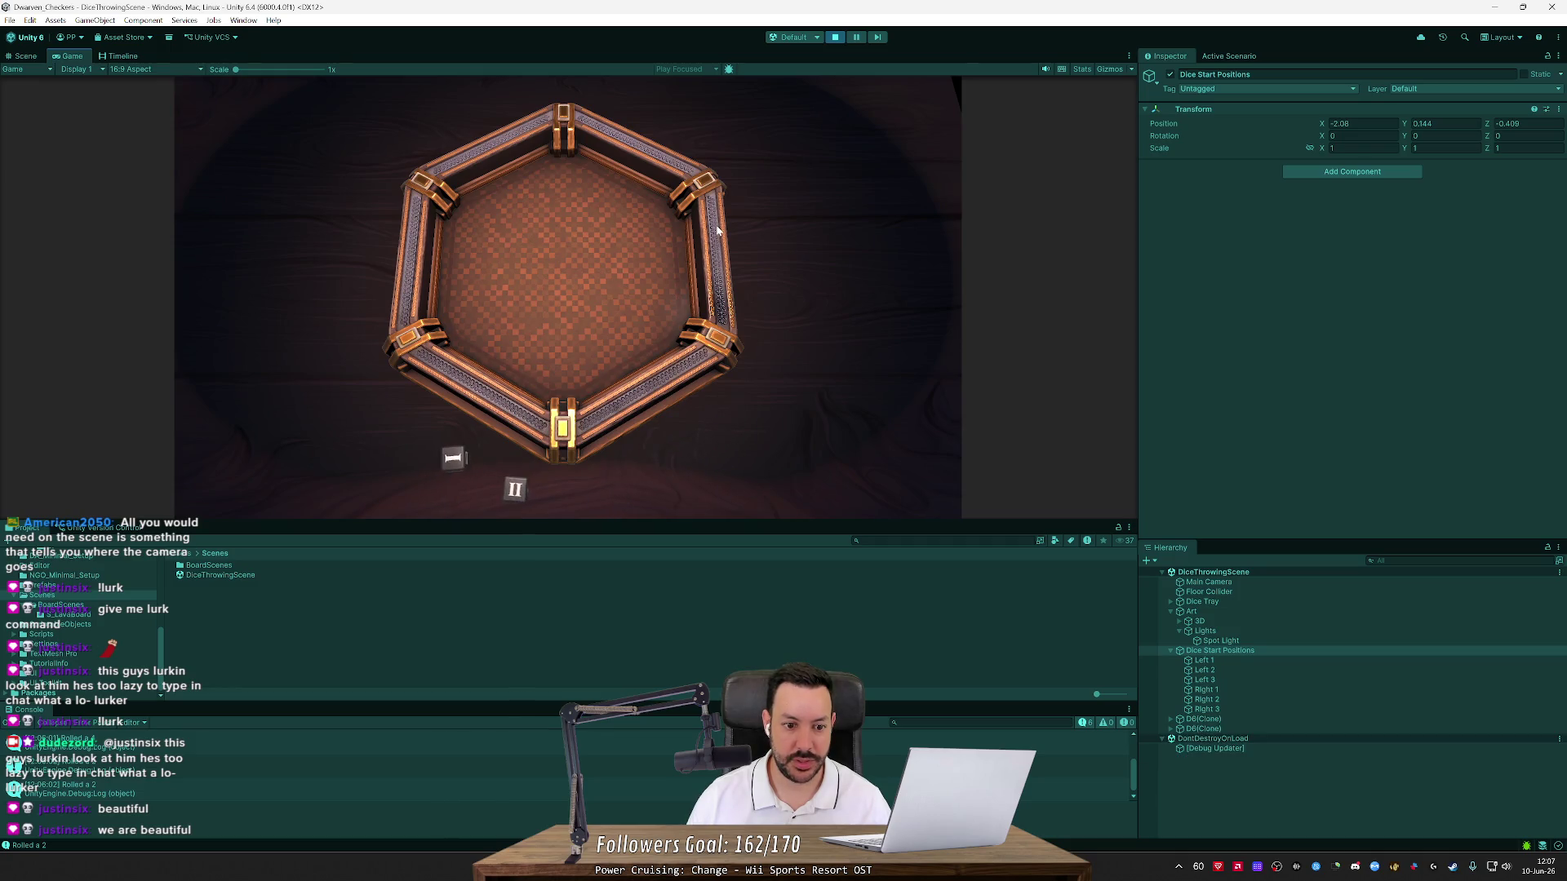
key(space)
click(854, 37)
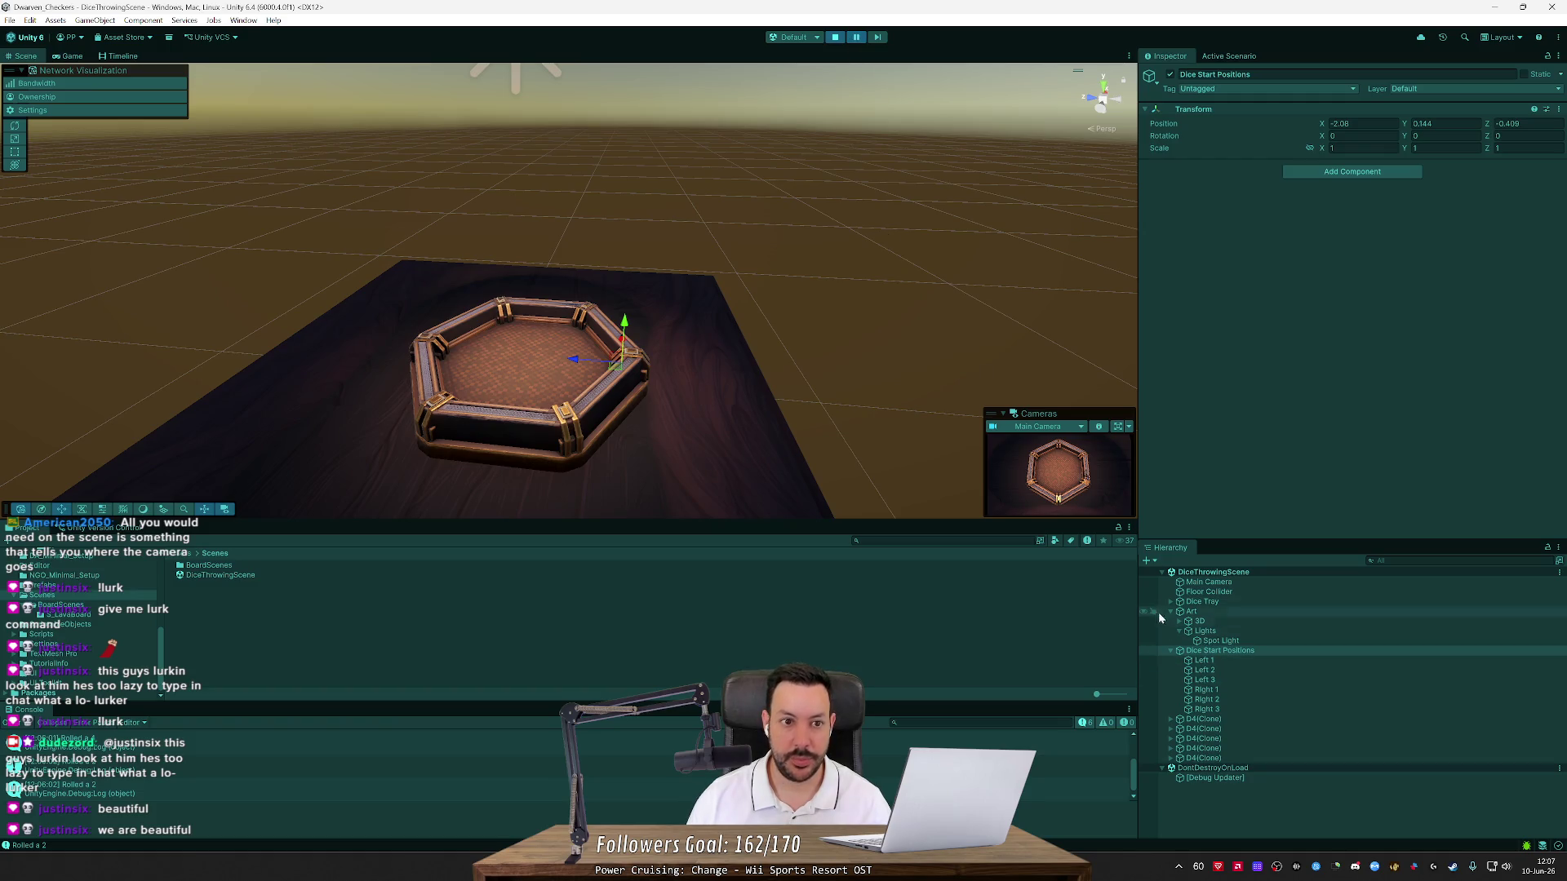
click(1361, 123)
Copy the tuned Position (X -2.06, Y 0.344, Z -0.409), stop play, paste it back, and replay
click(1526, 123)
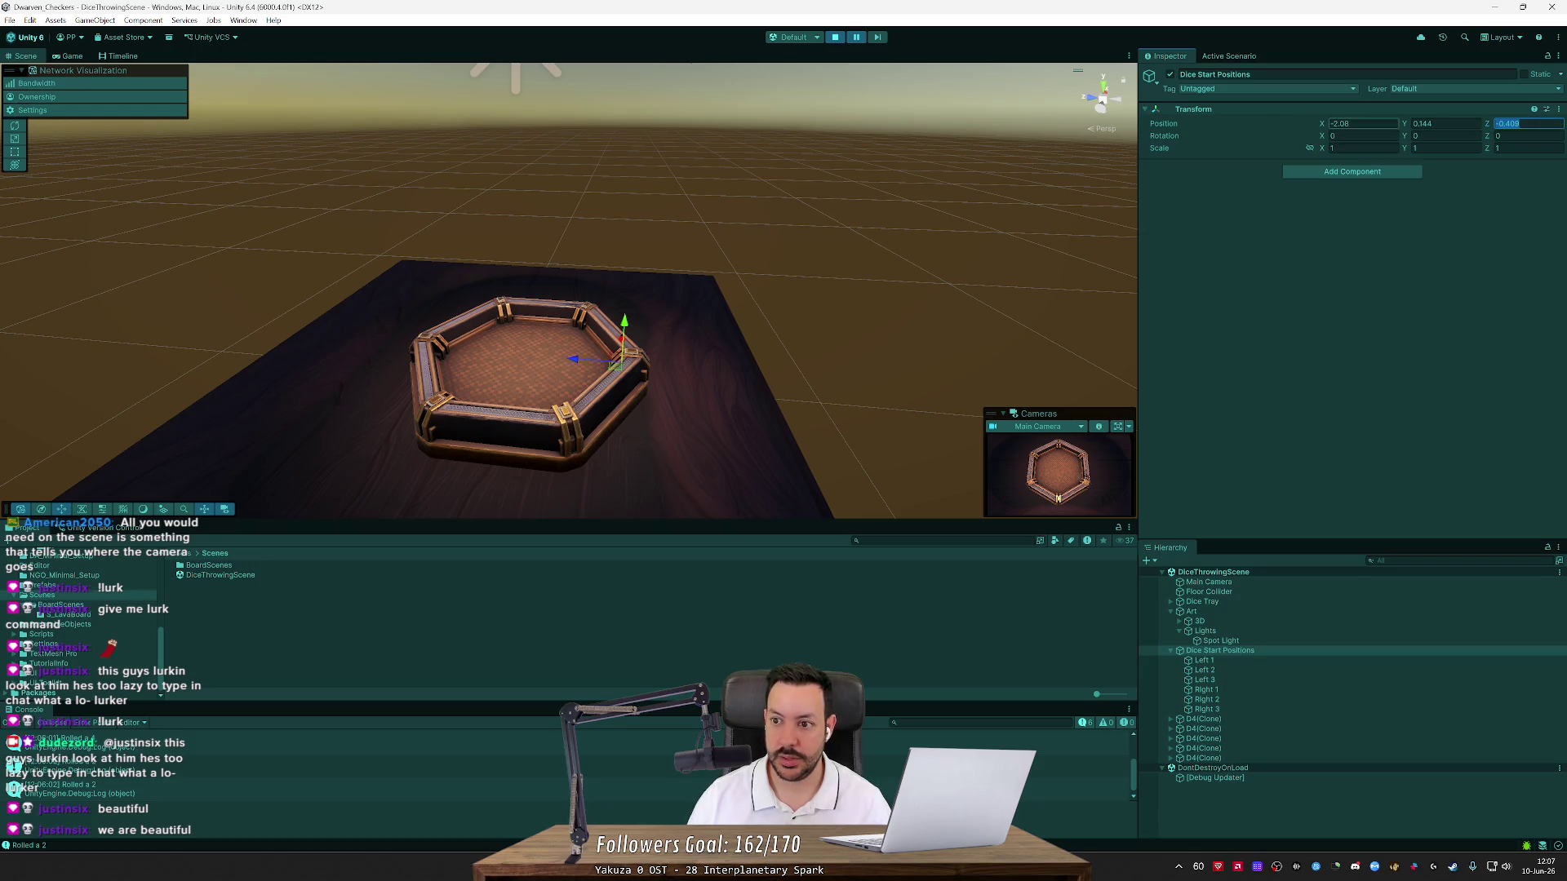
click(1212, 129)
right_click(1160, 129)
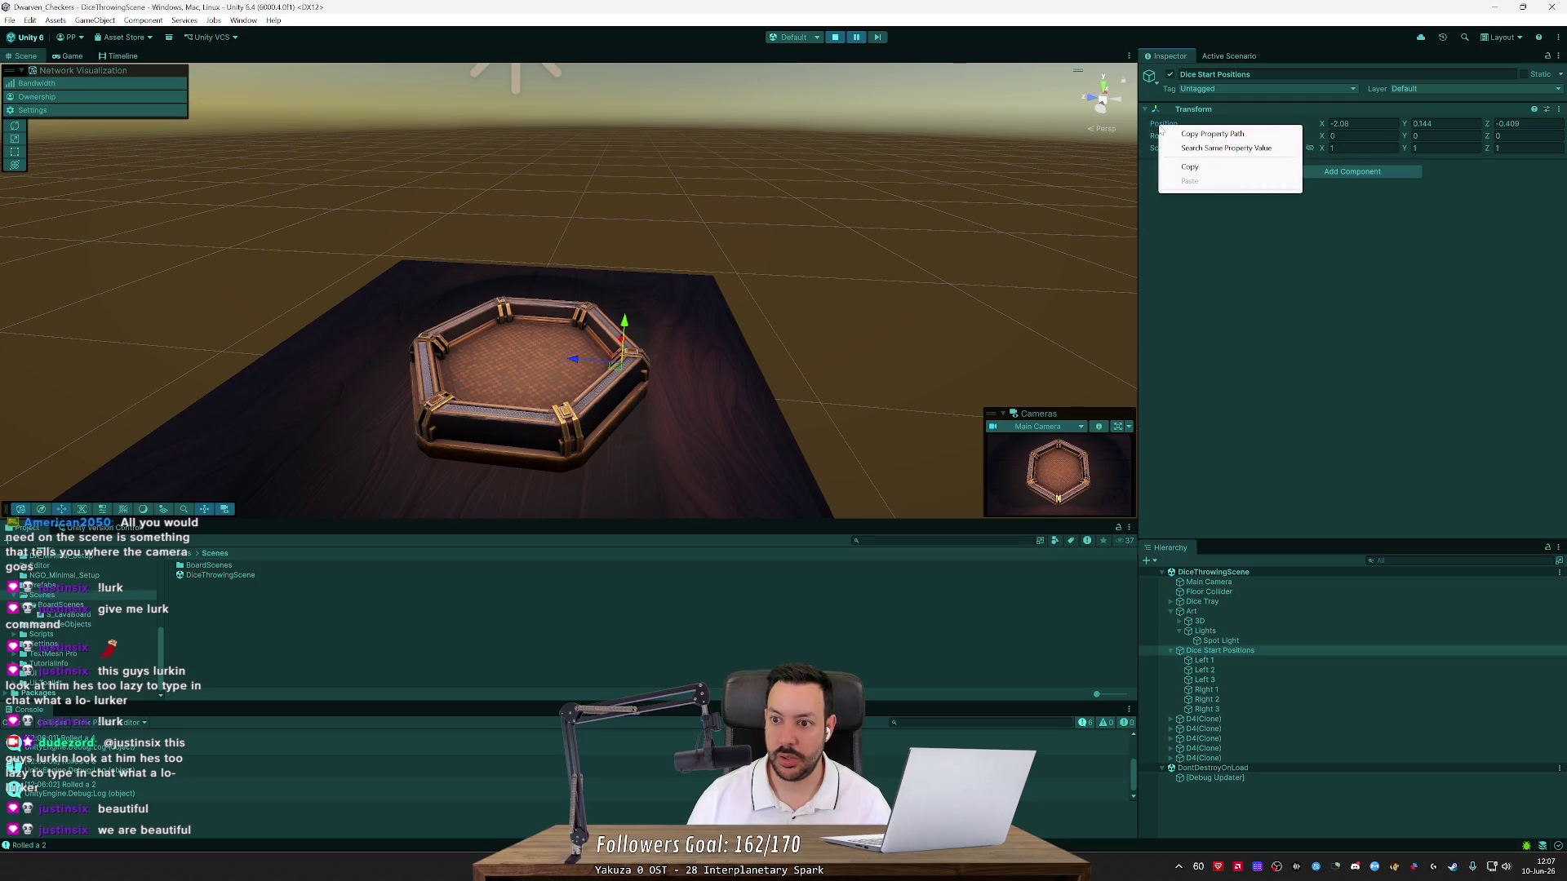
click(1201, 166)
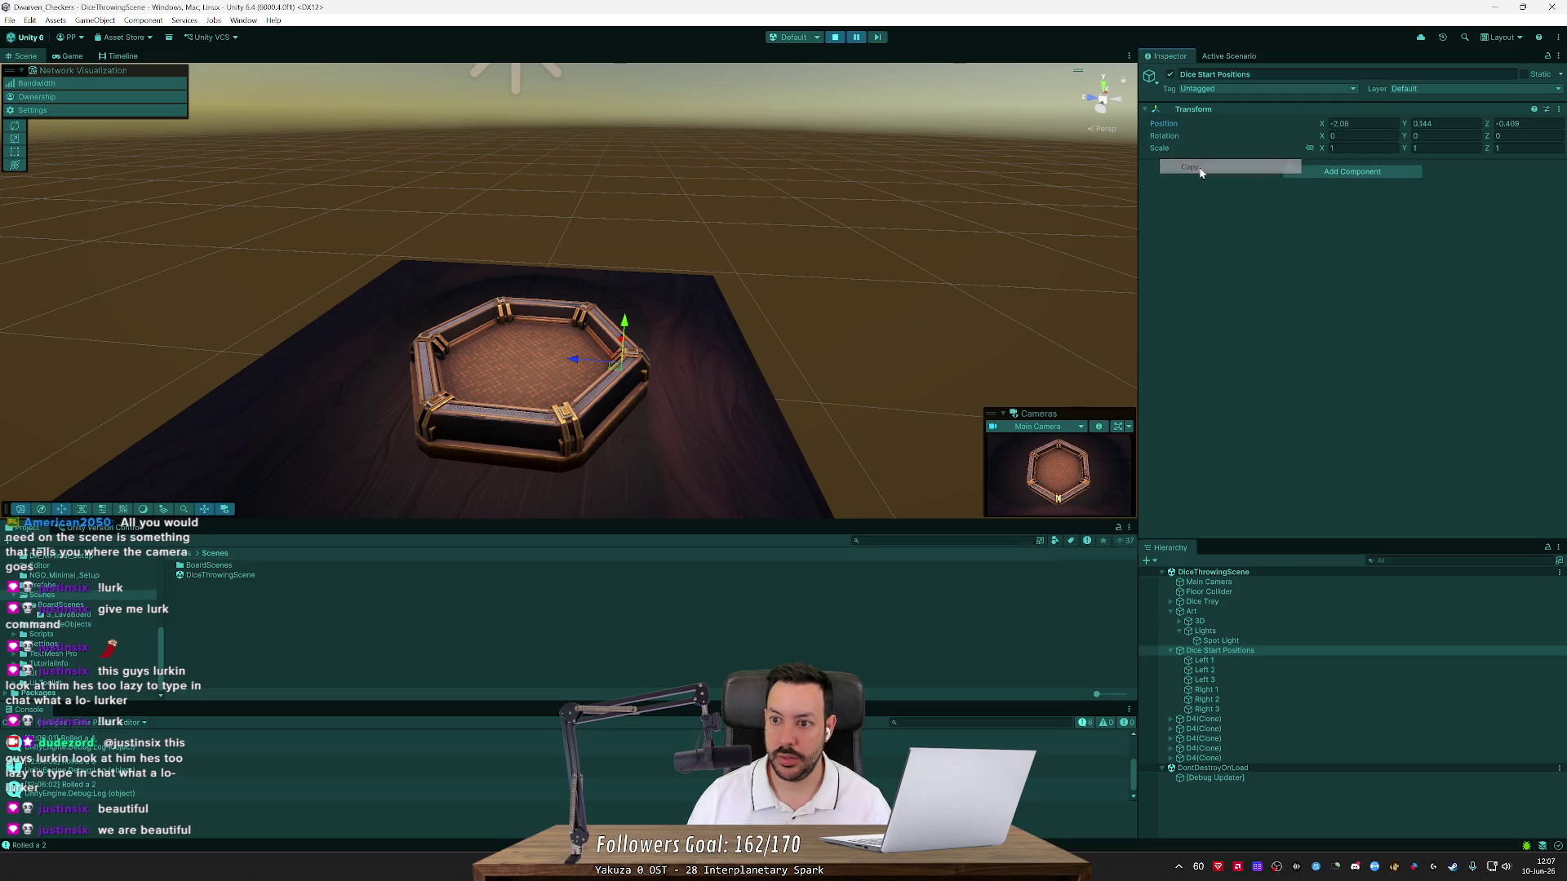
click(835, 37)
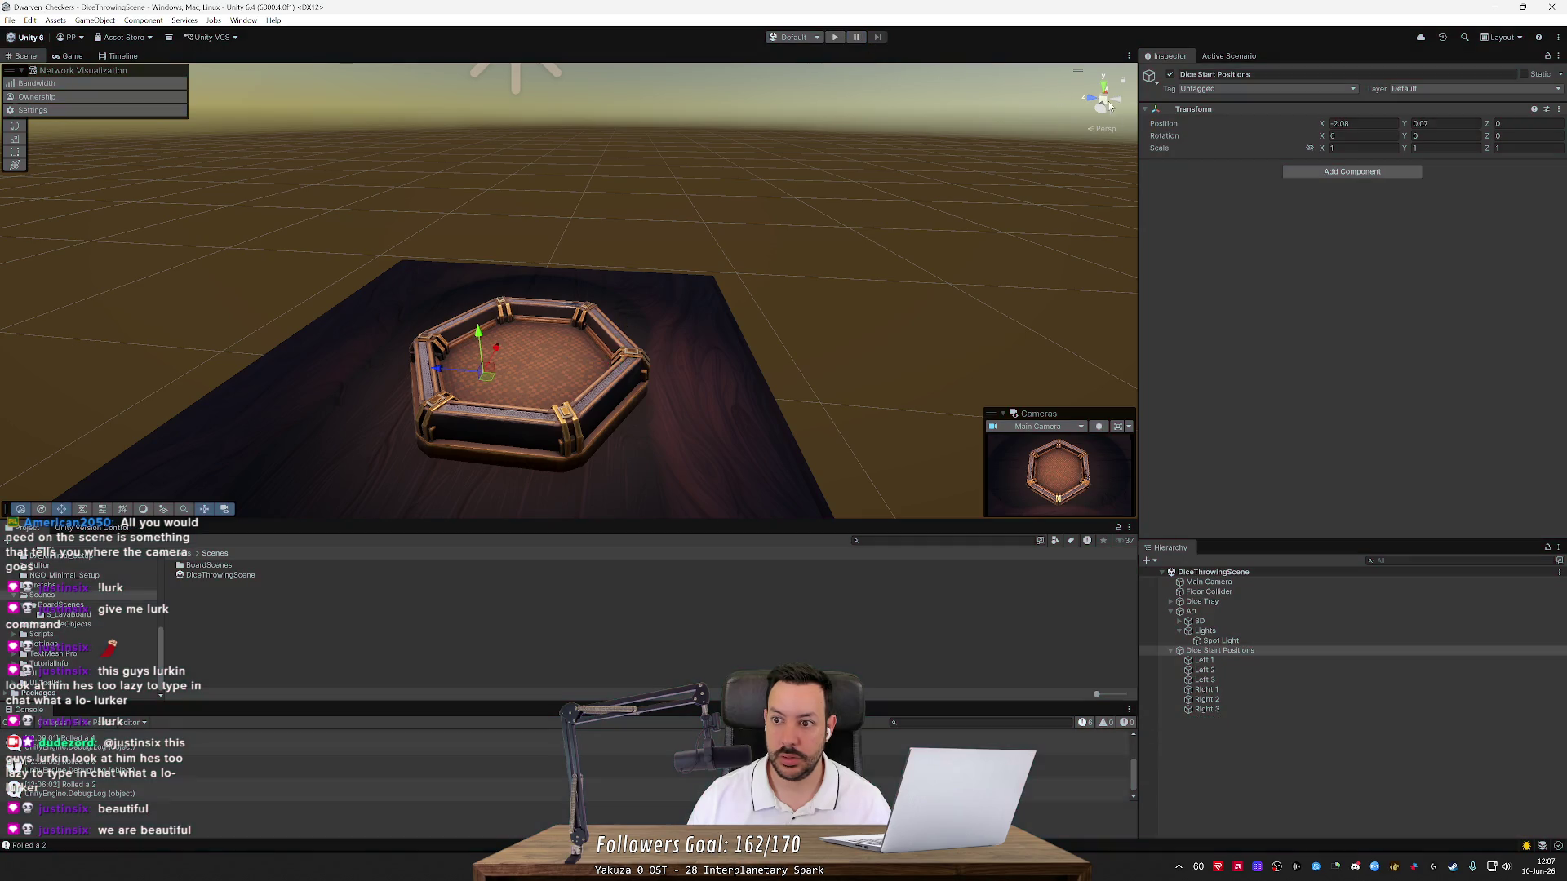
right_click(1159, 124)
click(1191, 177)
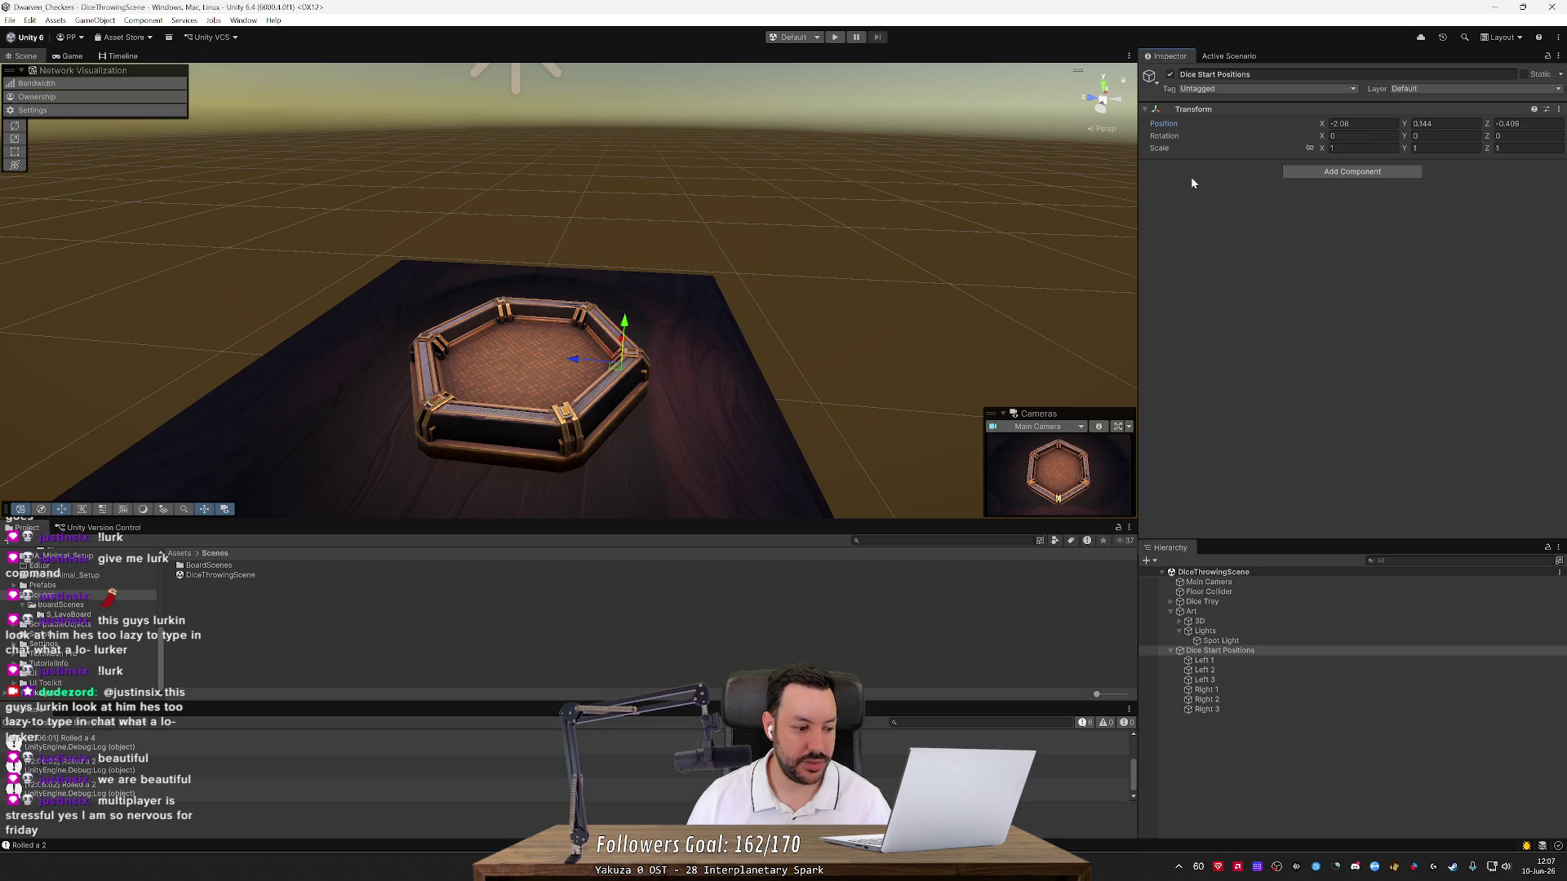
click(835, 37)
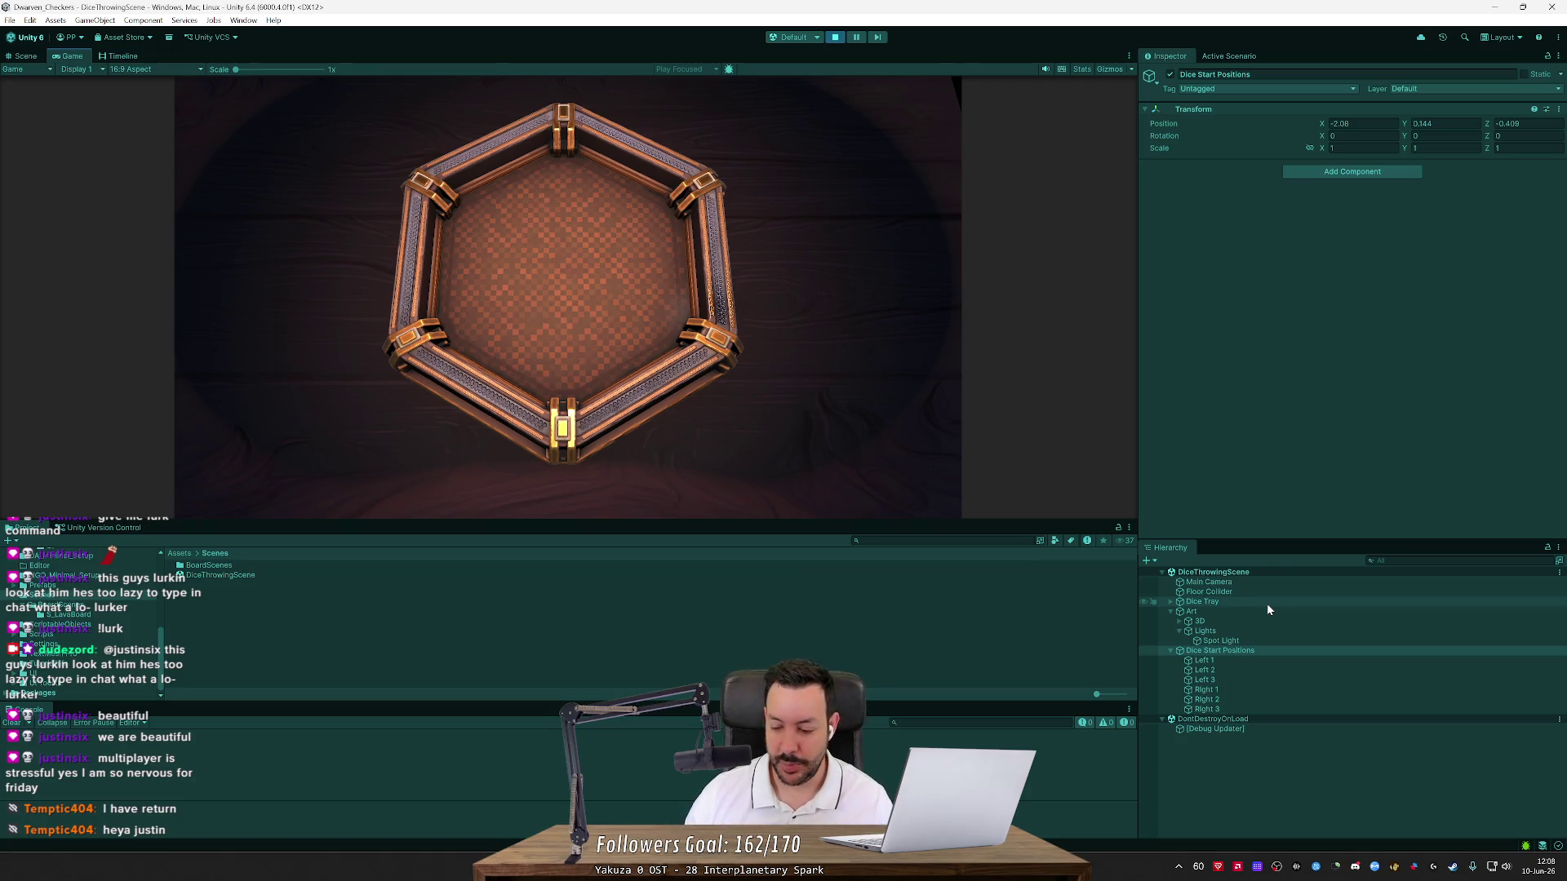
Open the Loot Gobblin' Together Playtest page from the Steam library
click(1453, 868)
click(117, 28)
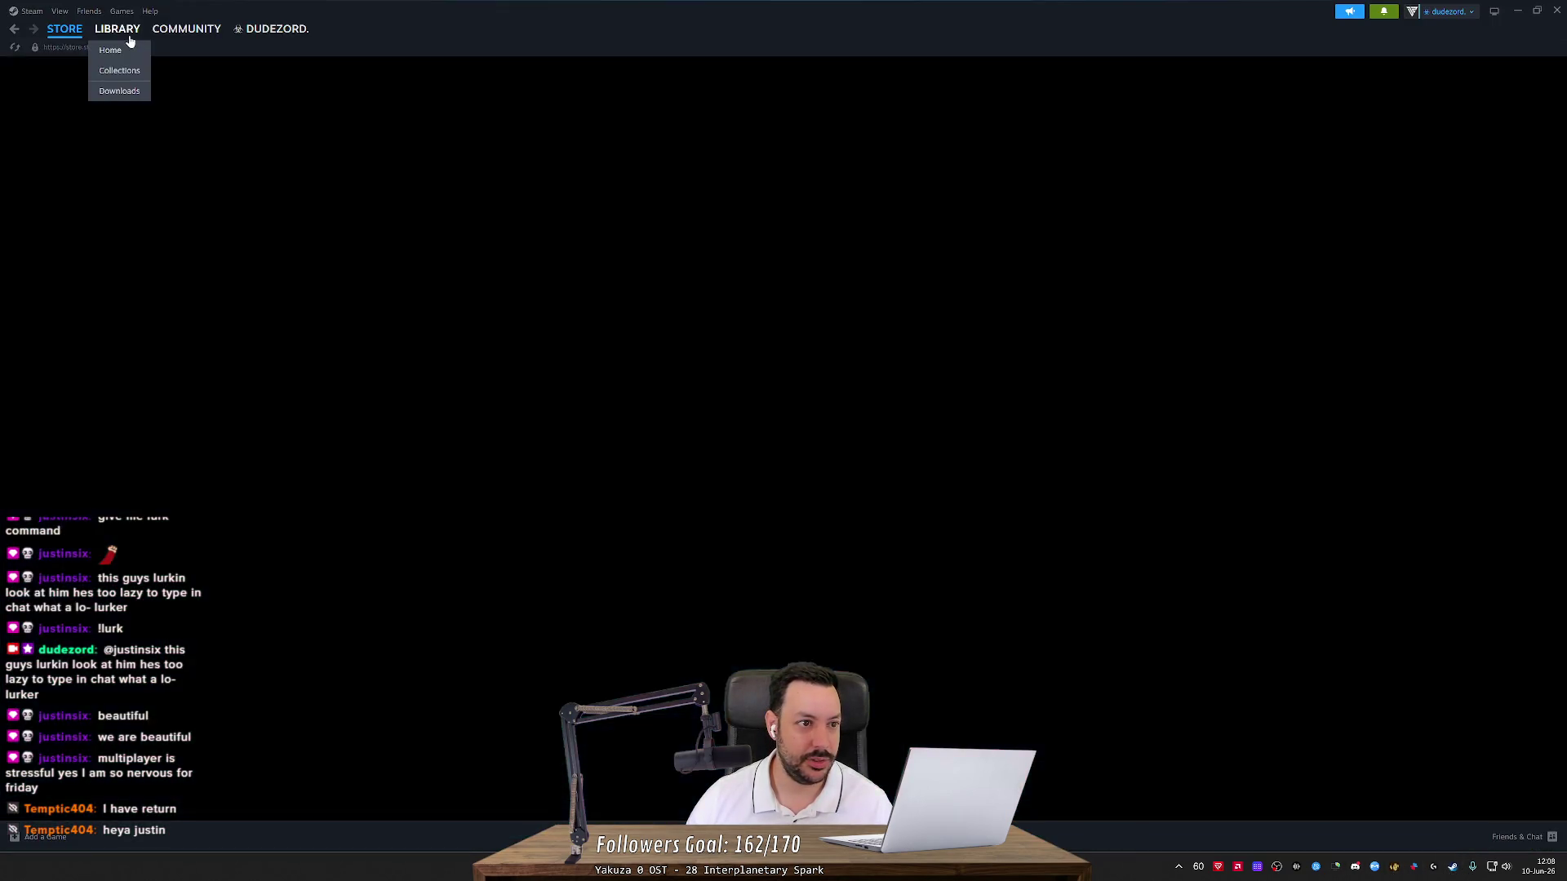
scroll(159, 363, down, 3)
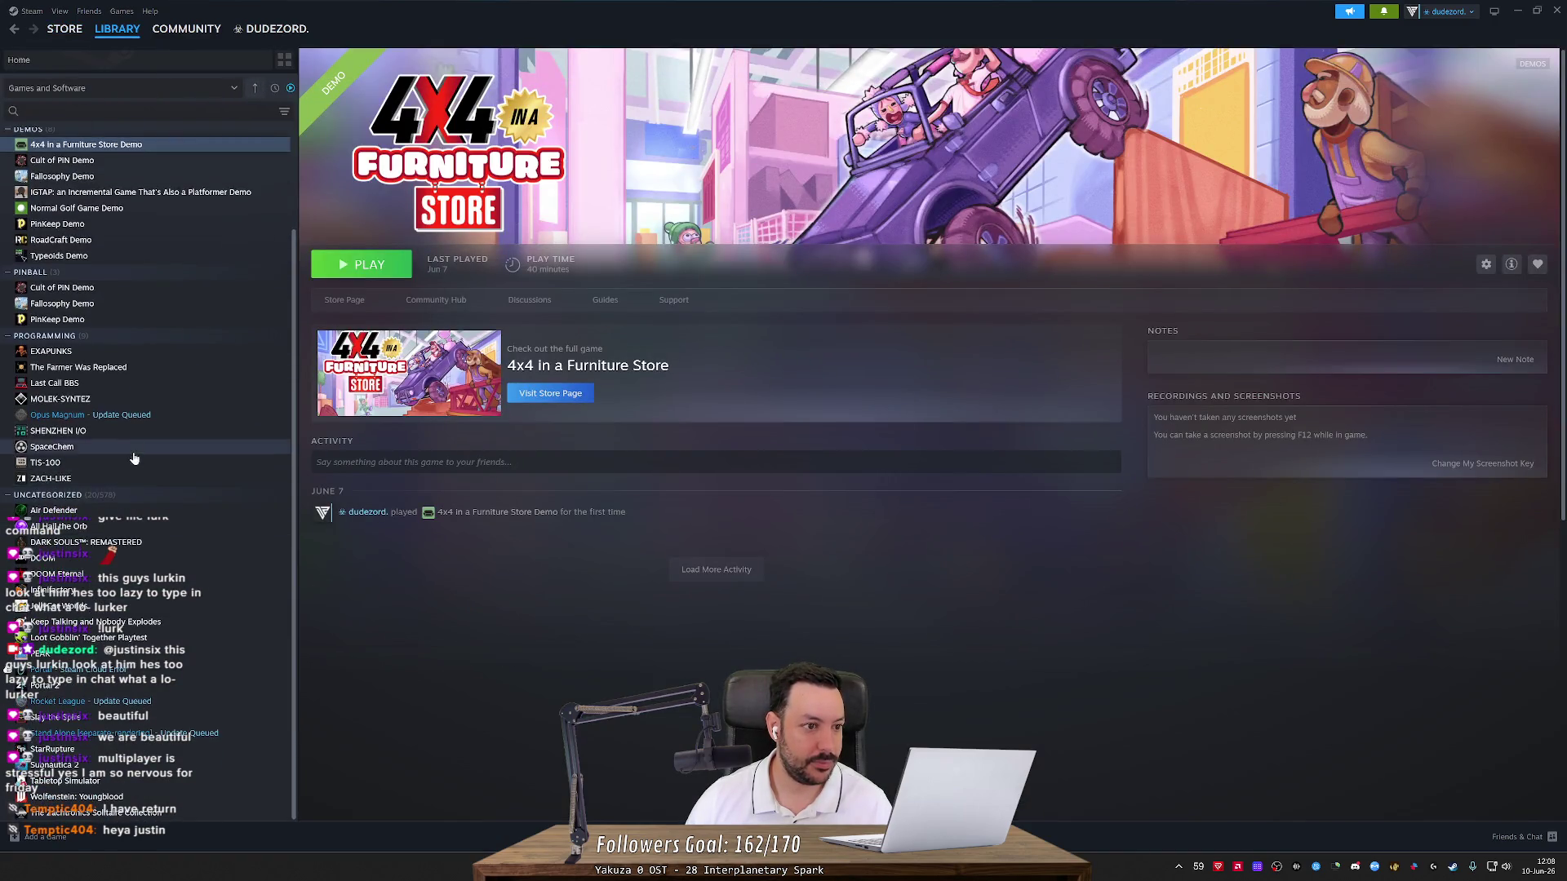
scroll(131, 424, up, 3)
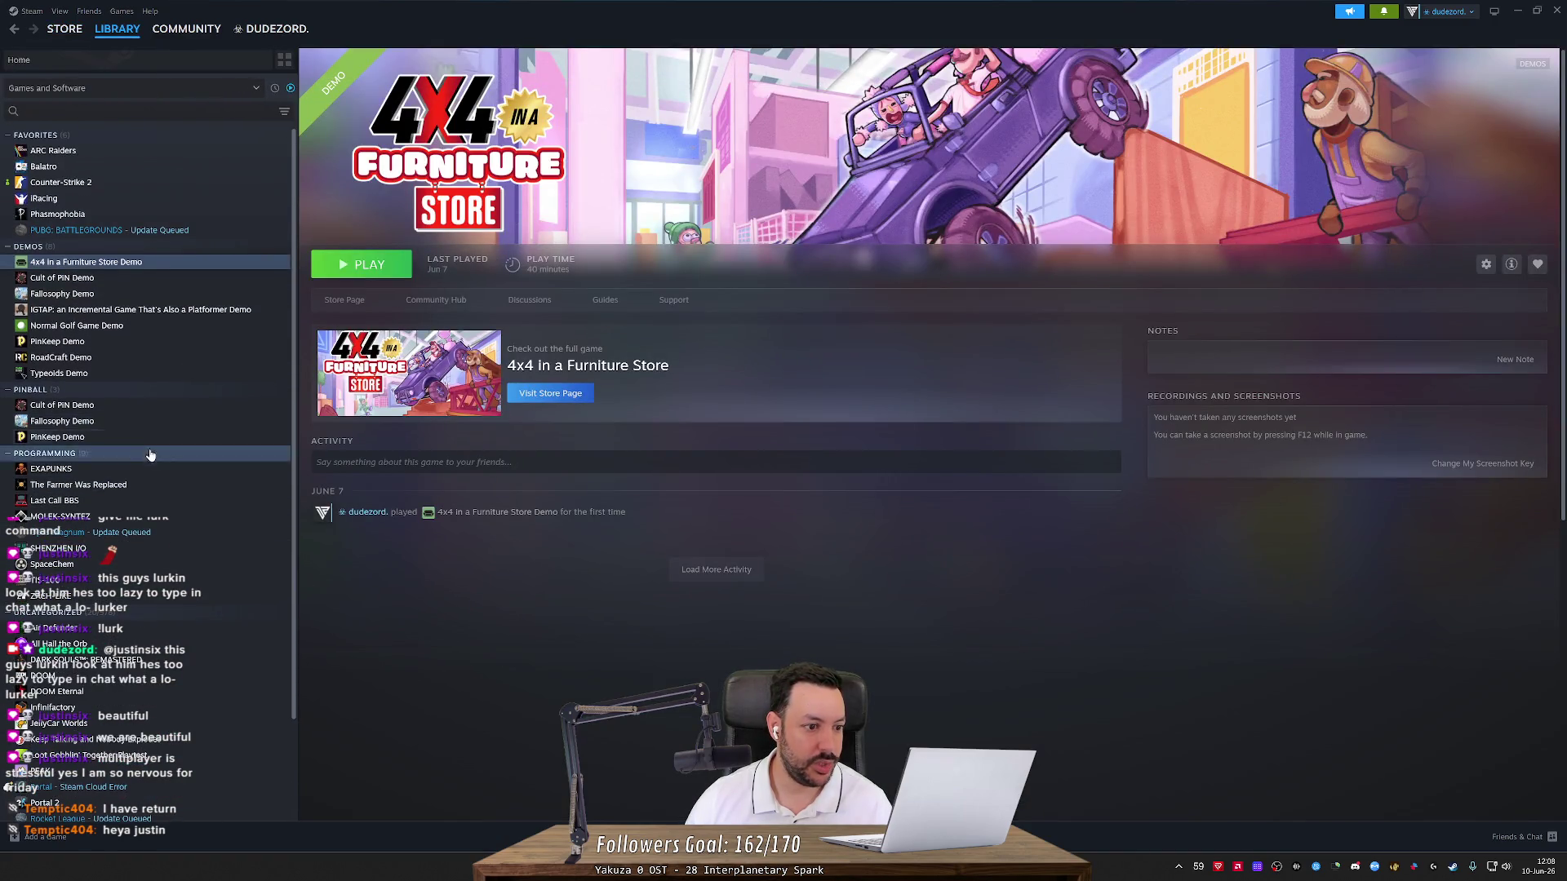
scroll(181, 484, down, 2)
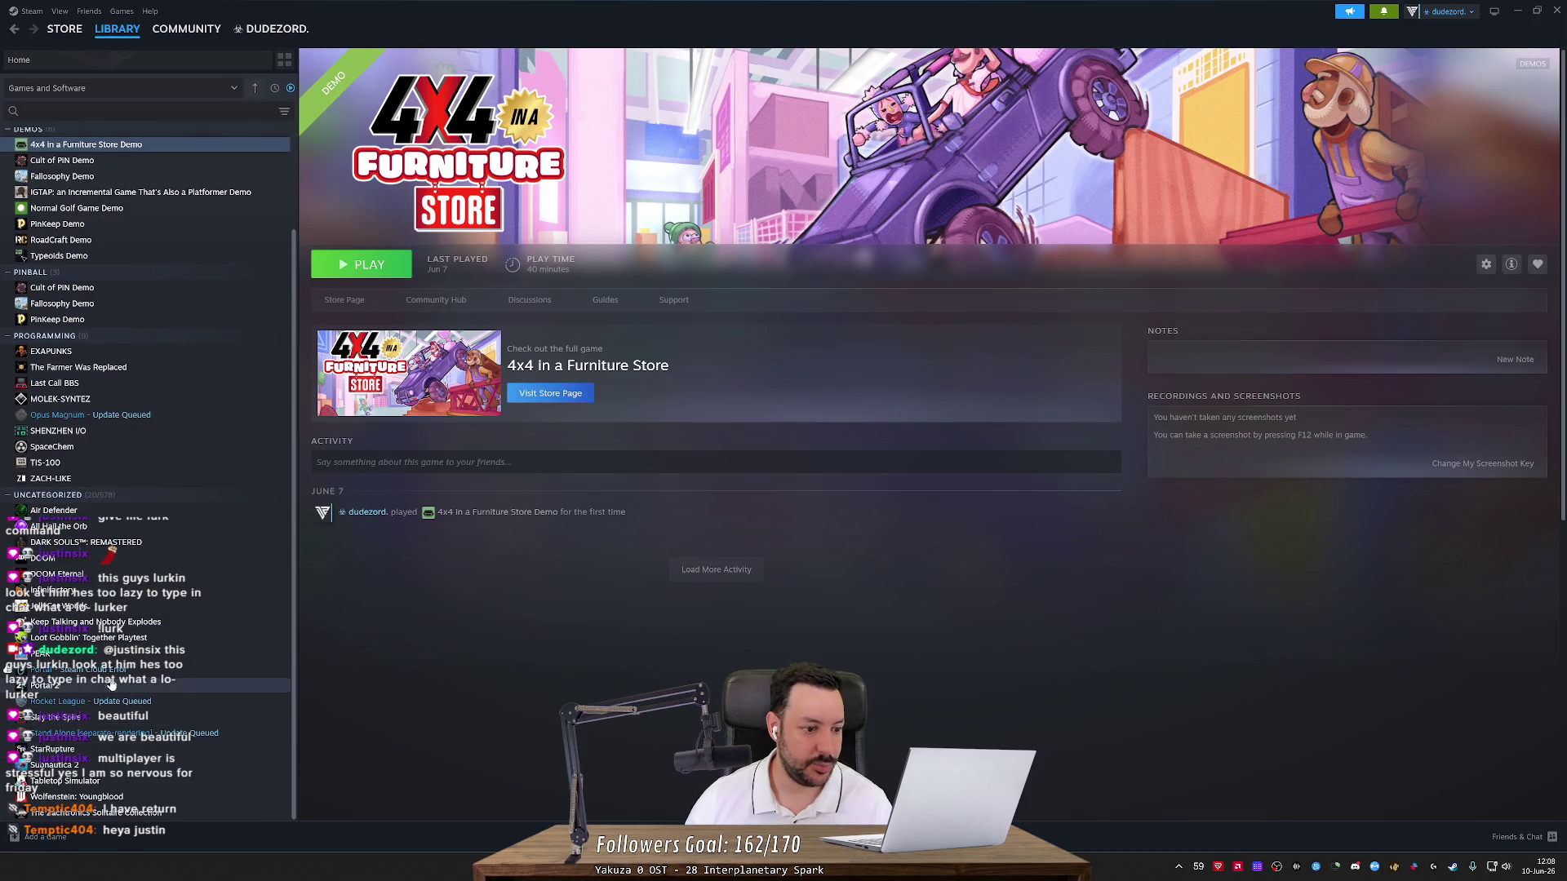
click(249, 637)
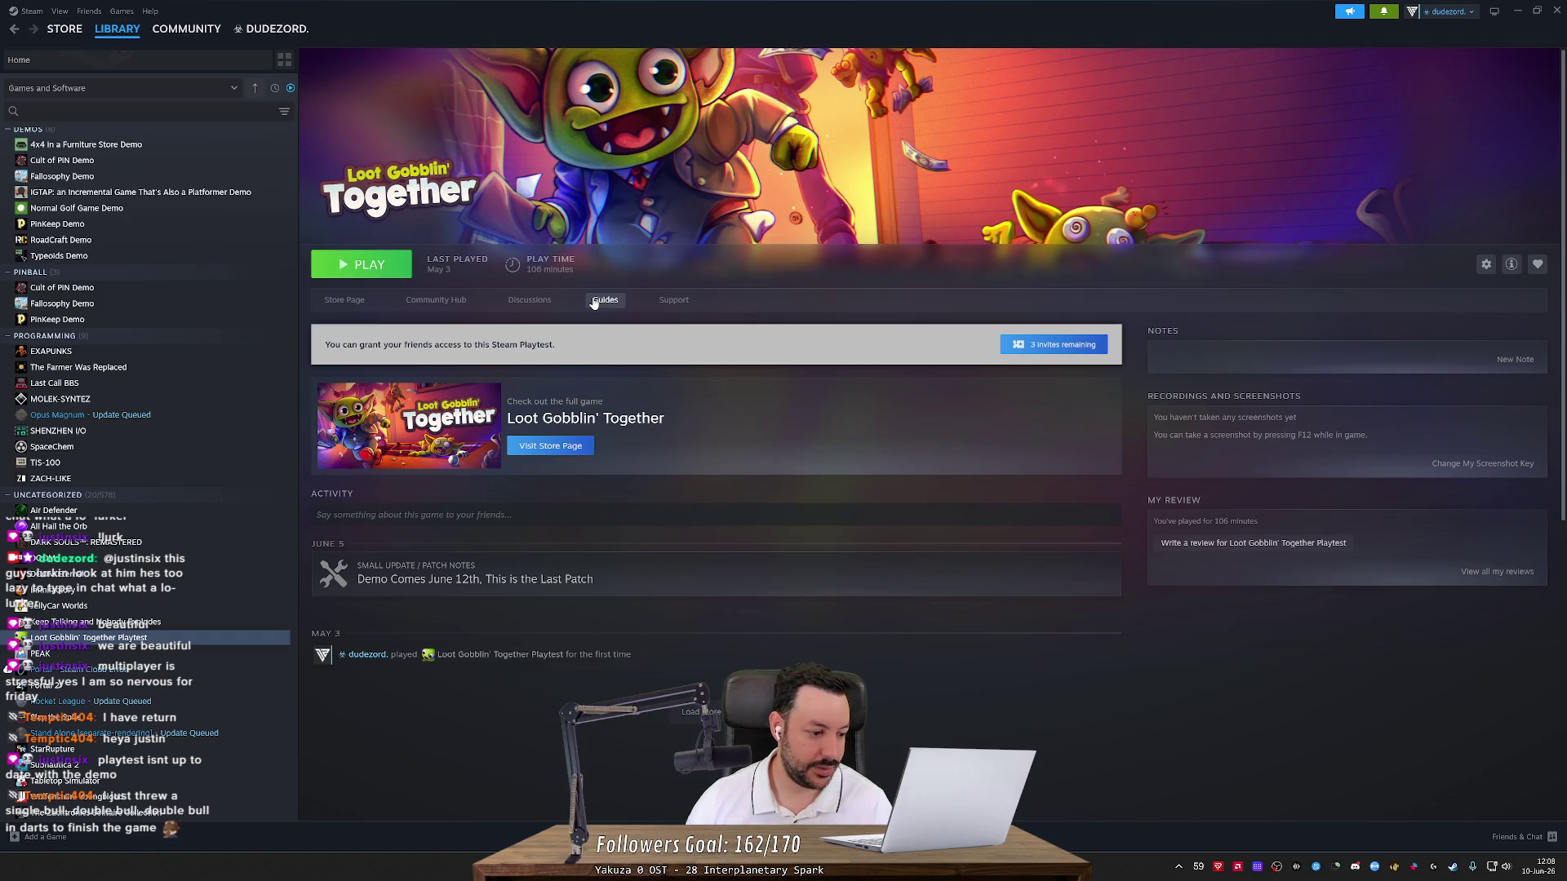
Return to Unity, then come back to Steam and open the game's store page
click(1516, 11)
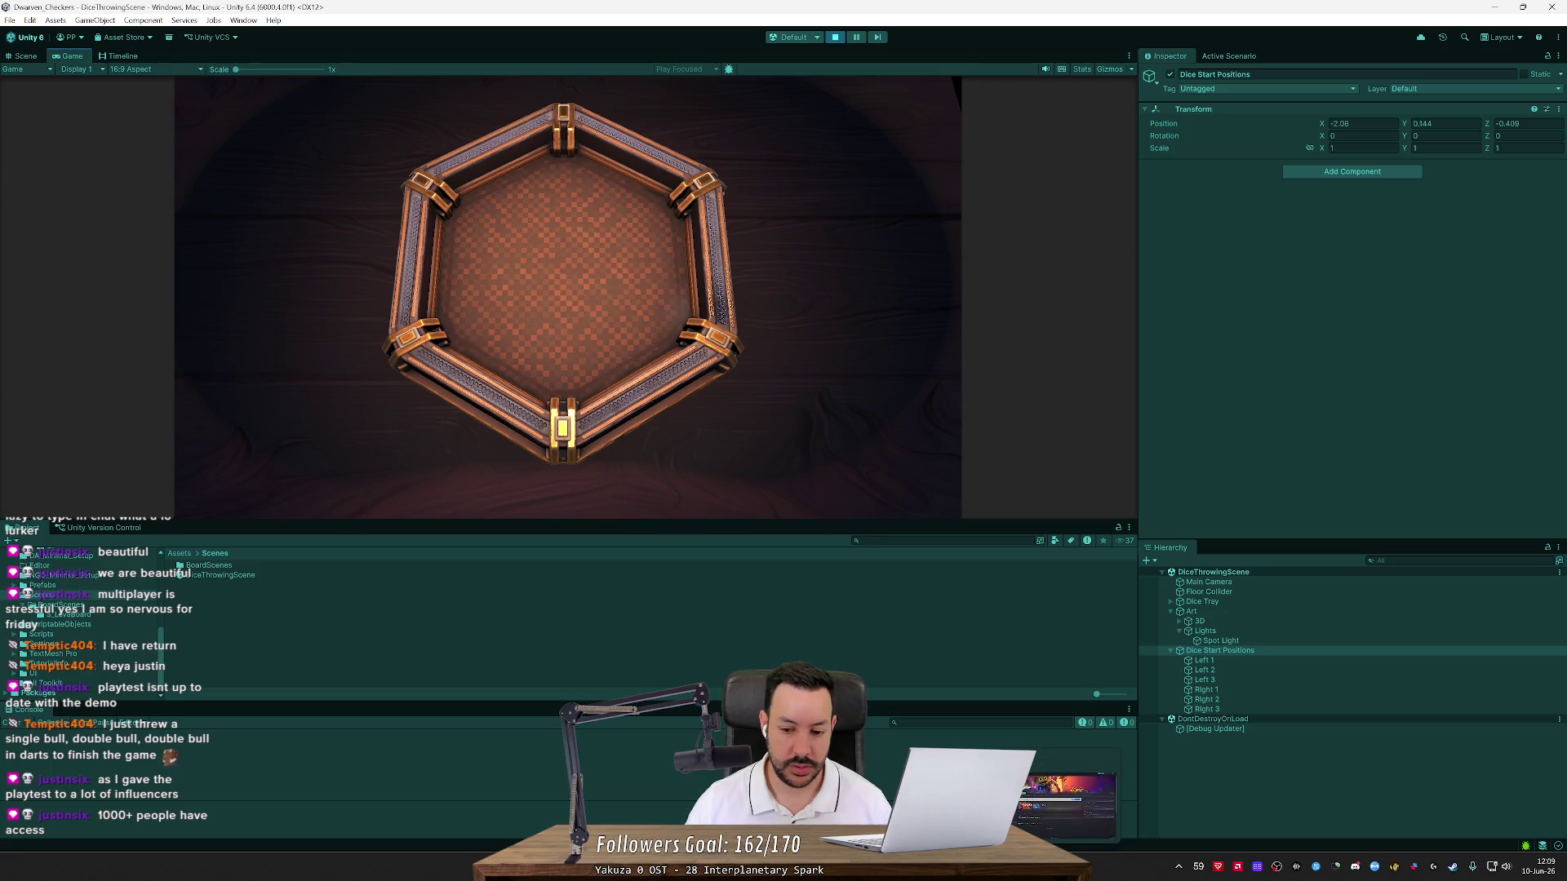
key(alt+Tab)
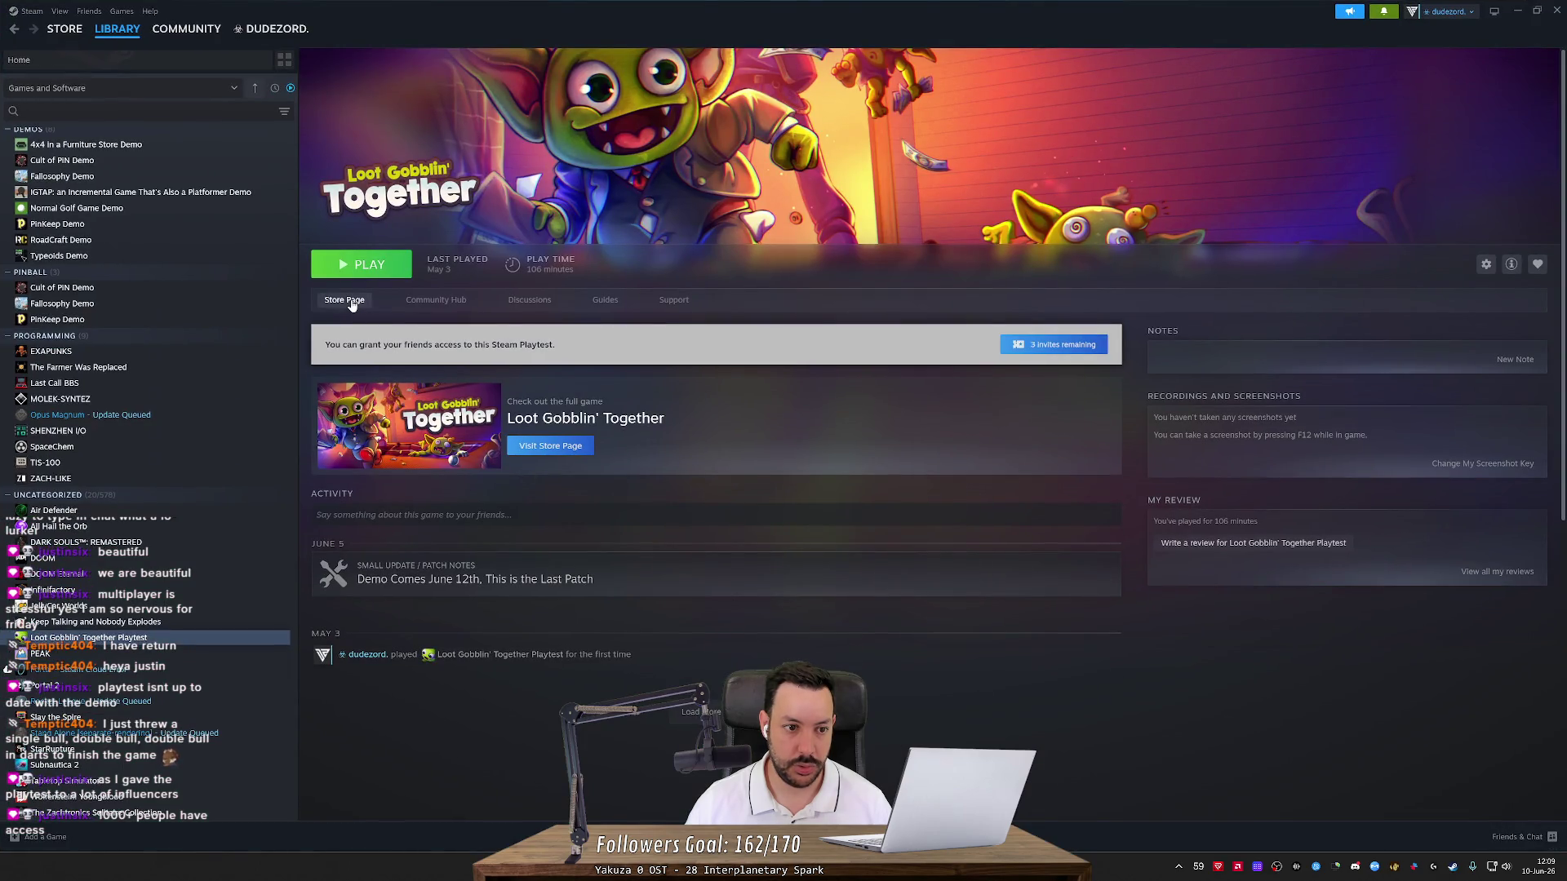
click(351, 302)
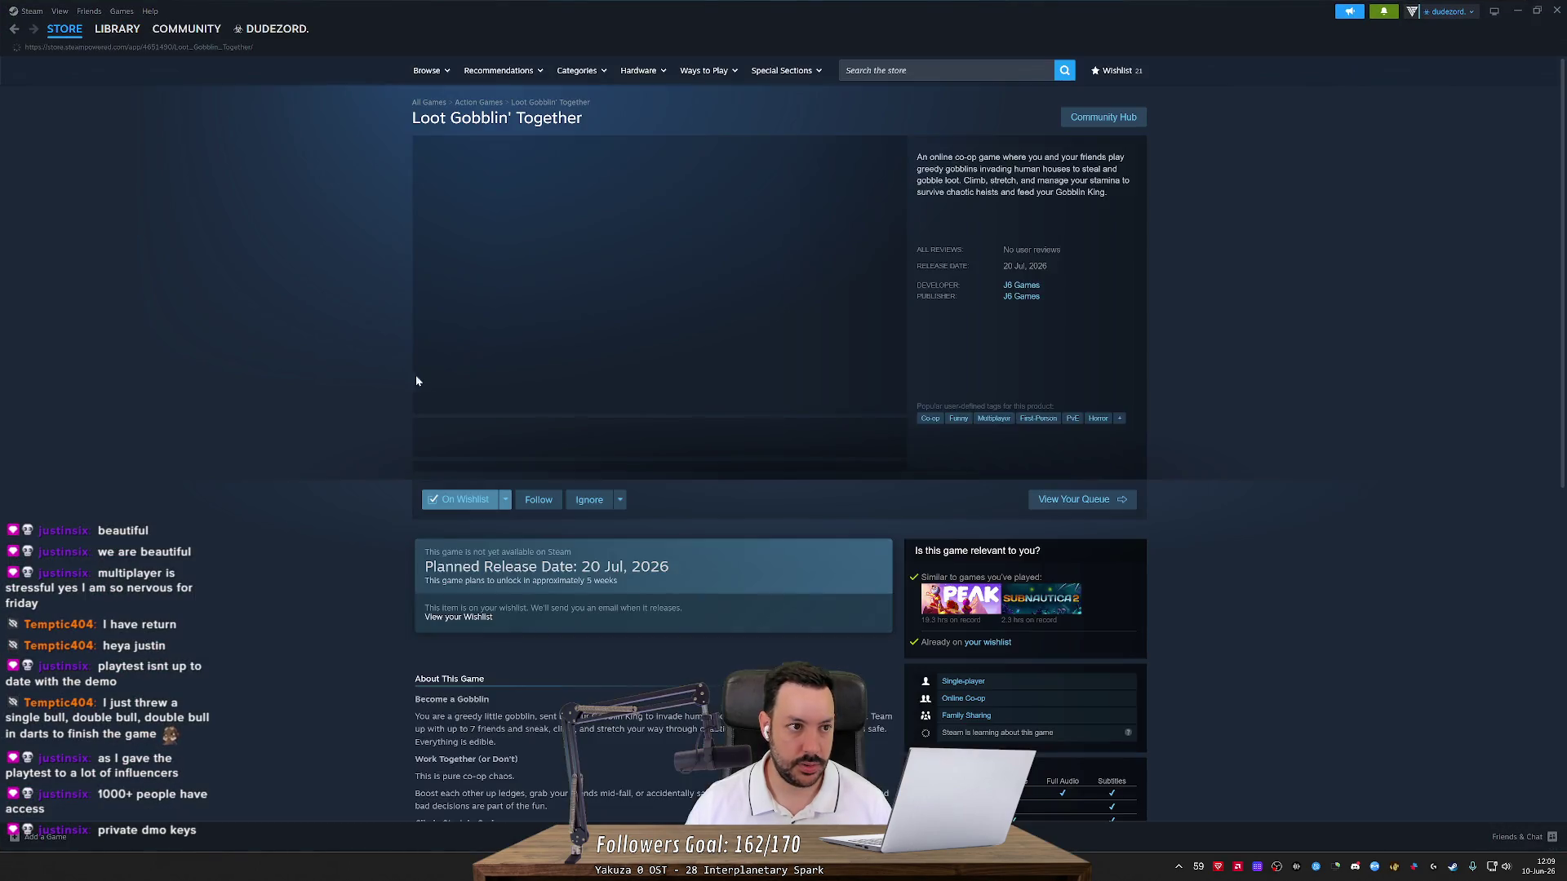
Scroll the store page and read the 'Demo Coming June 12th!' news post, then close it
scroll(379, 507, down, 5)
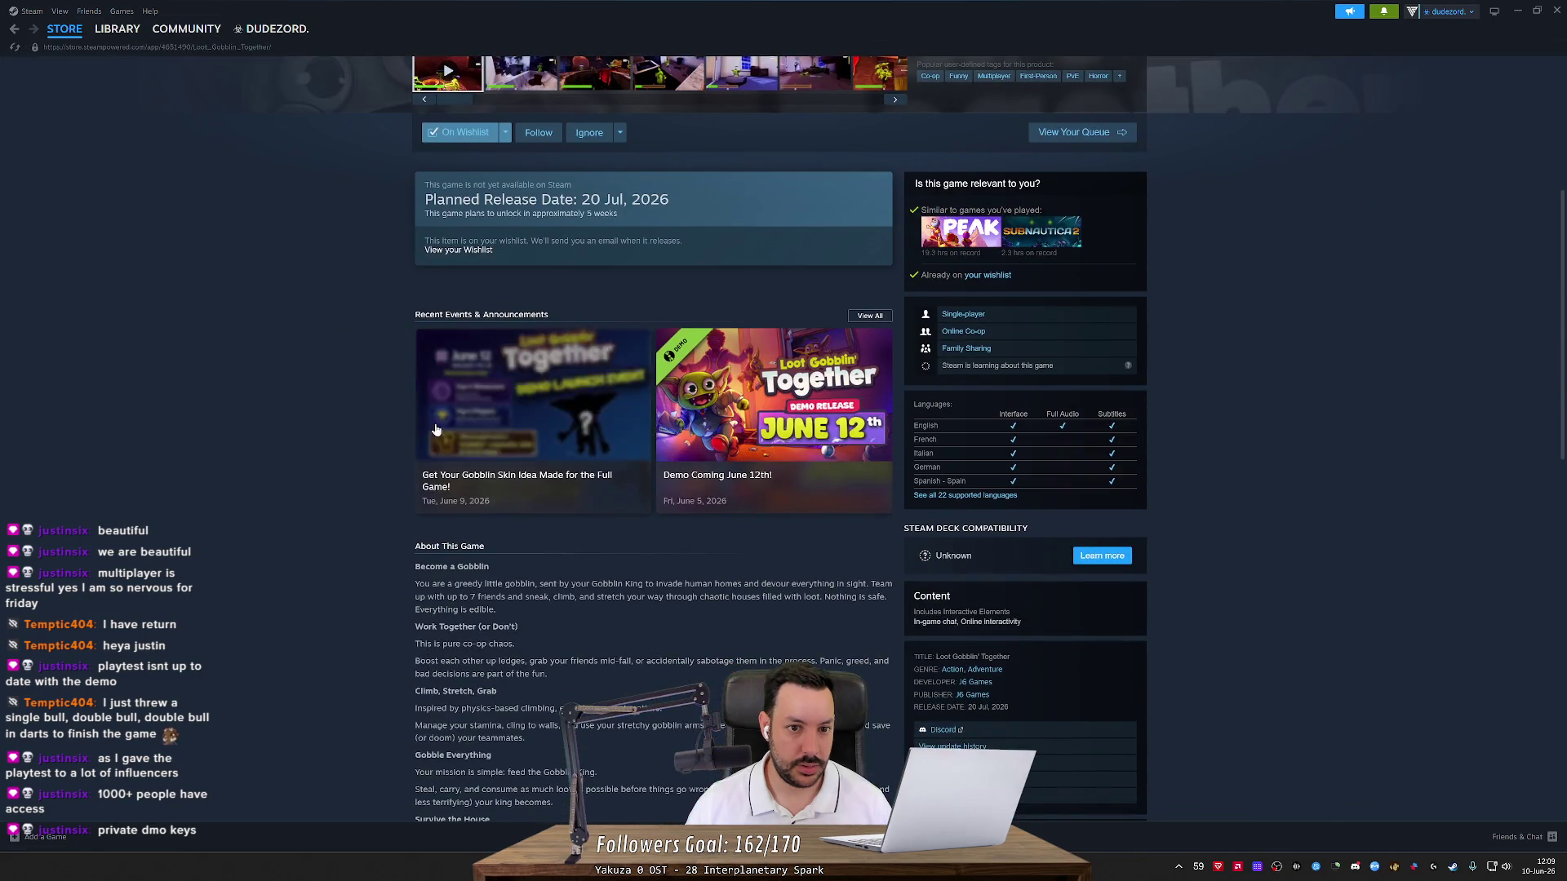
scroll(321, 442, down, 3)
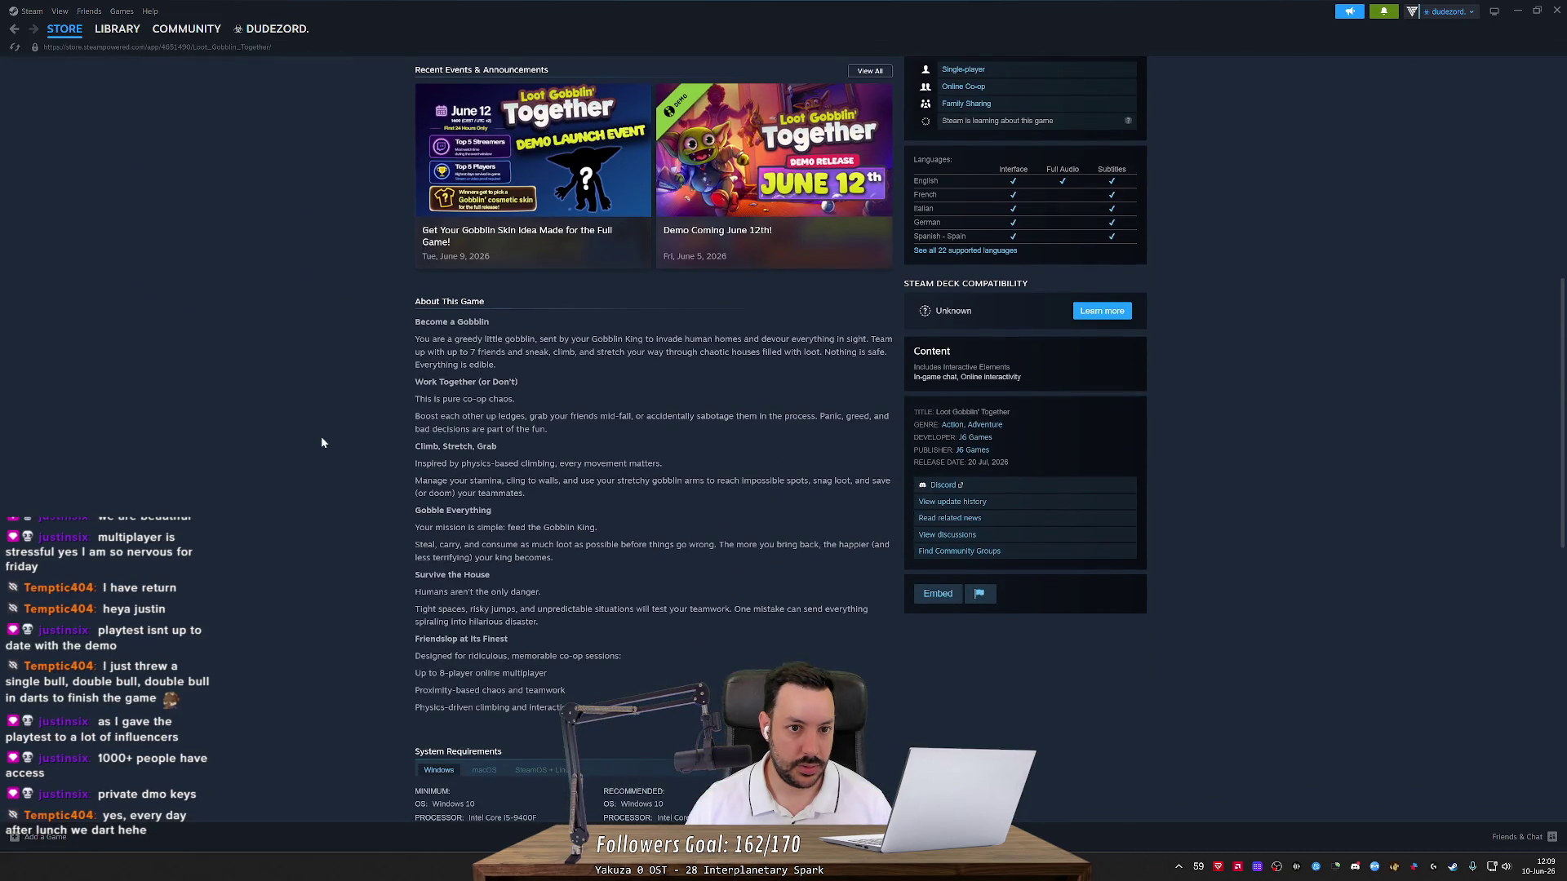
scroll(321, 436, up, 1)
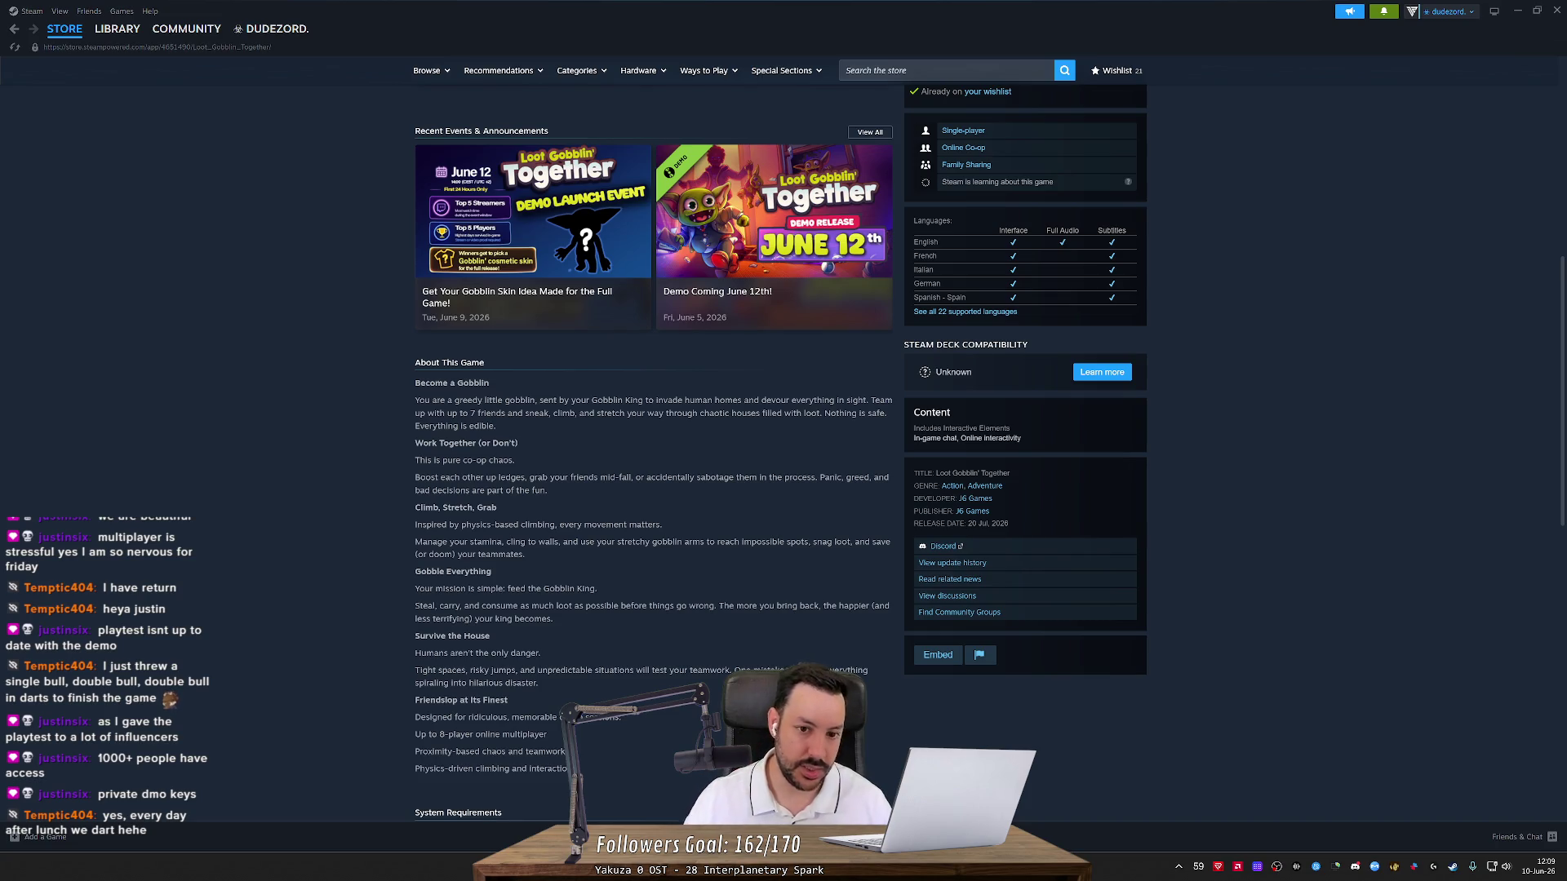
scroll(777, 361, up, 2)
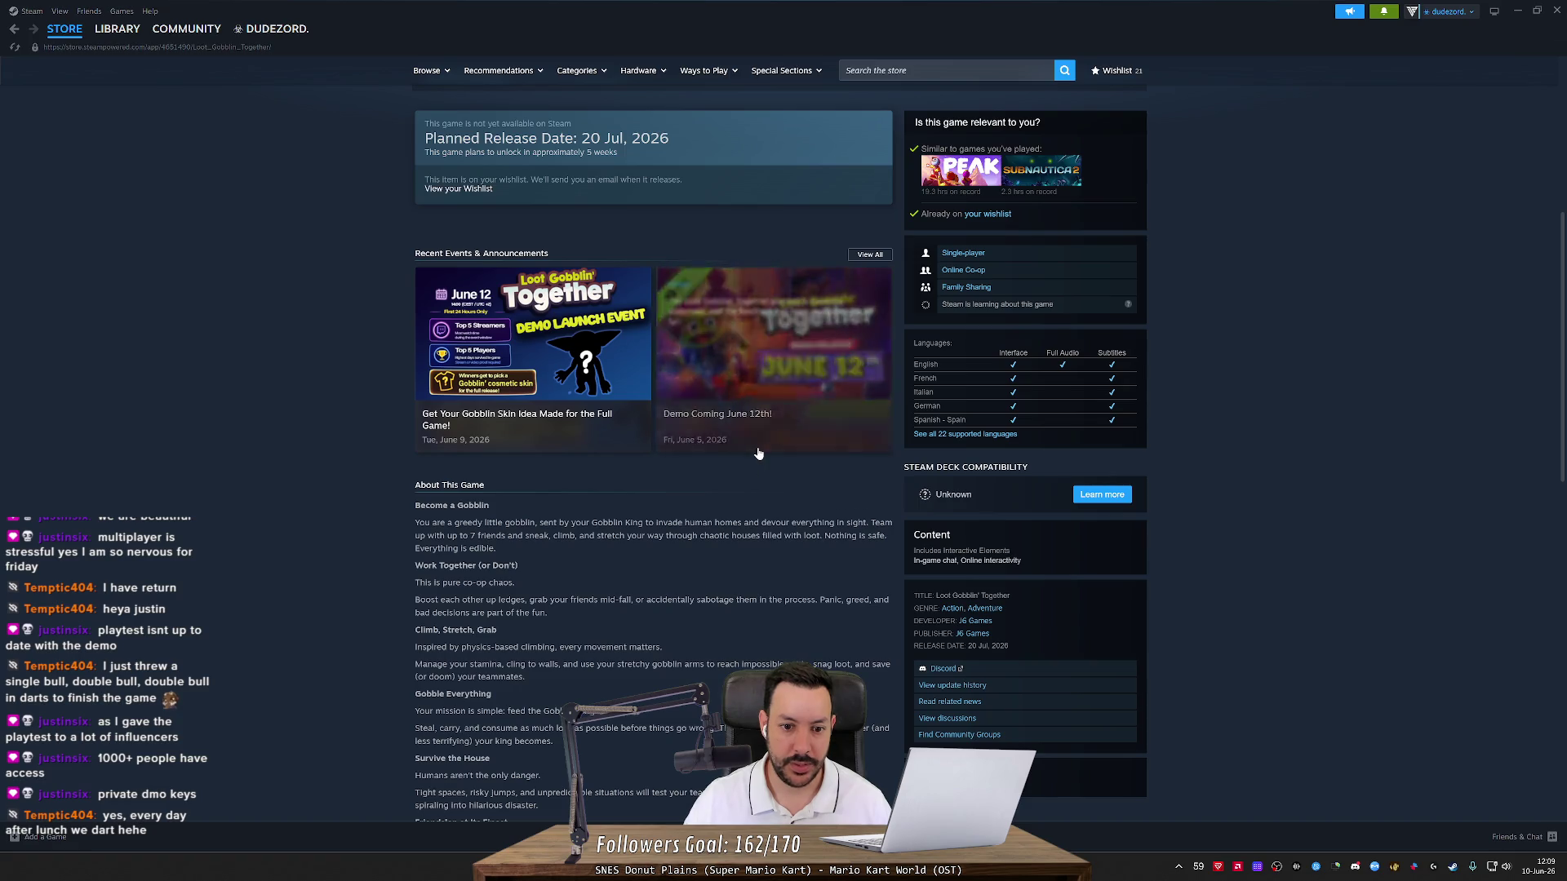
click(765, 327)
drag(707, 222, 633, 223)
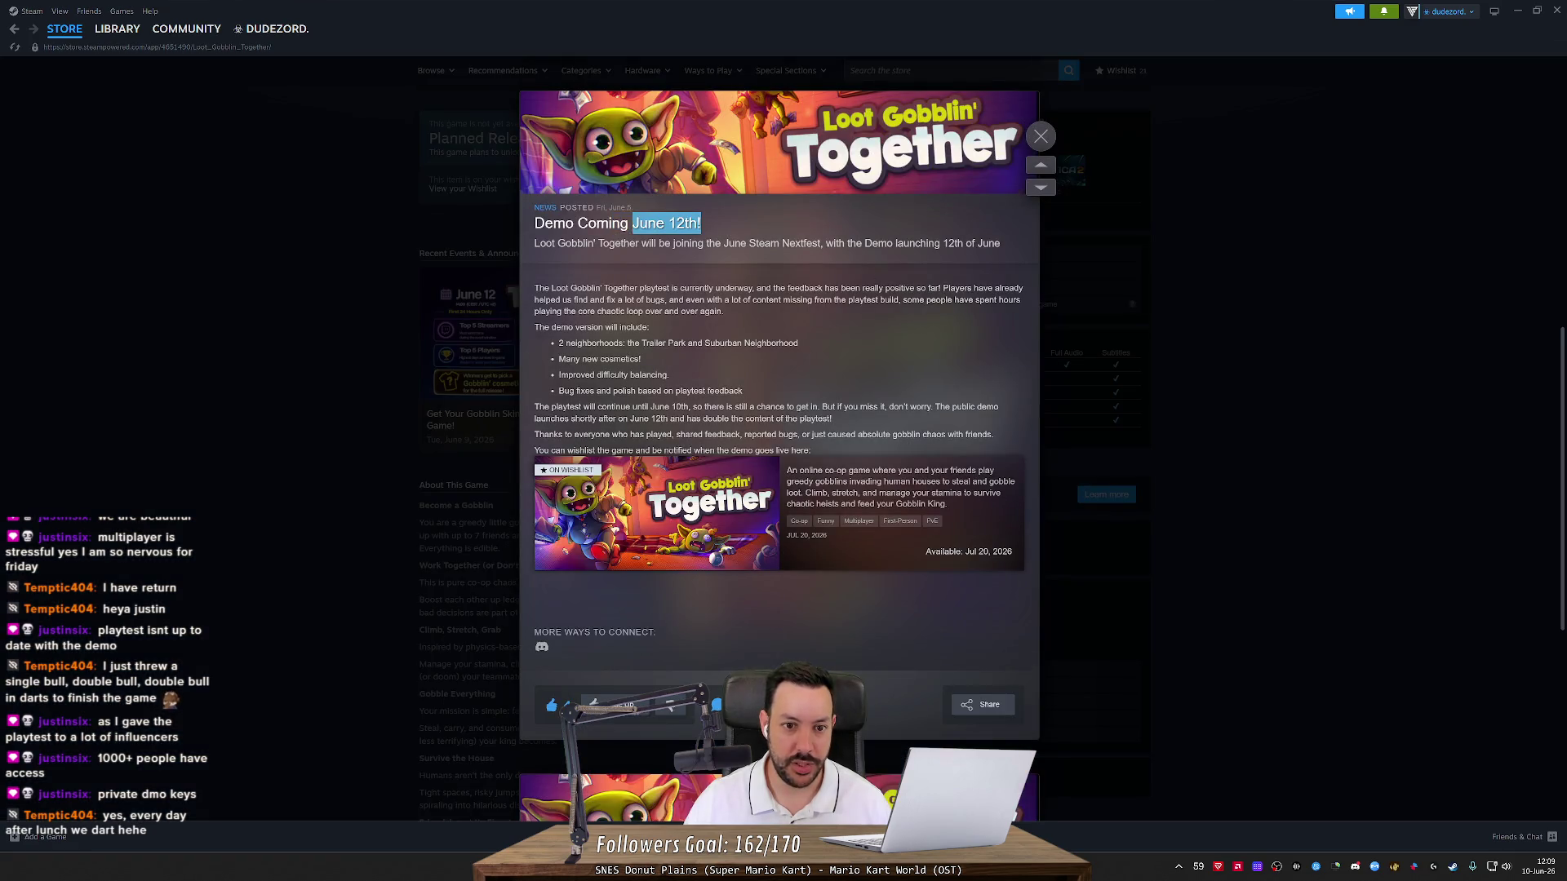
click(1041, 137)
Scroll the store page once more, then minimize Steam and the Unity editor
scroll(513, 480, up, 2)
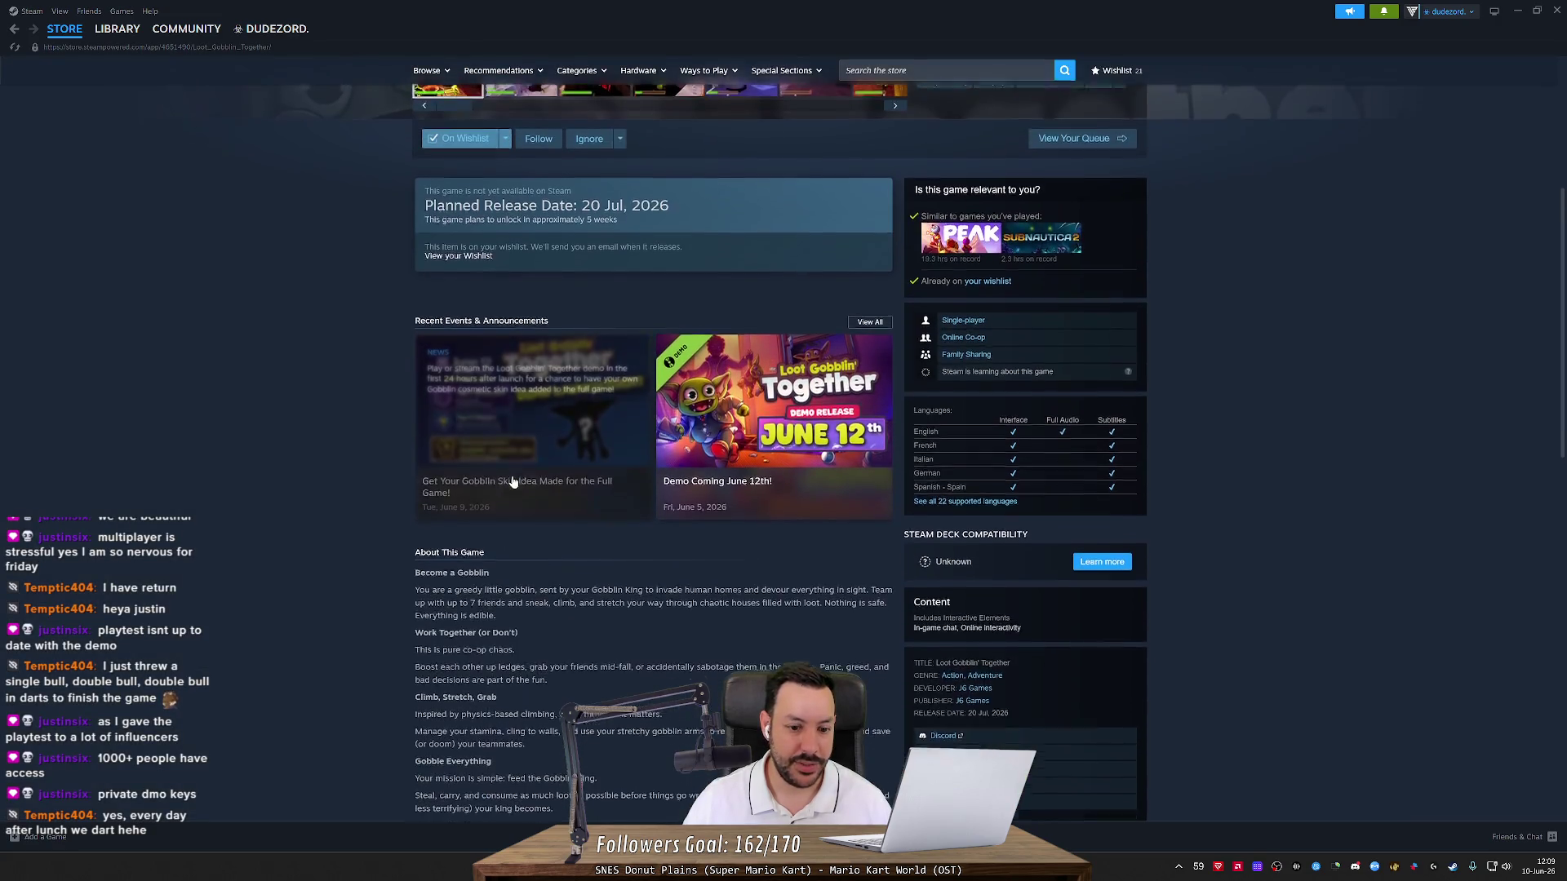
scroll(573, 457, down, 4)
scroll(571, 465, down, 1)
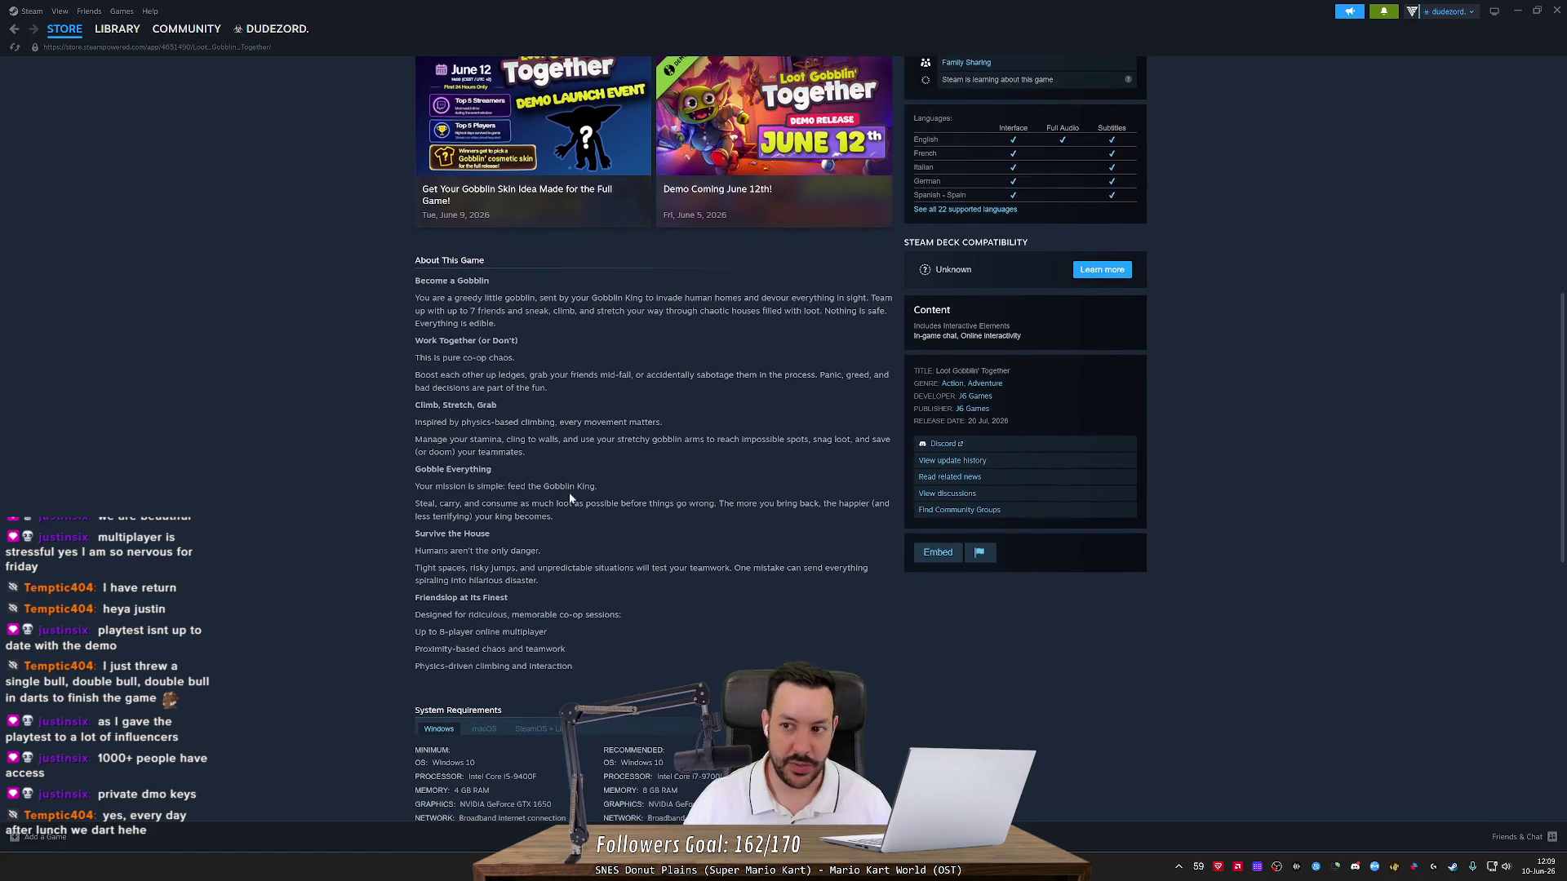
click(1518, 11)
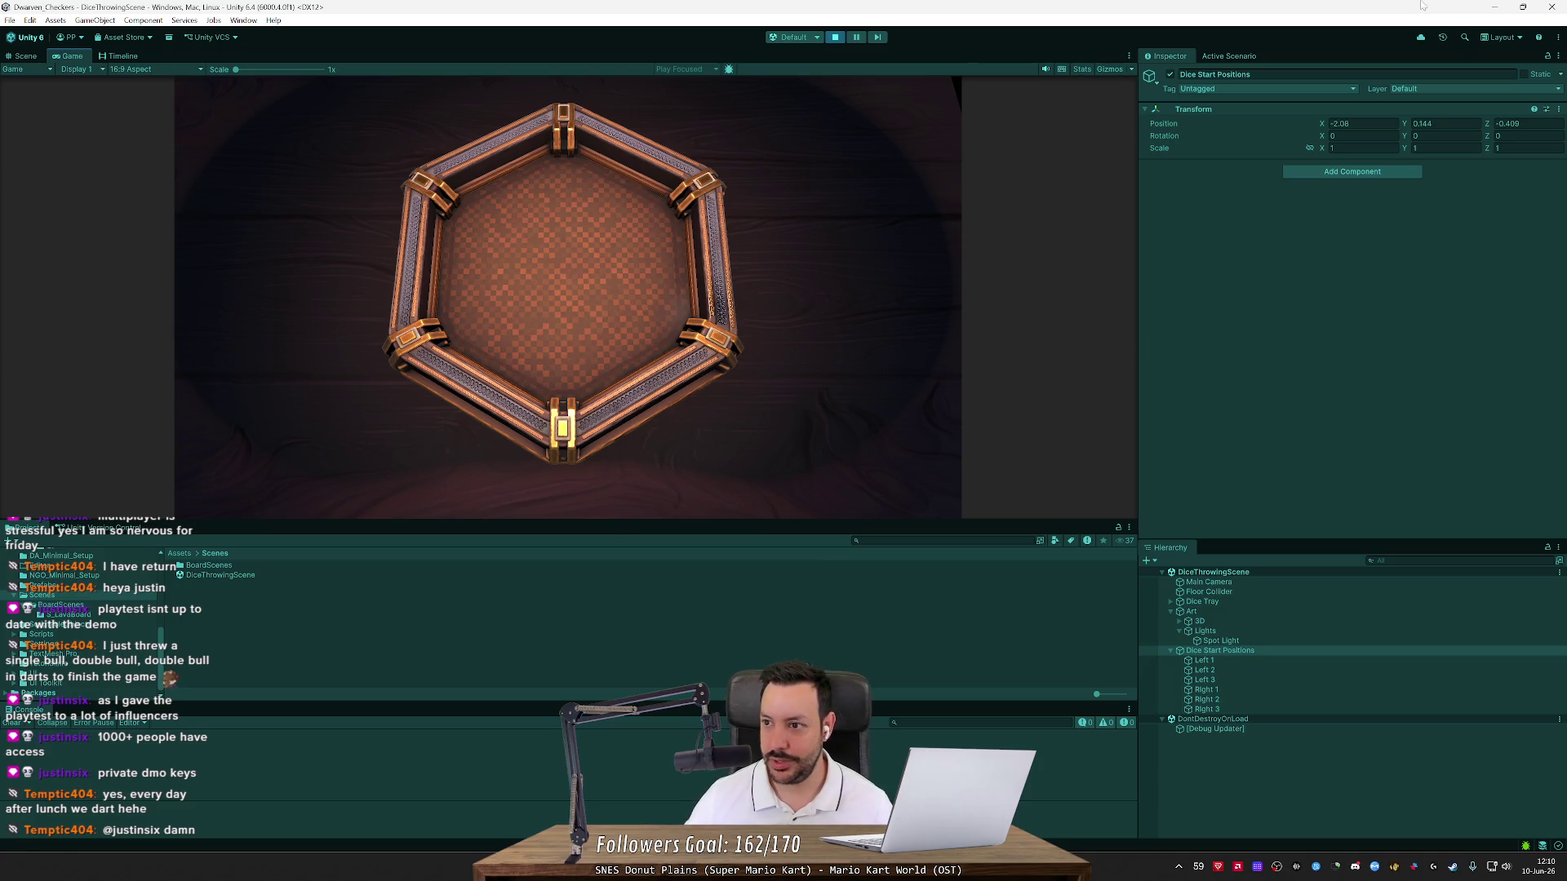
click(1493, 15)
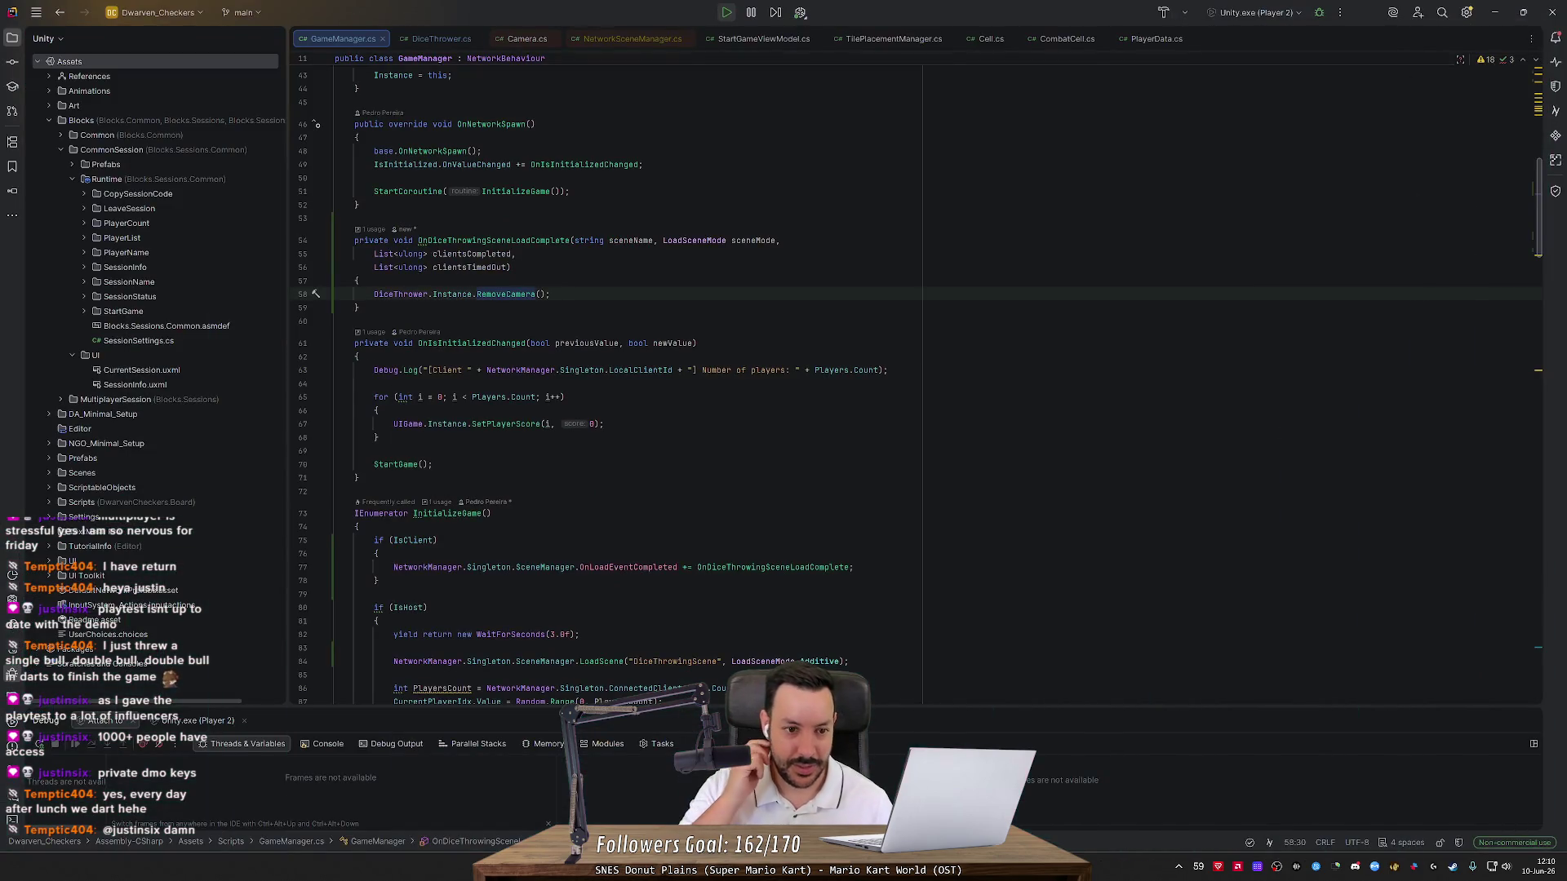
Bring Unity back, inspect the Floor Collider, and run a quick dice-throw test
key(alt+Tab)
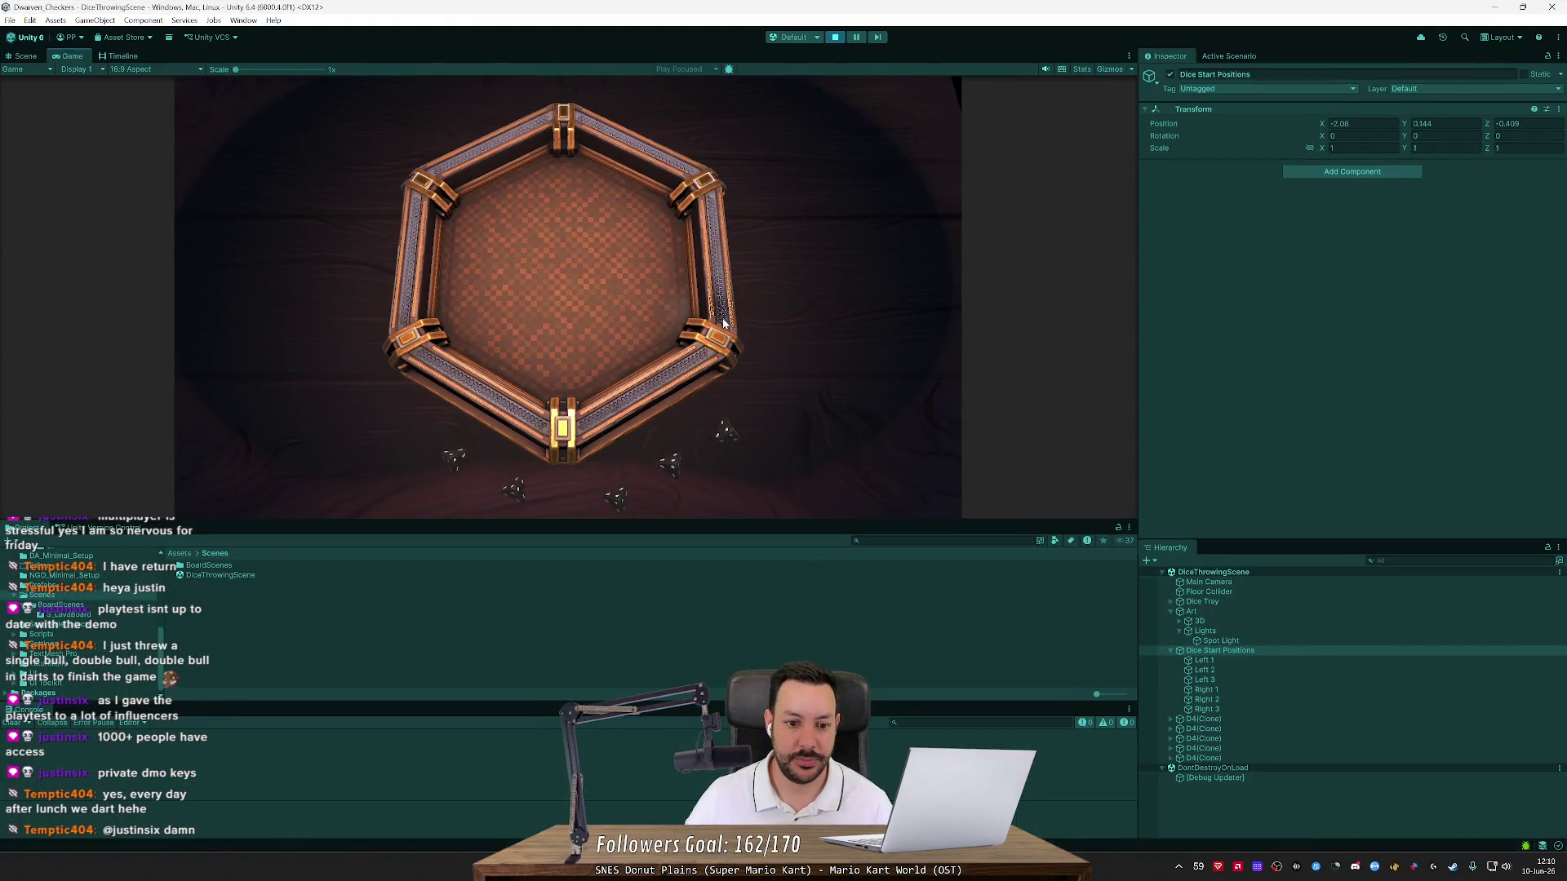
click(837, 41)
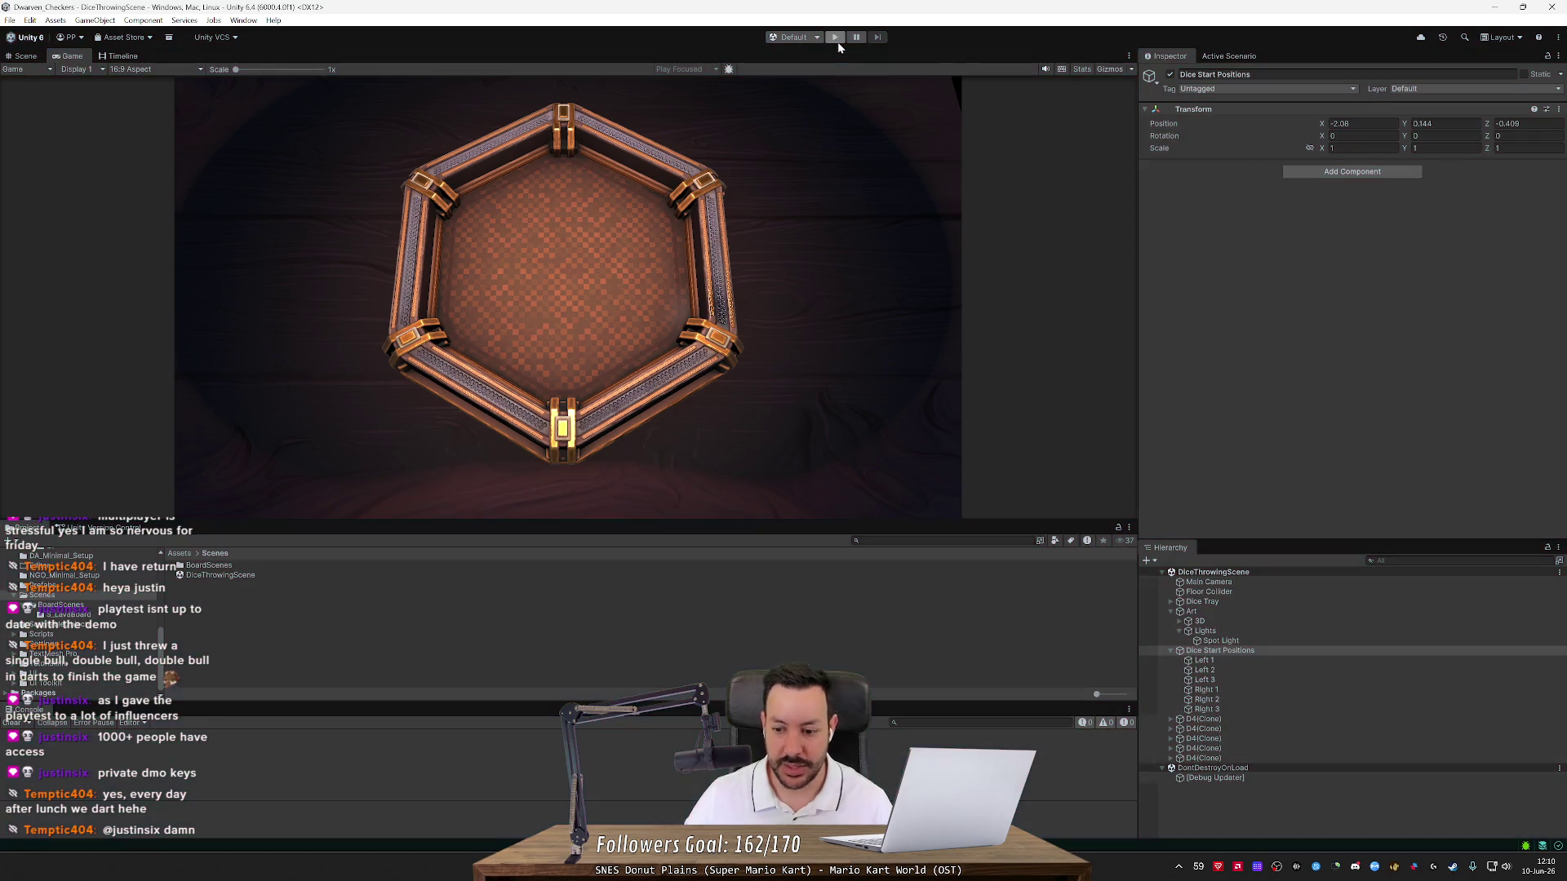
click(1209, 592)
mouse_move(932, 467)
mouse_down()
mouse_move(657, 371)
mouse_move(602, 326)
mouse_move(817, 186)
mouse_move(812, 277)
mouse_up()
click(835, 37)
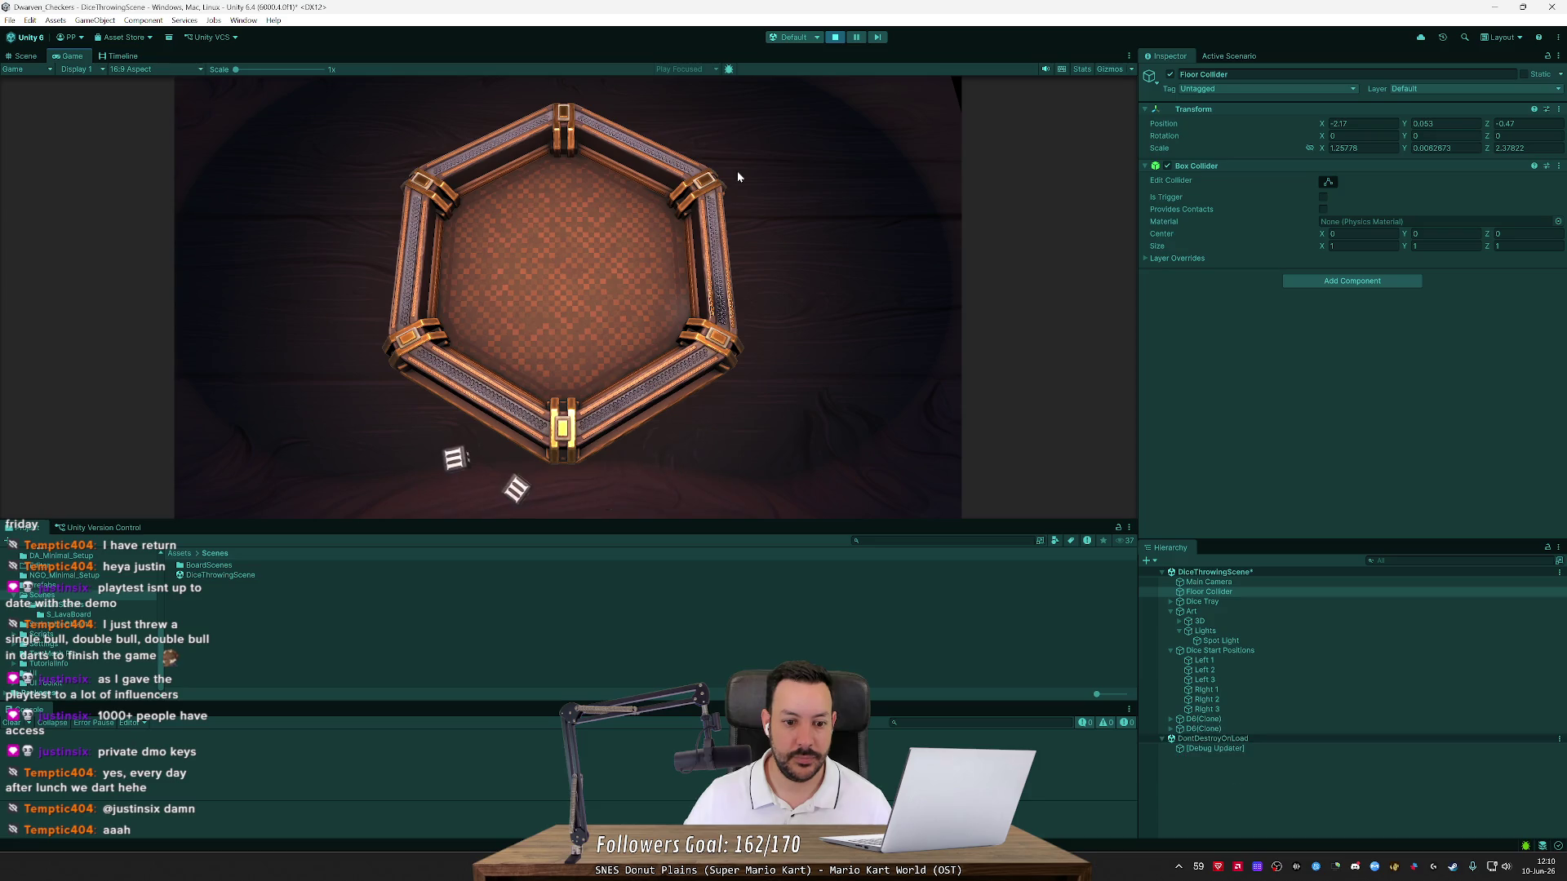
click(835, 37)
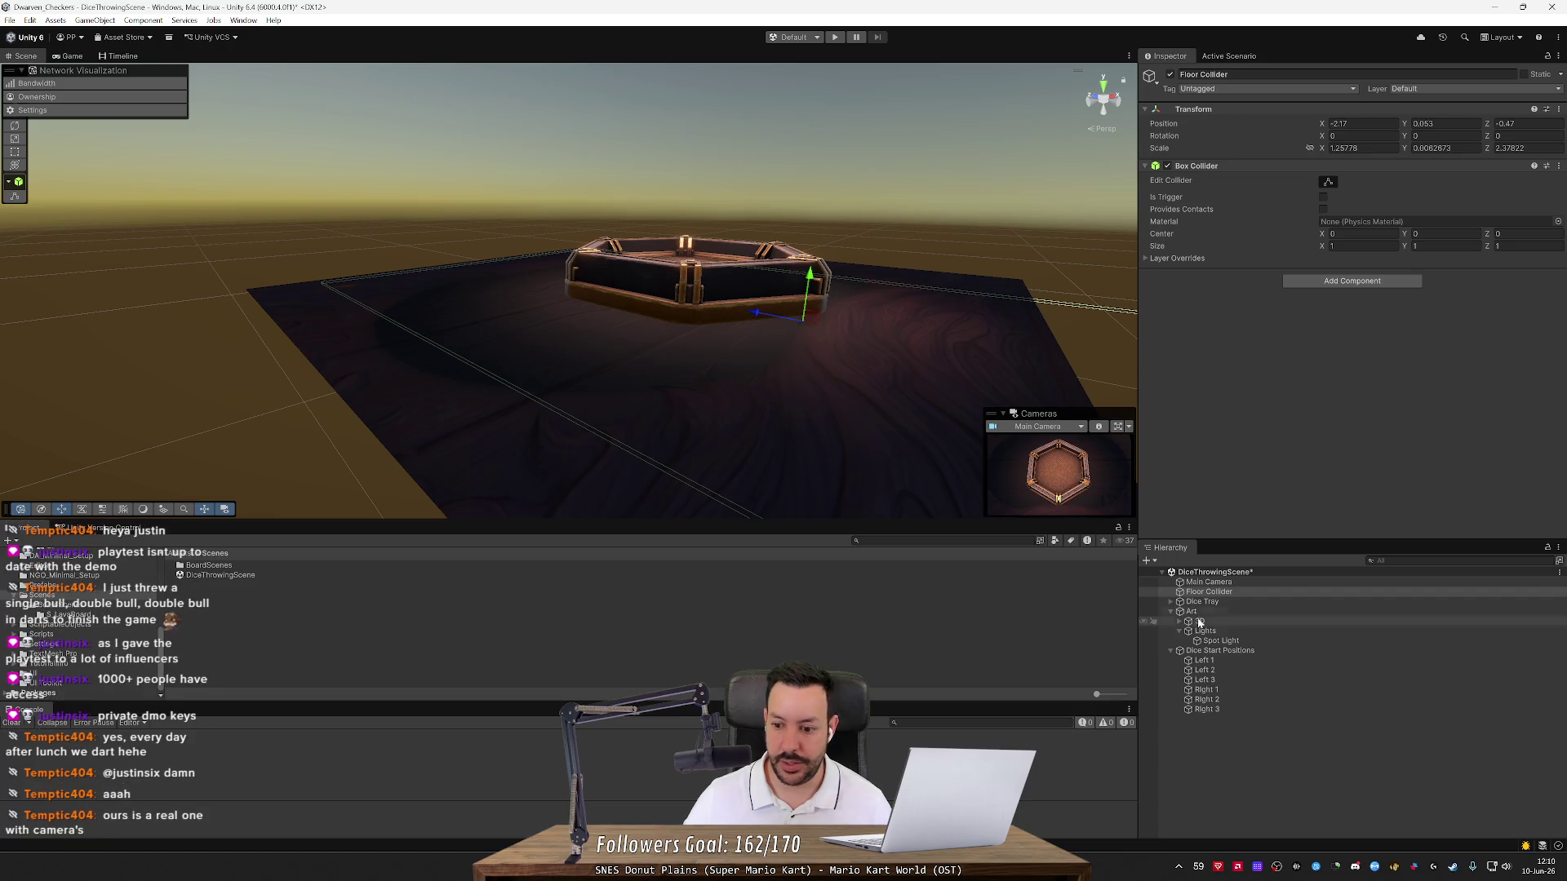
Select Dice Start Positions and lower its height to 0.128, testing the throw
click(1221, 651)
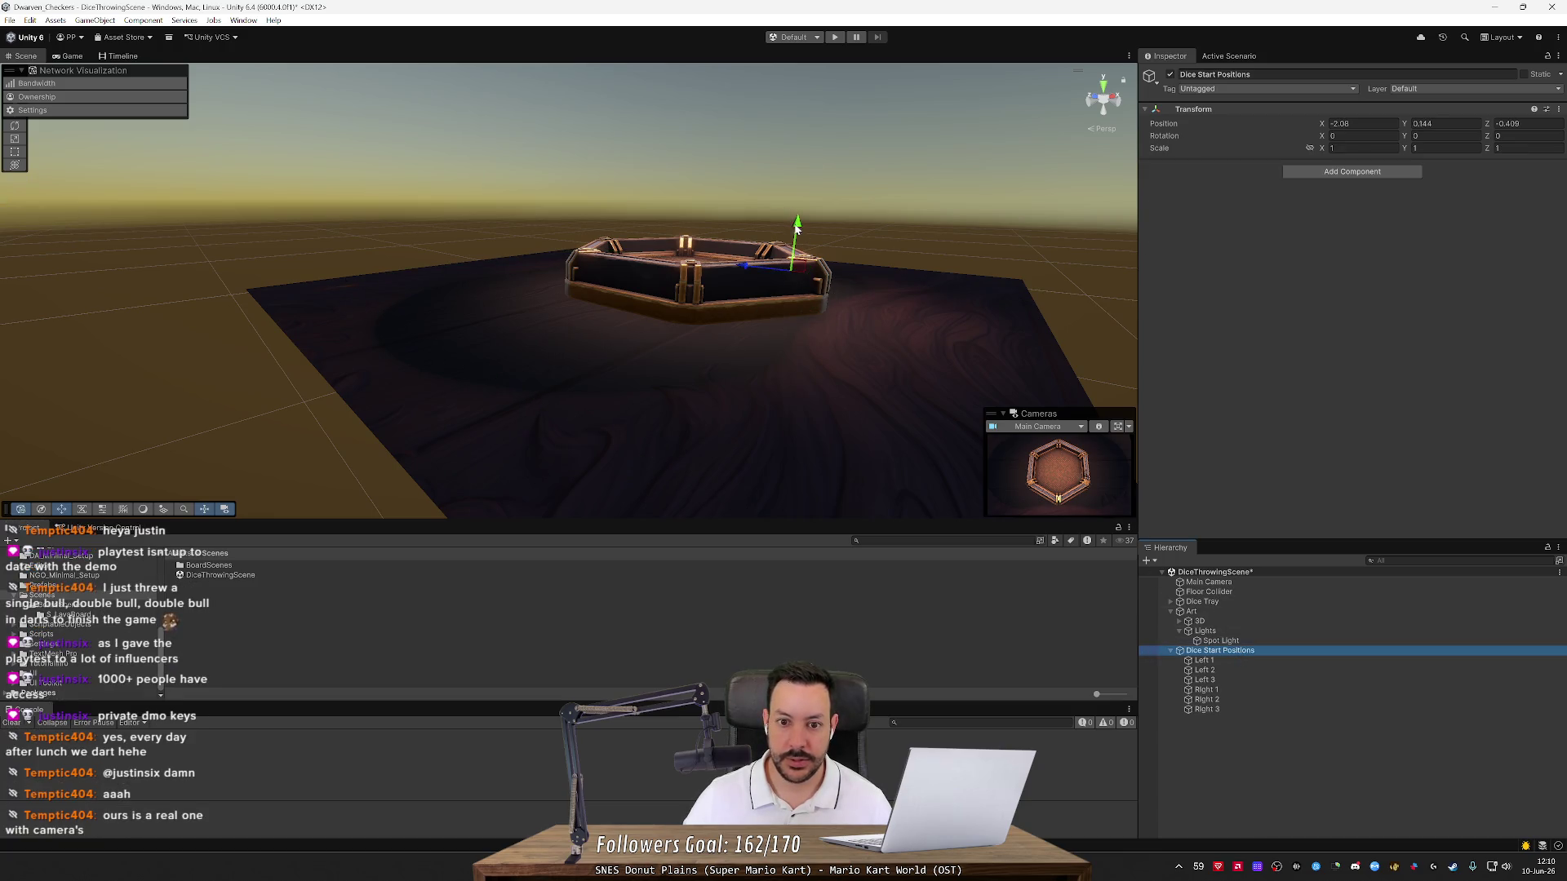
click(835, 37)
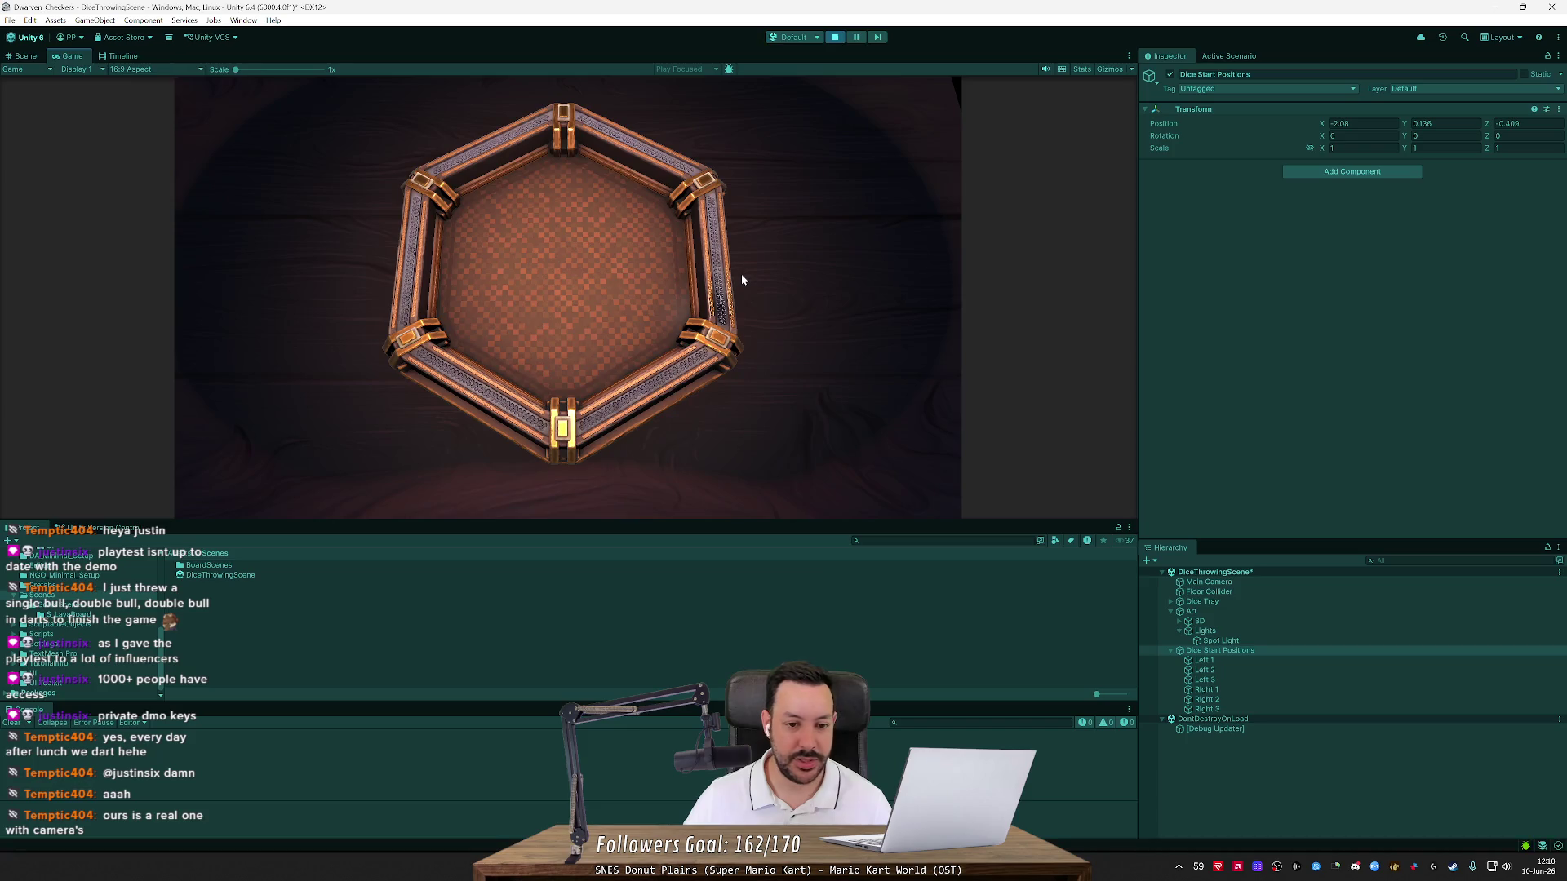
click(835, 37)
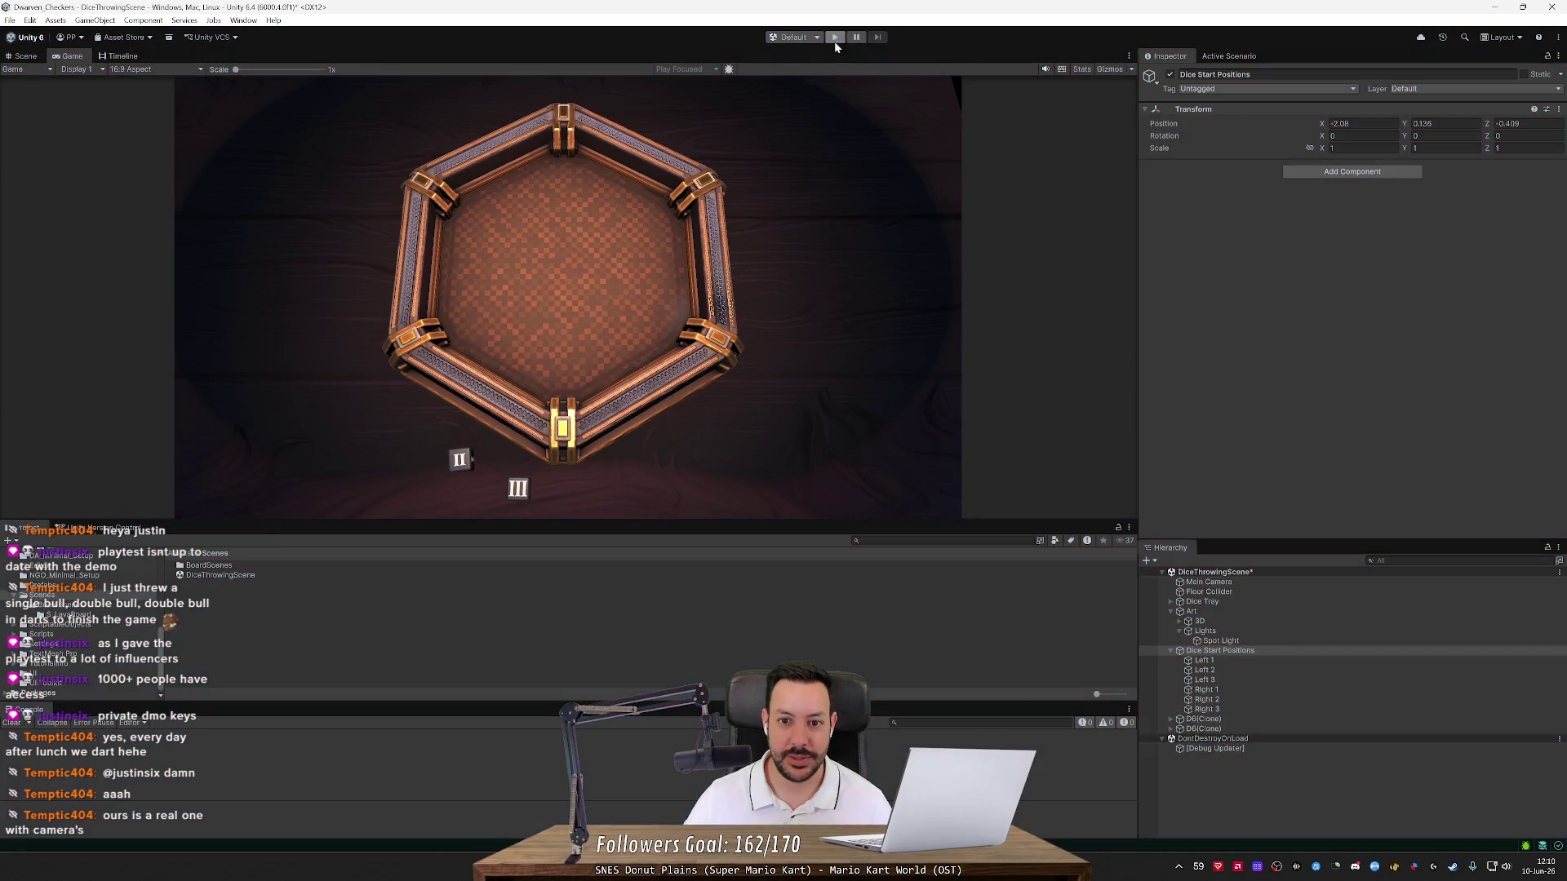
drag(798, 229, 798, 232)
click(835, 37)
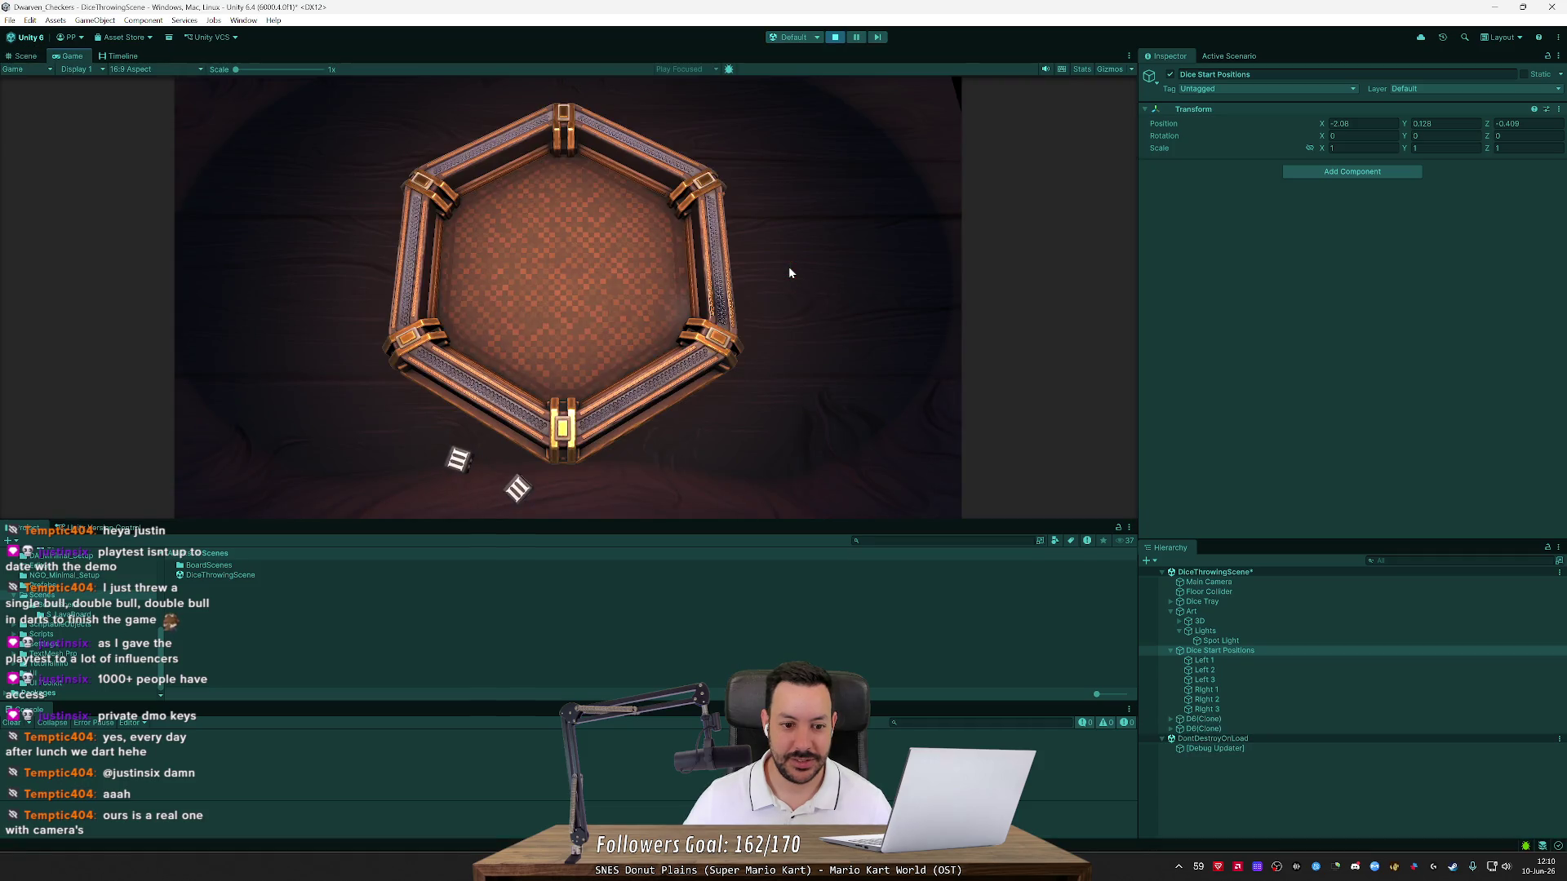
click(834, 39)
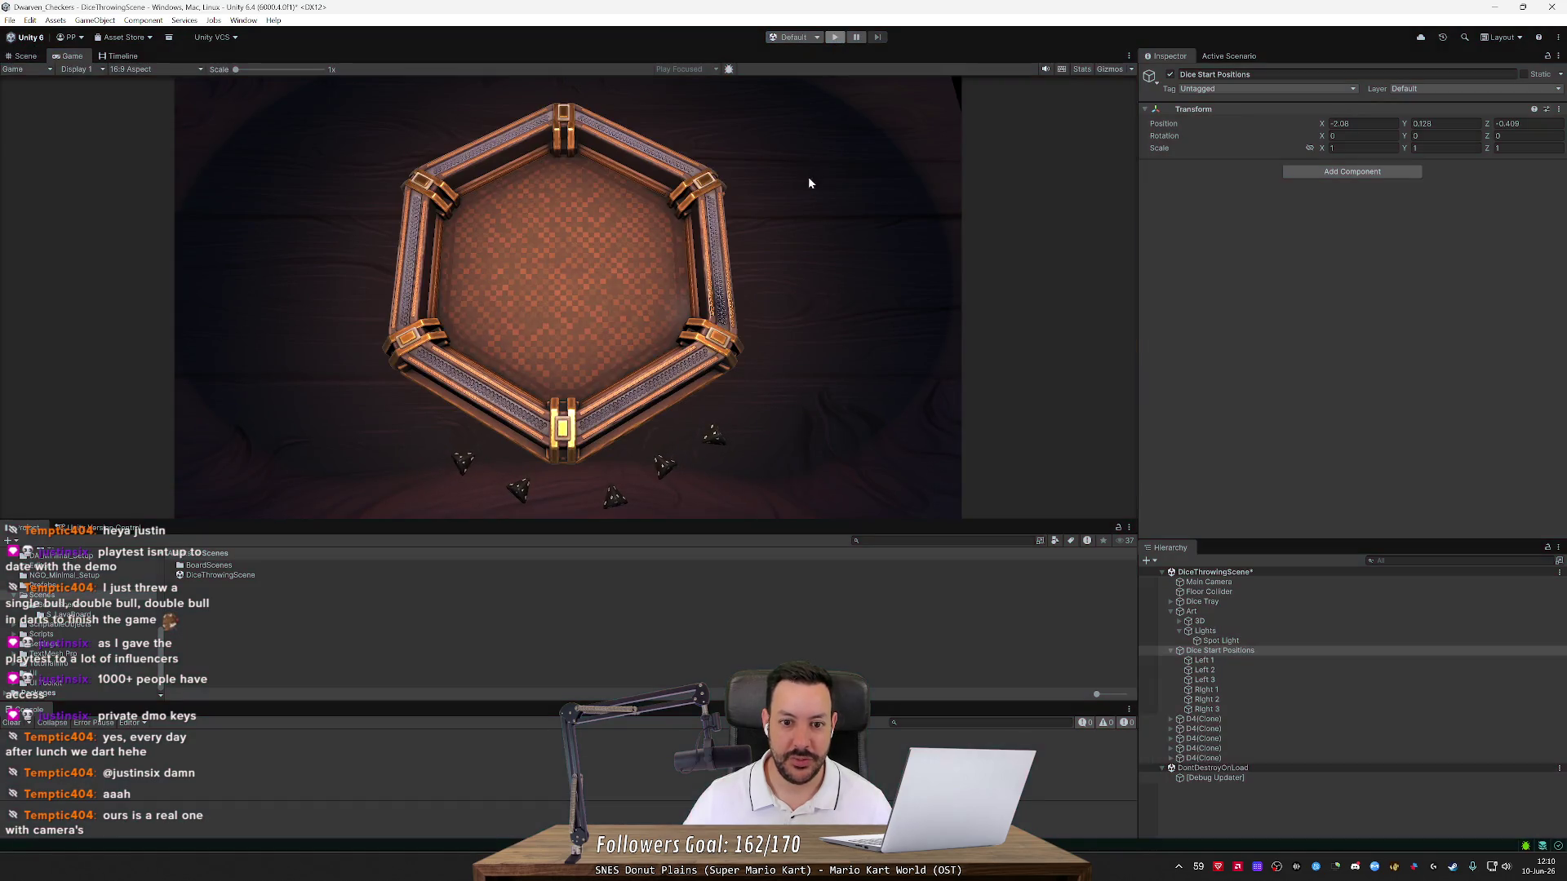
Lower the start height further to 0.118, test it, and view the tray edge-on
drag(798, 231, 799, 233)
click(834, 37)
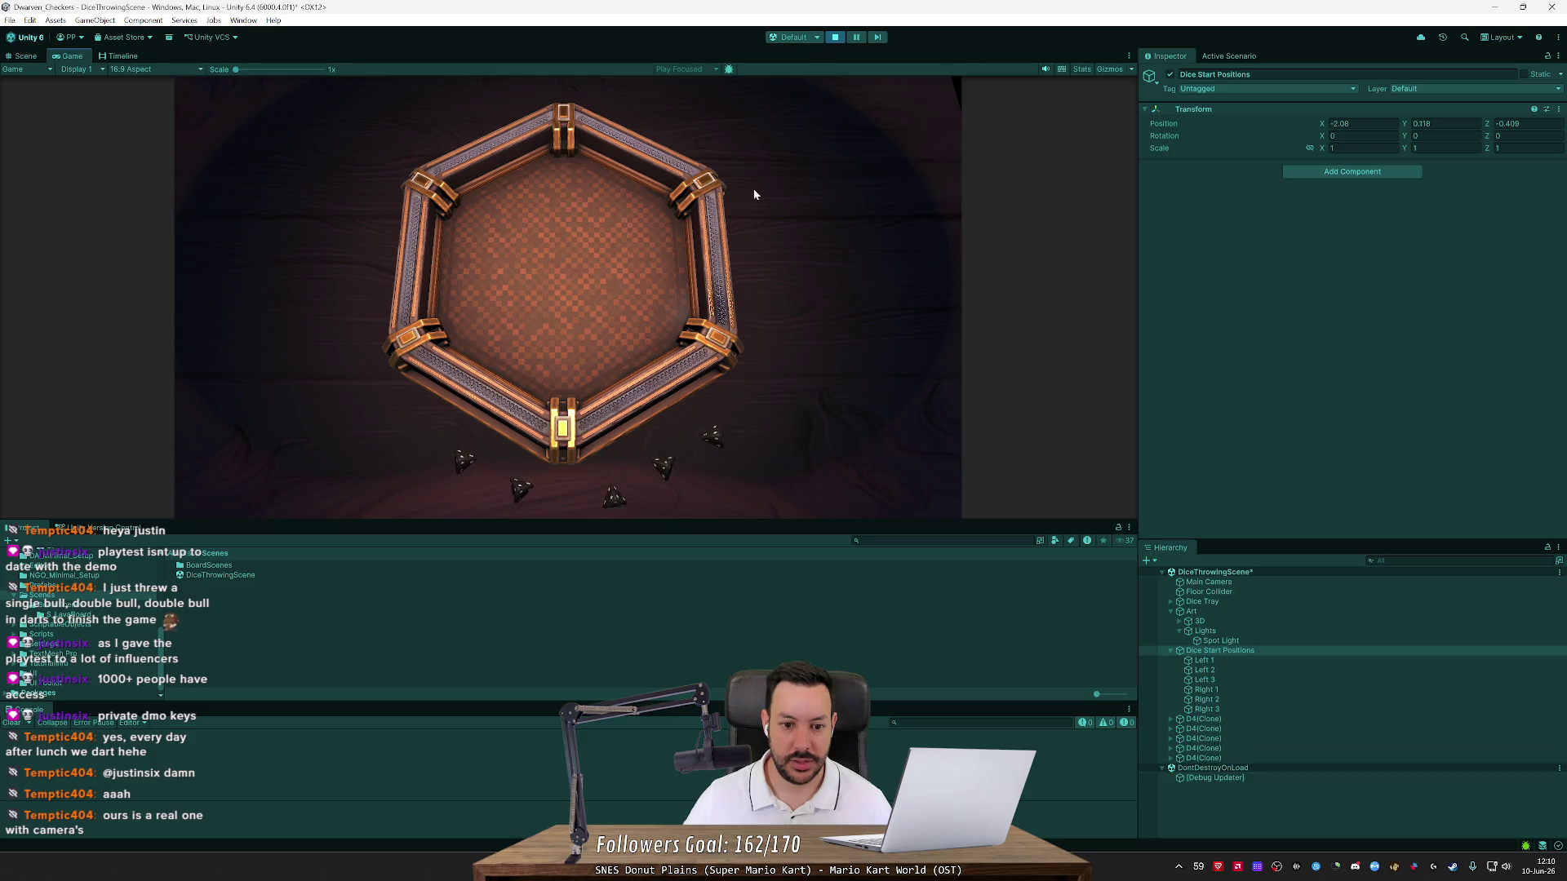
click(835, 37)
mouse_move(723, 227)
mouse_down()
mouse_move(750, 199)
mouse_move(836, 214)
mouse_move(703, 178)
mouse_up()
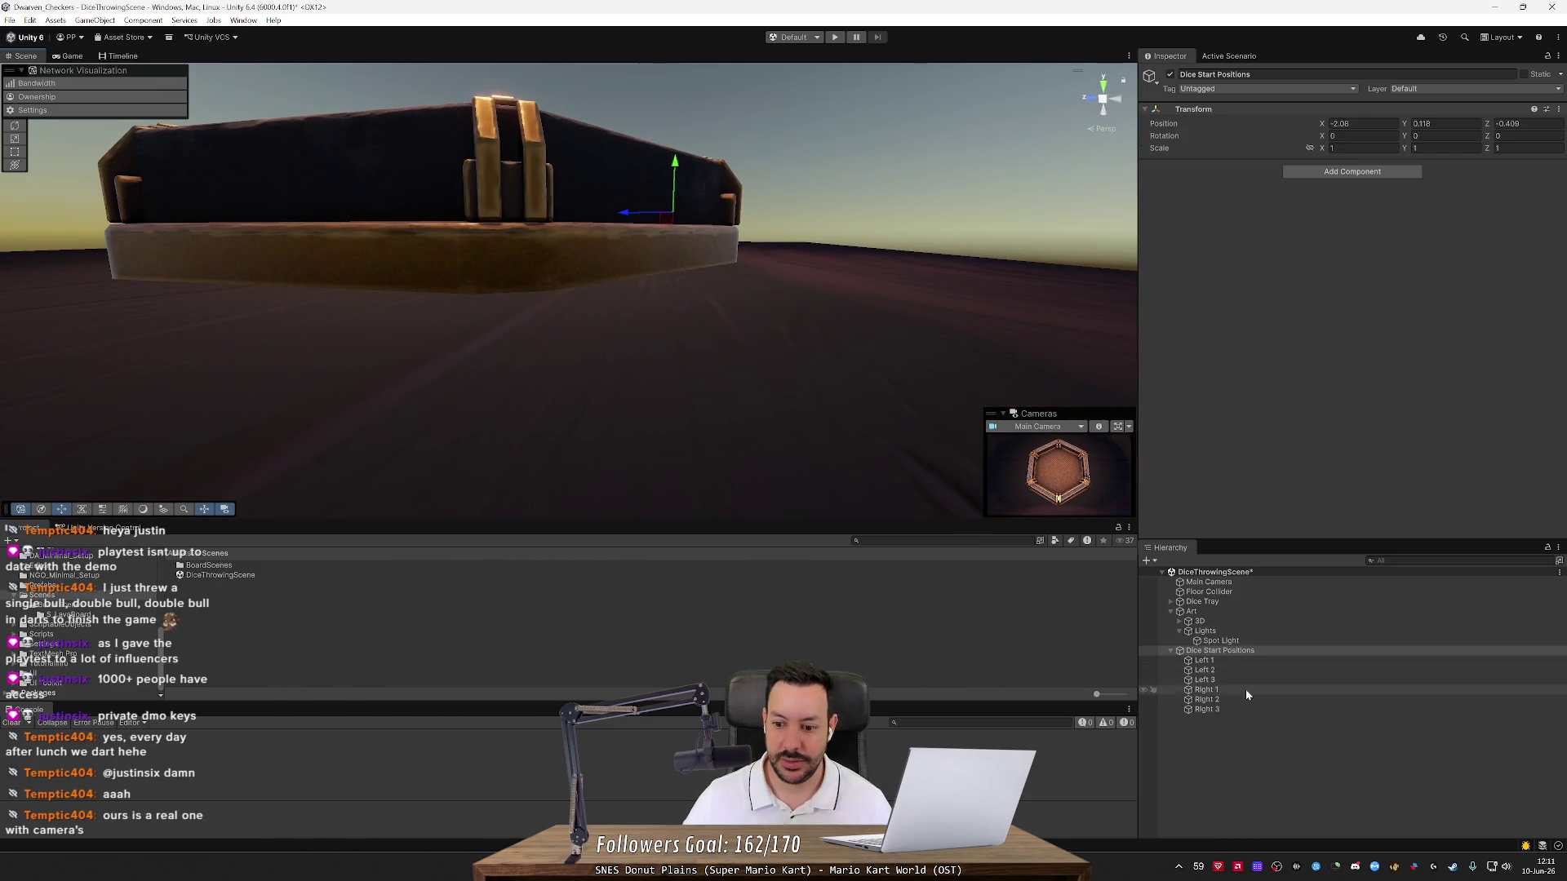
Lower Dice Start Positions to Y 0.0904 and test-run the game
drag(675, 166, 677, 193)
click(838, 37)
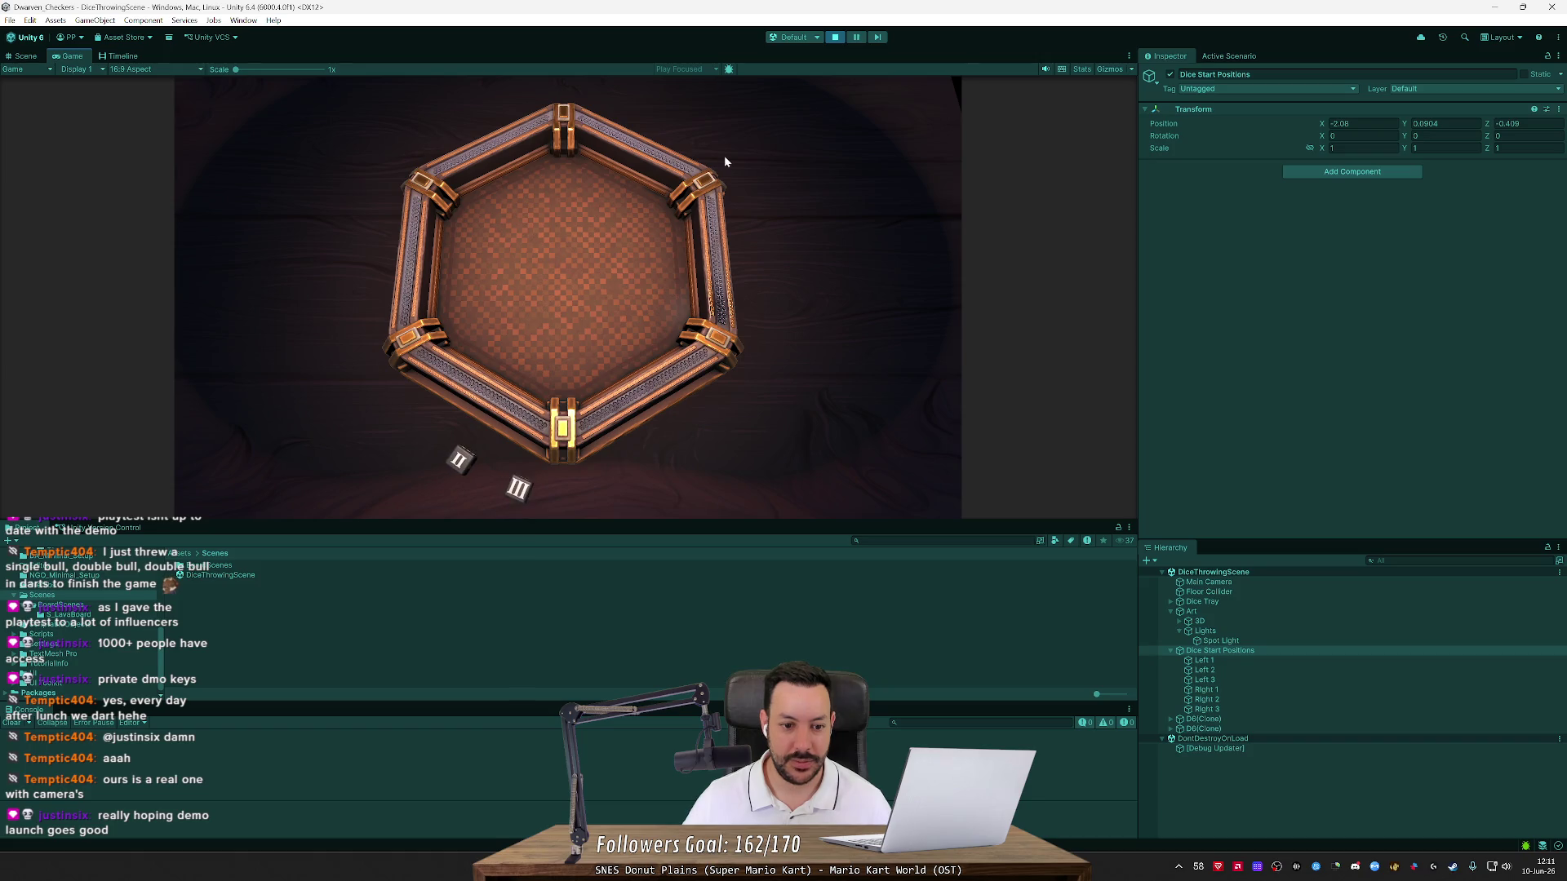
click(835, 36)
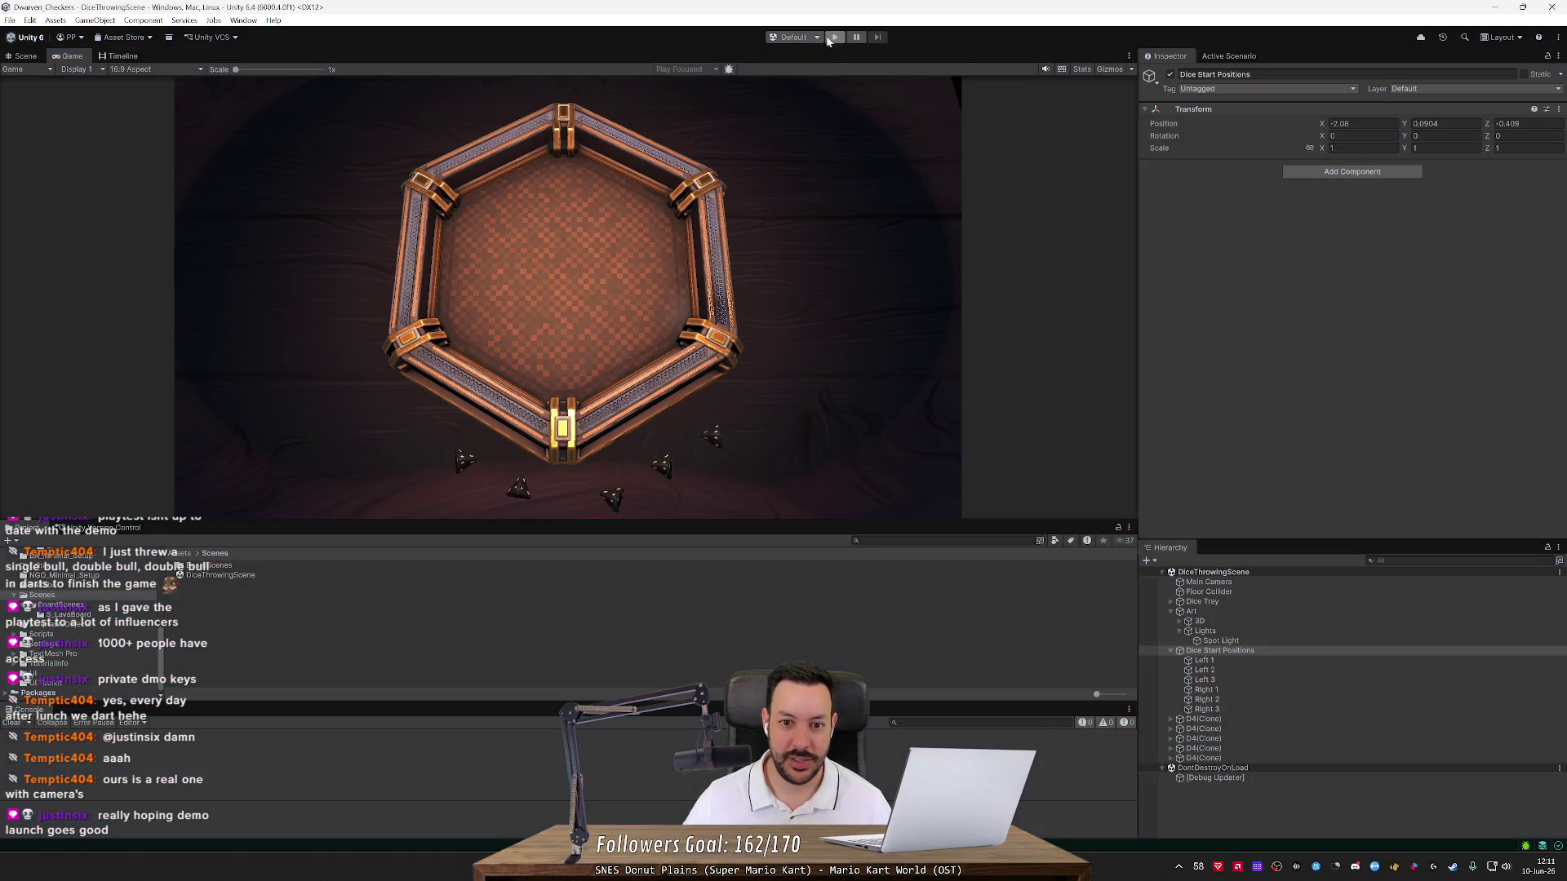
Lower Dice Start Positions further to Y 0.0752, save the scene, and run it
drag(686, 185, 681, 198)
key(ctrl+s)
click(834, 39)
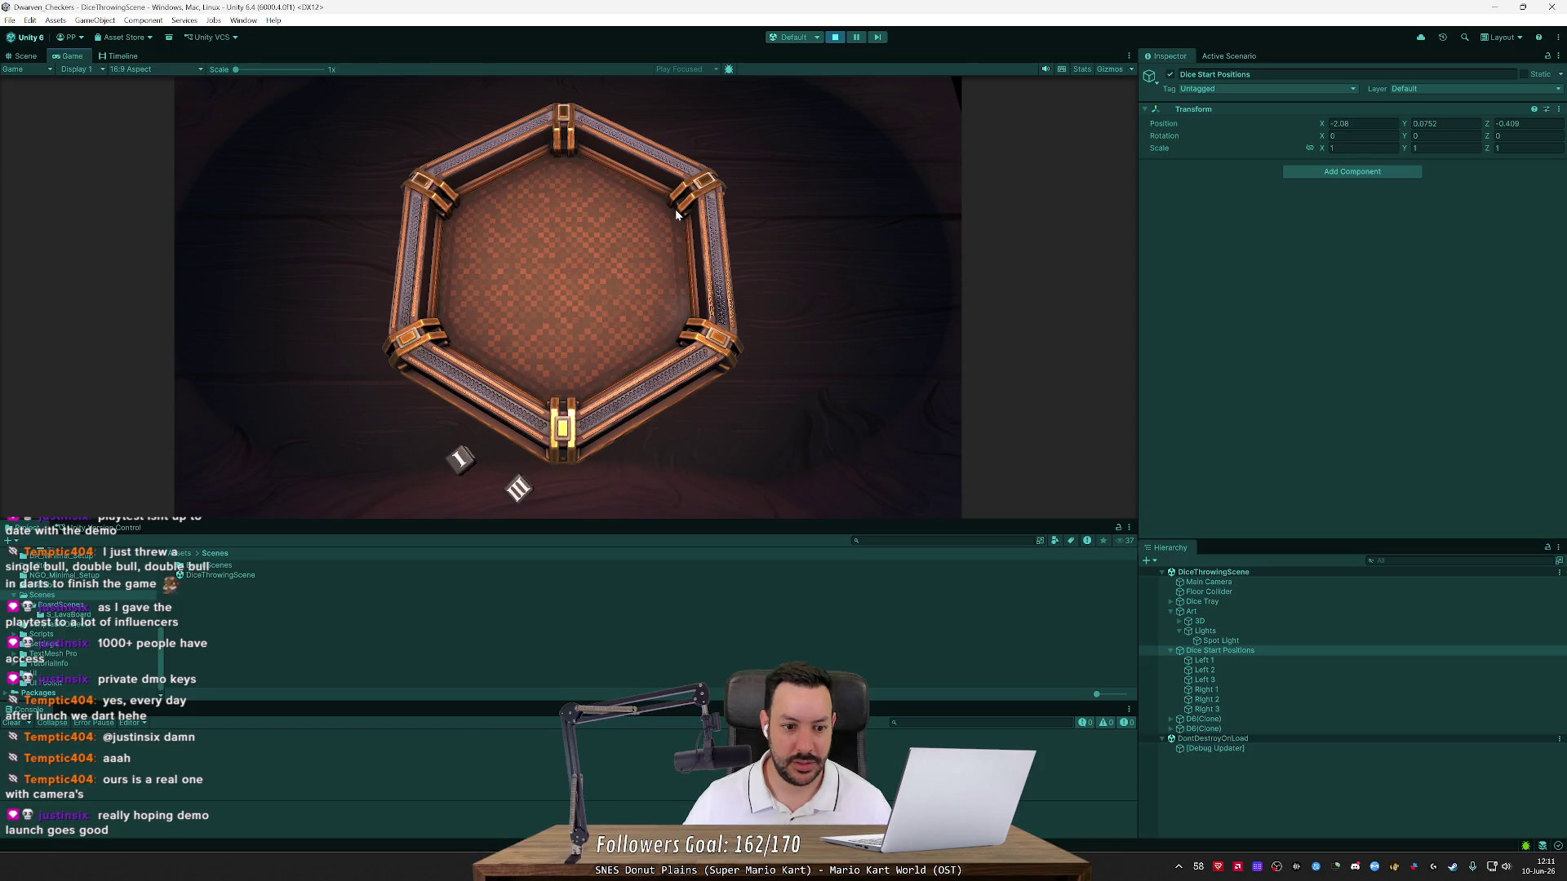
Throw five D4 dice, then two D6 dice, and fling a die across the tray
key(space)
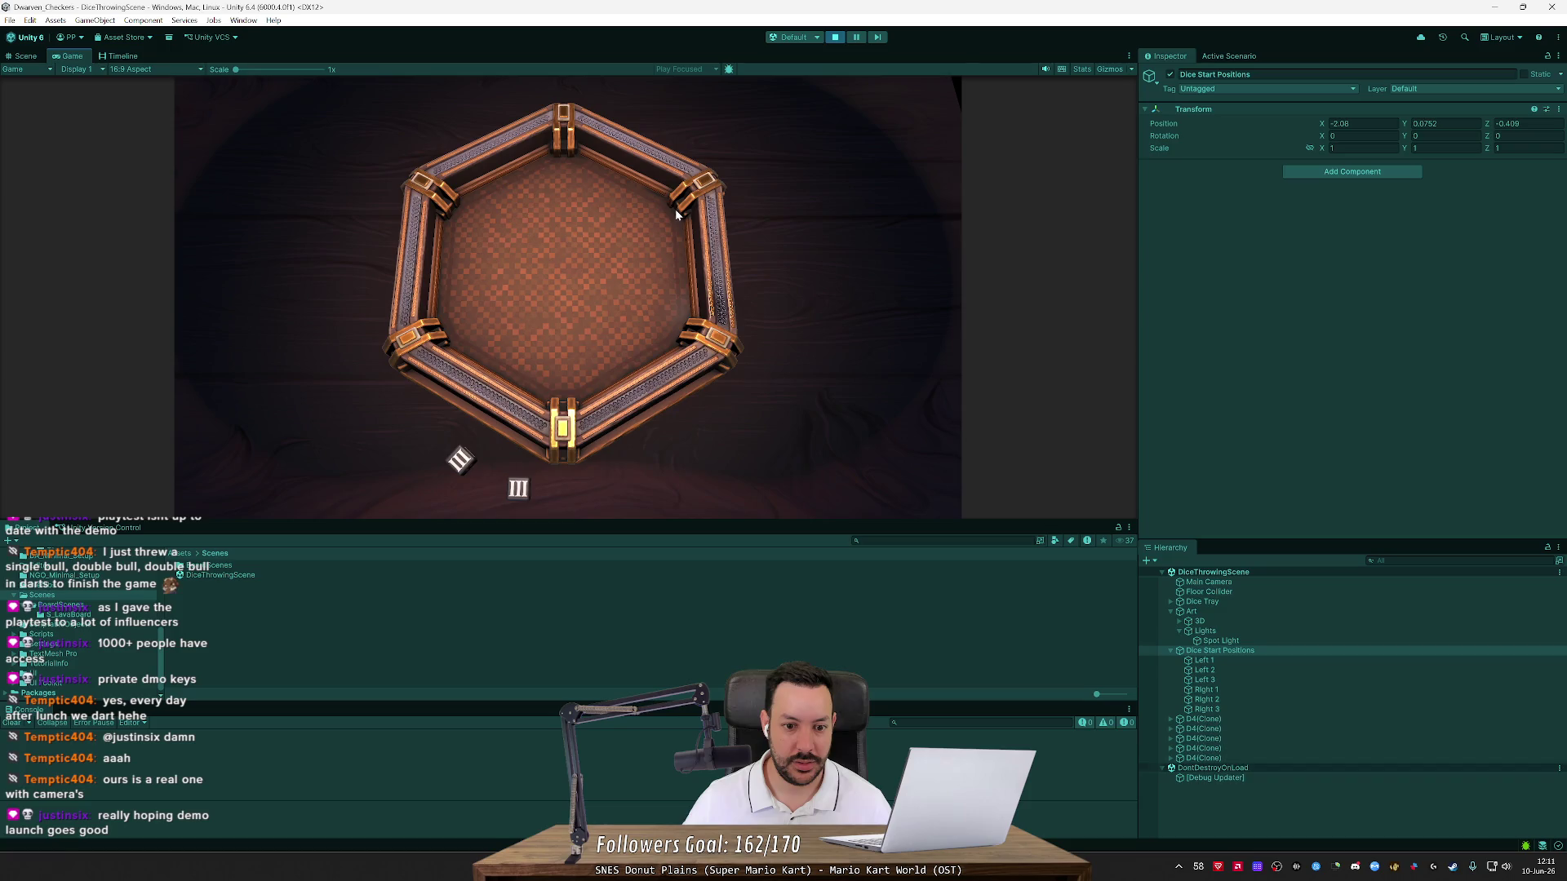
key(space)
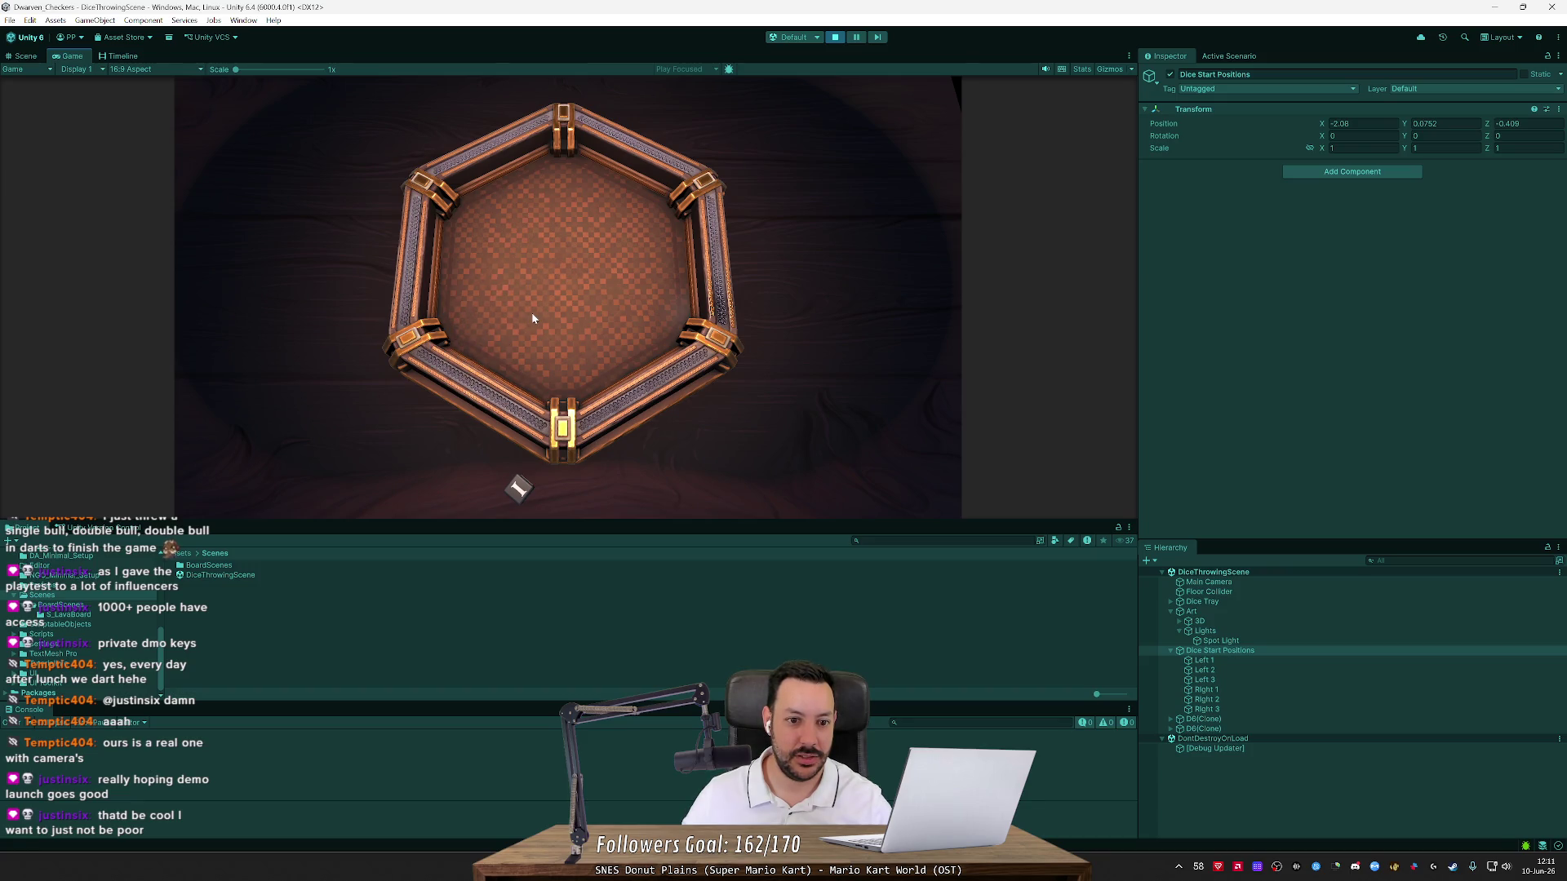
click(835, 39)
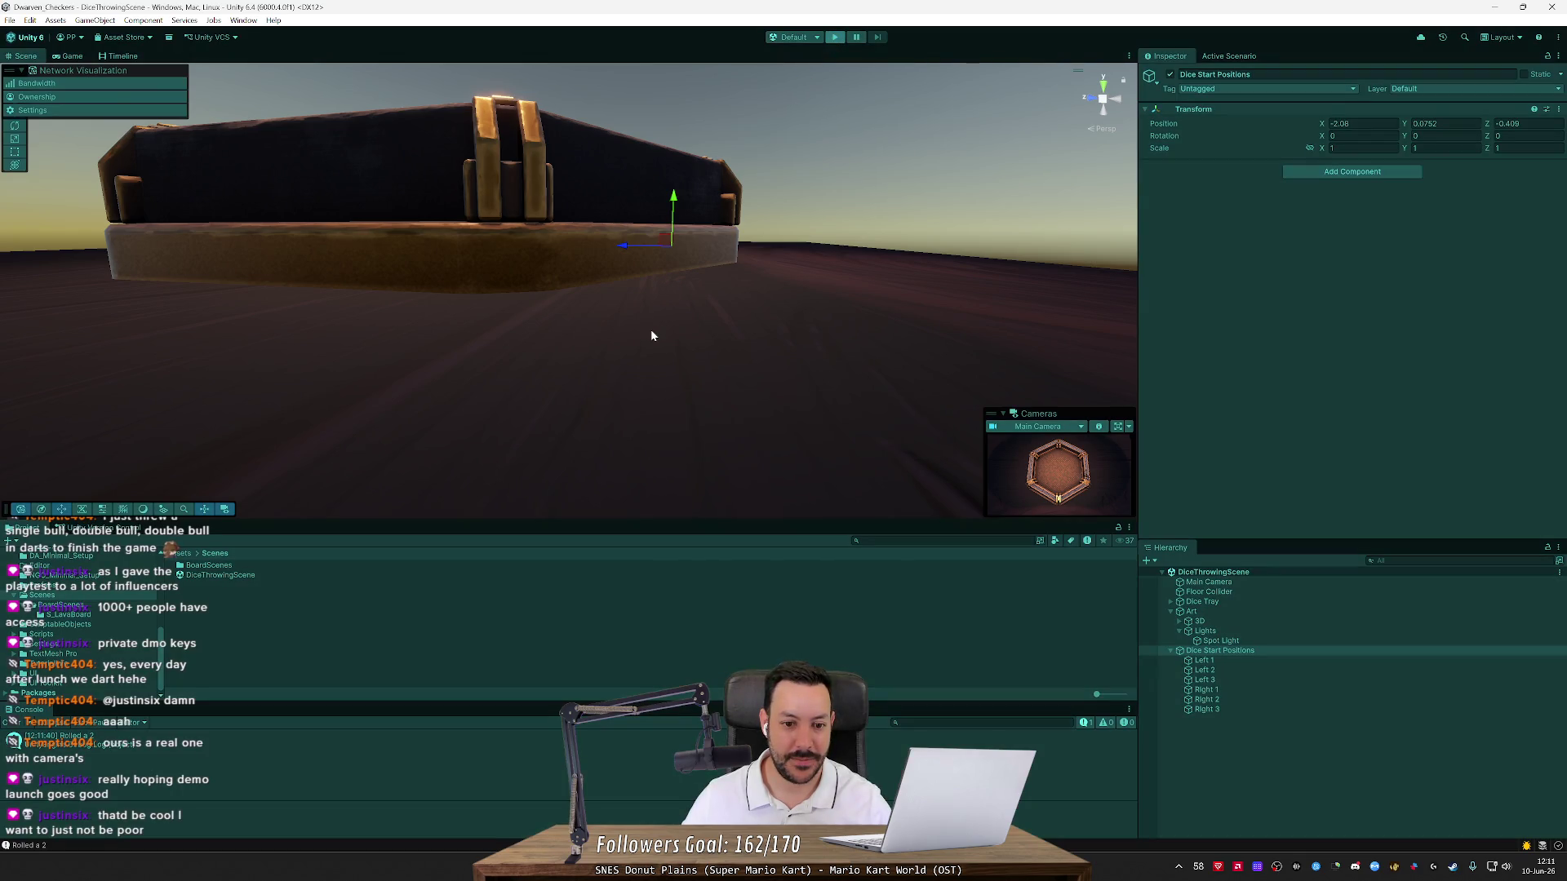
drag(674, 459, 730, 350)
mouse_move(594, 279)
mouse_down()
mouse_move(489, 297)
mouse_move(530, 249)
mouse_up()
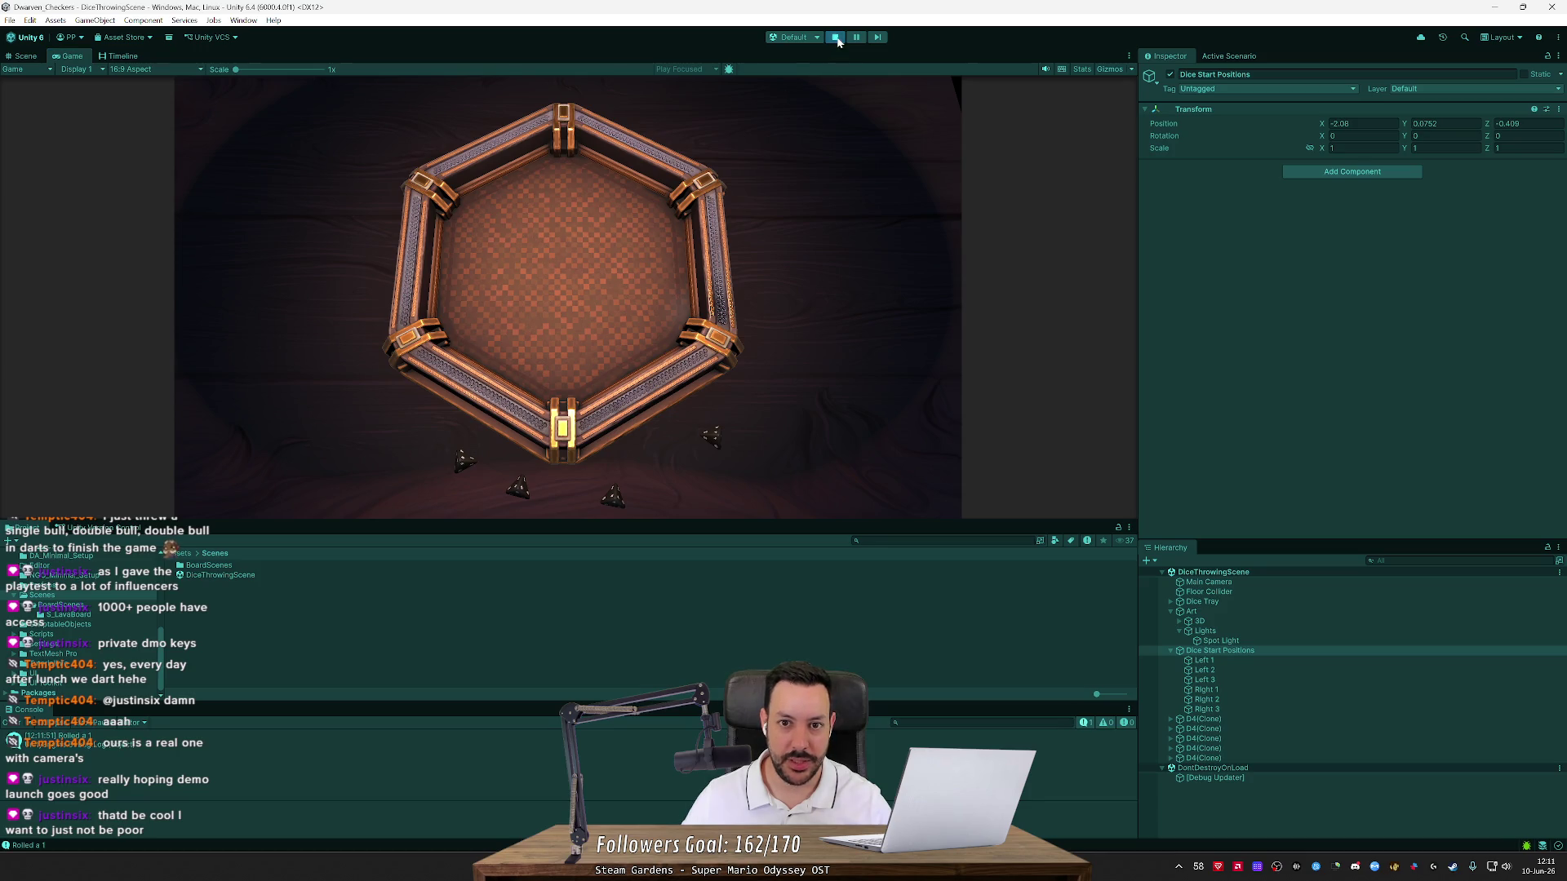
click(837, 37)
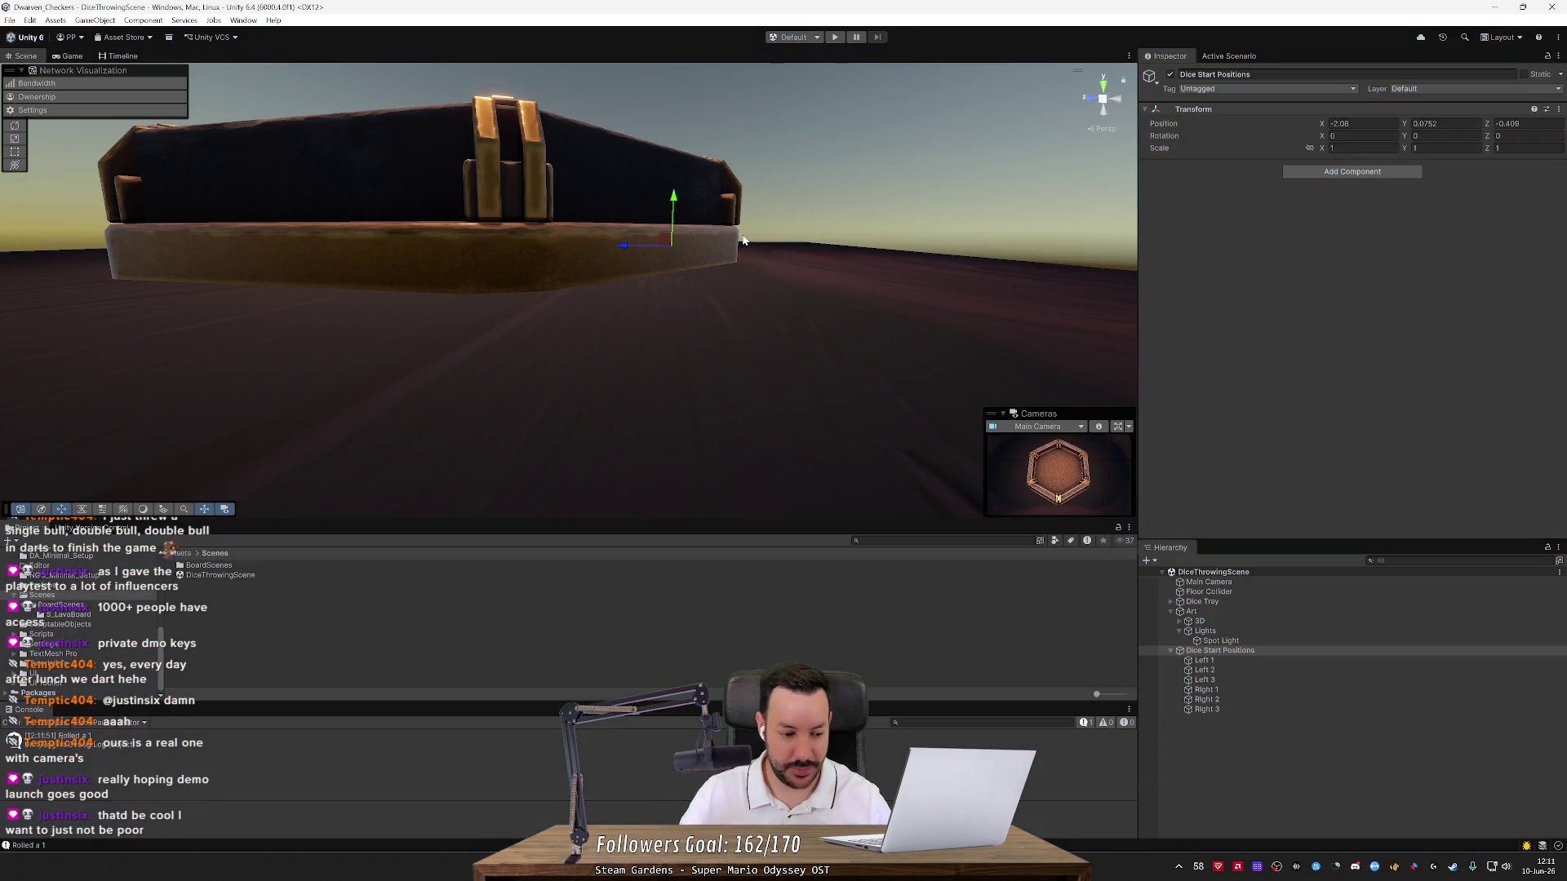
scroll(653, 297, down, 5)
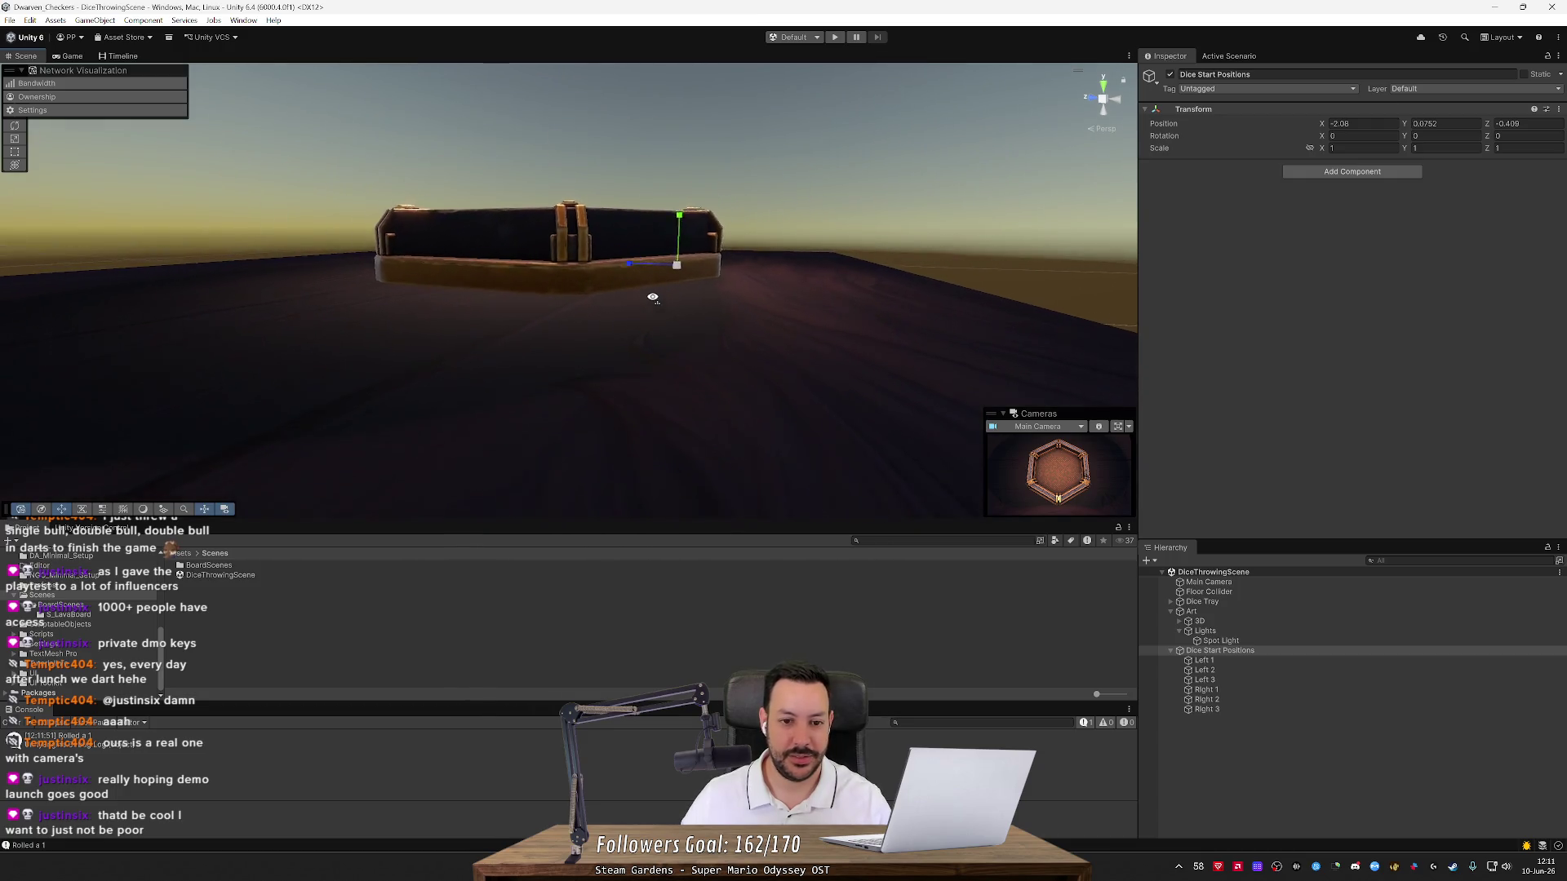
mouse_move(653, 297)
mouse_down()
mouse_move(653, 341)
mouse_move(663, 320)
mouse_up()
scroll(667, 314, up, 3)
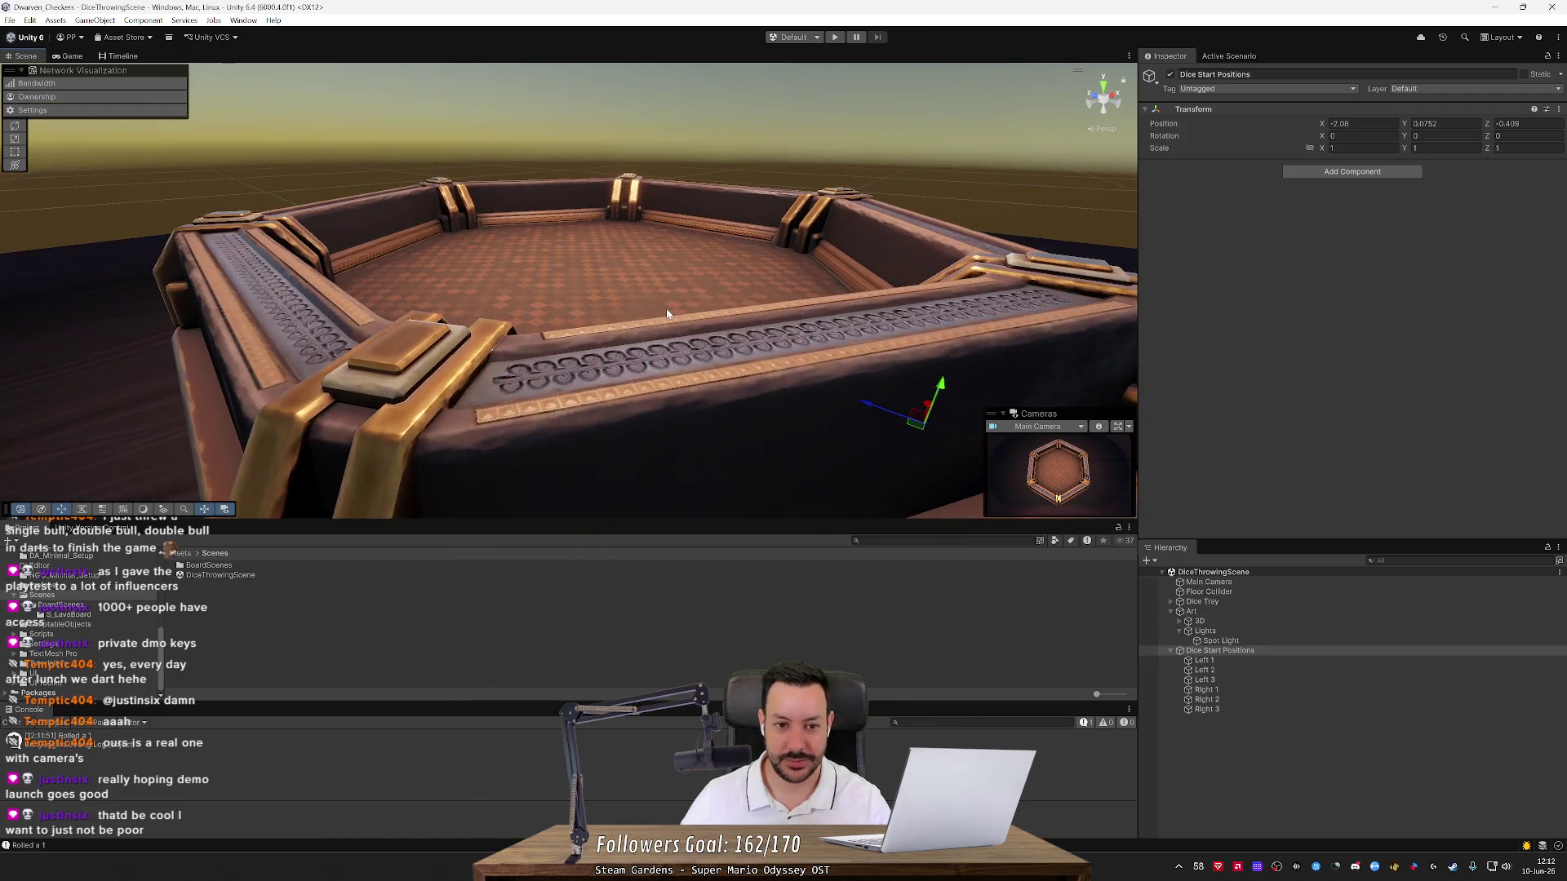
scroll(664, 314, down, 5)
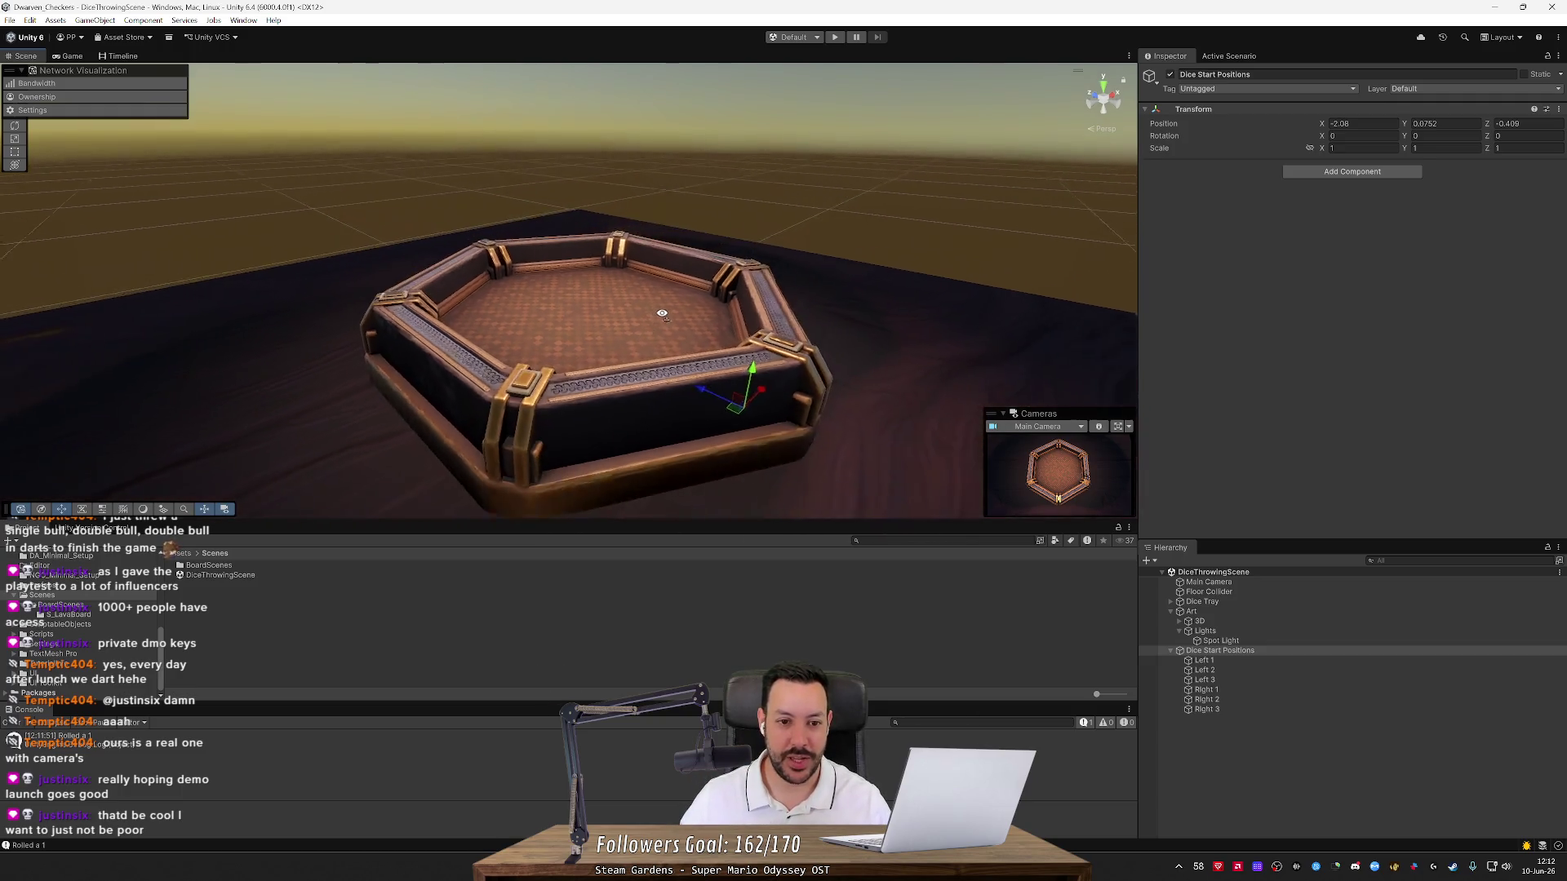
drag(662, 313, 655, 400)
mouse_move(668, 409)
mouse_down()
mouse_move(770, 414)
mouse_move(616, 433)
mouse_move(610, 494)
mouse_up()
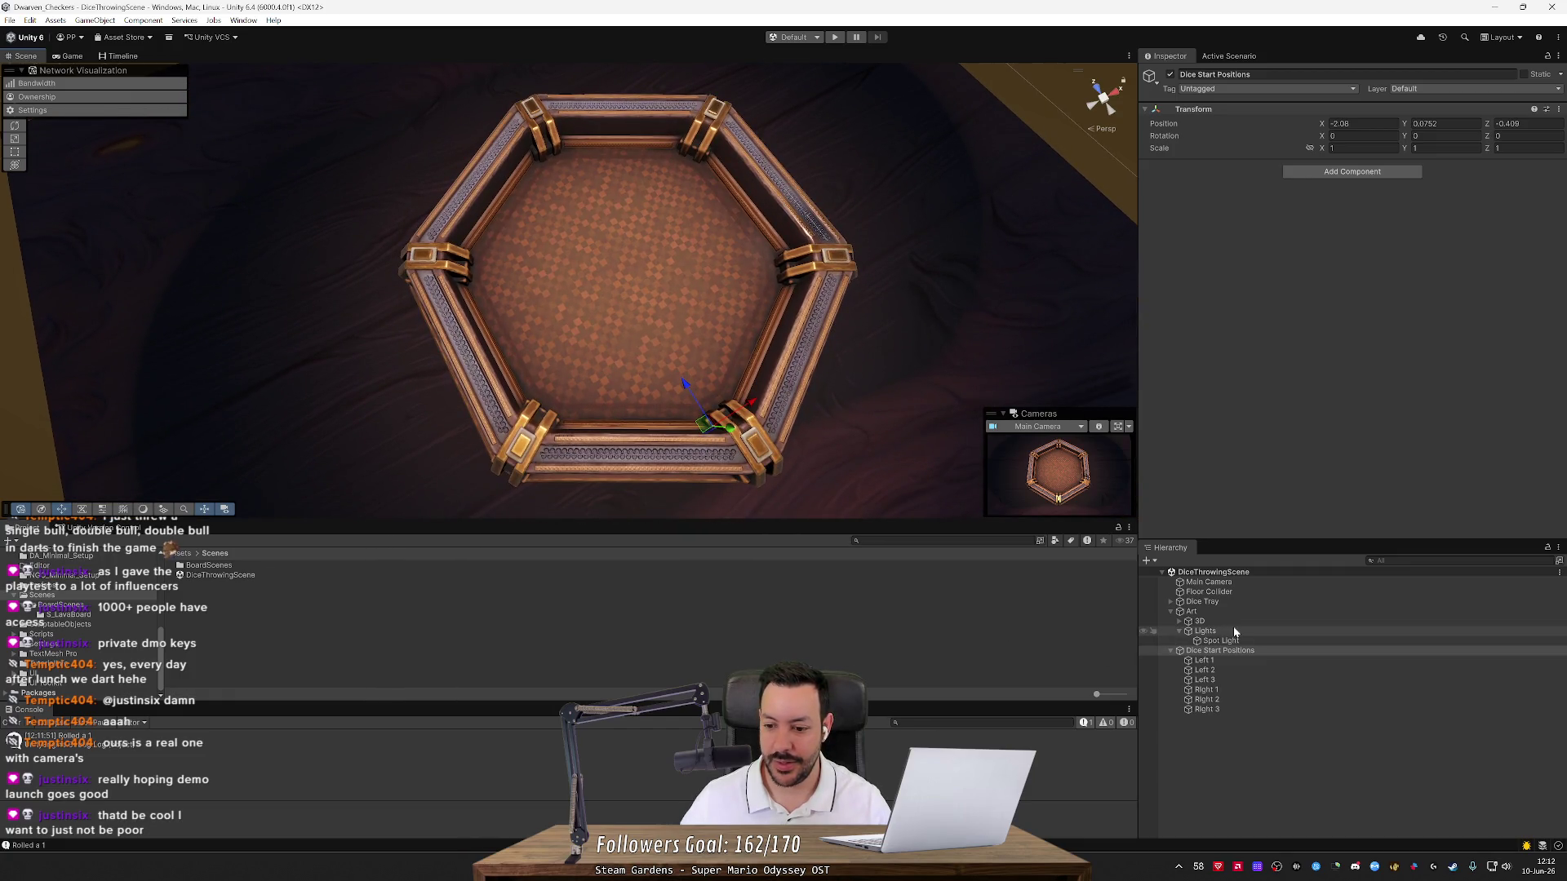
click(1233, 592)
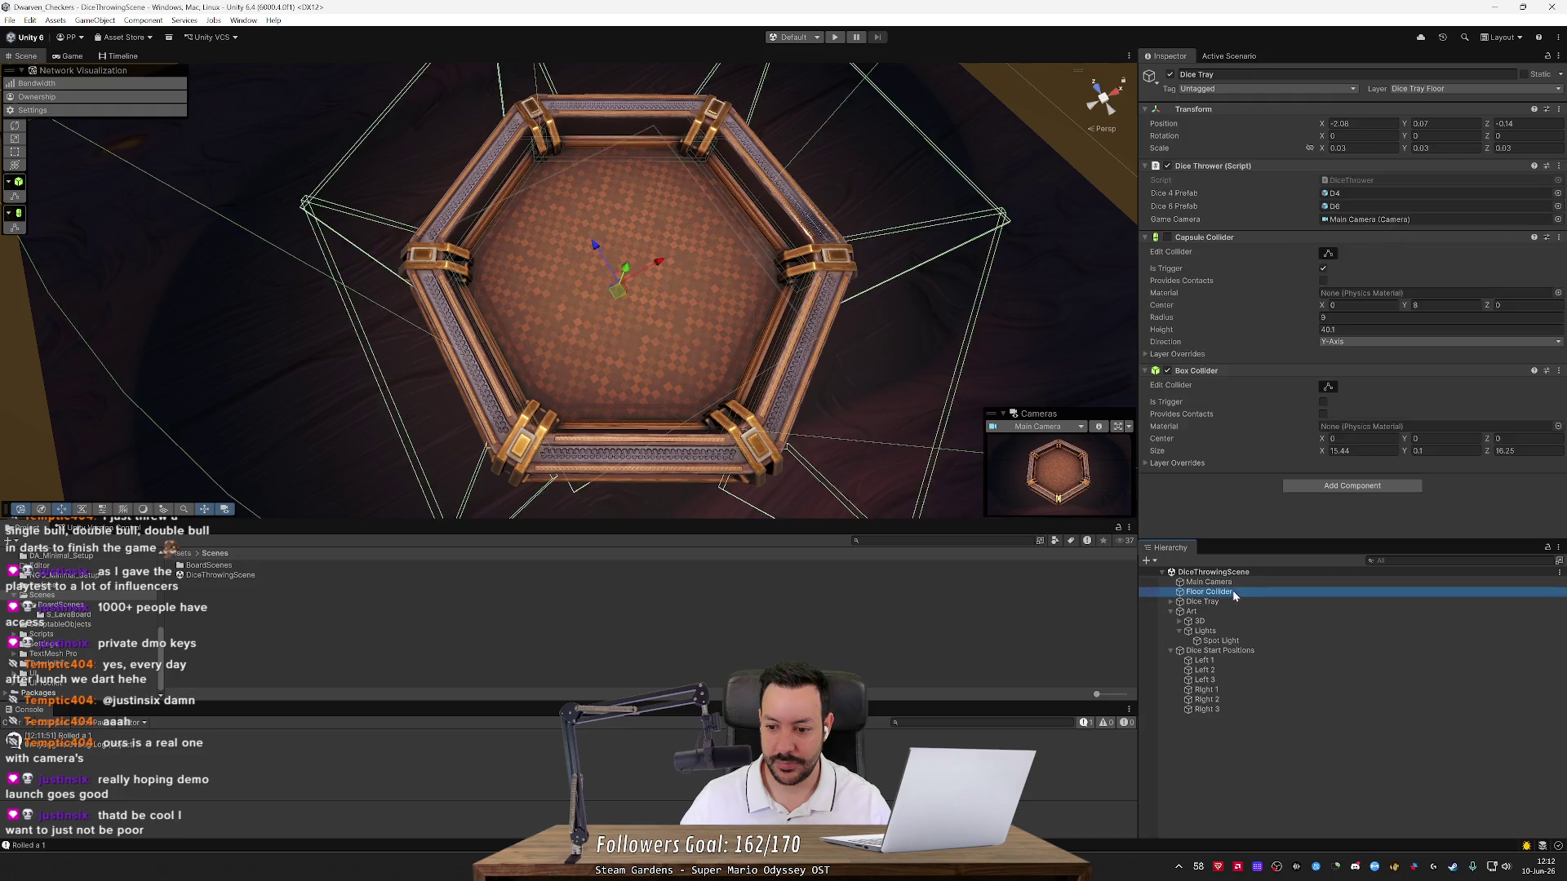
View the tray from low and inspect the Dice Tray and its Wall 1 object
mouse_move(841, 441)
mouse_down()
mouse_move(714, 285)
mouse_move(759, 334)
mouse_move(773, 238)
mouse_move(871, 273)
mouse_up()
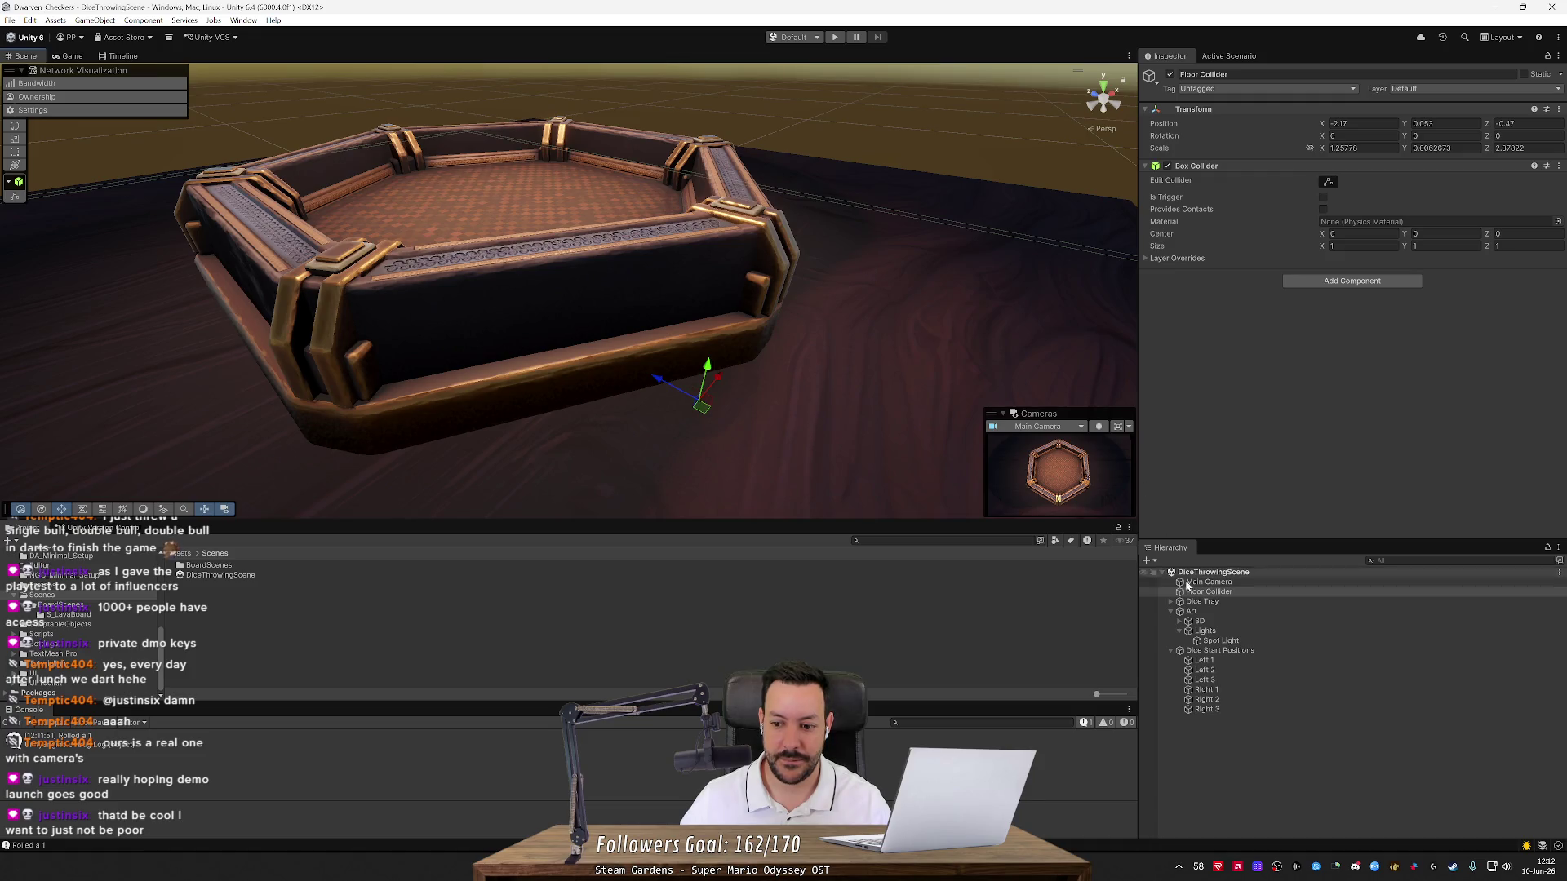
click(1202, 602)
click(1171, 602)
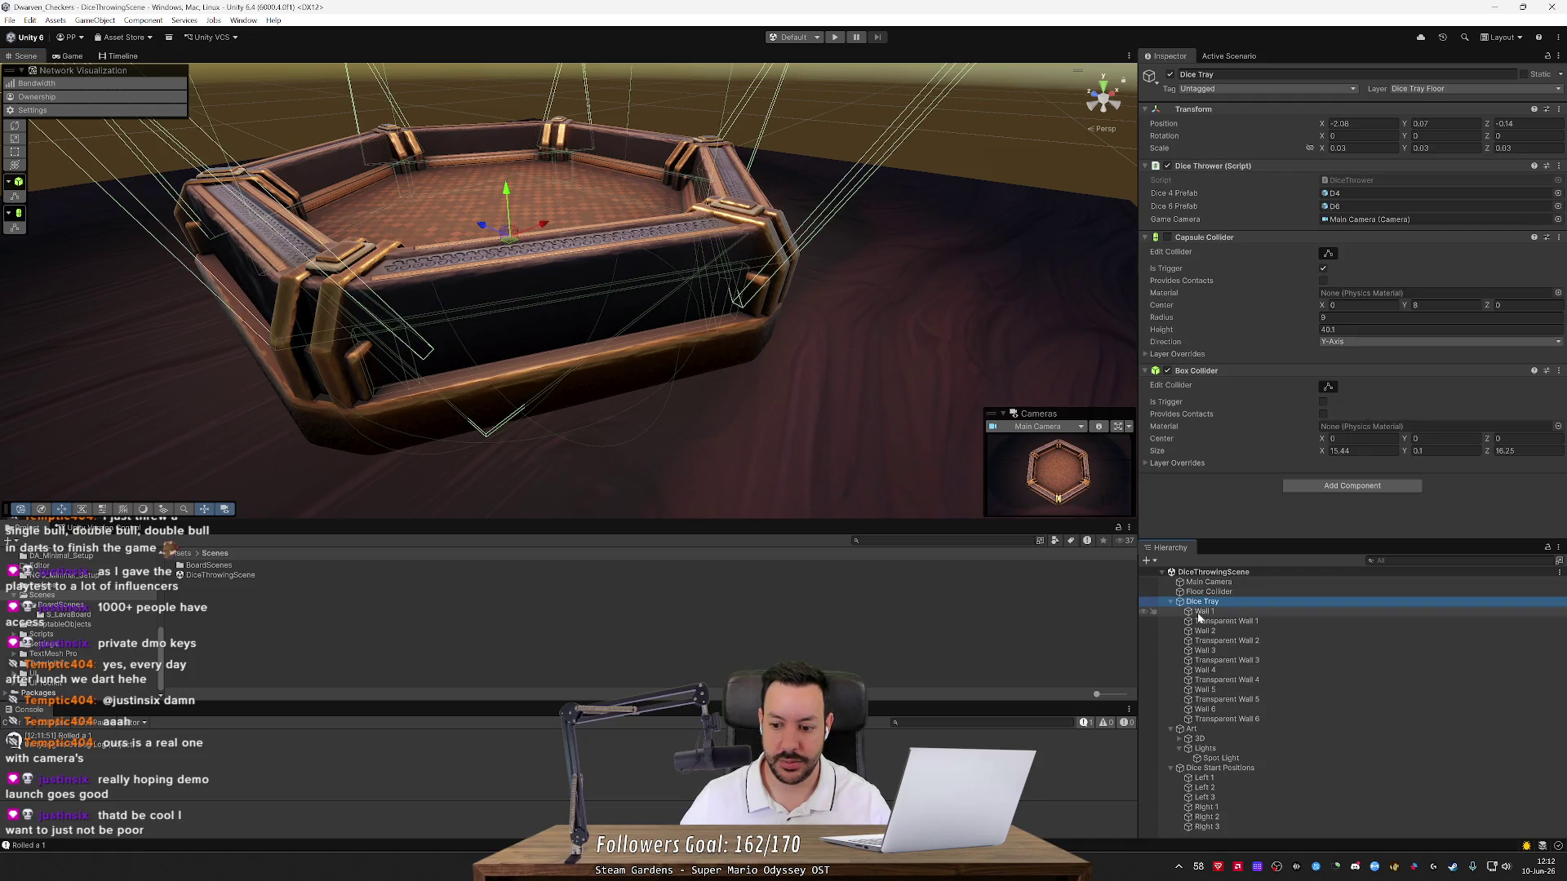
mouse_move(805, 427)
mouse_down()
mouse_move(768, 396)
mouse_move(650, 389)
mouse_move(928, 401)
mouse_move(947, 428)
mouse_up()
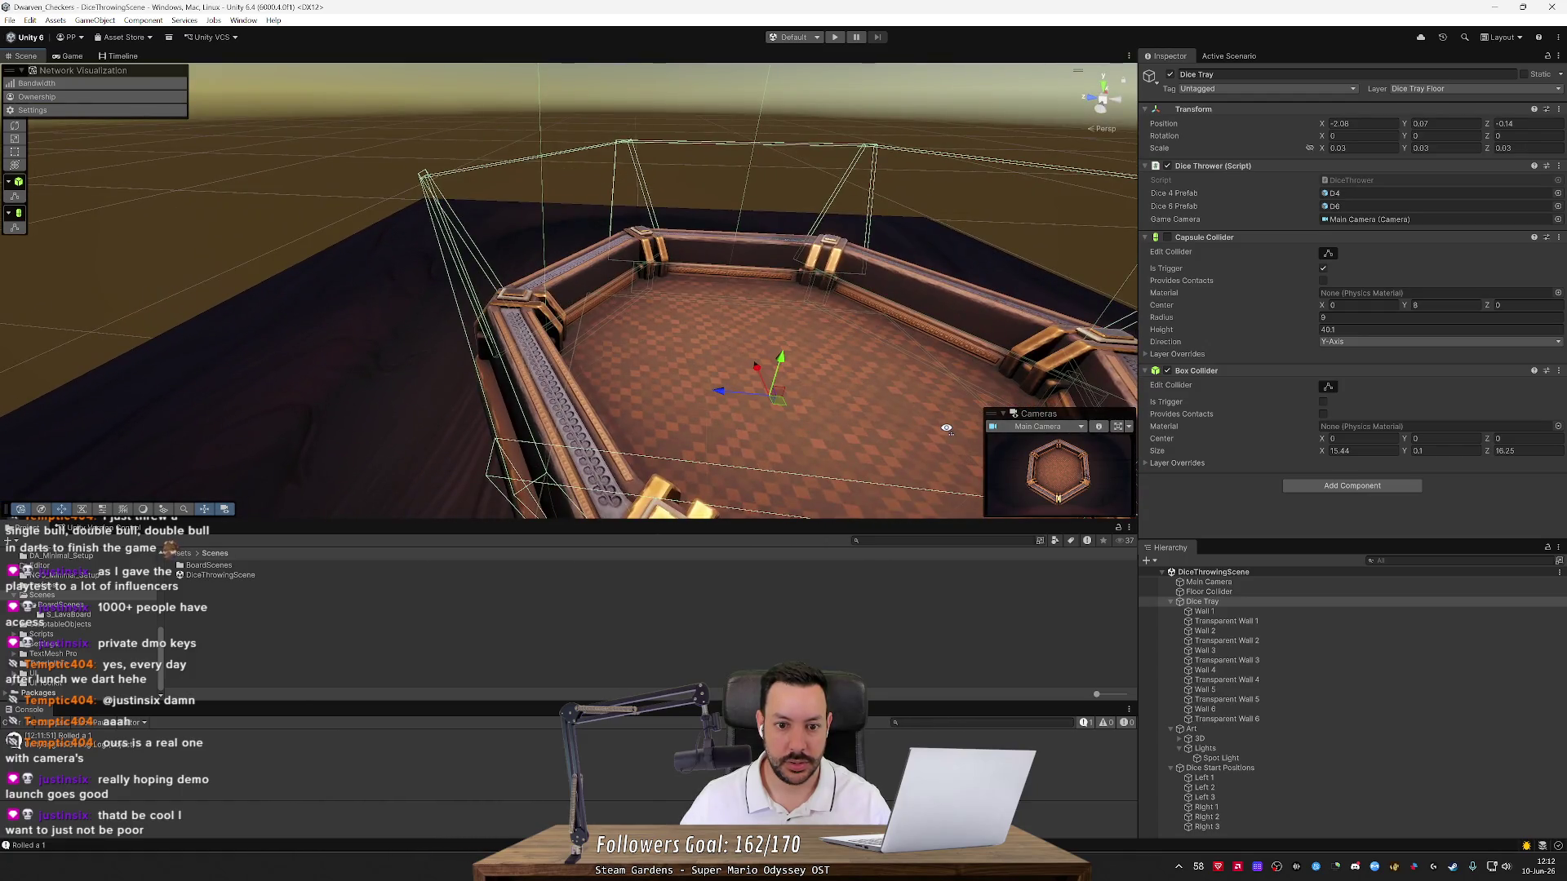
click(1255, 612)
Review the transparent wall objects, then disable the Dice Tray's Box Collider
key(Down)
key(Down)
key(Down)
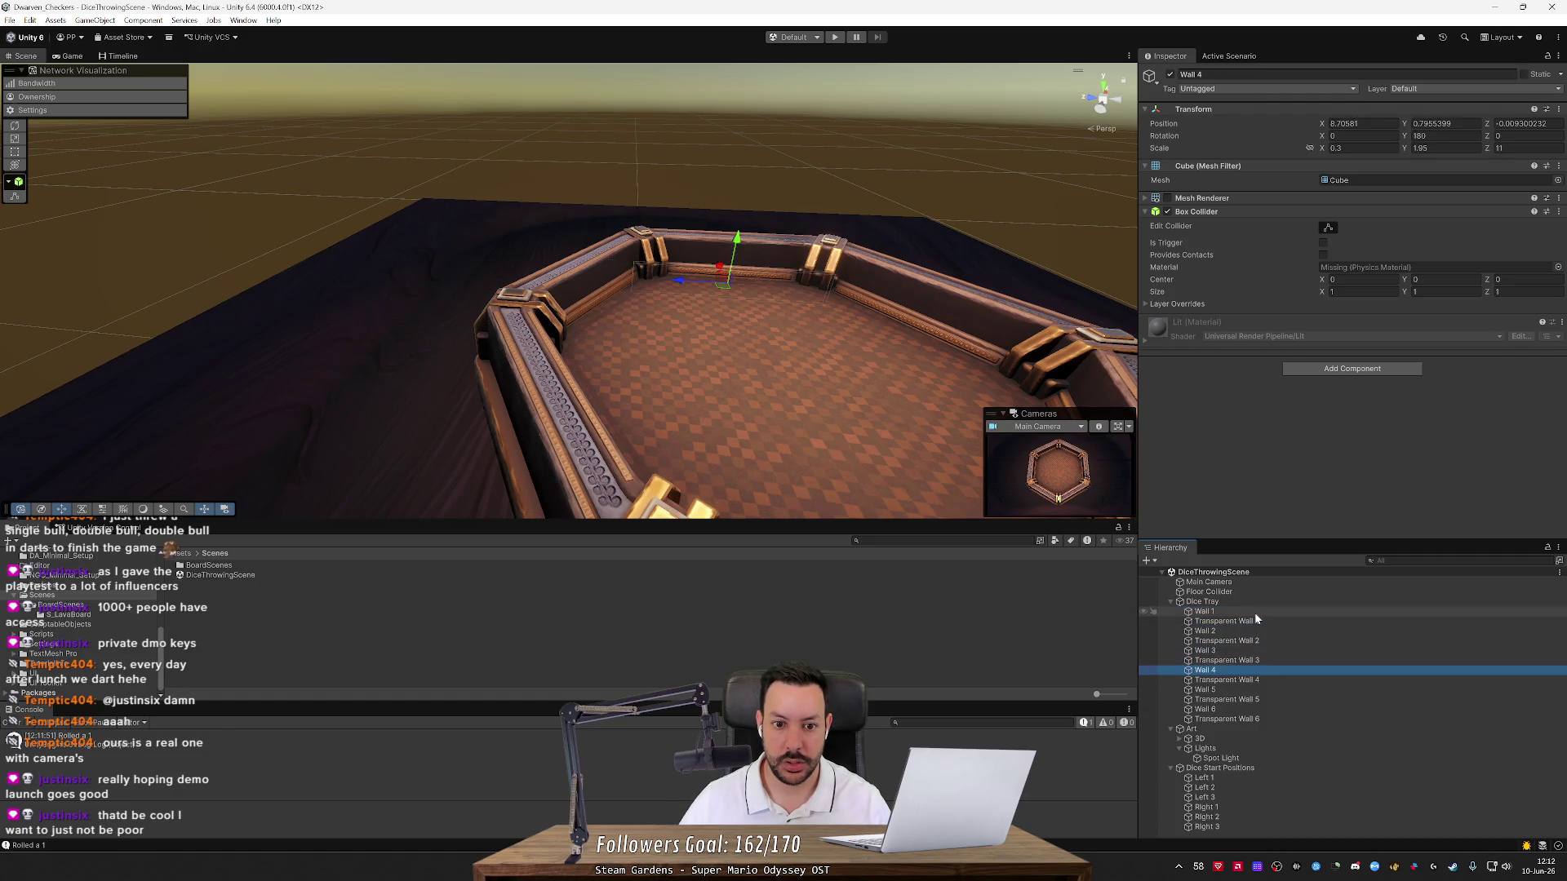
key(Down)
key(Down)
key(Up)
click(1256, 618)
key(Up)
key(Up)
key(Down)
key(Up)
click(1167, 370)
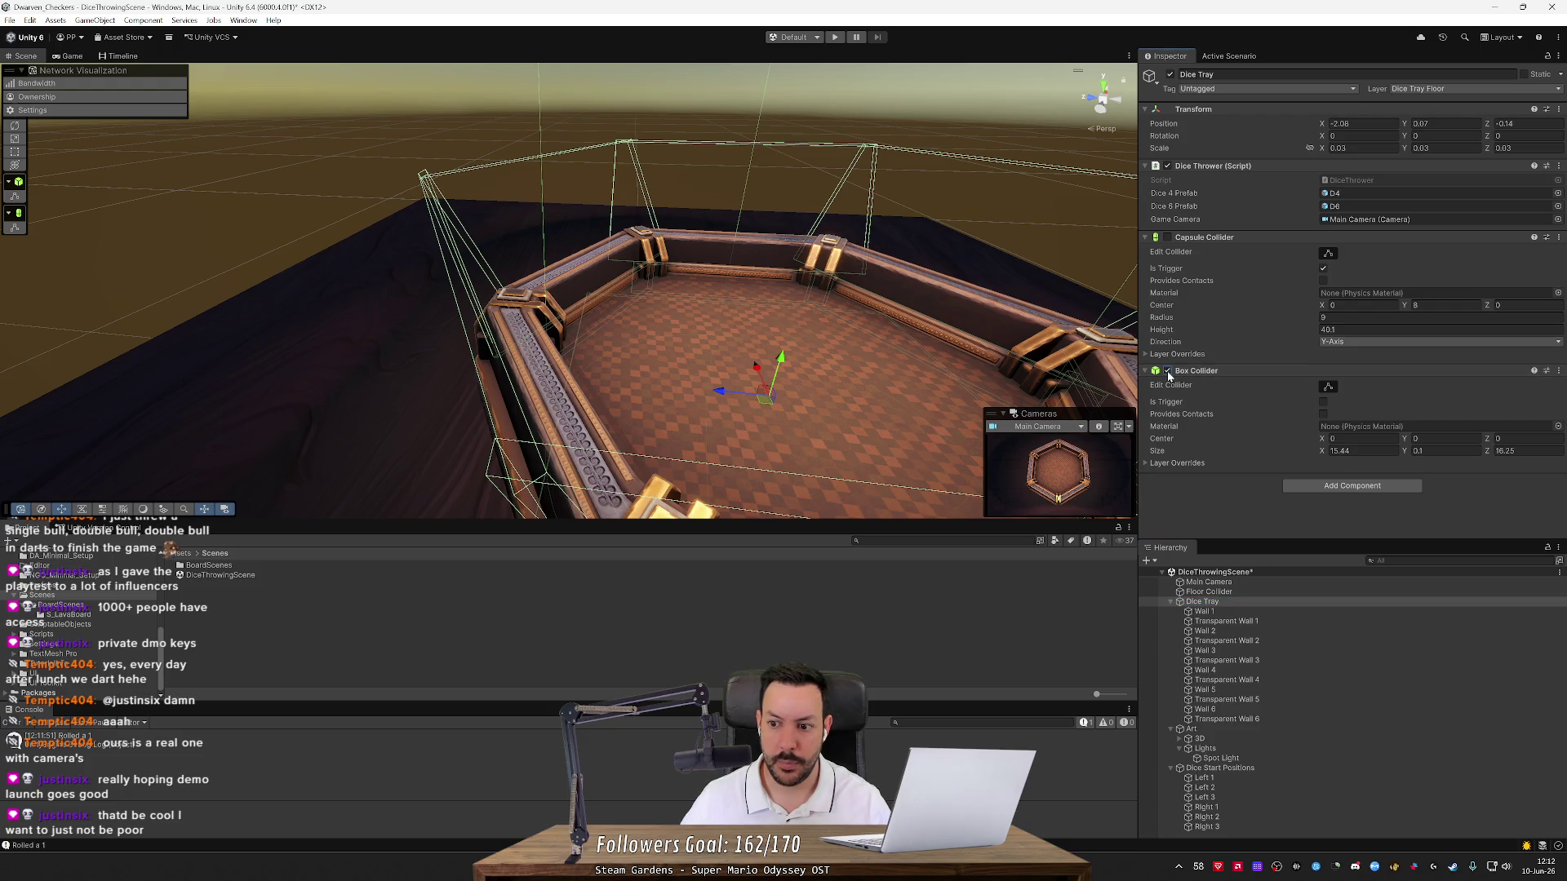
Set the Dice Tray Box Collider's centre Y to 1.42 and frame the tray
drag(993, 399, 1018, 348)
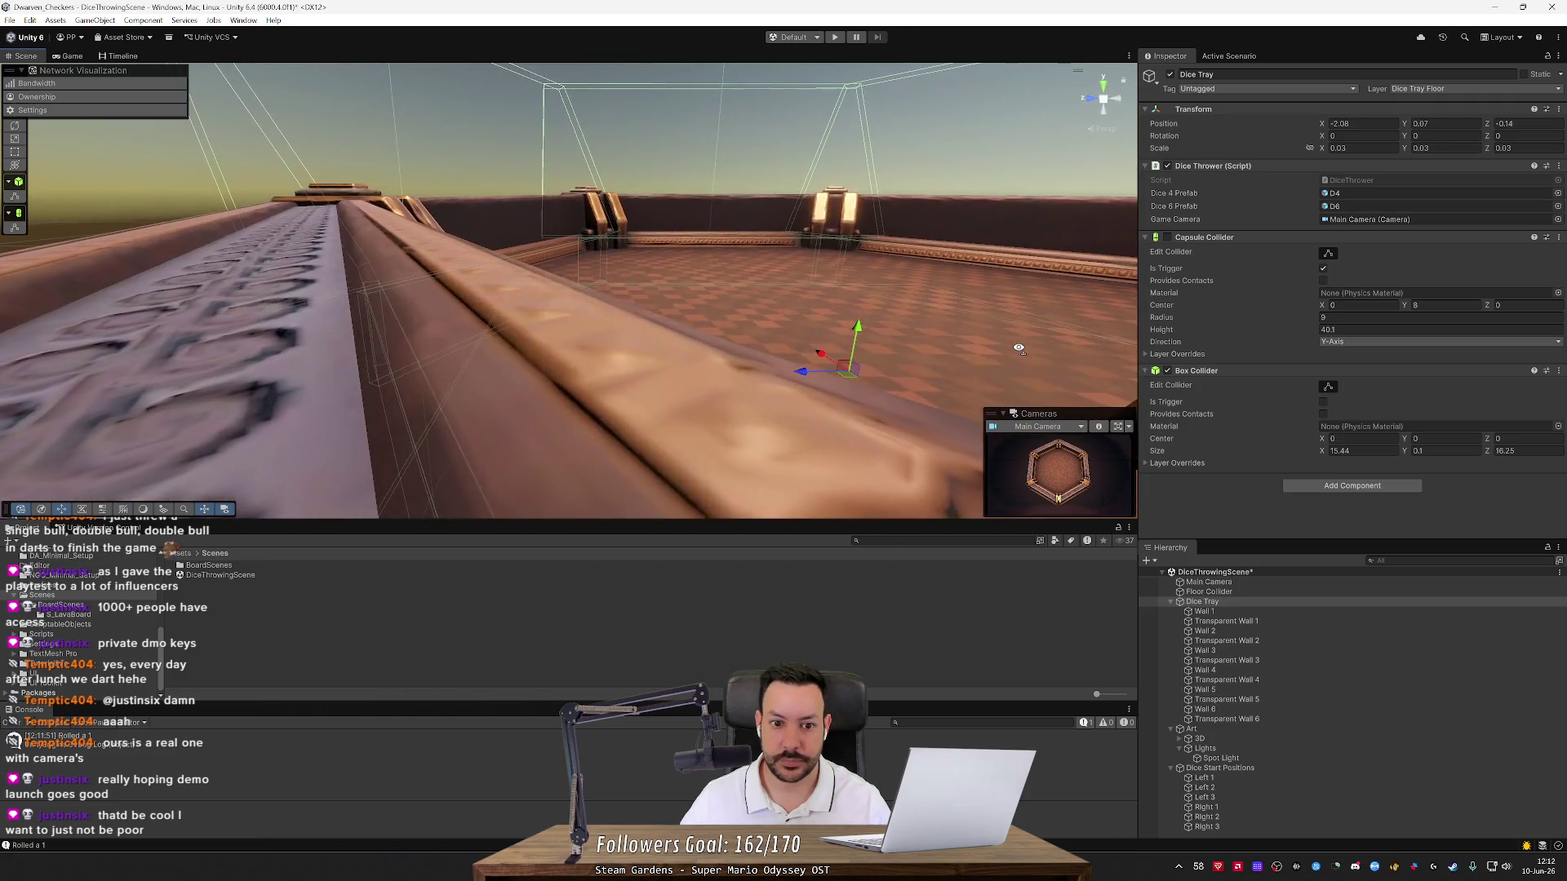
click(1408, 441)
text(0.26)
key(BackSpace)
key(BackSpace)
text(44)
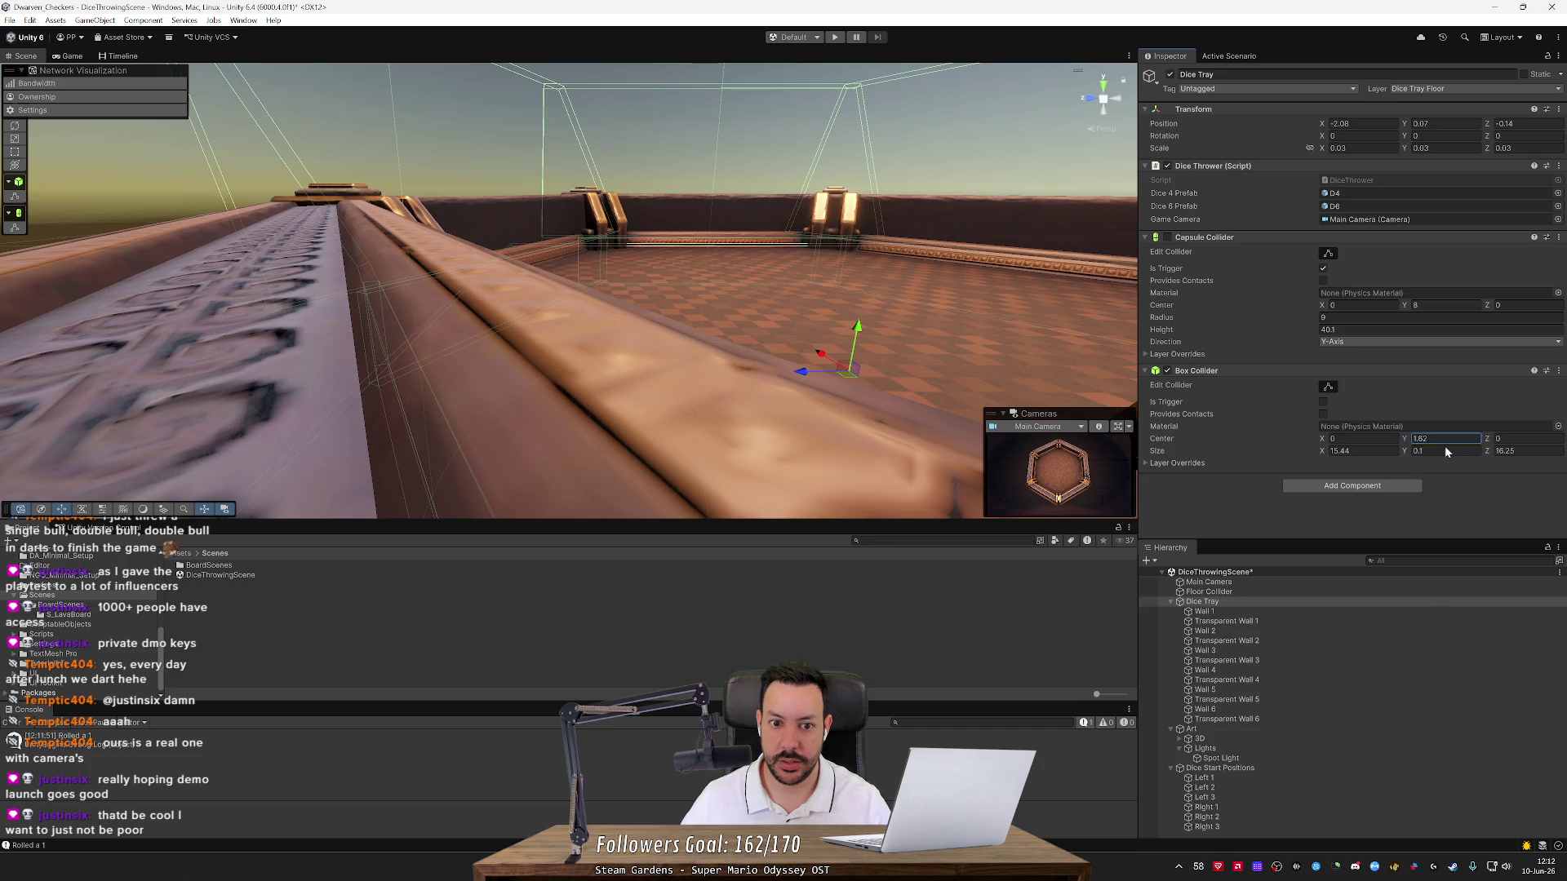
key(BackSpace)
text(2)
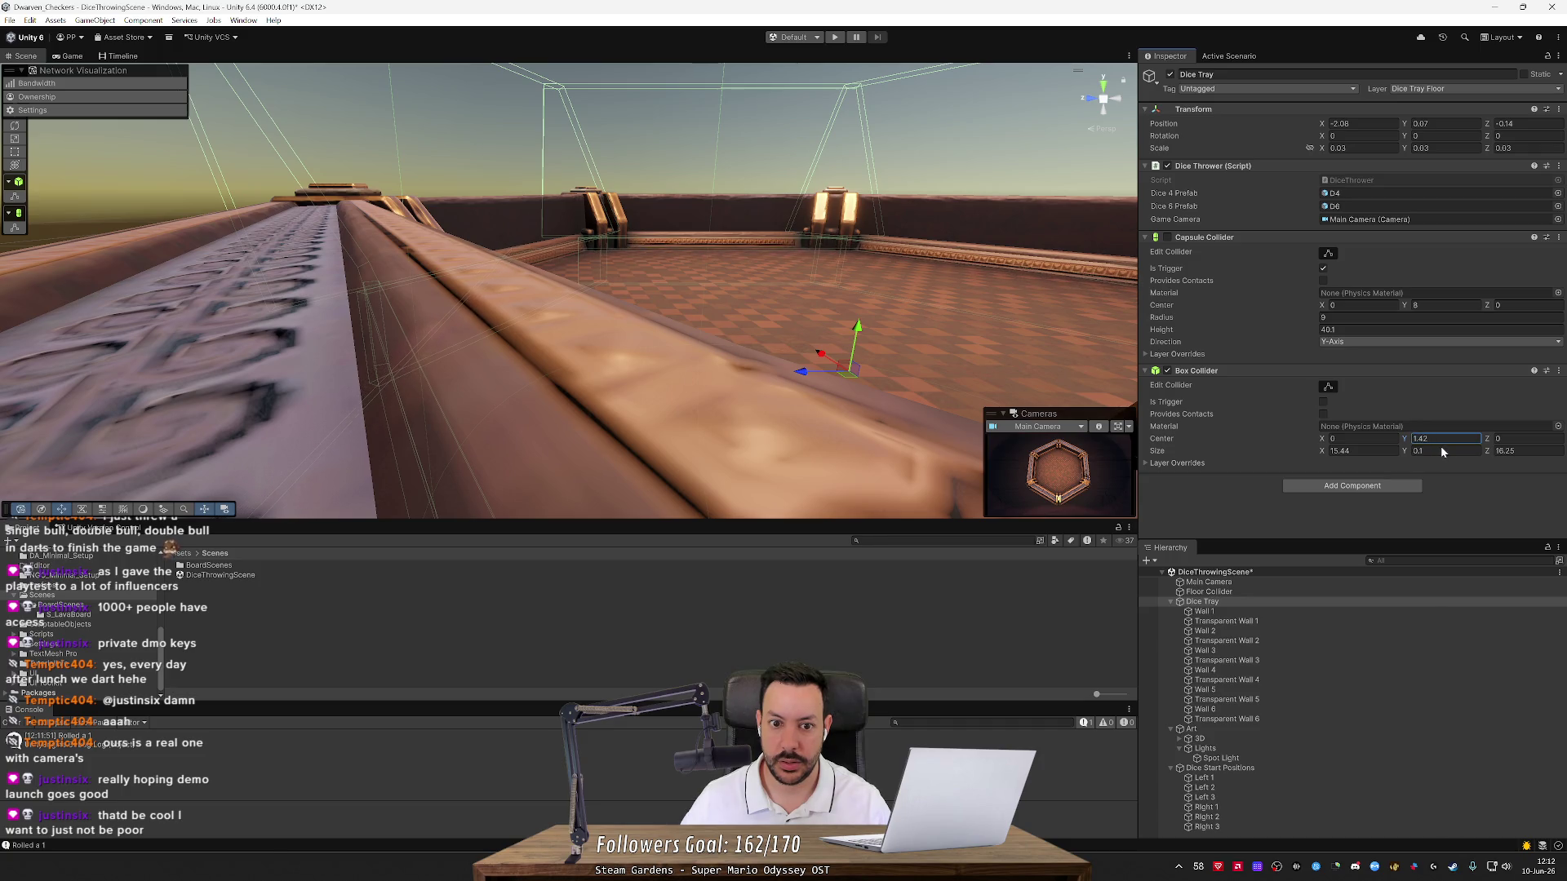
key(Return)
key(f)
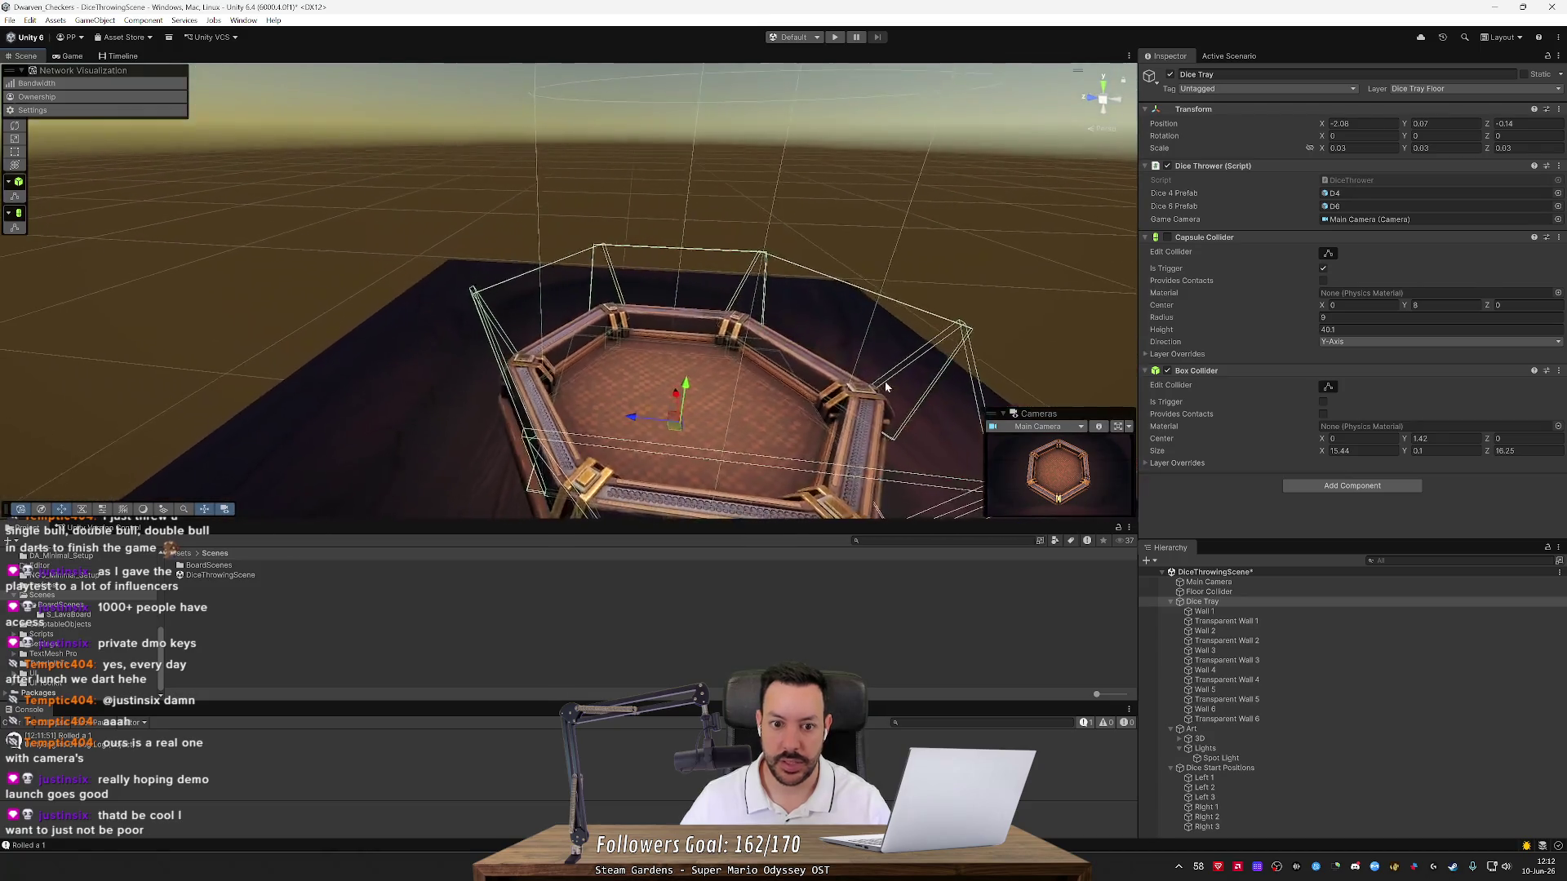
drag(819, 188, 798, 300)
Run the game and throw the D4 dice, then fresh D6 dice, into the tray
click(836, 37)
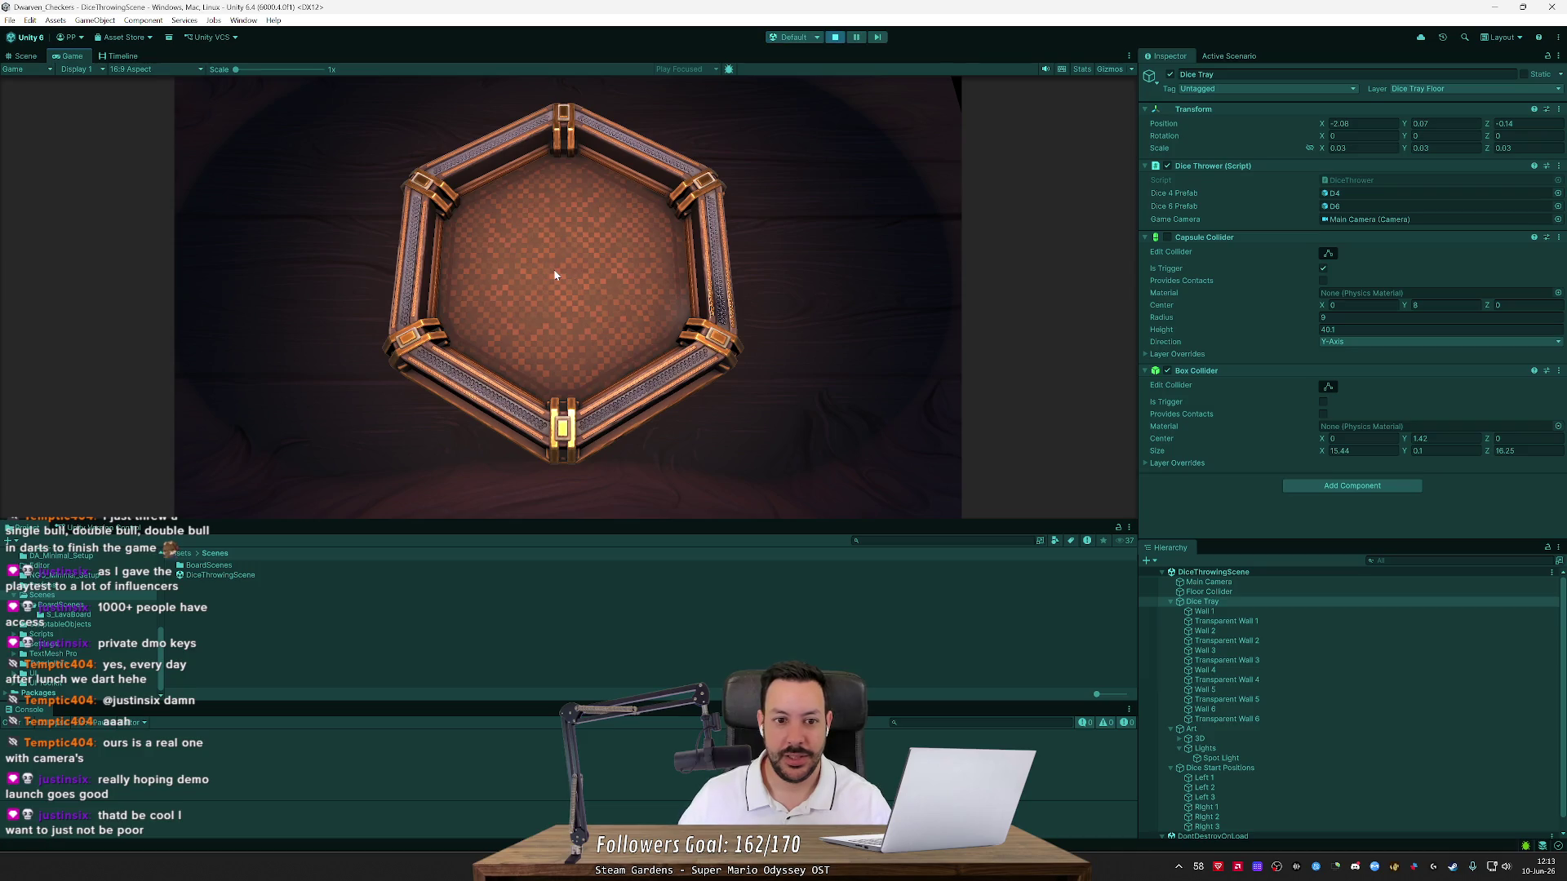
click(521, 493)
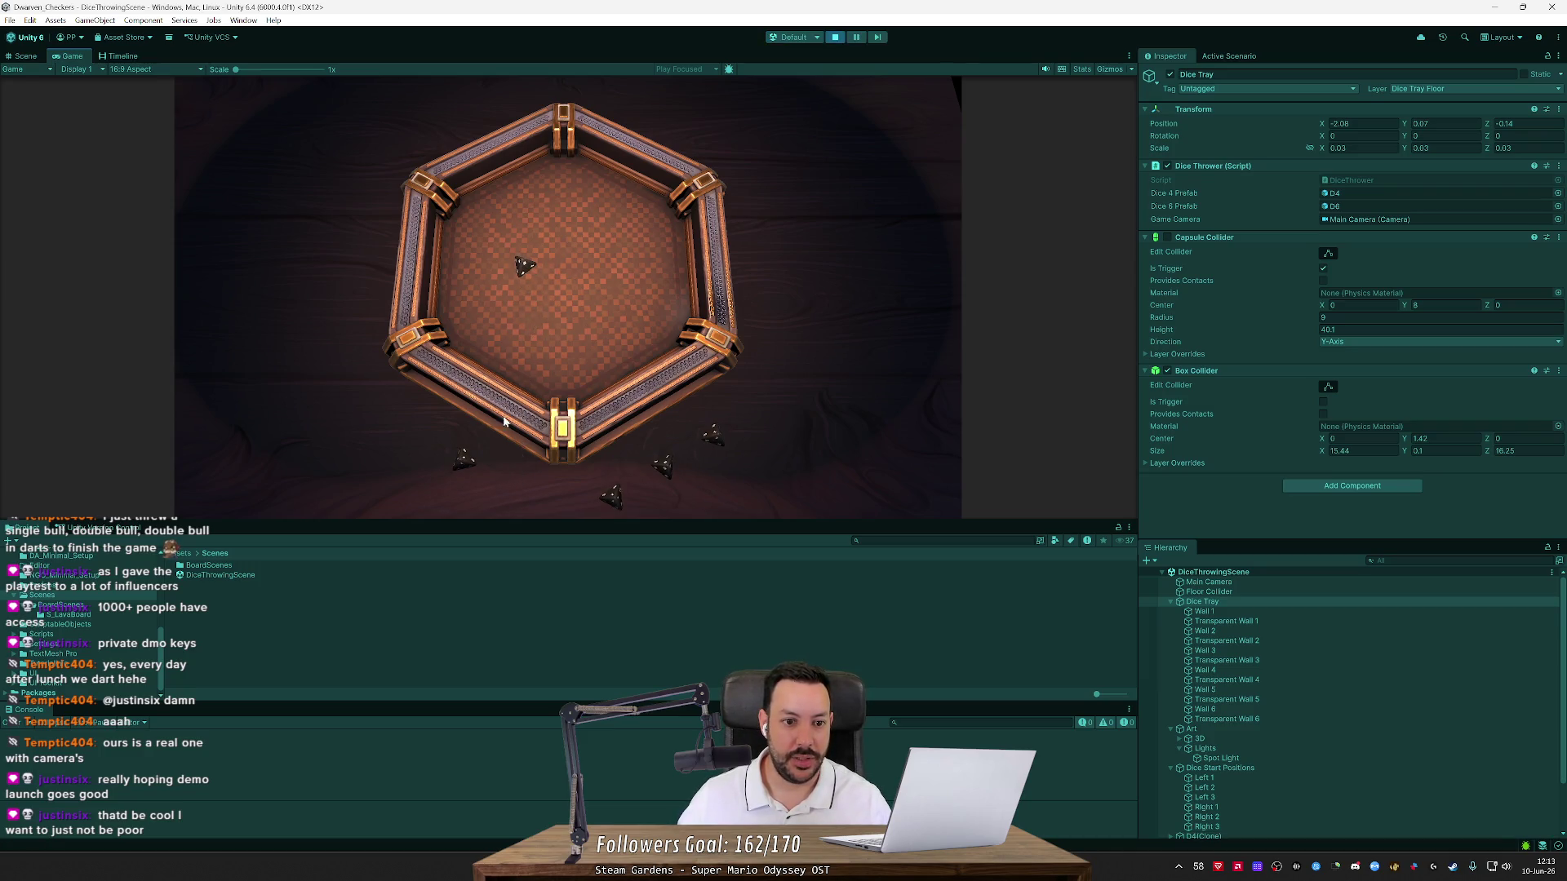
click(464, 463)
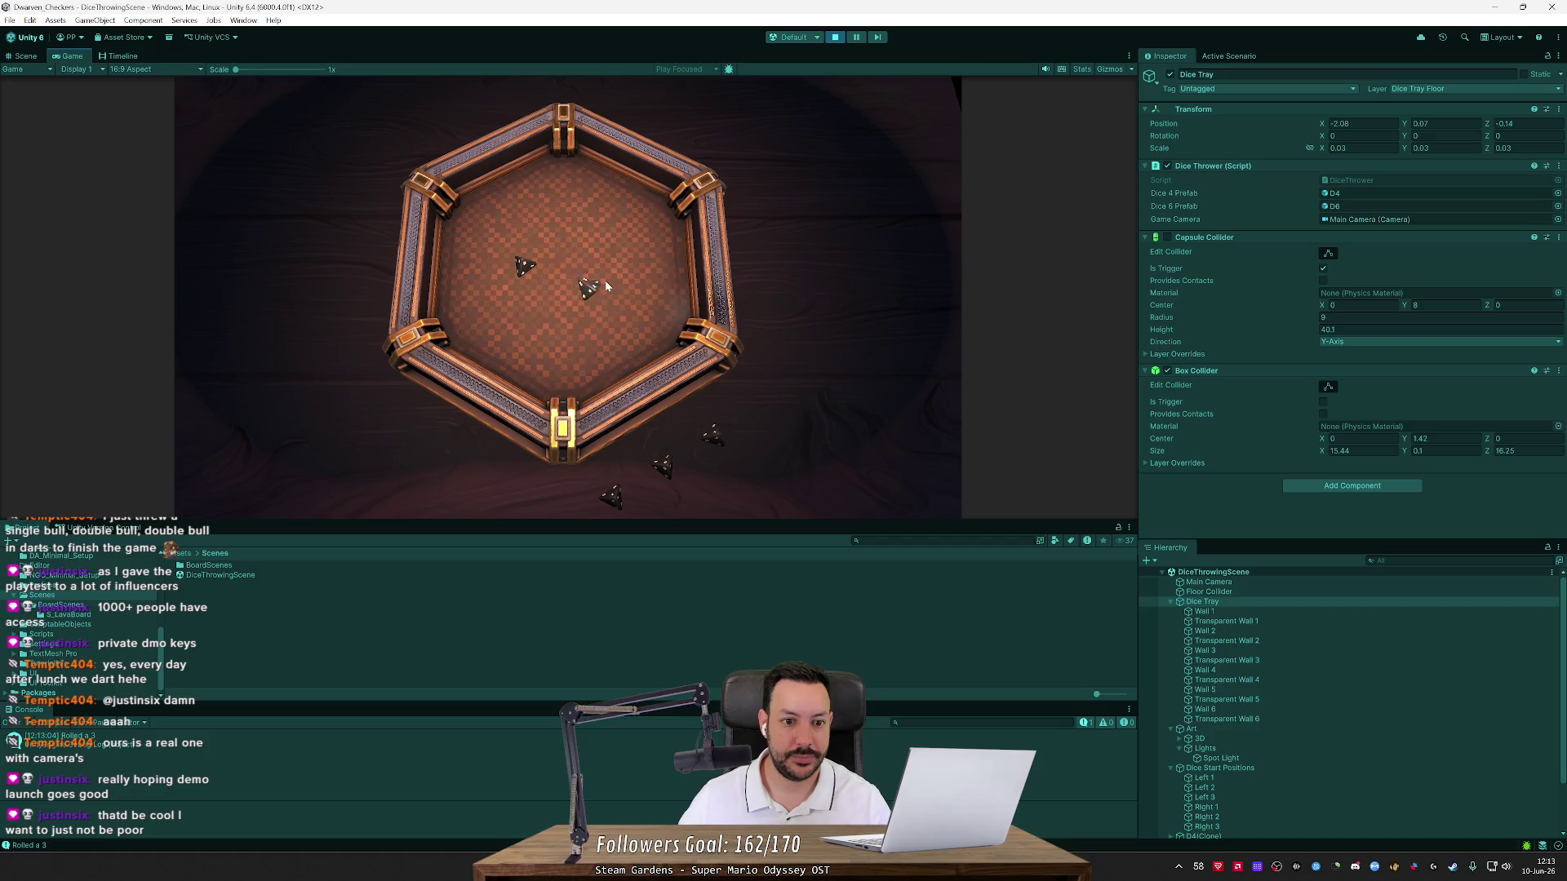
click(716, 439)
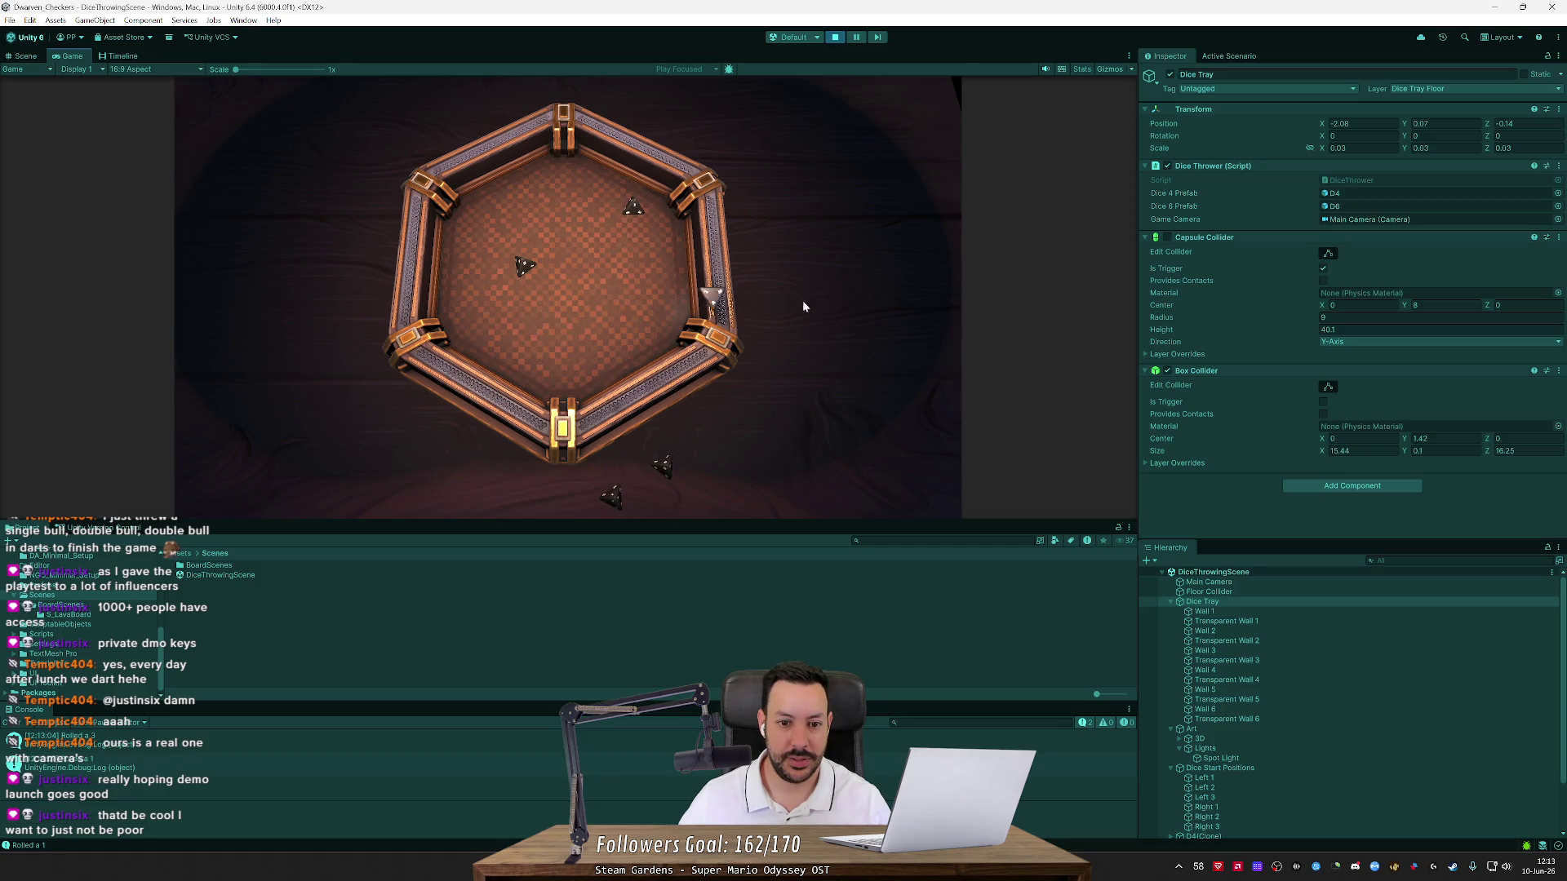
click(663, 465)
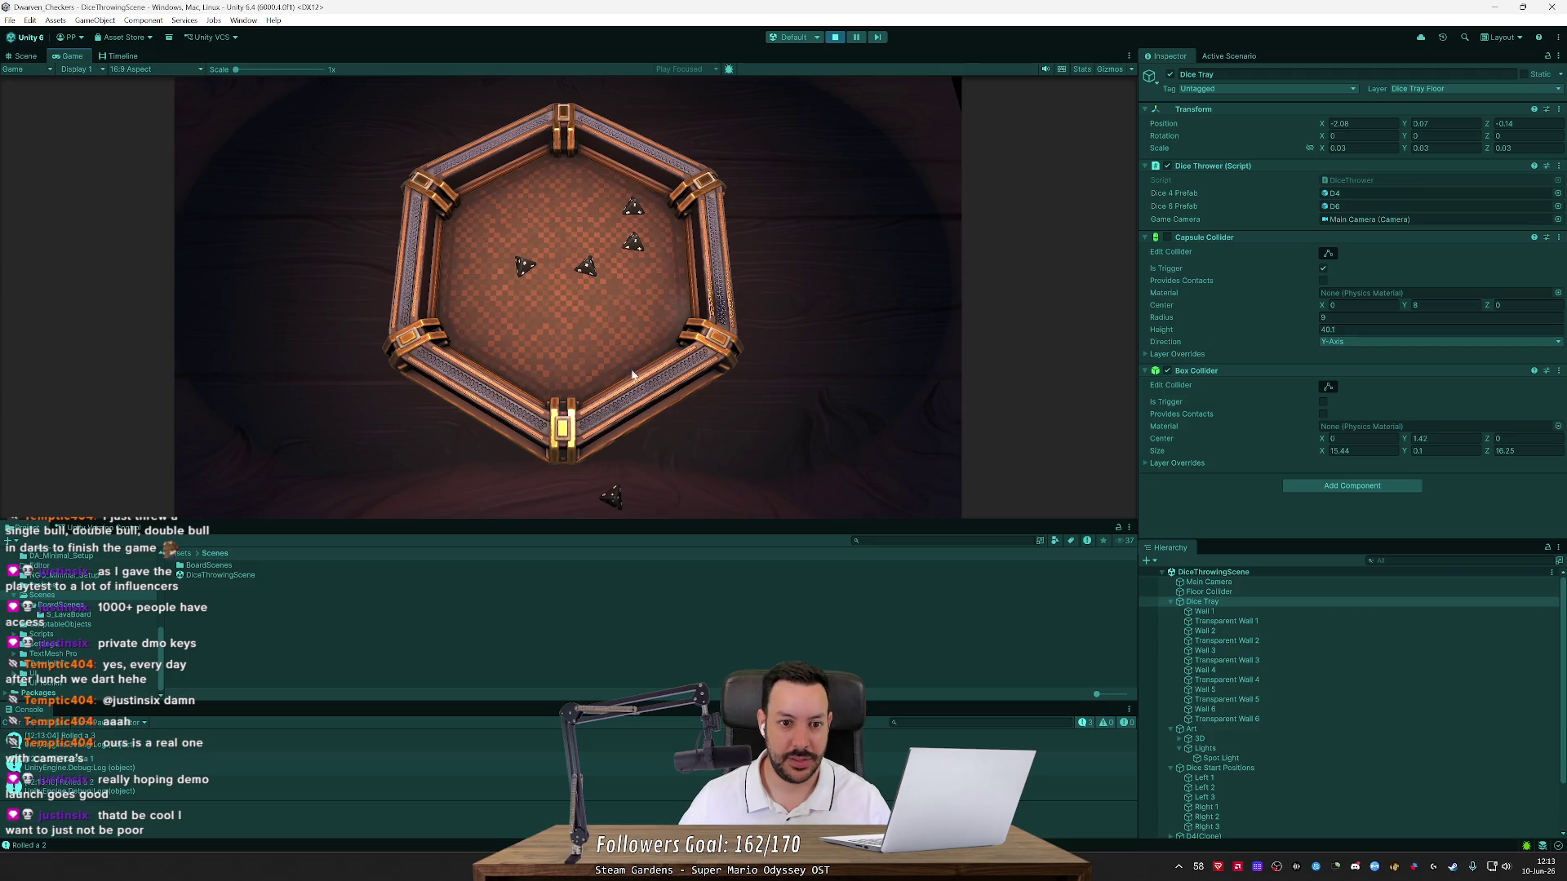
click(620, 500)
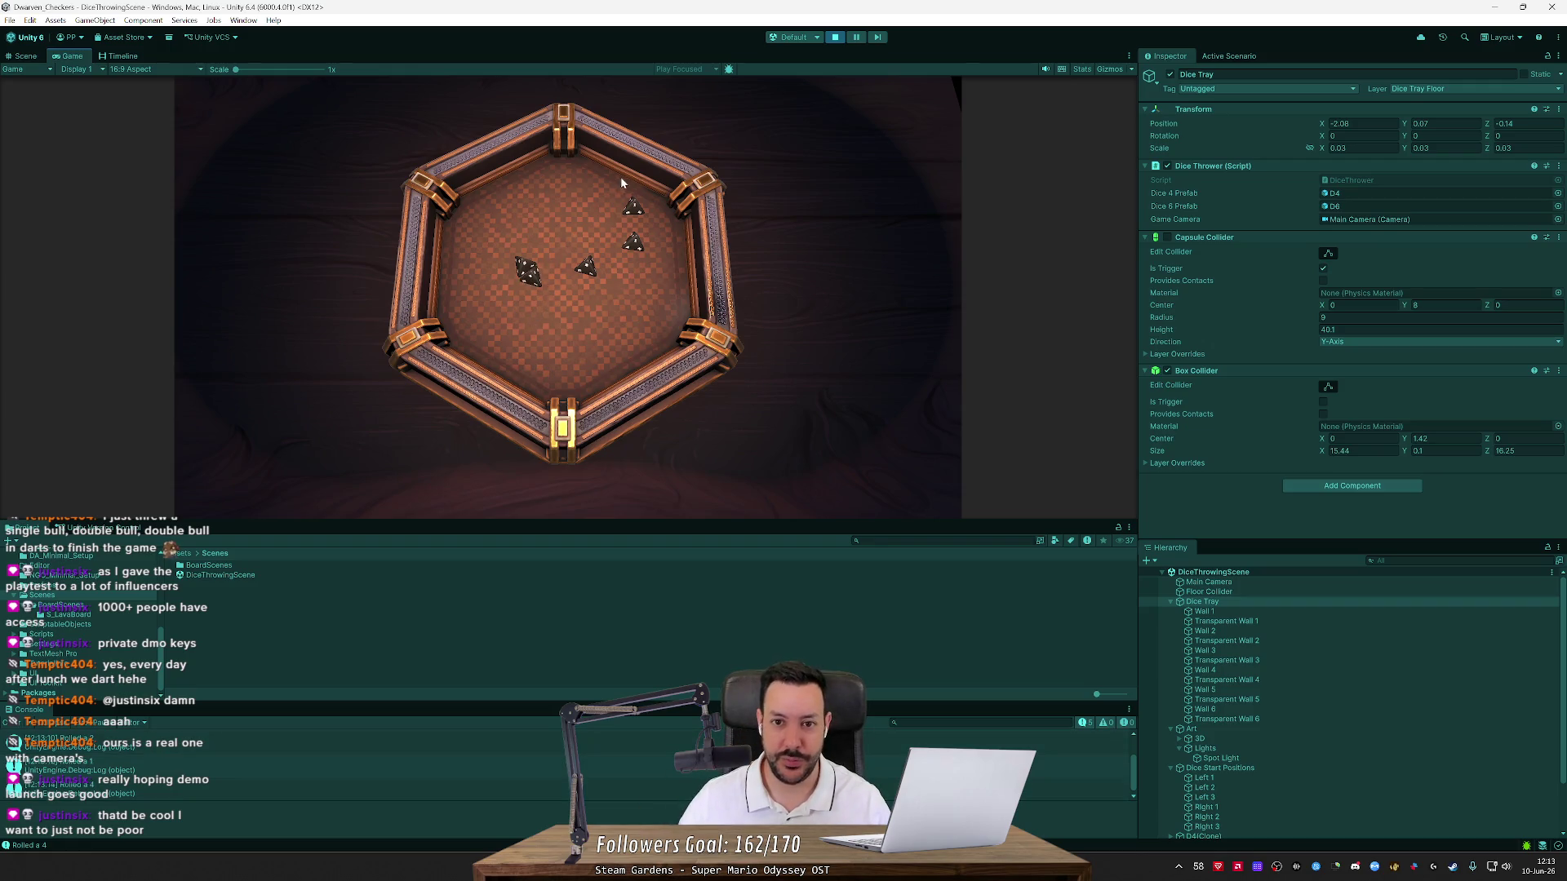
click(574, 237)
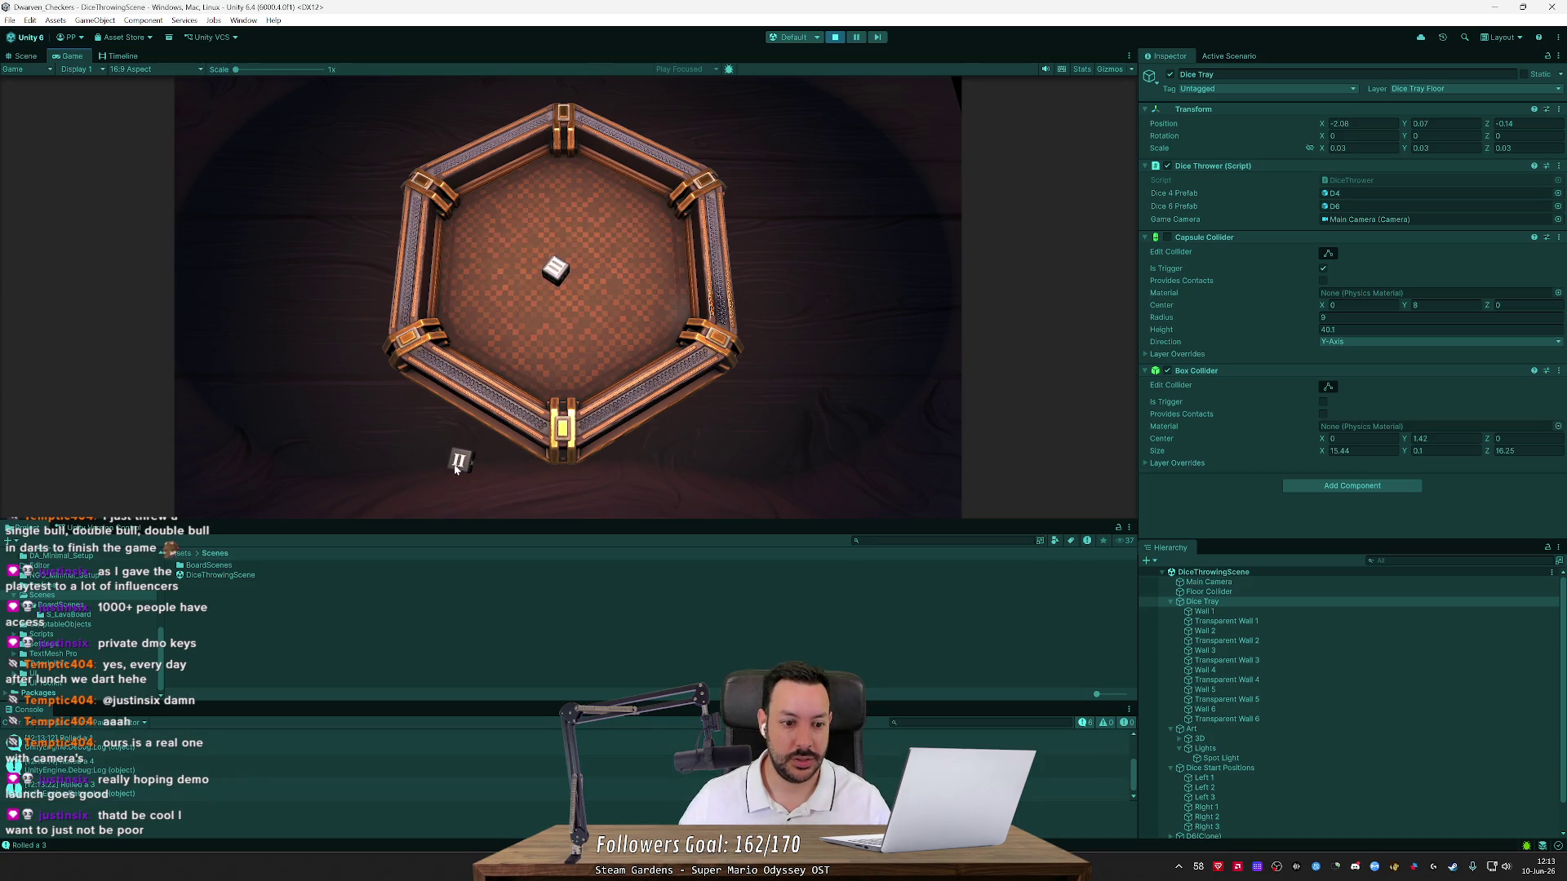
click(535, 388)
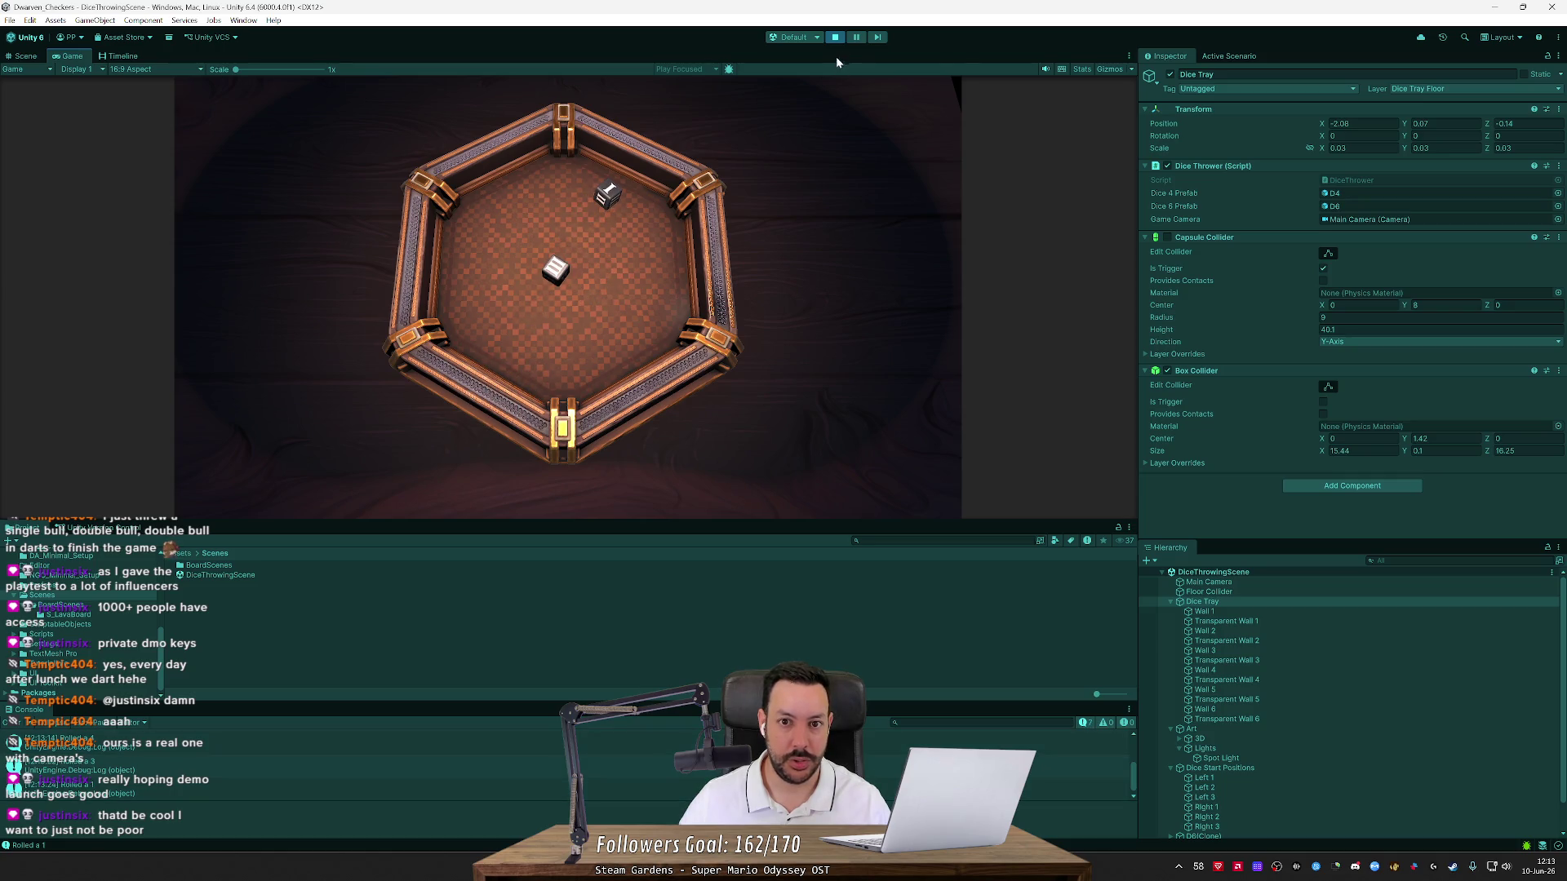
Pause play to inspect the dice inside the tray, then resume
click(855, 42)
mouse_move(840, 66)
mouse_down()
mouse_move(773, 210)
mouse_move(762, 196)
mouse_move(785, 145)
mouse_up()
click(857, 39)
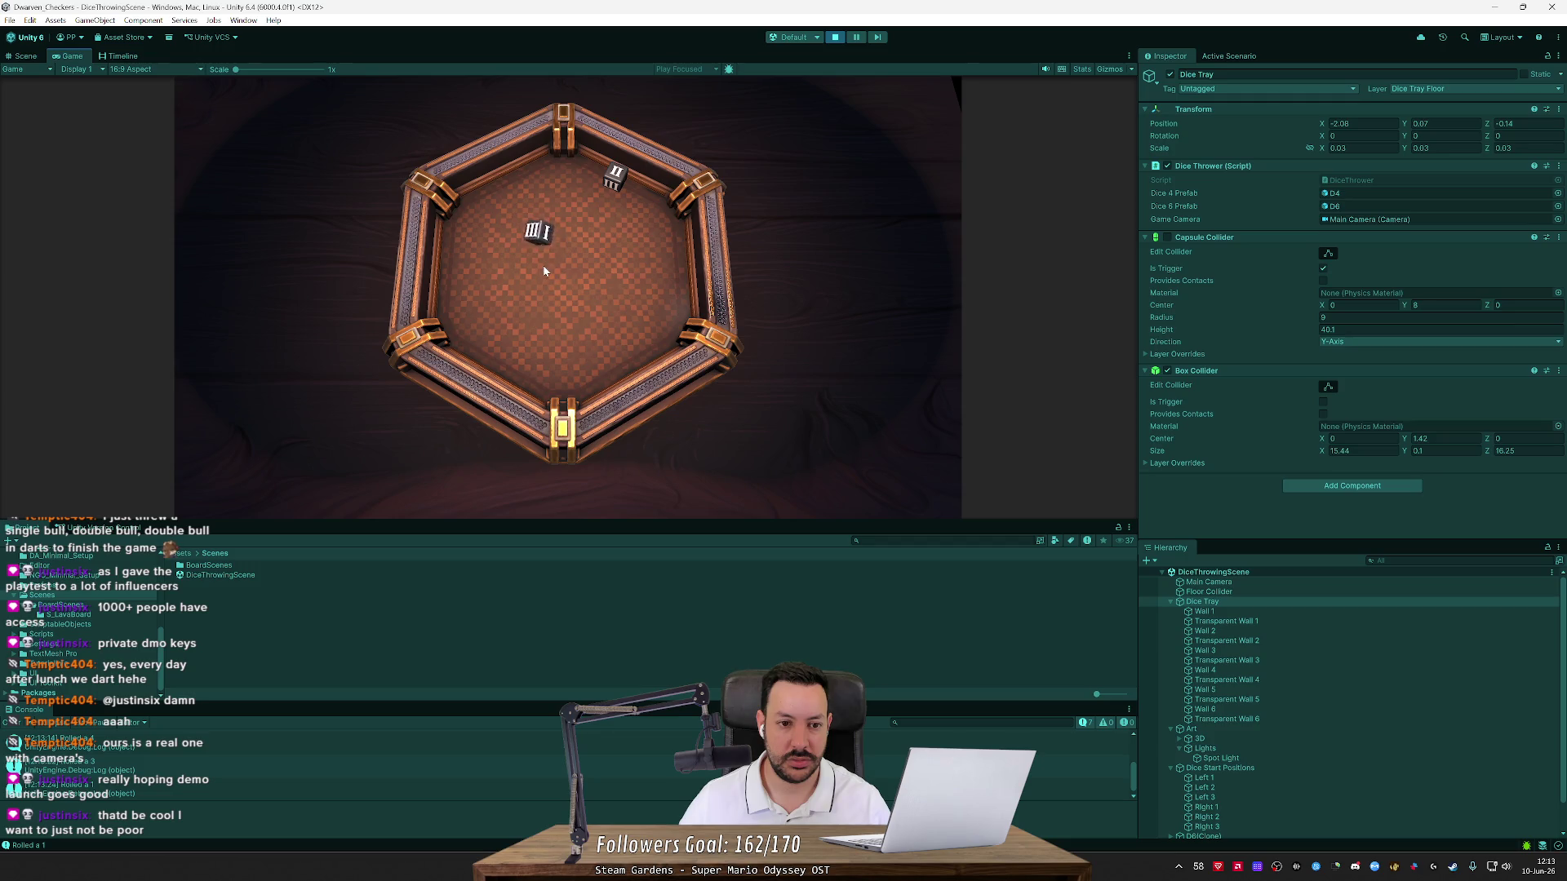
Reset the dice and fling five floor dice into the hexagonal tray
click(379, 471)
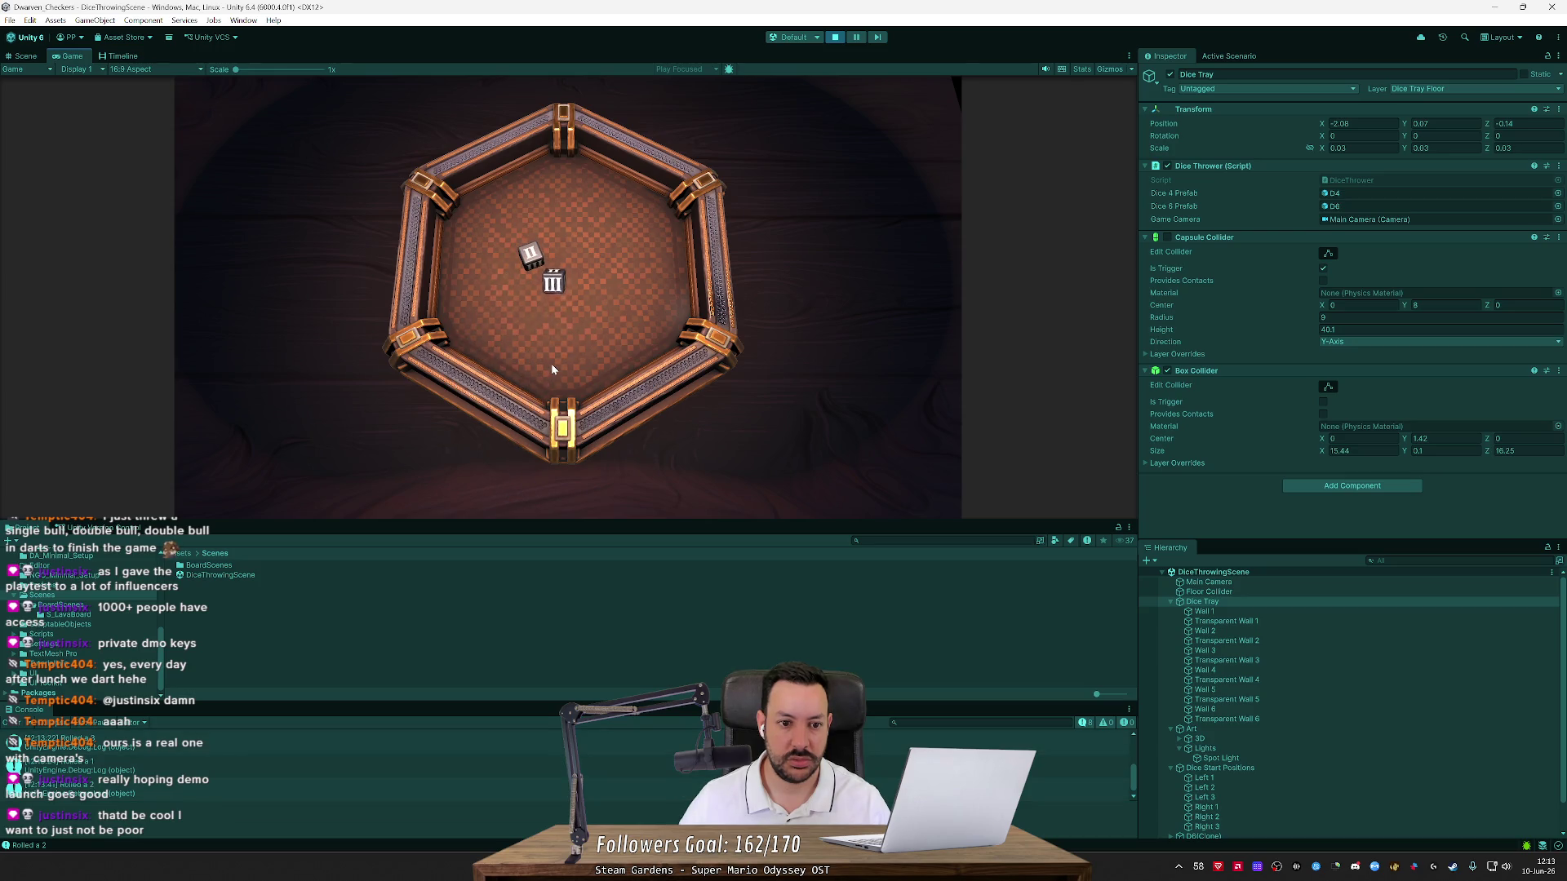
click(608, 359)
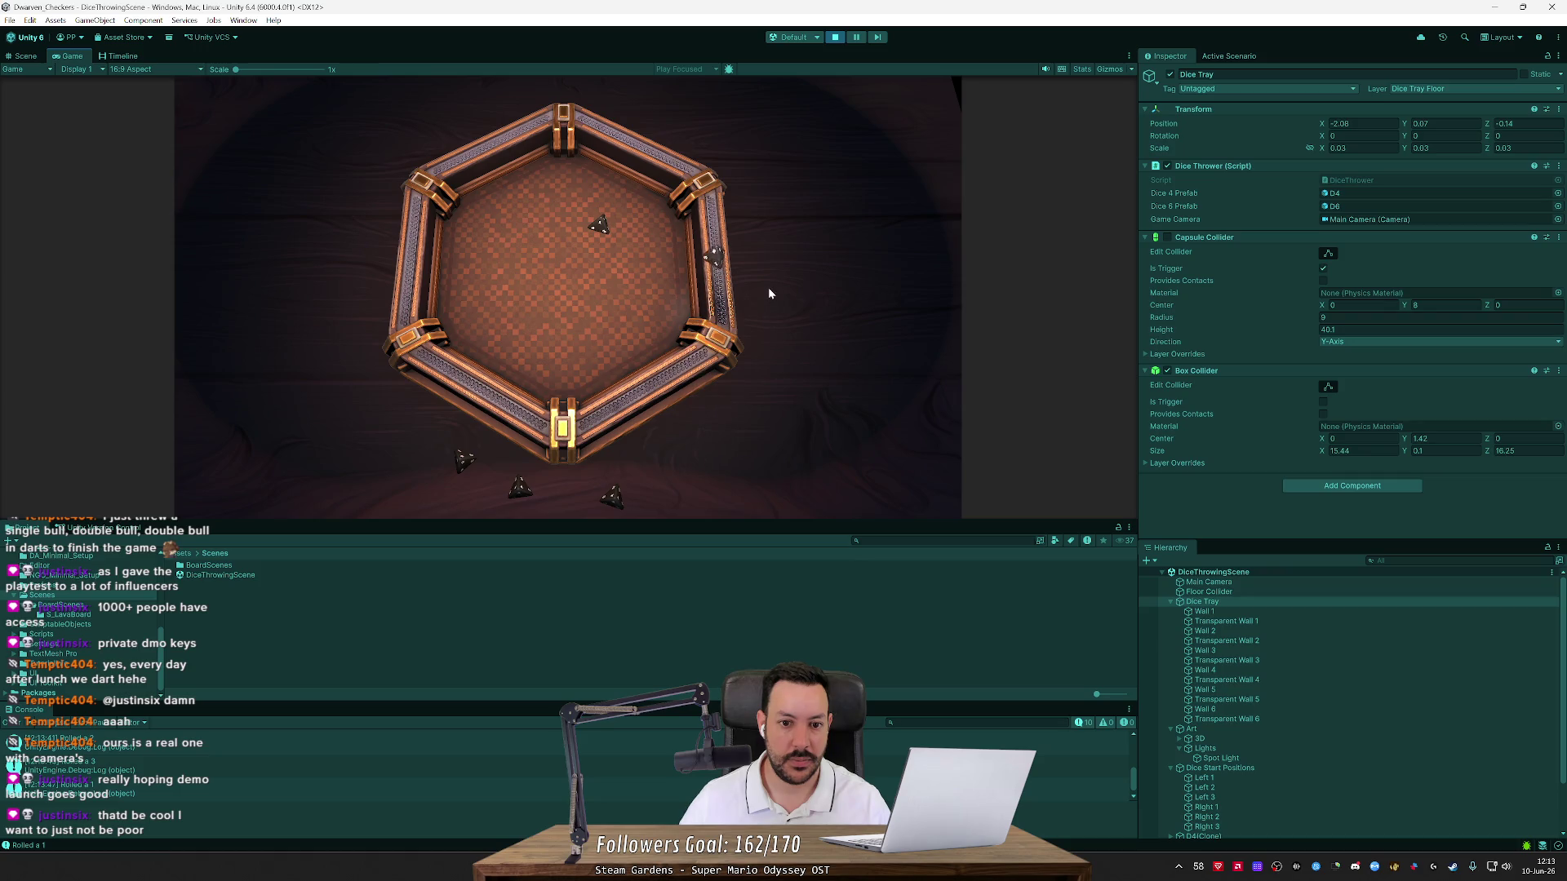
drag(618, 493, 577, 346)
drag(518, 490, 509, 329)
drag(460, 462, 527, 332)
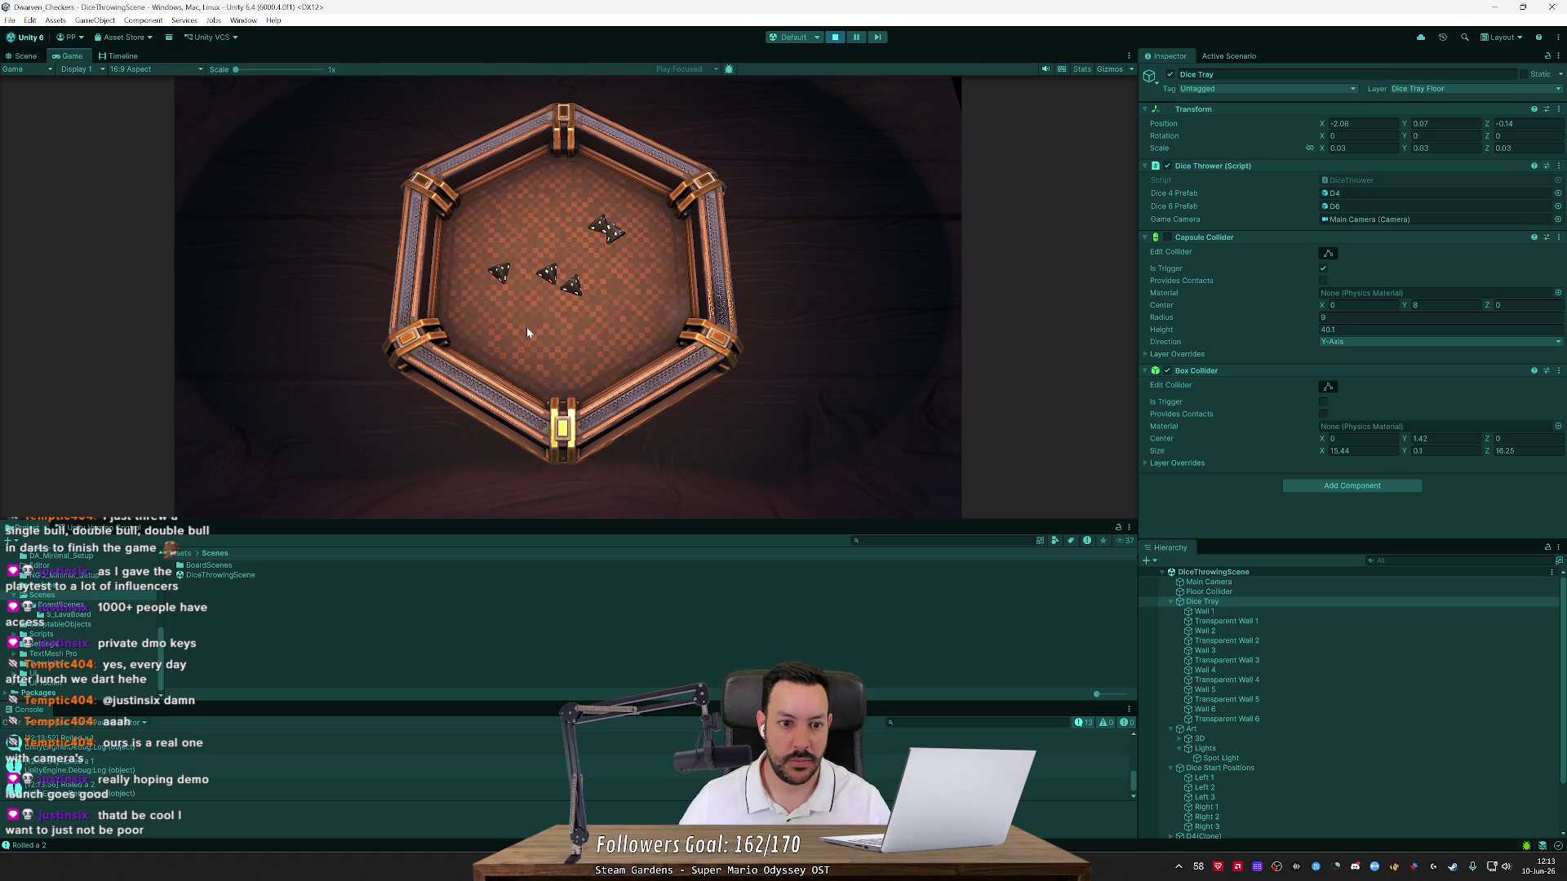
mouse_move(519, 490)
mouse_down()
mouse_move(524, 414)
mouse_move(567, 325)
mouse_up()
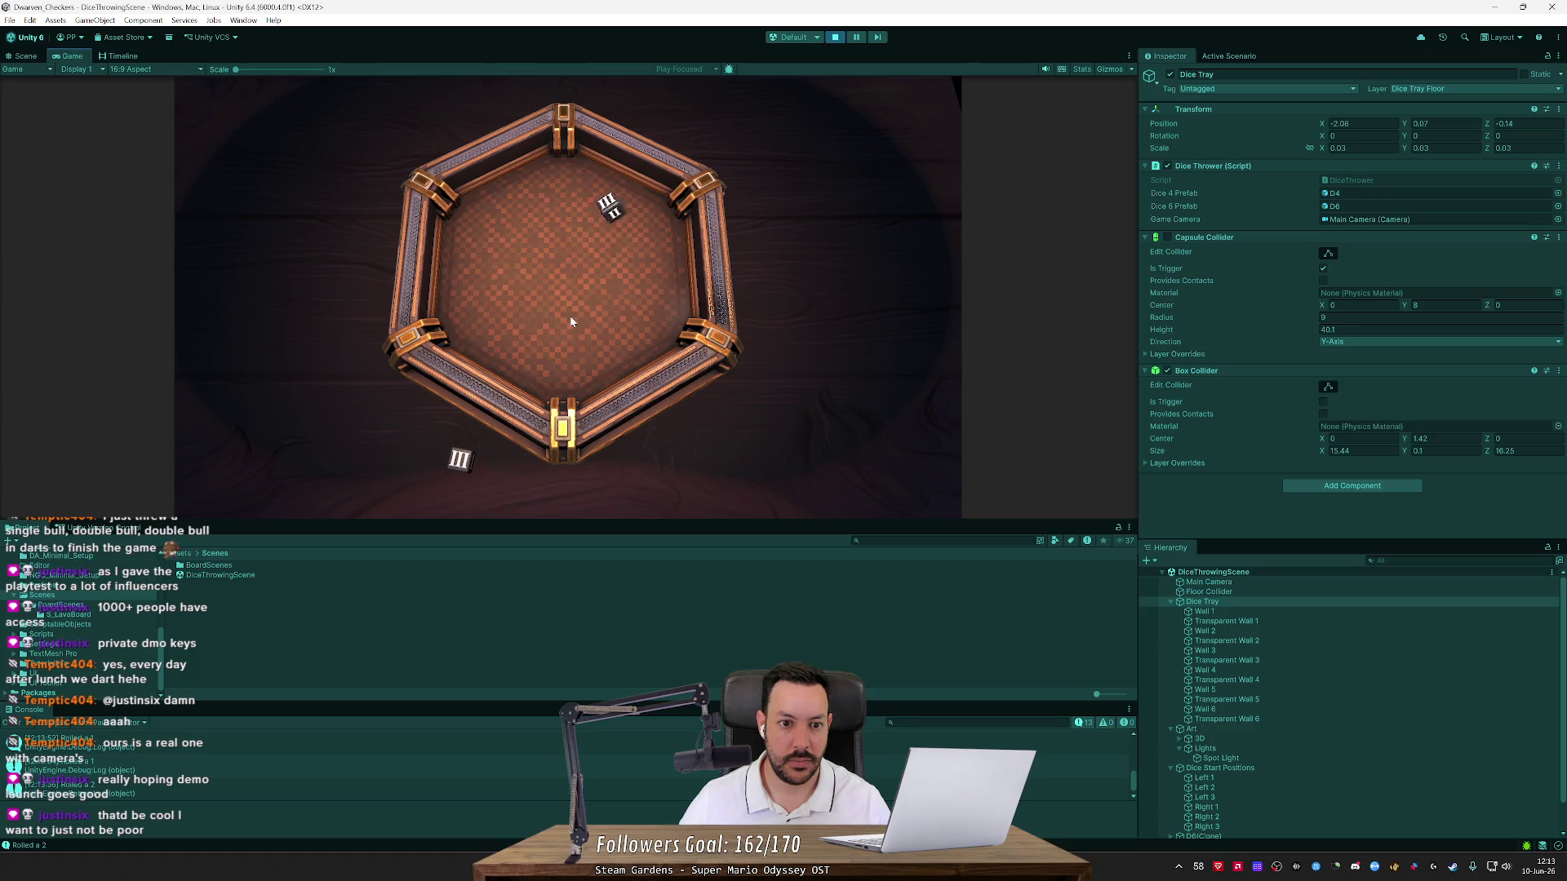
drag(436, 428, 443, 289)
Stop play, switch to Rider, and go to RemoveCamera in DiceThrower.cs
click(835, 37)
key(alt+Tab)
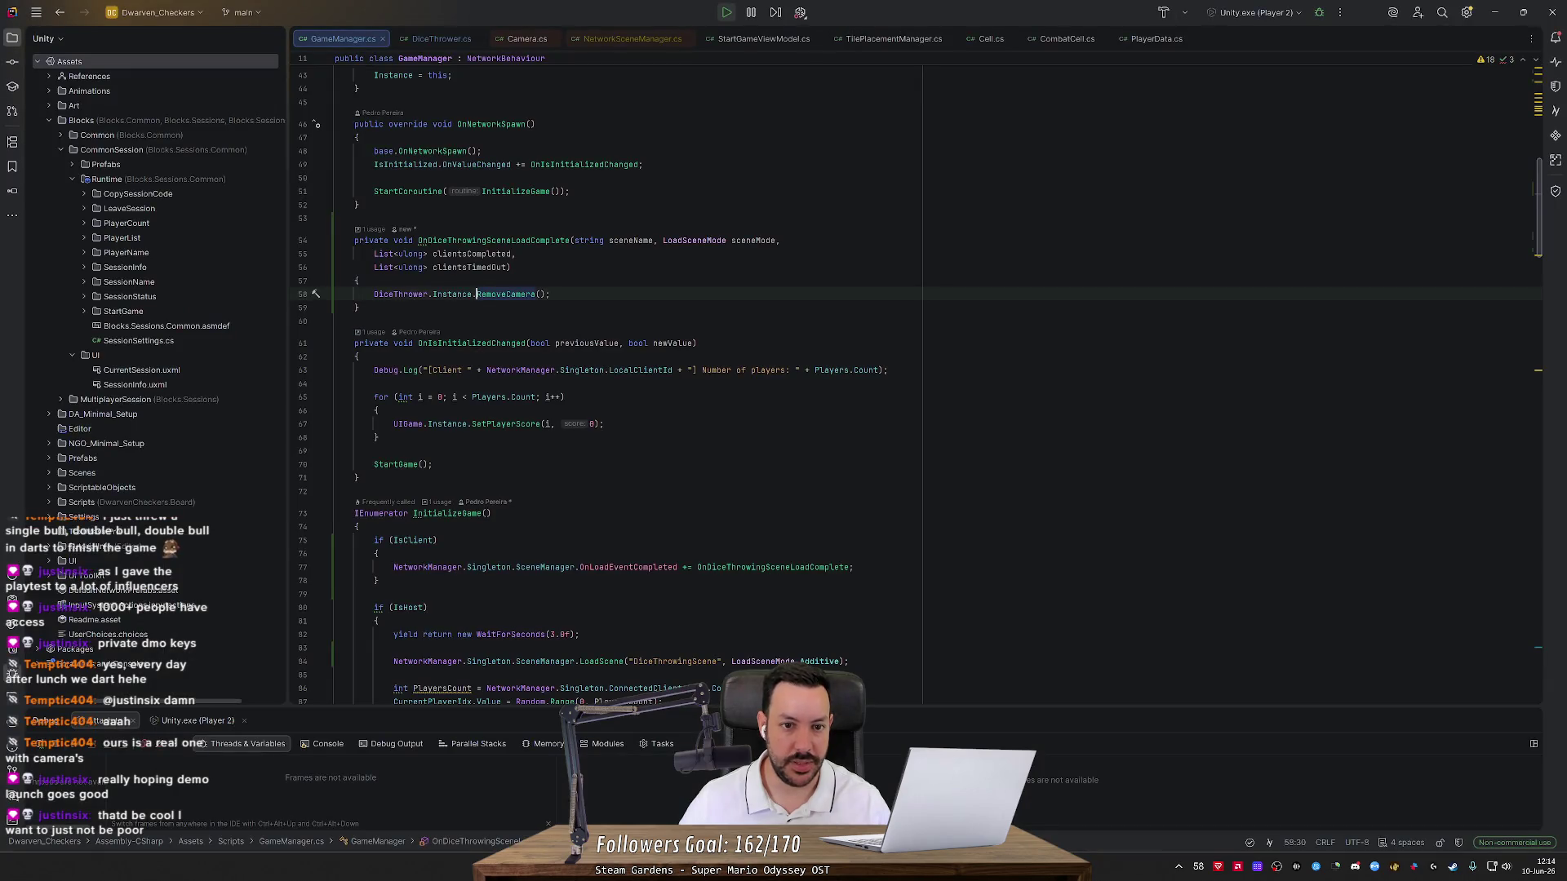
key(ctrl+b)
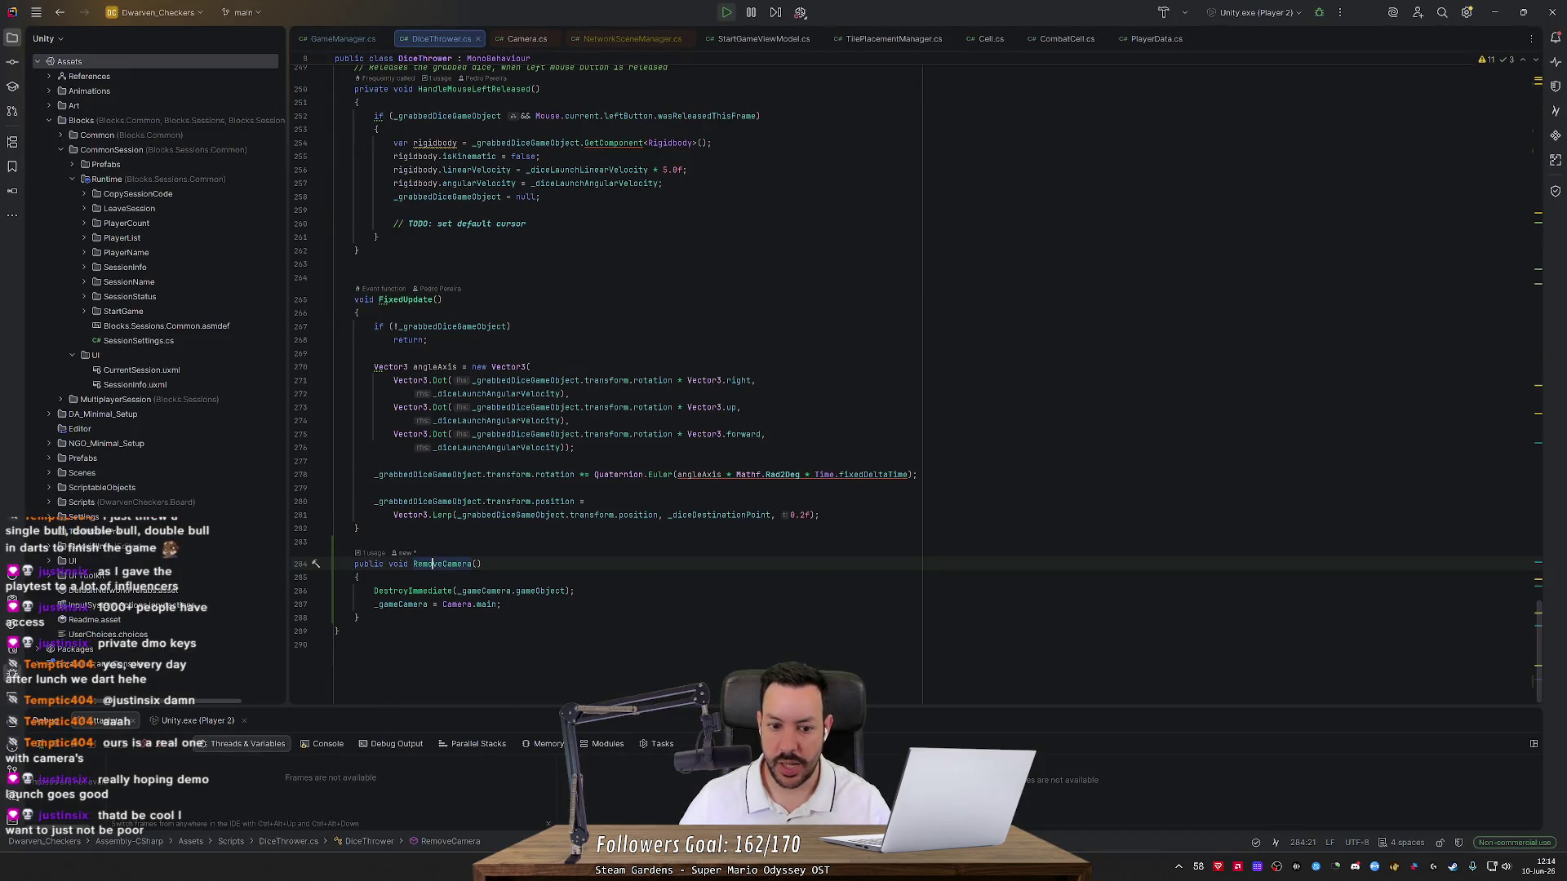
drag(1538, 643, 1536, 602)
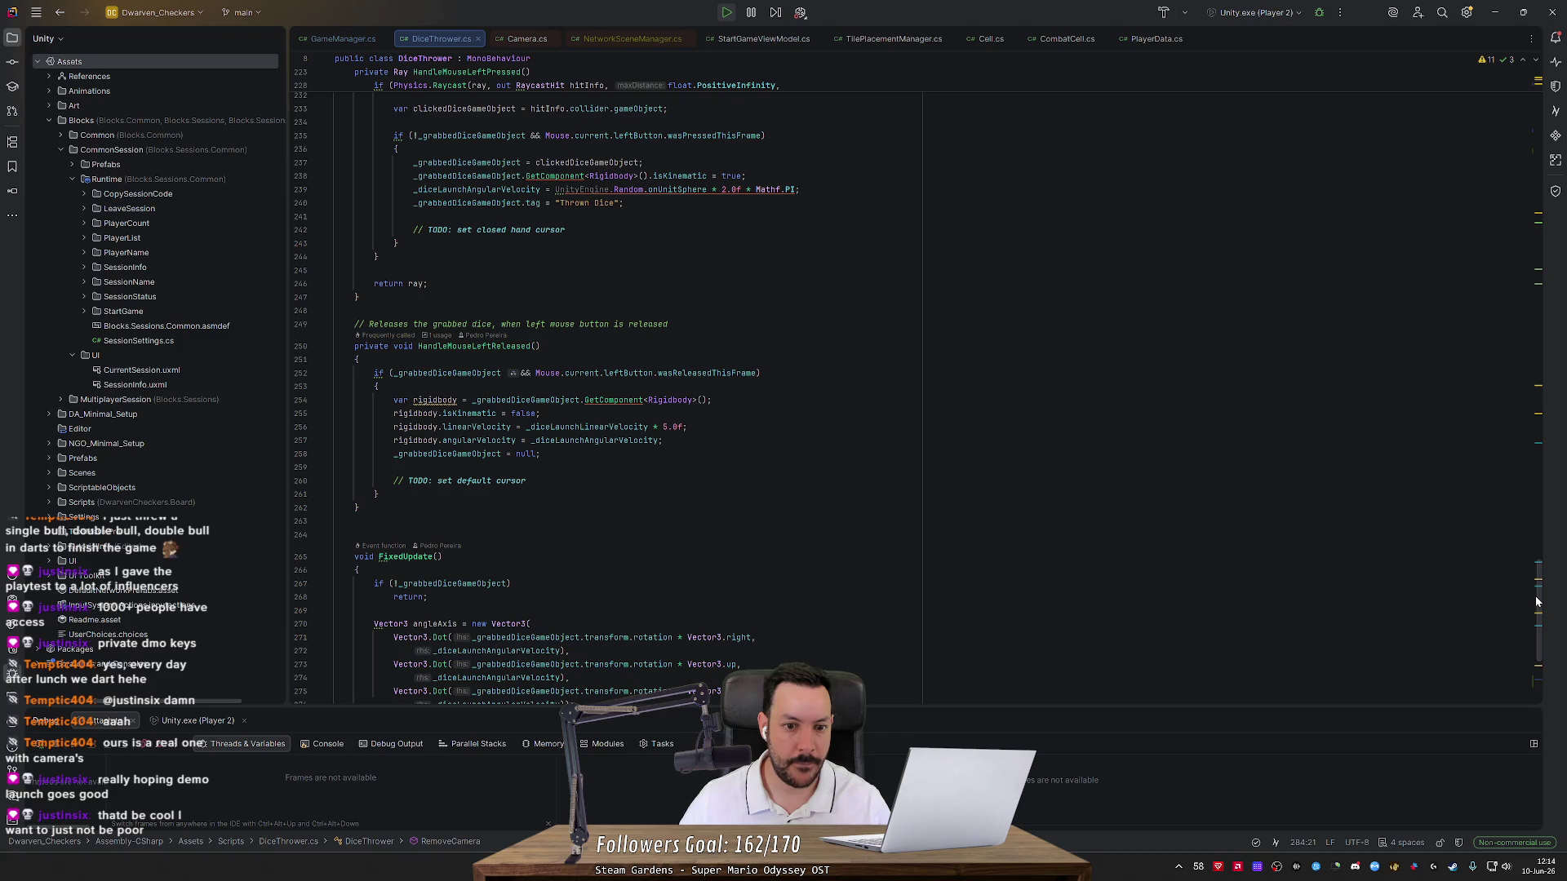
drag(1537, 602, 1542, 373)
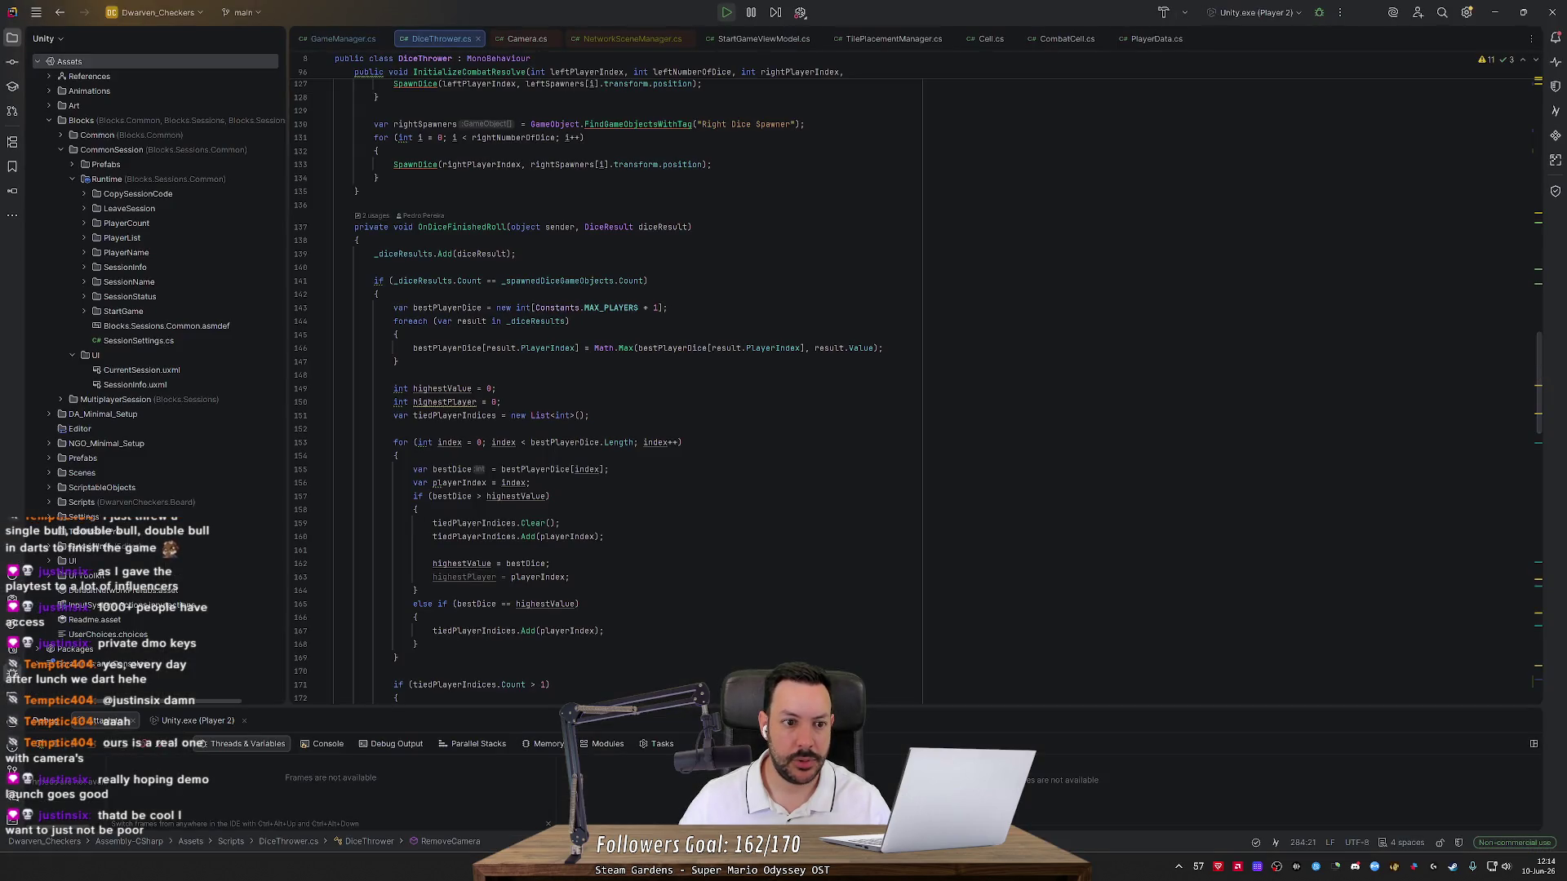
Find usages of OnDiceFinishedRoll and go to the OnFinishedRoll declaration in Dice.cs
ctrl+click(458, 227)
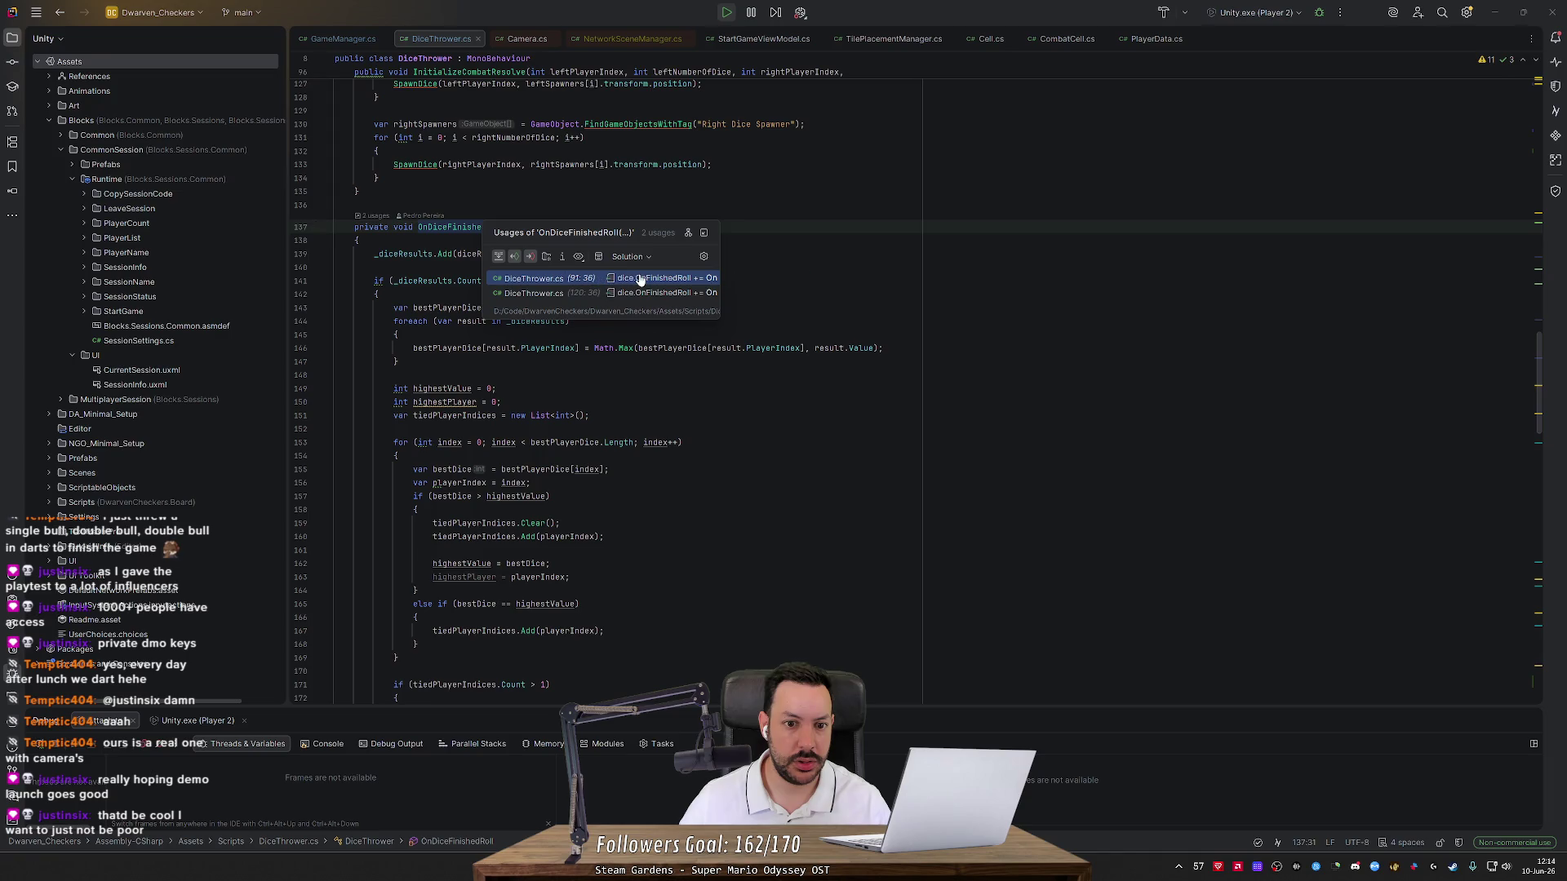
click(640, 279)
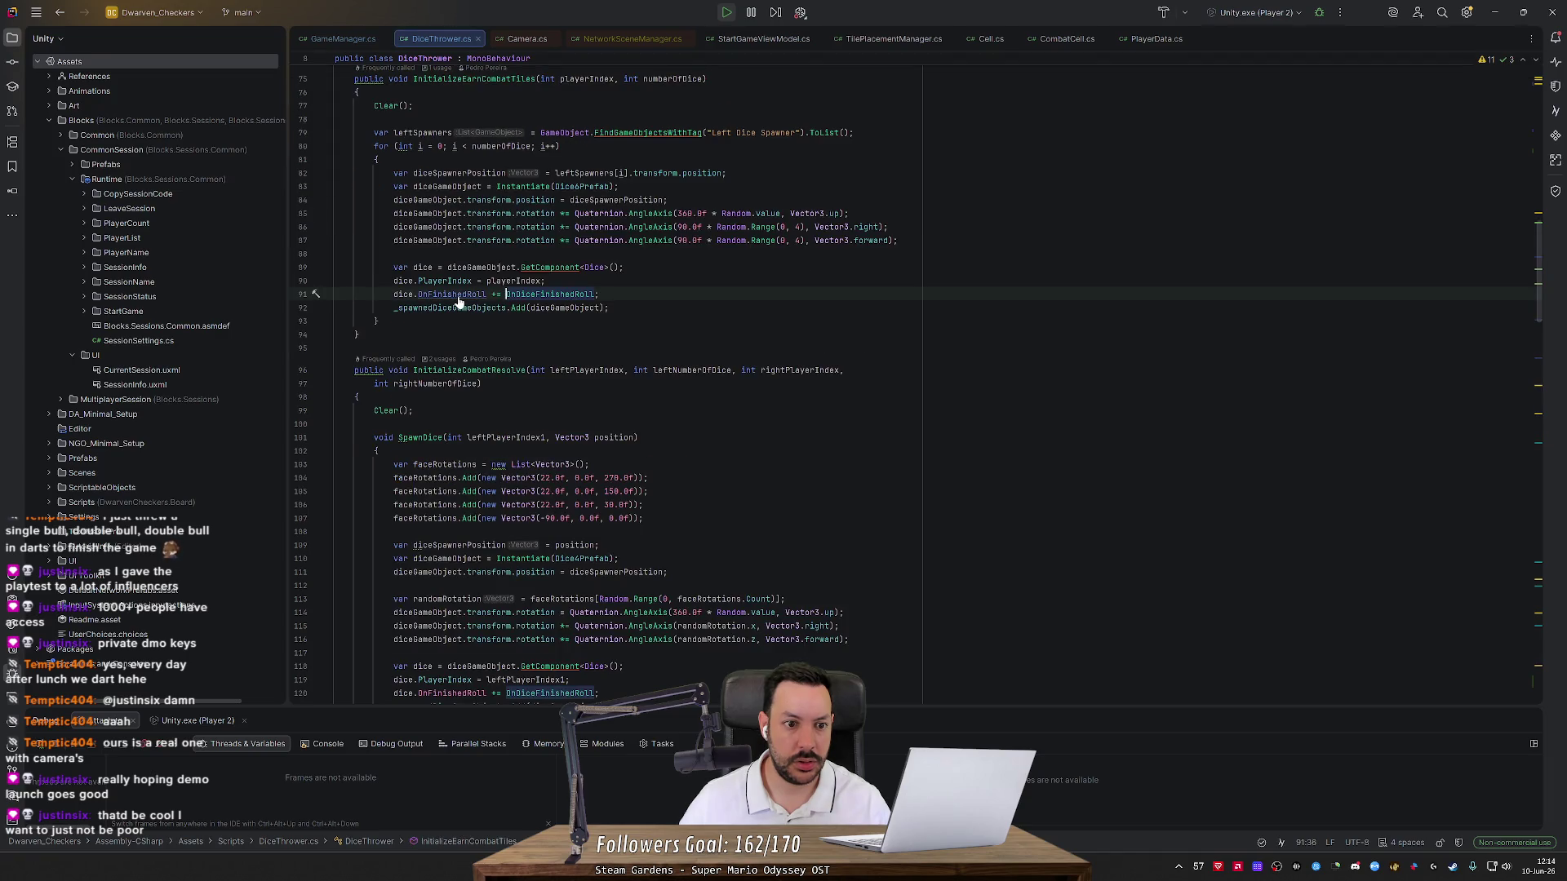
ctrl+click(458, 298)
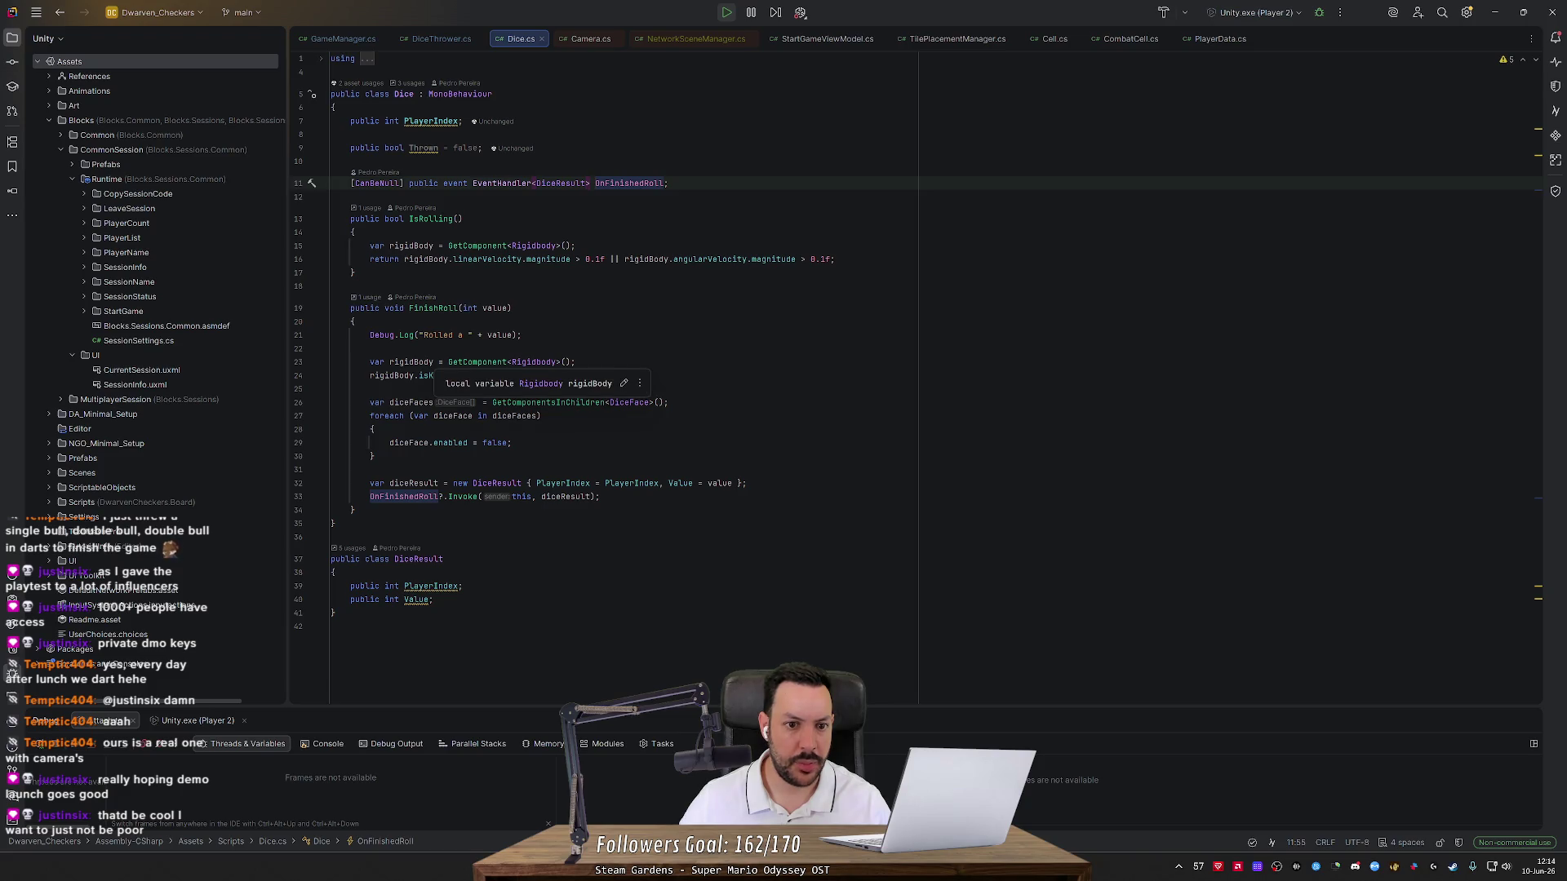
Change the Dice.cs IsRolling velocity thresholds from 0.1f to 0.01f, then return to Unity
click(599, 258)
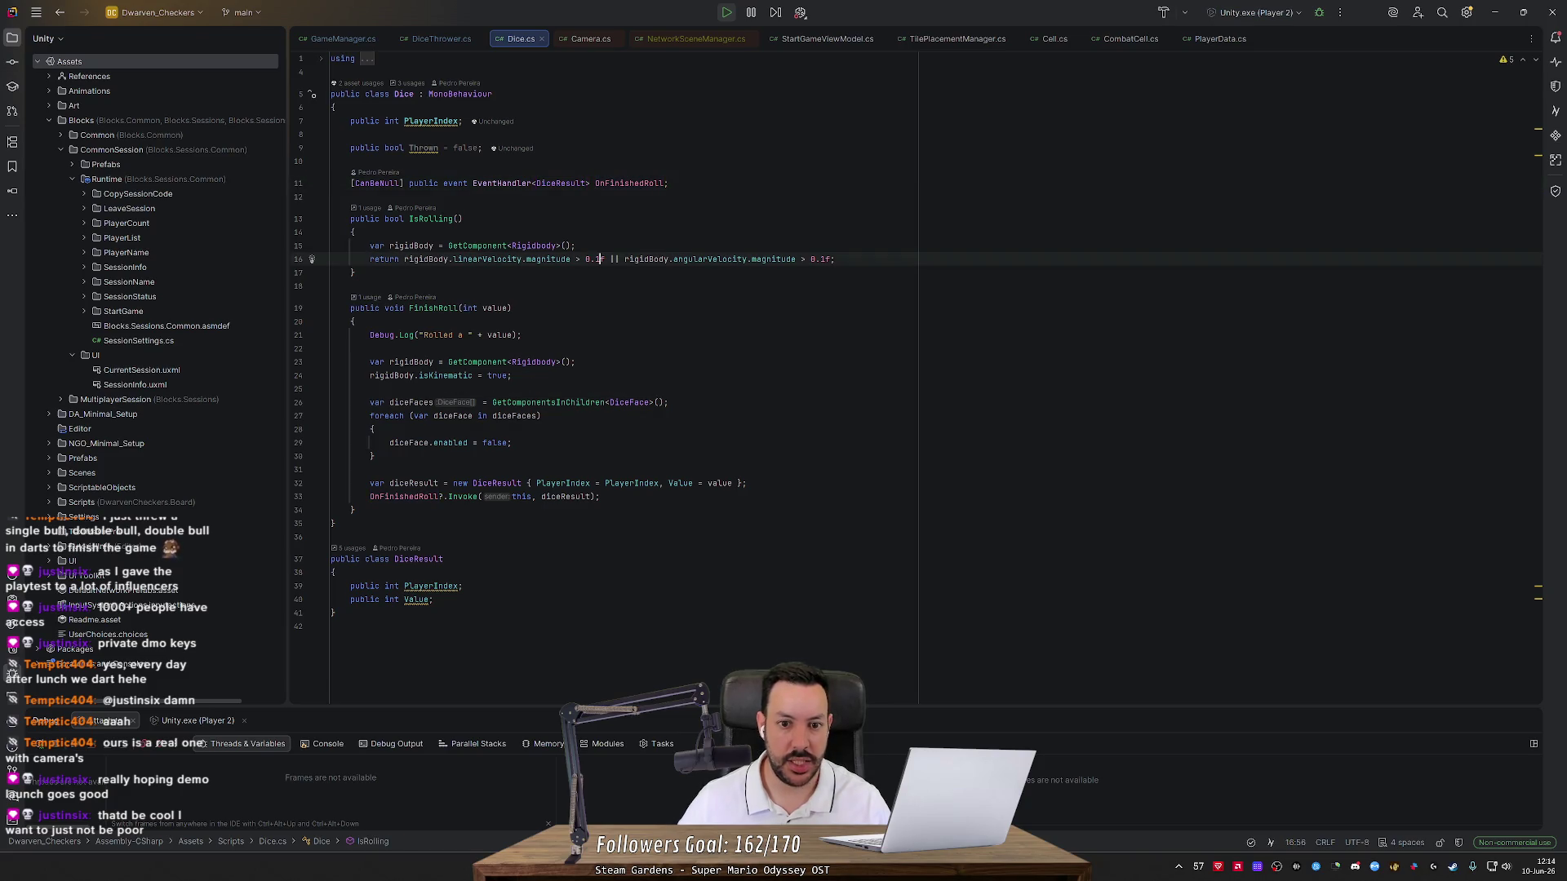
text(0)
click(673, 259)
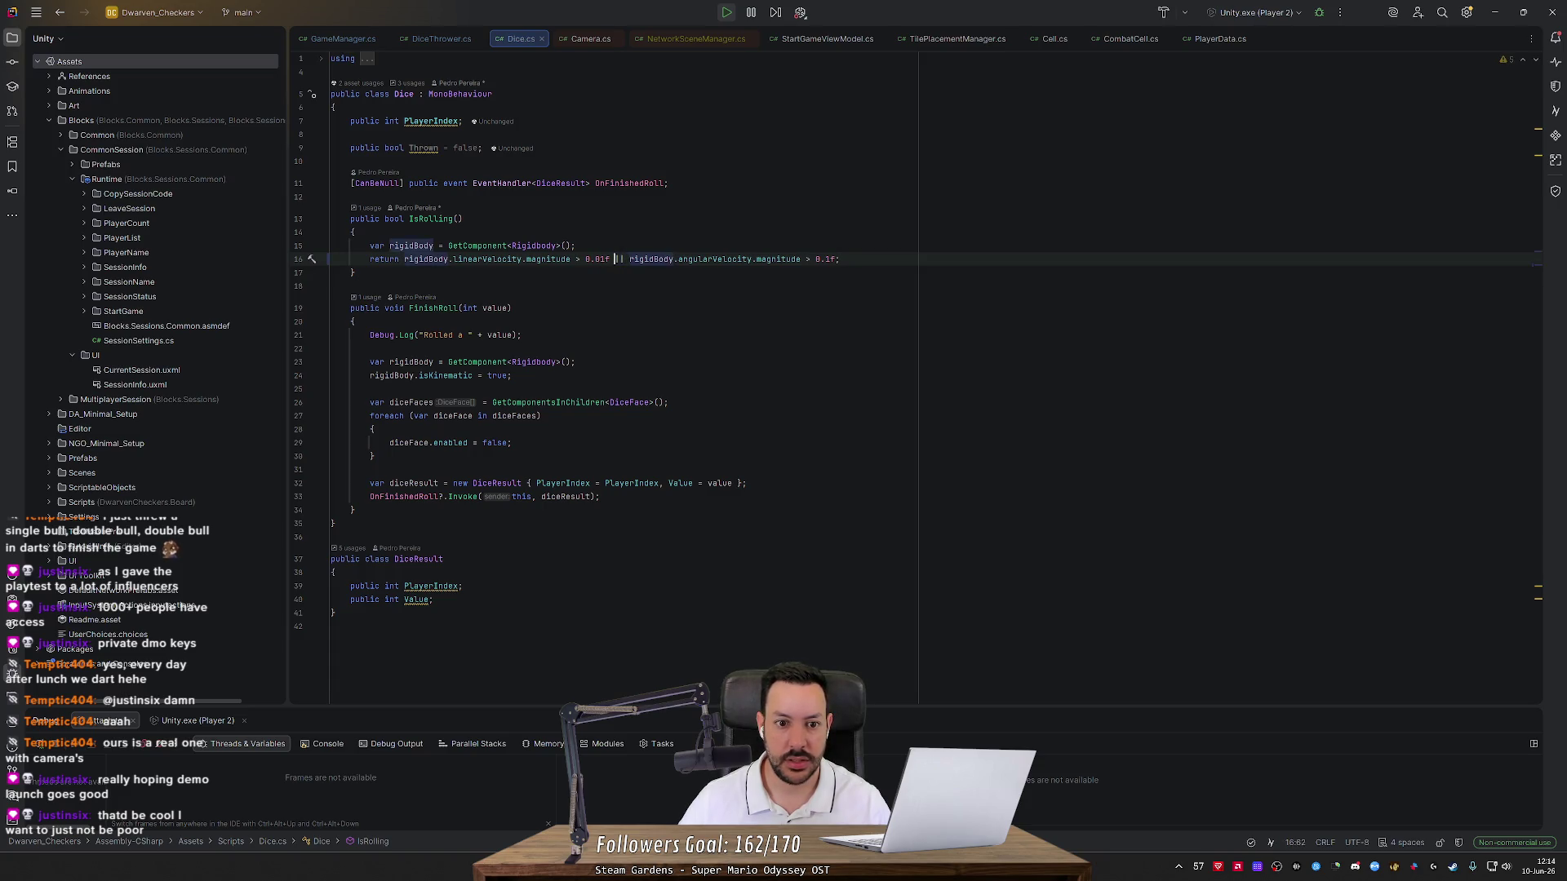
click(824, 259)
text(0)
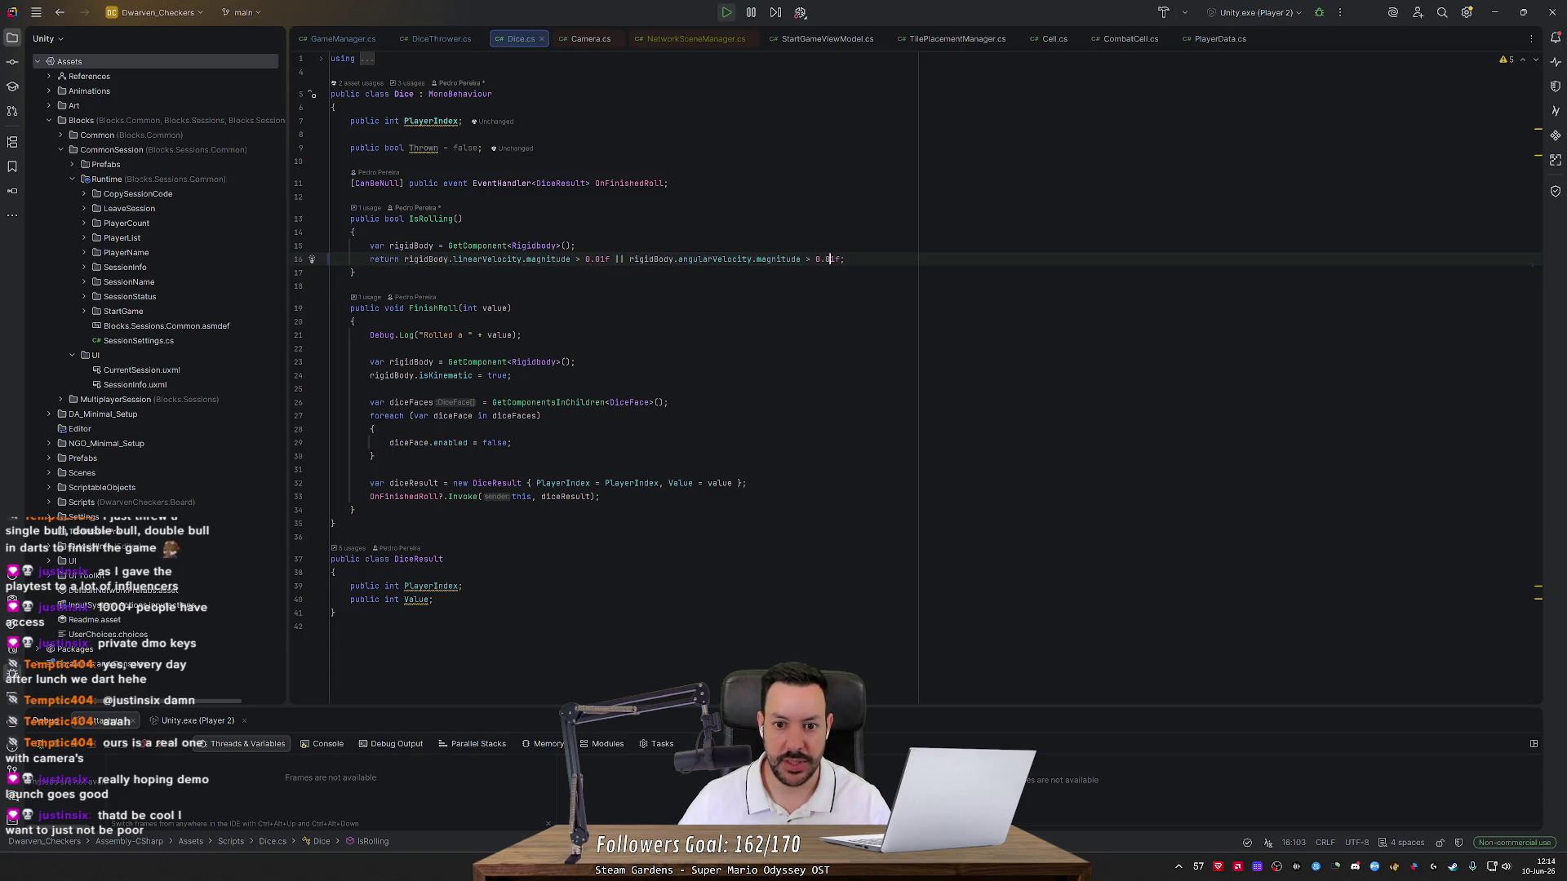
key(alt+Tab)
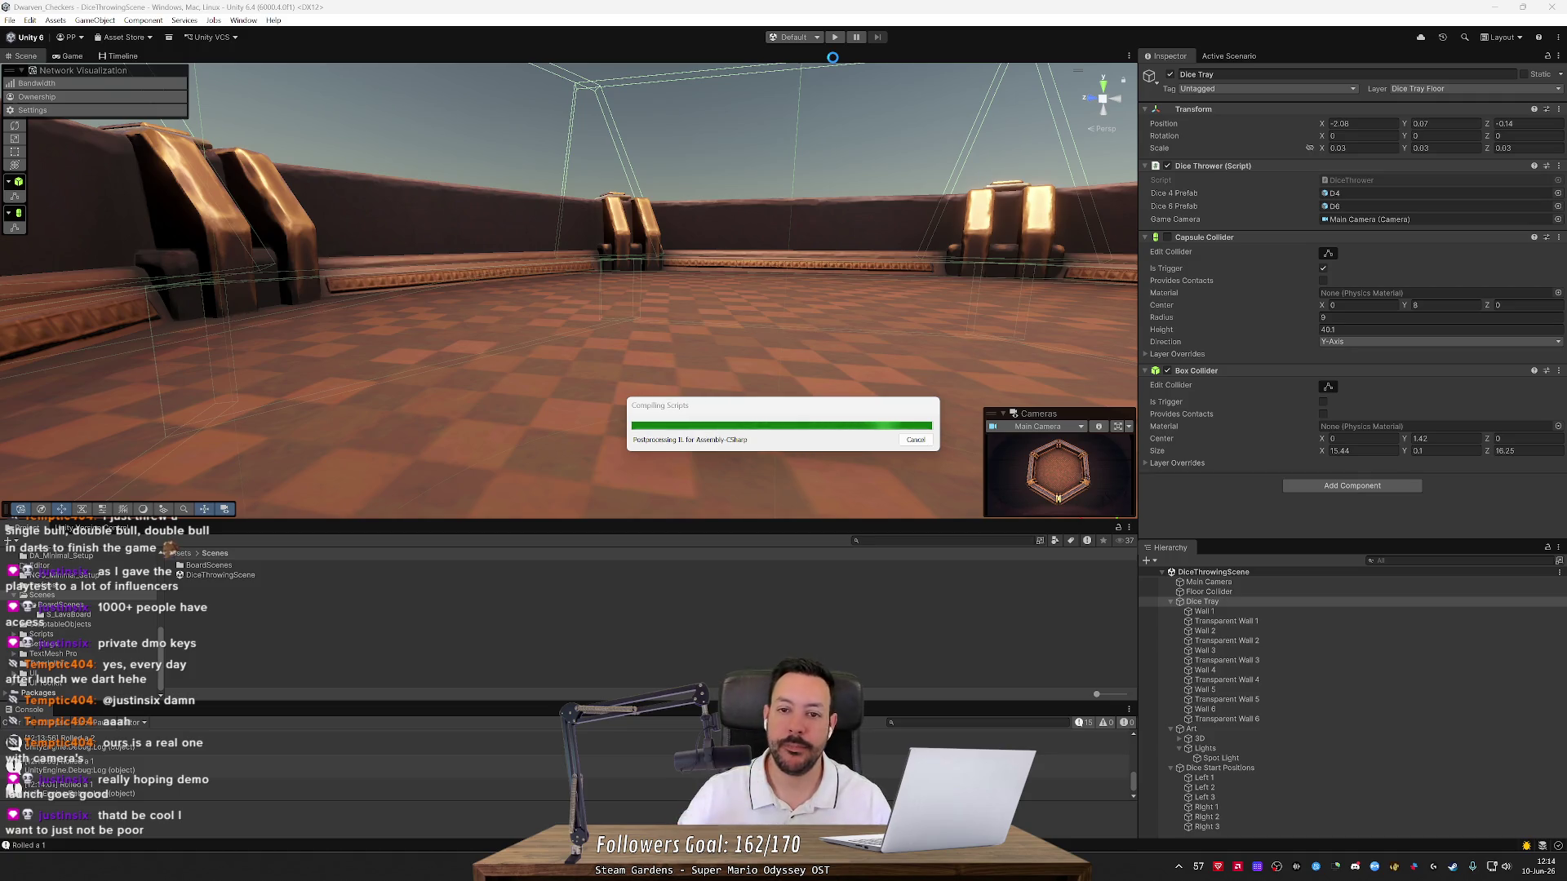
Start play, throw a set of D4 dice and toss them into the tray
click(835, 36)
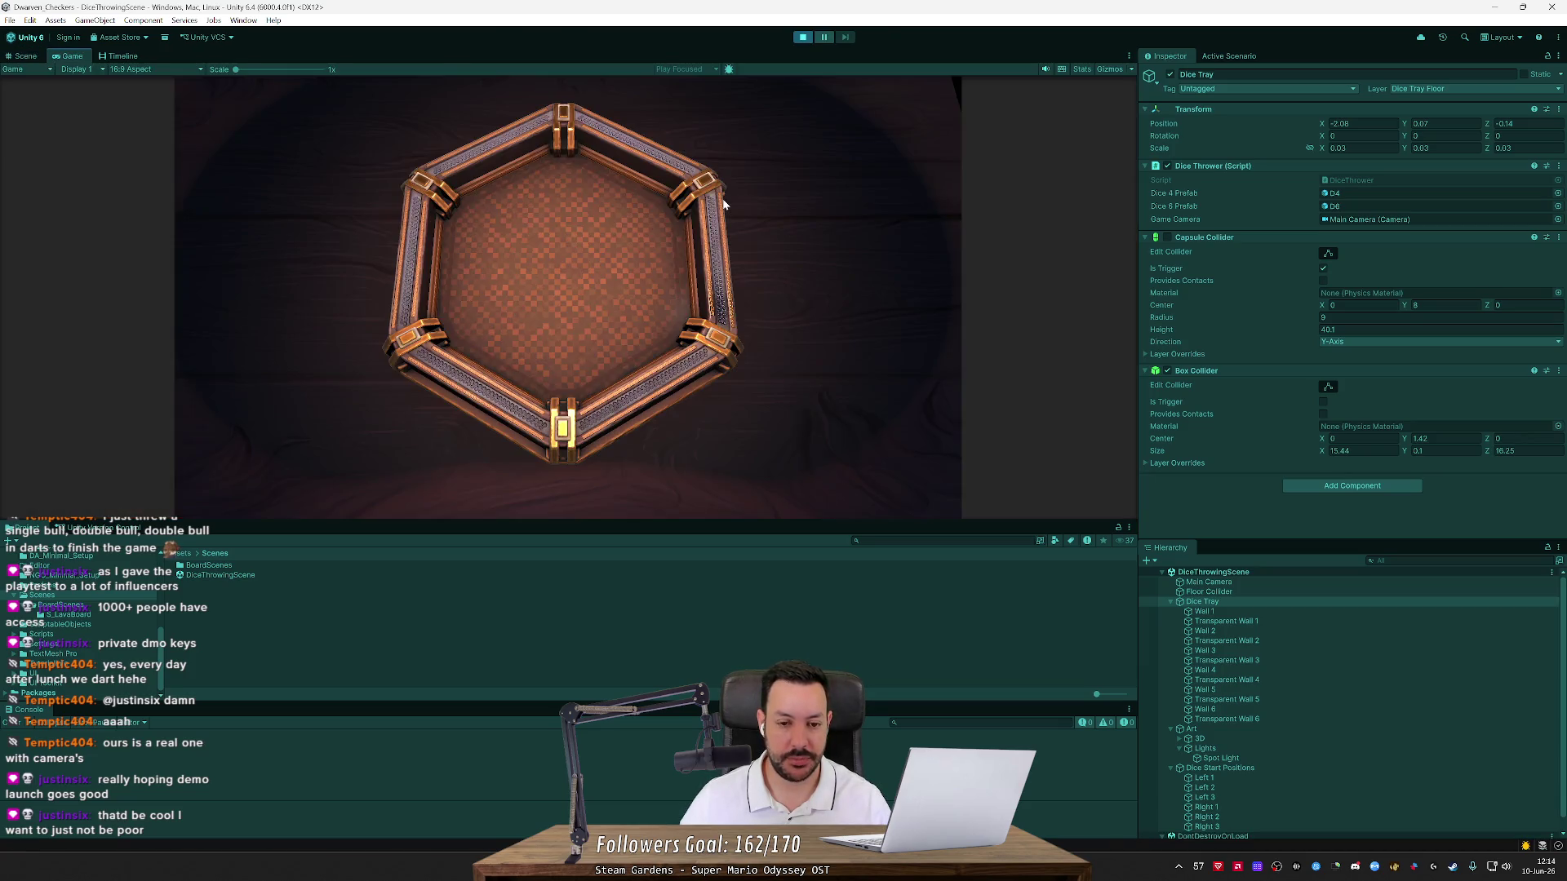
click(500, 417)
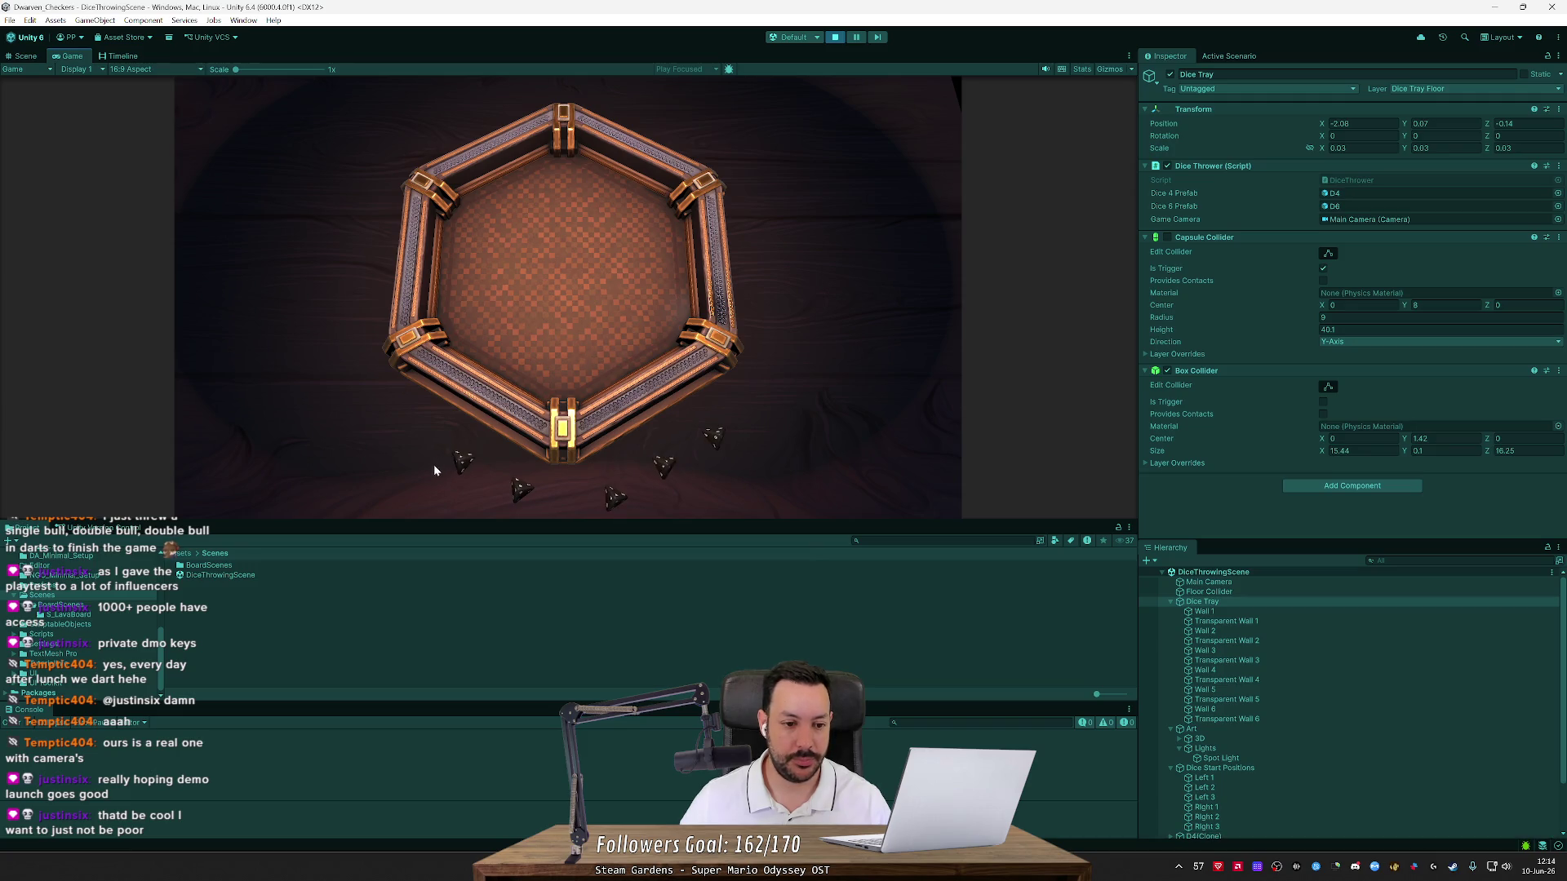
drag(712, 444, 696, 245)
drag(624, 347, 612, 273)
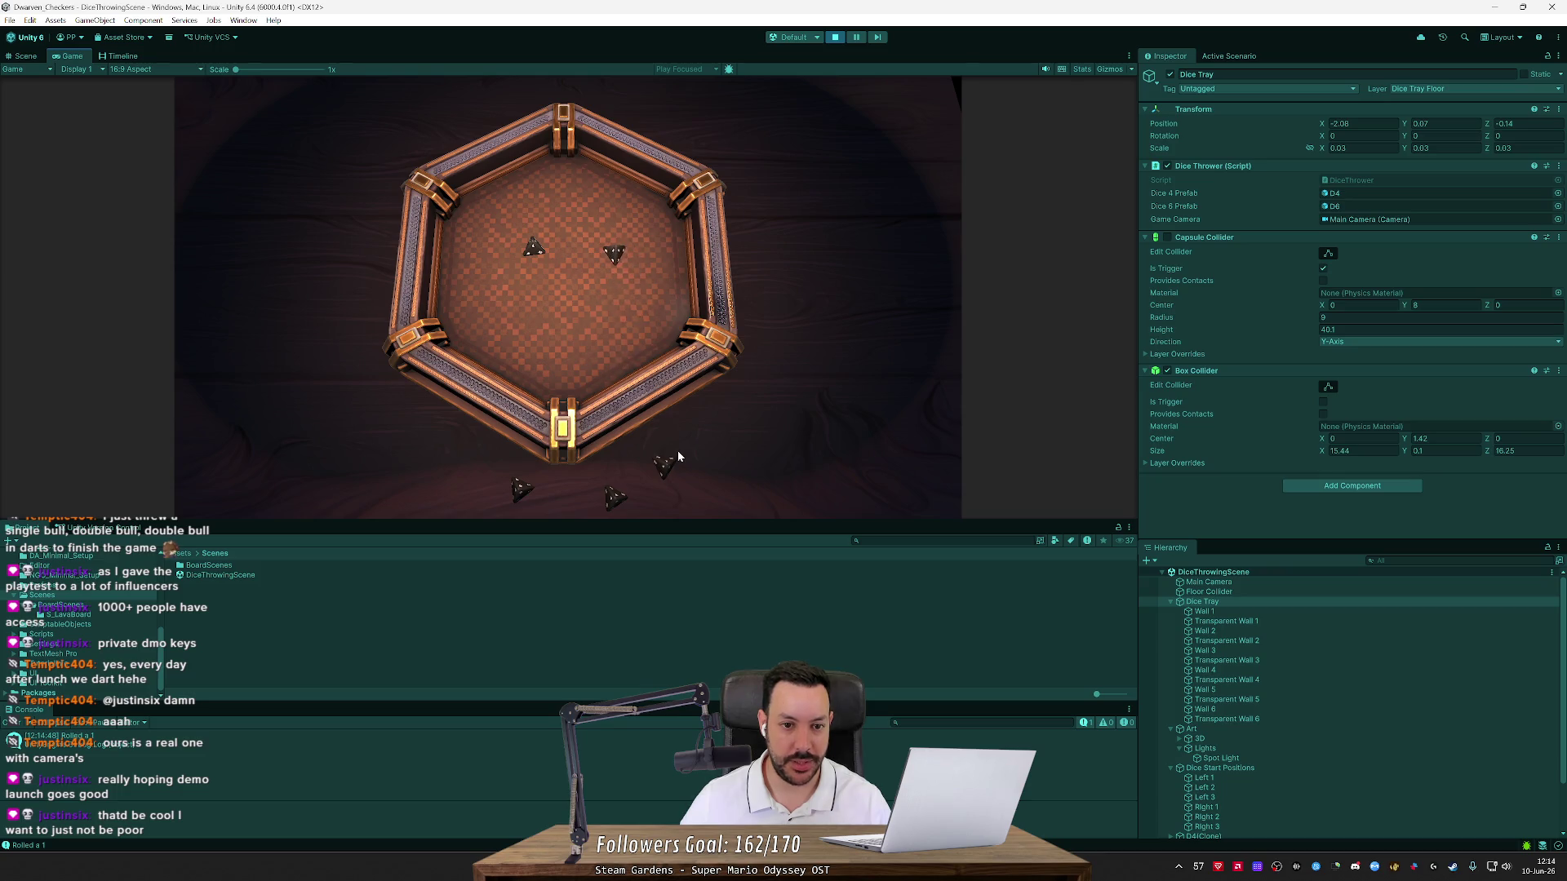
drag(677, 461, 659, 444)
Switch to D6 dice, roll them into the tray until they settle, then stop play
click(557, 482)
drag(529, 432, 539, 279)
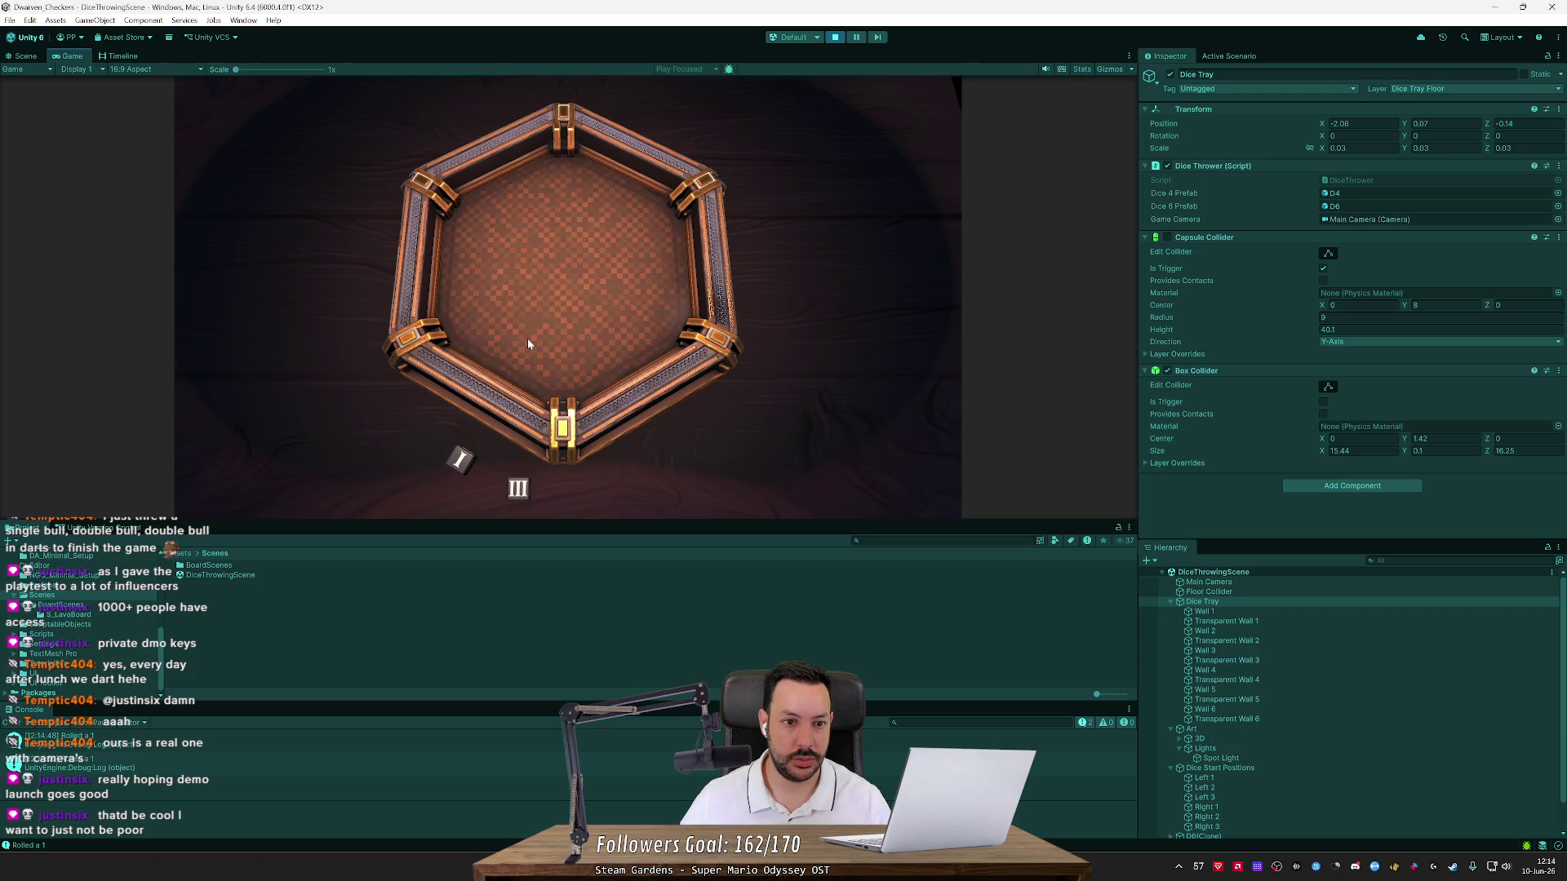
drag(463, 464, 516, 286)
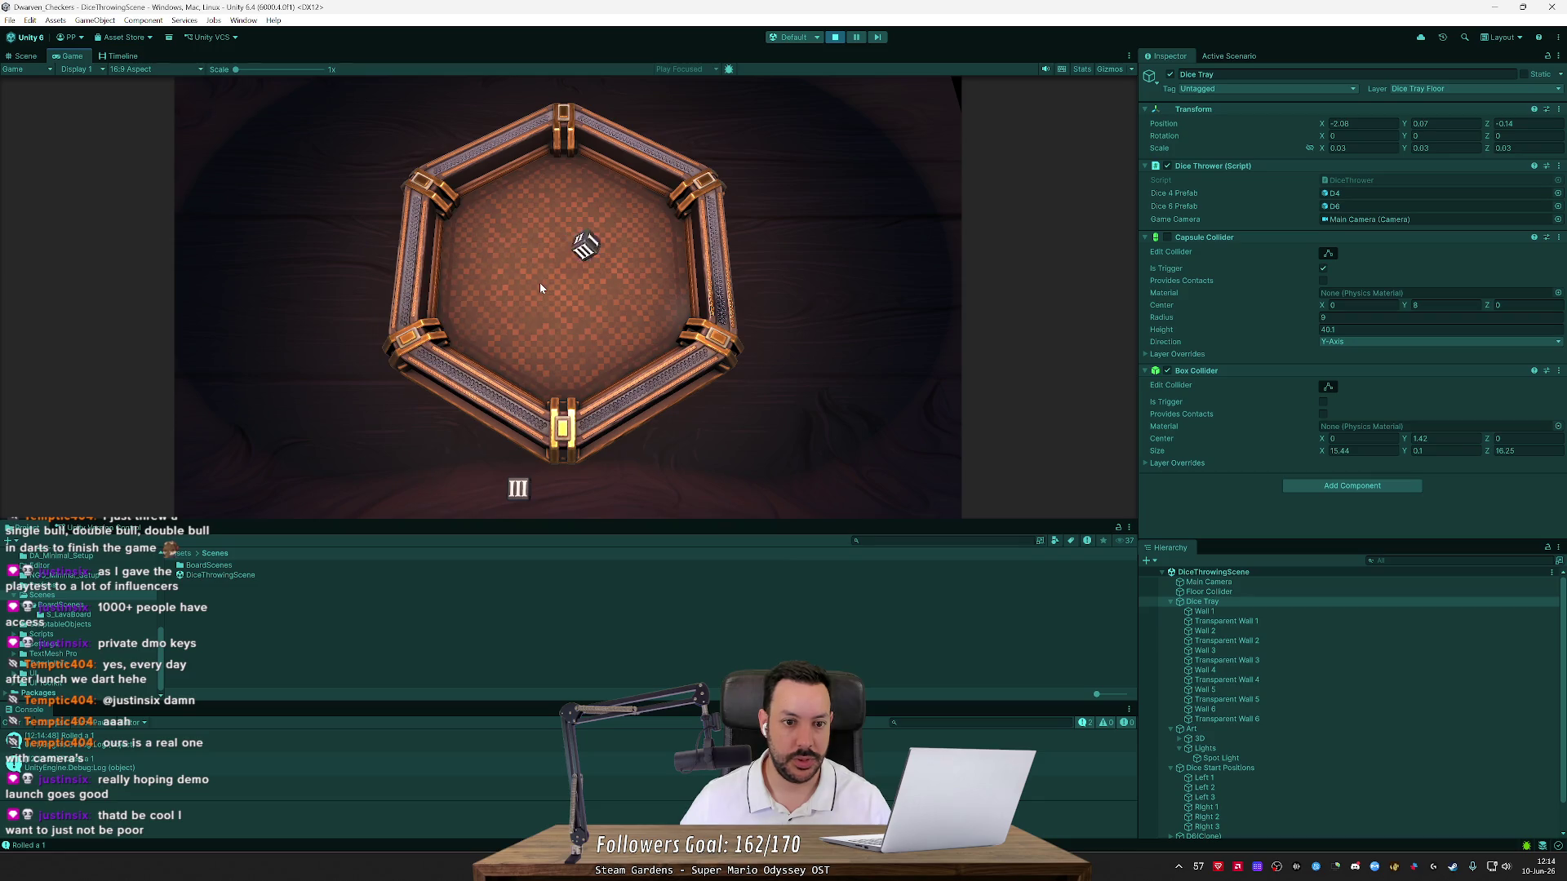
mouse_move(513, 488)
mouse_down()
mouse_move(465, 438)
mouse_move(496, 312)
mouse_up()
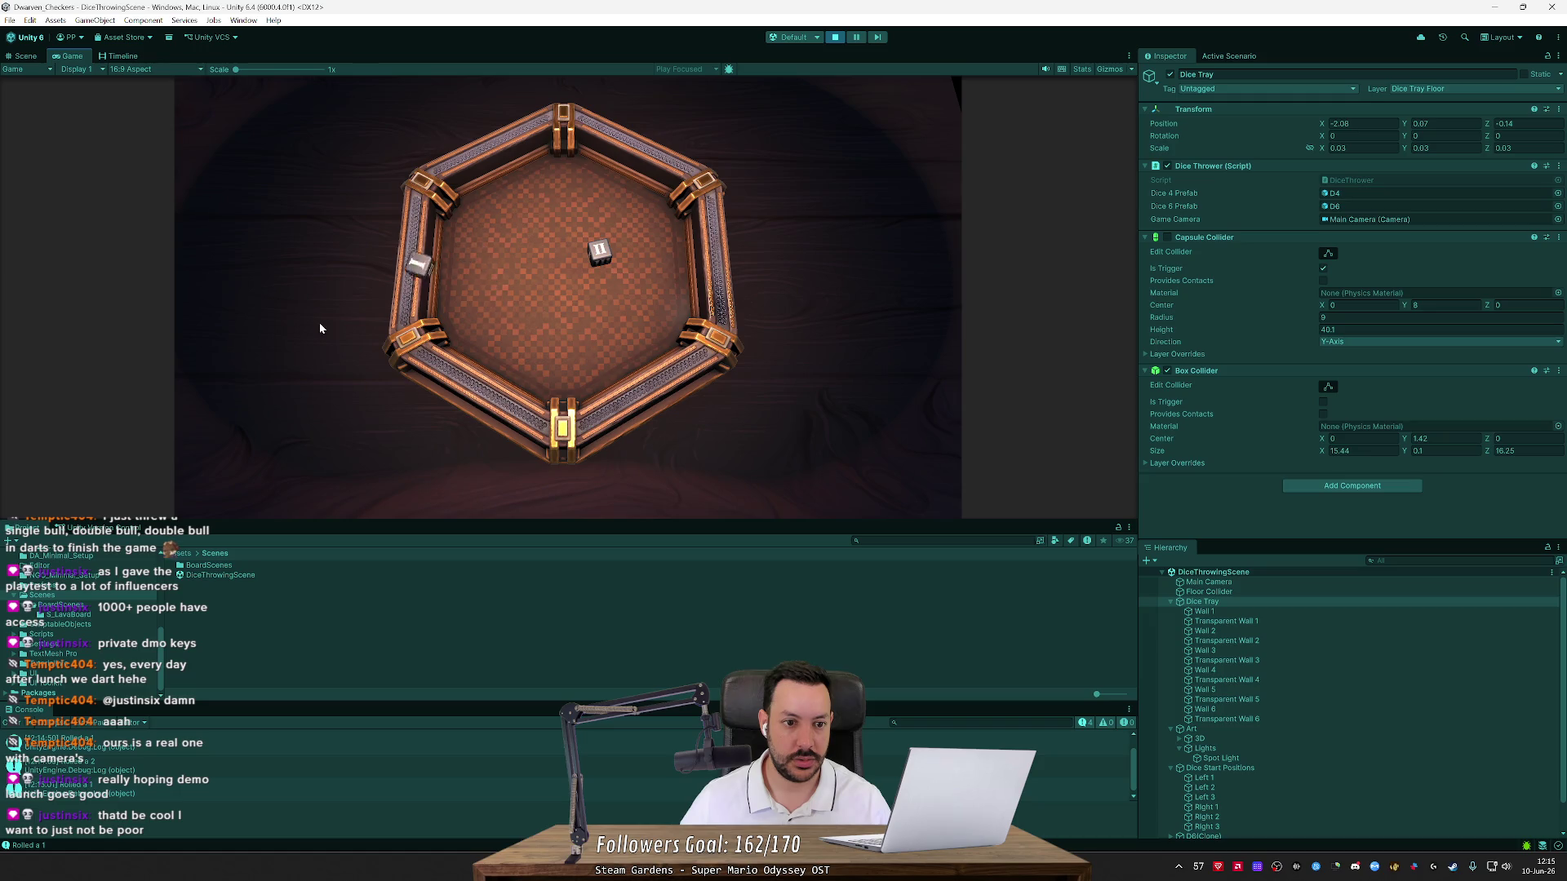
mouse_move(601, 249)
mouse_down()
mouse_move(624, 393)
mouse_move(615, 332)
mouse_up()
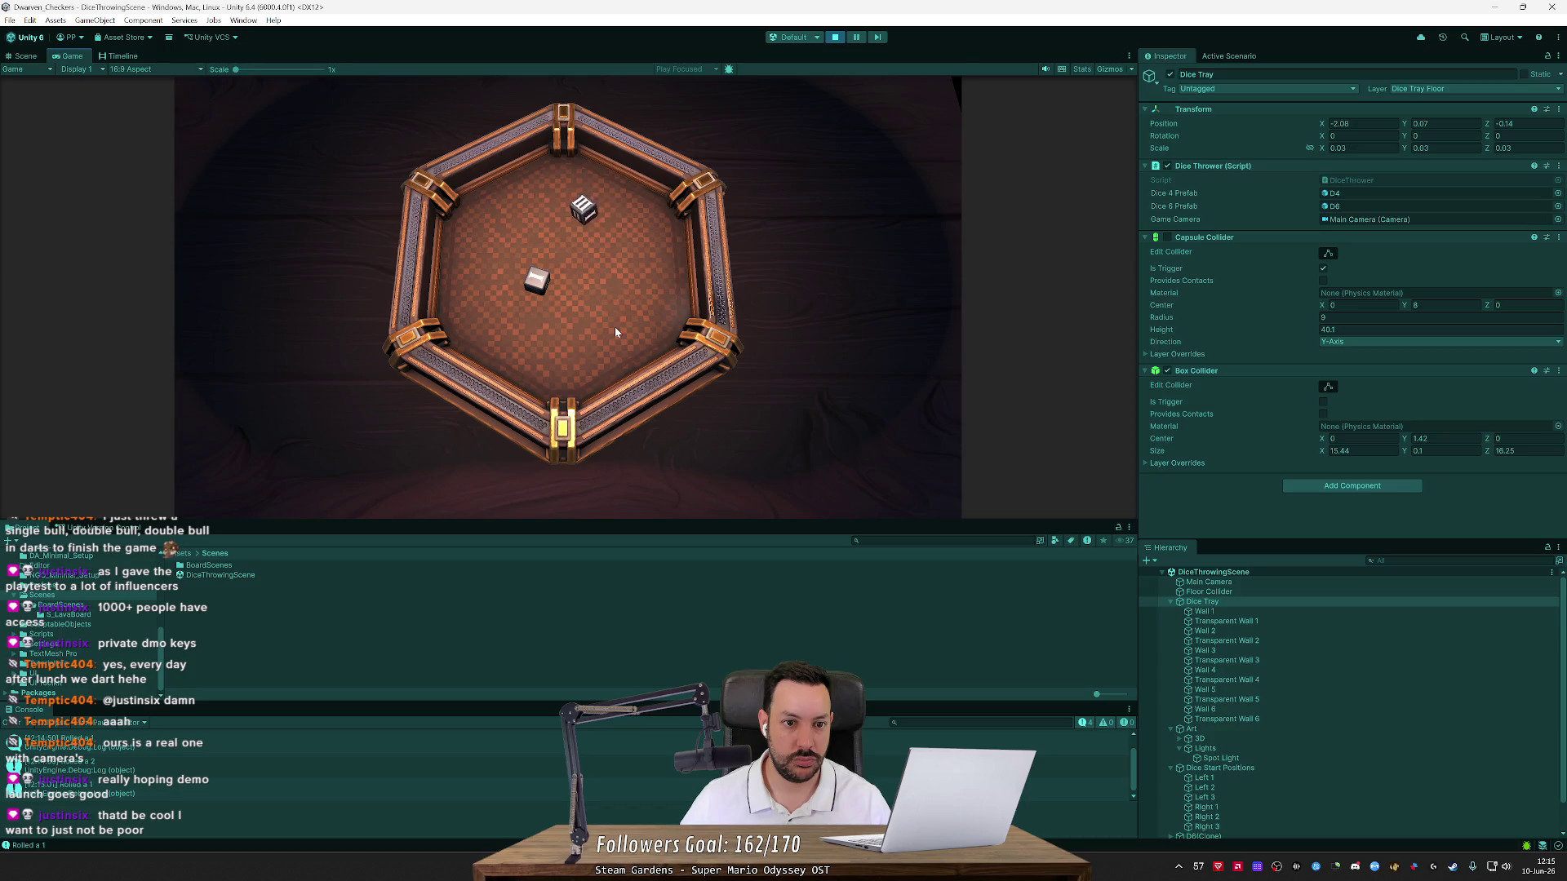
click(835, 36)
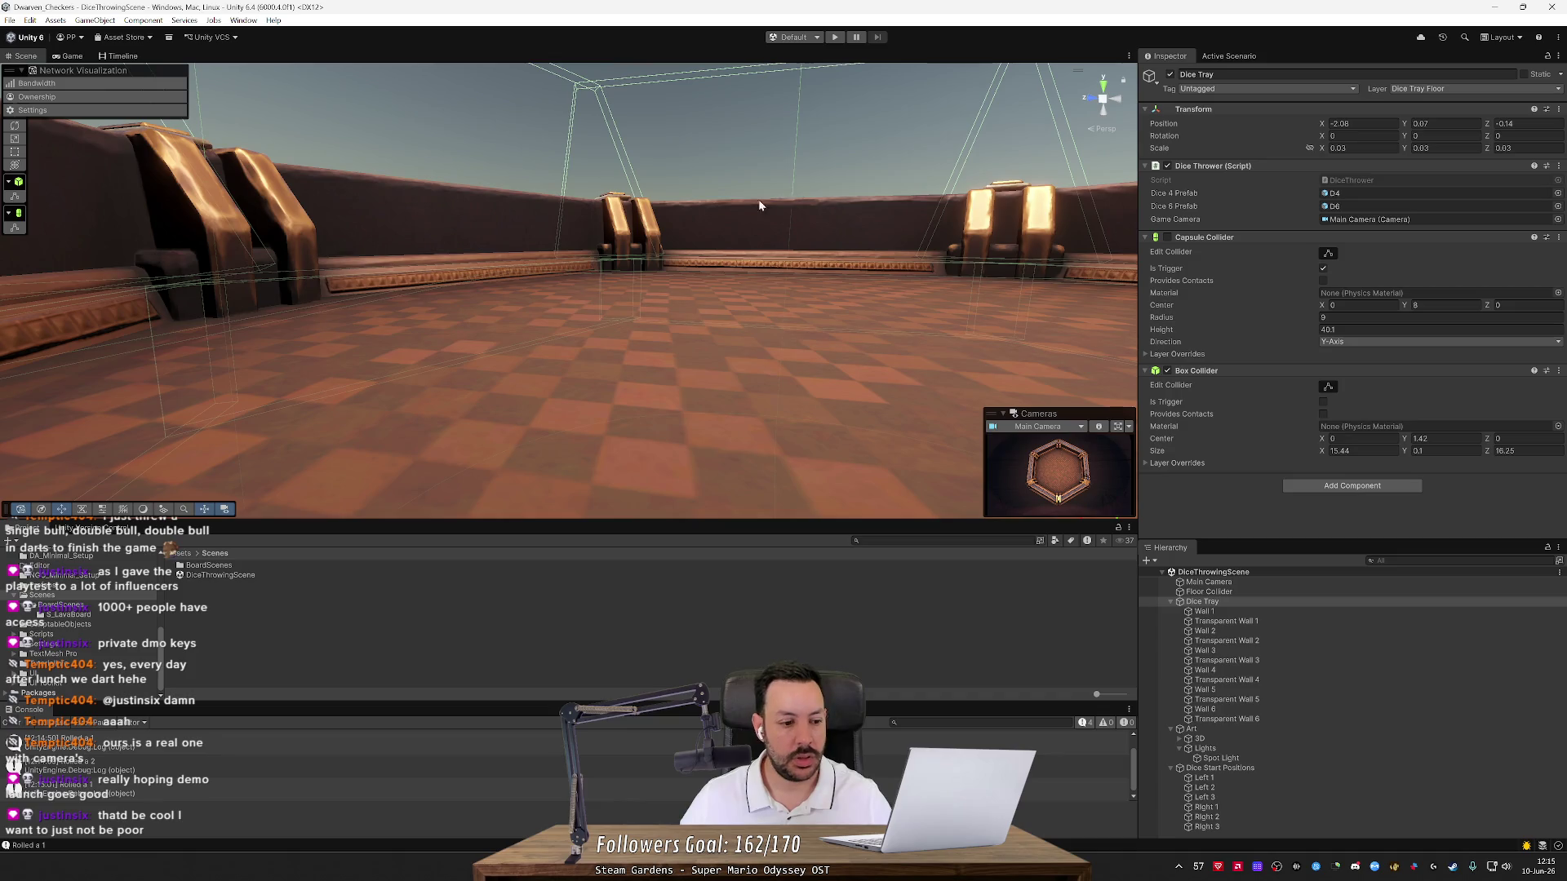
Open the S_LavaBoard scene from Scenes > BoardScenes and play it
double_click(196, 566)
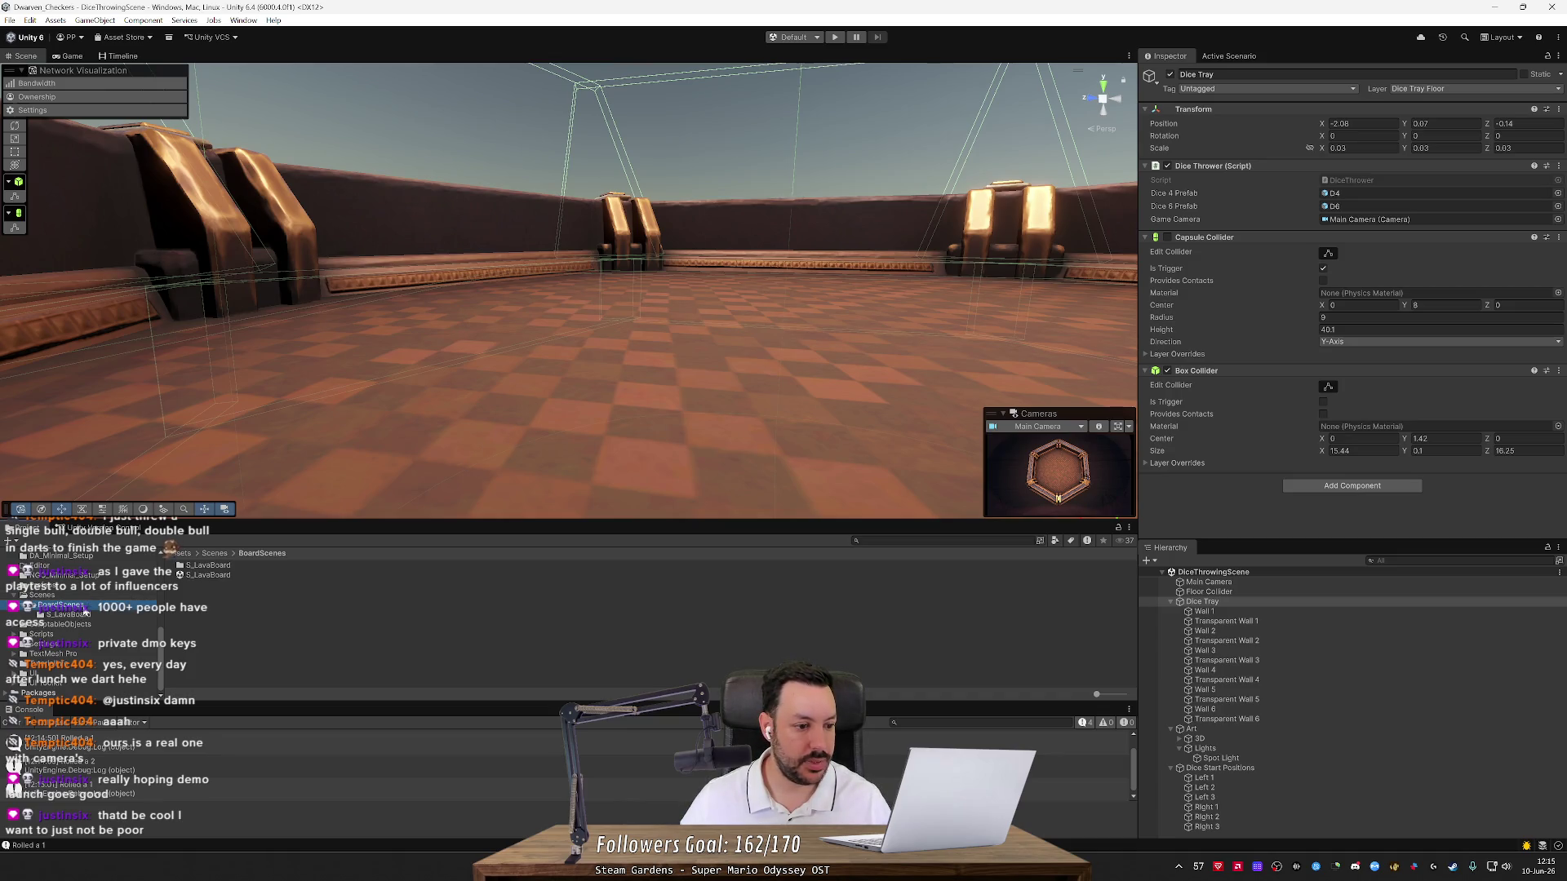
double_click(180, 575)
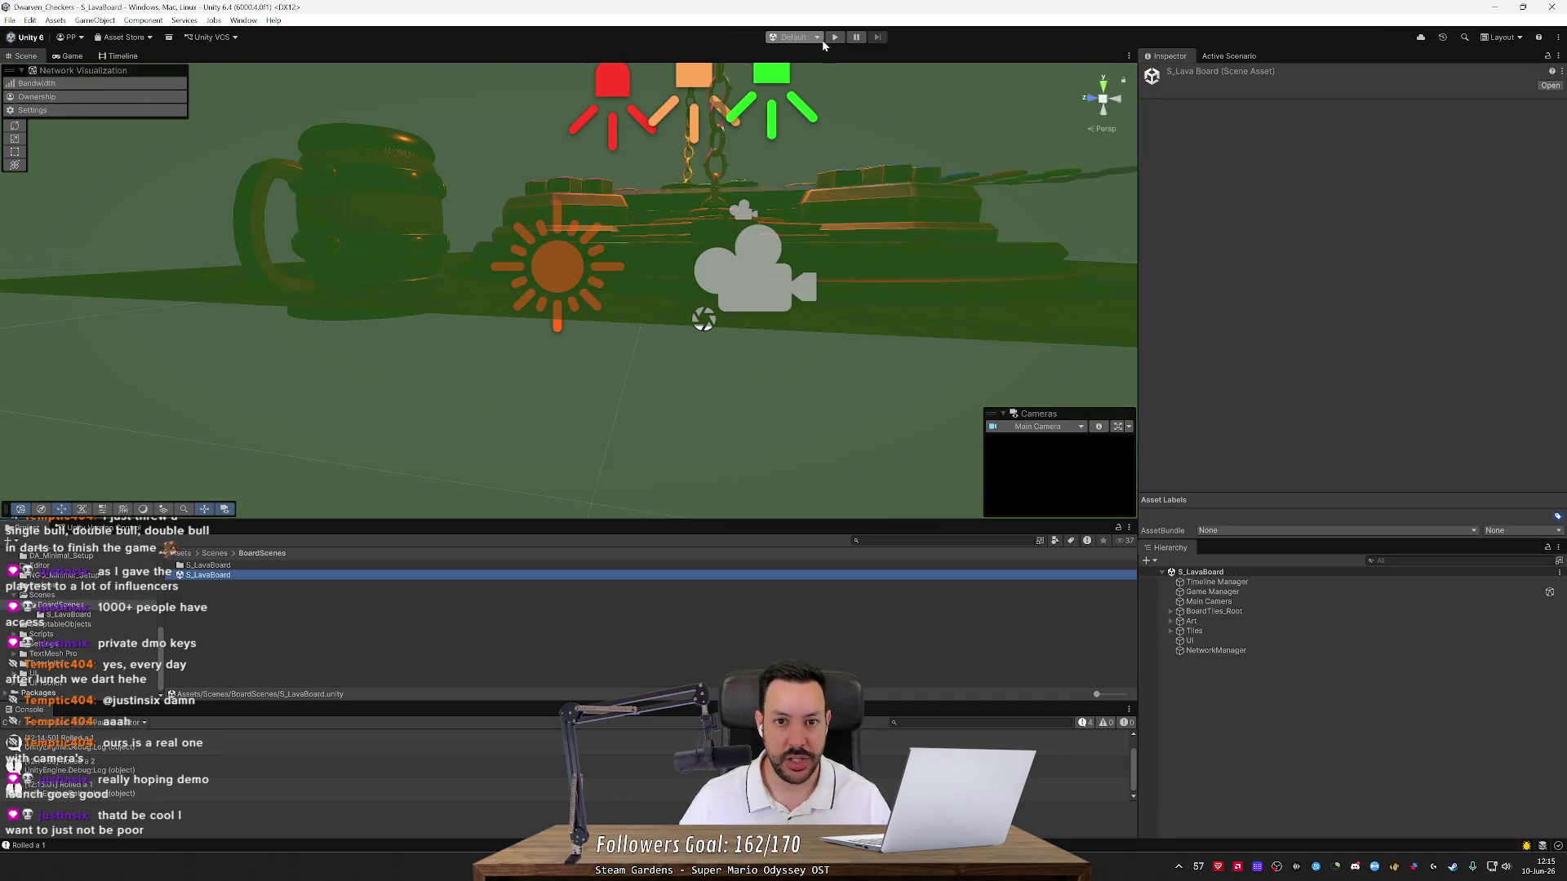
click(883, 38)
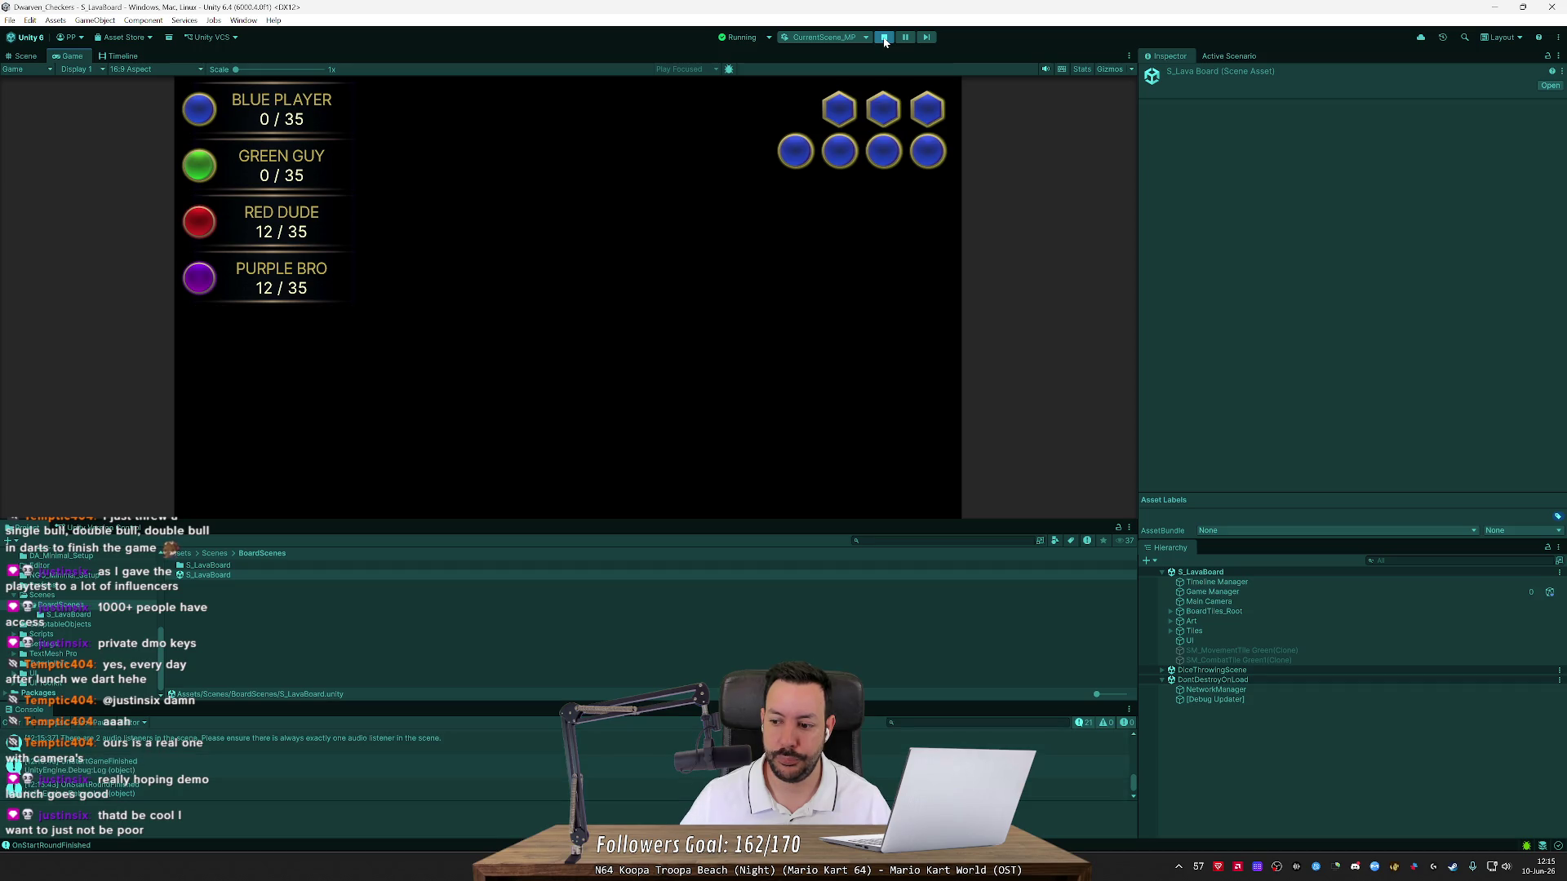
Pause play, select and frame the Main Camera, raise it above the board, then stop
click(905, 37)
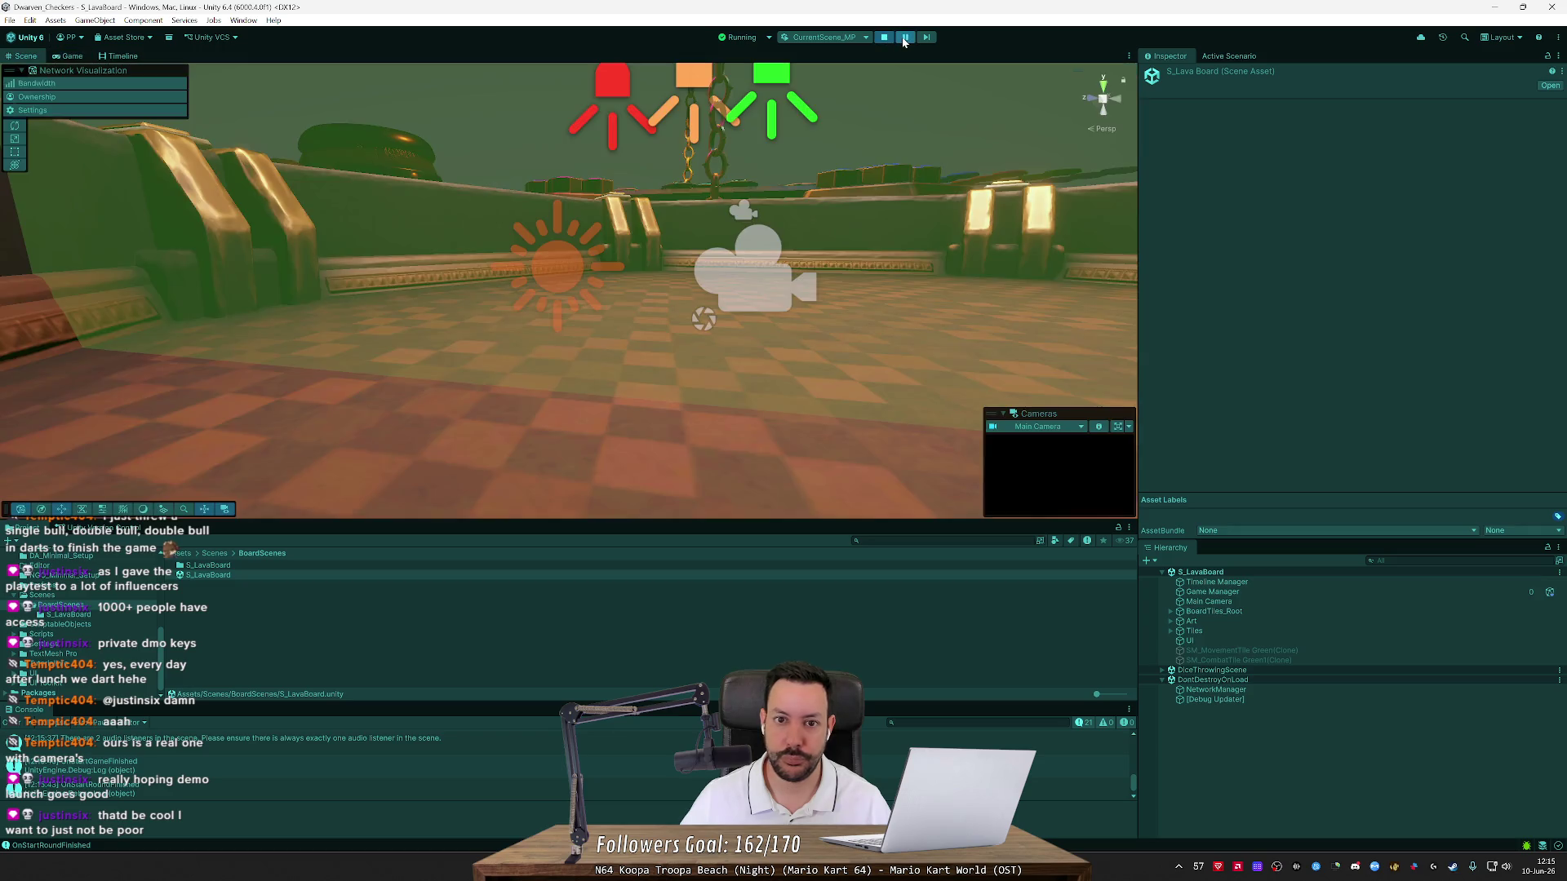
scroll(771, 236, down, 5)
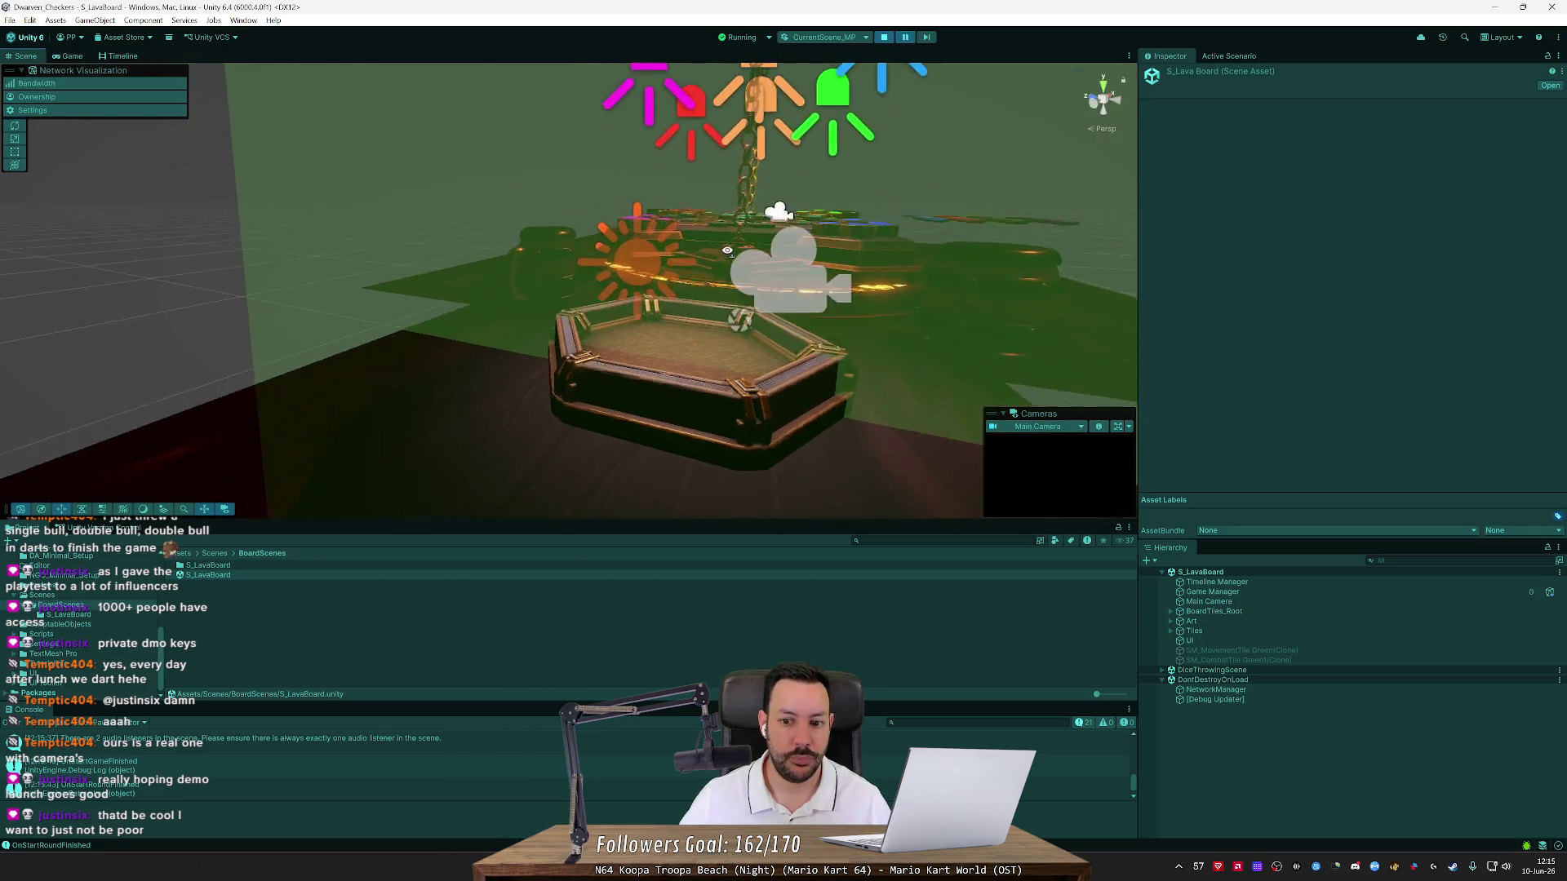
click(1209, 602)
key(f)
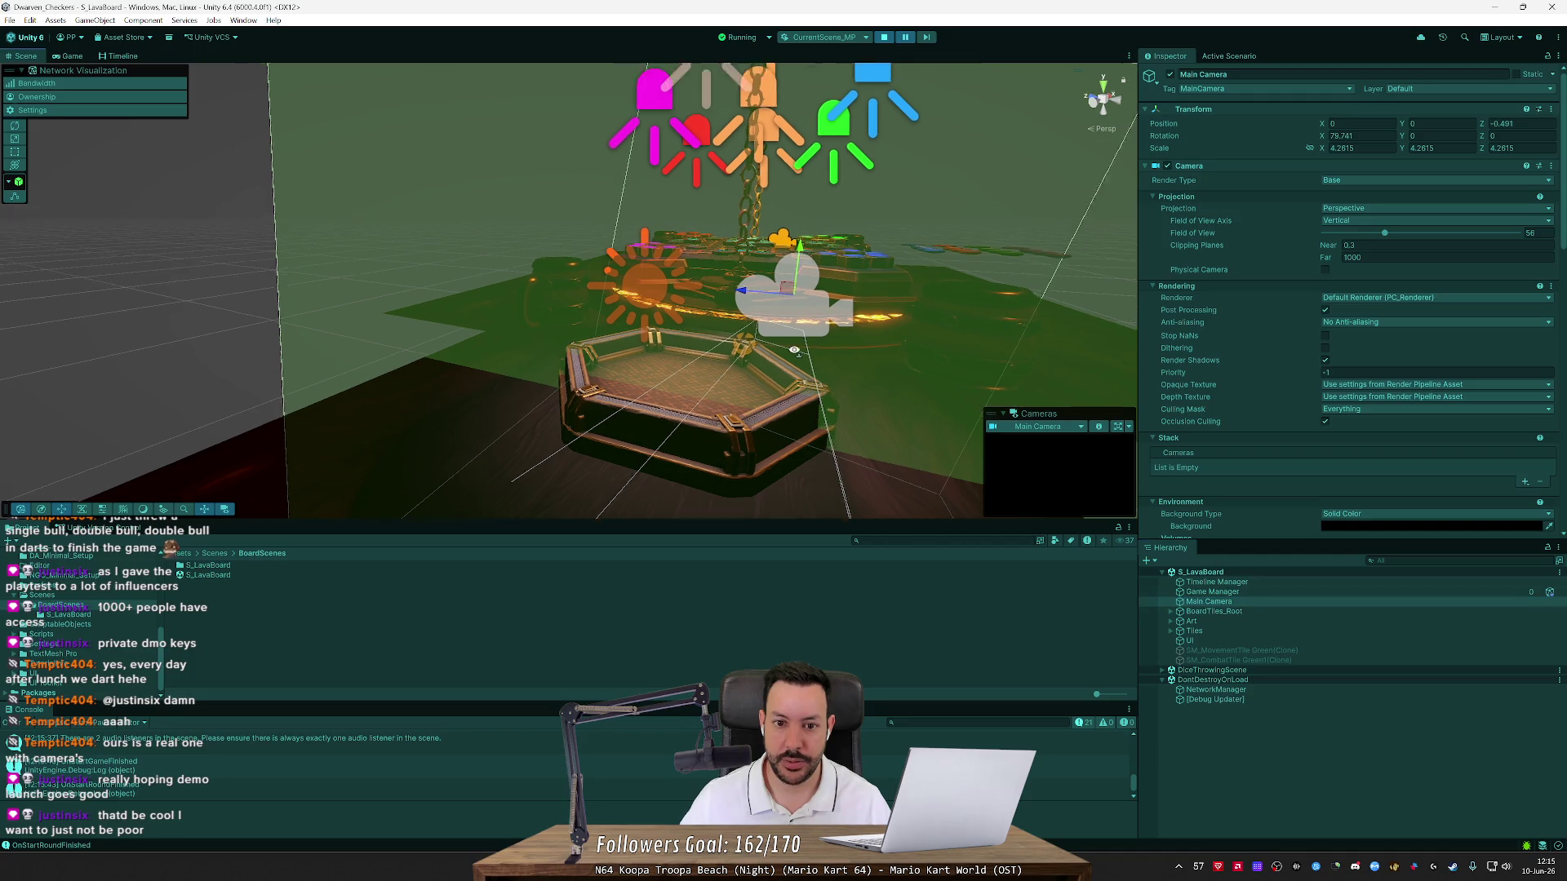
scroll(735, 332, down, 6)
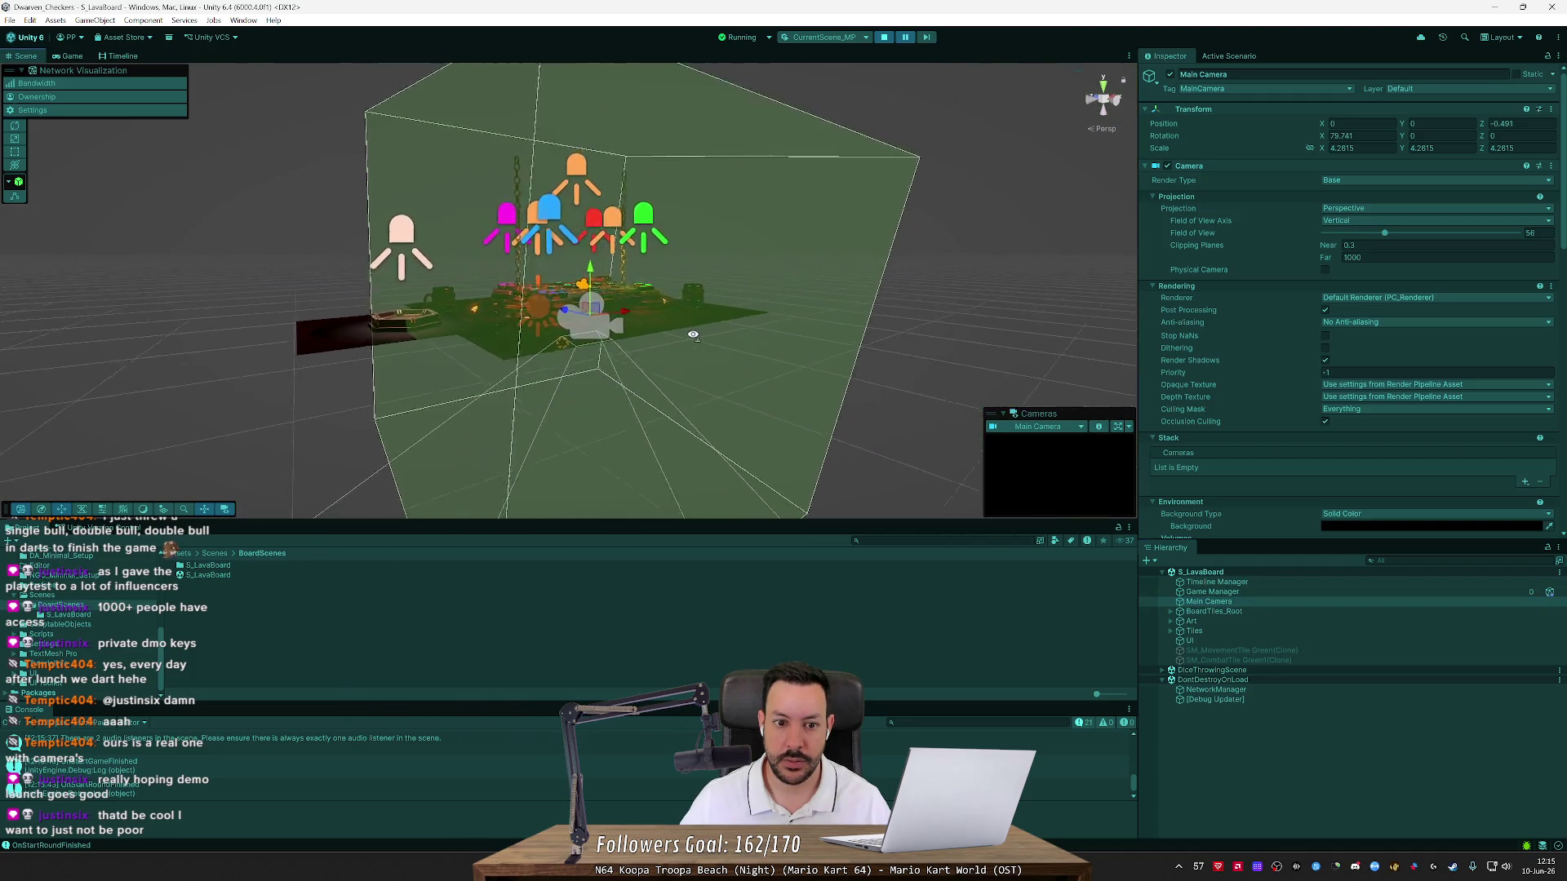
mouse_move(576, 269)
mouse_down()
mouse_move(597, 41)
mouse_move(601, 127)
mouse_up()
click(886, 38)
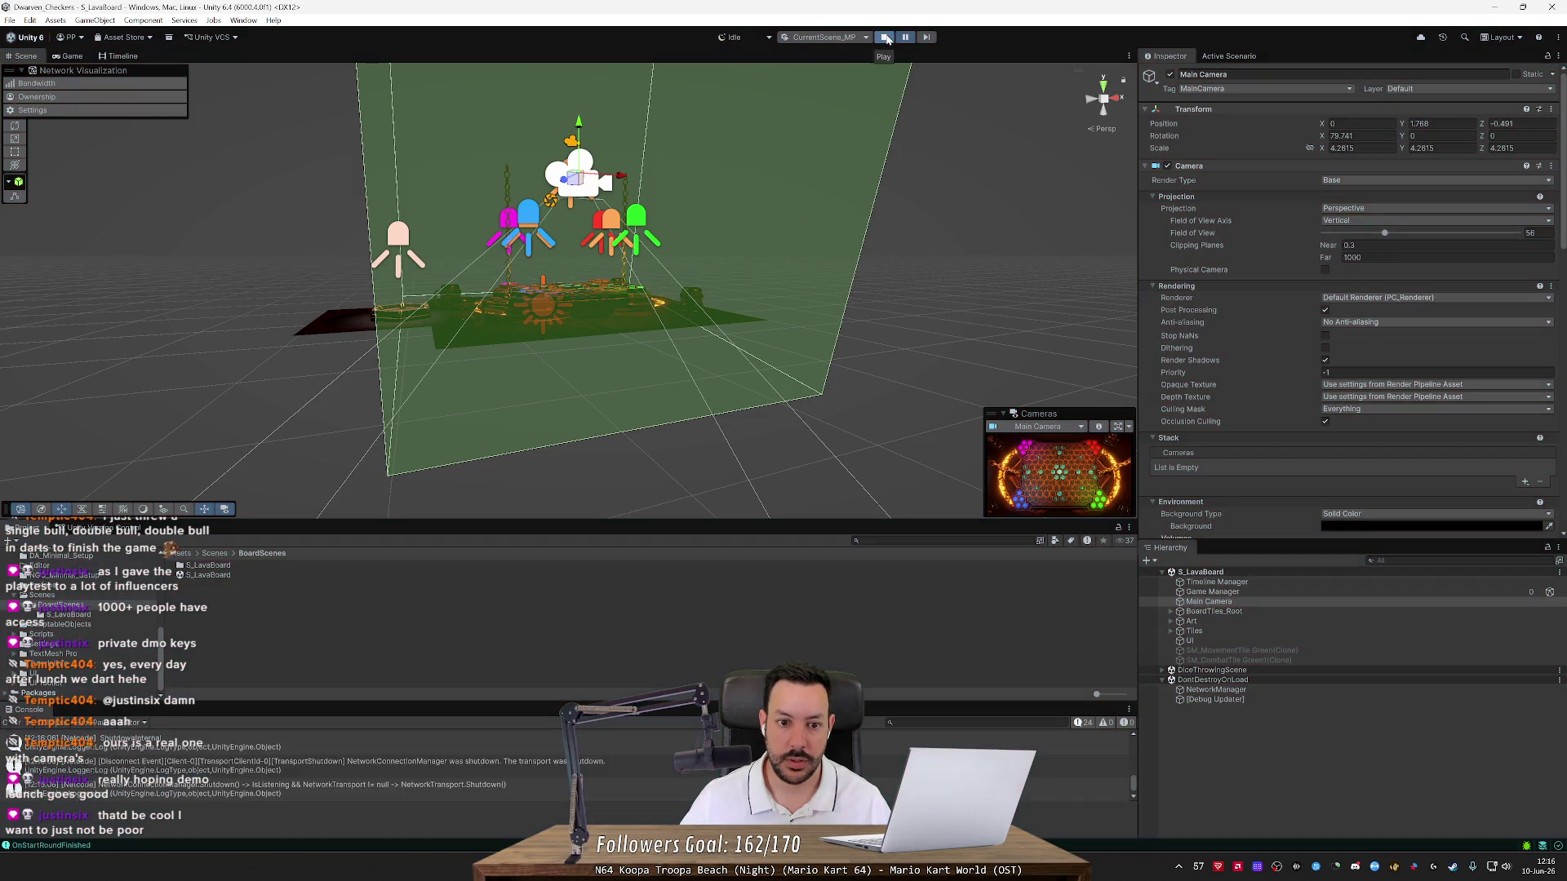
Reposition the Main Camera to about Y 1.87 with a slight Z shift, and replay
mouse_move(578, 282)
mouse_down()
mouse_move(586, 37)
mouse_move(596, 102)
mouse_up()
drag(651, 188, 824, 241)
drag(649, 181, 655, 181)
drag(710, 127, 706, 163)
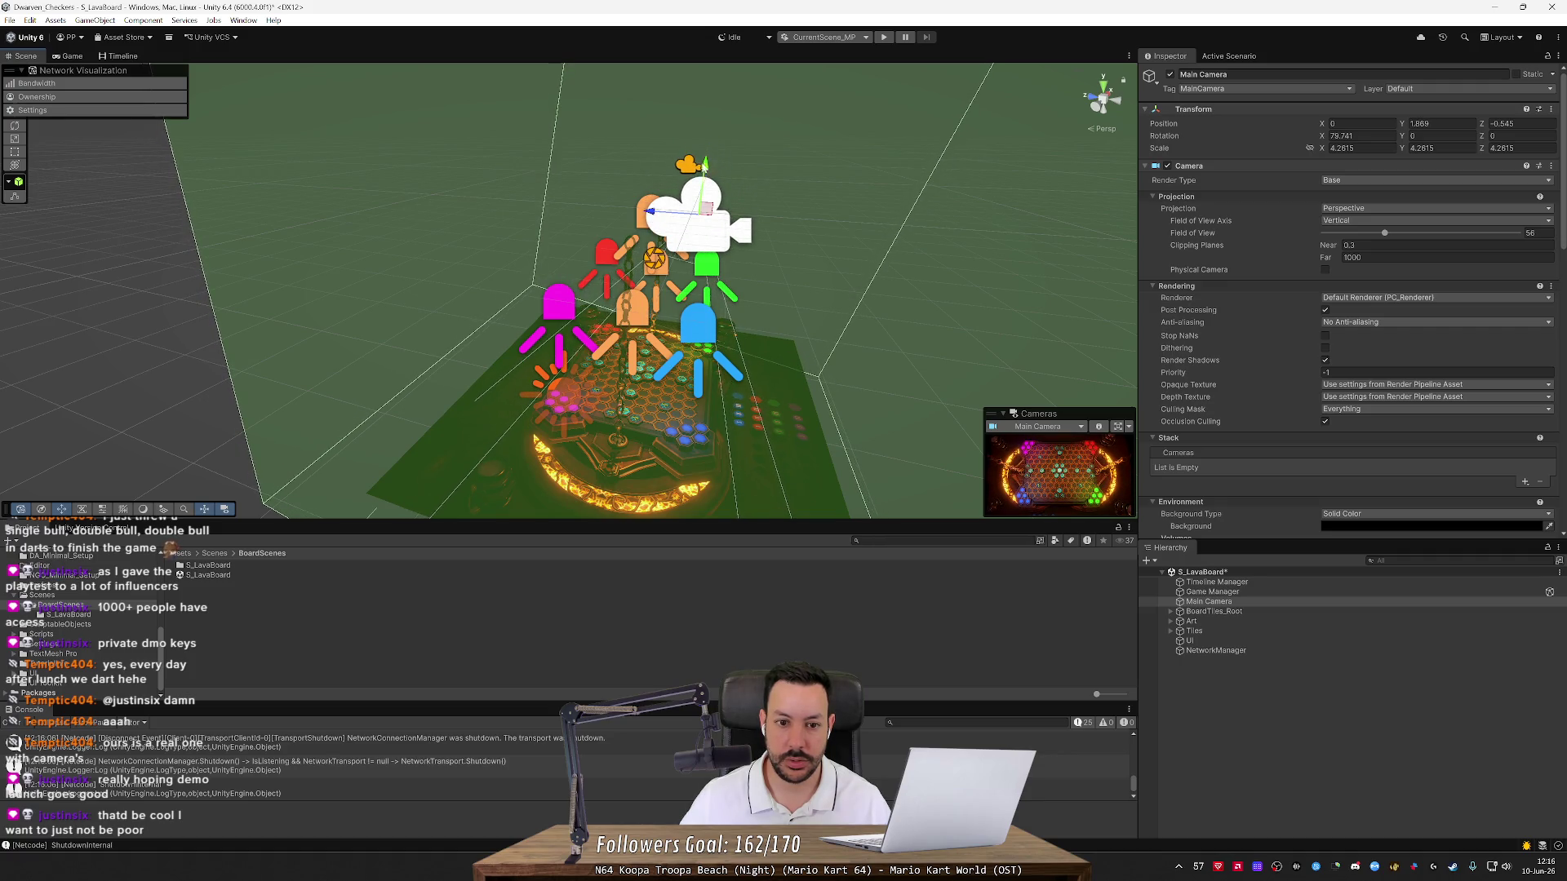
drag(651, 210, 650, 210)
click(884, 39)
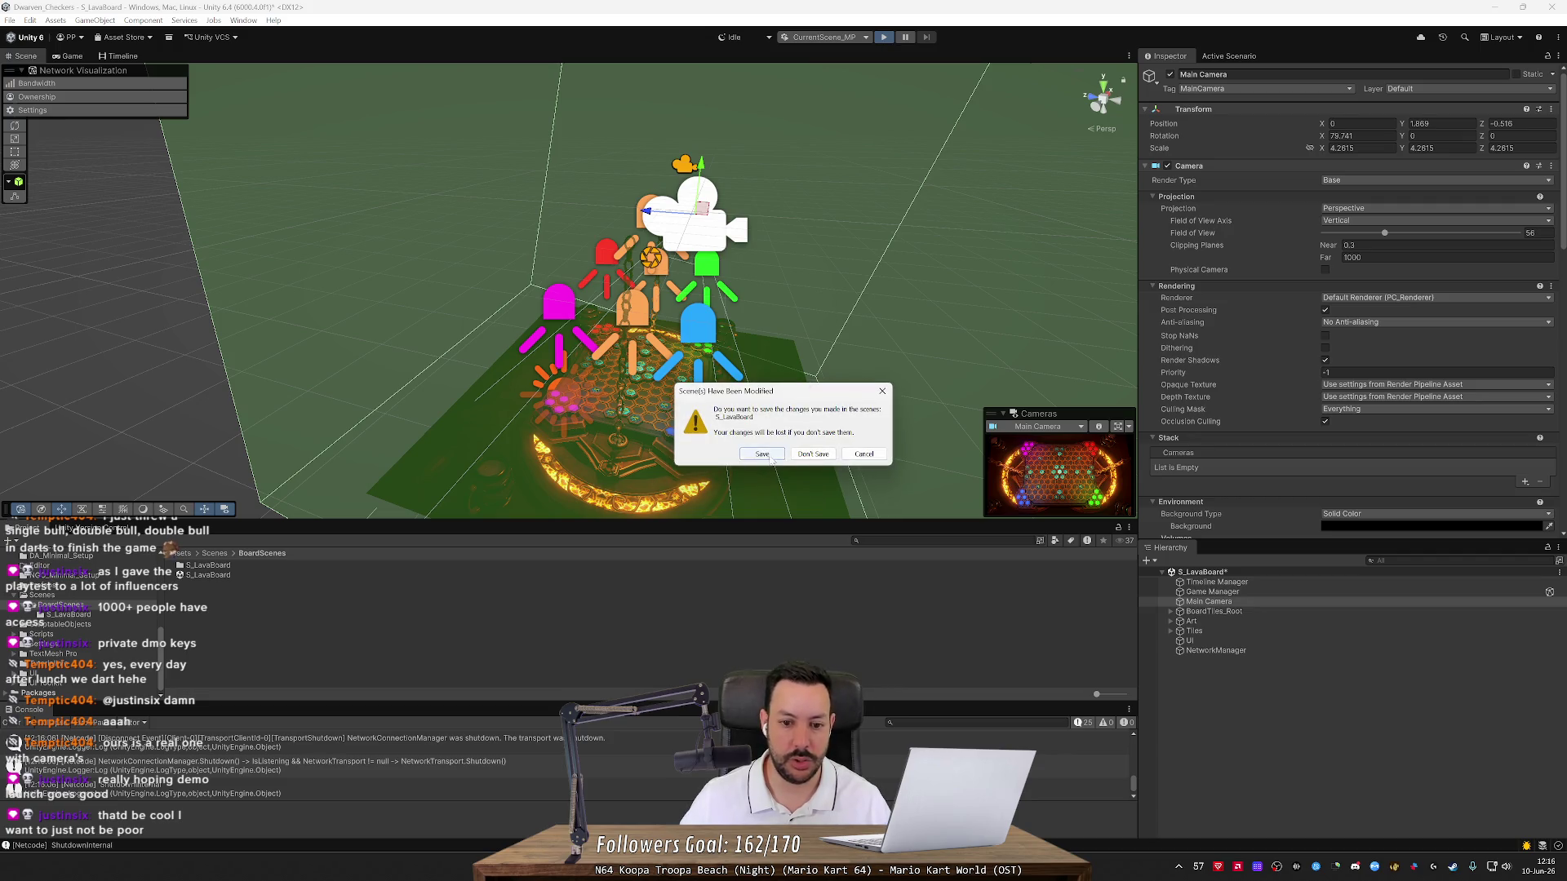
Answer the Scene Modified prompt without saving so the lava board plays
click(771, 459)
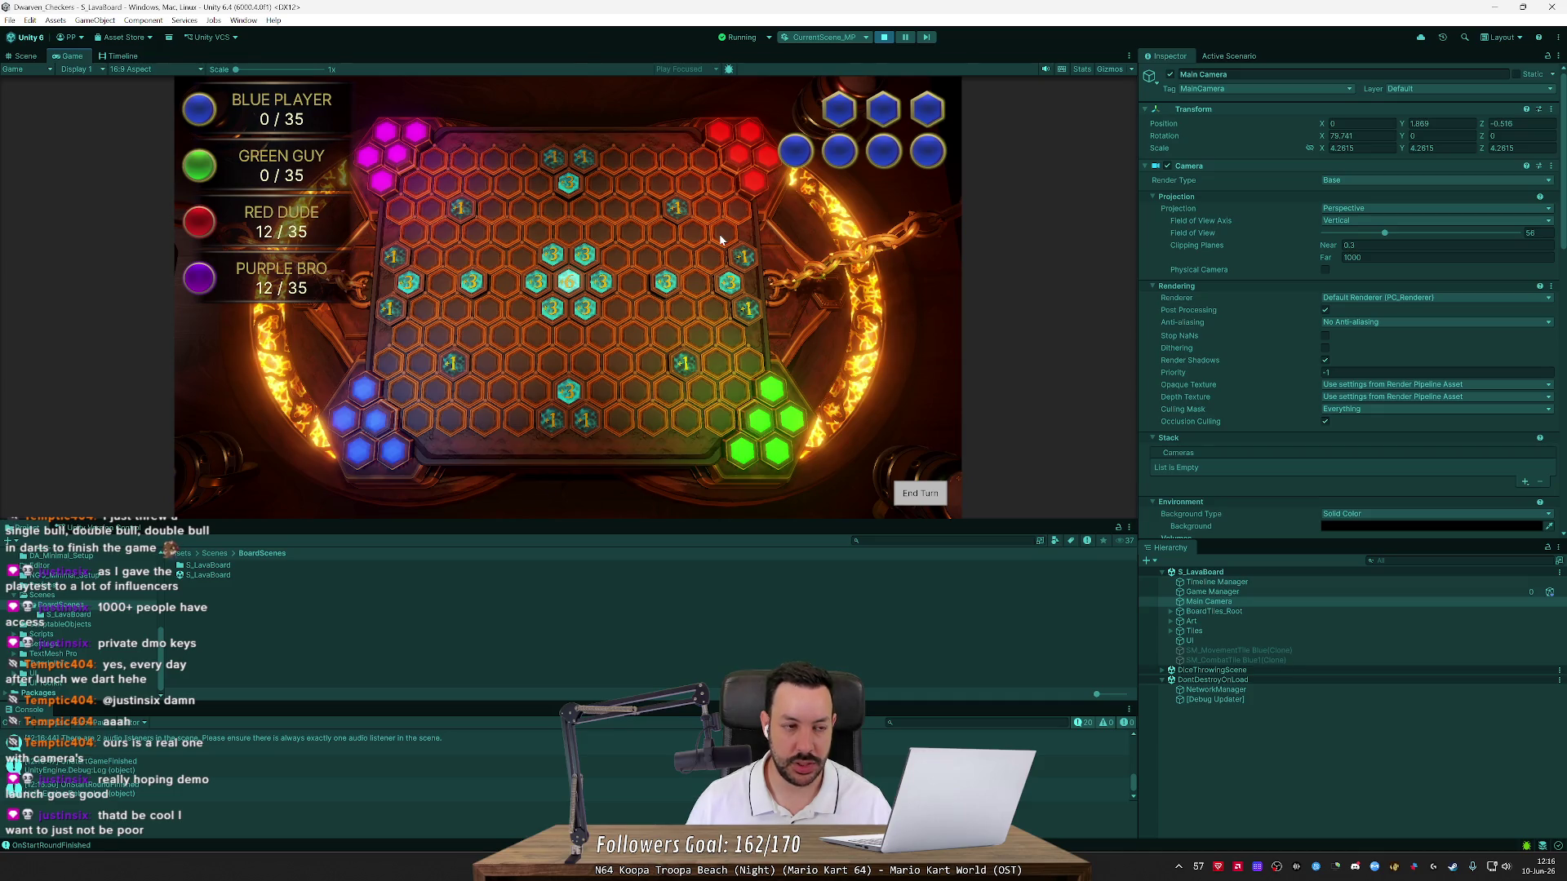
Move the Main Camera sideways along X so the dice tray beside the lava board is in view
click(26, 56)
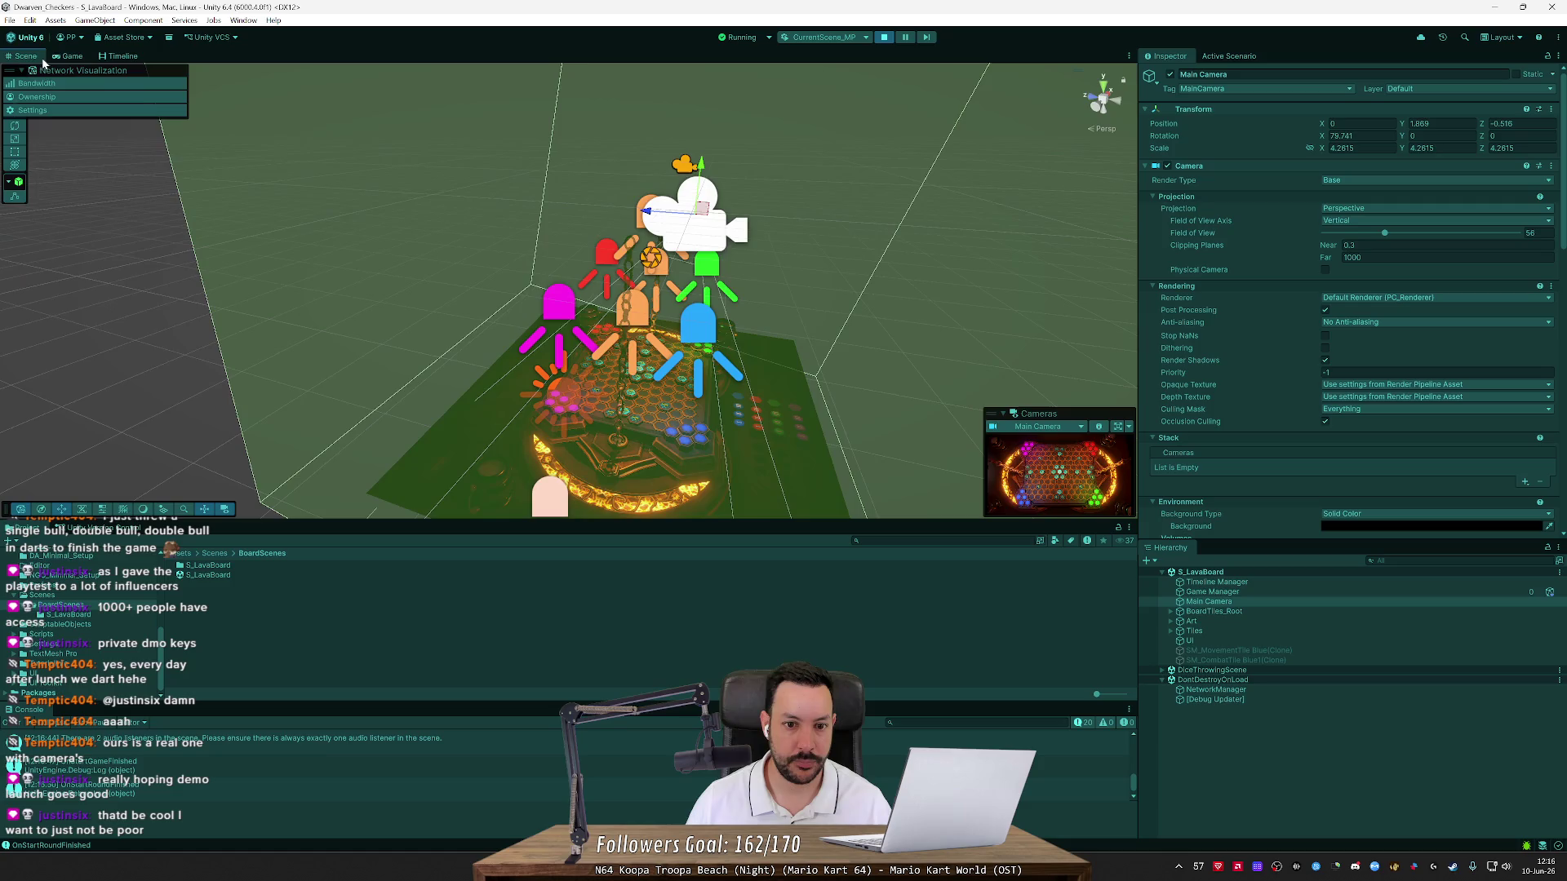
mouse_move(564, 244)
mouse_down()
mouse_move(478, 229)
mouse_move(1018, 261)
mouse_move(1053, 178)
mouse_move(1070, 329)
mouse_move(992, 310)
mouse_up()
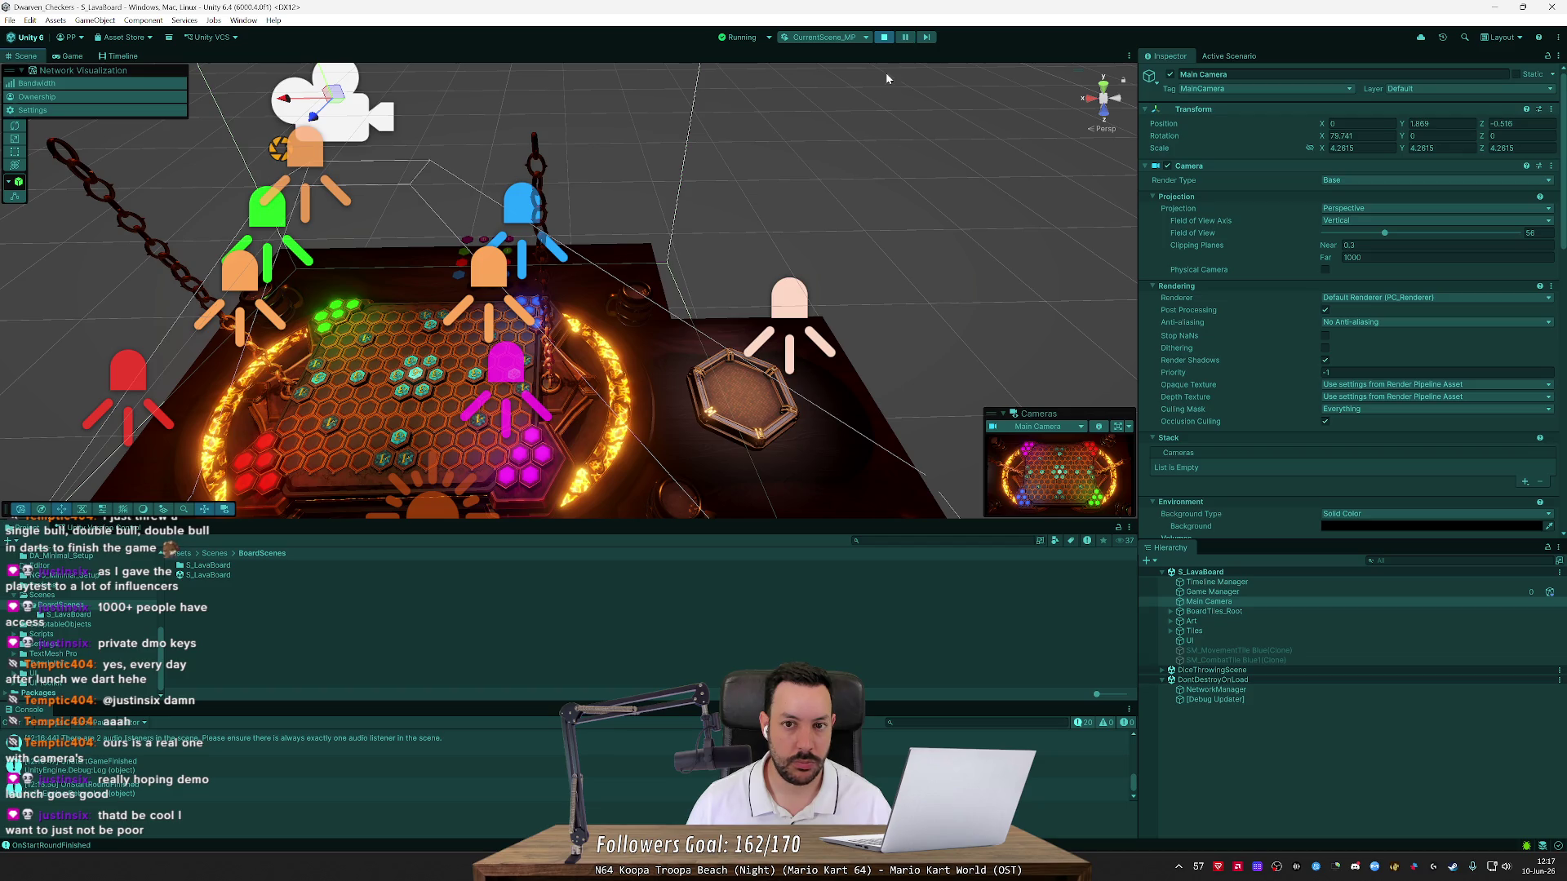
click(63, 56)
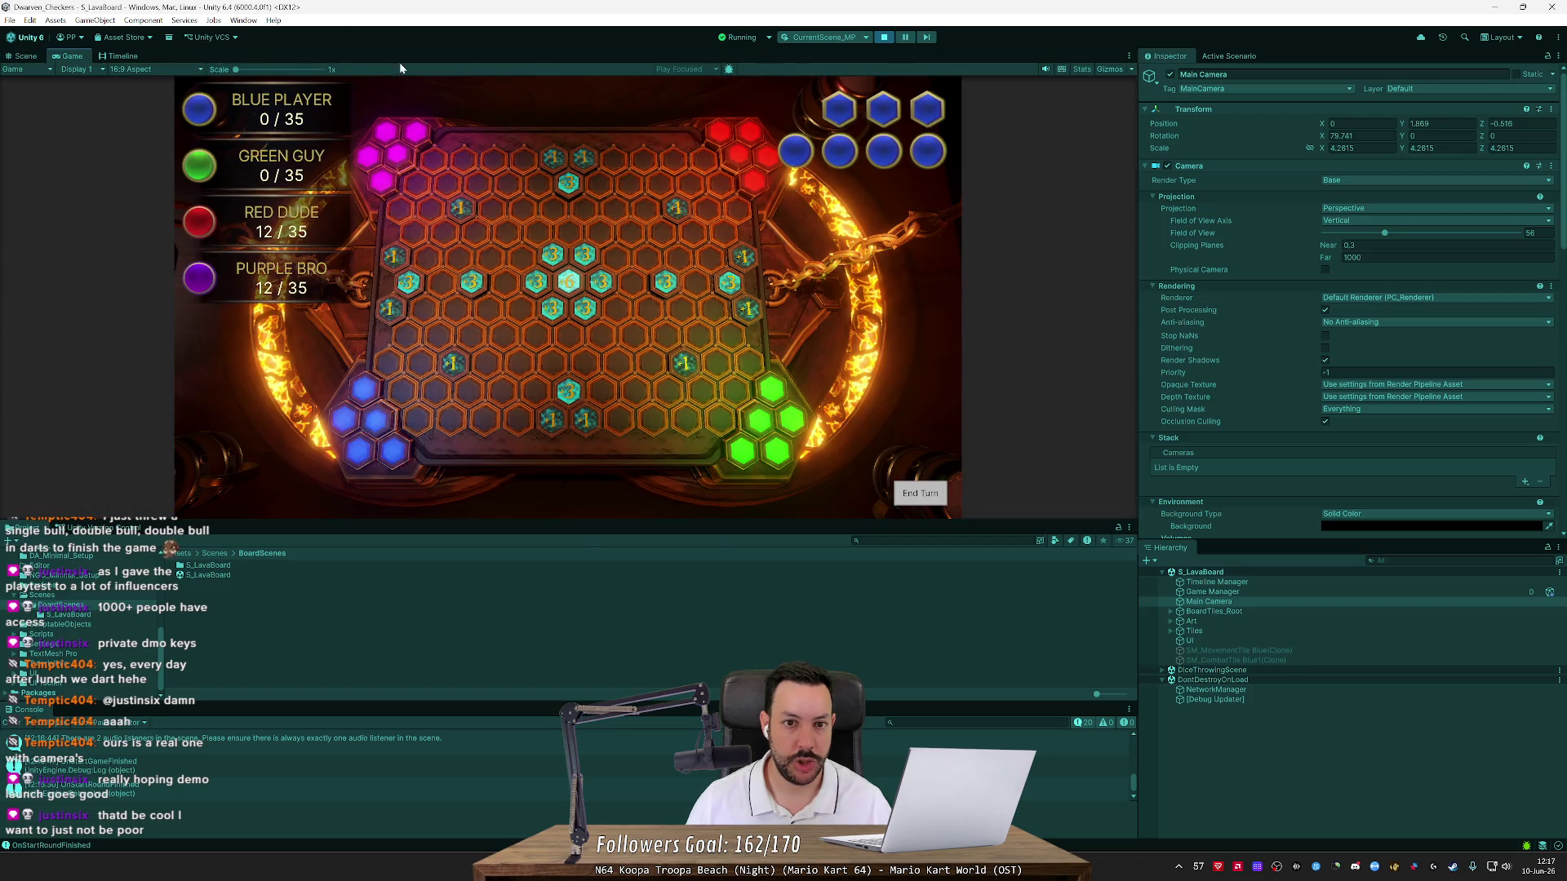
click(31, 57)
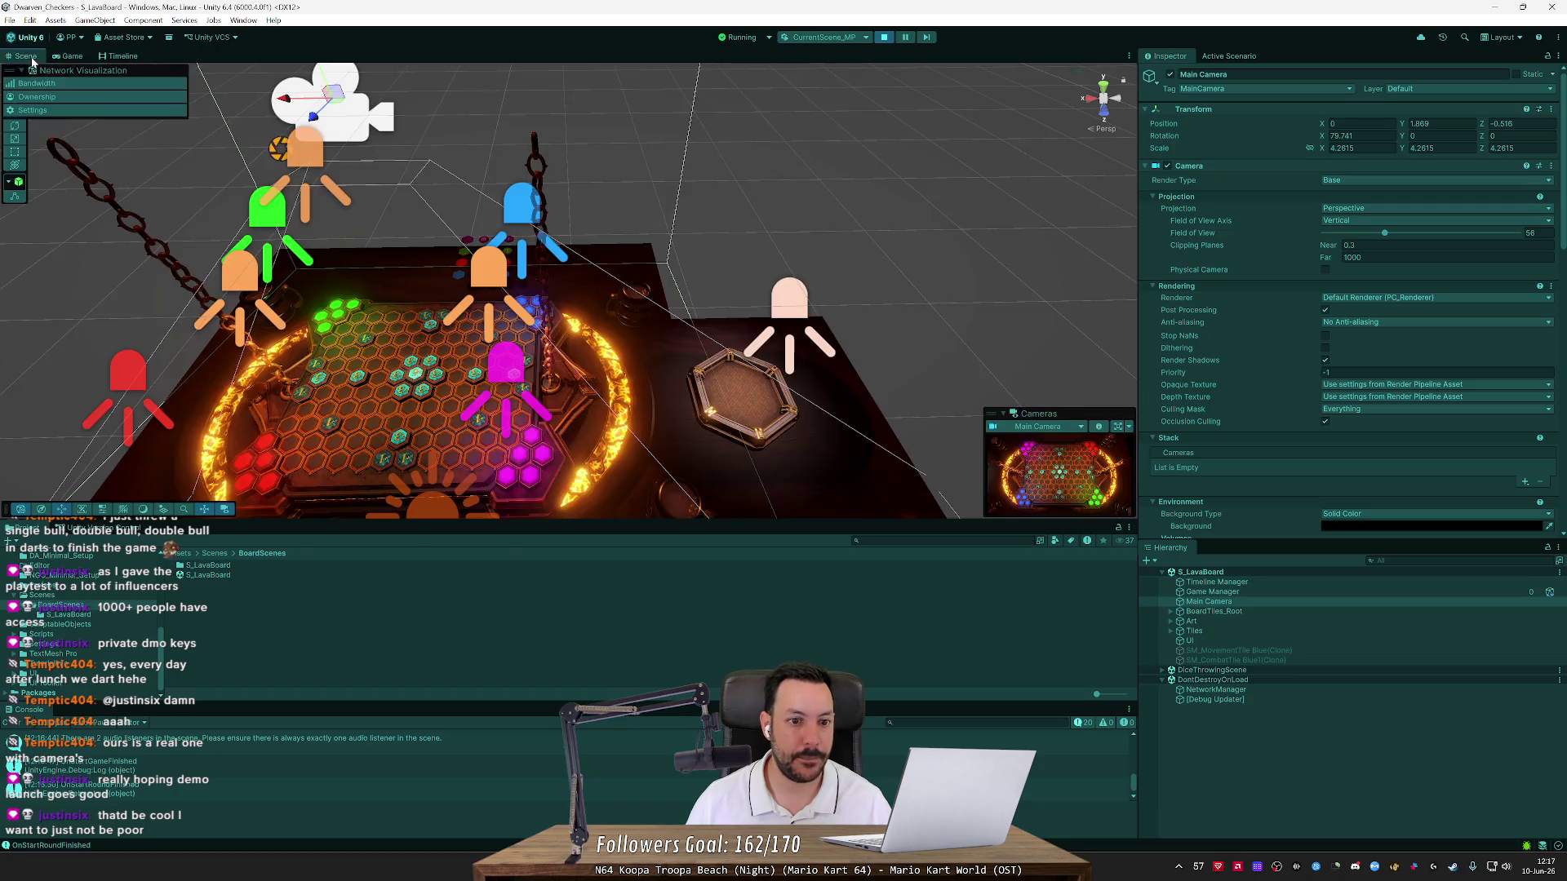
drag(283, 99, 824, 162)
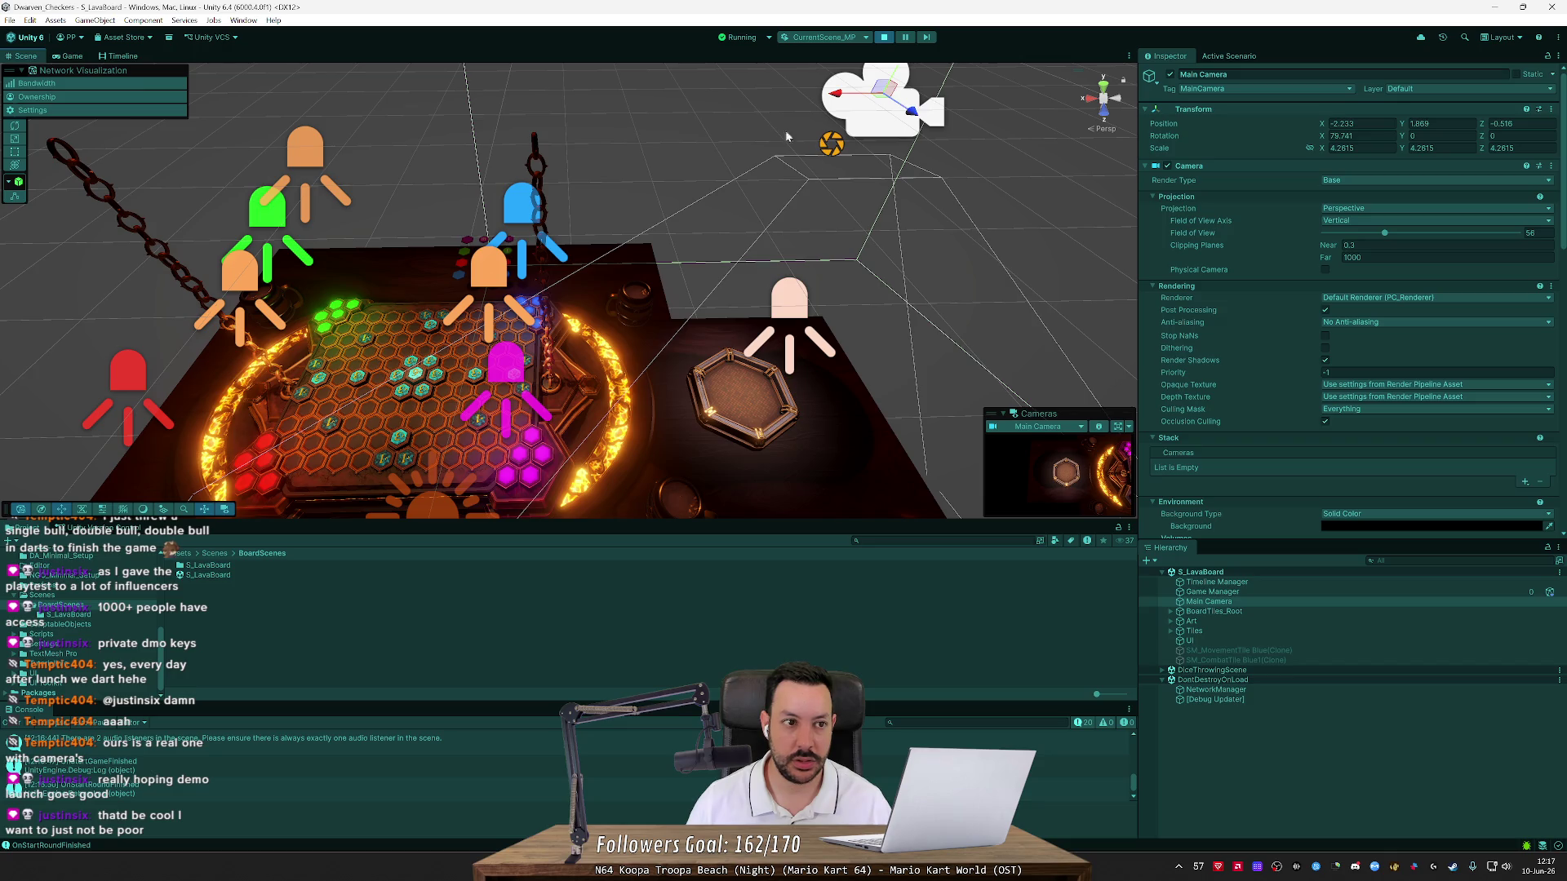
In Game view, throw three D4 dice that settle in the hexagonal tray, logging 'Rolled a 2'
click(70, 59)
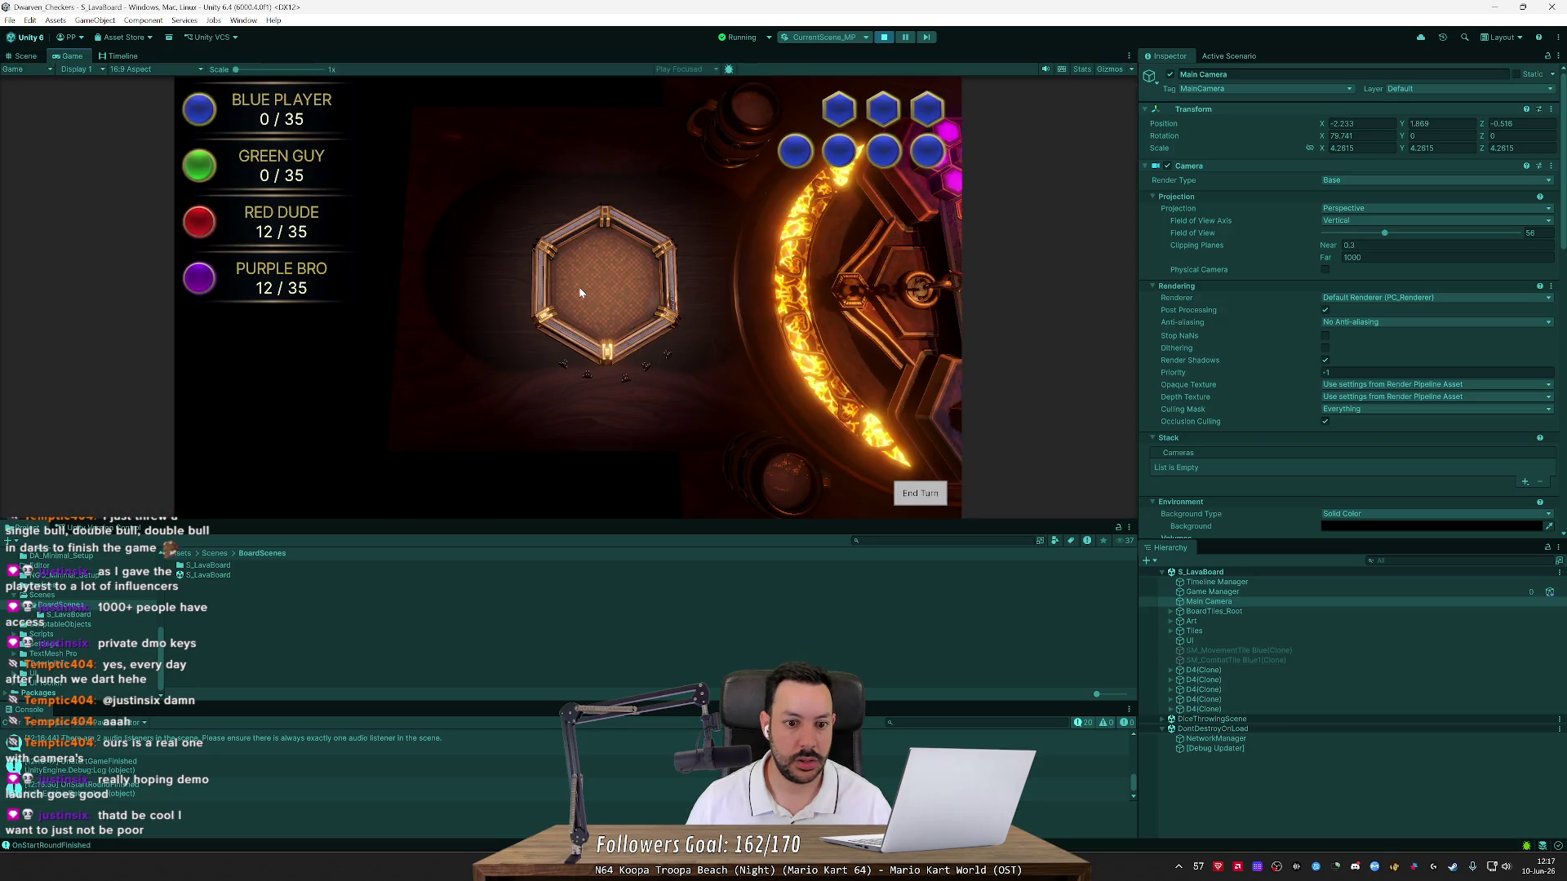
click(589, 378)
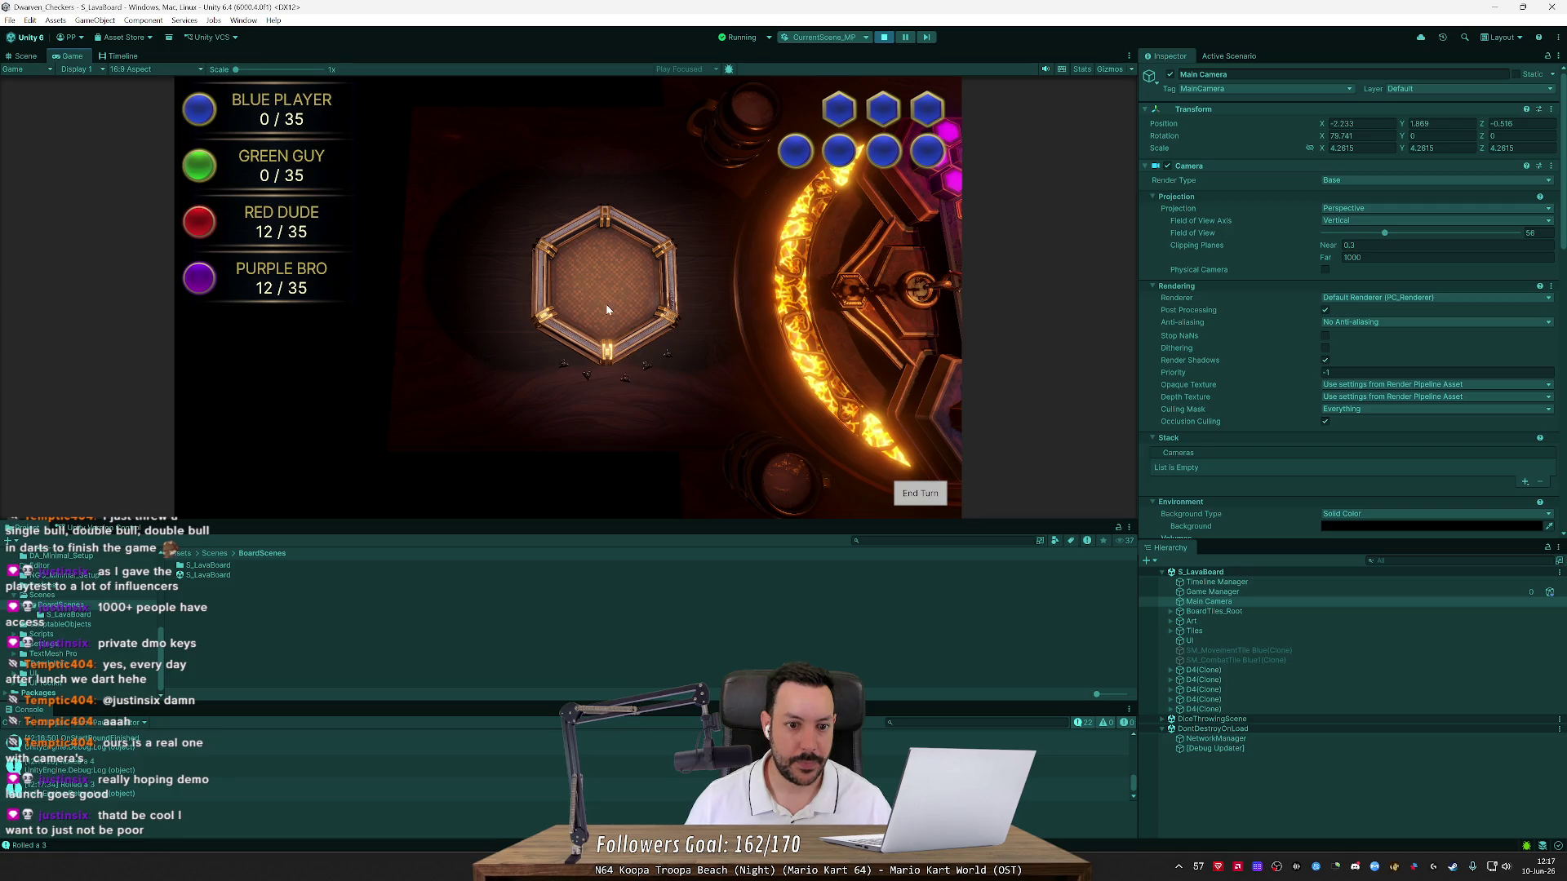
click(591, 383)
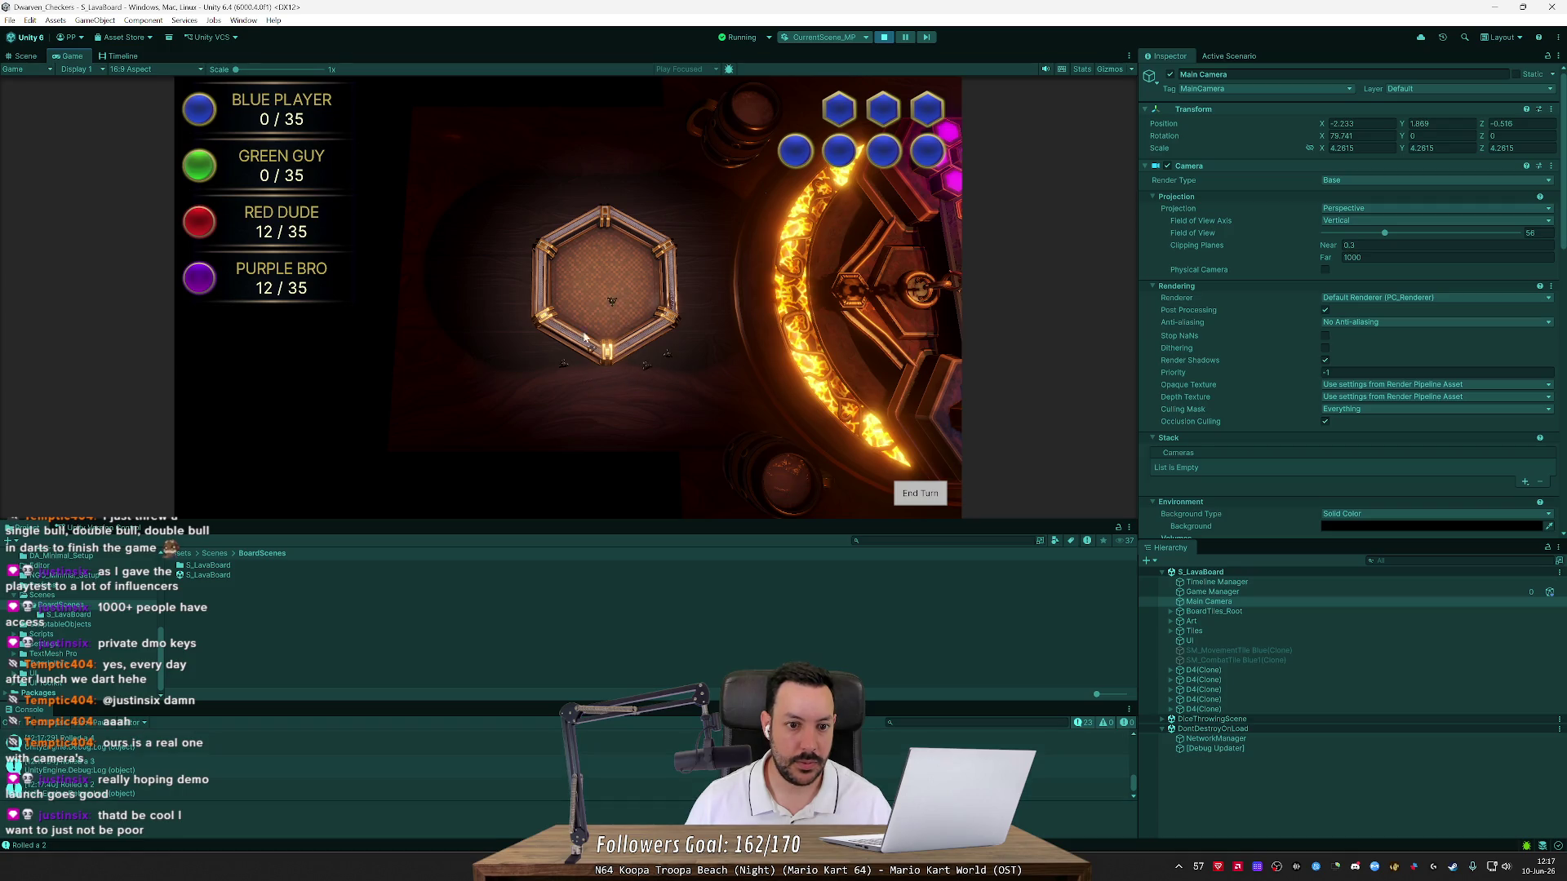
click(594, 305)
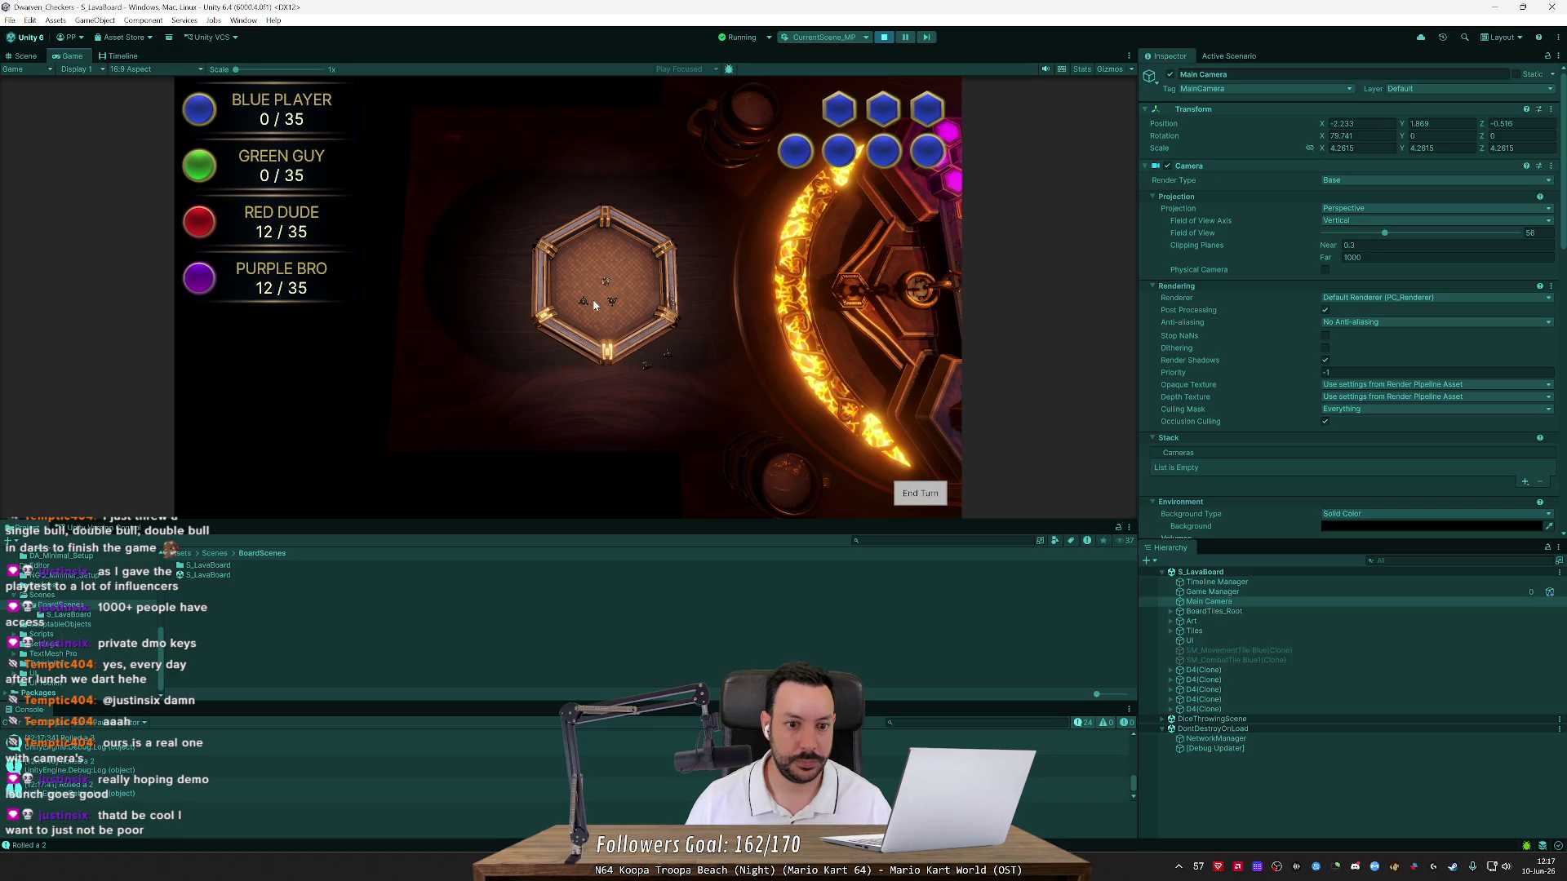